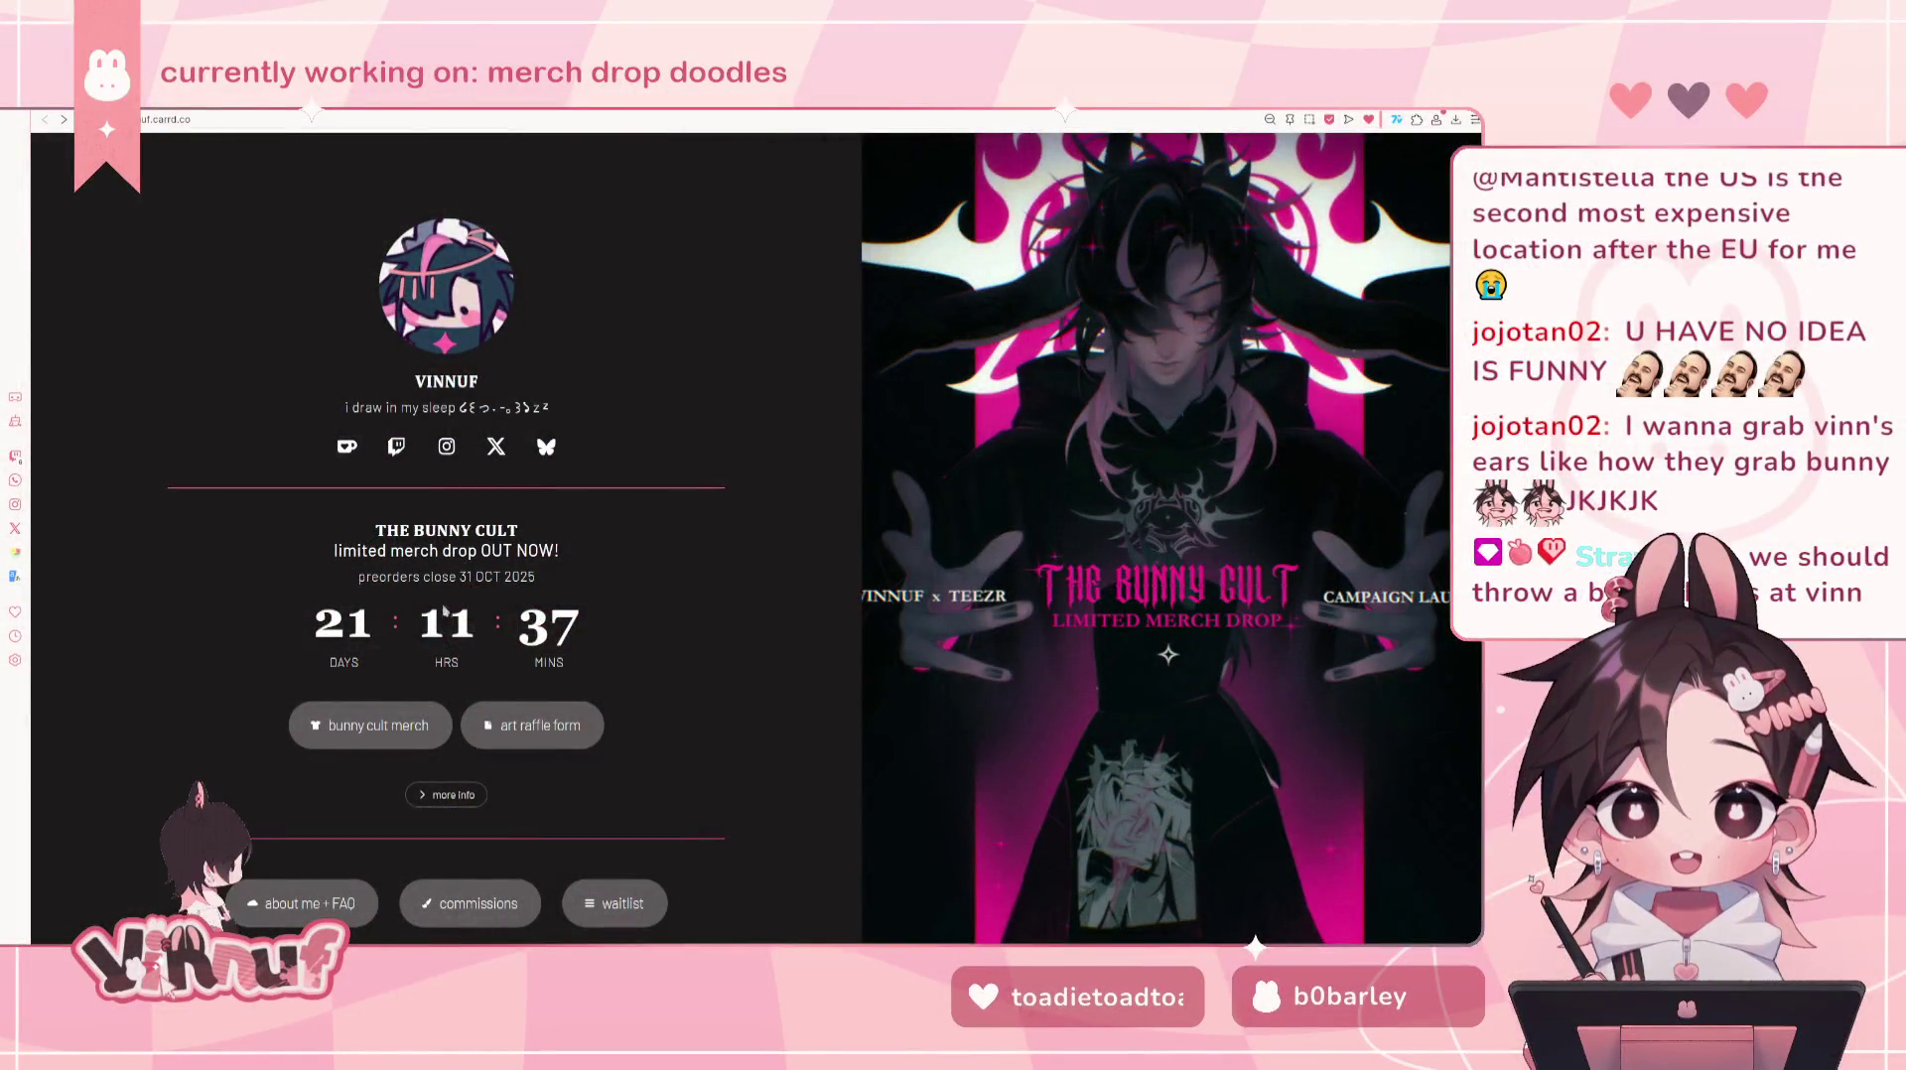
- Open The Bunny Cult Hoodie page from the 'bunny cult merch' link and advance two photos
scroll(393, 607, down, 2)
scroll(393, 607, up, 1)
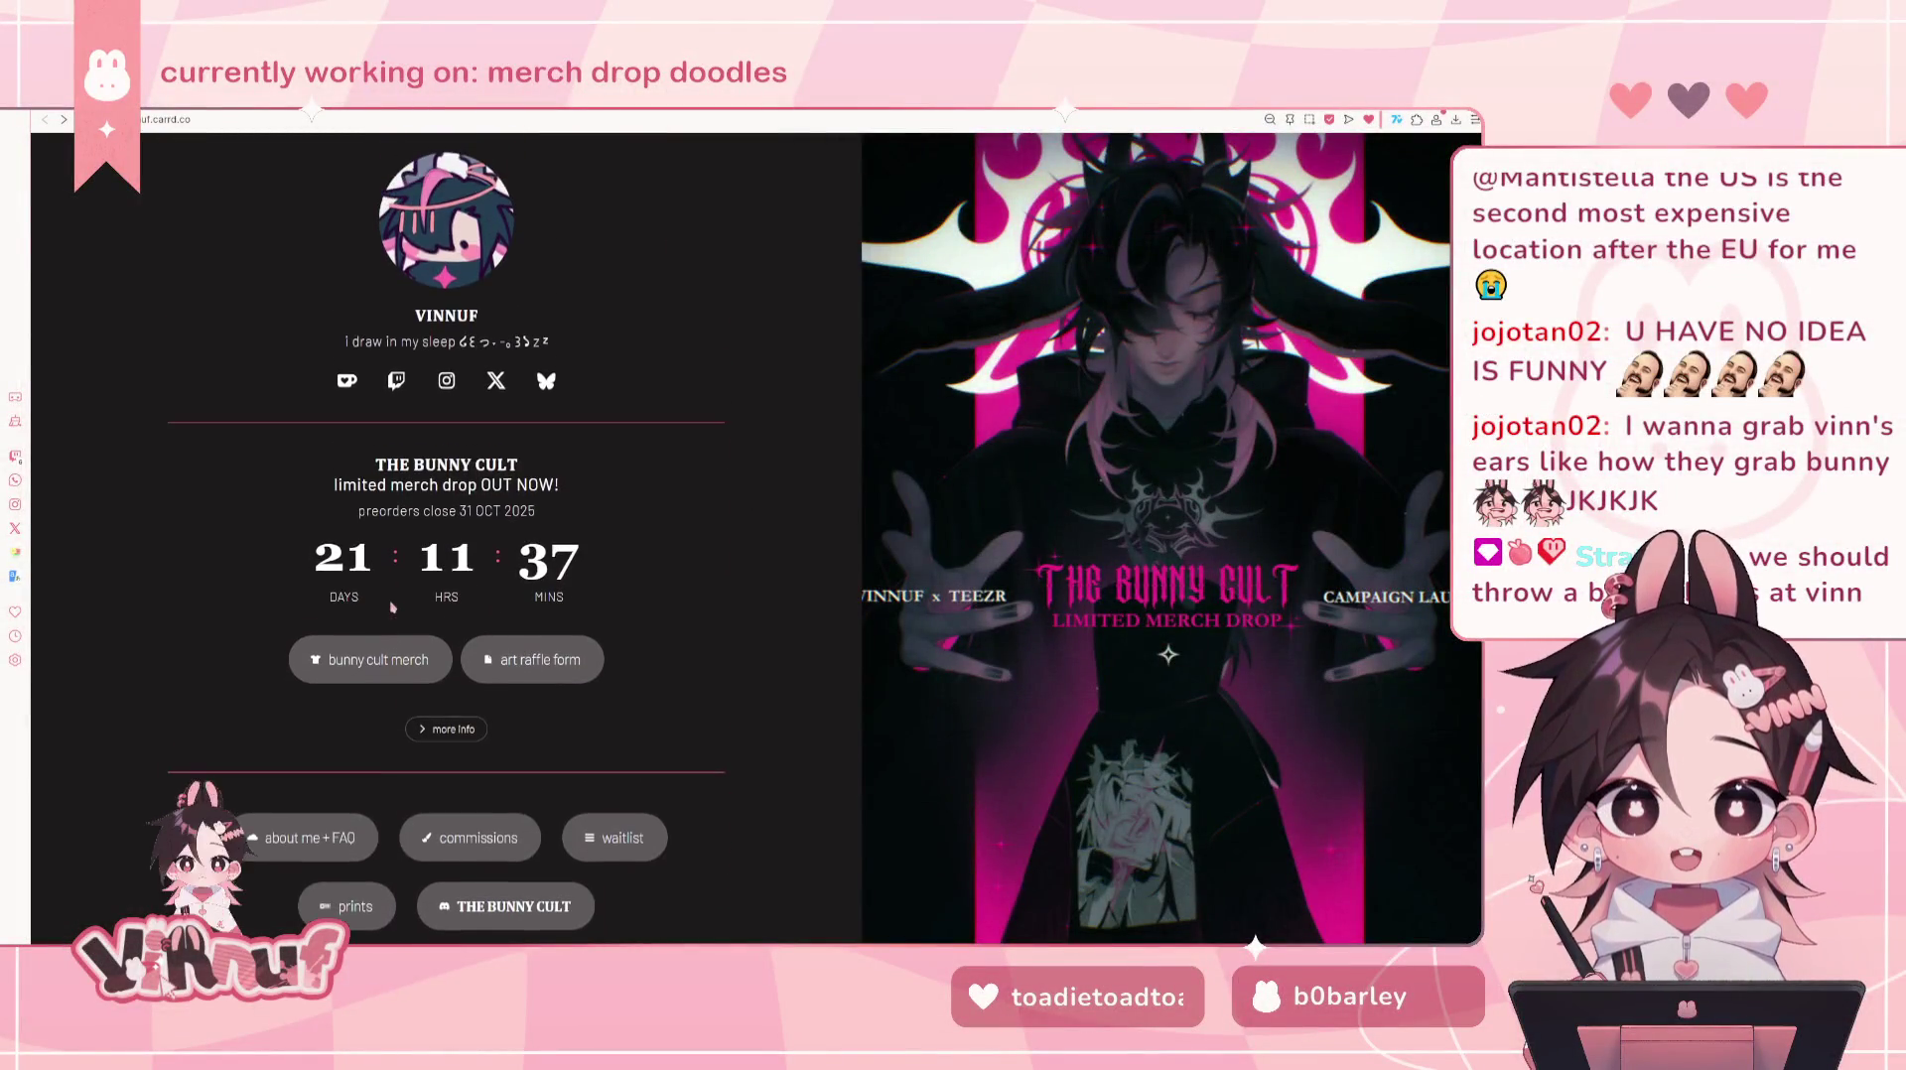
scroll(337, 576, down, 1)
scroll(221, 463, up, 1)
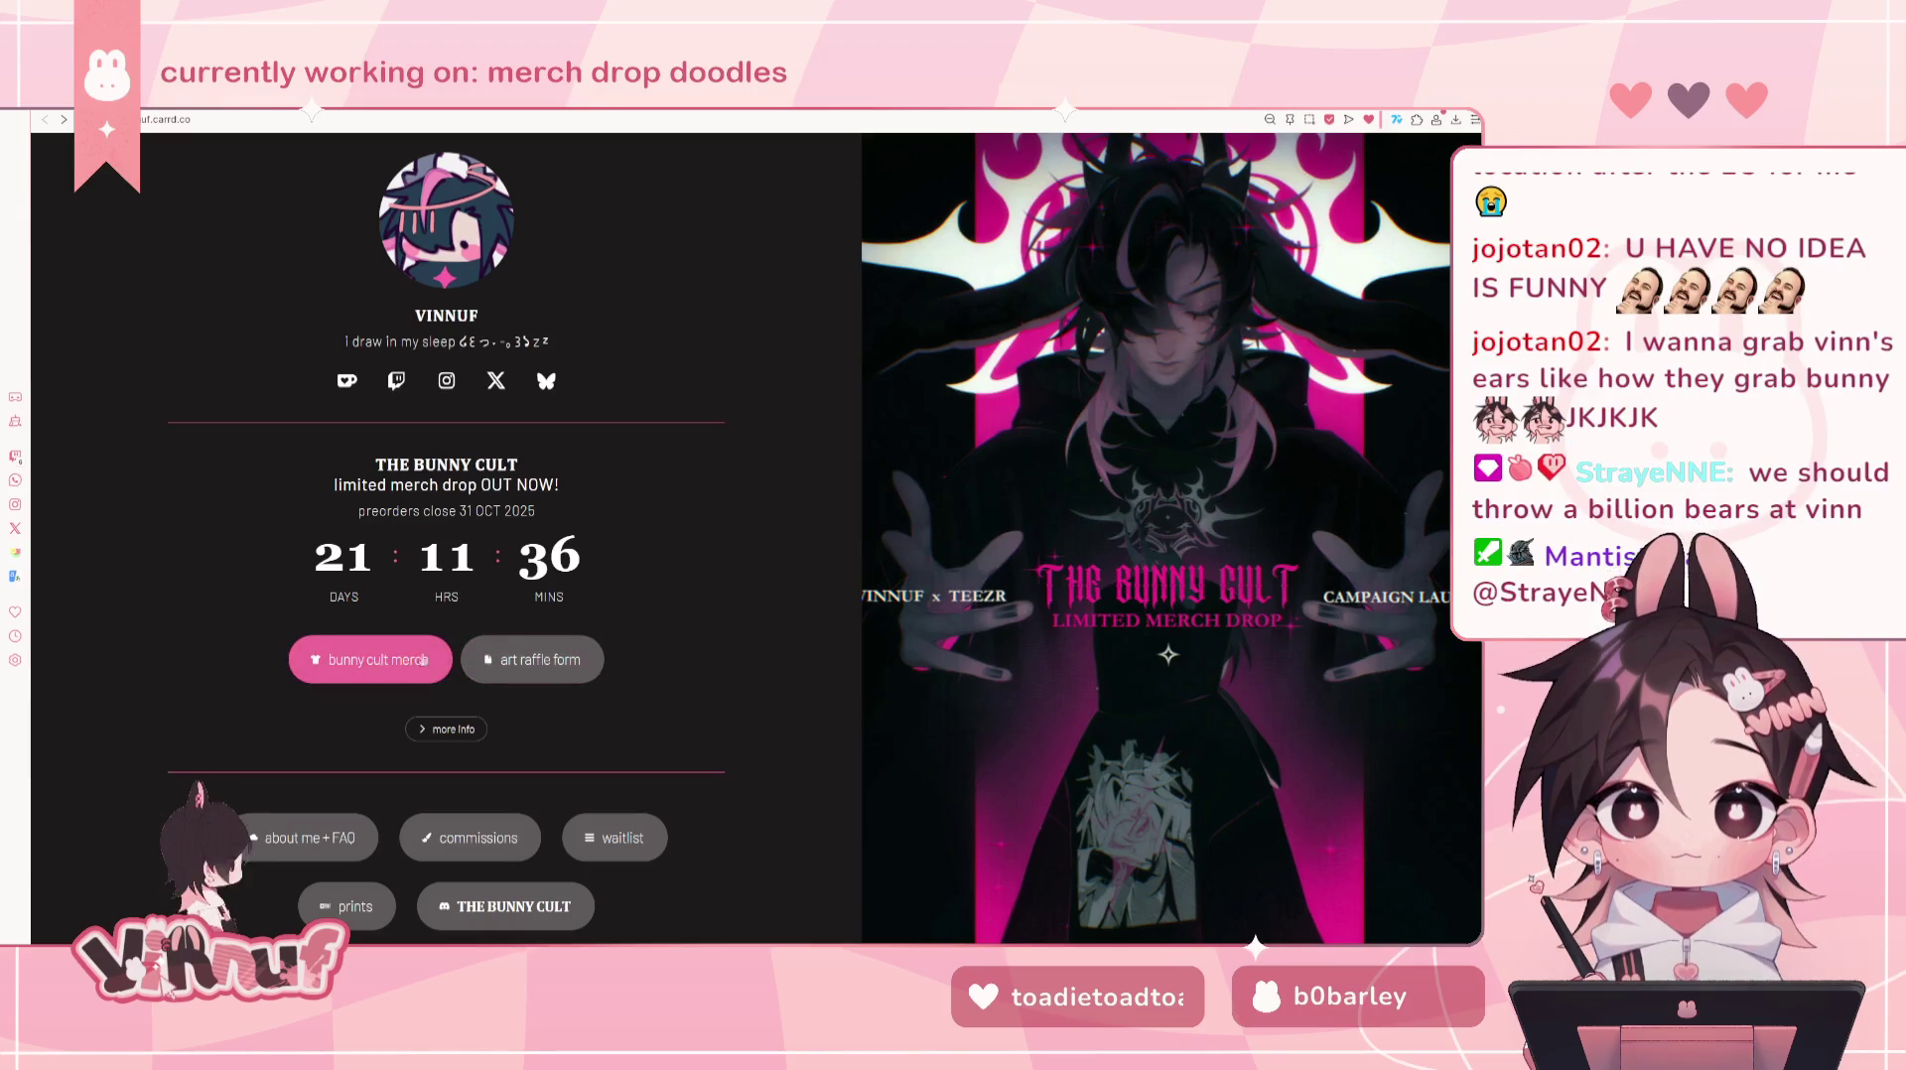
click(384, 662)
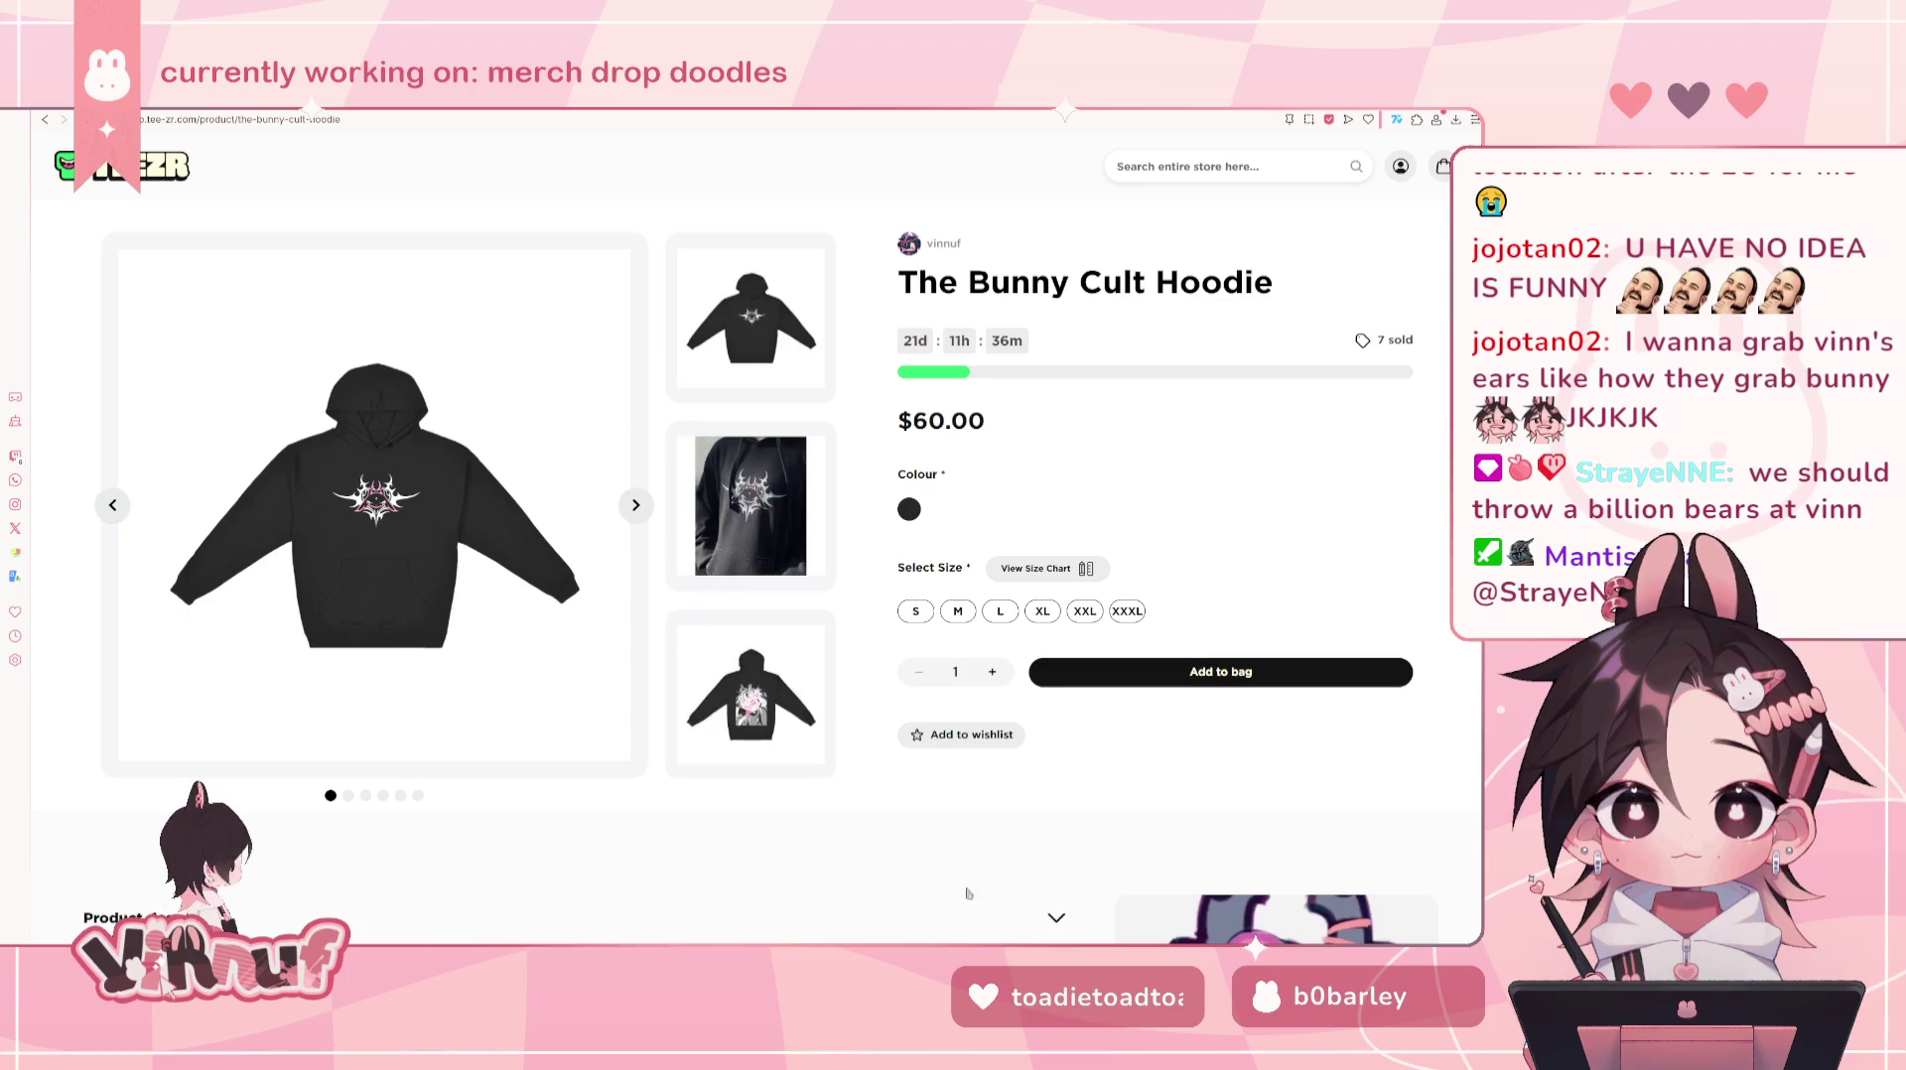
click(637, 505)
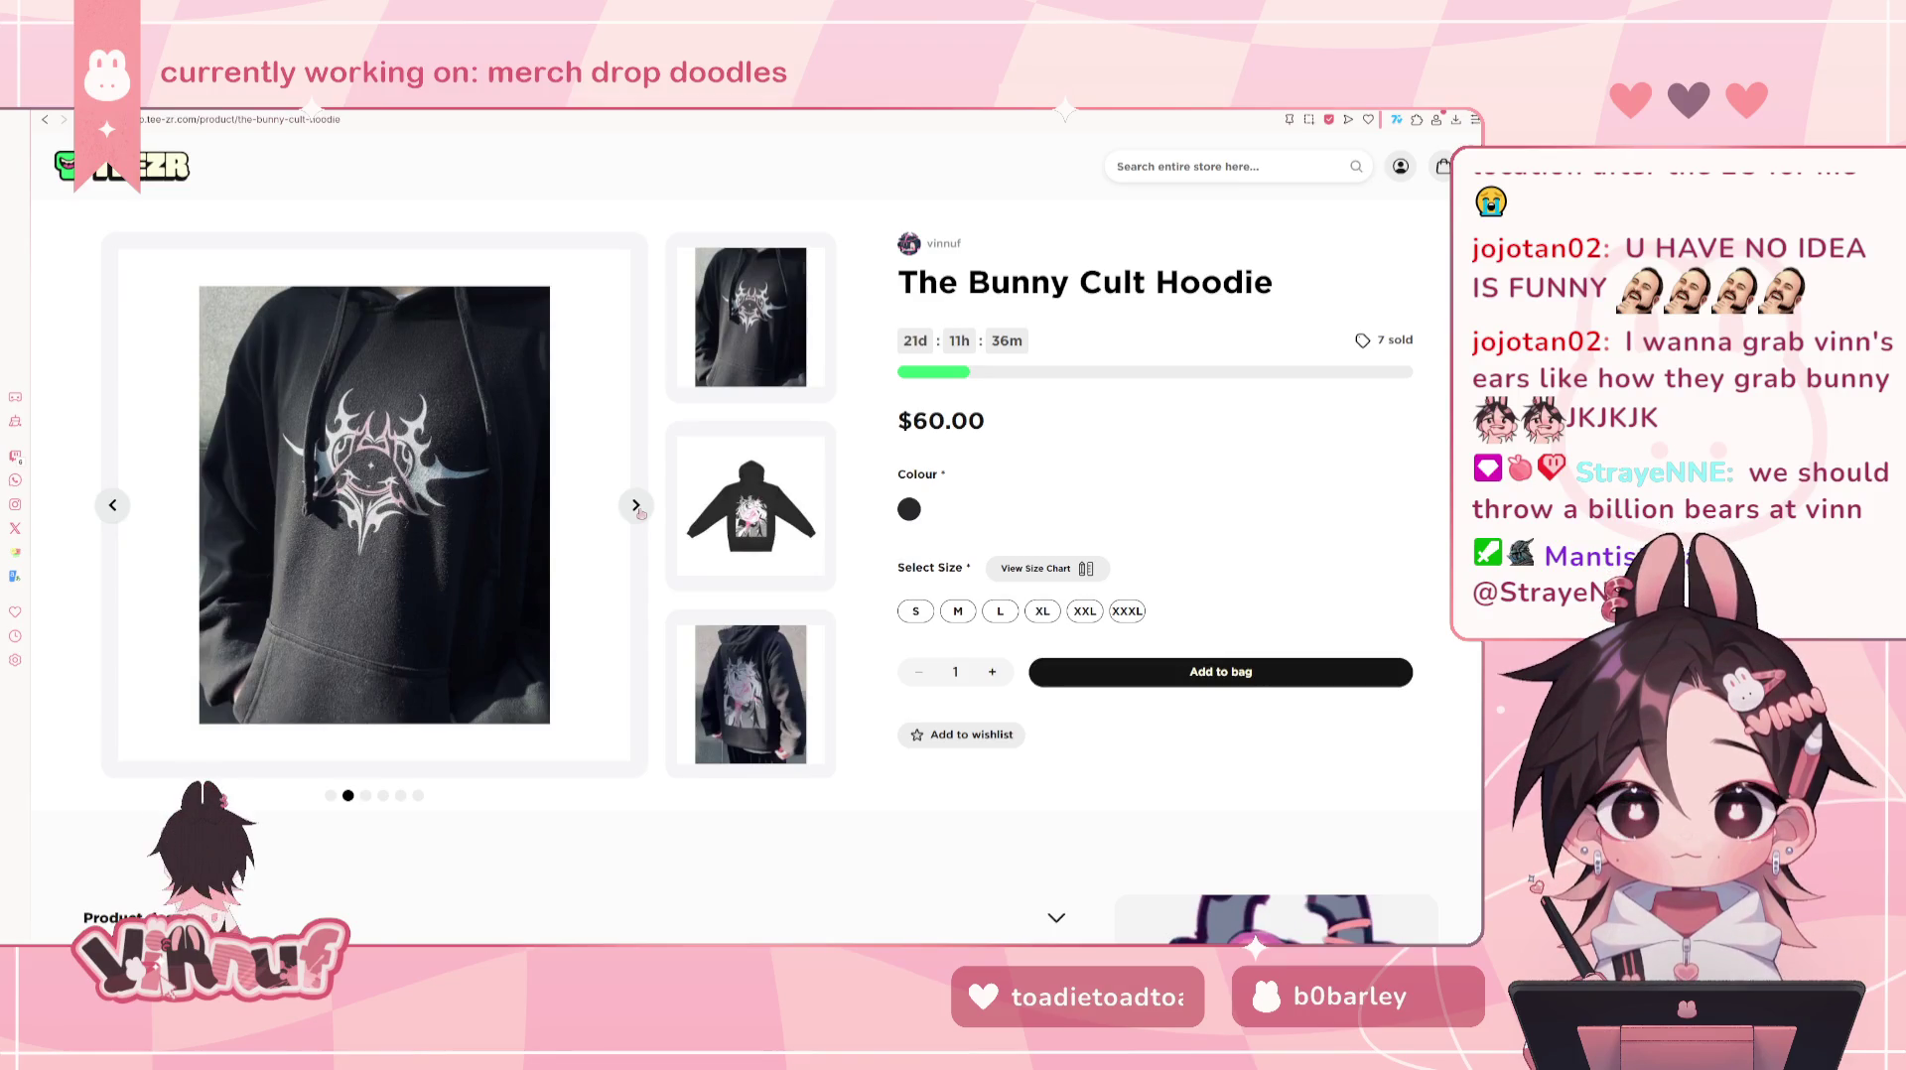
click(637, 505)
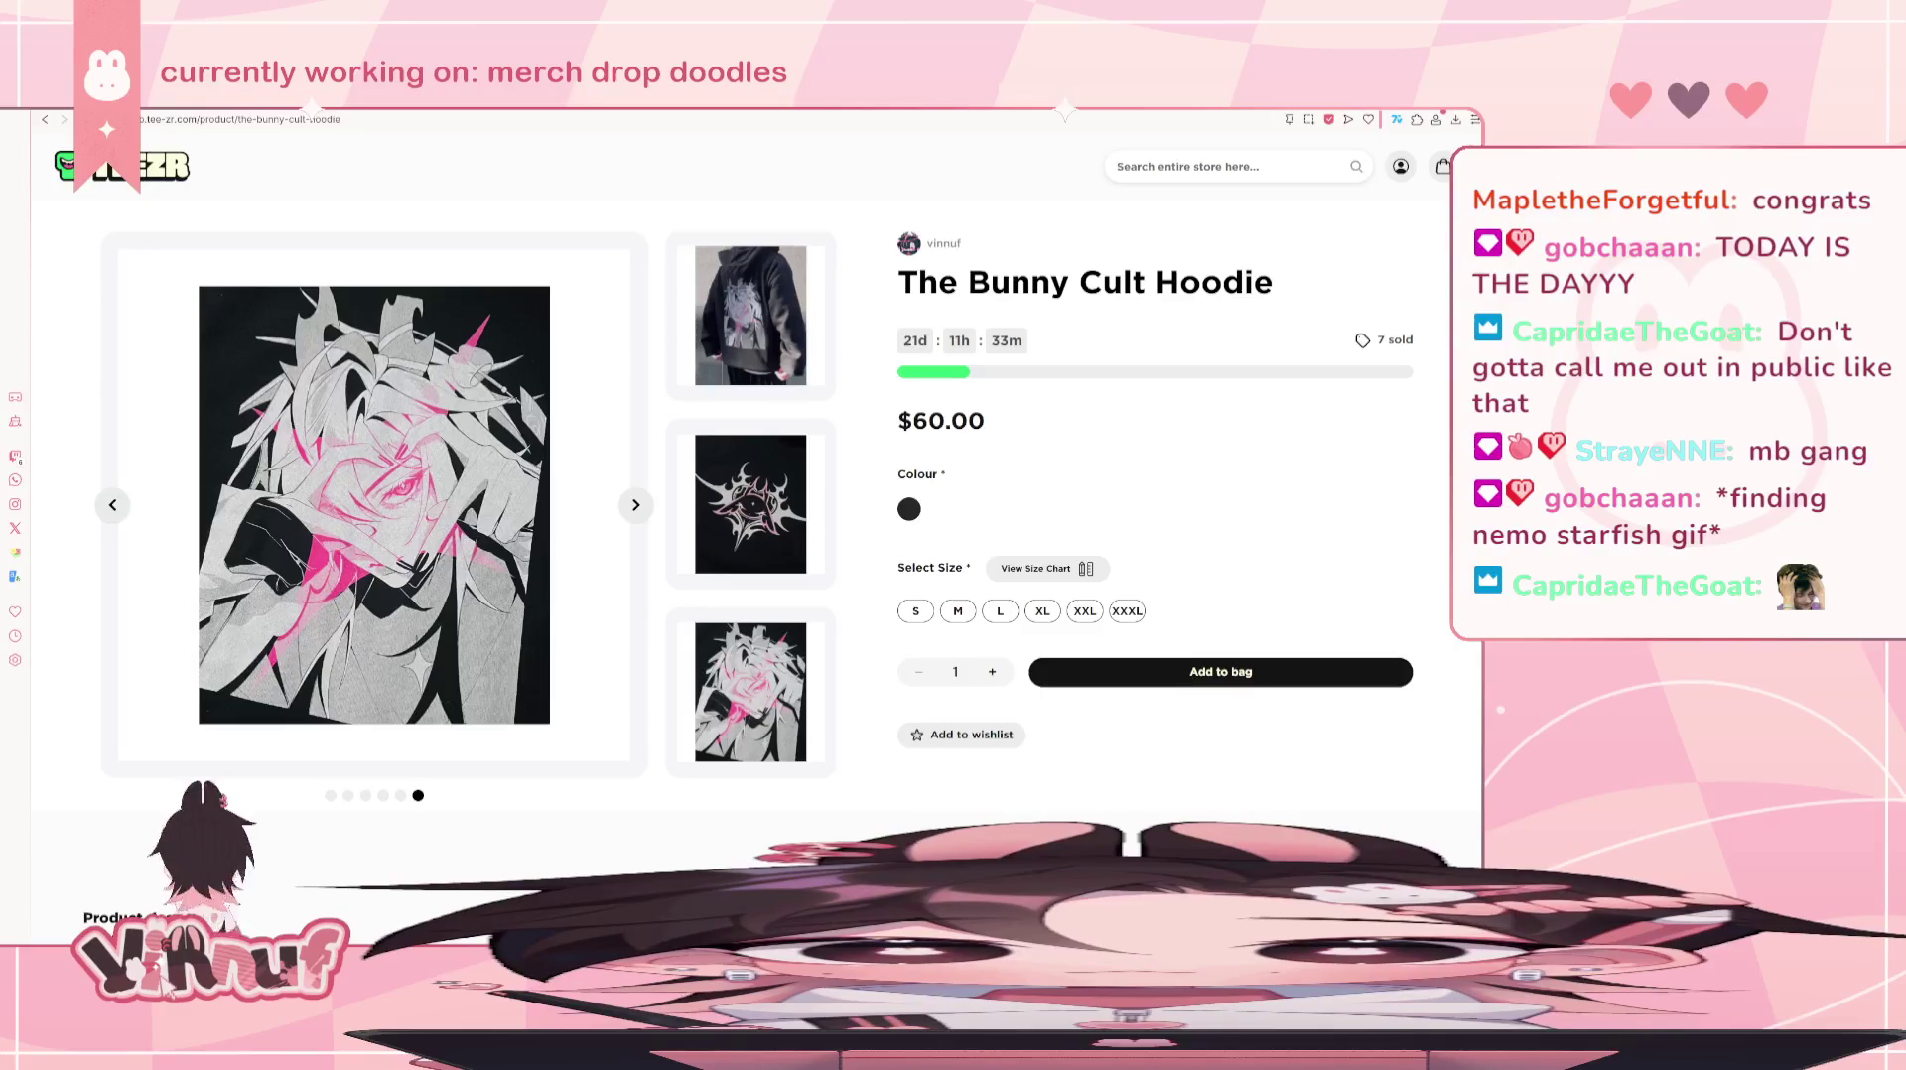
- Open the Instagram home feed alongside the Bunny Cult Hoodie page
click(15, 504)
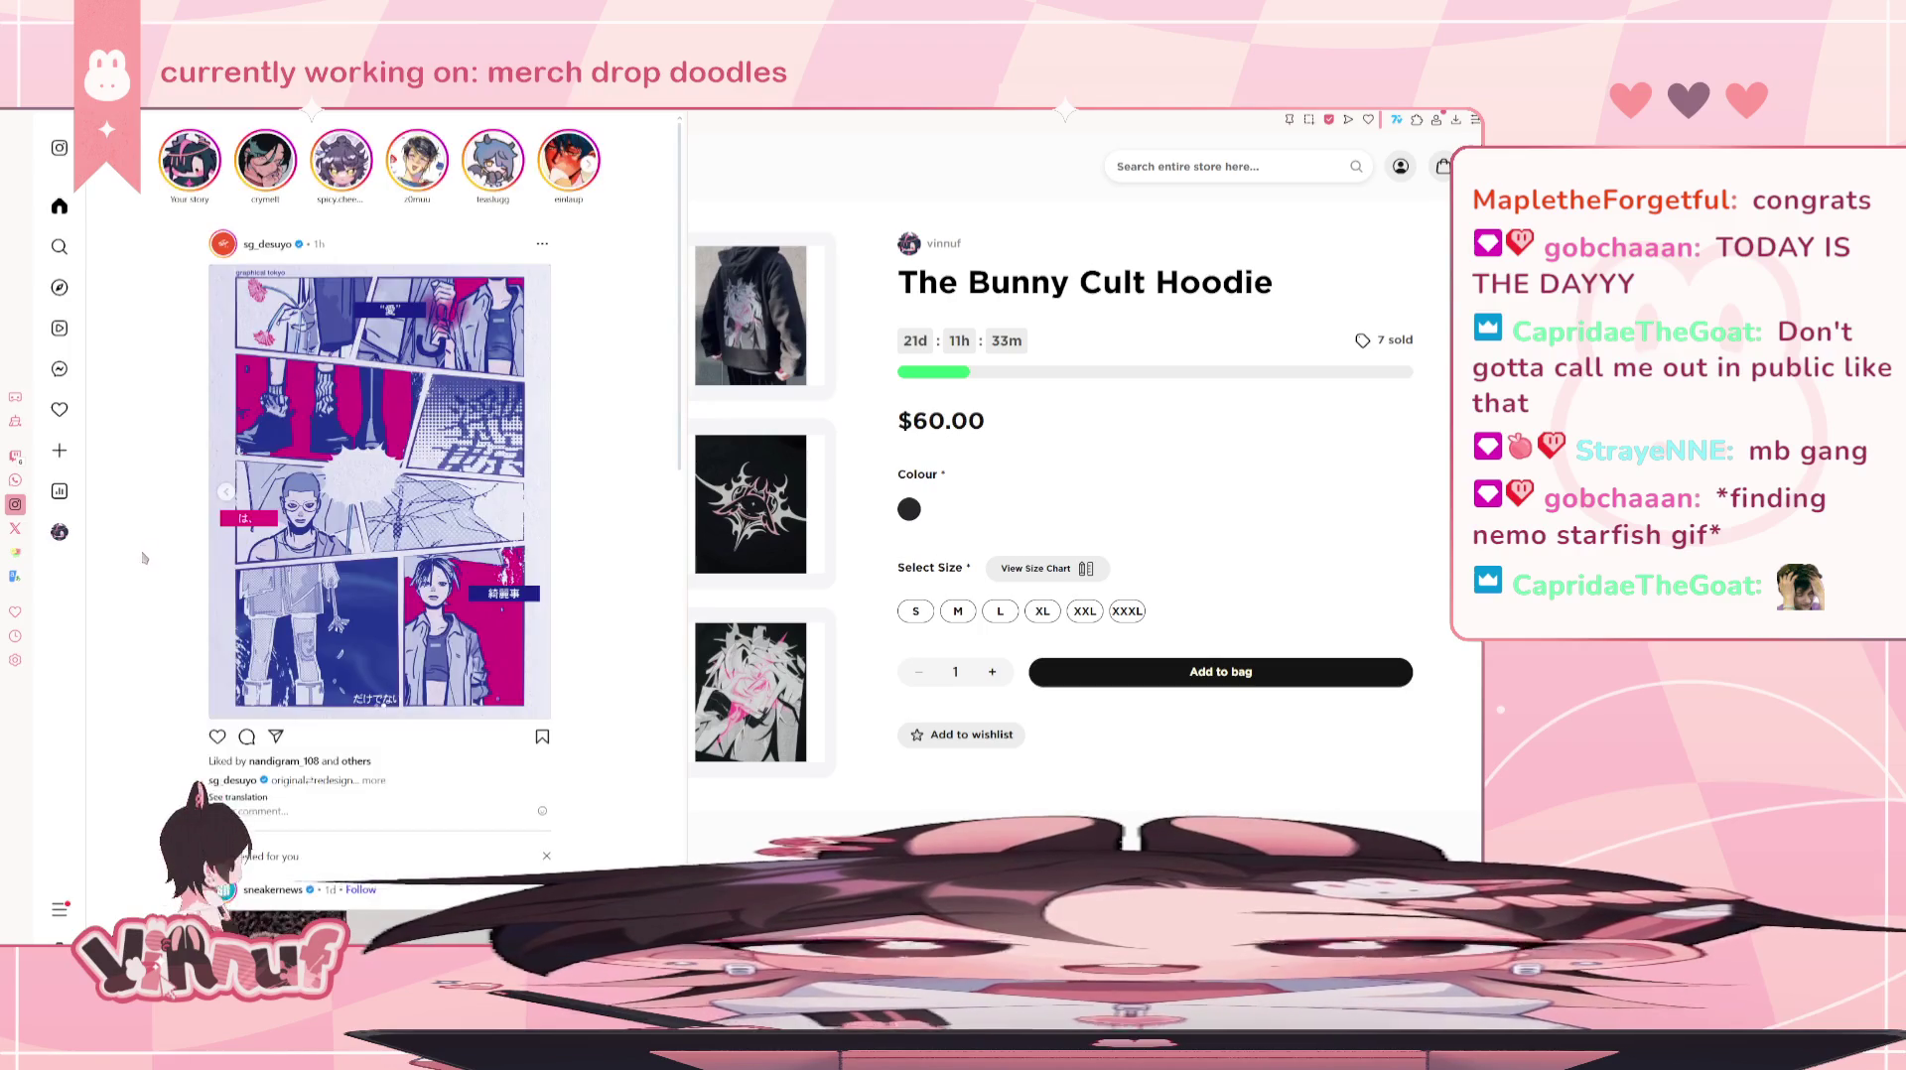
click(60, 531)
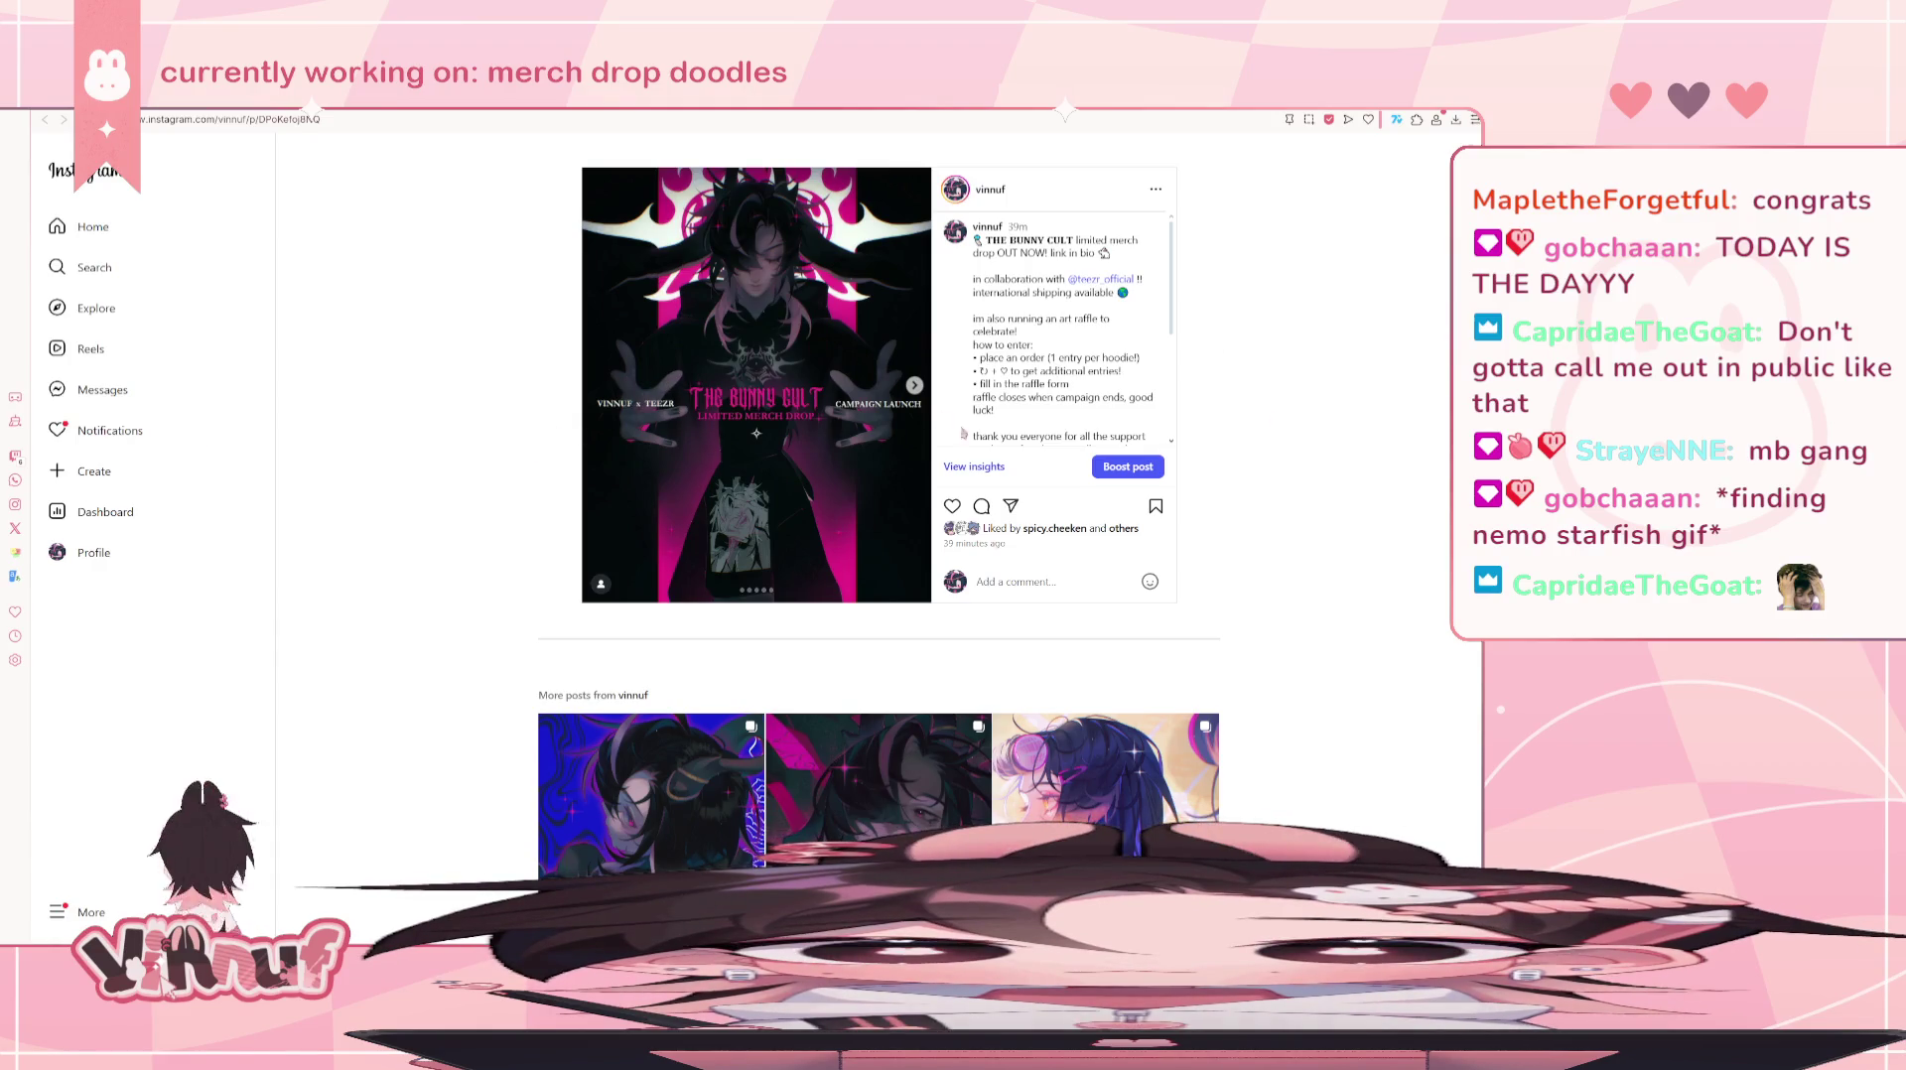
scroll(992, 355, down, 3)
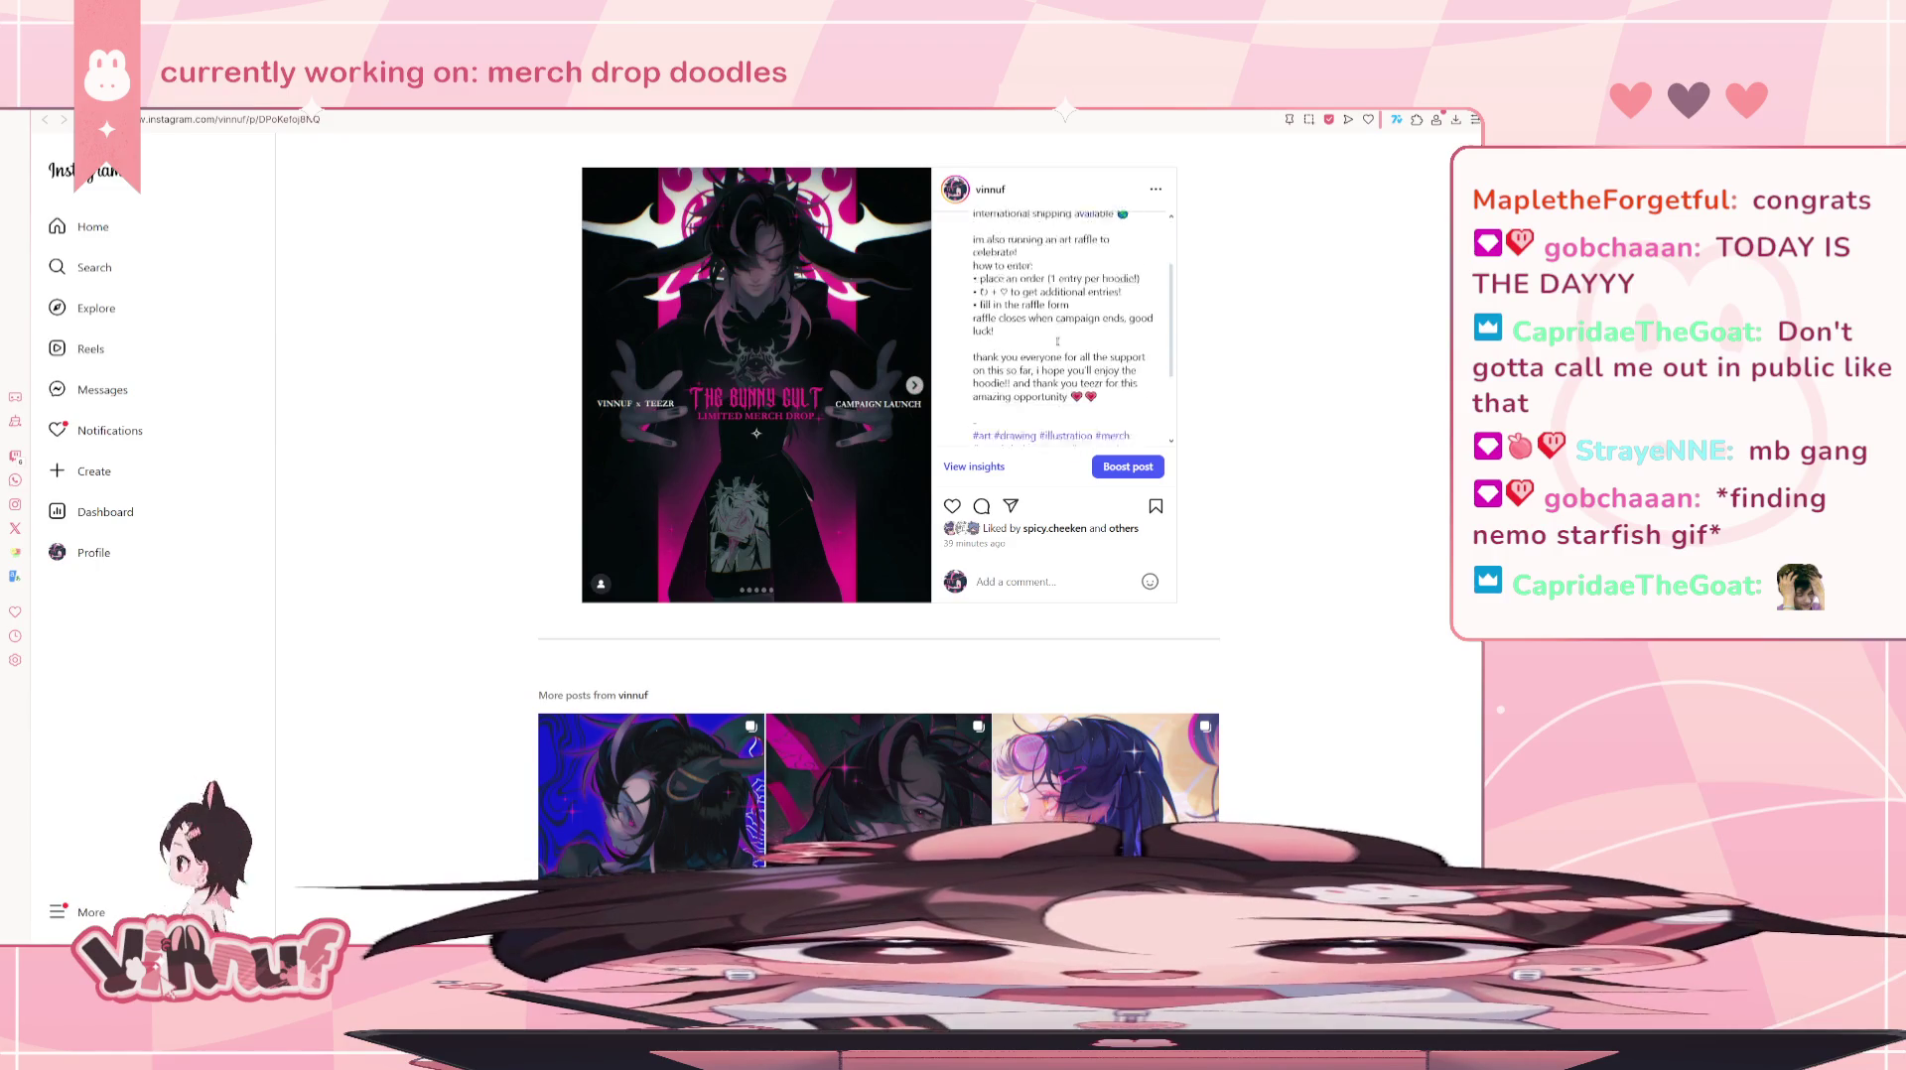
scroll(1026, 360, up, 3)
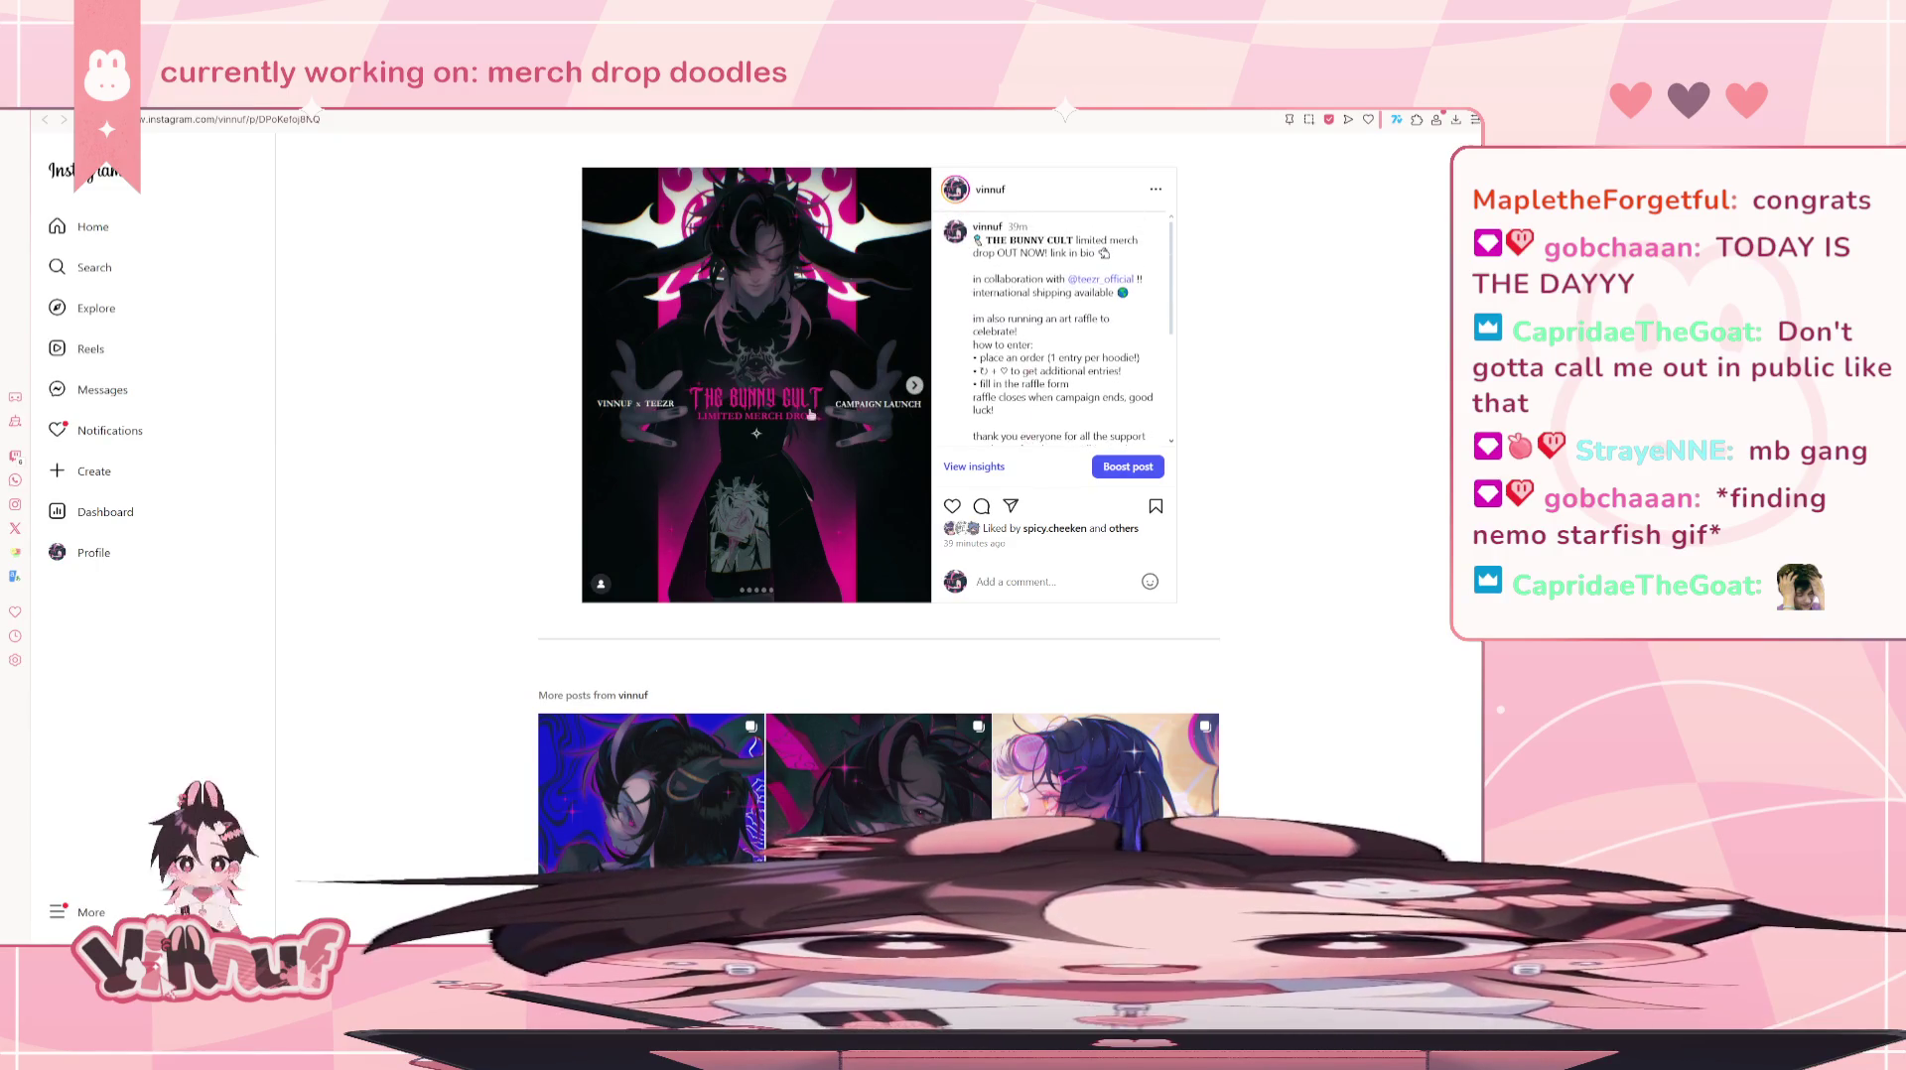
key(ctrl+Tab)
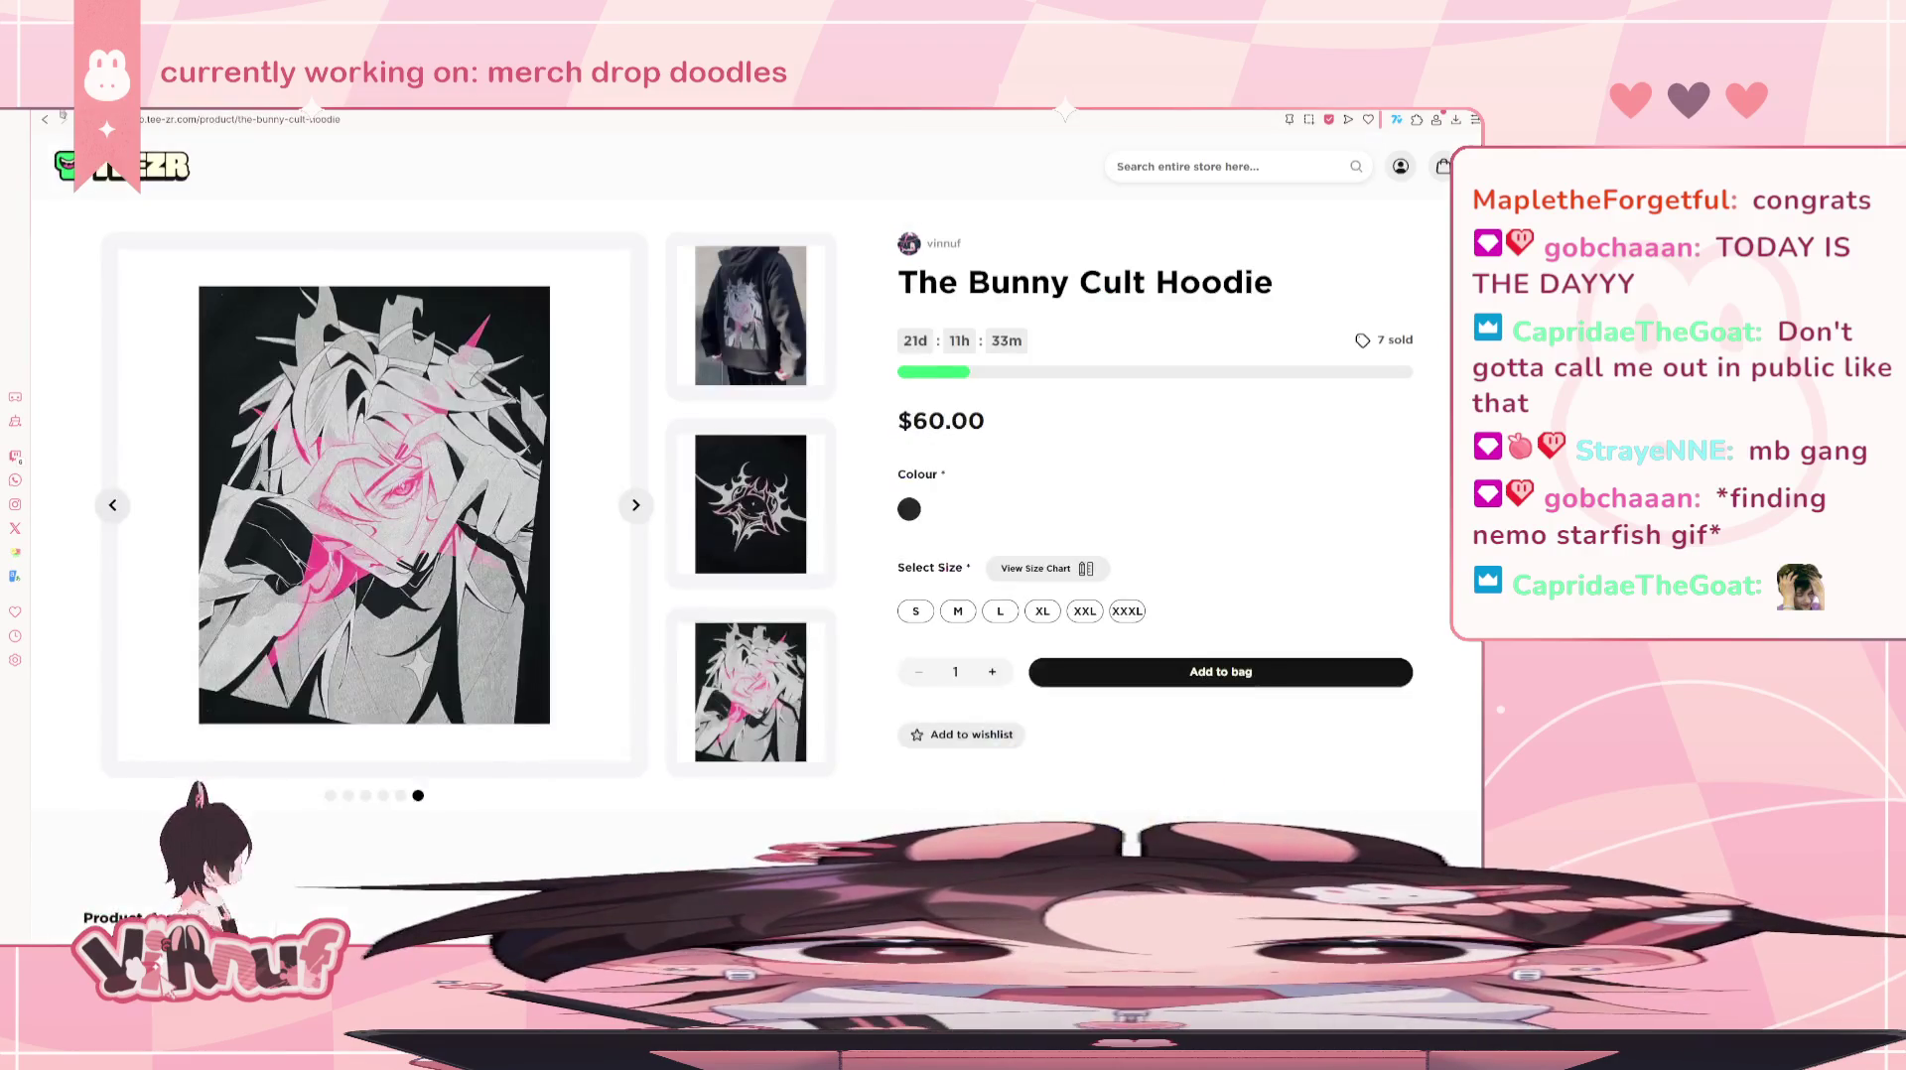
- Open the art raffle form from the Carrd page, check the e-mail answer, and reach RAFFLE ENTRY
key(ctrl+Tab)
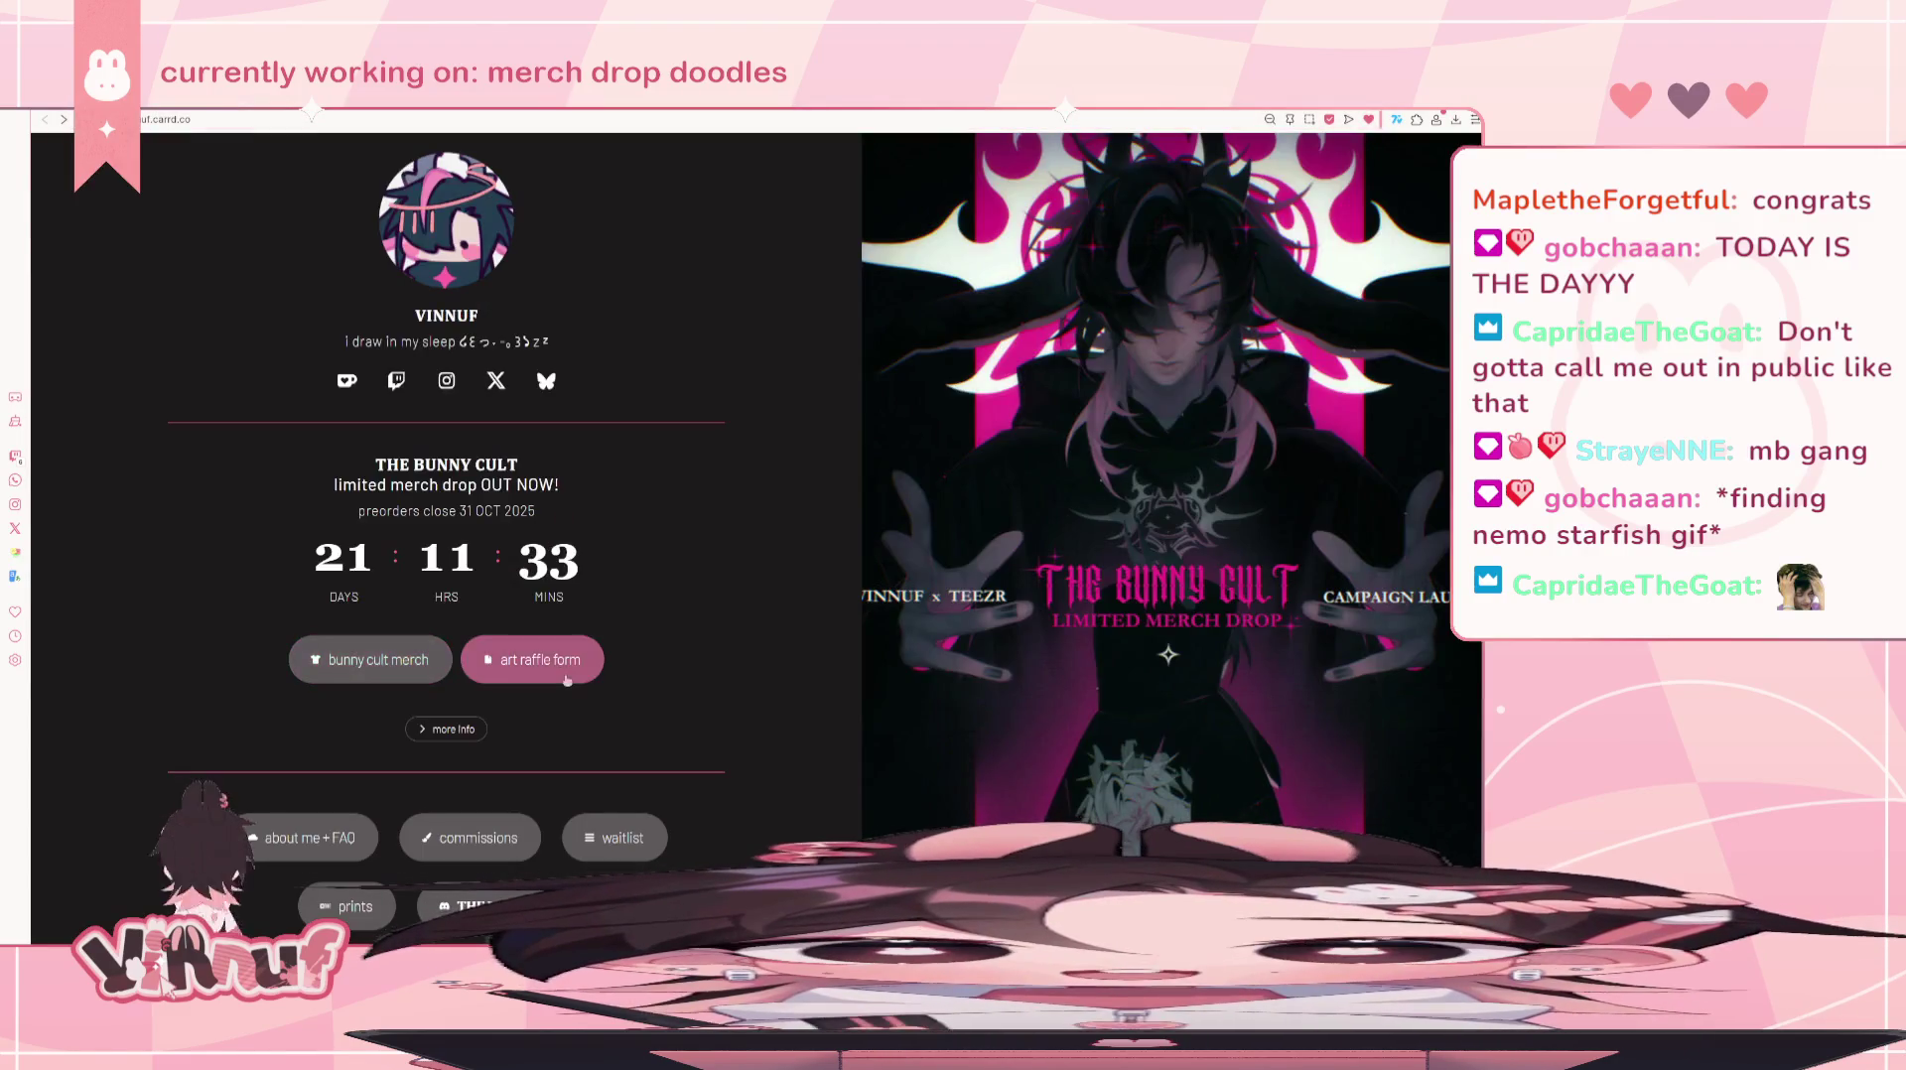
click(526, 643)
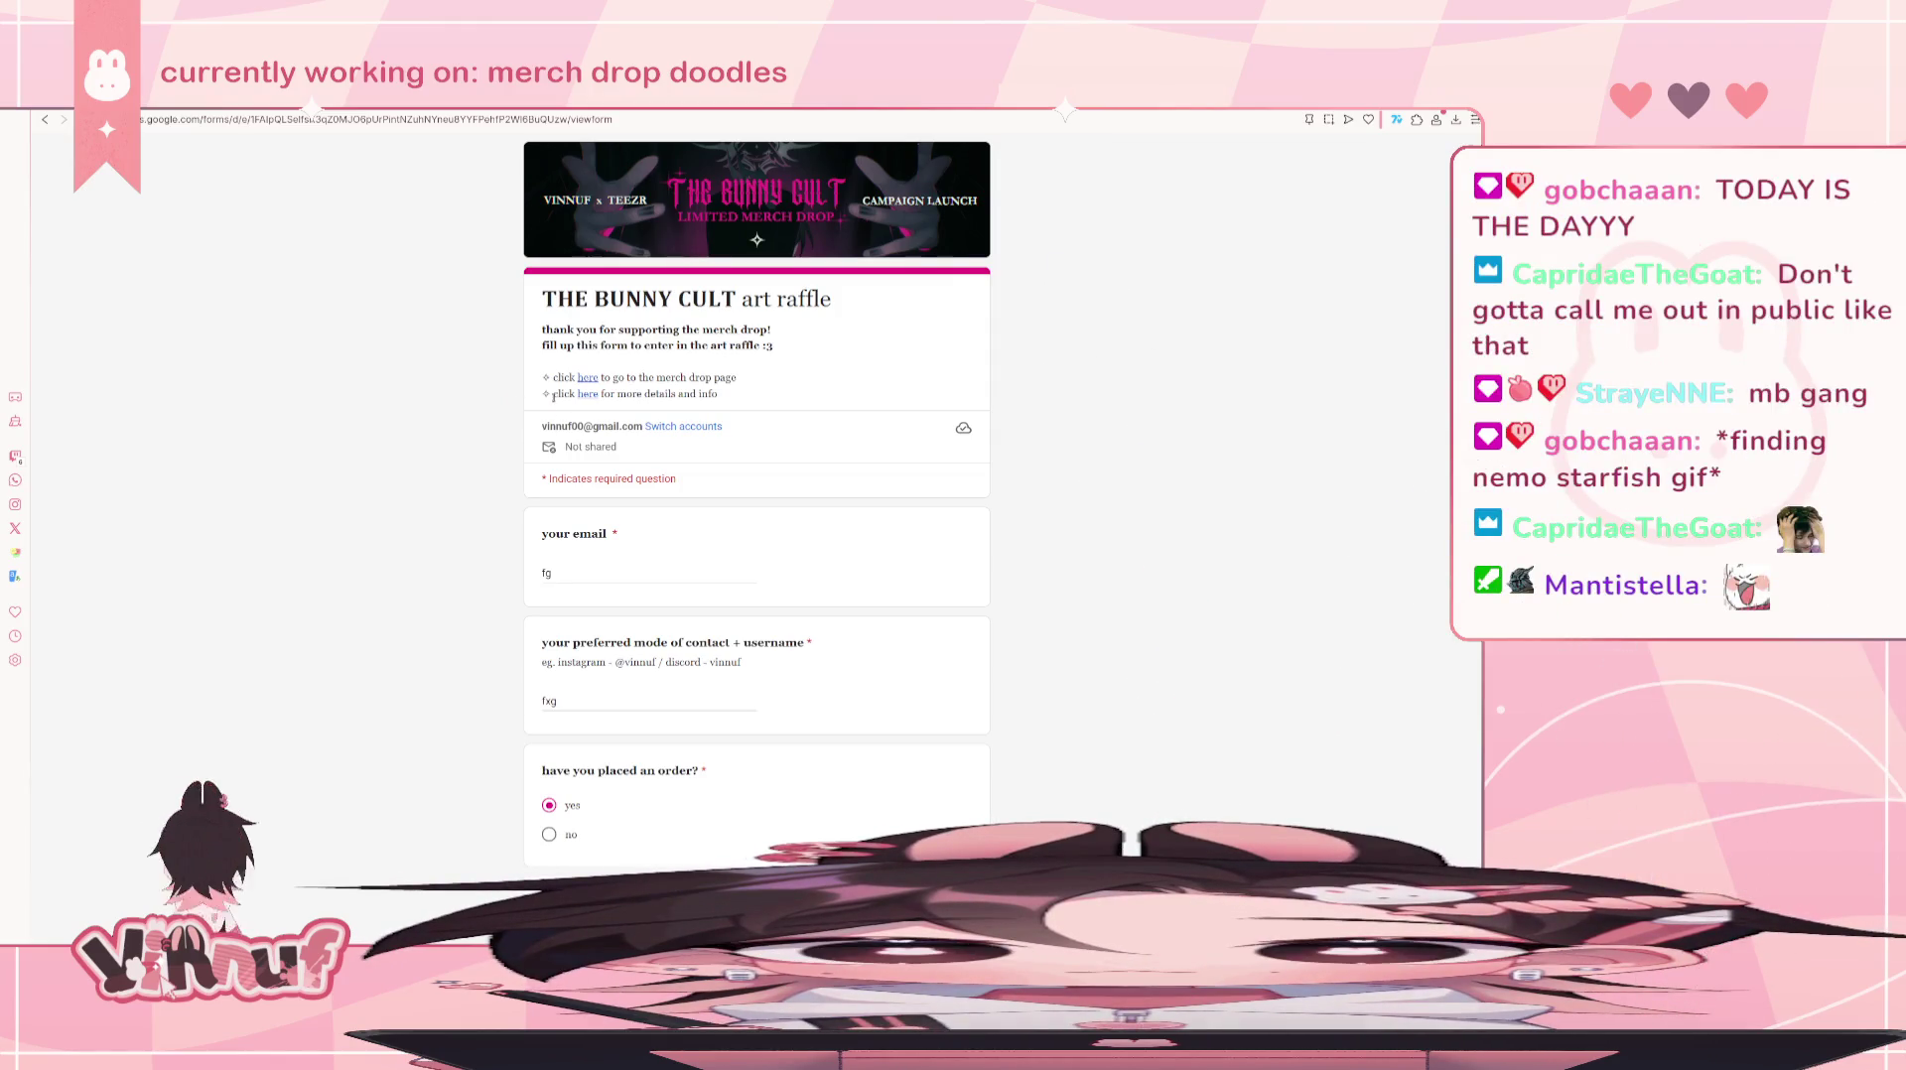
scroll(616, 563, down, 1)
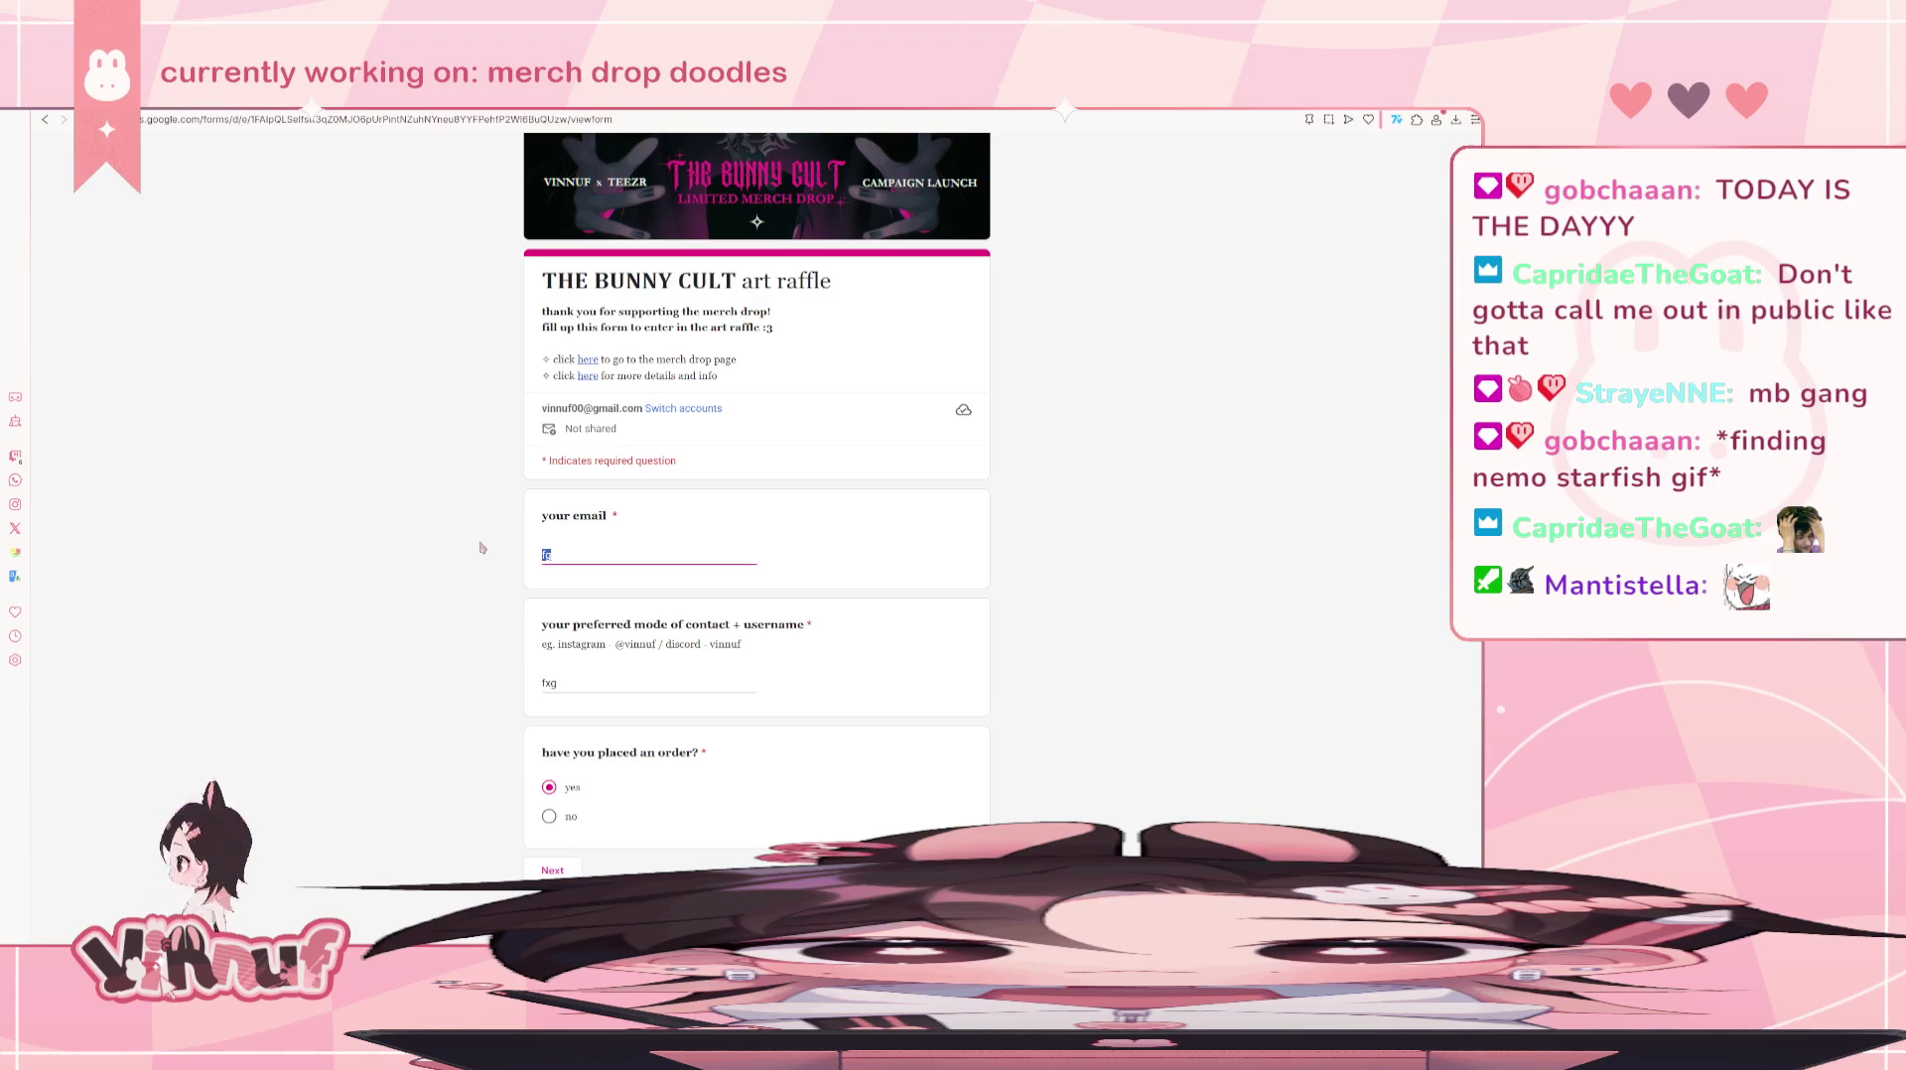
click(500, 607)
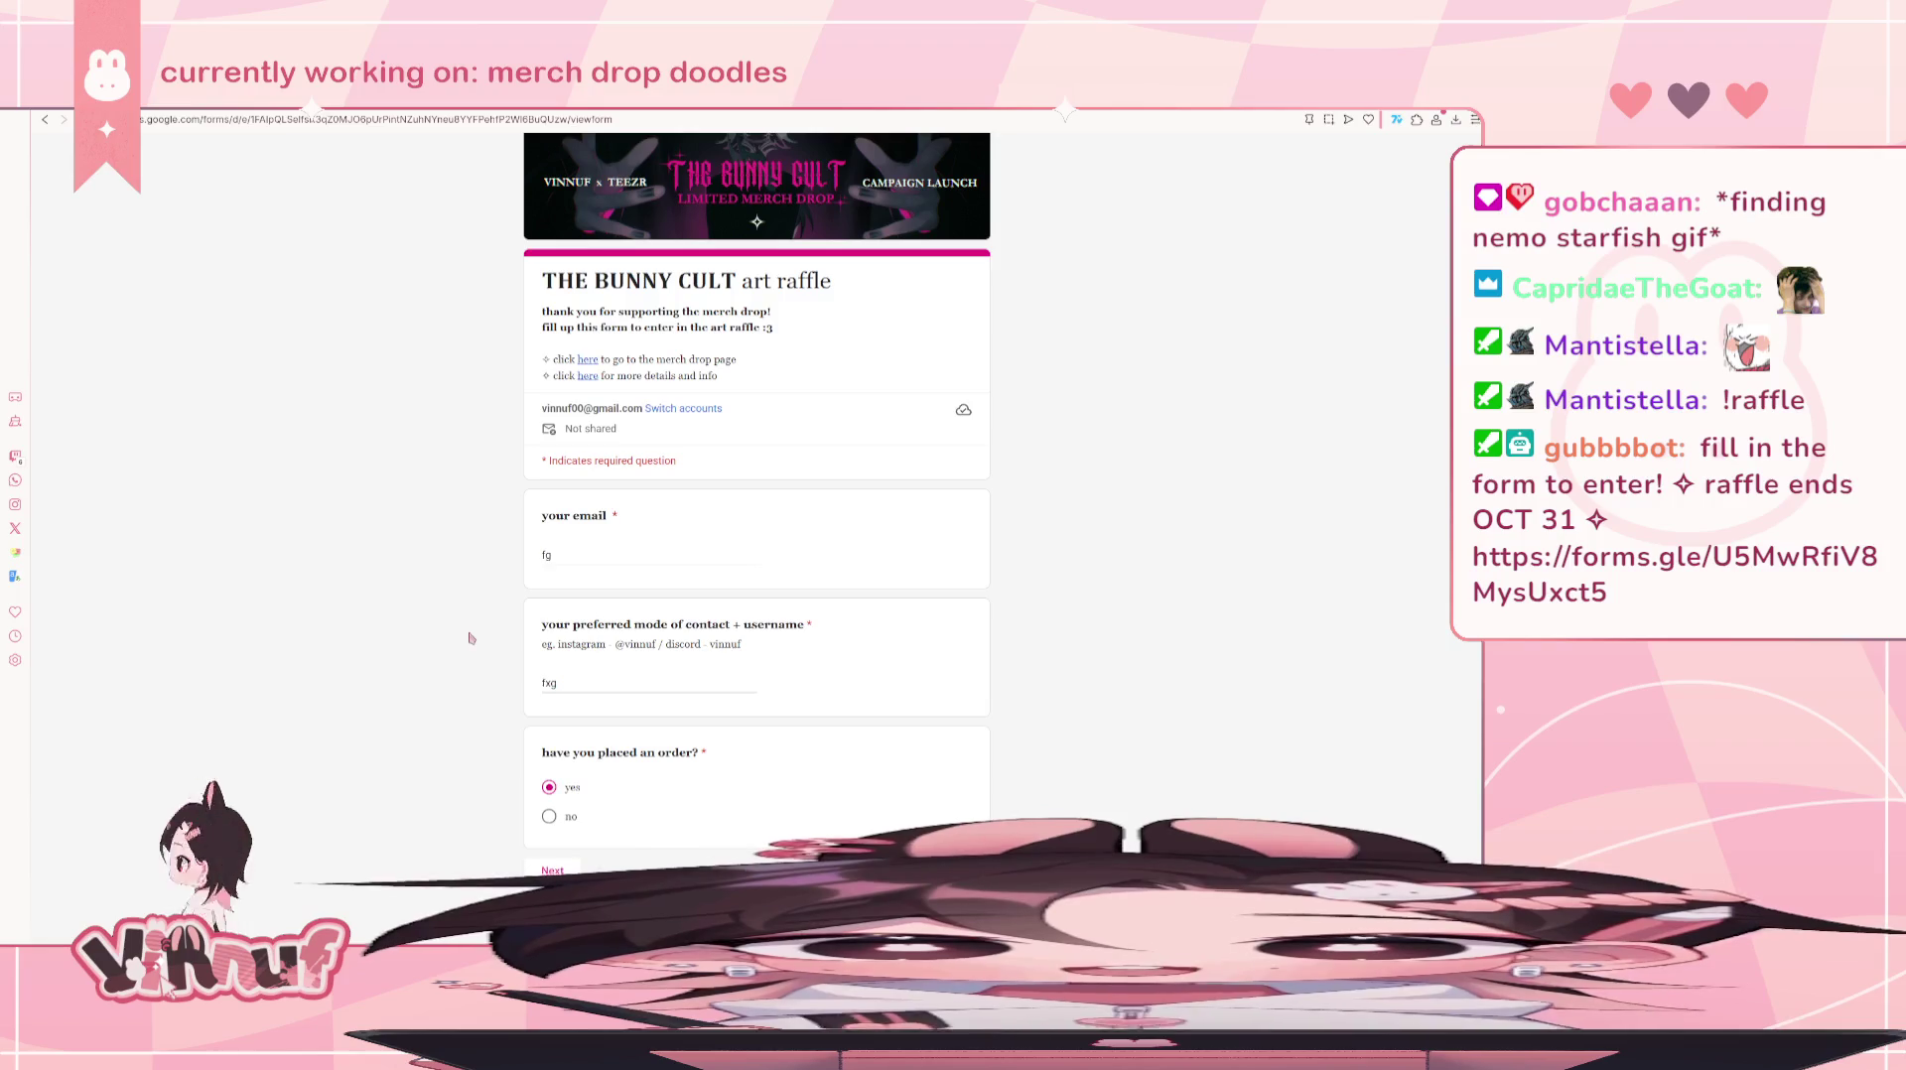
click(551, 871)
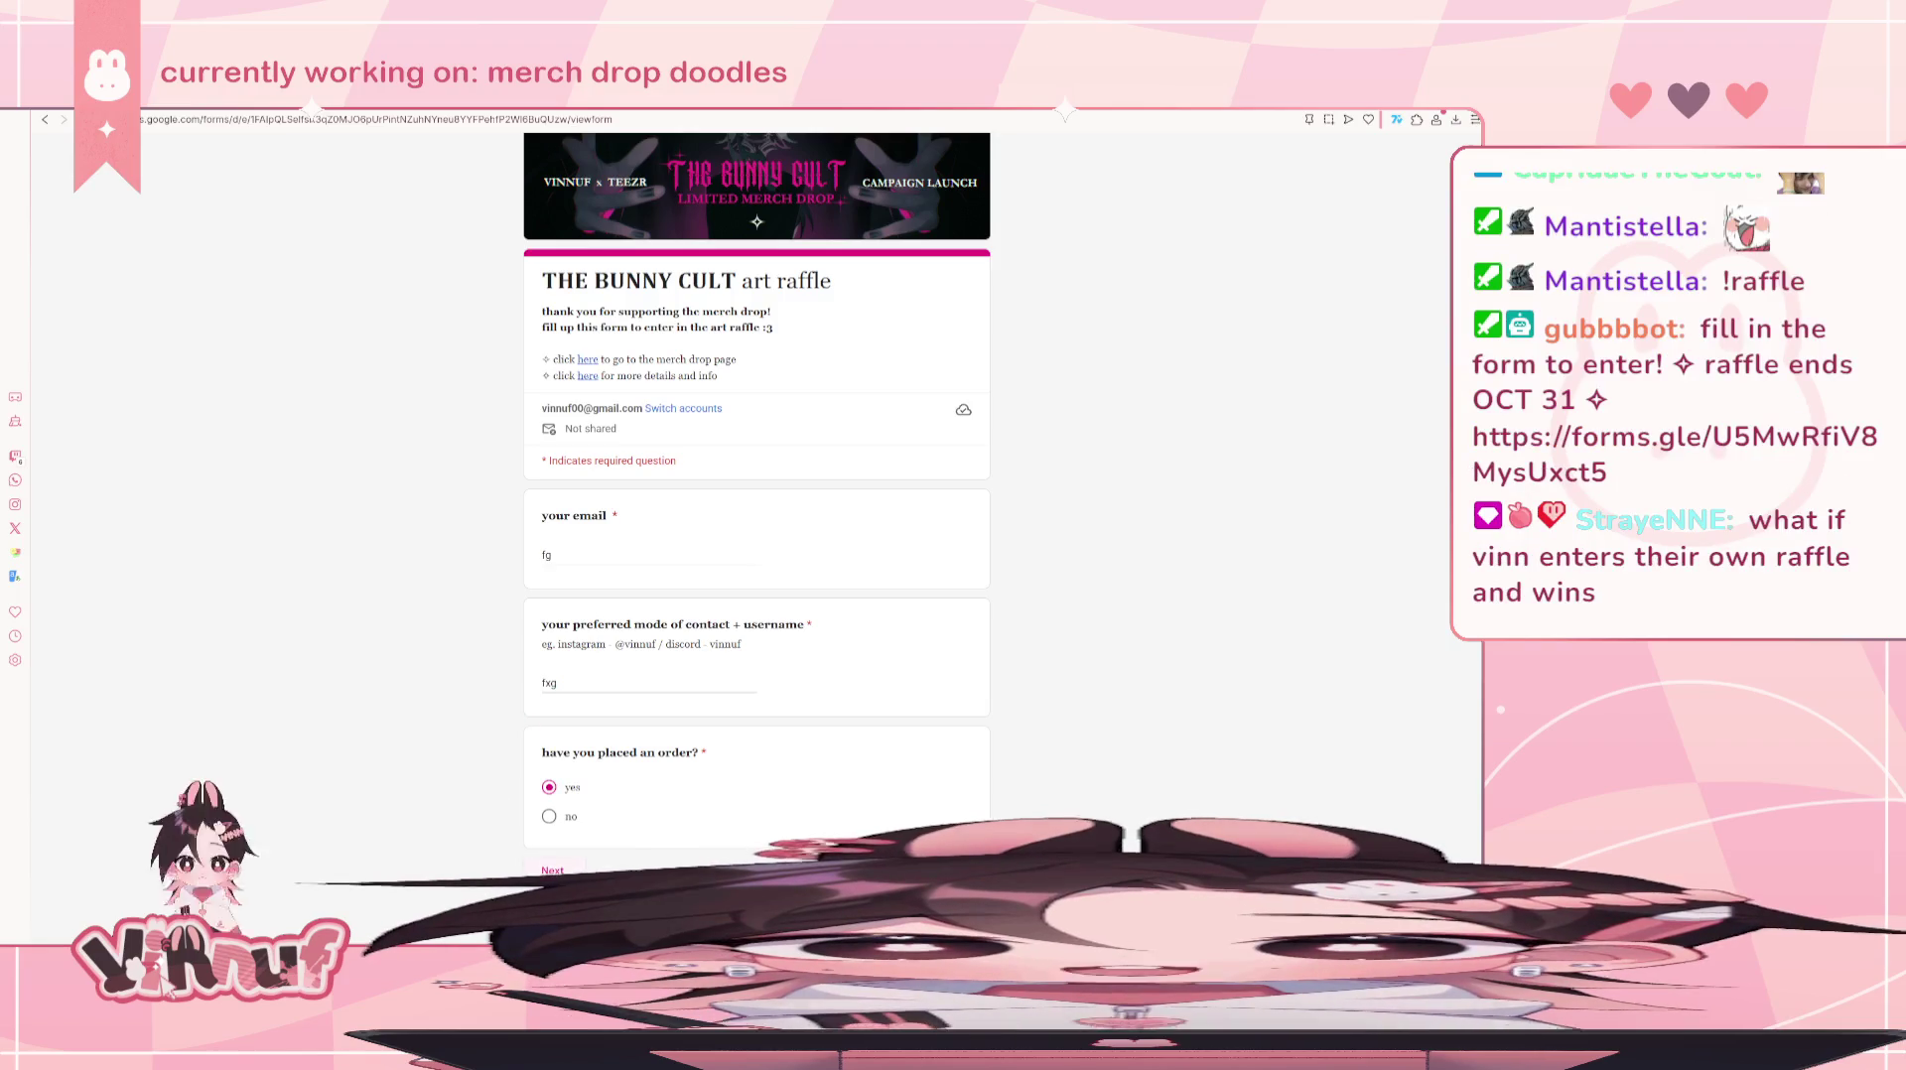
scroll(407, 650, down, 1)
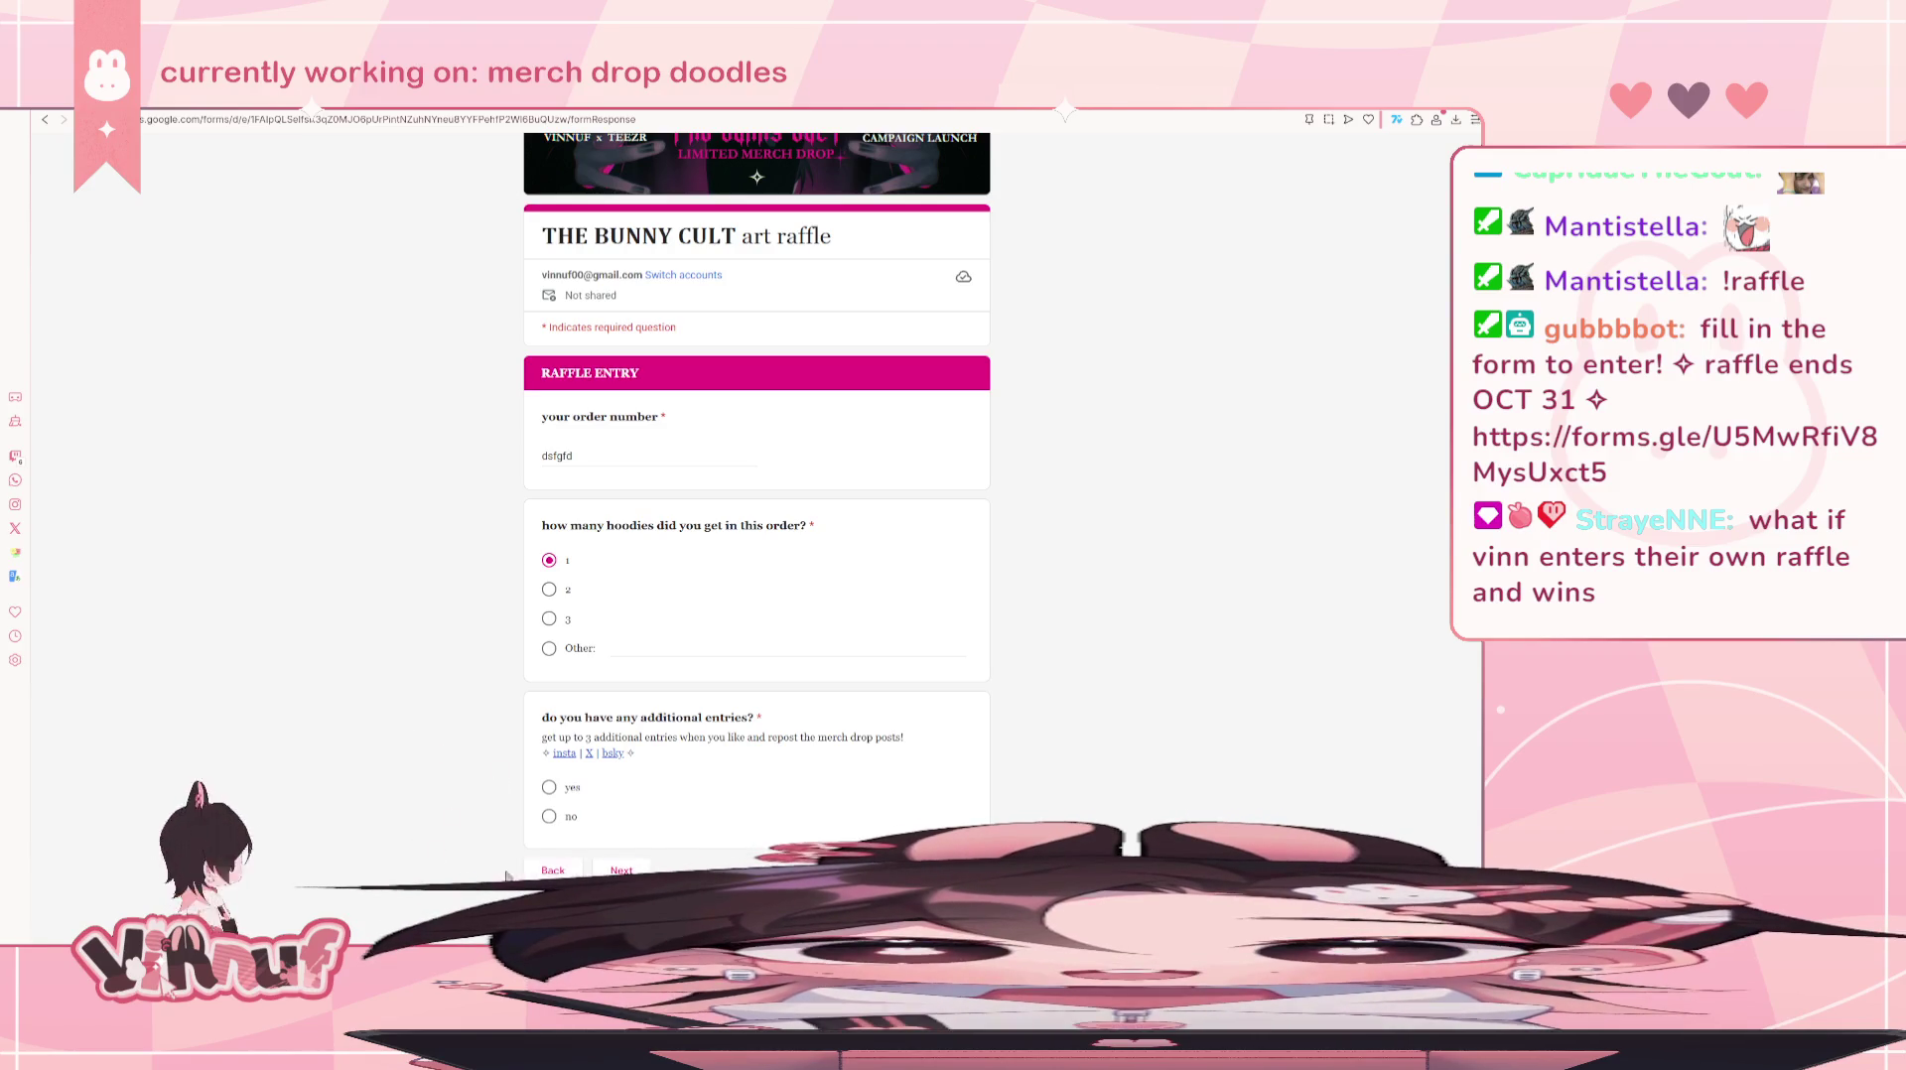
- Answer yes to having additional entries and move on to the ADDITIONAL ENTRIES page
click(549, 787)
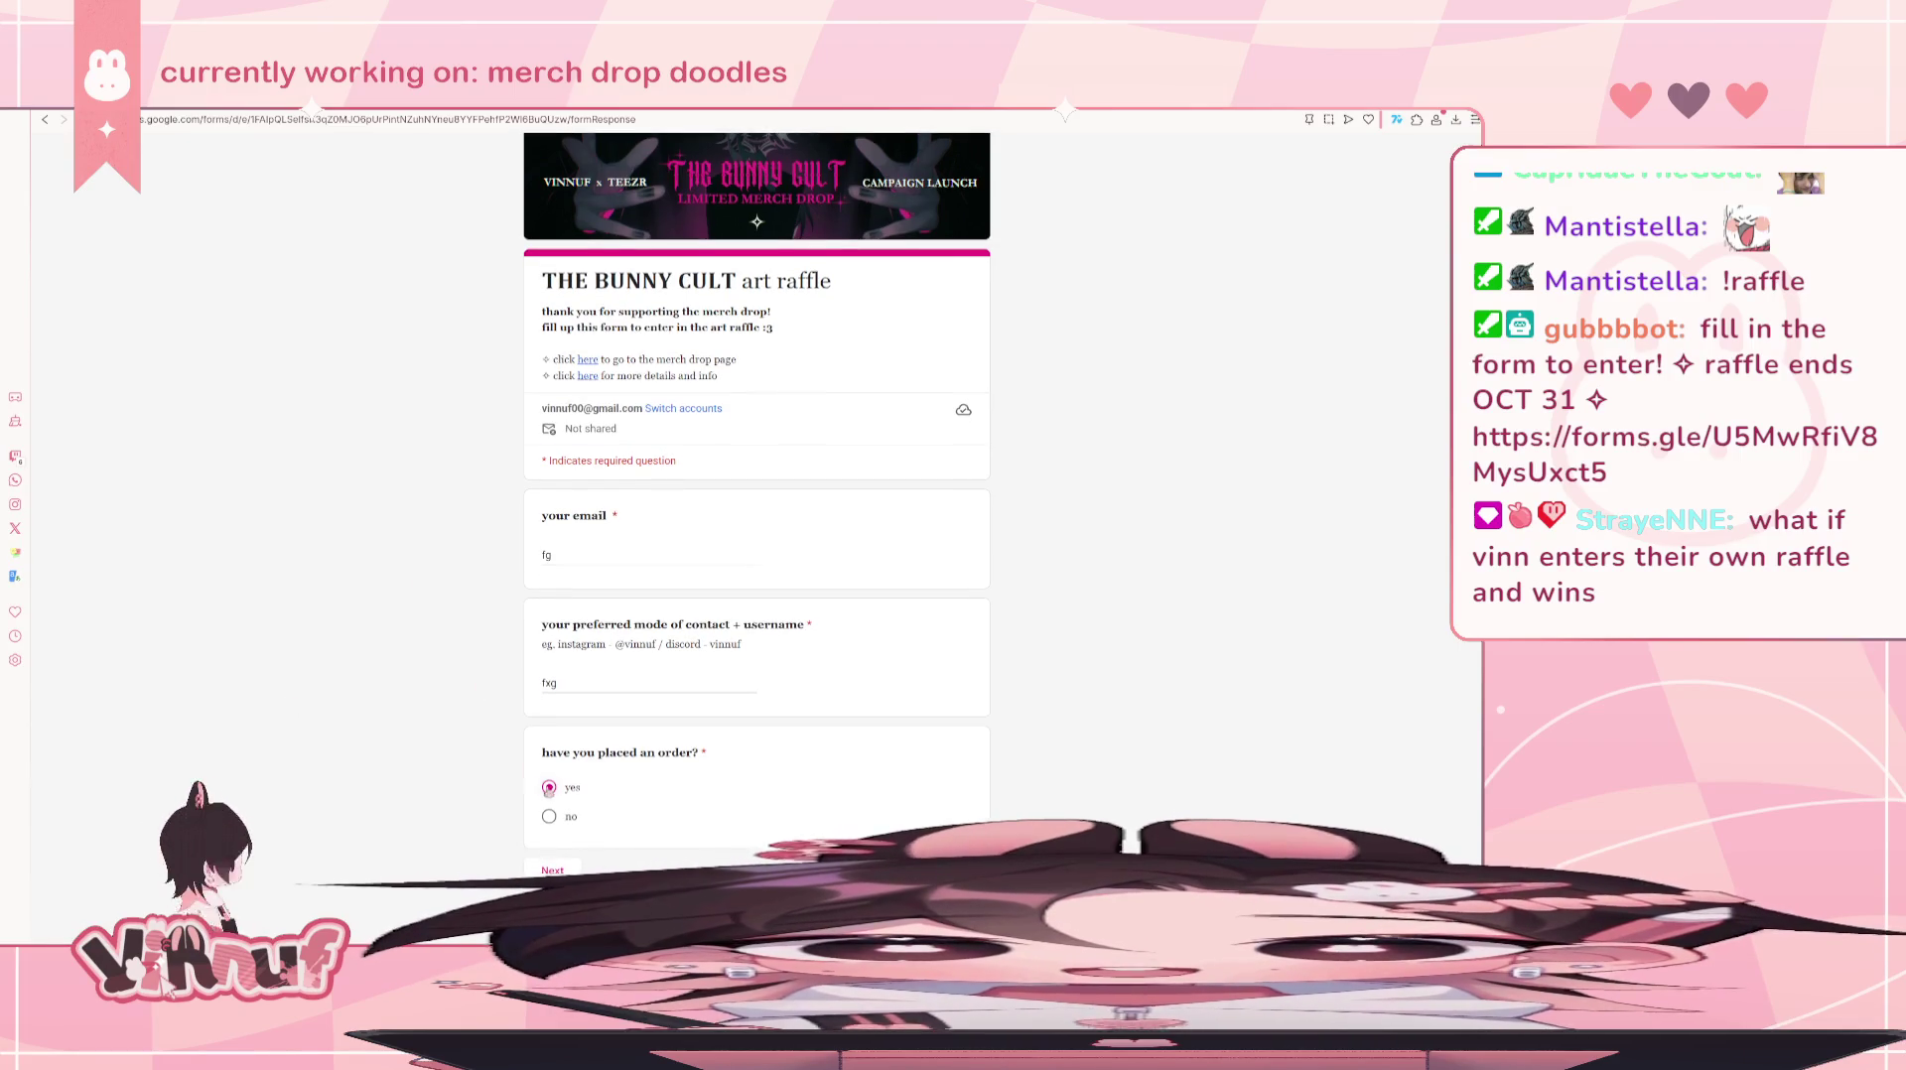
scroll(367, 729, down, 1)
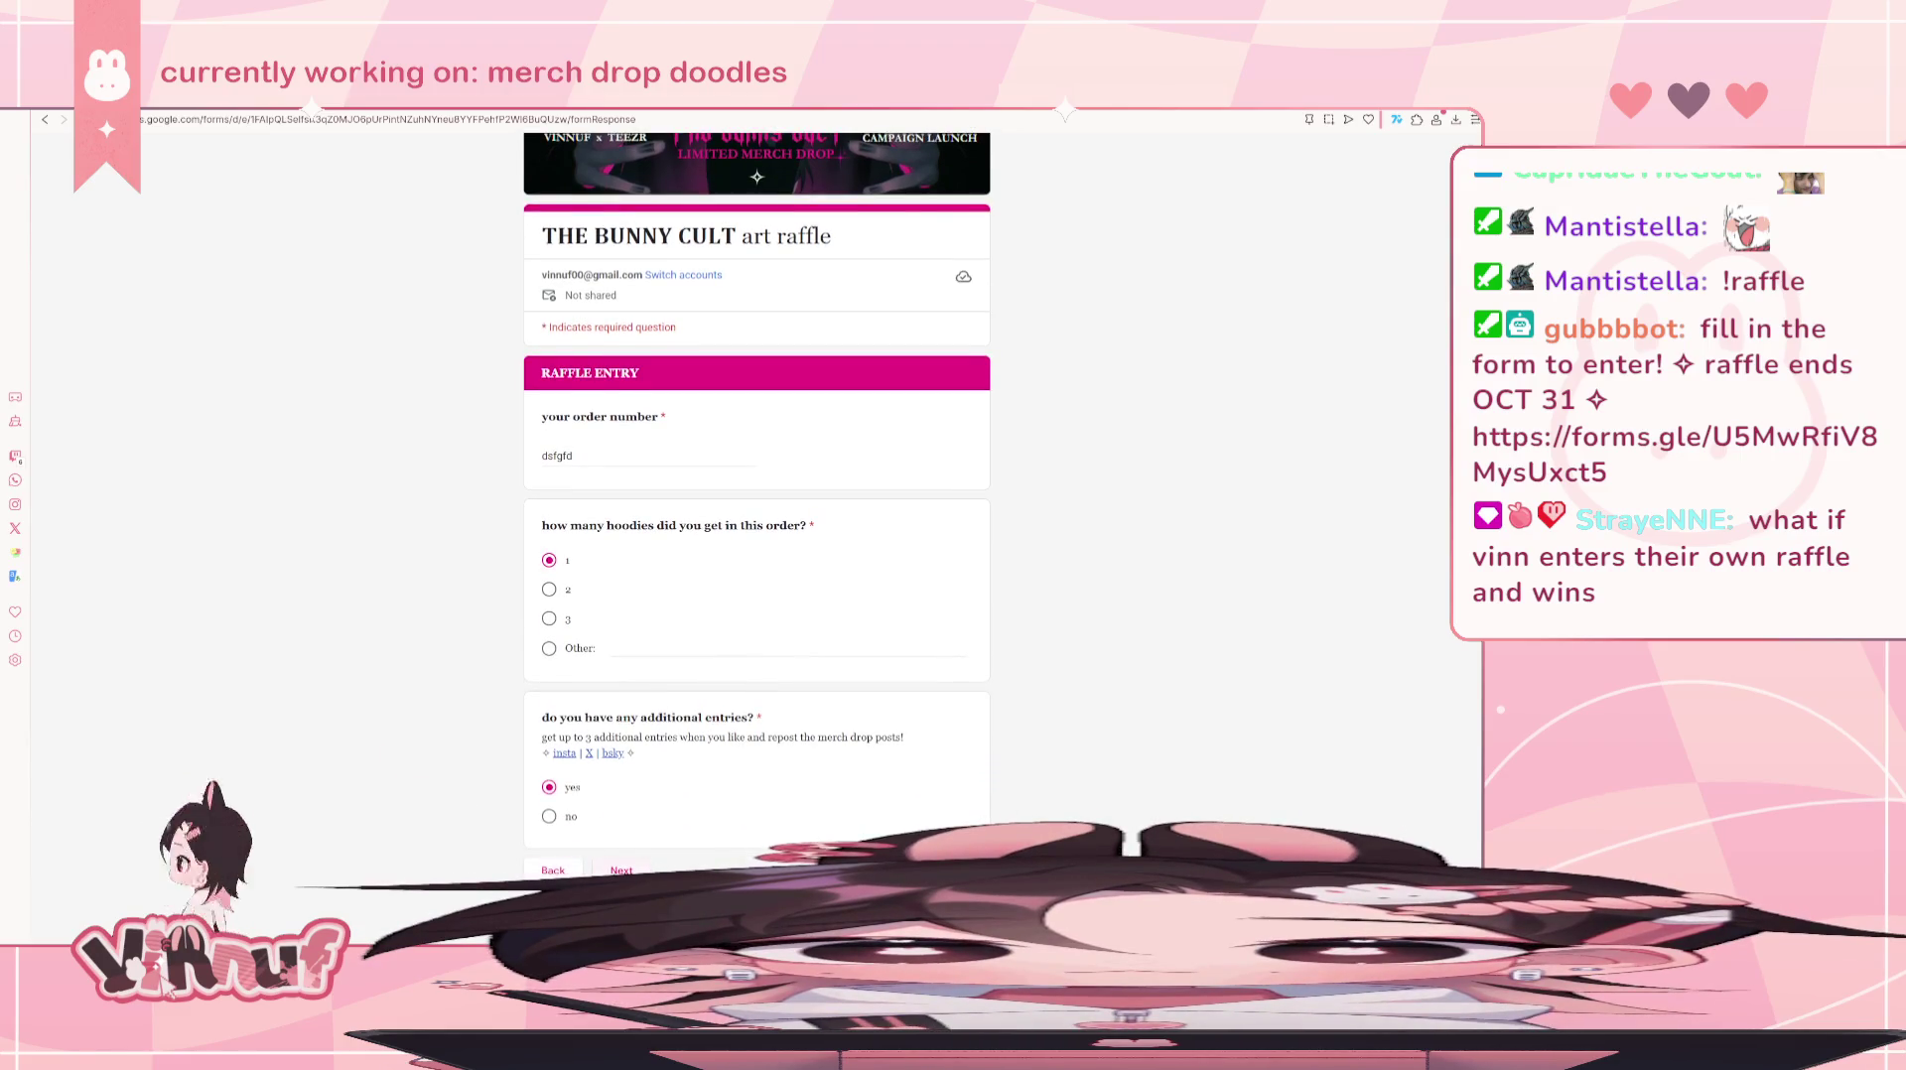
click(599, 869)
scroll(490, 685, down, 2)
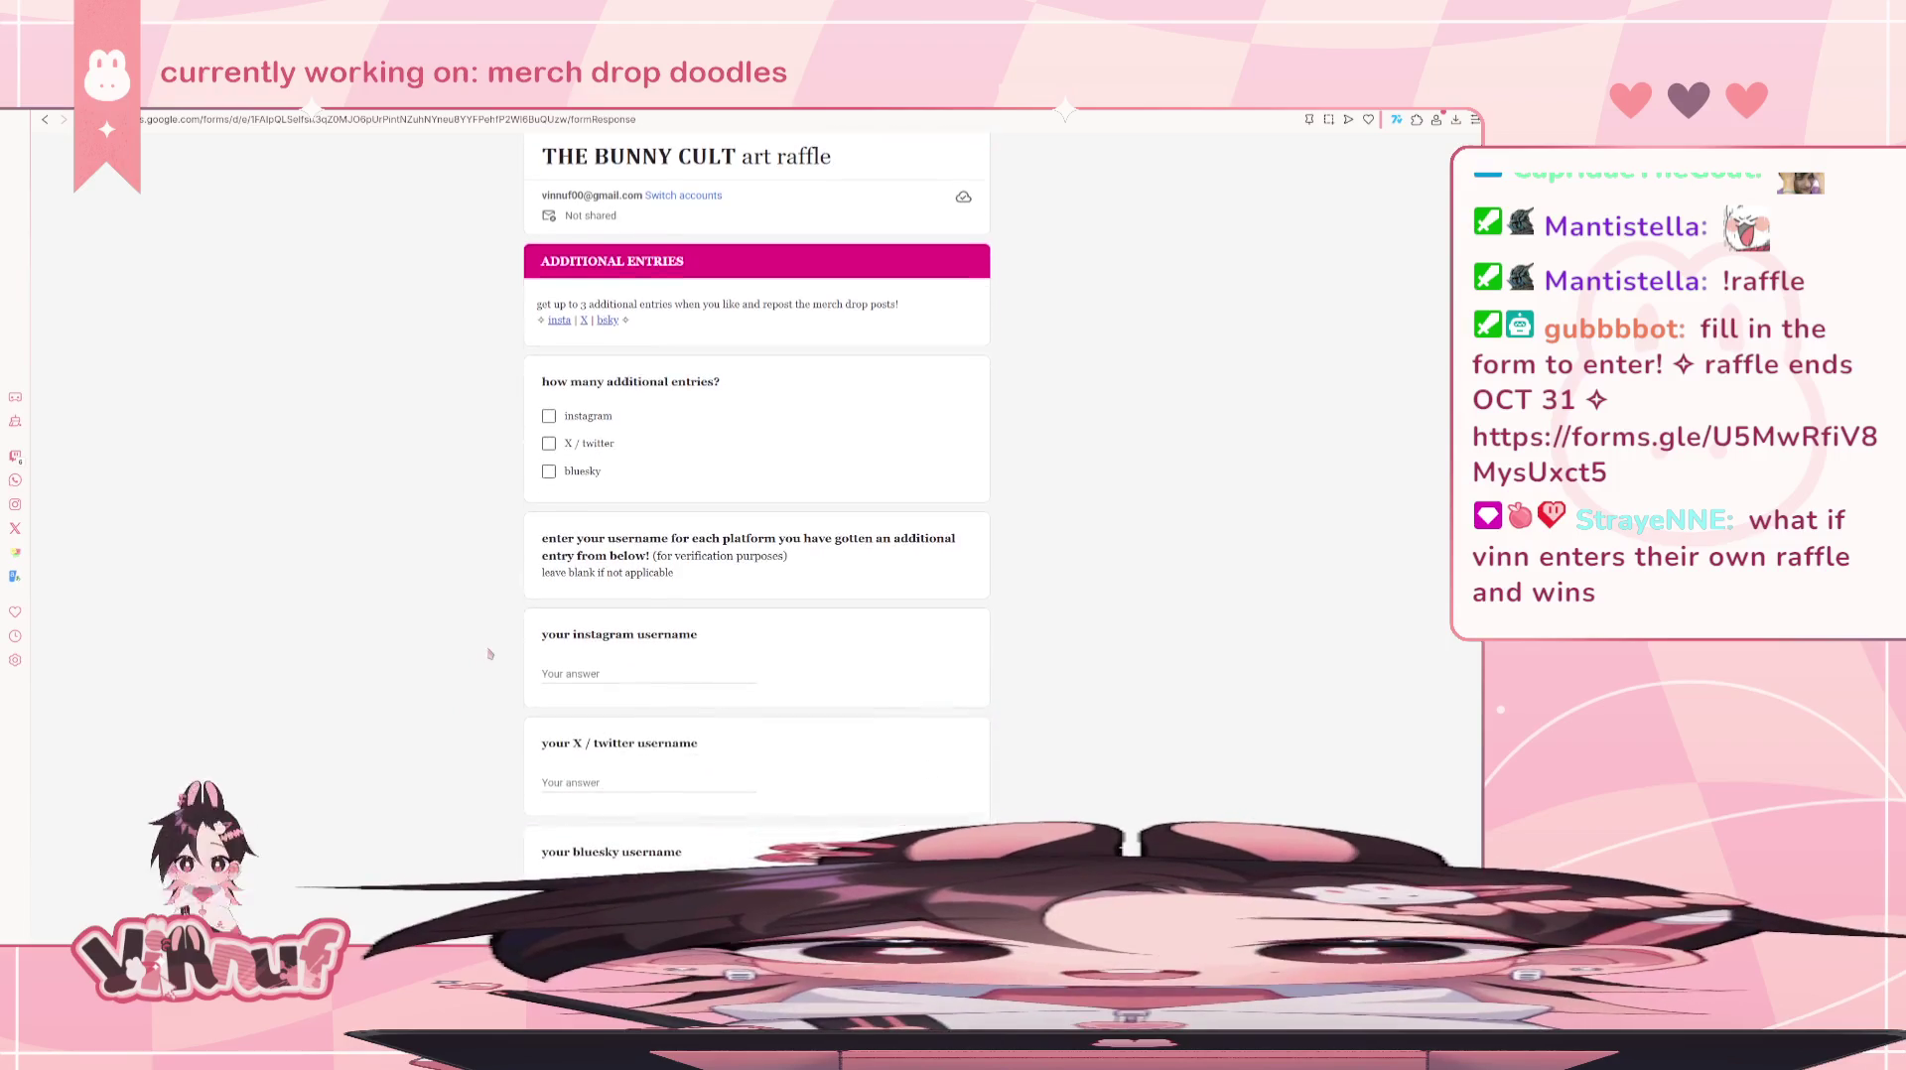
scroll(490, 685, up, 1)
scroll(491, 685, down, 2)
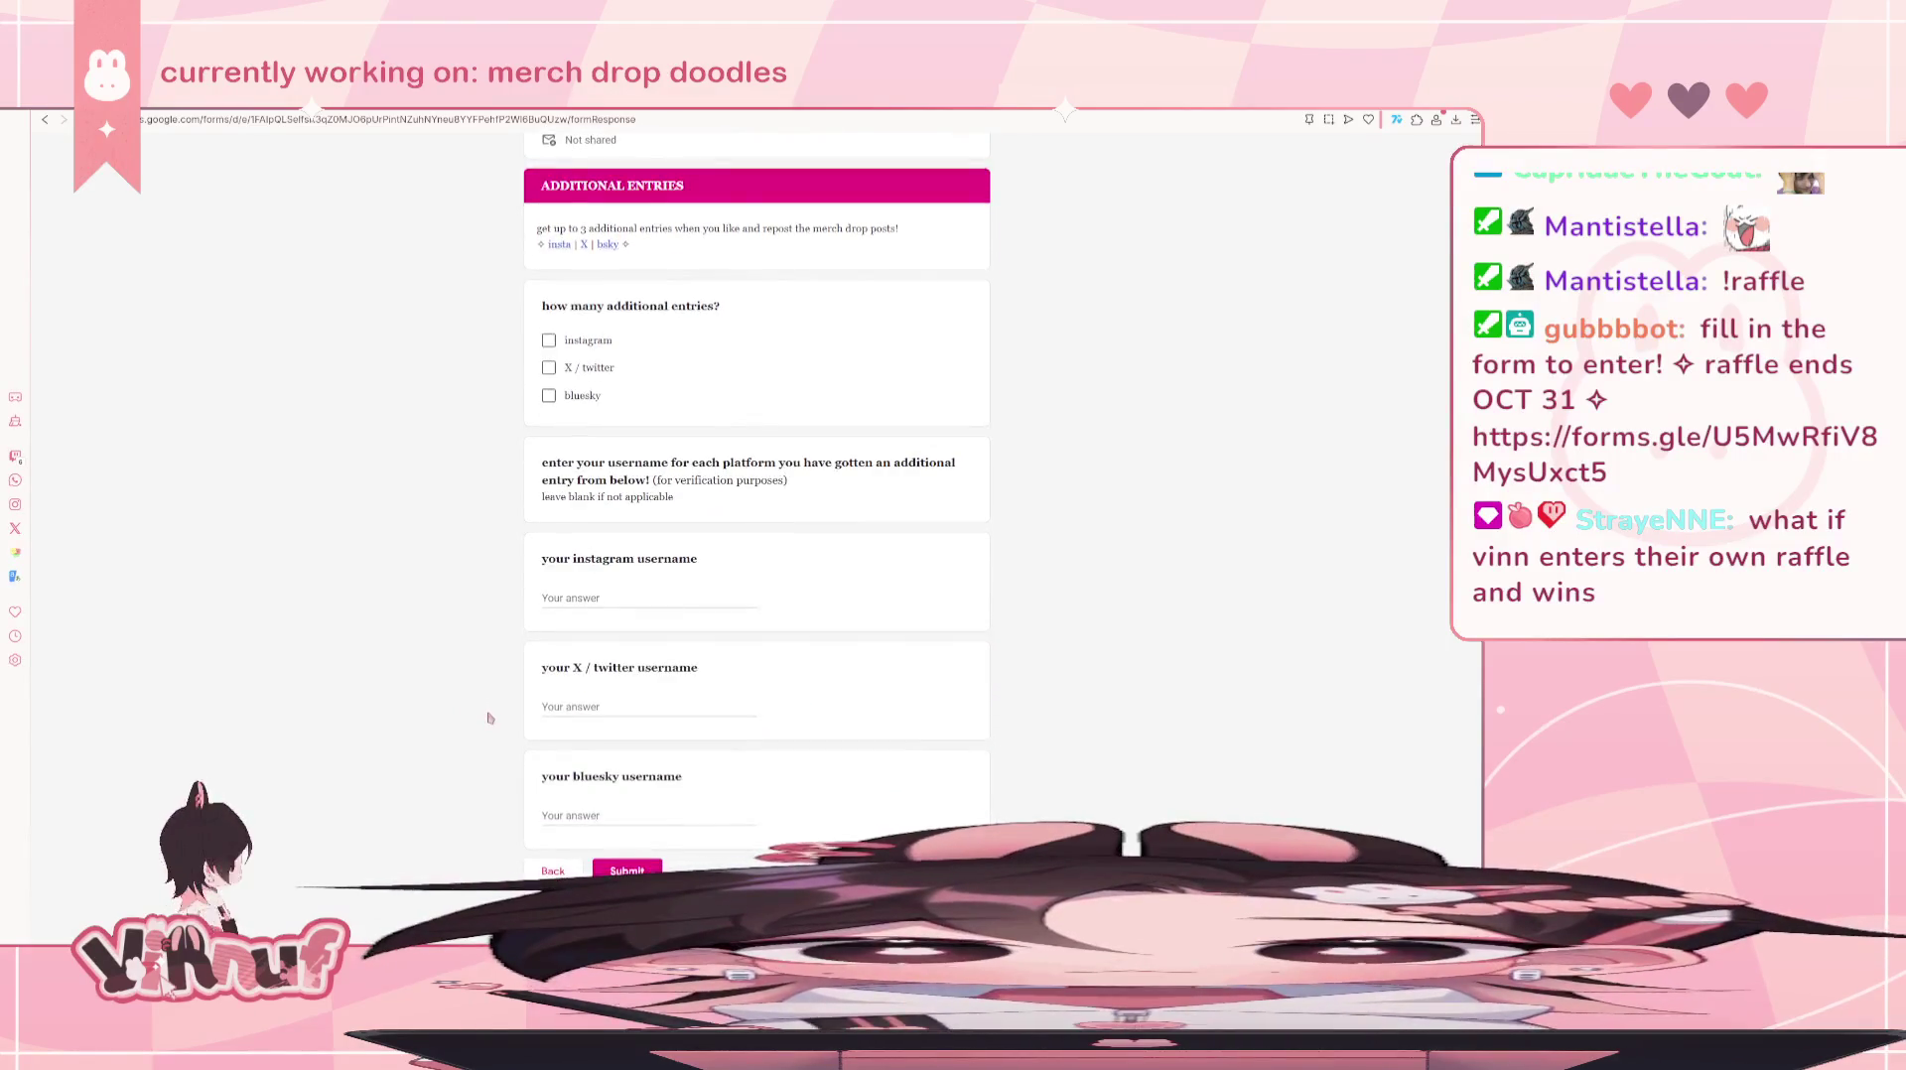
scroll(493, 682, up, 1)
scroll(490, 683, down, 1)
scroll(491, 689, up, 1)
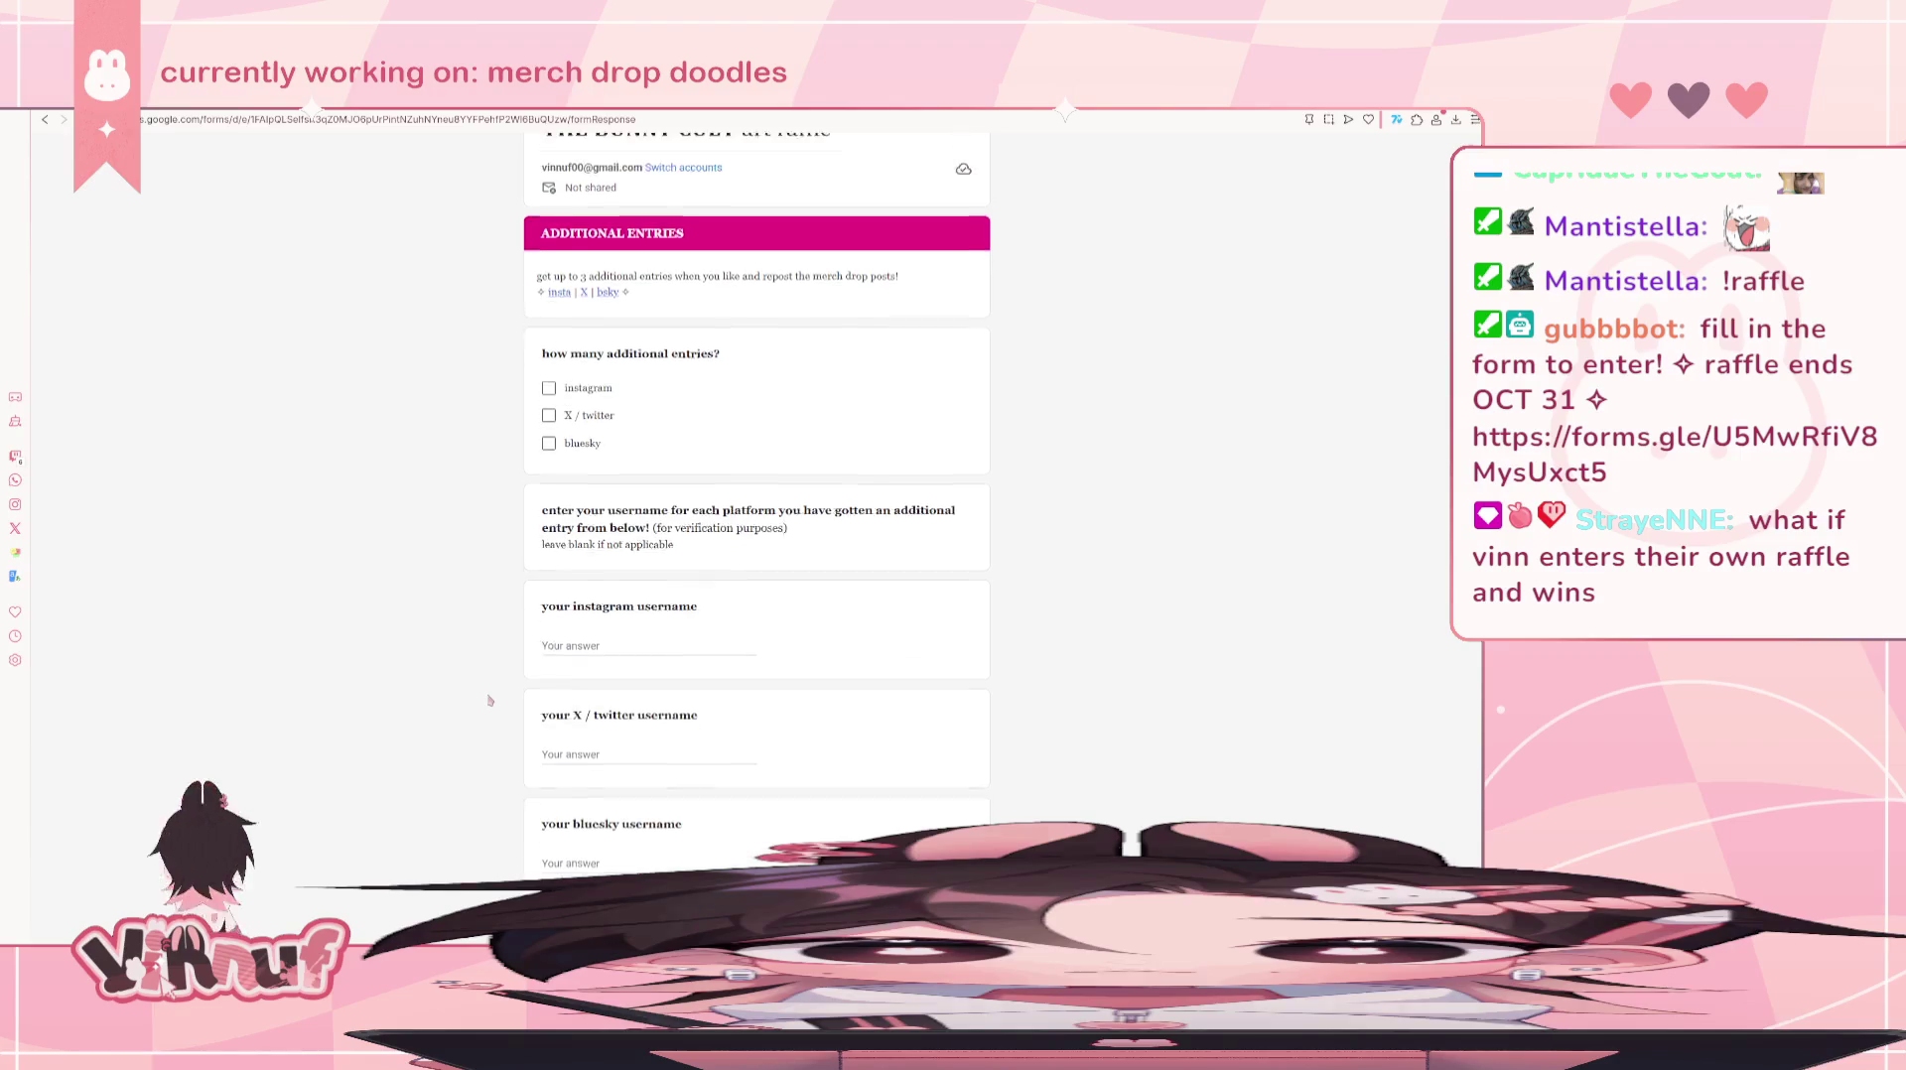
scroll(490, 695, up, 1)
scroll(491, 696, up, 1)
scroll(486, 700, down, 3)
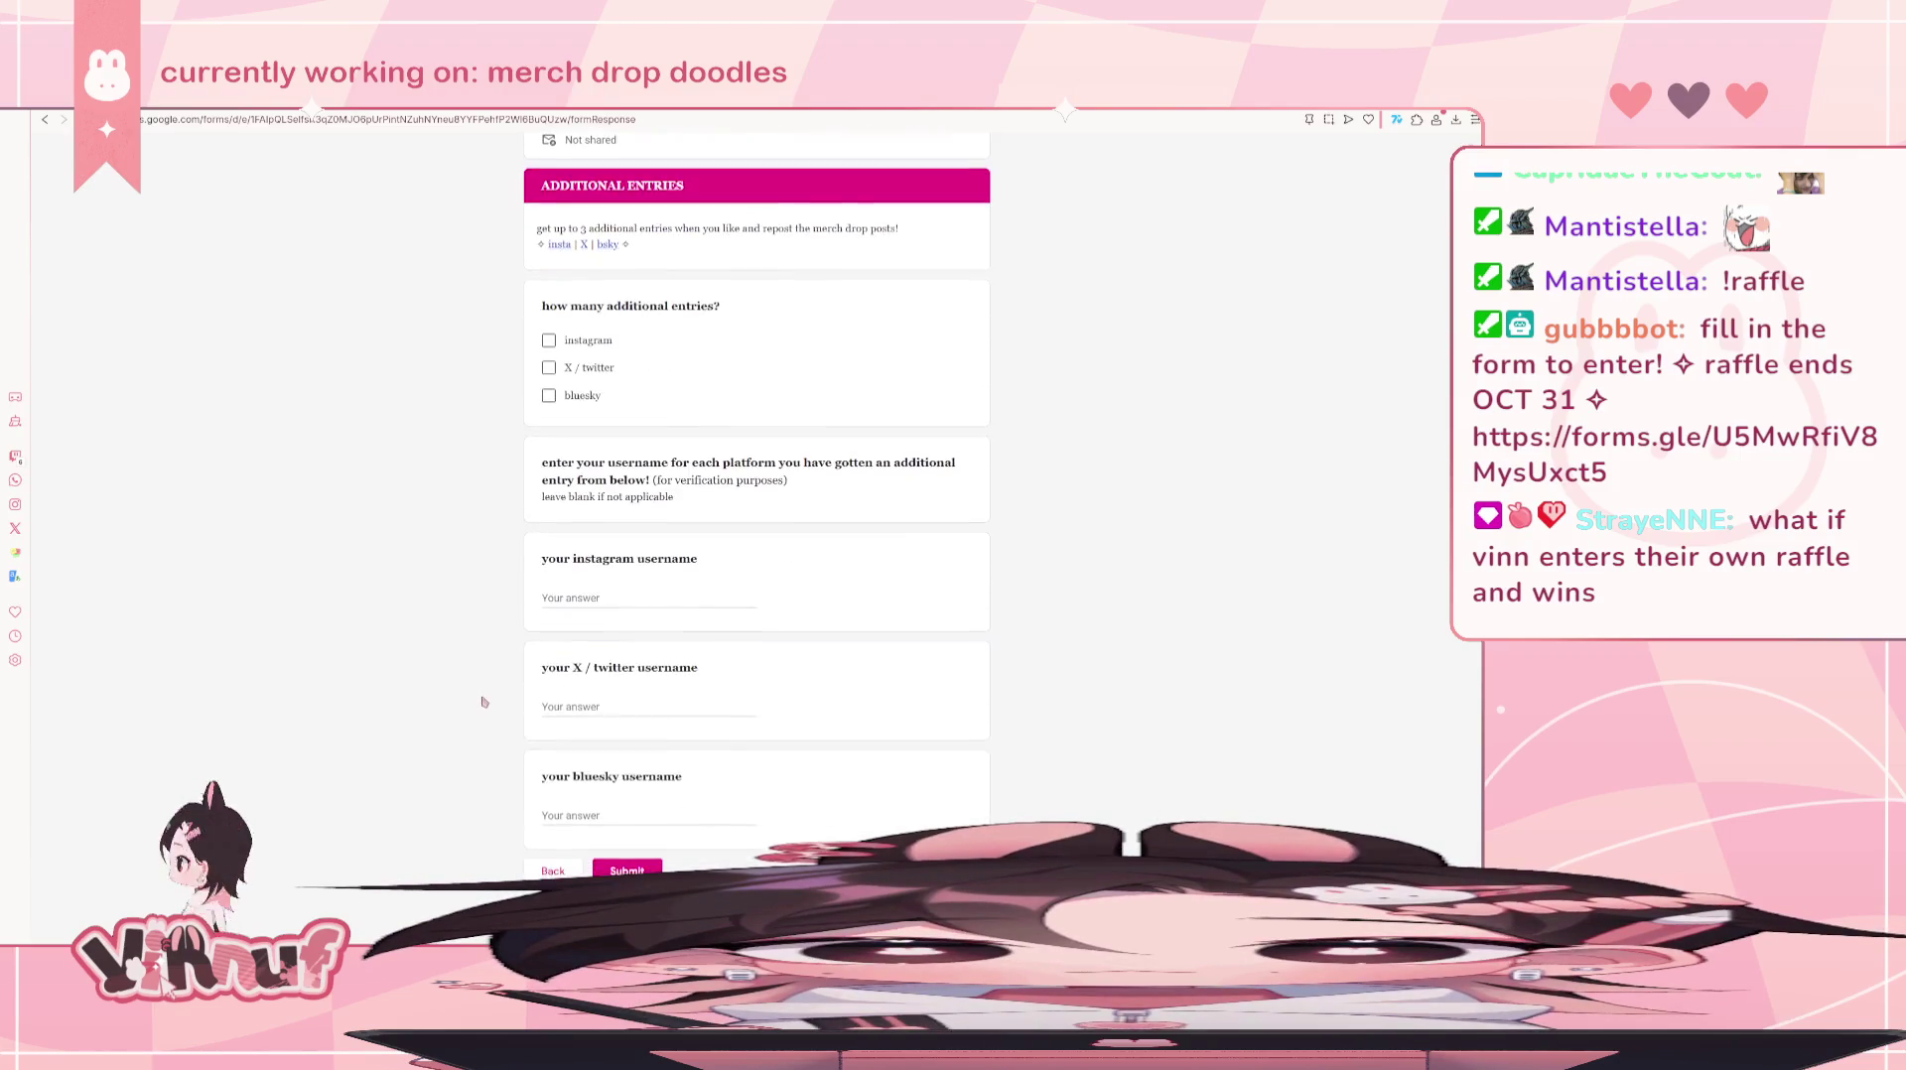
scroll(484, 702, up, 3)
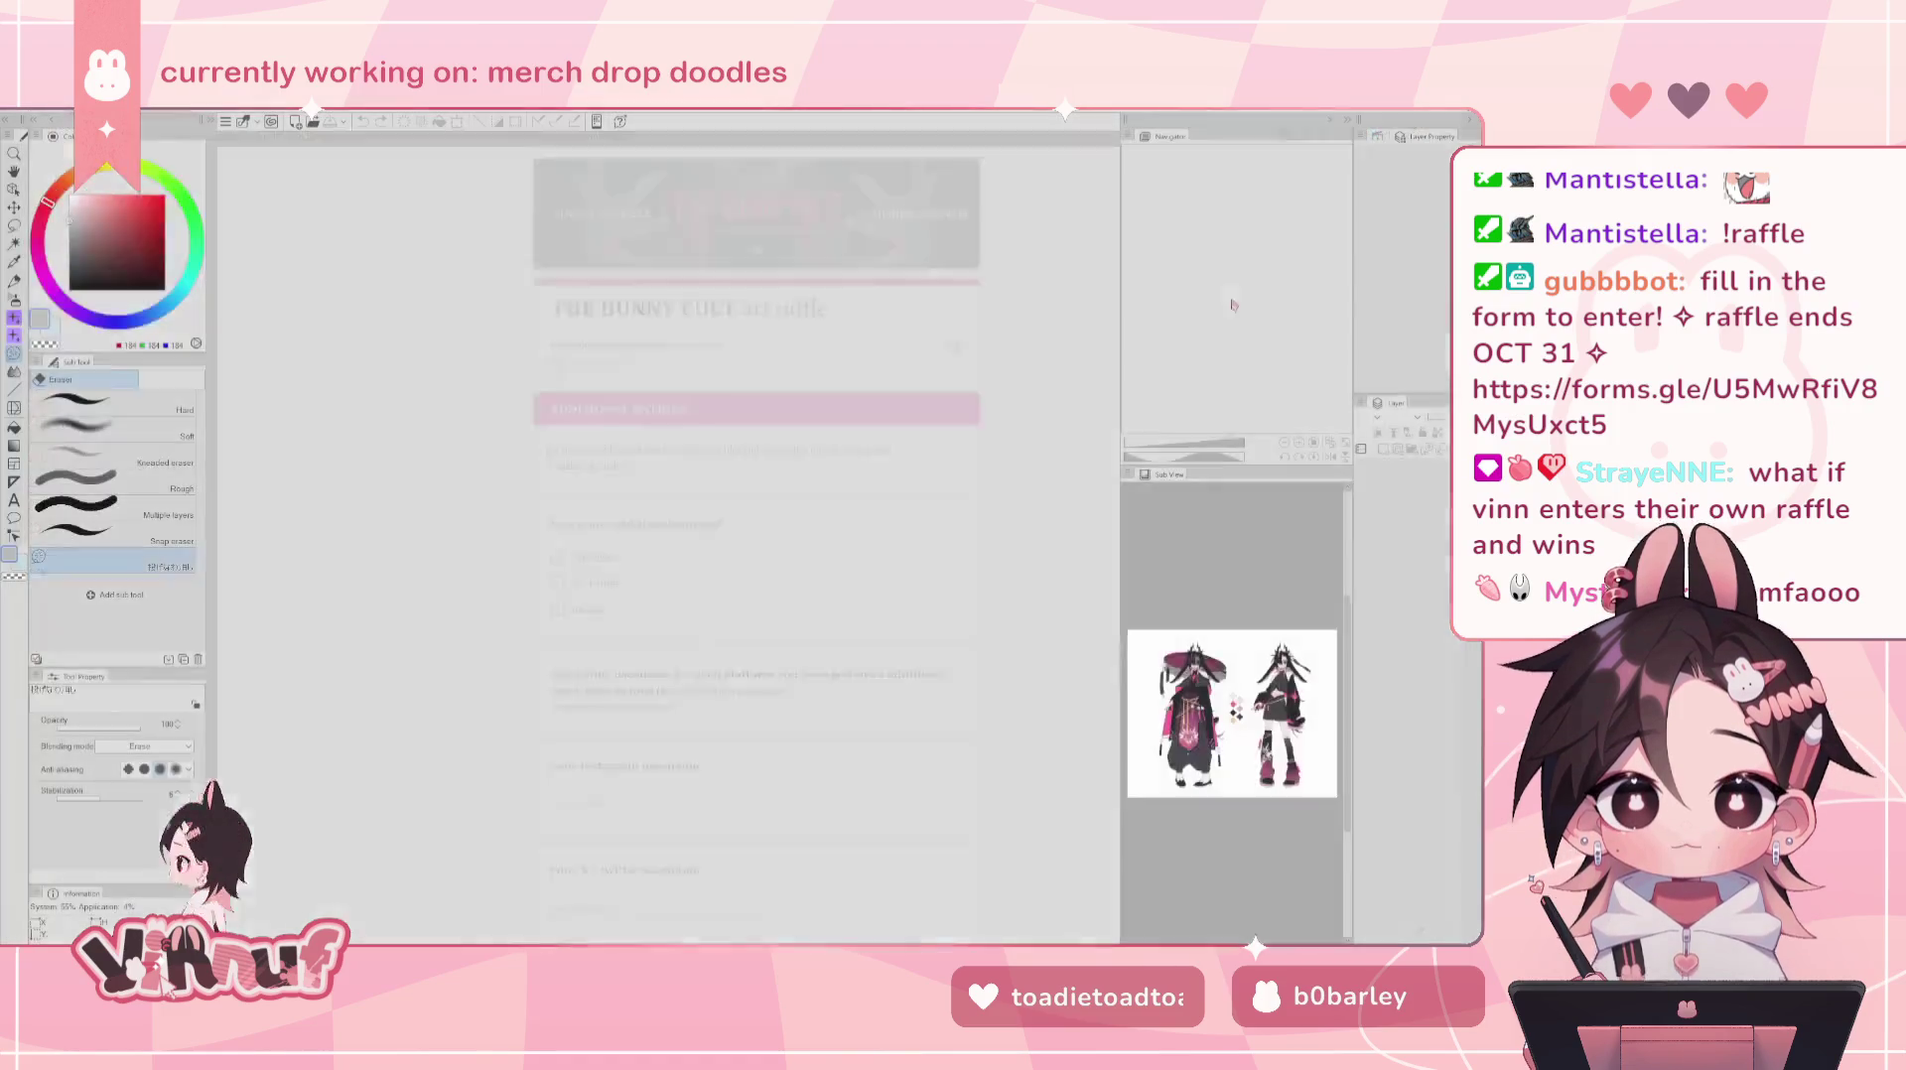
- In Clip Studio Paint, create a new blank illustration canvas via File > New
key(alt+Tab)
click(225, 121)
click(40, 127)
click(780, 389)
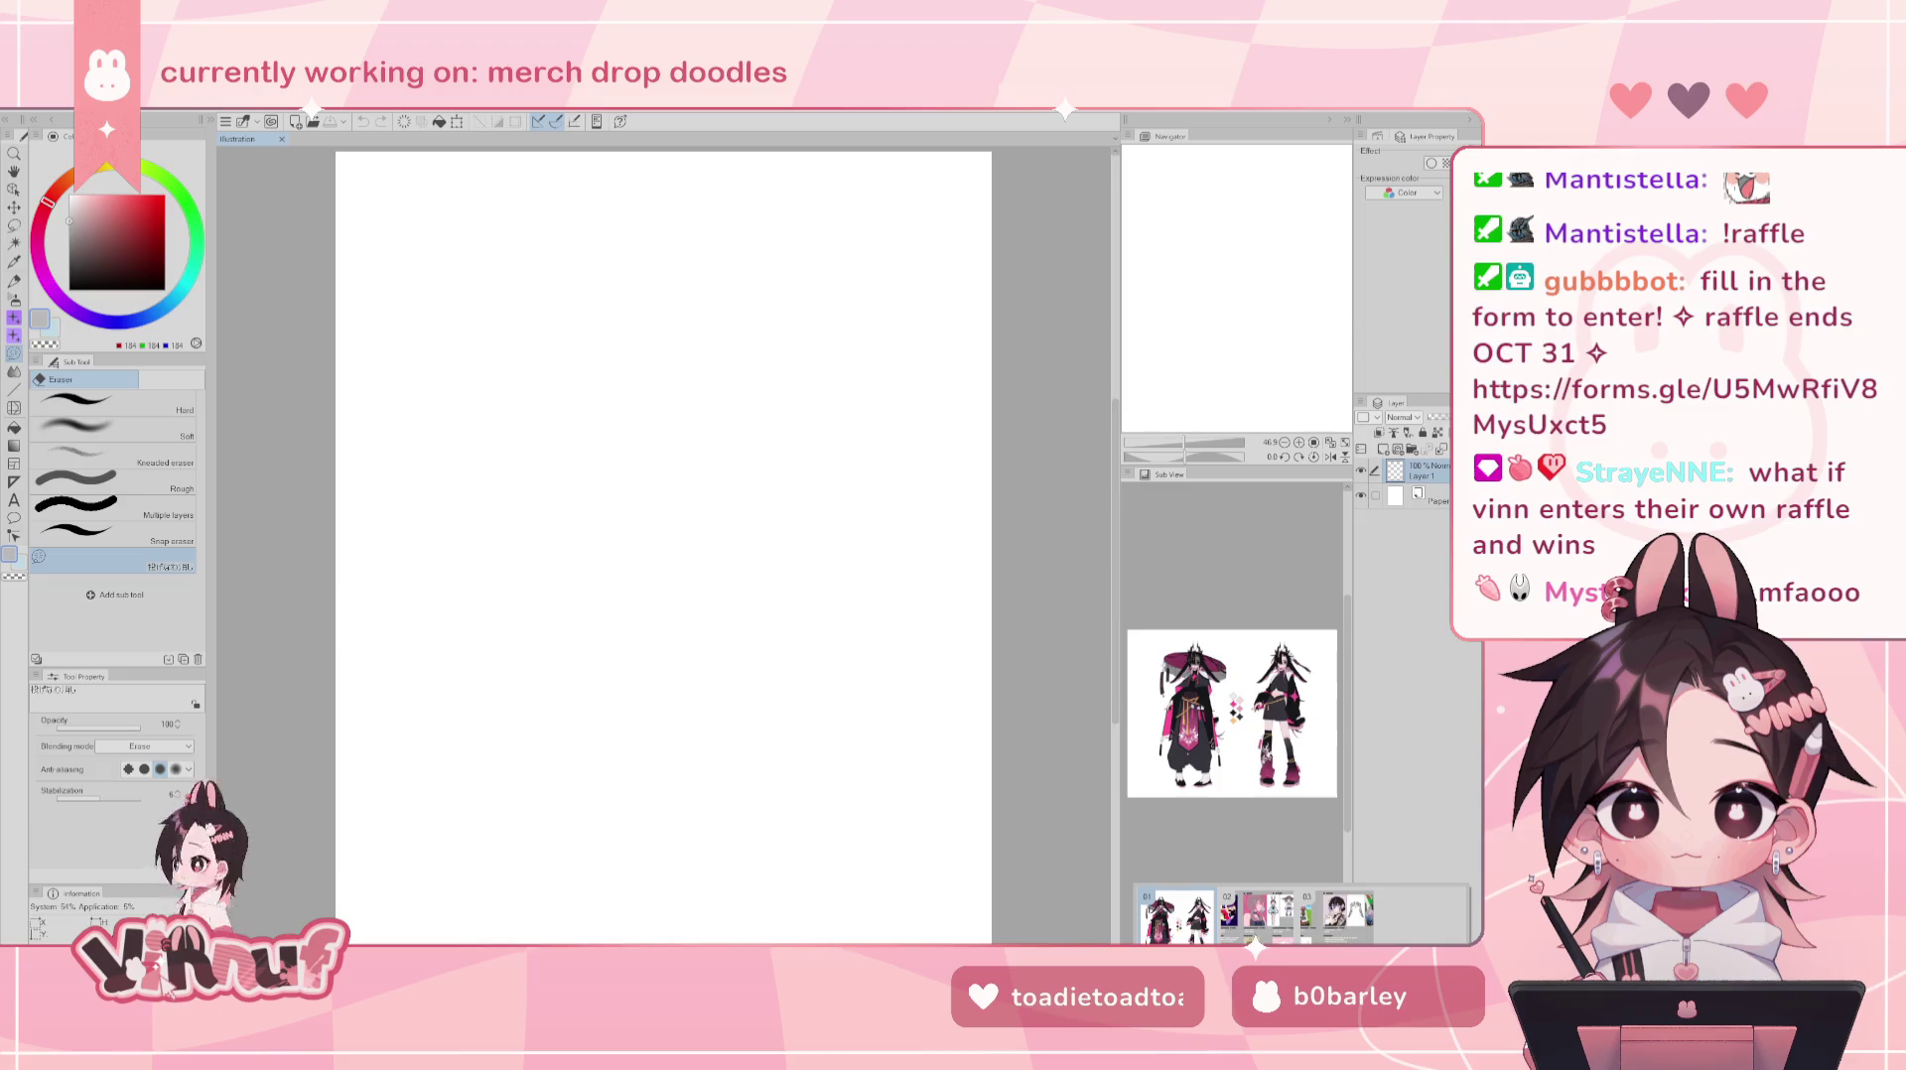
key(ctrl+o)
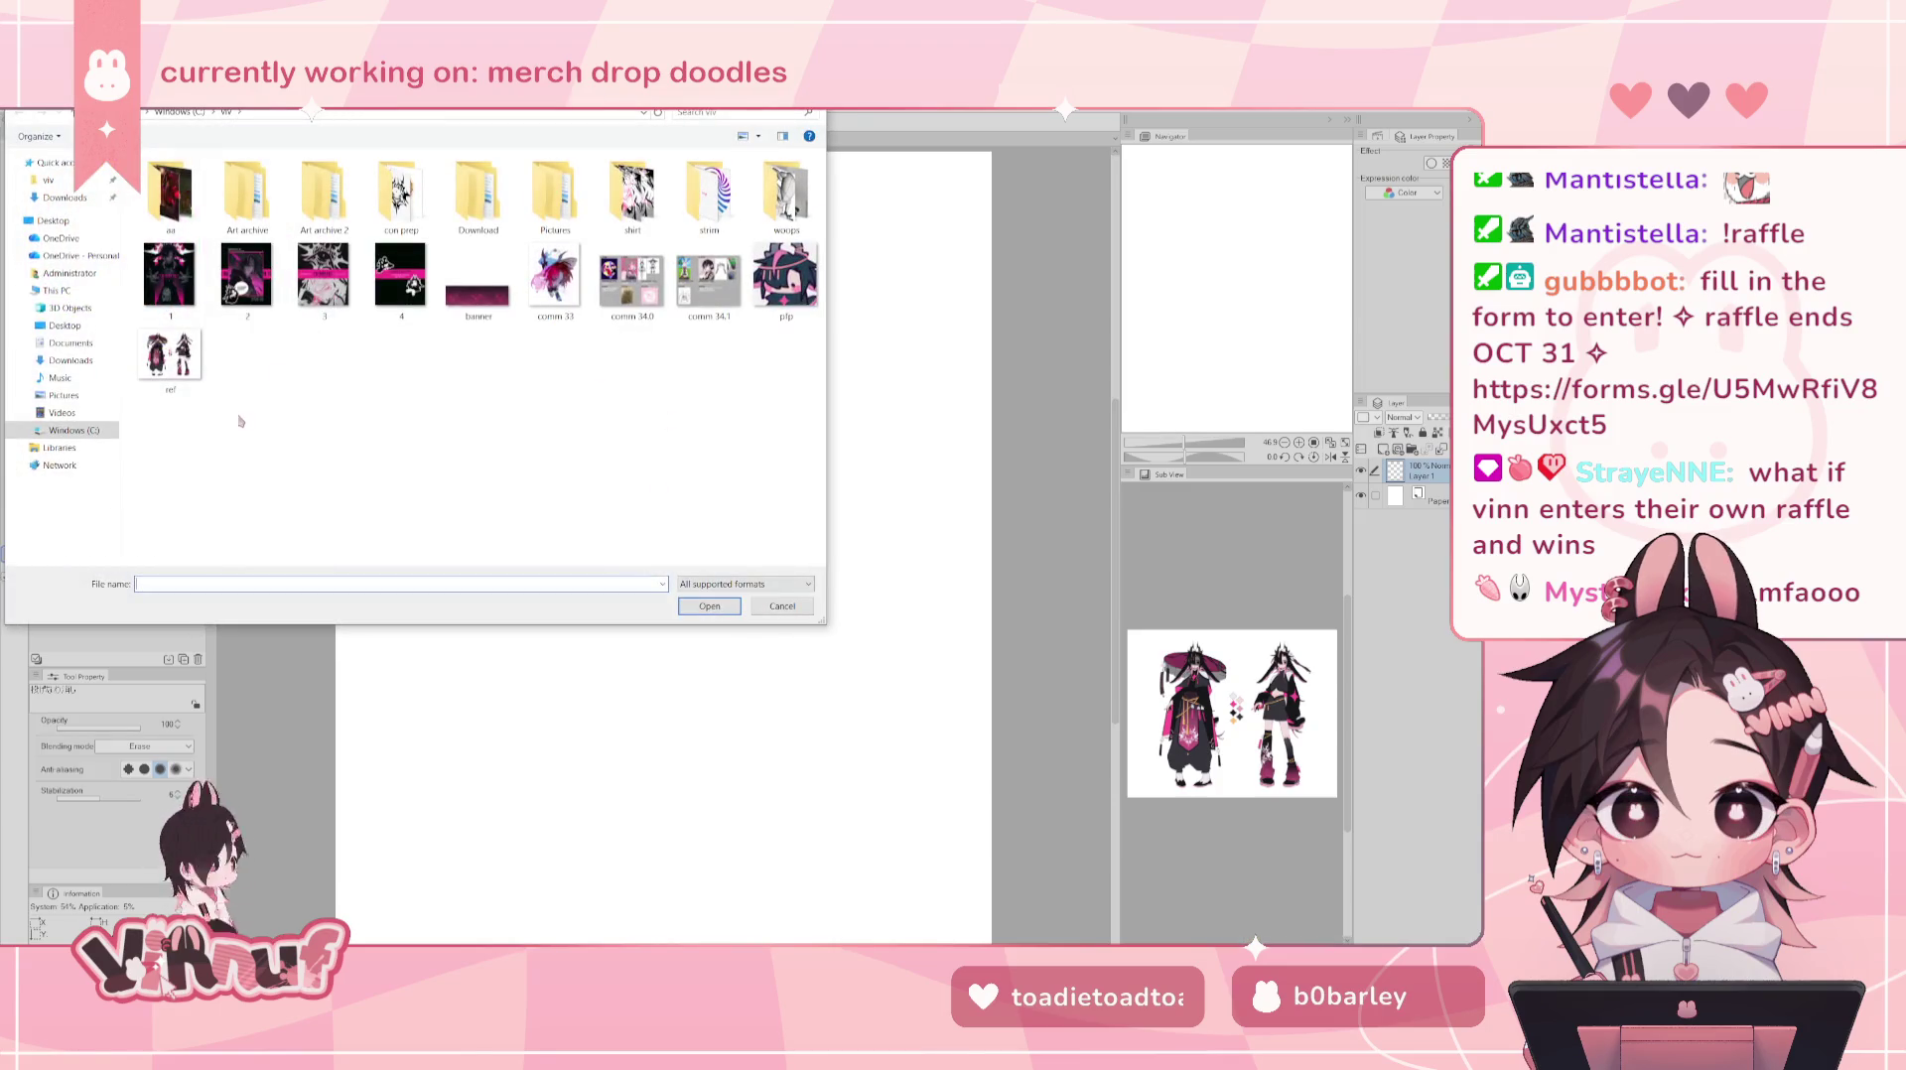
click(782, 606)
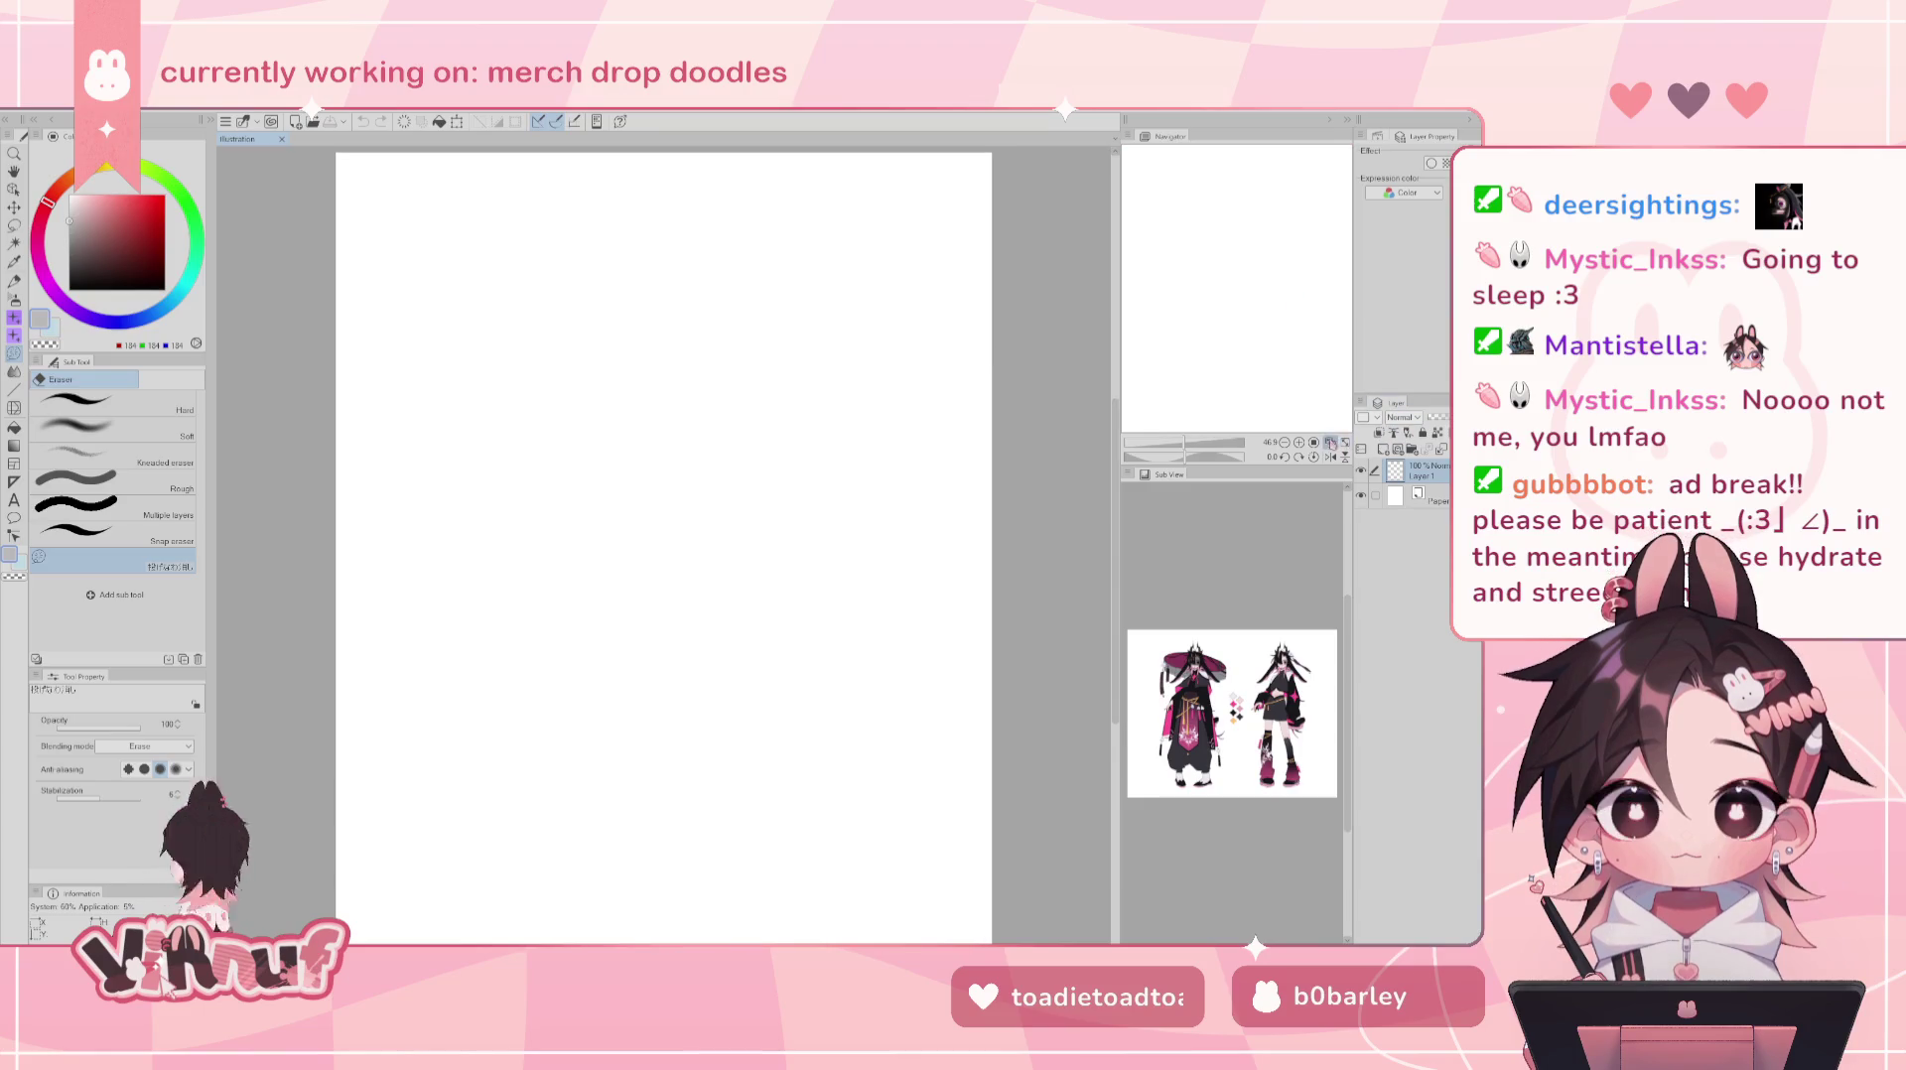
key(p)
- Switch to a black sketching brush and draw the oval head near the page top, redrawing strokes
drag(693, 345, 683, 516)
key(ctrl+z)
click(75, 466)
drag(636, 357, 663, 349)
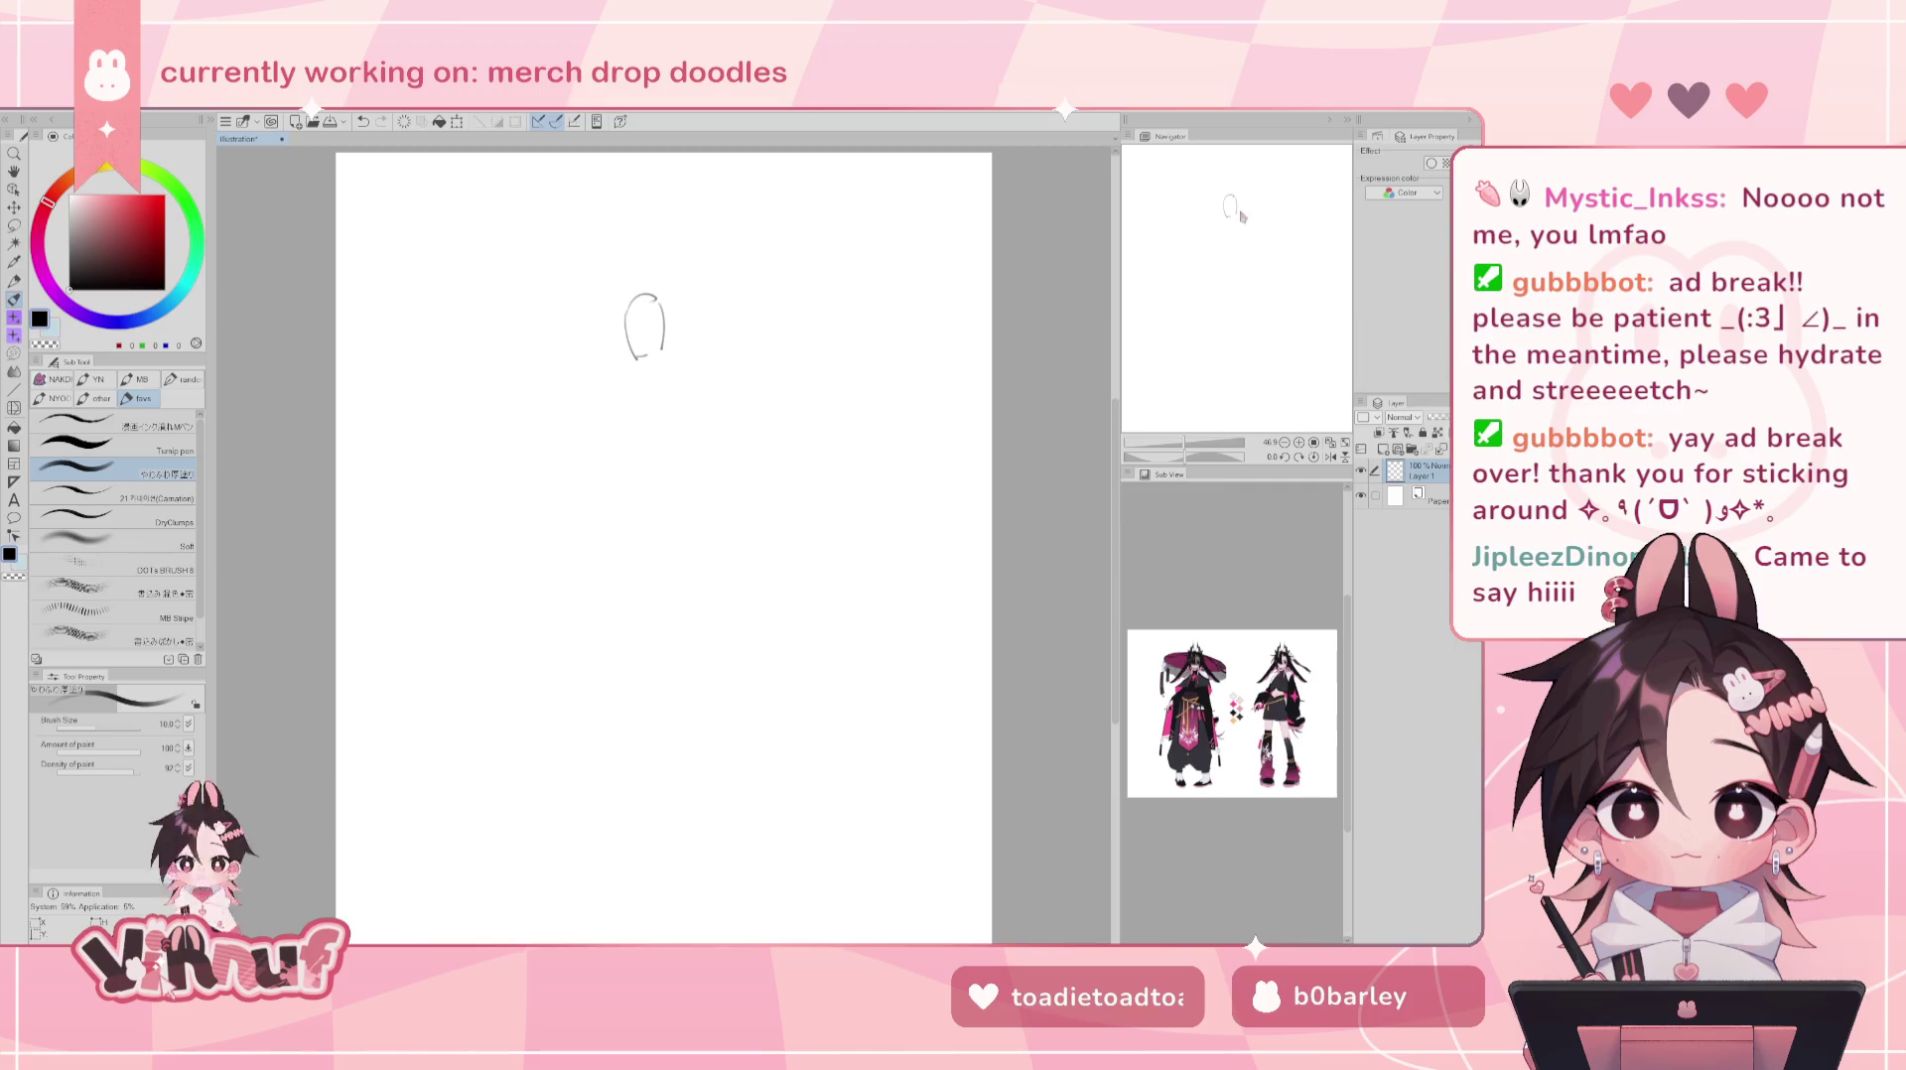
mouse_move(1220, 240)
mouse_down()
mouse_move(1231, 204)
mouse_move(1268, 253)
mouse_up()
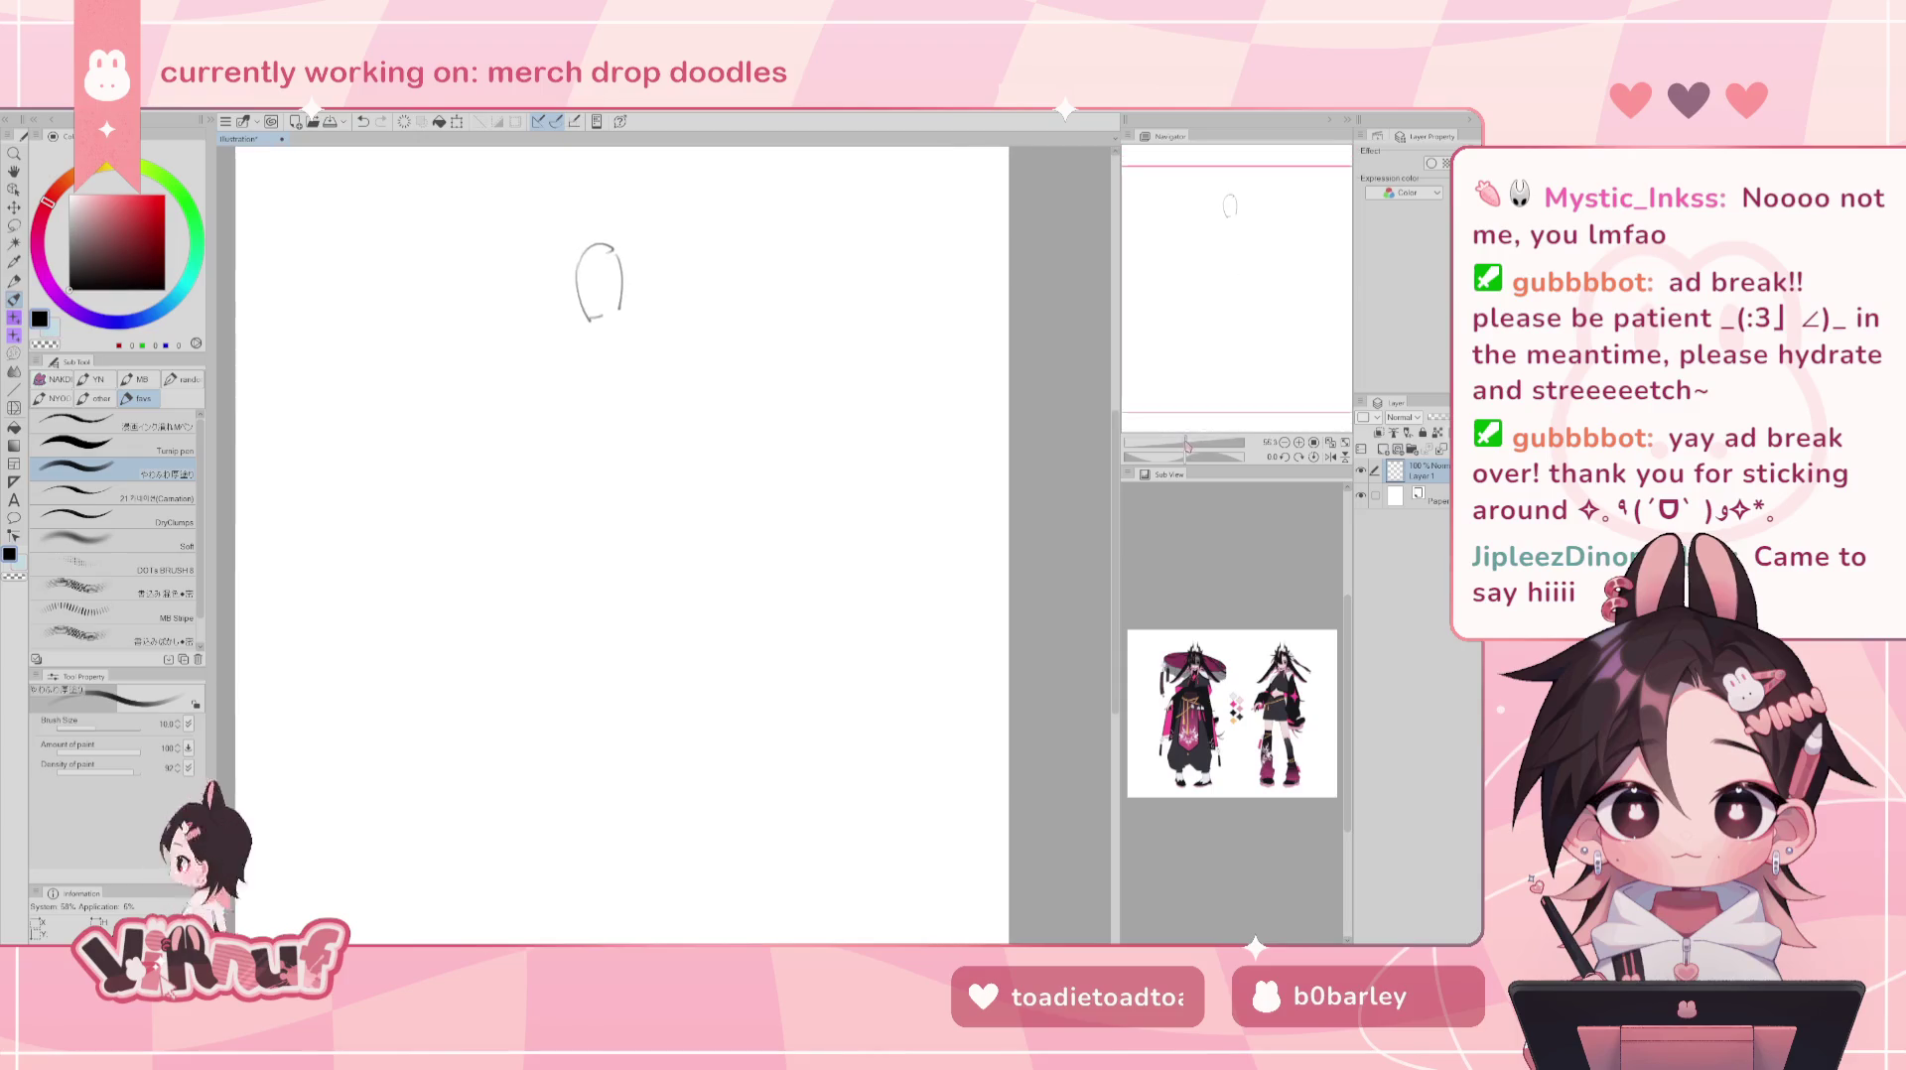
key(ctrl+z)
click(1330, 442)
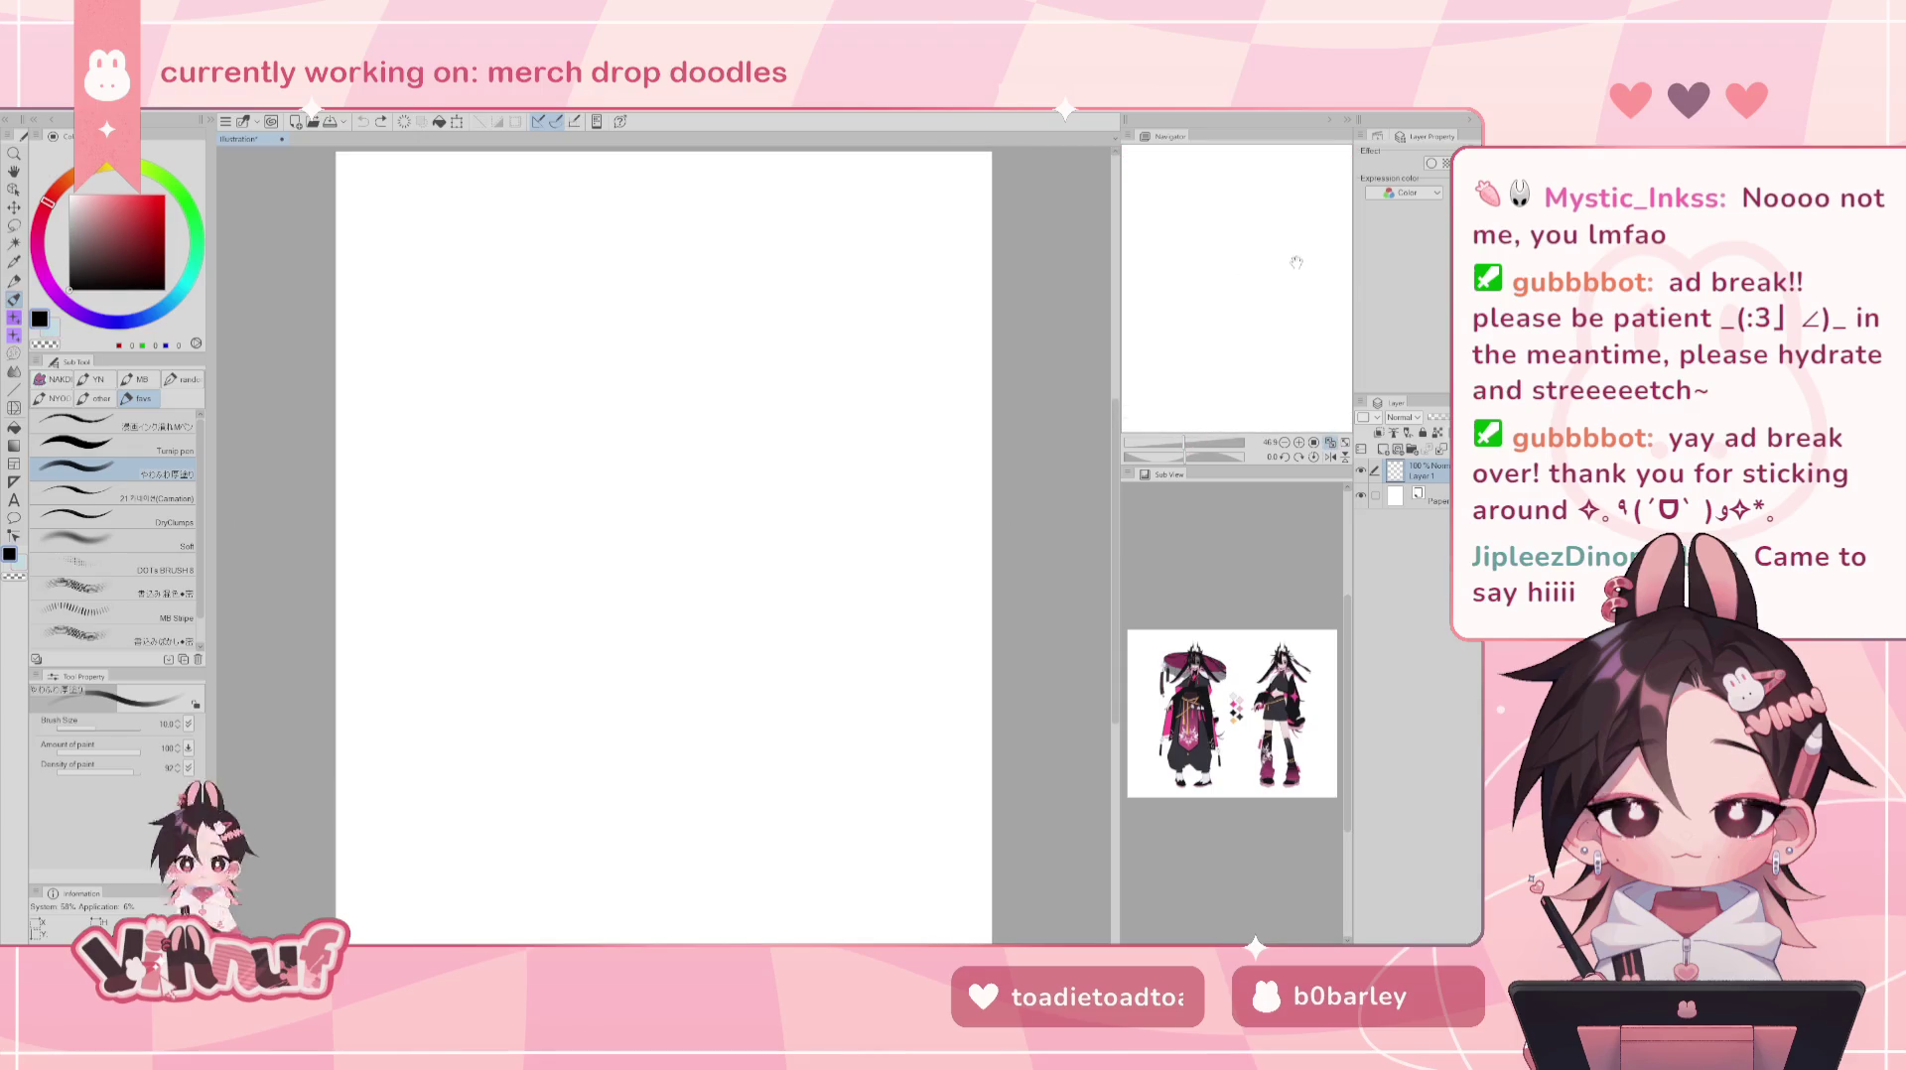
key(ctrl+z)
mouse_move(623, 289)
mouse_down()
mouse_move(633, 342)
mouse_move(671, 288)
mouse_move(675, 349)
mouse_up()
key(ctrl+z)
key(ctrl+z)
key(ctrl+z)
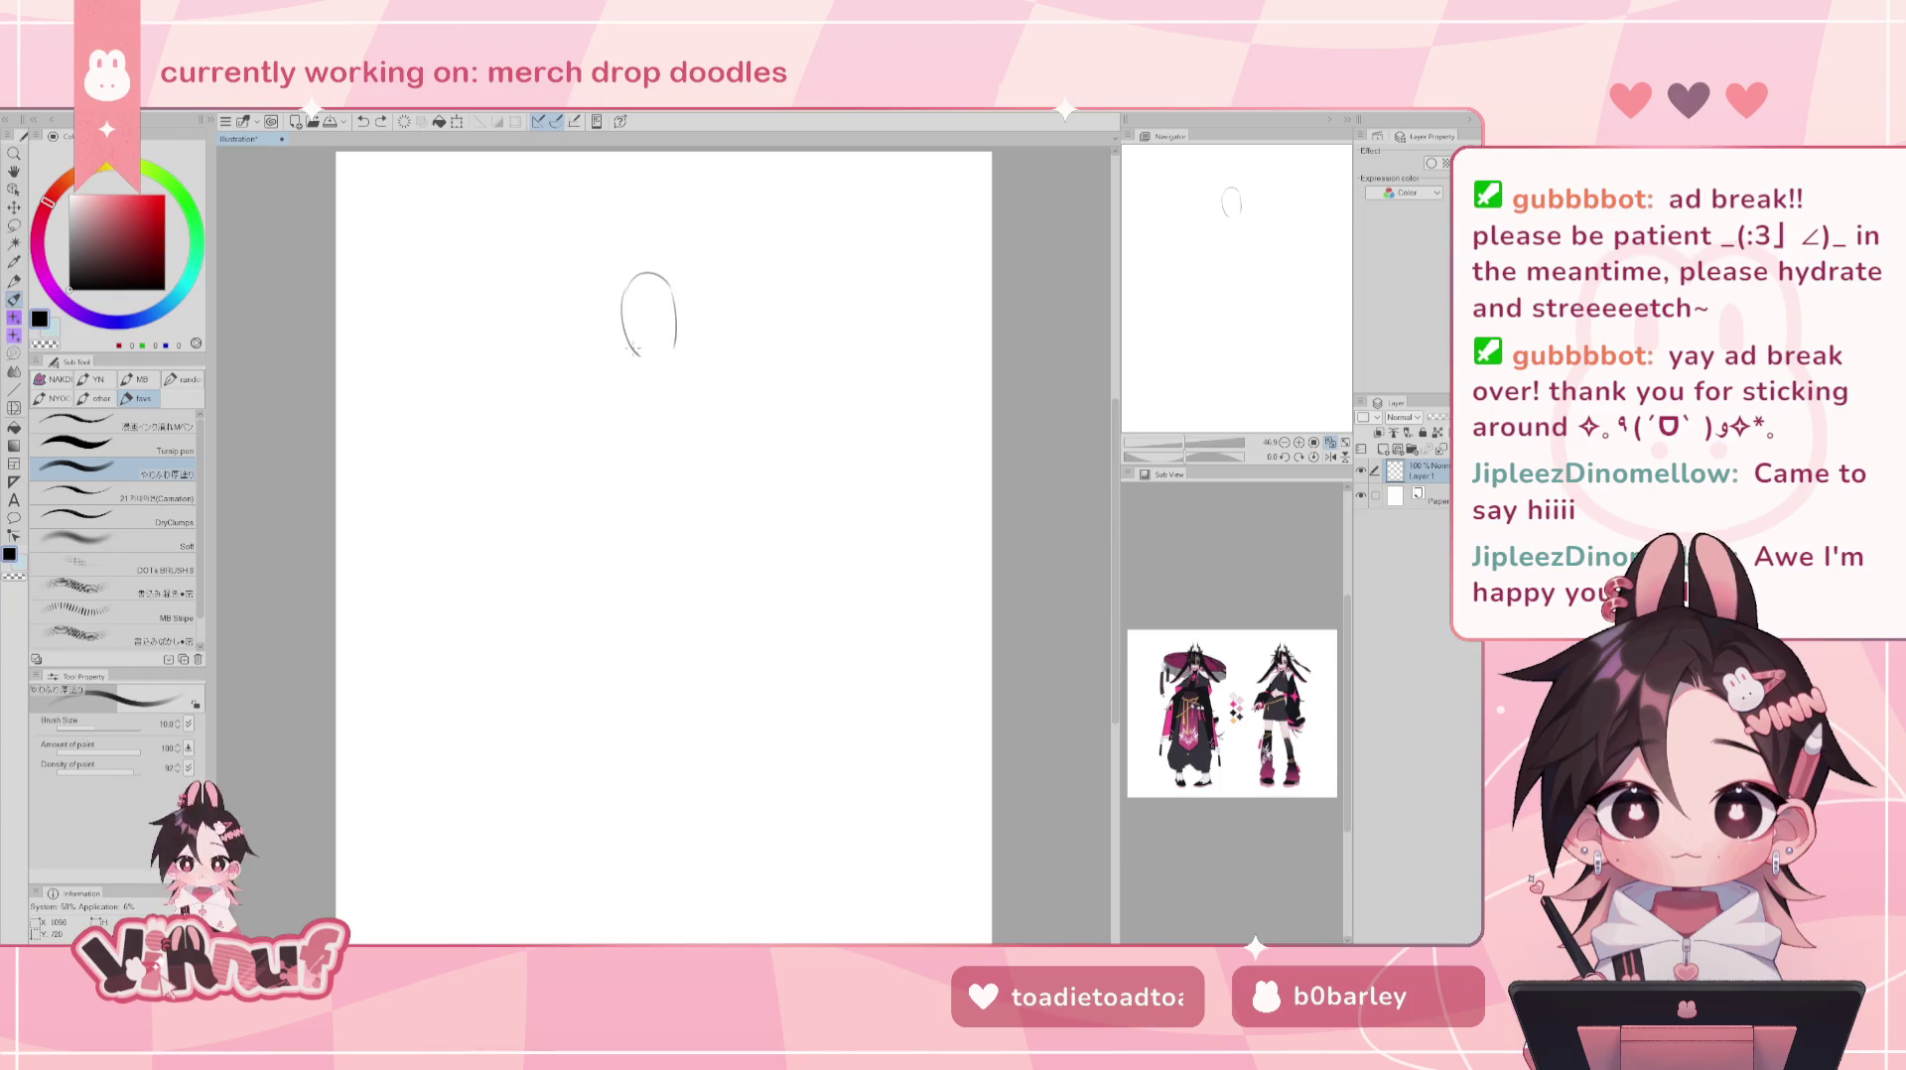
key(ctrl+z)
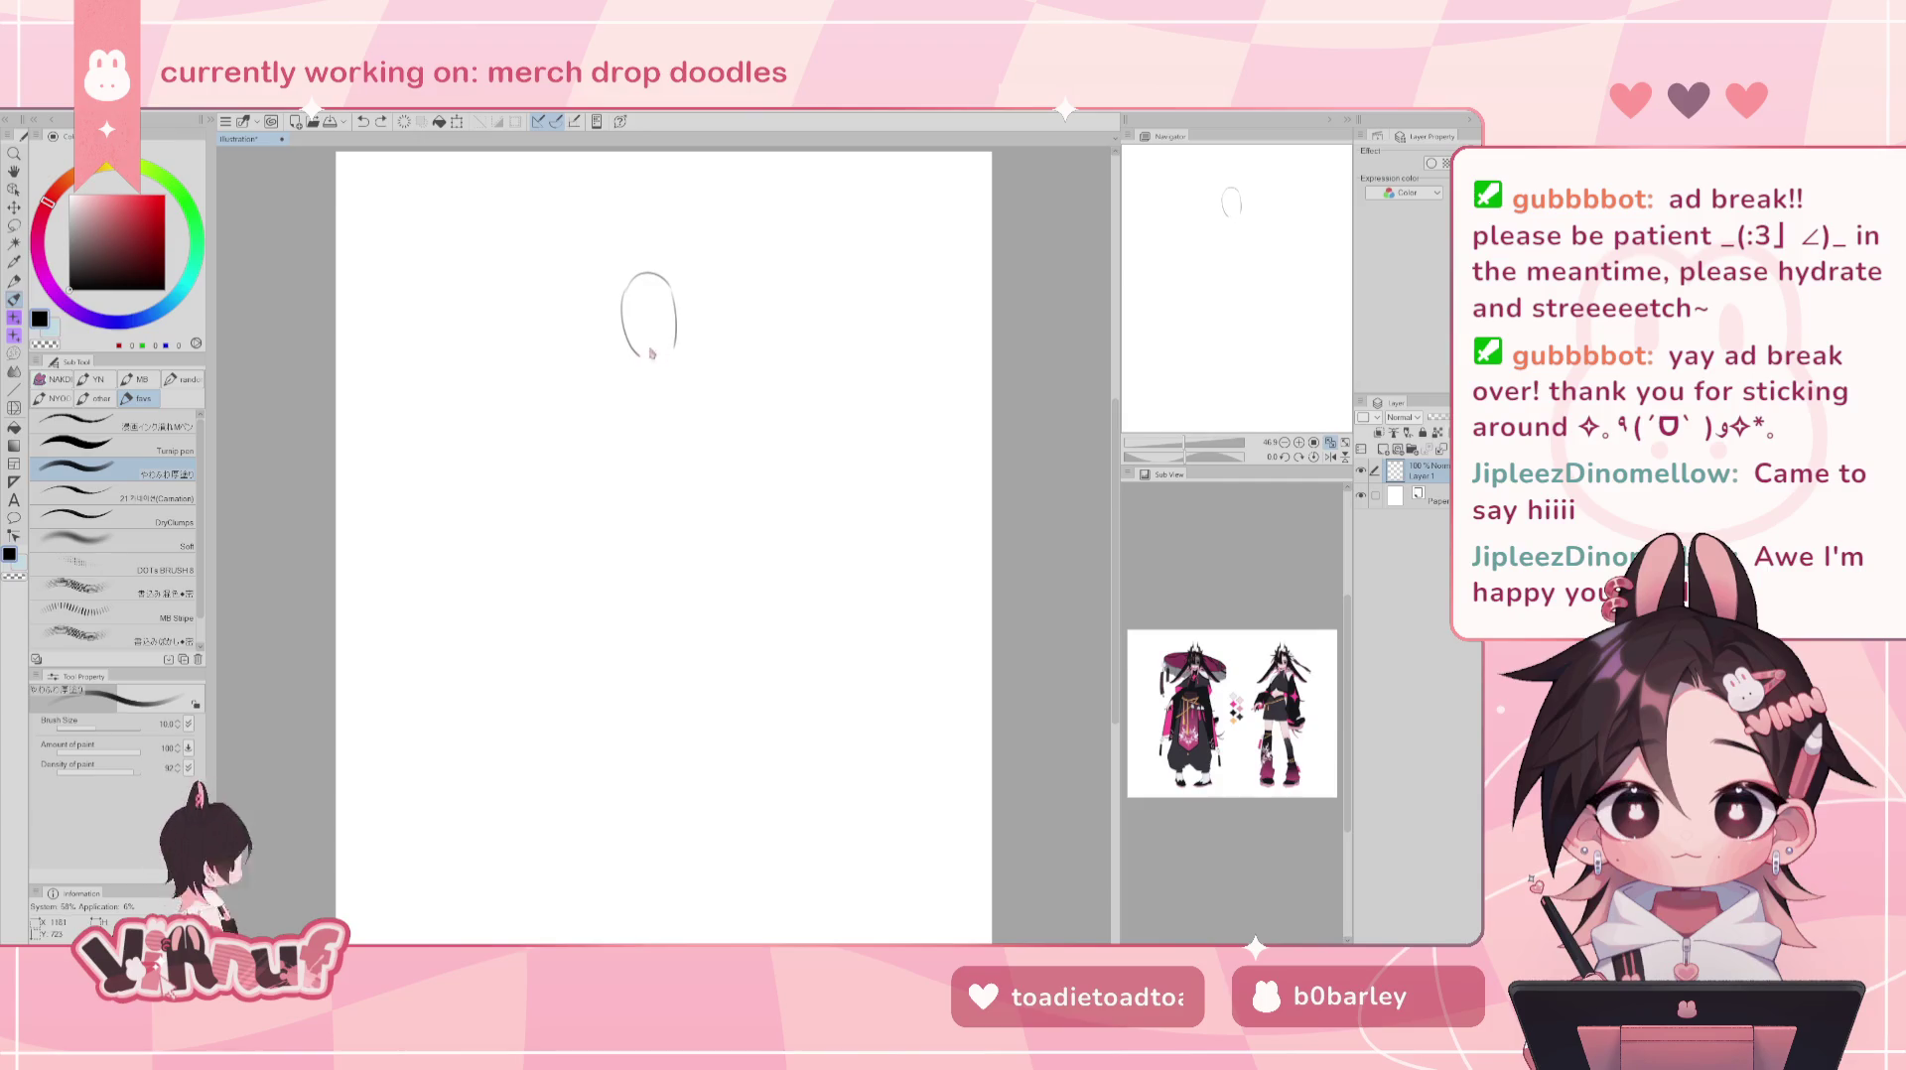
drag(635, 352, 655, 360)
key(ctrl+z)
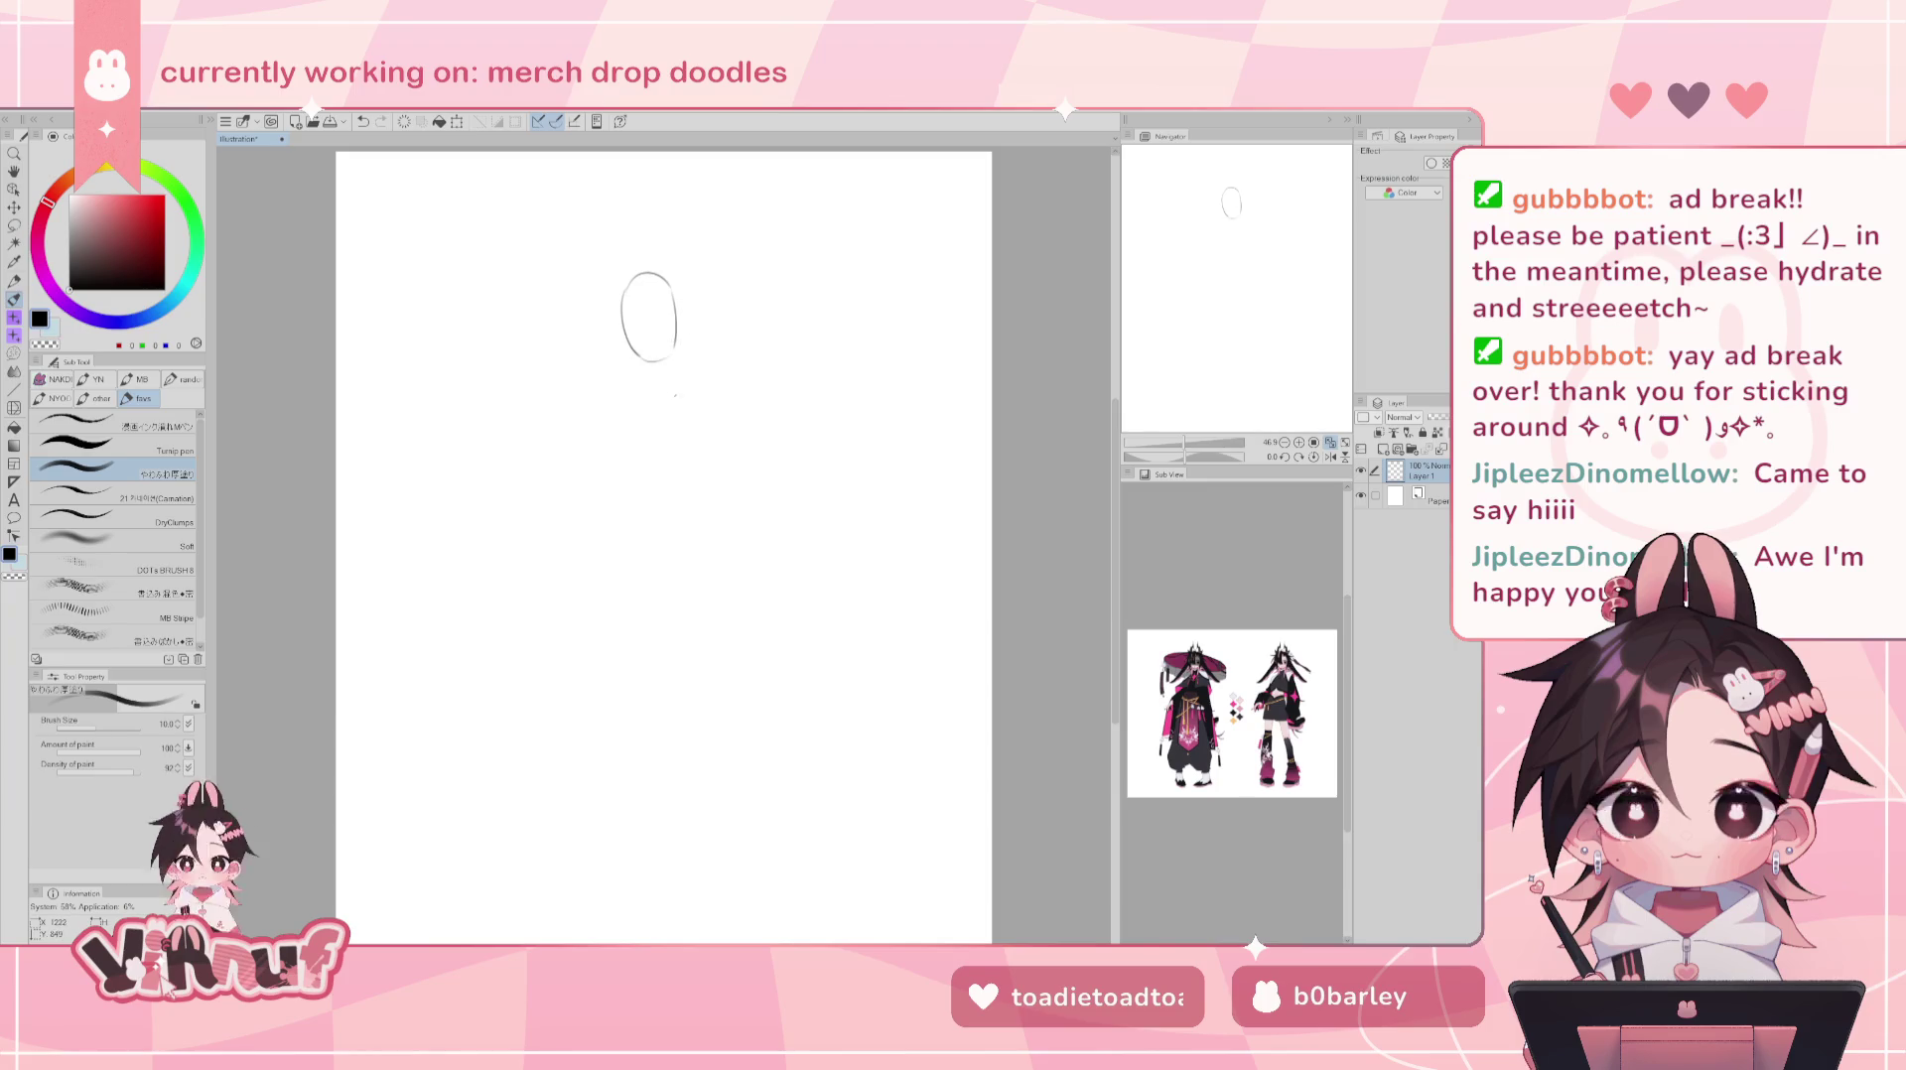
- Add a diagonal shoulder line, extend the head's right side, and try a short neck line
drag(616, 411, 683, 375)
key(ctrl+z)
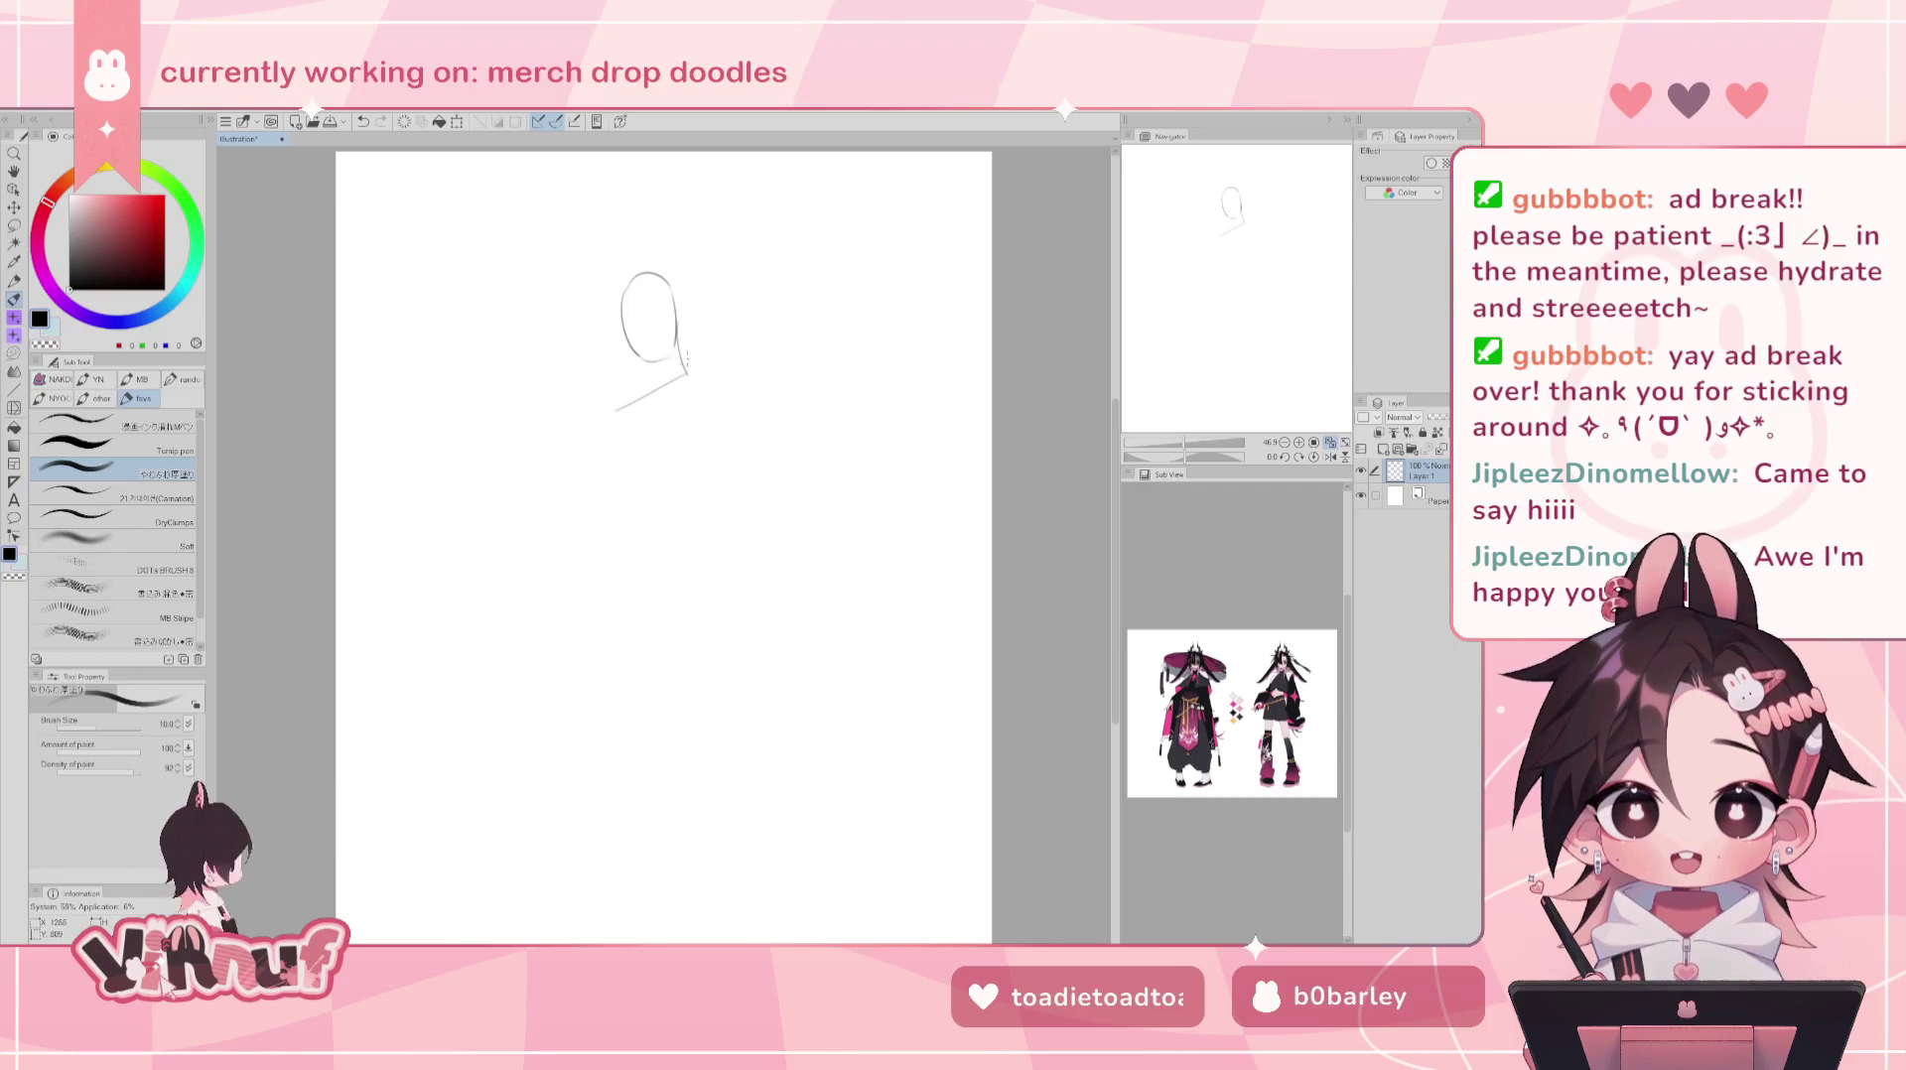
drag(677, 339, 674, 373)
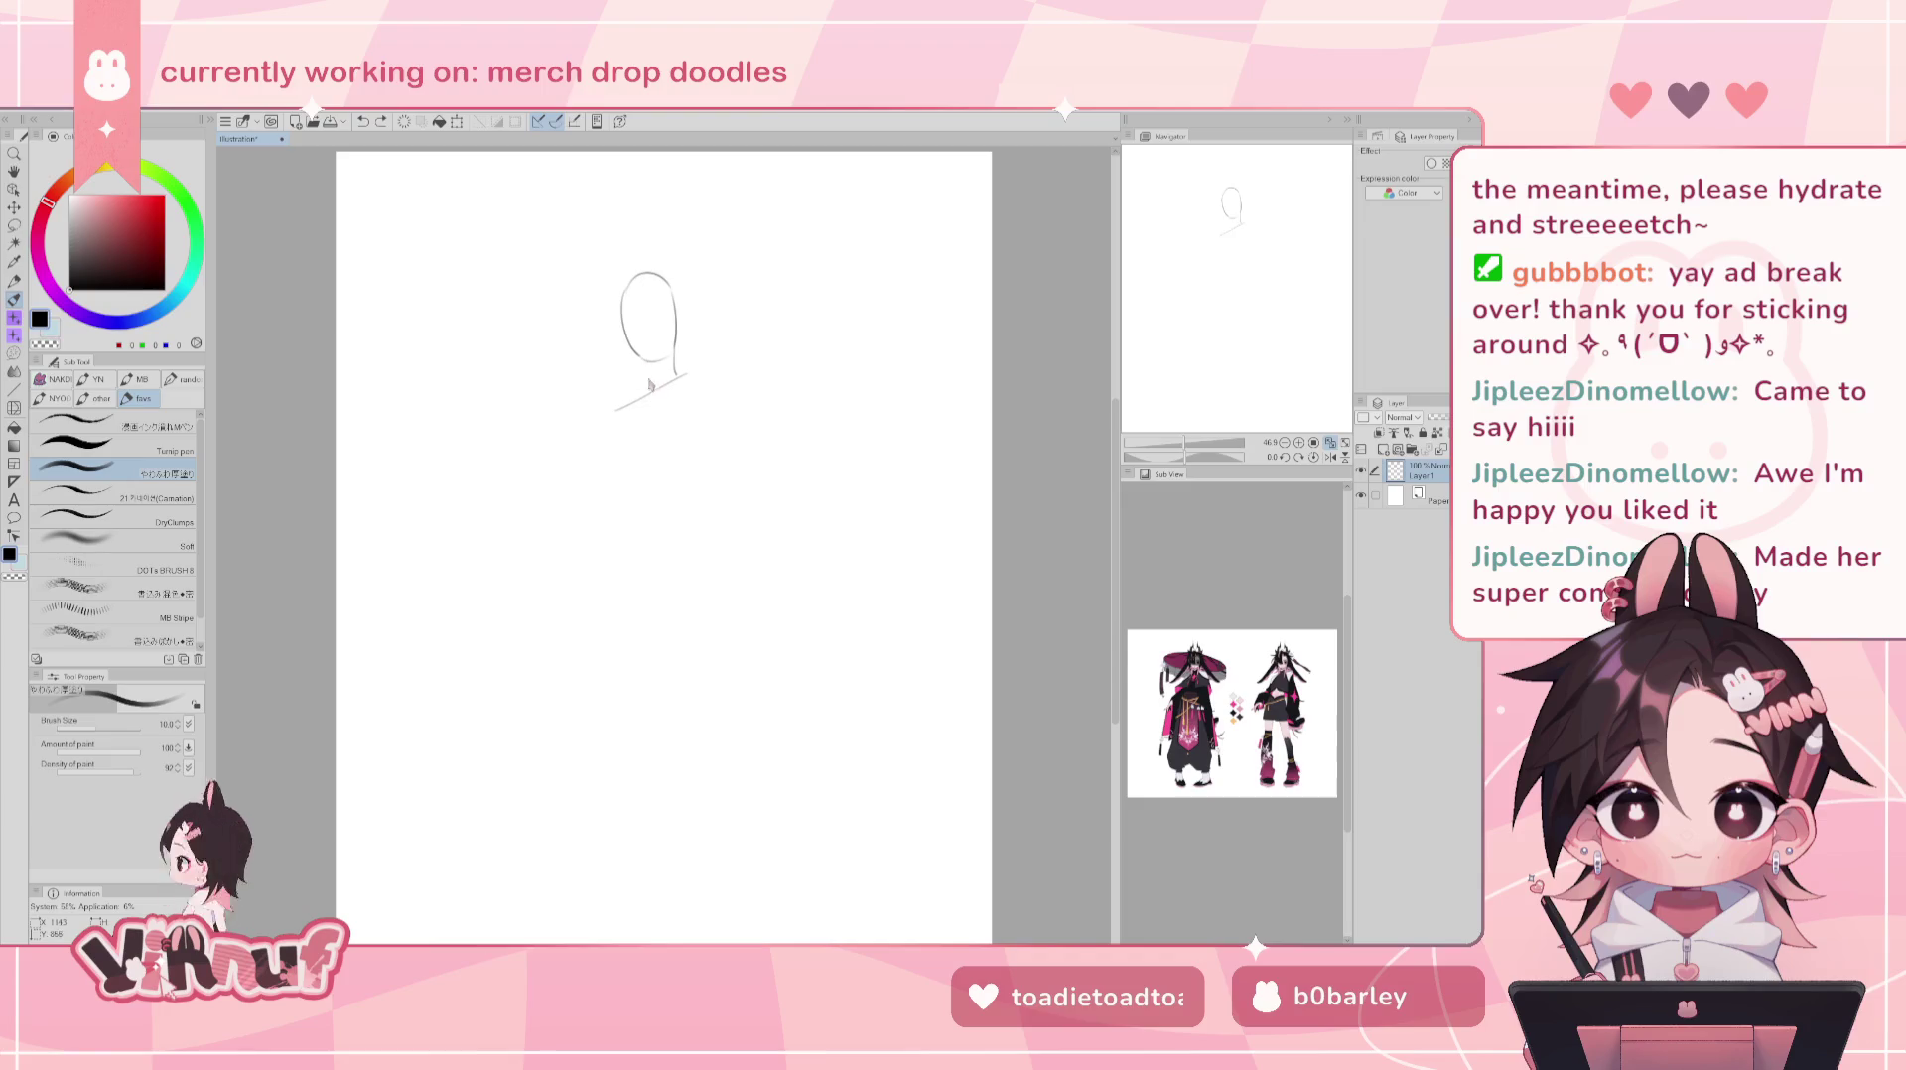
drag(646, 362, 651, 393)
key(ctrl+z)
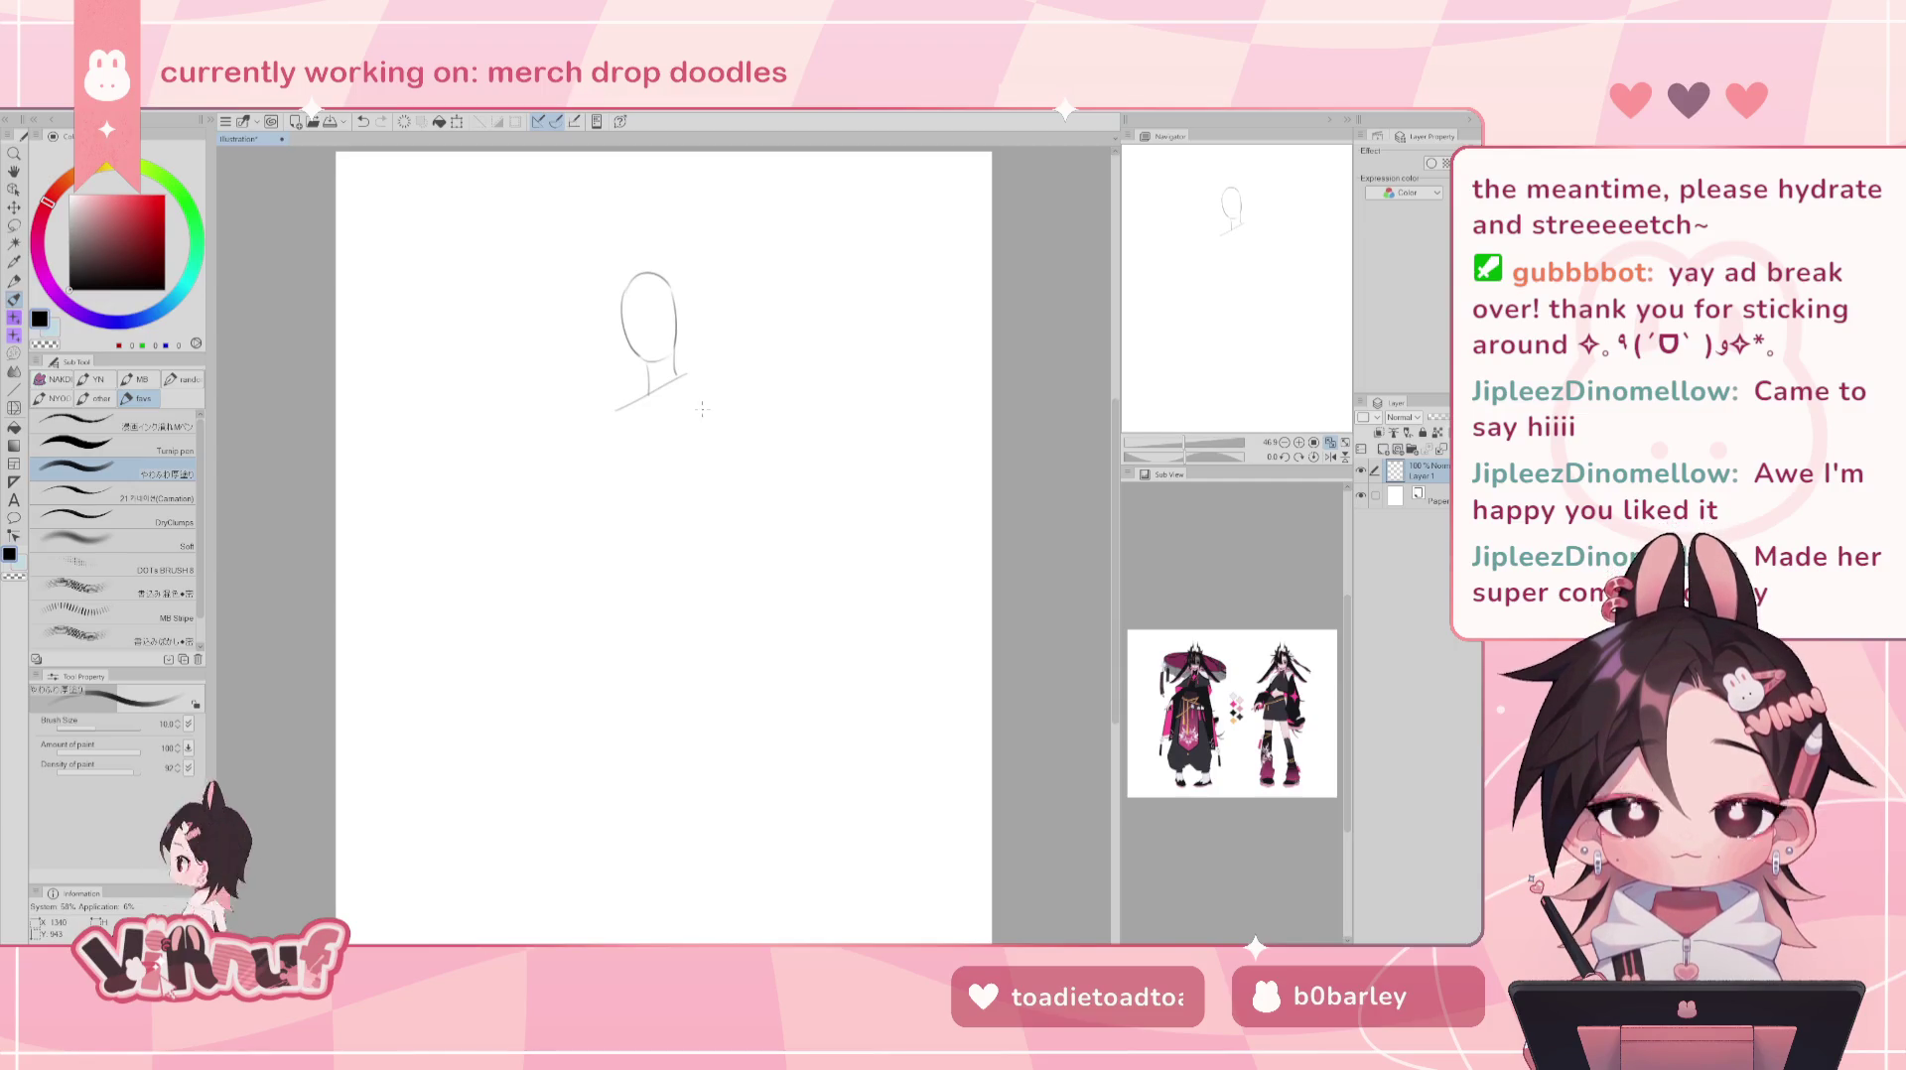
- Retry the neck line and sketch the torso's left and right side curves
key(ctrl+z)
mouse_move(675, 335)
mouse_down()
mouse_move(678, 383)
mouse_move(649, 394)
mouse_up()
key(ctrl+z)
key(ctrl+z)
key(ctrl+z)
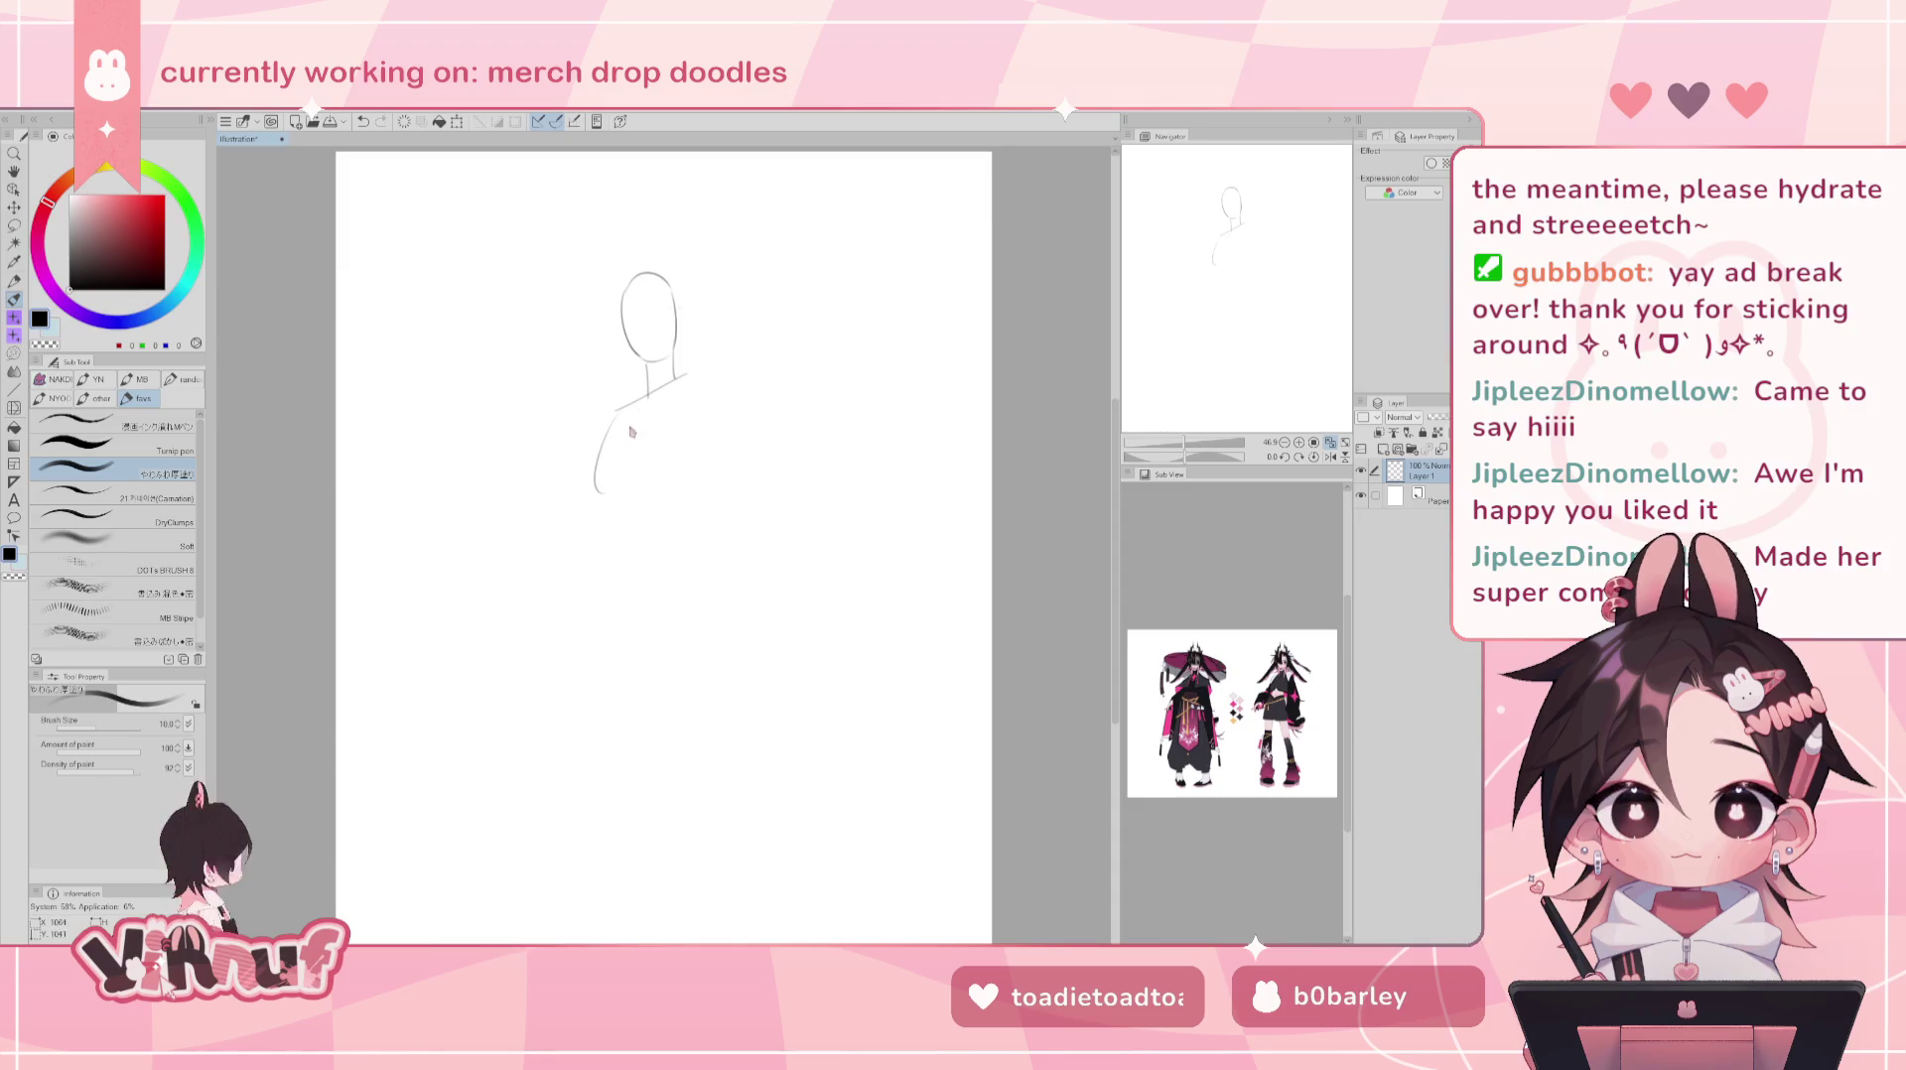
mouse_move(616, 408)
mouse_down()
mouse_move(678, 400)
mouse_move(603, 485)
mouse_up()
key(ctrl+z)
key(ctrl+z)
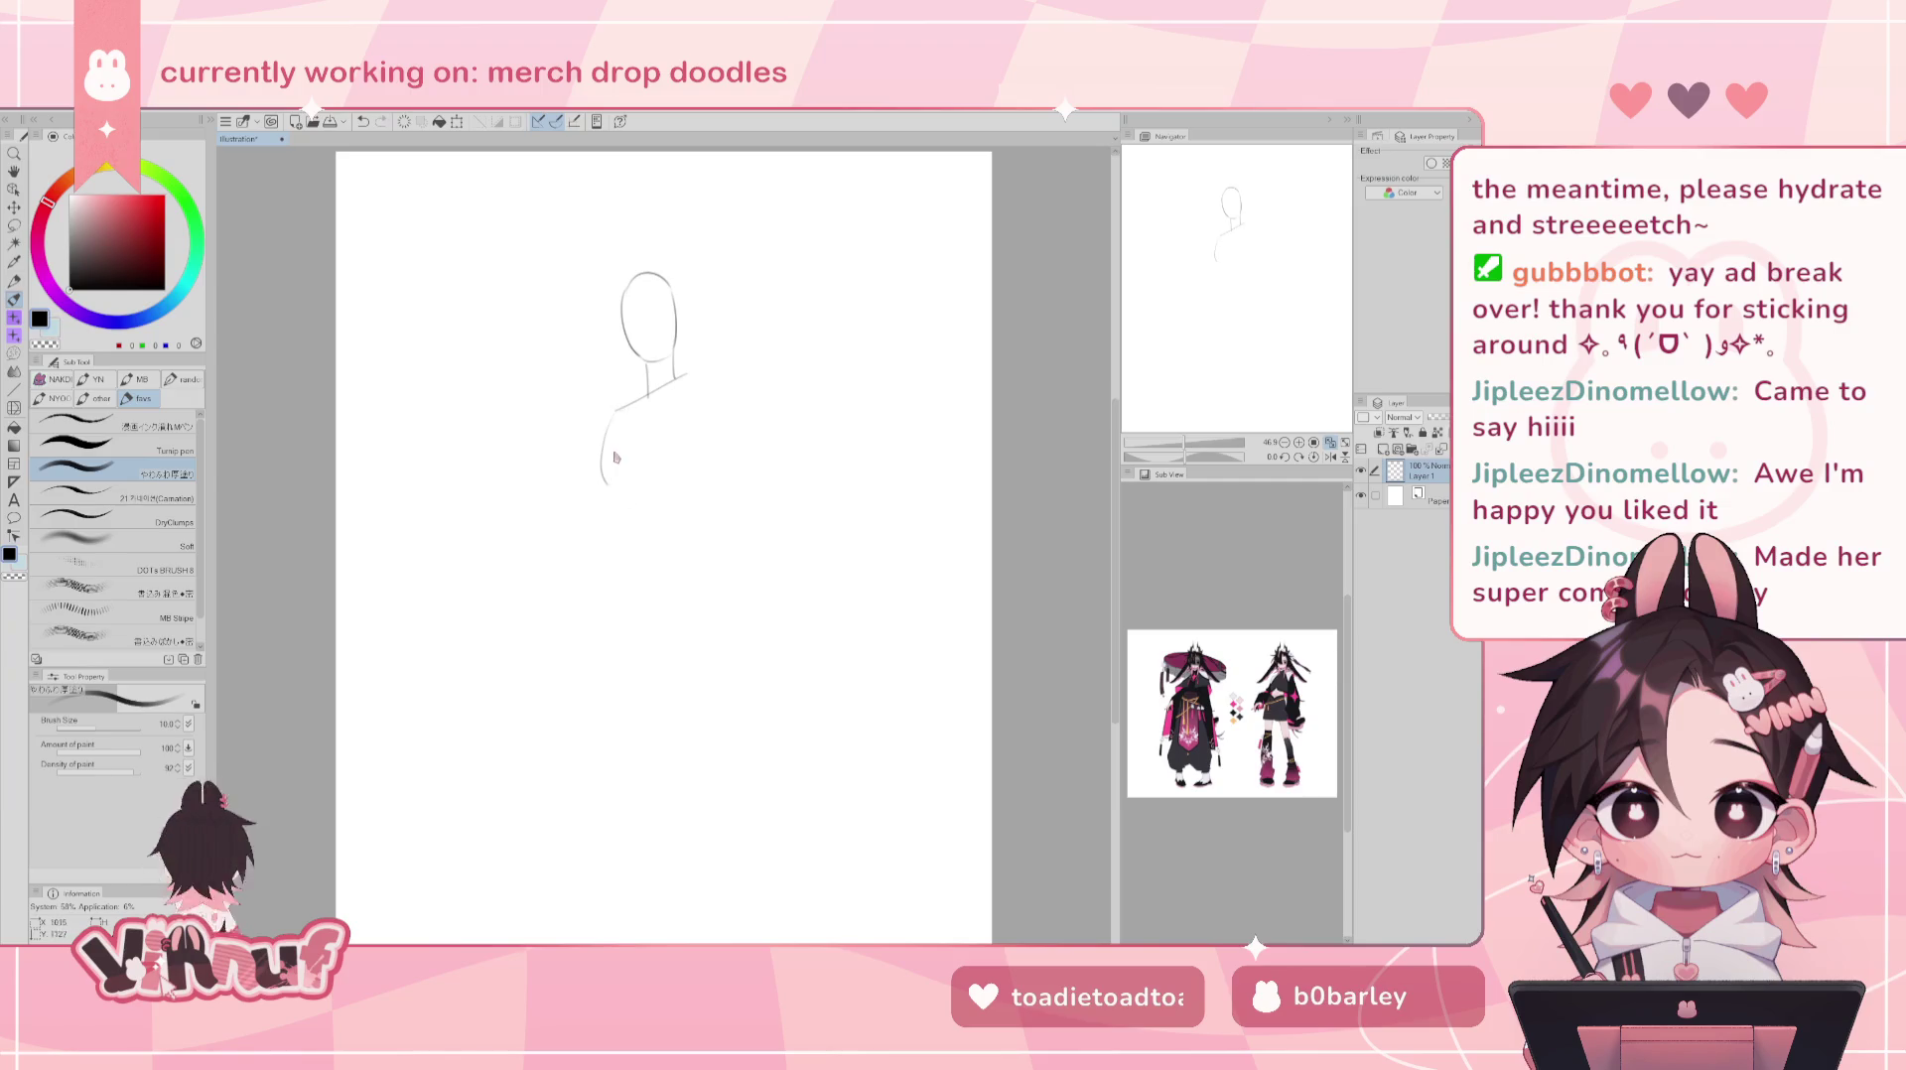
mouse_move(681, 378)
mouse_down()
mouse_move(719, 407)
mouse_move(712, 461)
mouse_up()
key(ctrl+z)
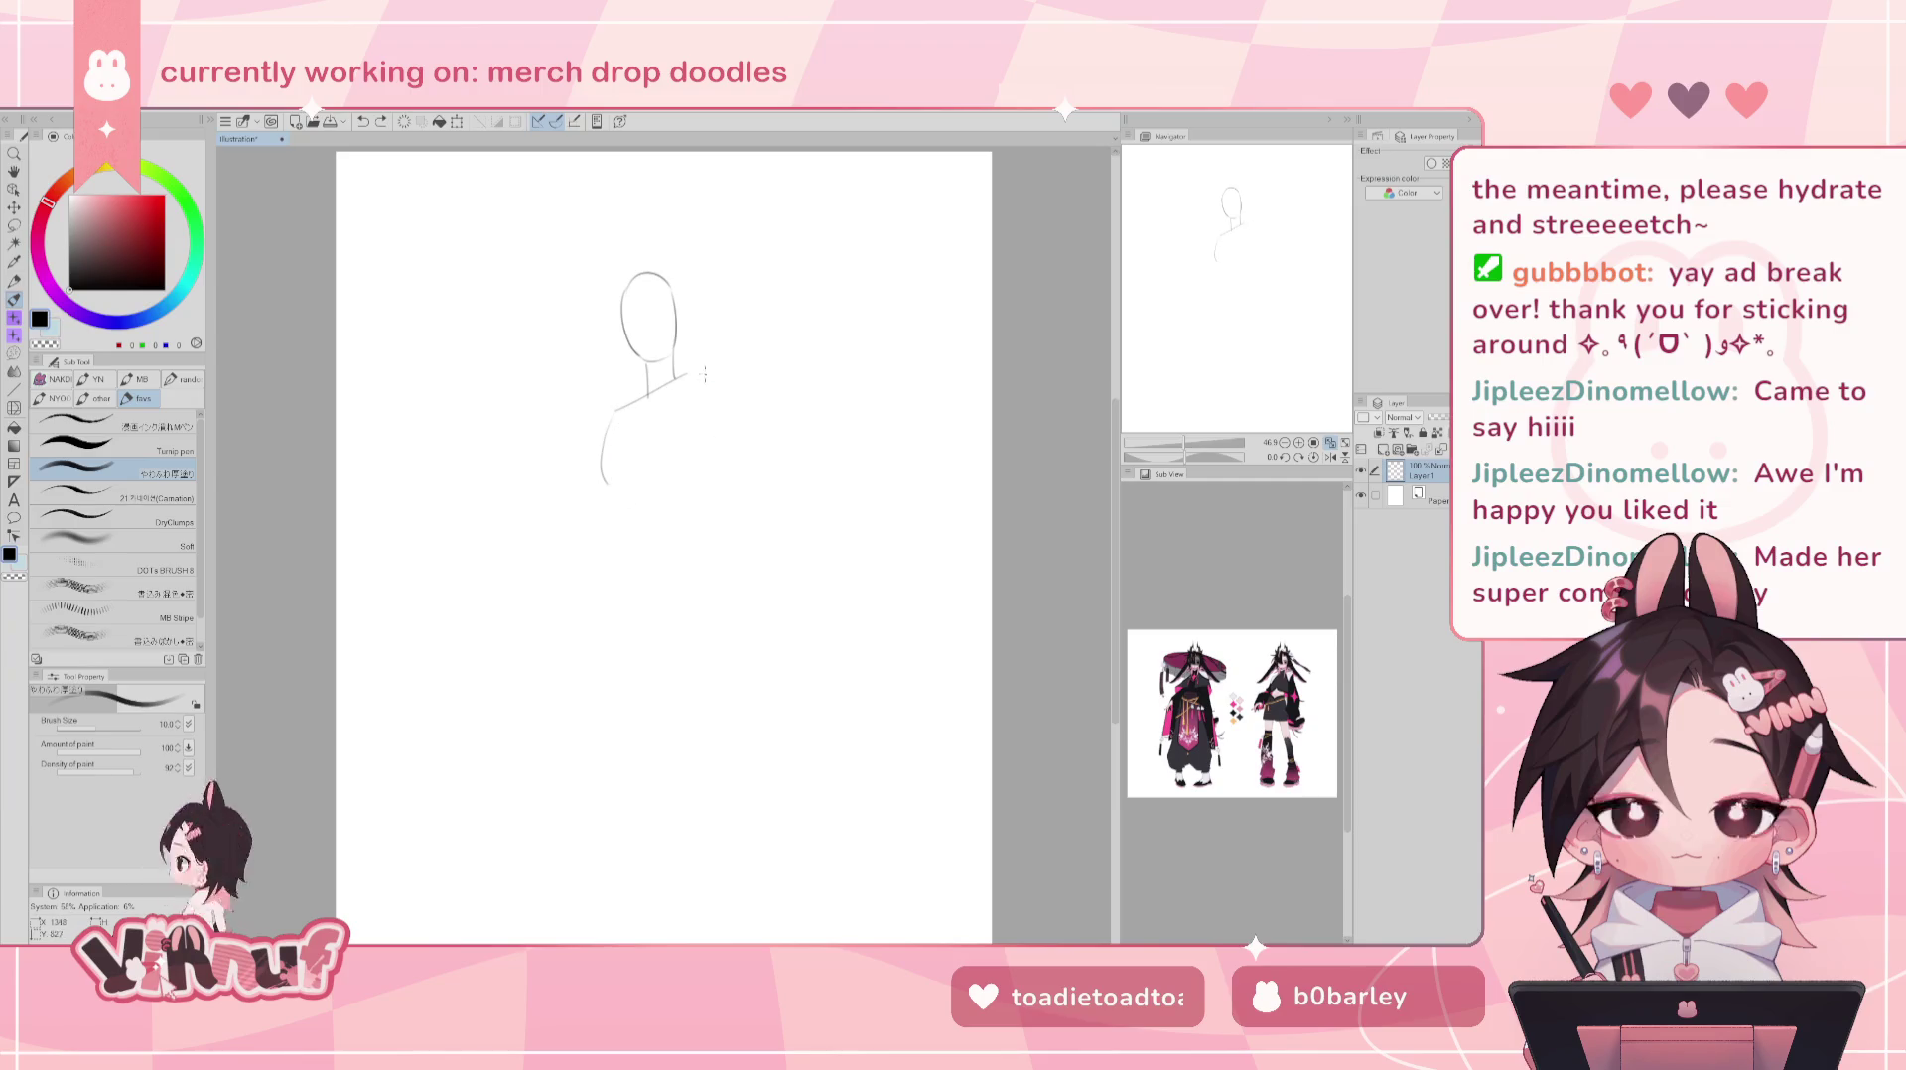
key(ctrl+z)
drag(703, 378, 712, 462)
key(ctrl+z)
drag(705, 377, 712, 460)
key(ctrl+z)
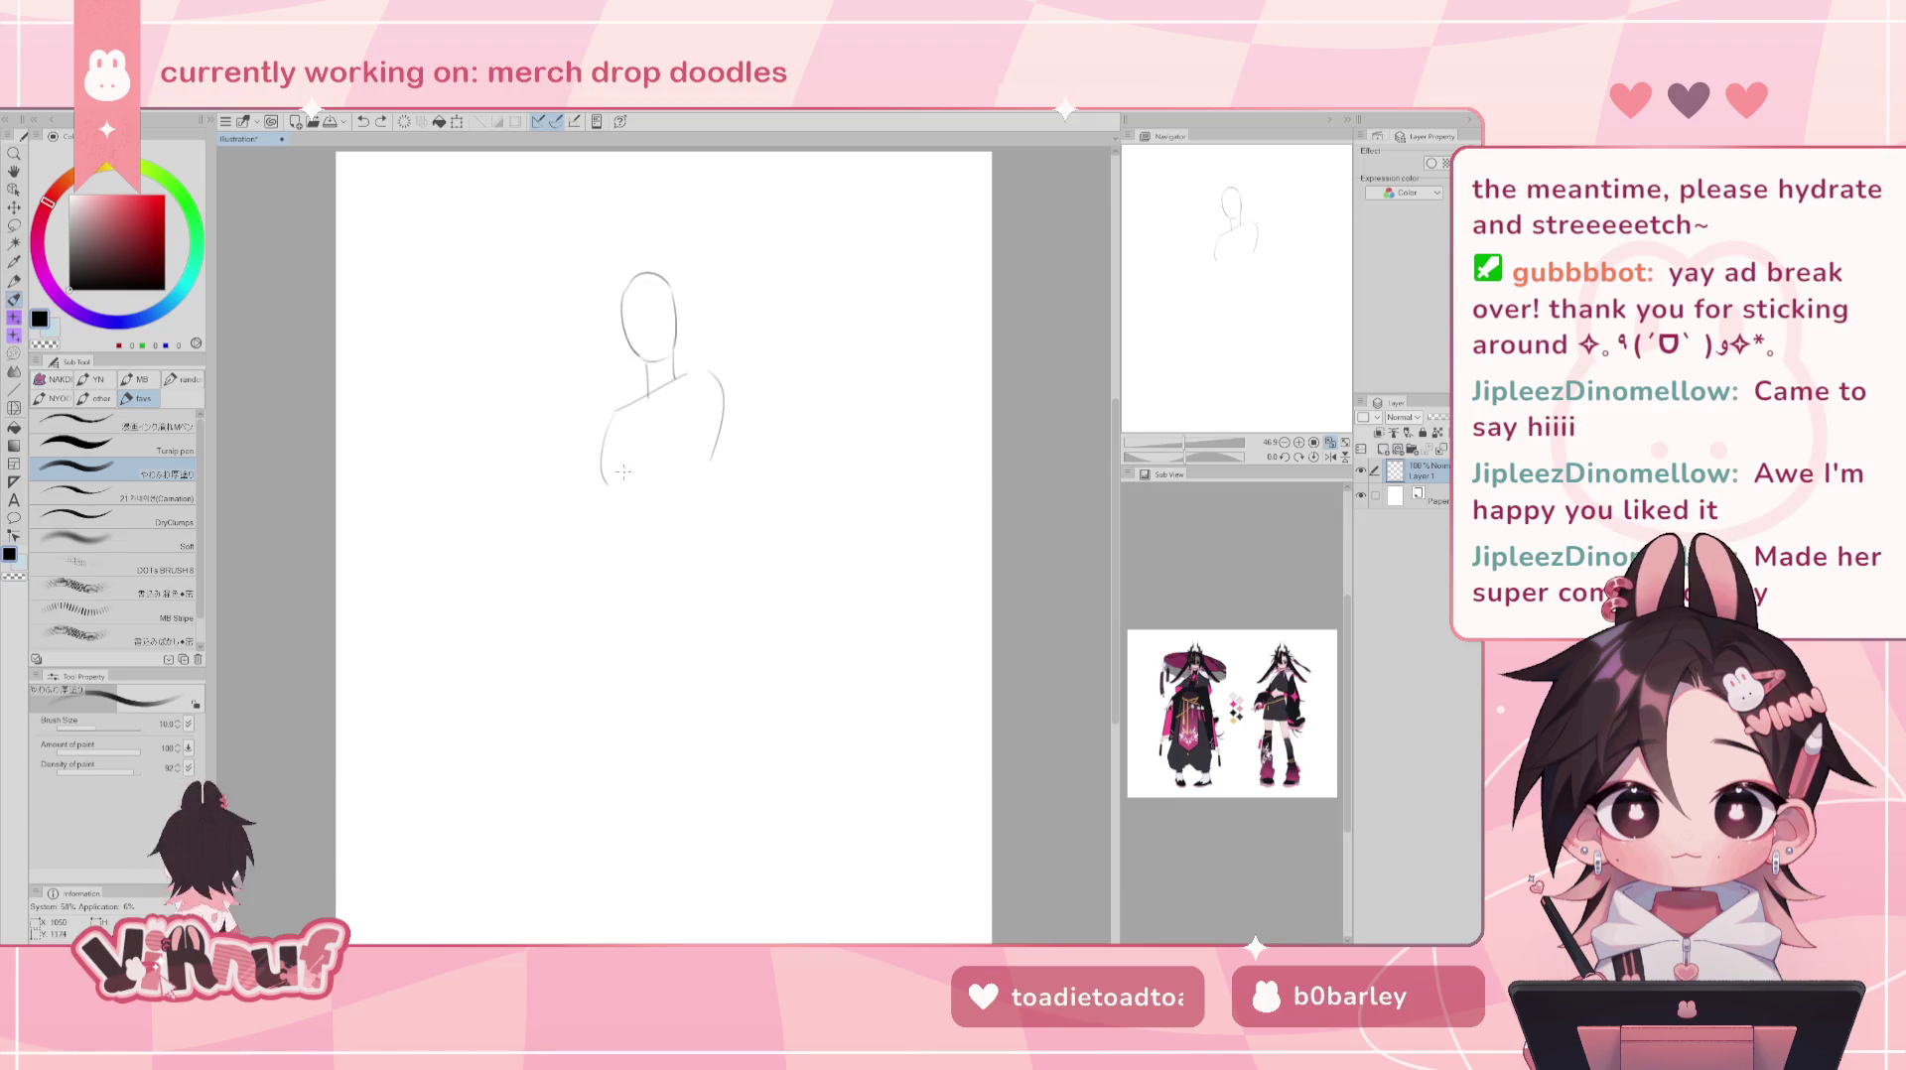
- Redraw the curved torso outline and right side, and try a short curve below it
key(ctrl+z)
key(ctrl+z)
drag(612, 455, 681, 466)
key(ctrl+z)
mouse_move(616, 409)
mouse_down()
mouse_move(689, 452)
mouse_move(682, 477)
mouse_up()
key(ctrl+z)
drag(676, 375, 695, 452)
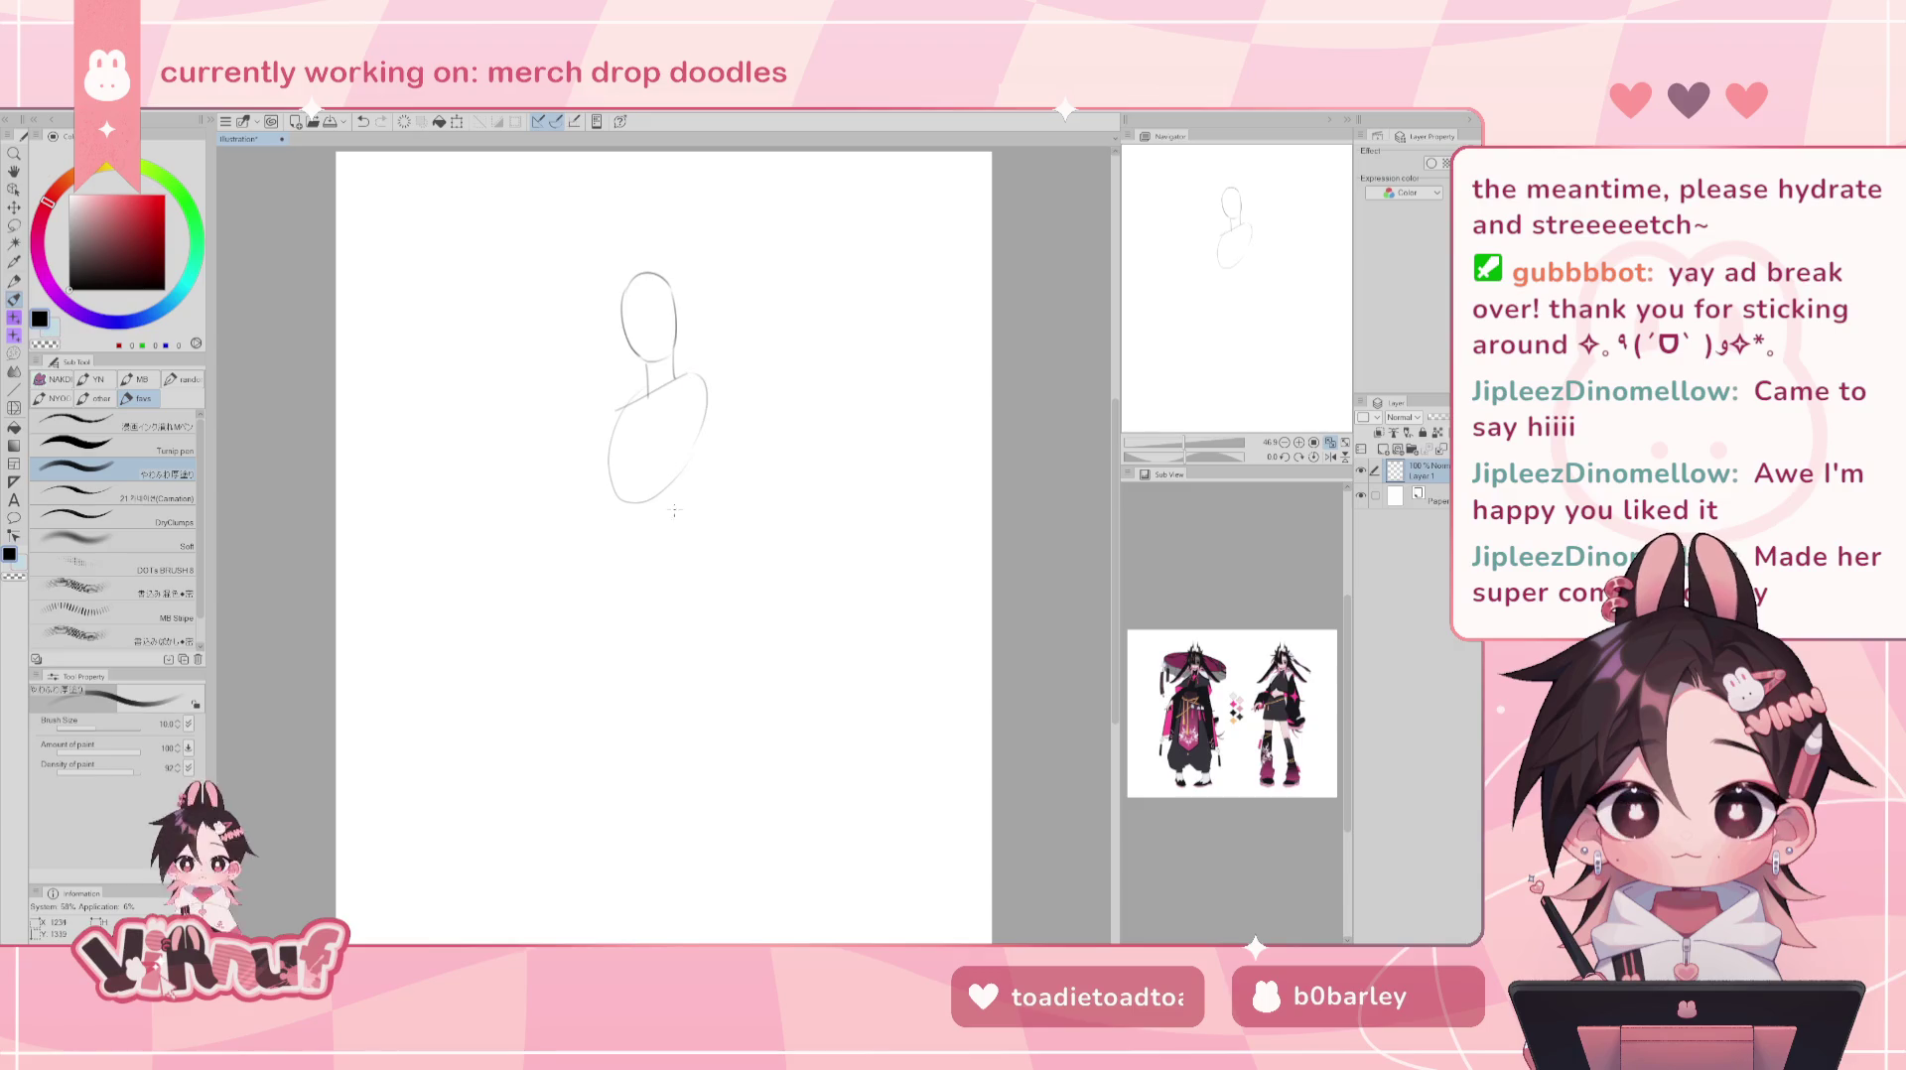
key(ctrl+z)
drag(676, 375, 707, 408)
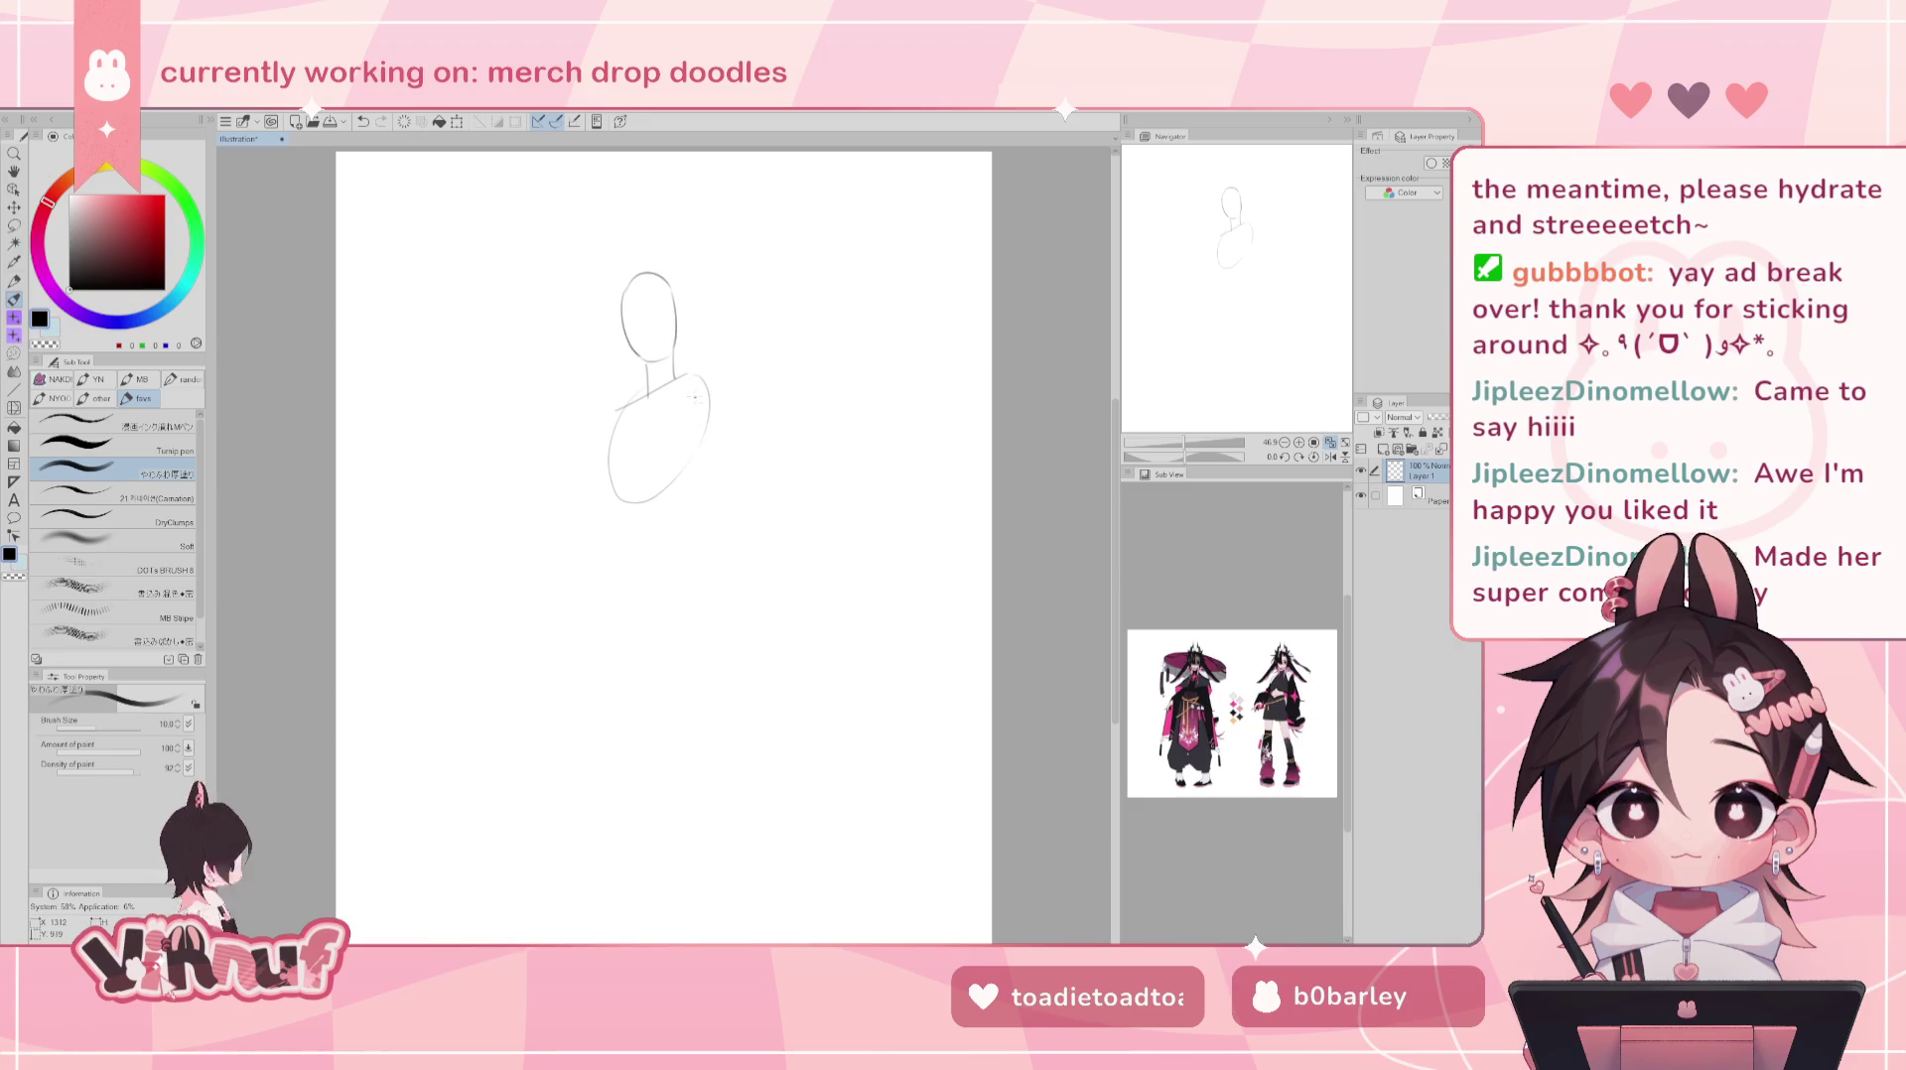
key(ctrl+z)
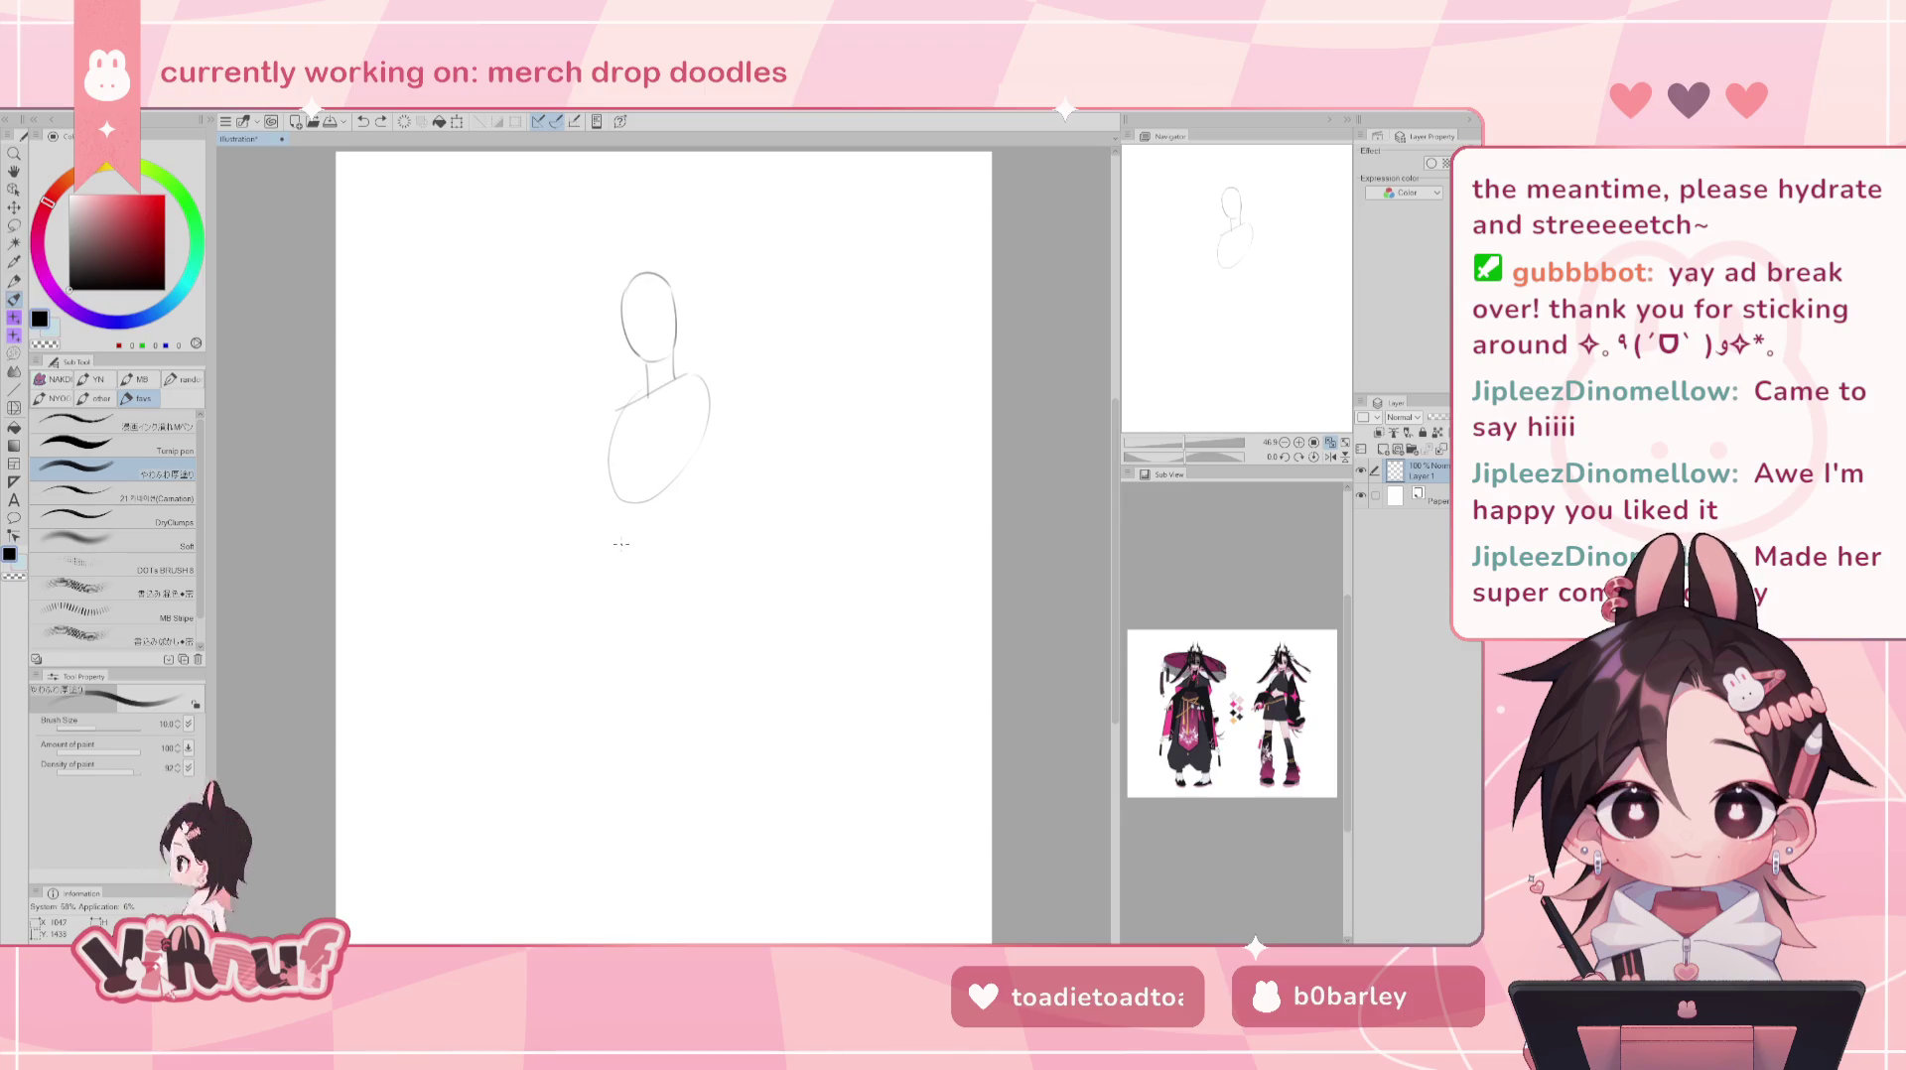
drag(615, 531, 681, 511)
key(ctrl+z)
key(ctrl+z)
key(ctrl+z)
key(ctrl+z)
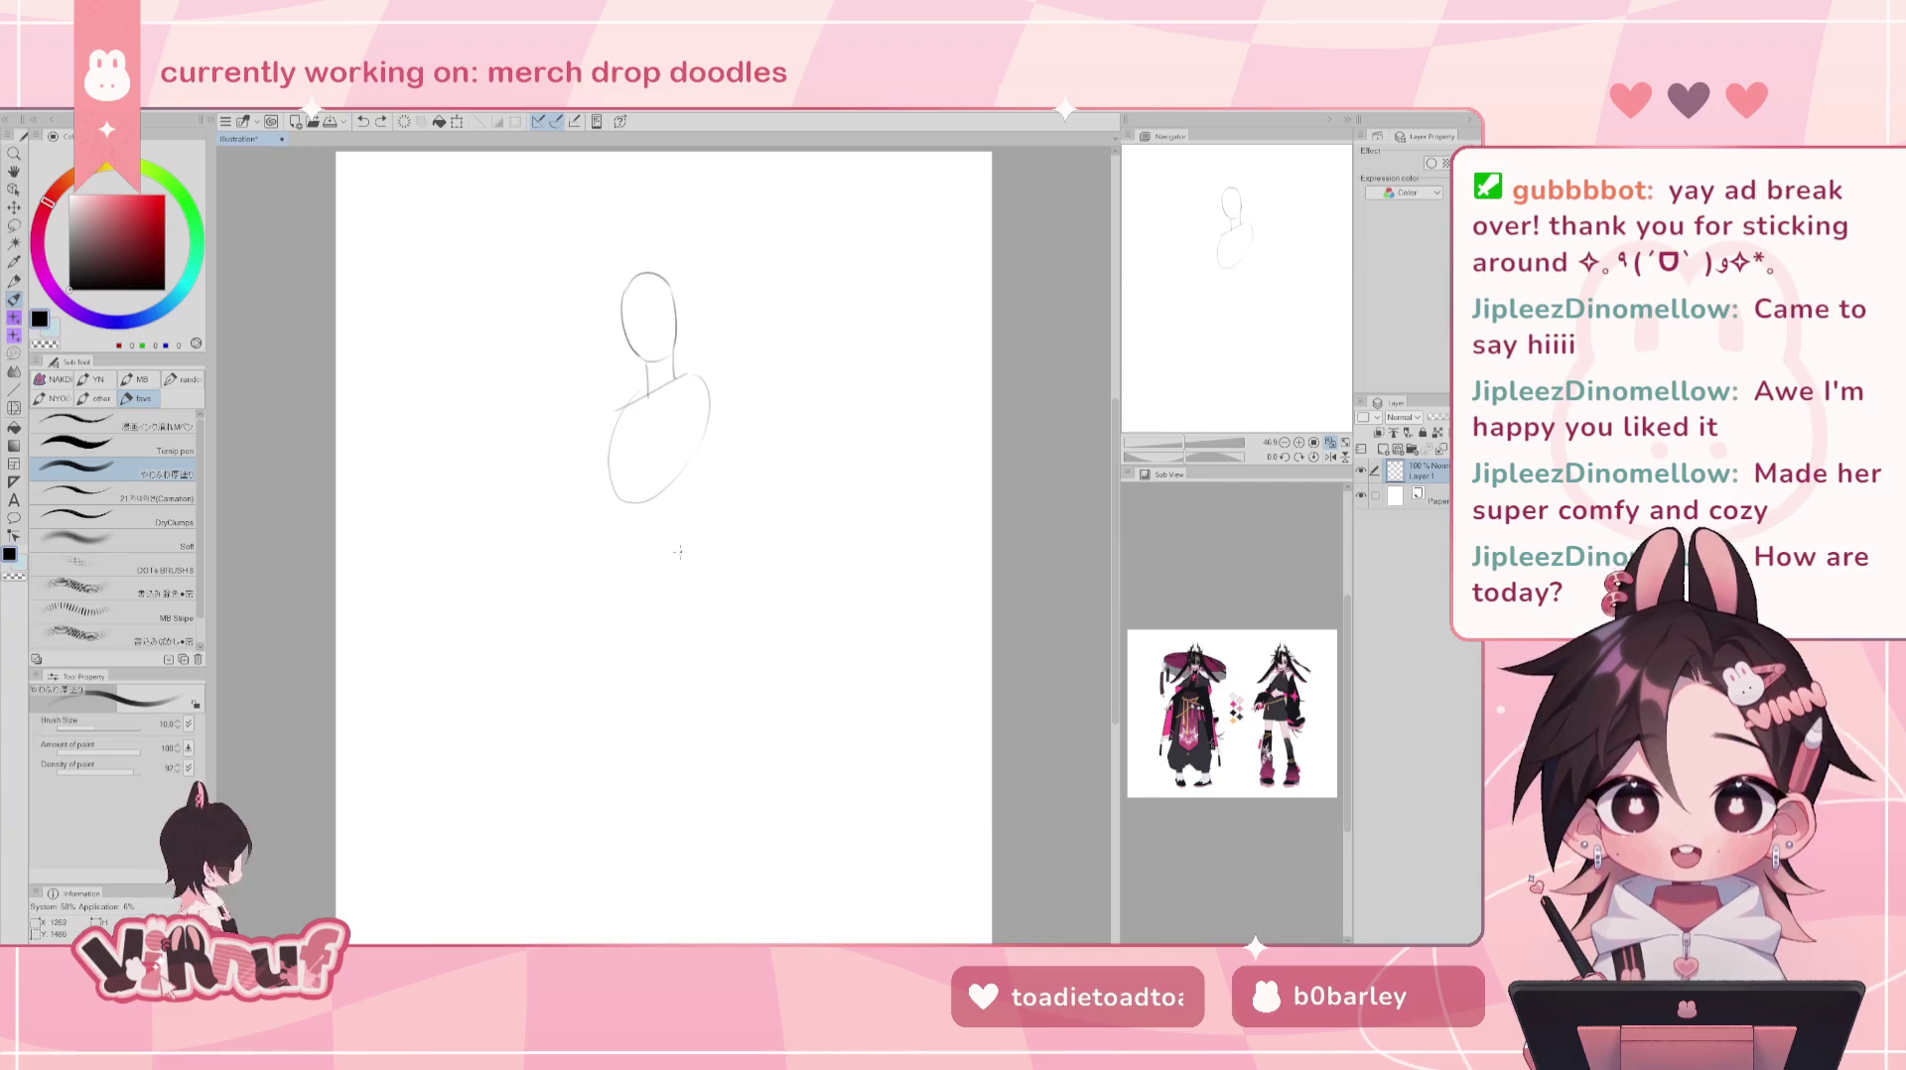
- Draw a hip curve sweeping down-left below the torso and a short right hip stroke
mouse_move(601, 529)
mouse_down()
mouse_move(666, 511)
mouse_move(576, 583)
mouse_up()
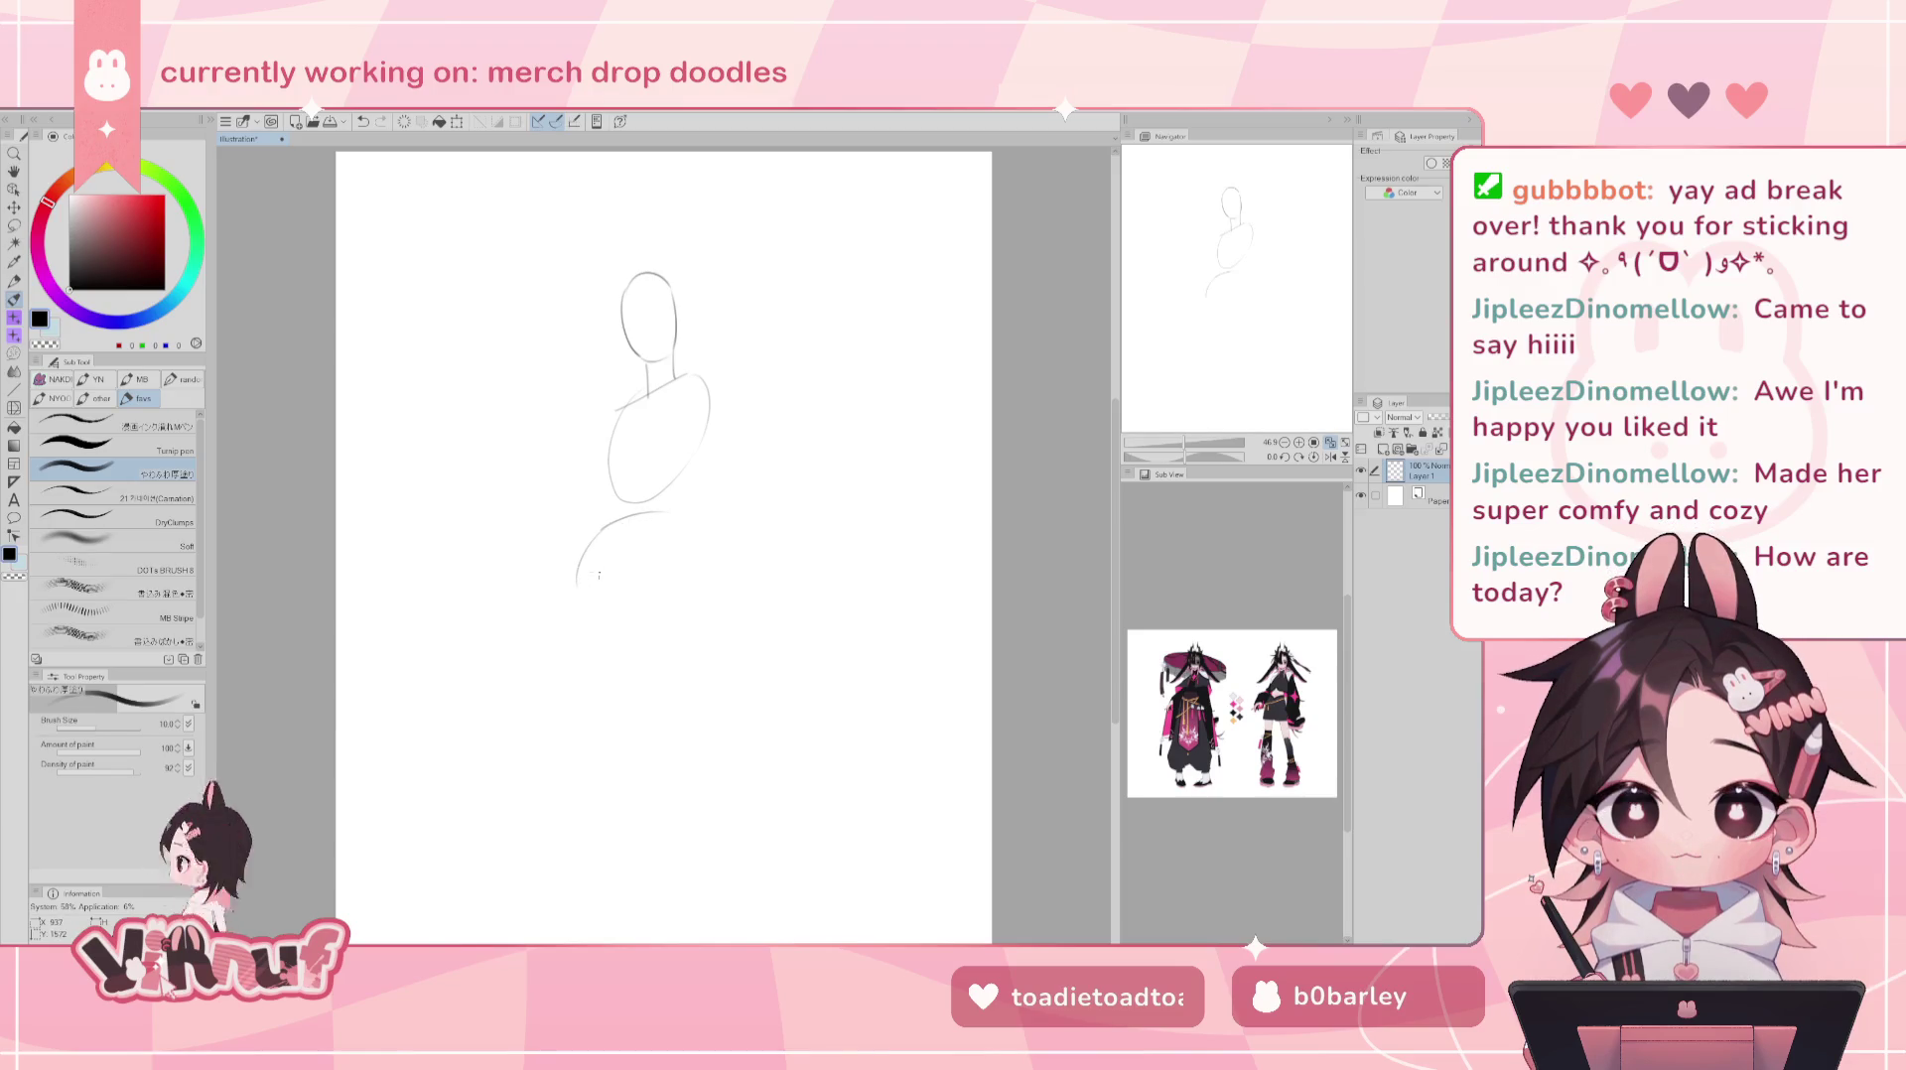
key(ctrl+z)
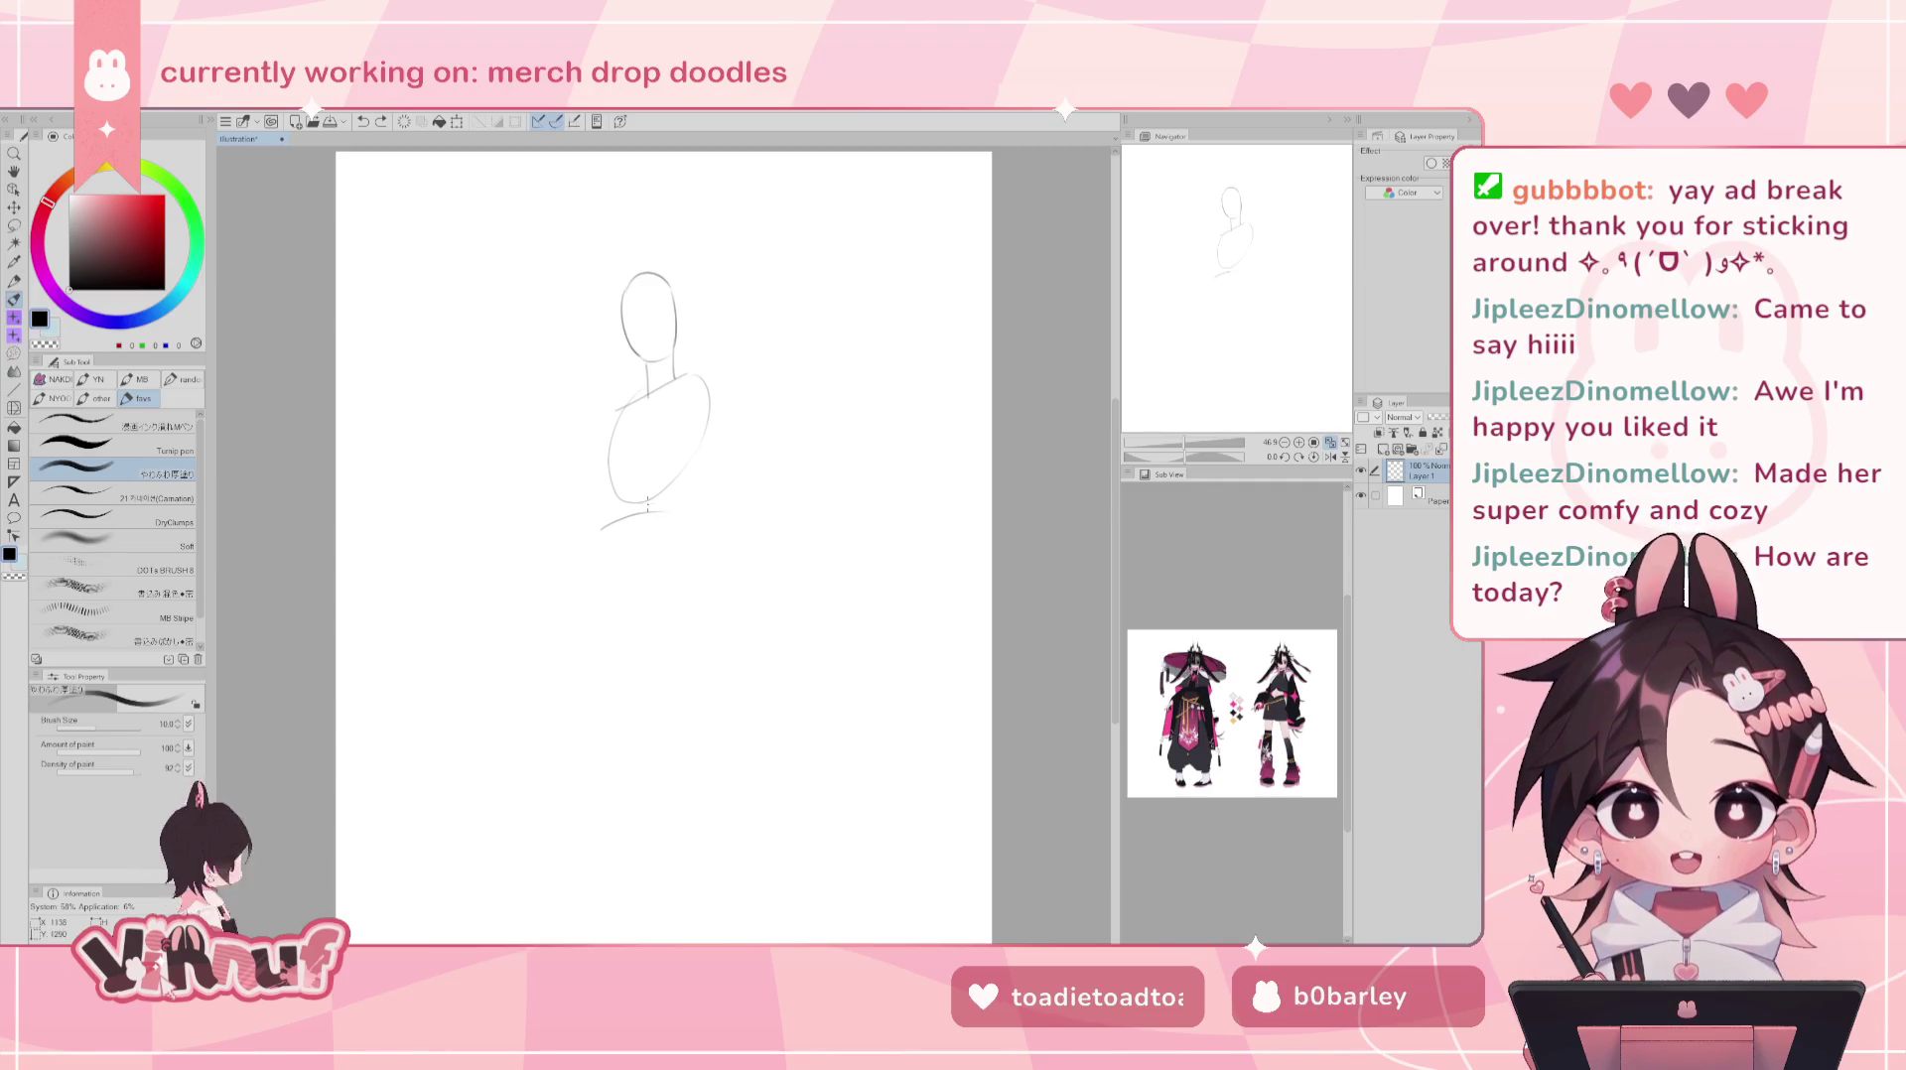
key(ctrl+z)
mouse_move(665, 511)
mouse_down()
mouse_move(594, 583)
mouse_move(589, 546)
mouse_move(583, 574)
mouse_up()
key(ctrl+z)
key(ctrl+z)
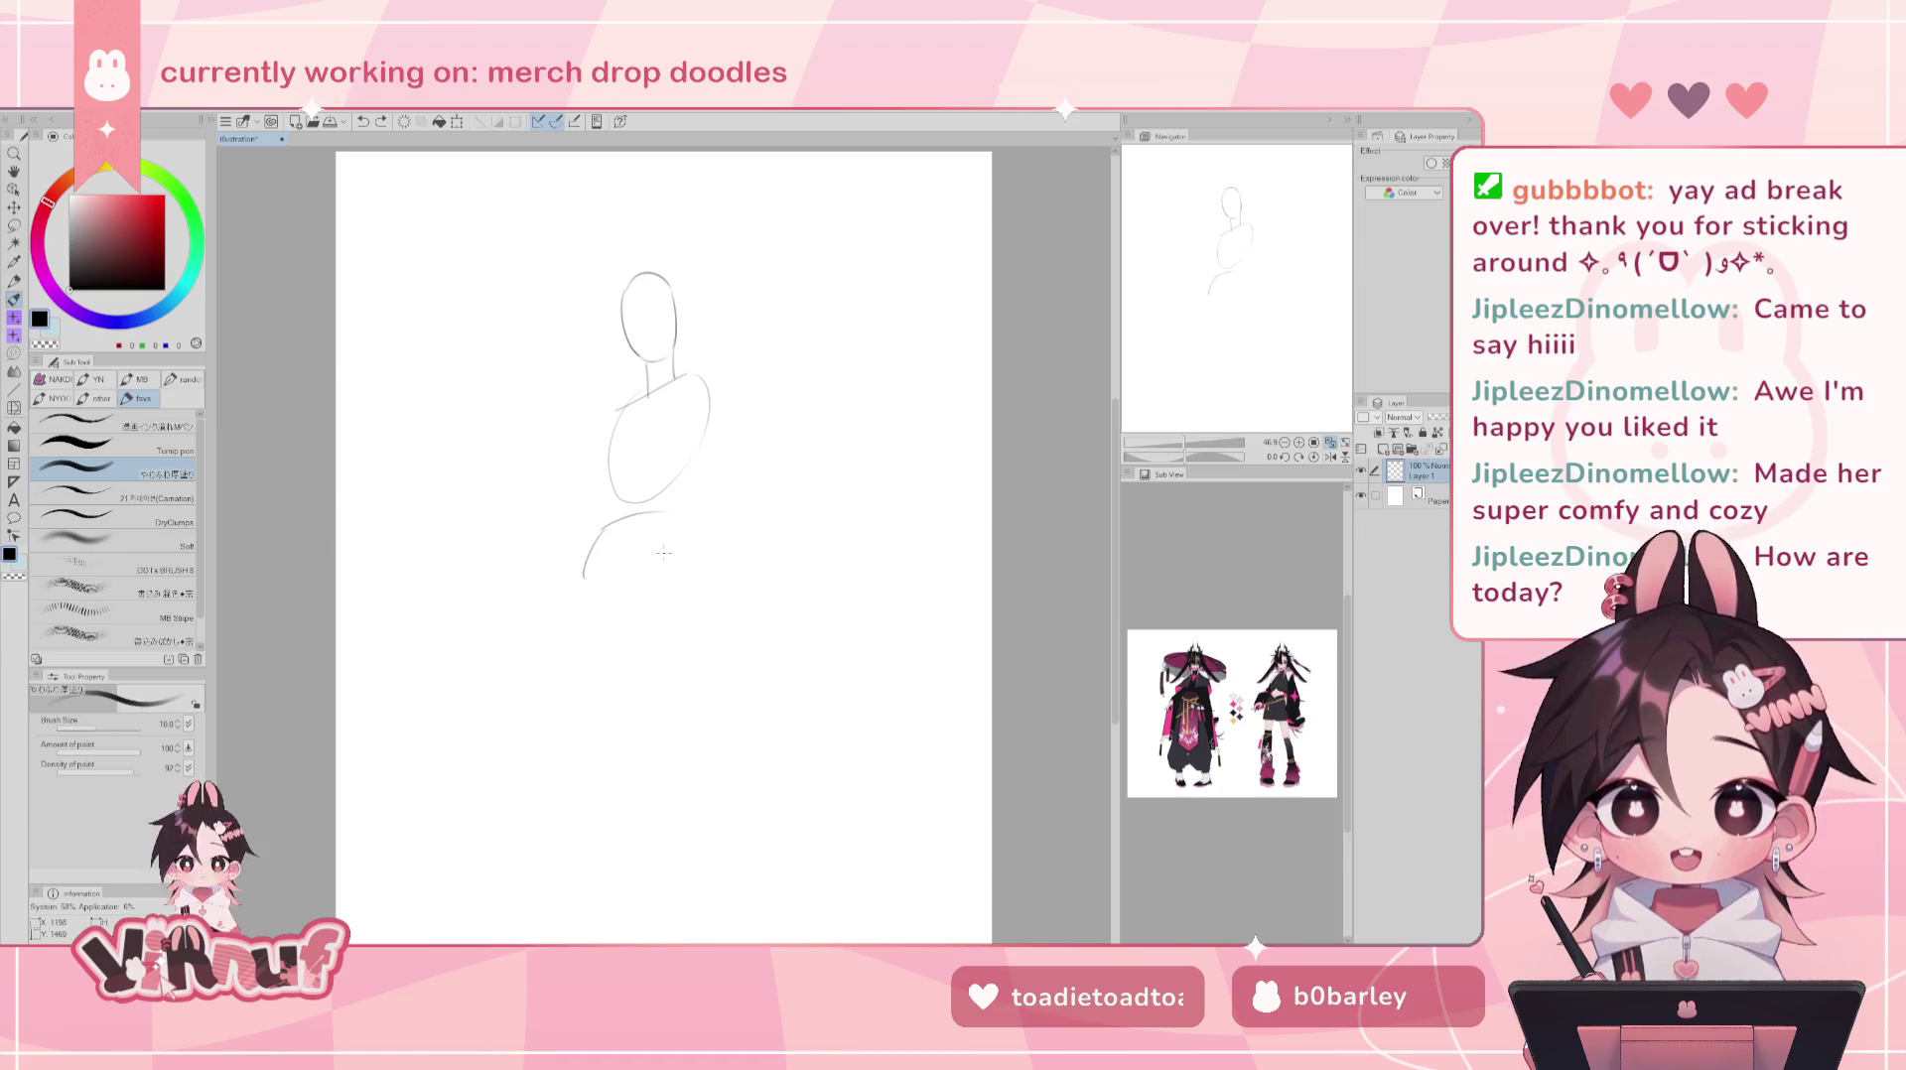
mouse_move(667, 513)
mouse_down()
mouse_move(675, 567)
mouse_move(672, 518)
mouse_up()
key(ctrl+z)
key(ctrl+z)
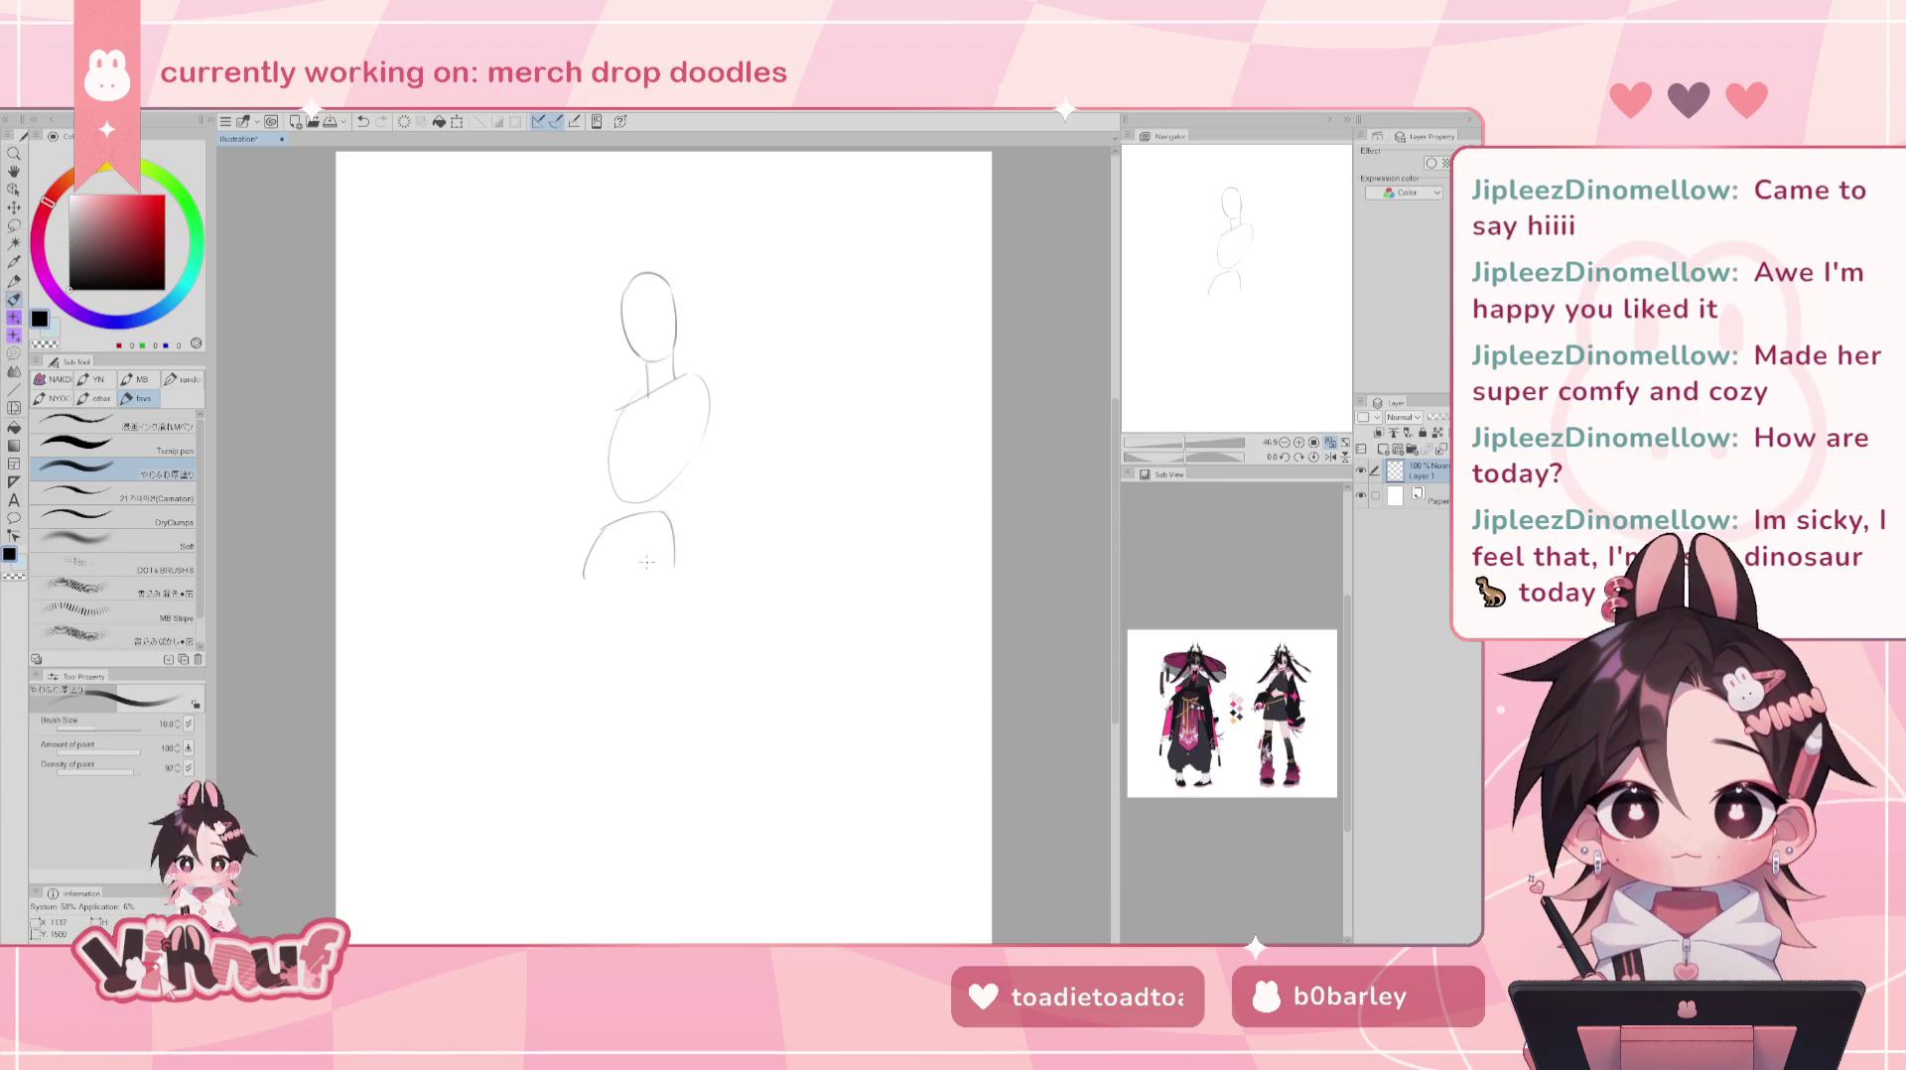
- Test an inner lower-body arc, then undo the inner arc and tail strokes
mouse_move(608, 584)
mouse_down()
mouse_move(653, 537)
mouse_move(667, 552)
mouse_move(602, 602)
mouse_up()
key(ctrl+z)
key(ctrl+z)
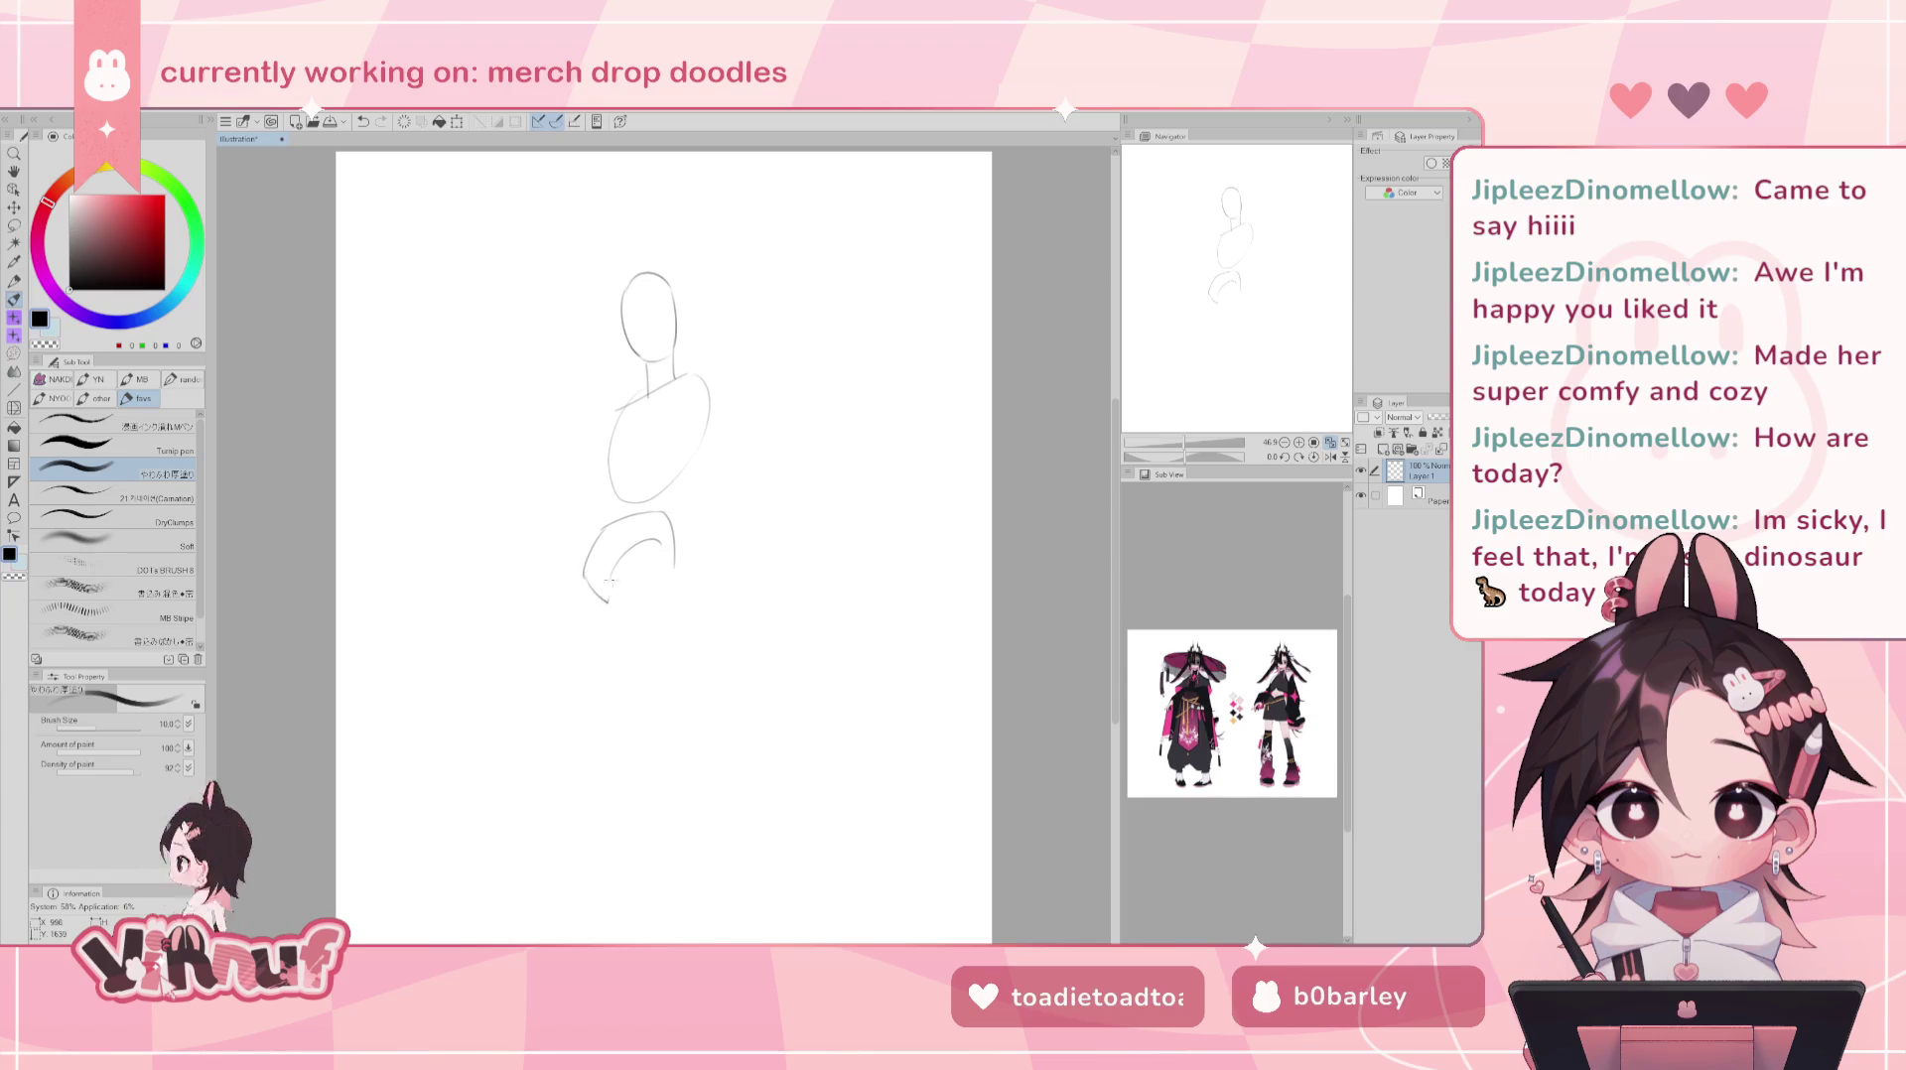
drag(667, 545, 673, 596)
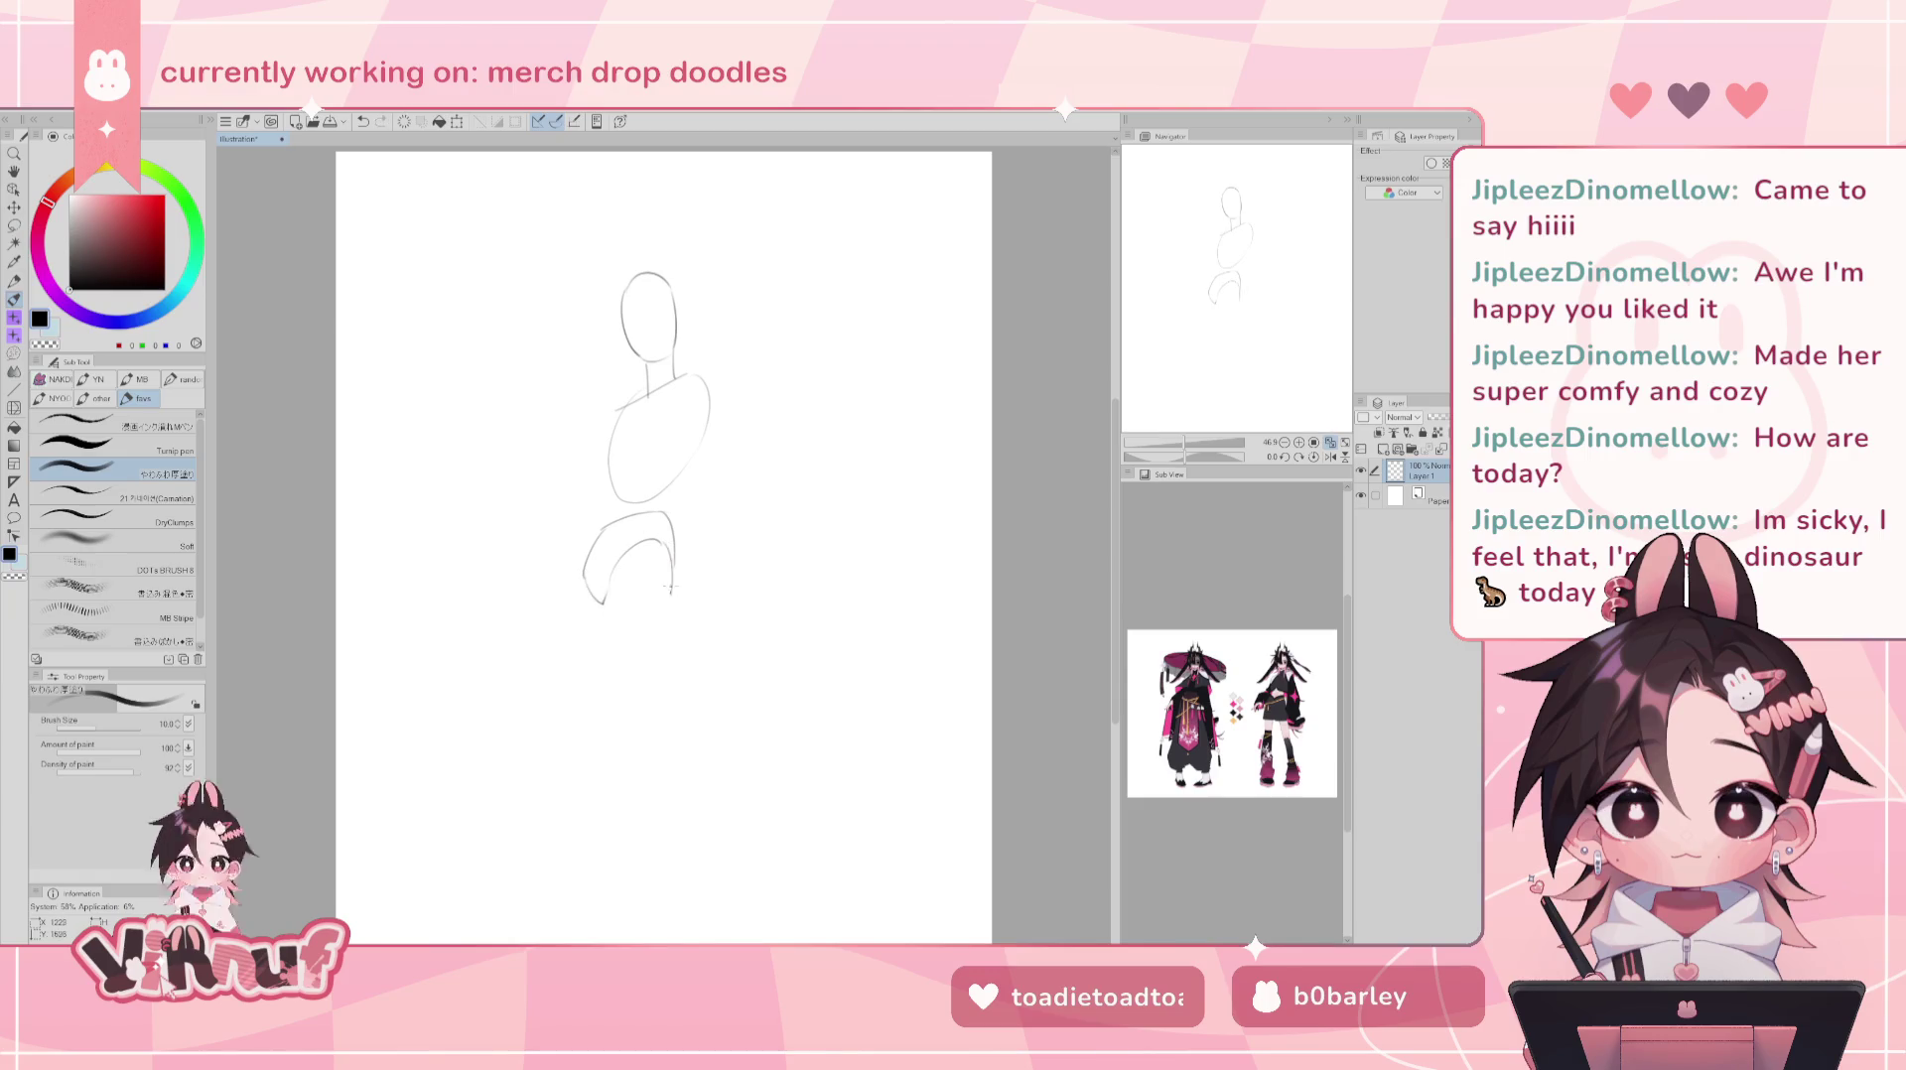
key(ctrl+z)
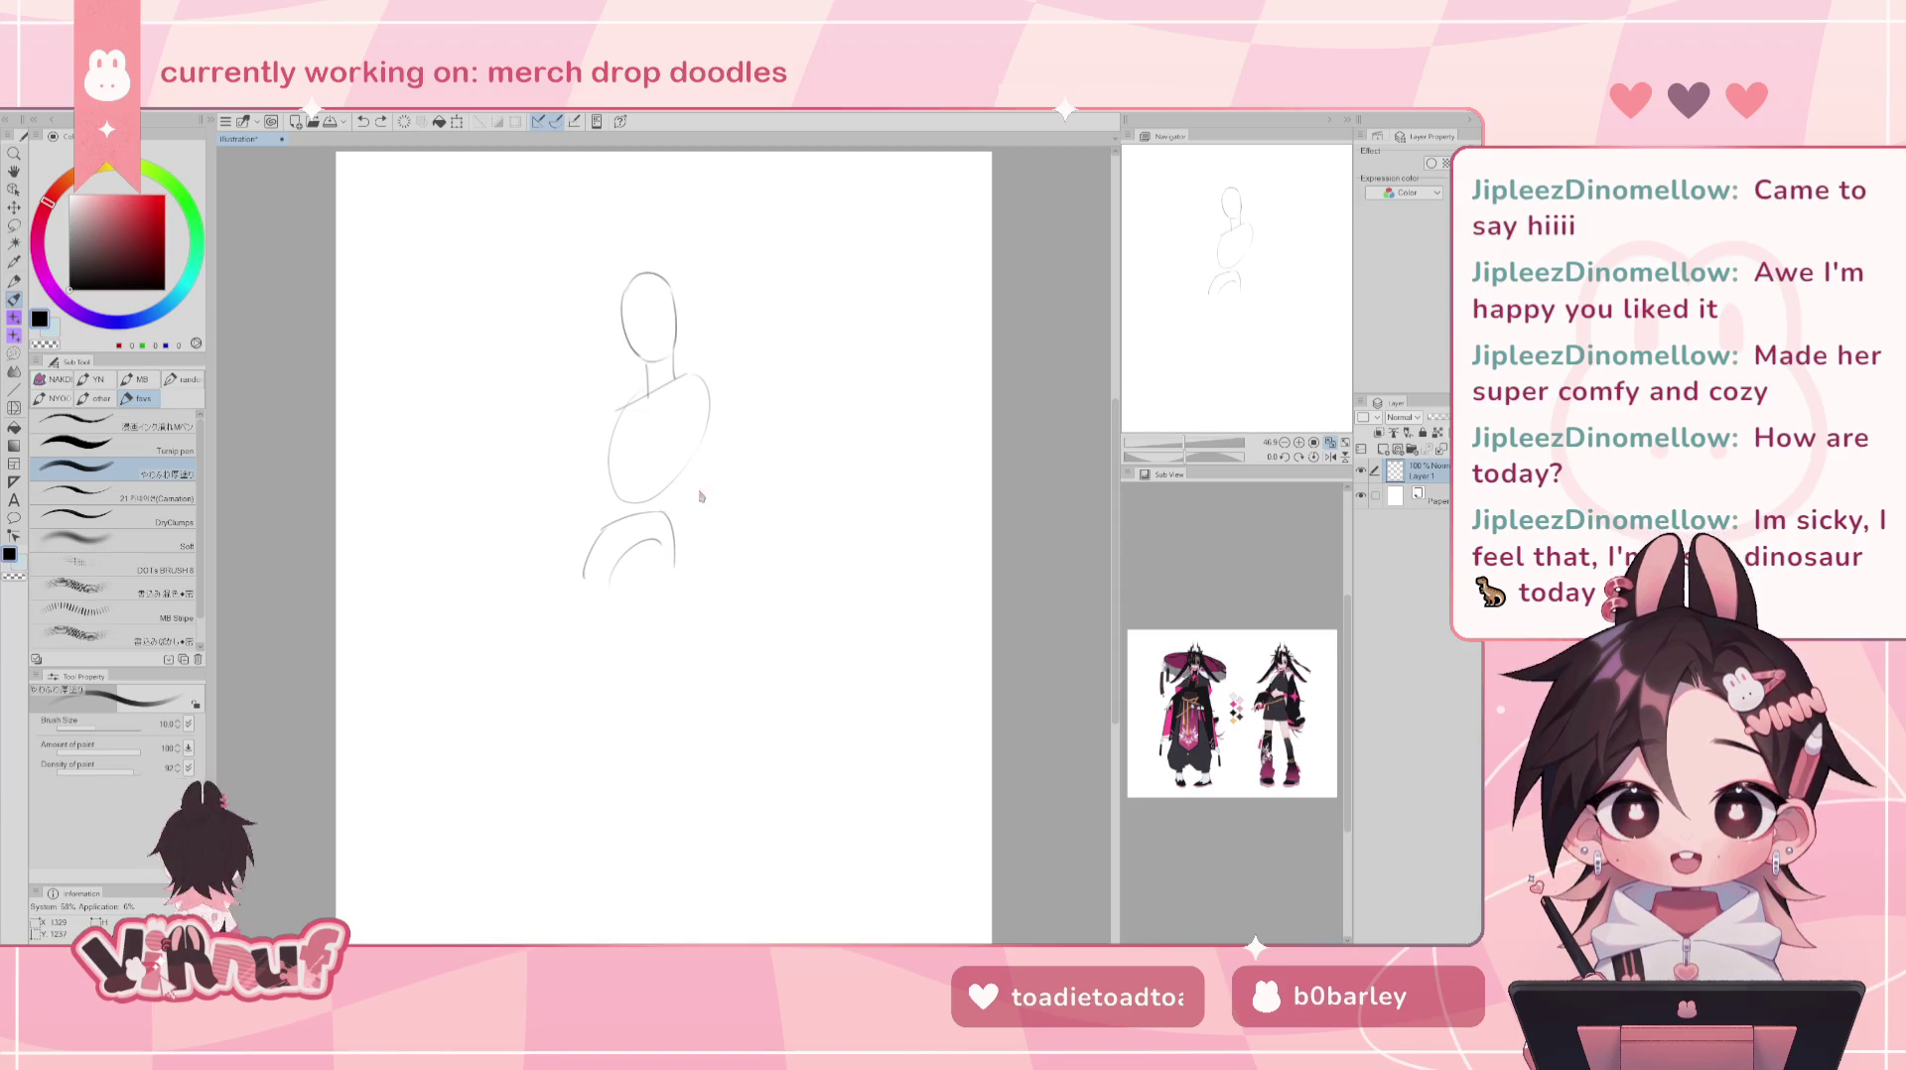
key(ctrl+z)
key(ctrl+z)
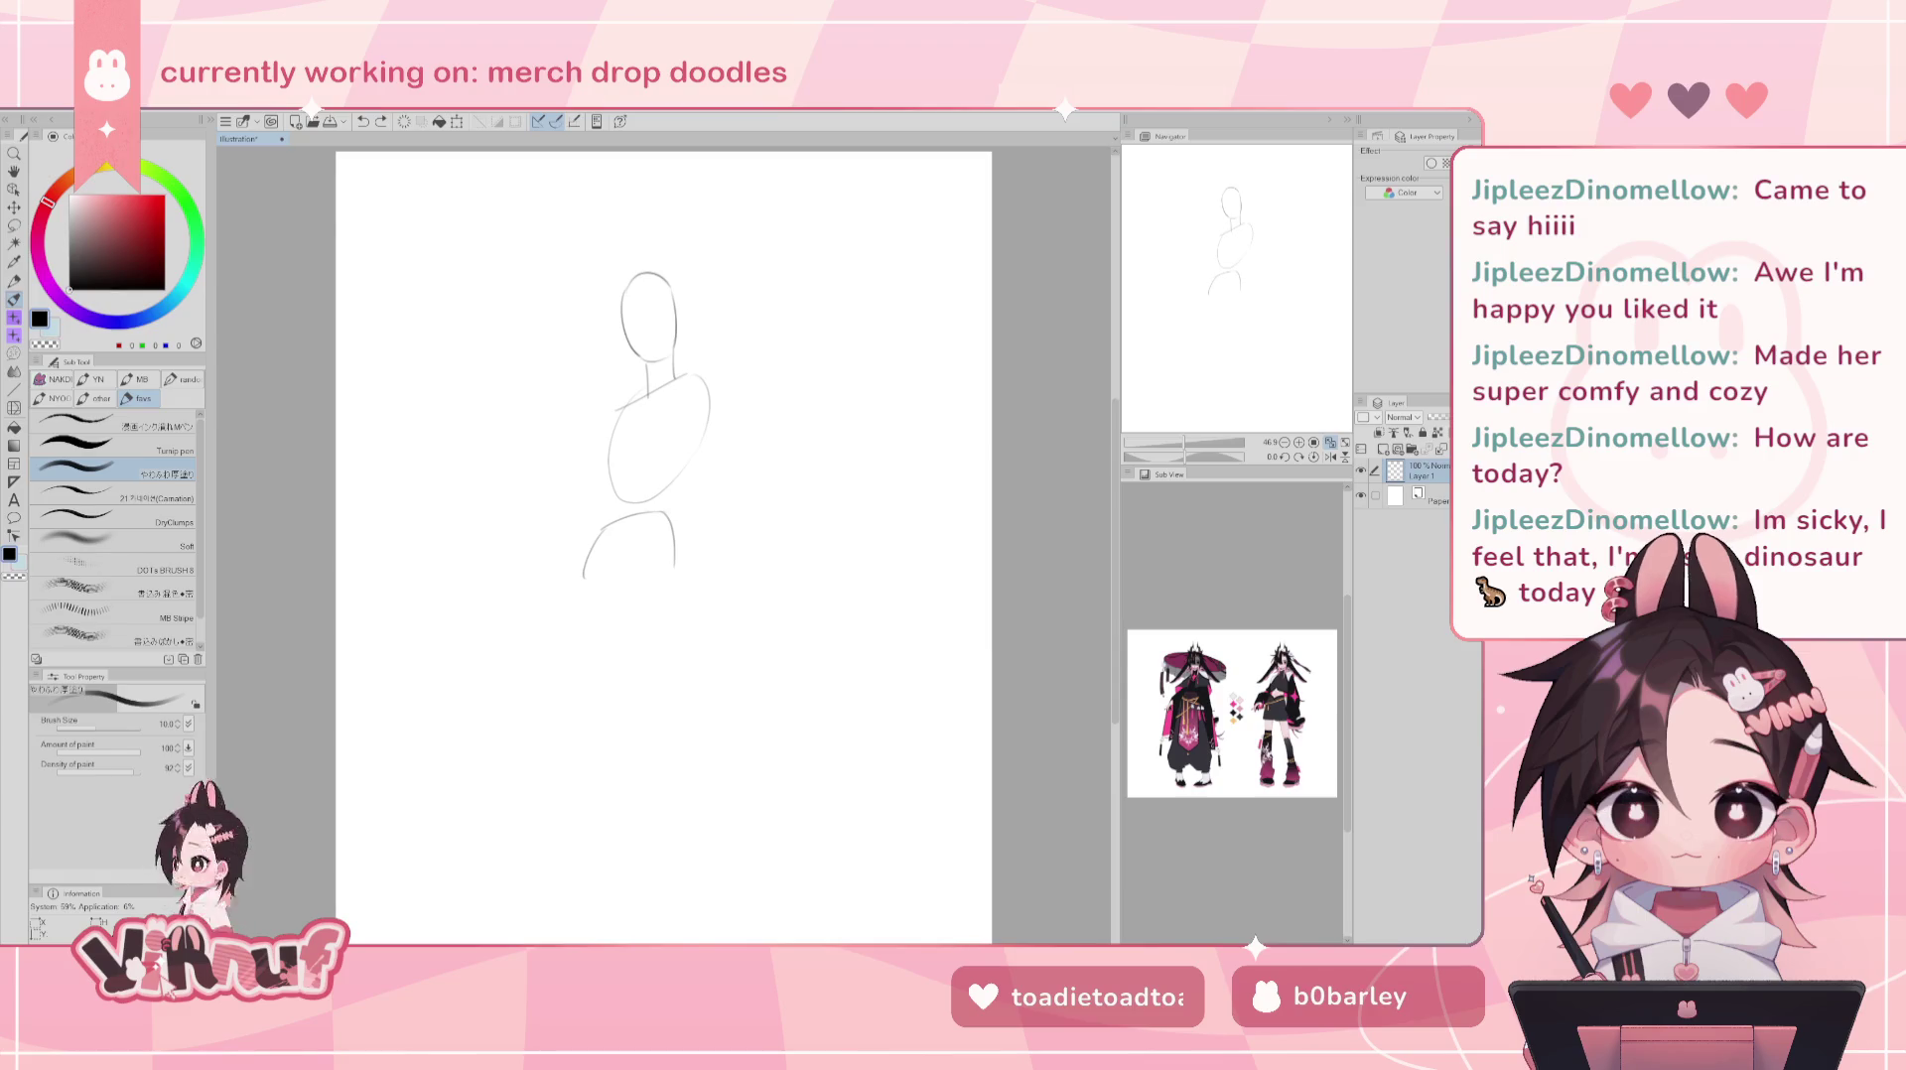
drag(1255, 258, 1234, 250)
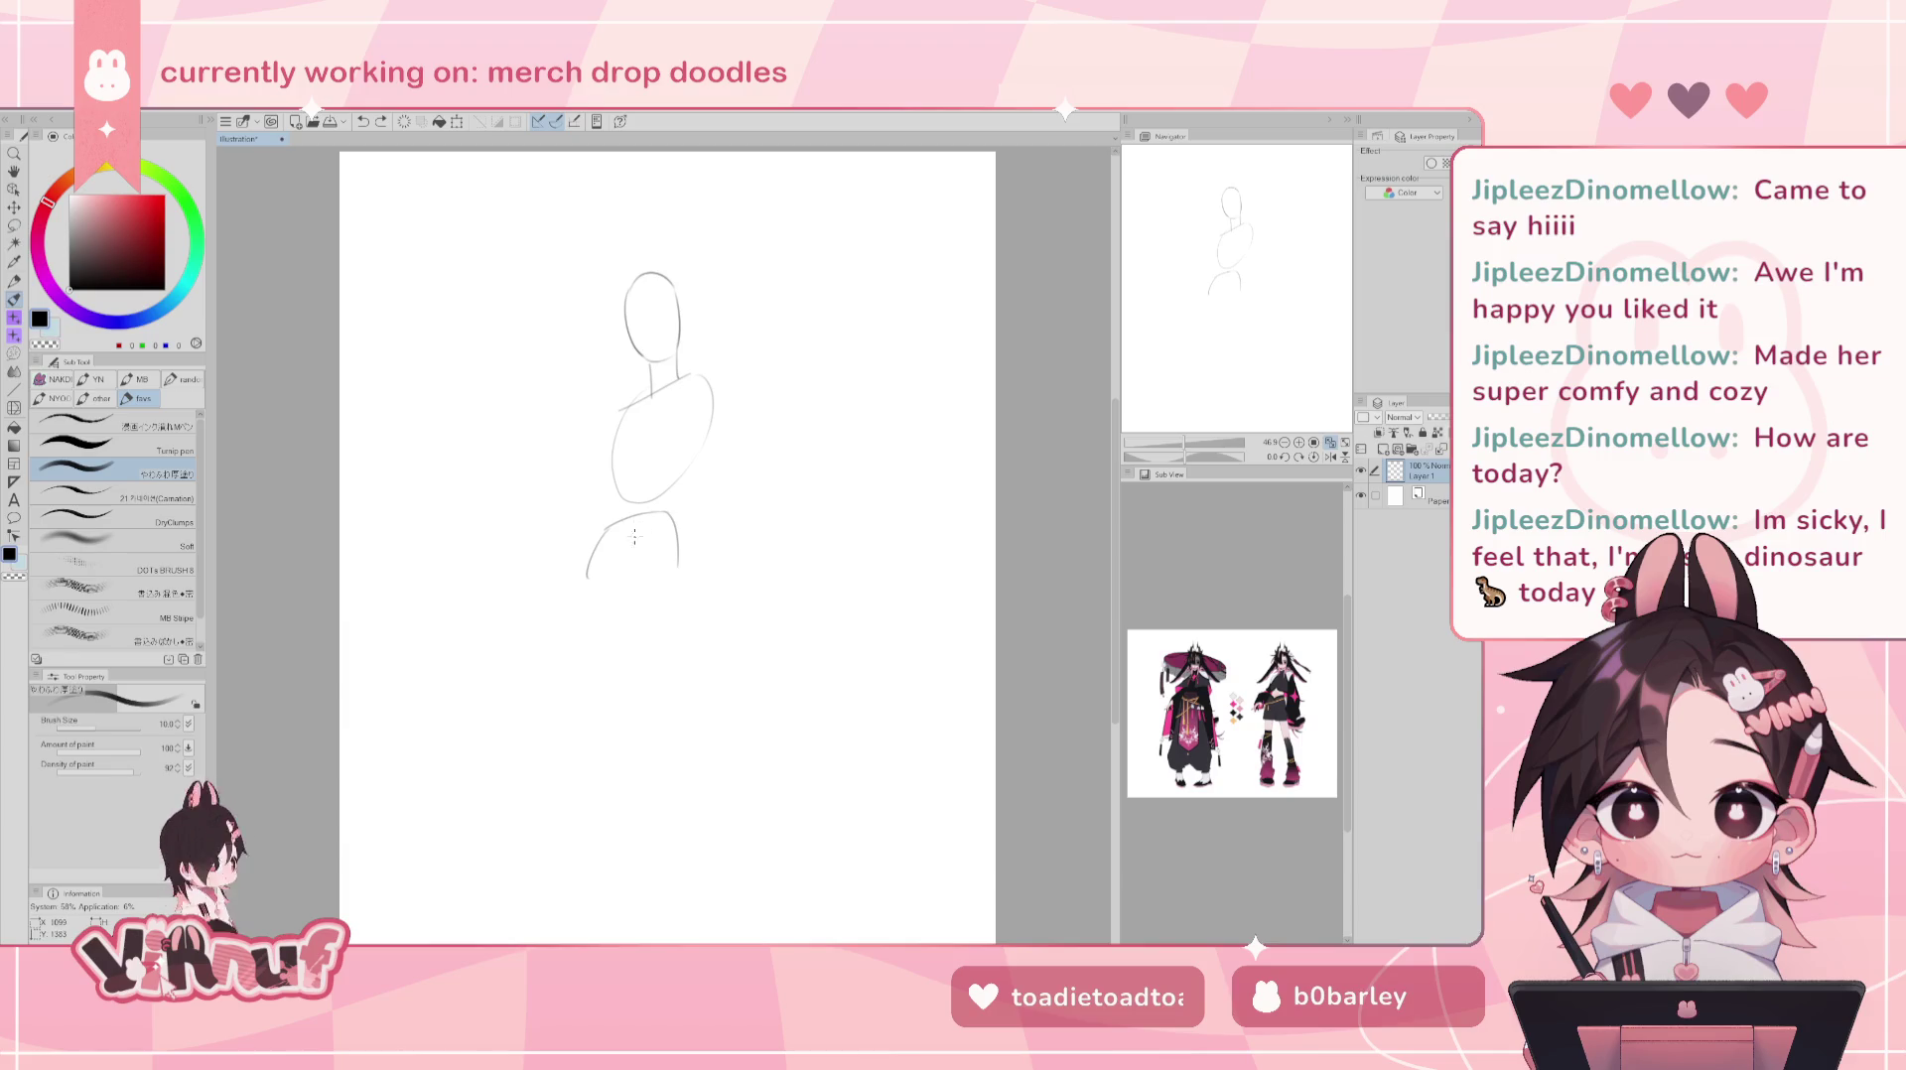
- Draw a curved line along the bottom of the hips and start a leg line below
drag(638, 531, 628, 547)
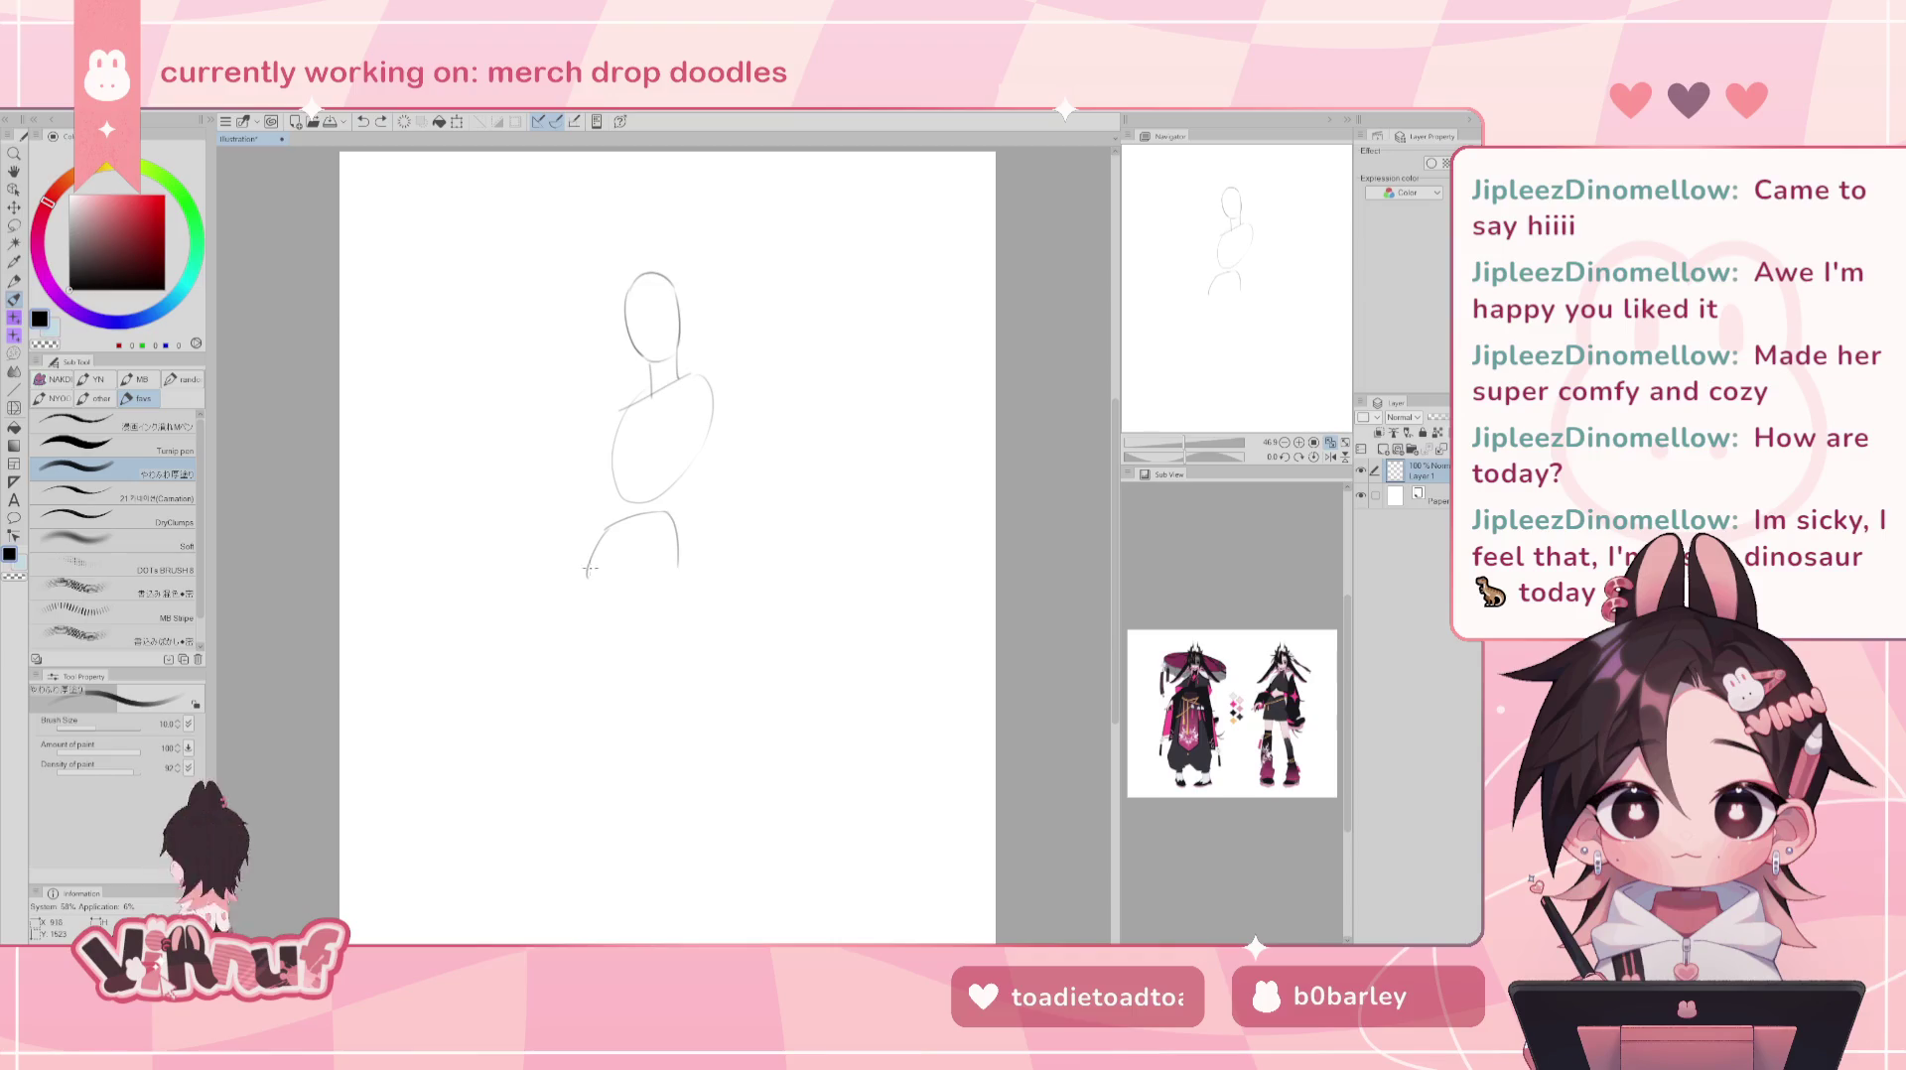
drag(596, 598, 637, 557)
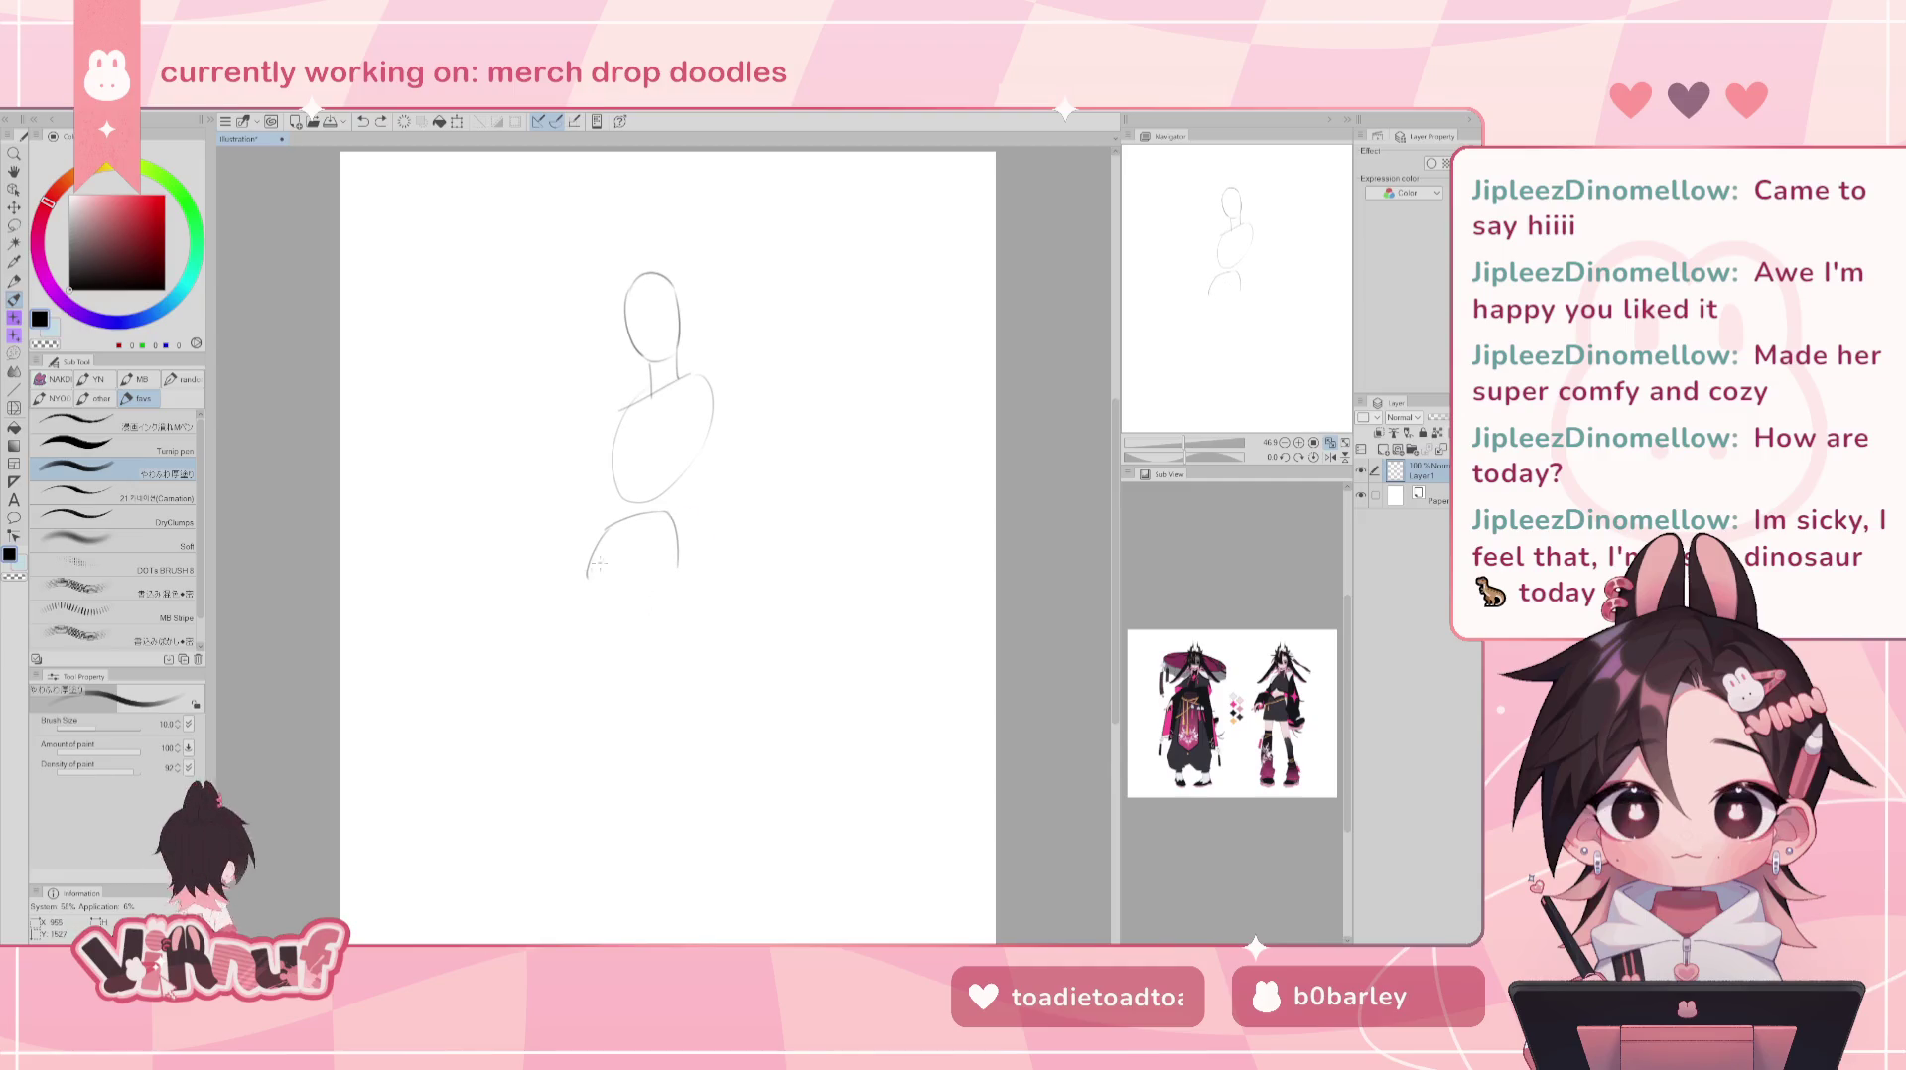
key(ctrl+z)
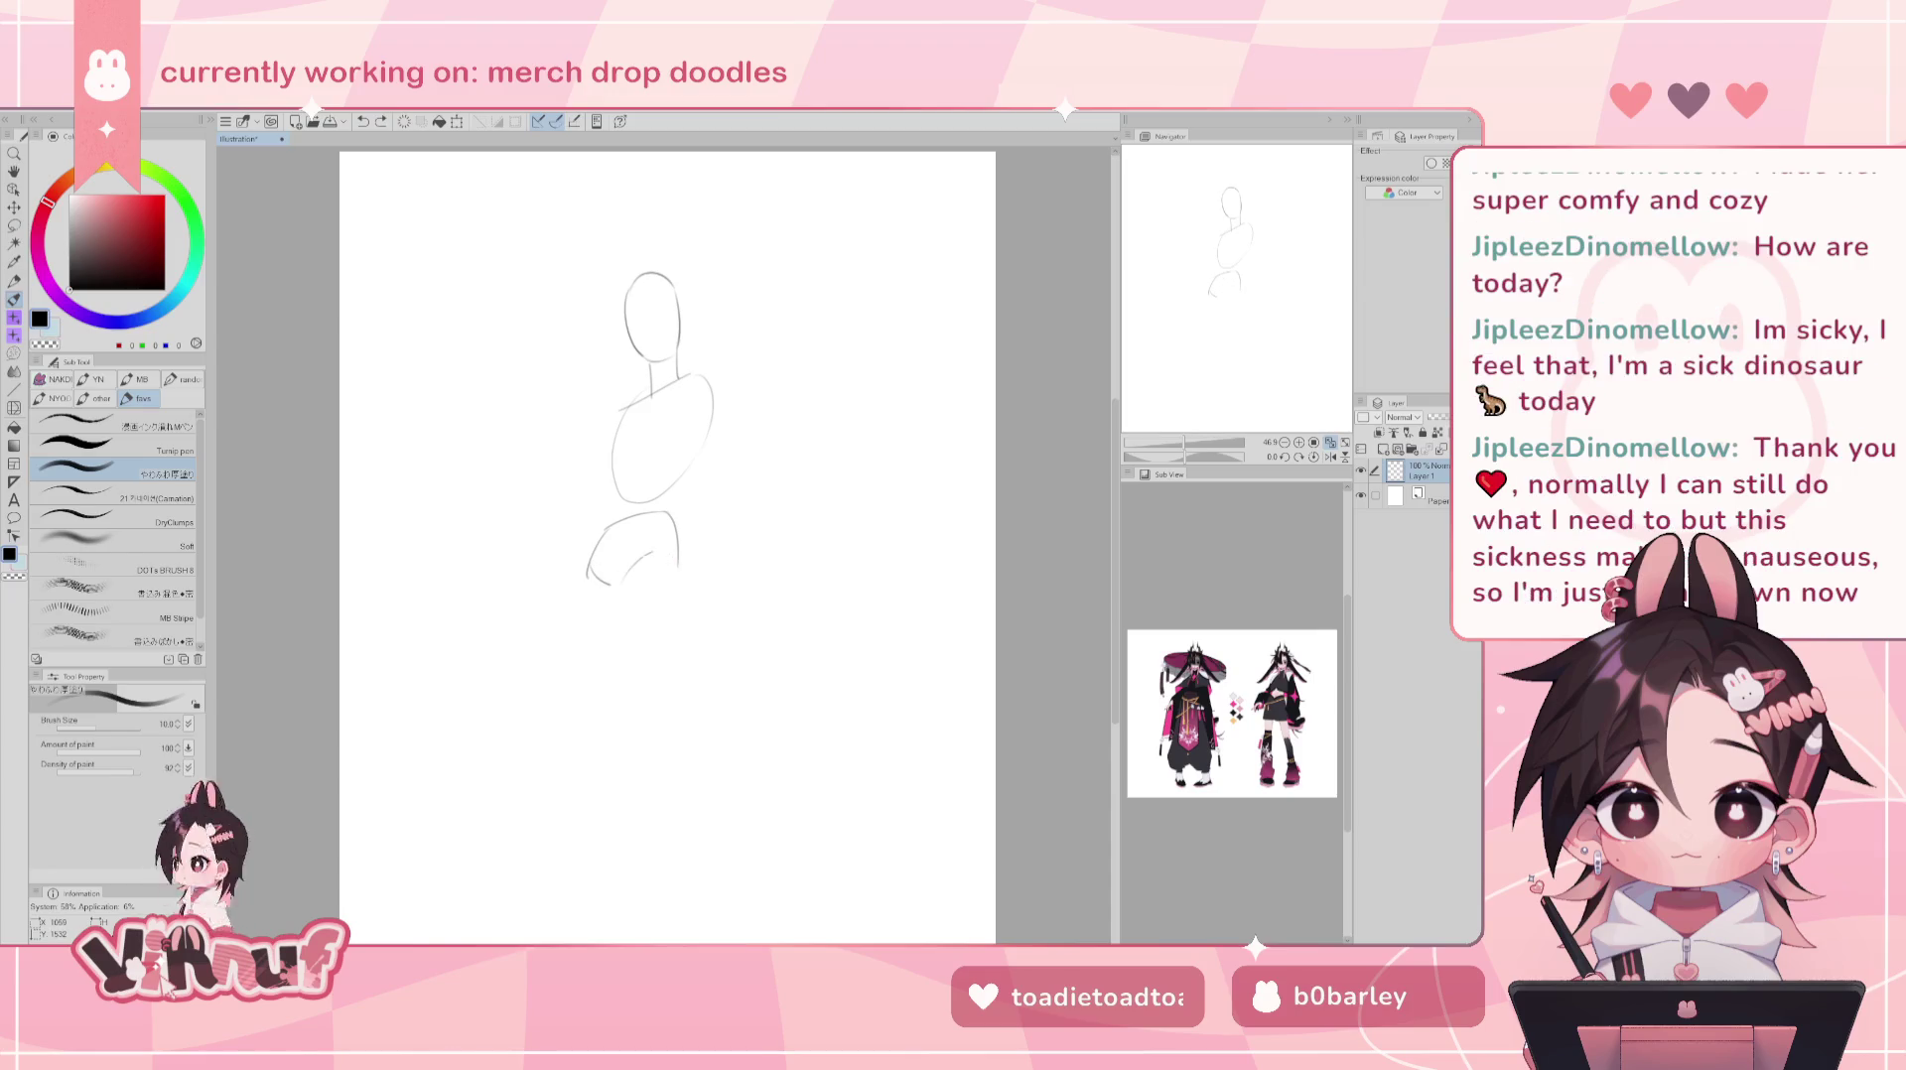
drag(623, 583, 679, 562)
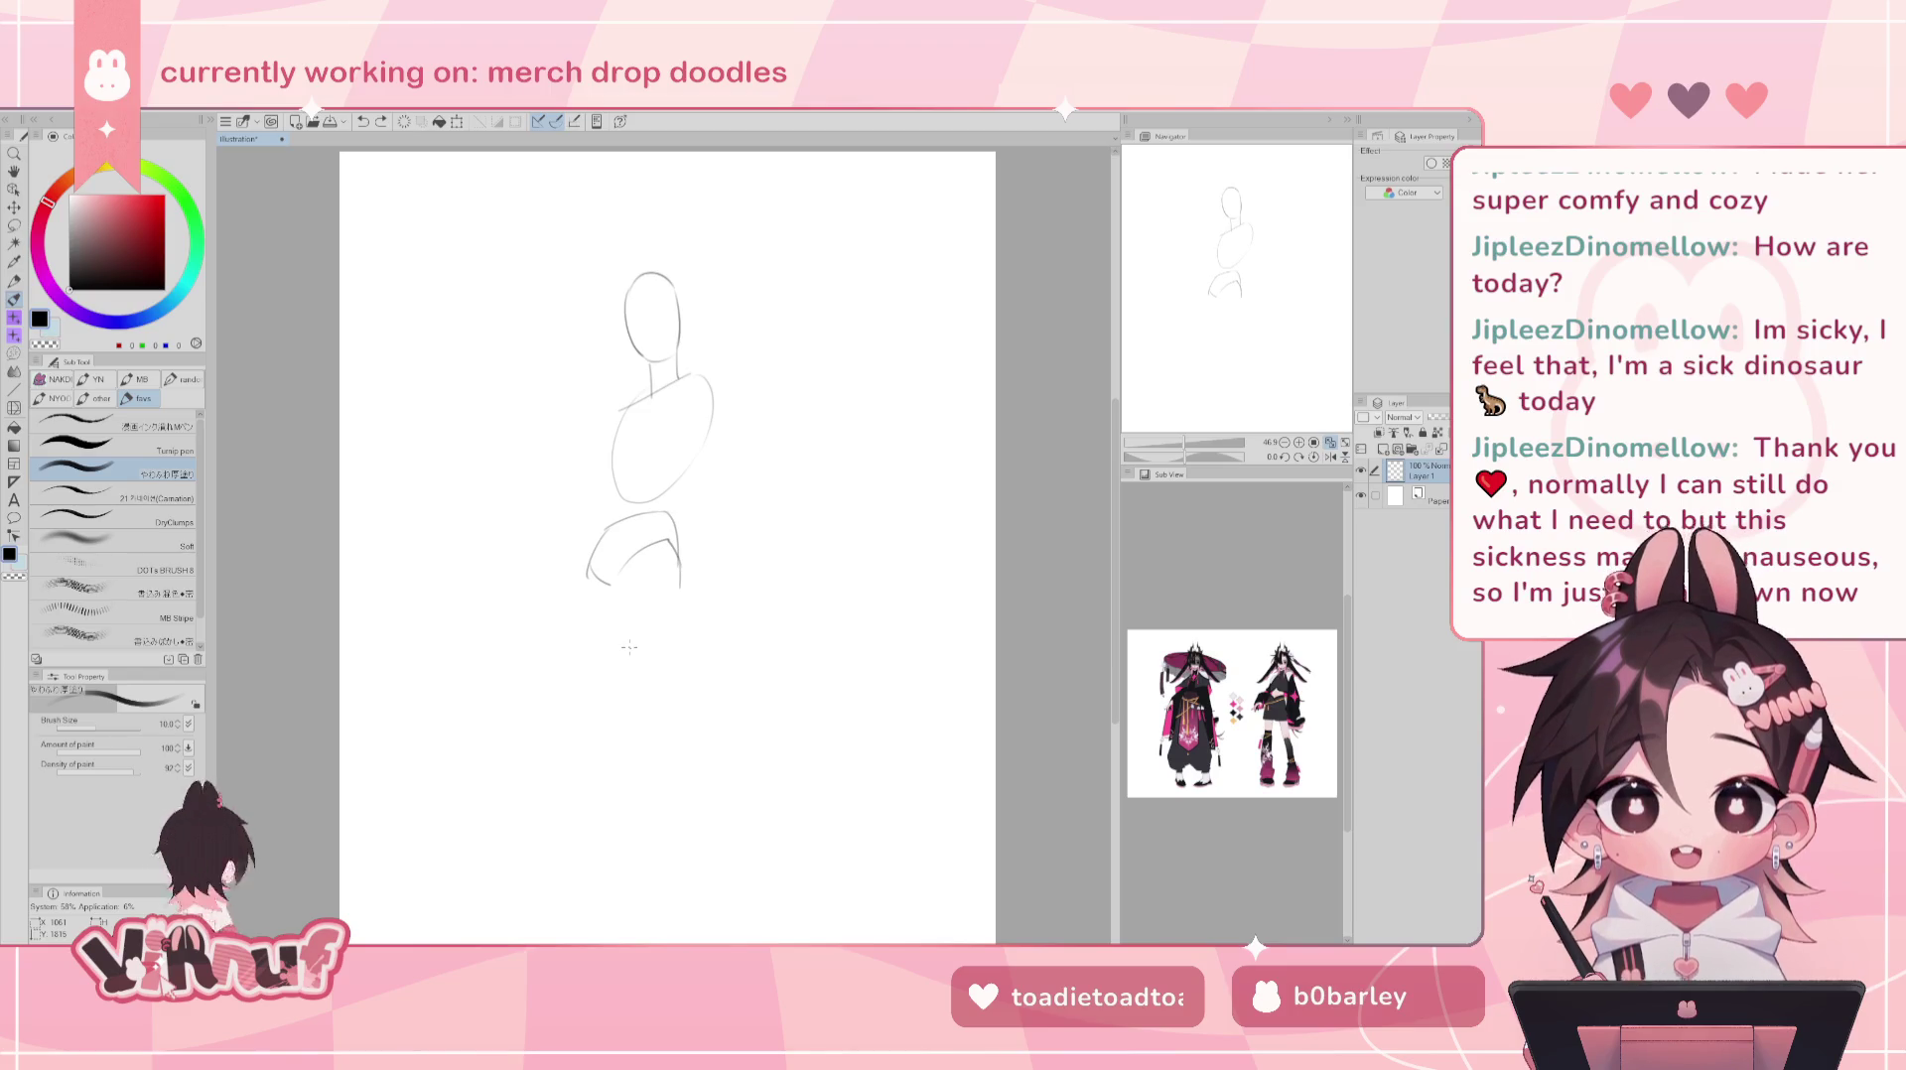
key(j)
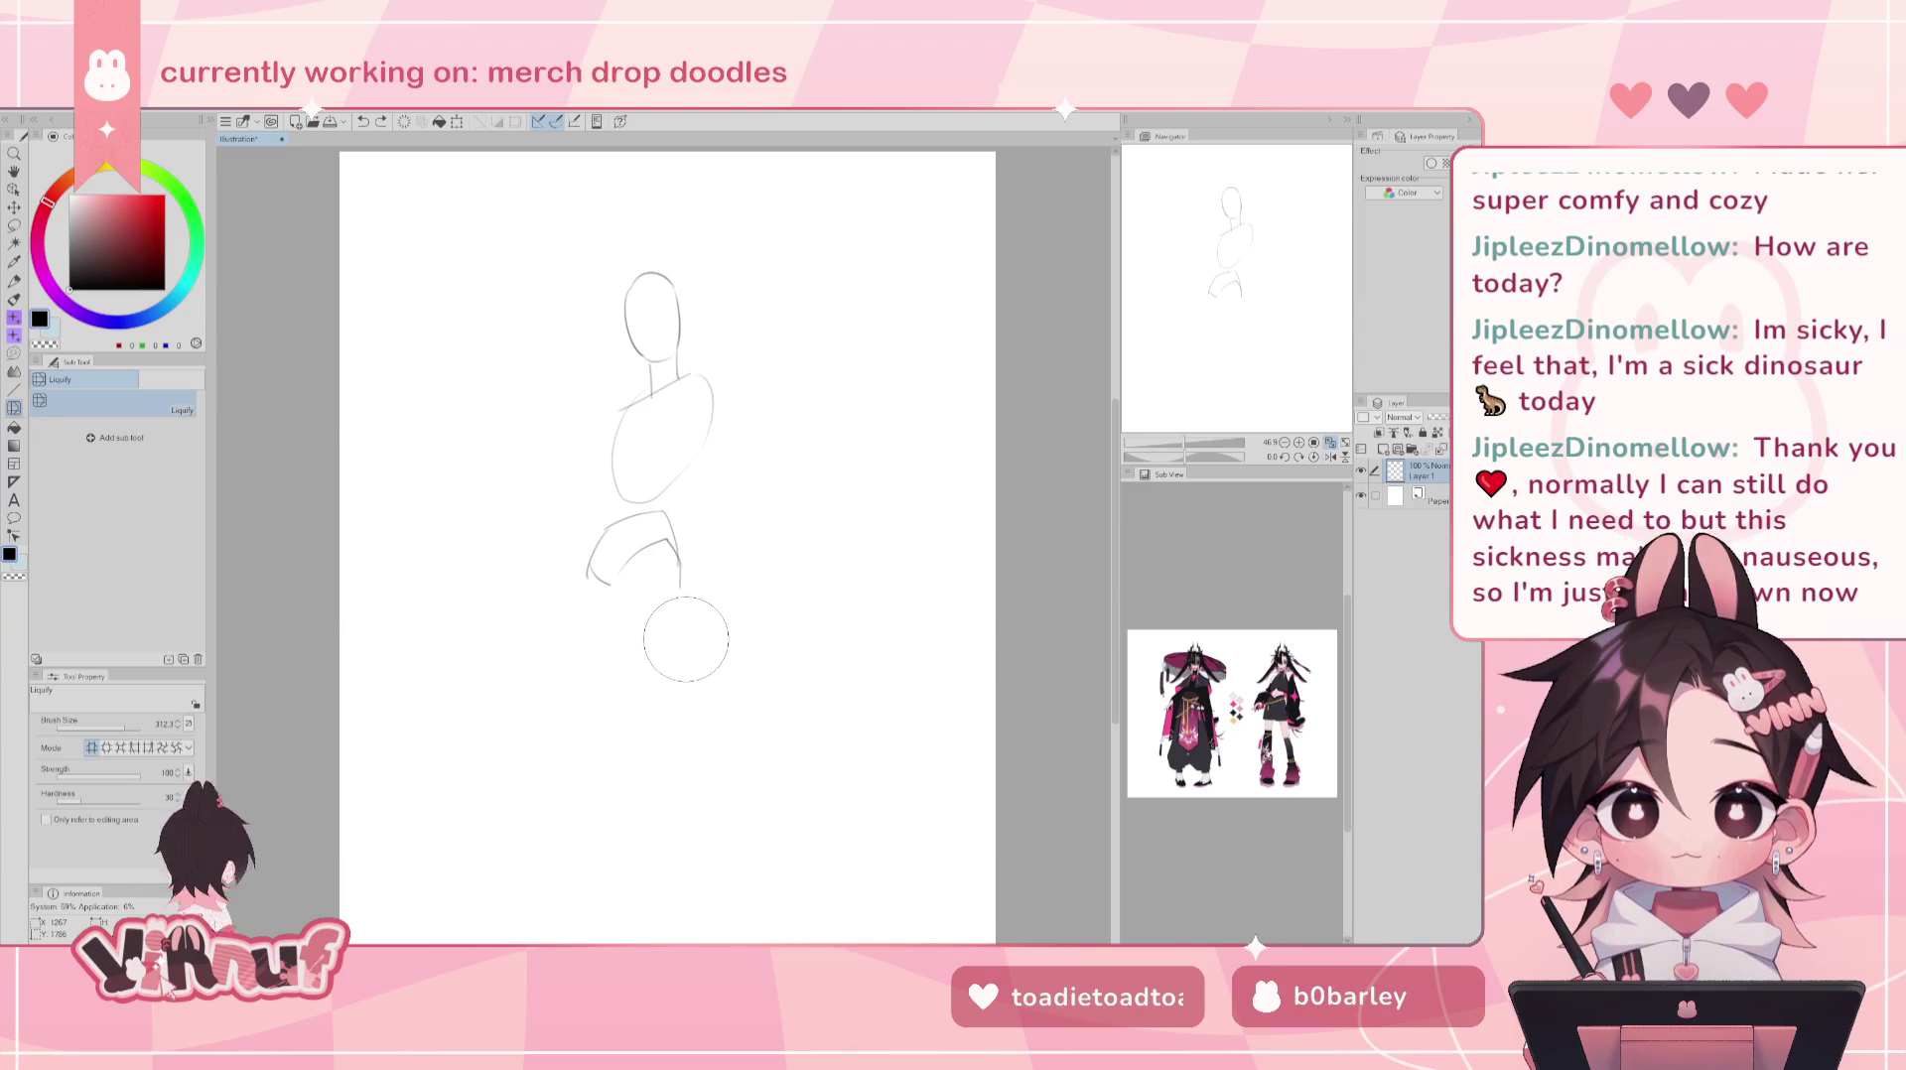
key(b)
drag(611, 588, 627, 762)
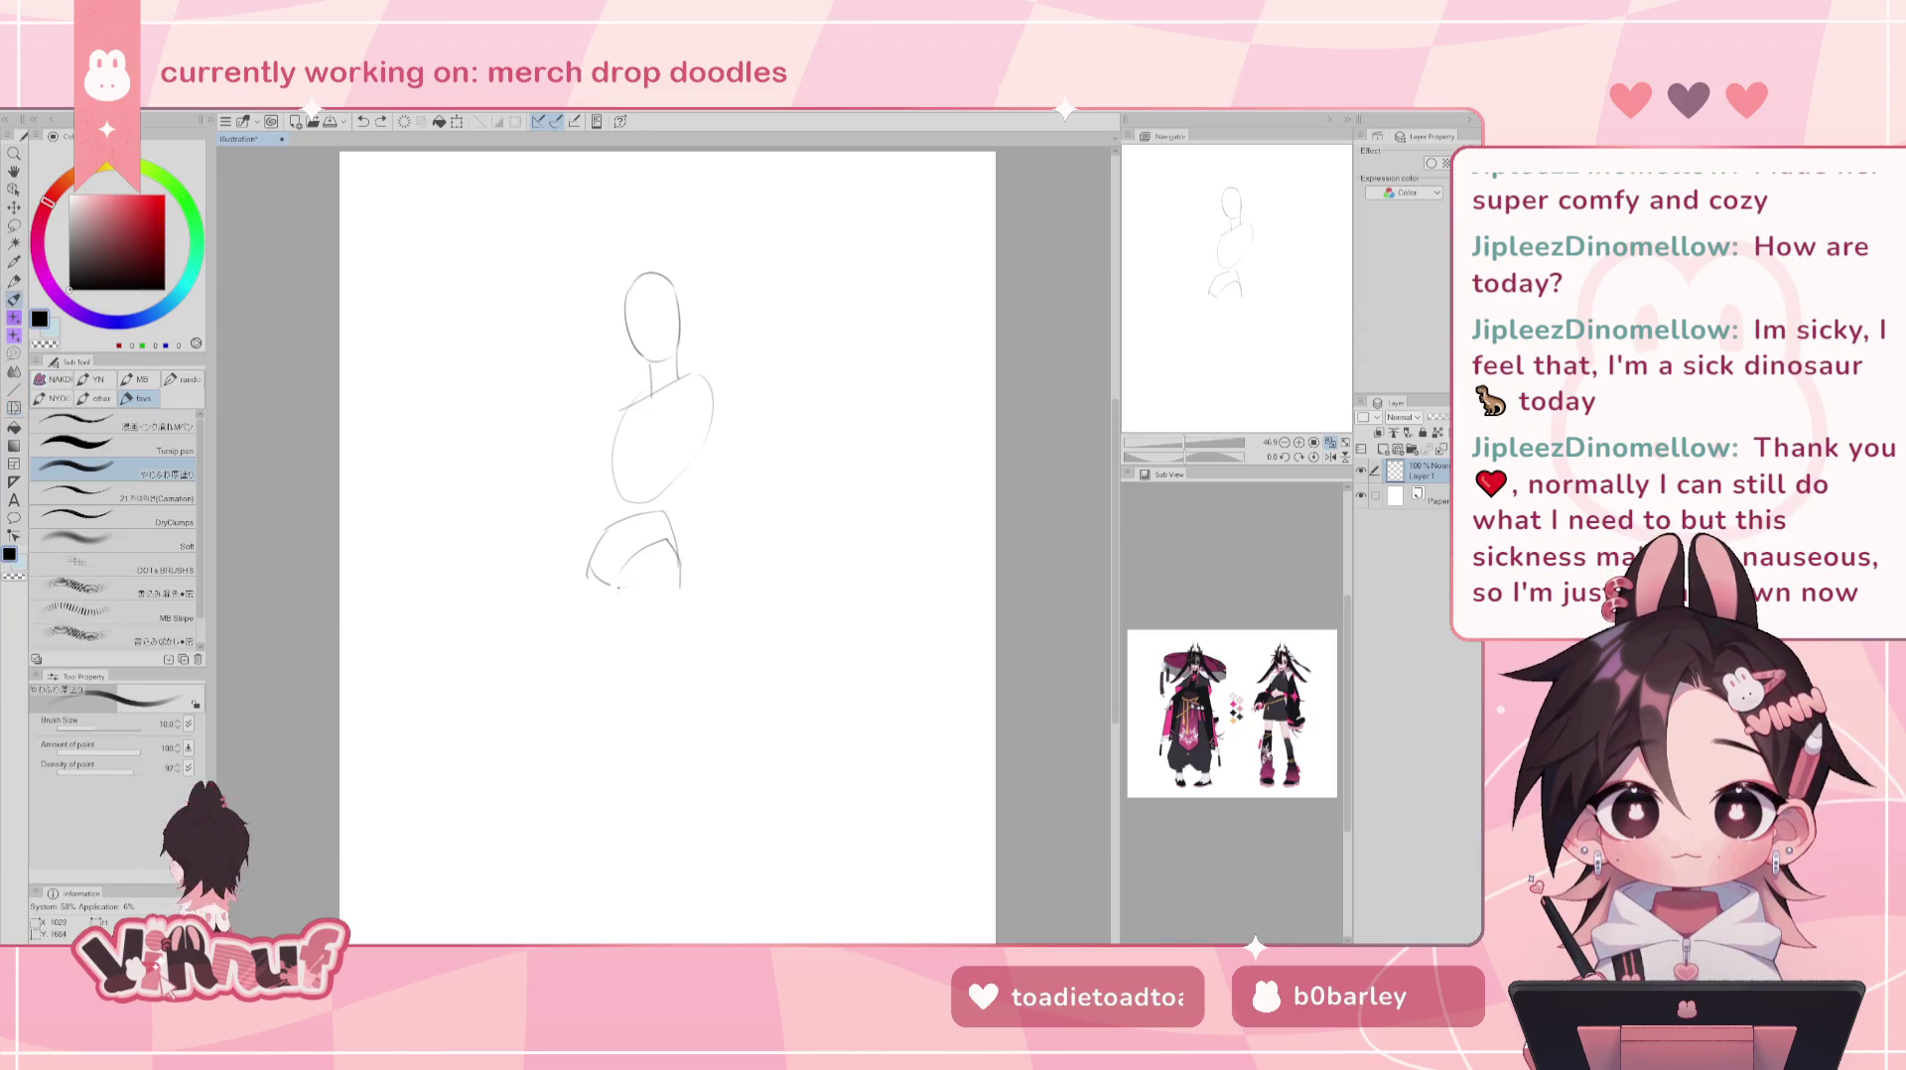
- Draw the thigh and shin lines from the hips down past the knee
mouse_move(619, 588)
mouse_down()
mouse_move(652, 732)
mouse_move(671, 625)
mouse_up()
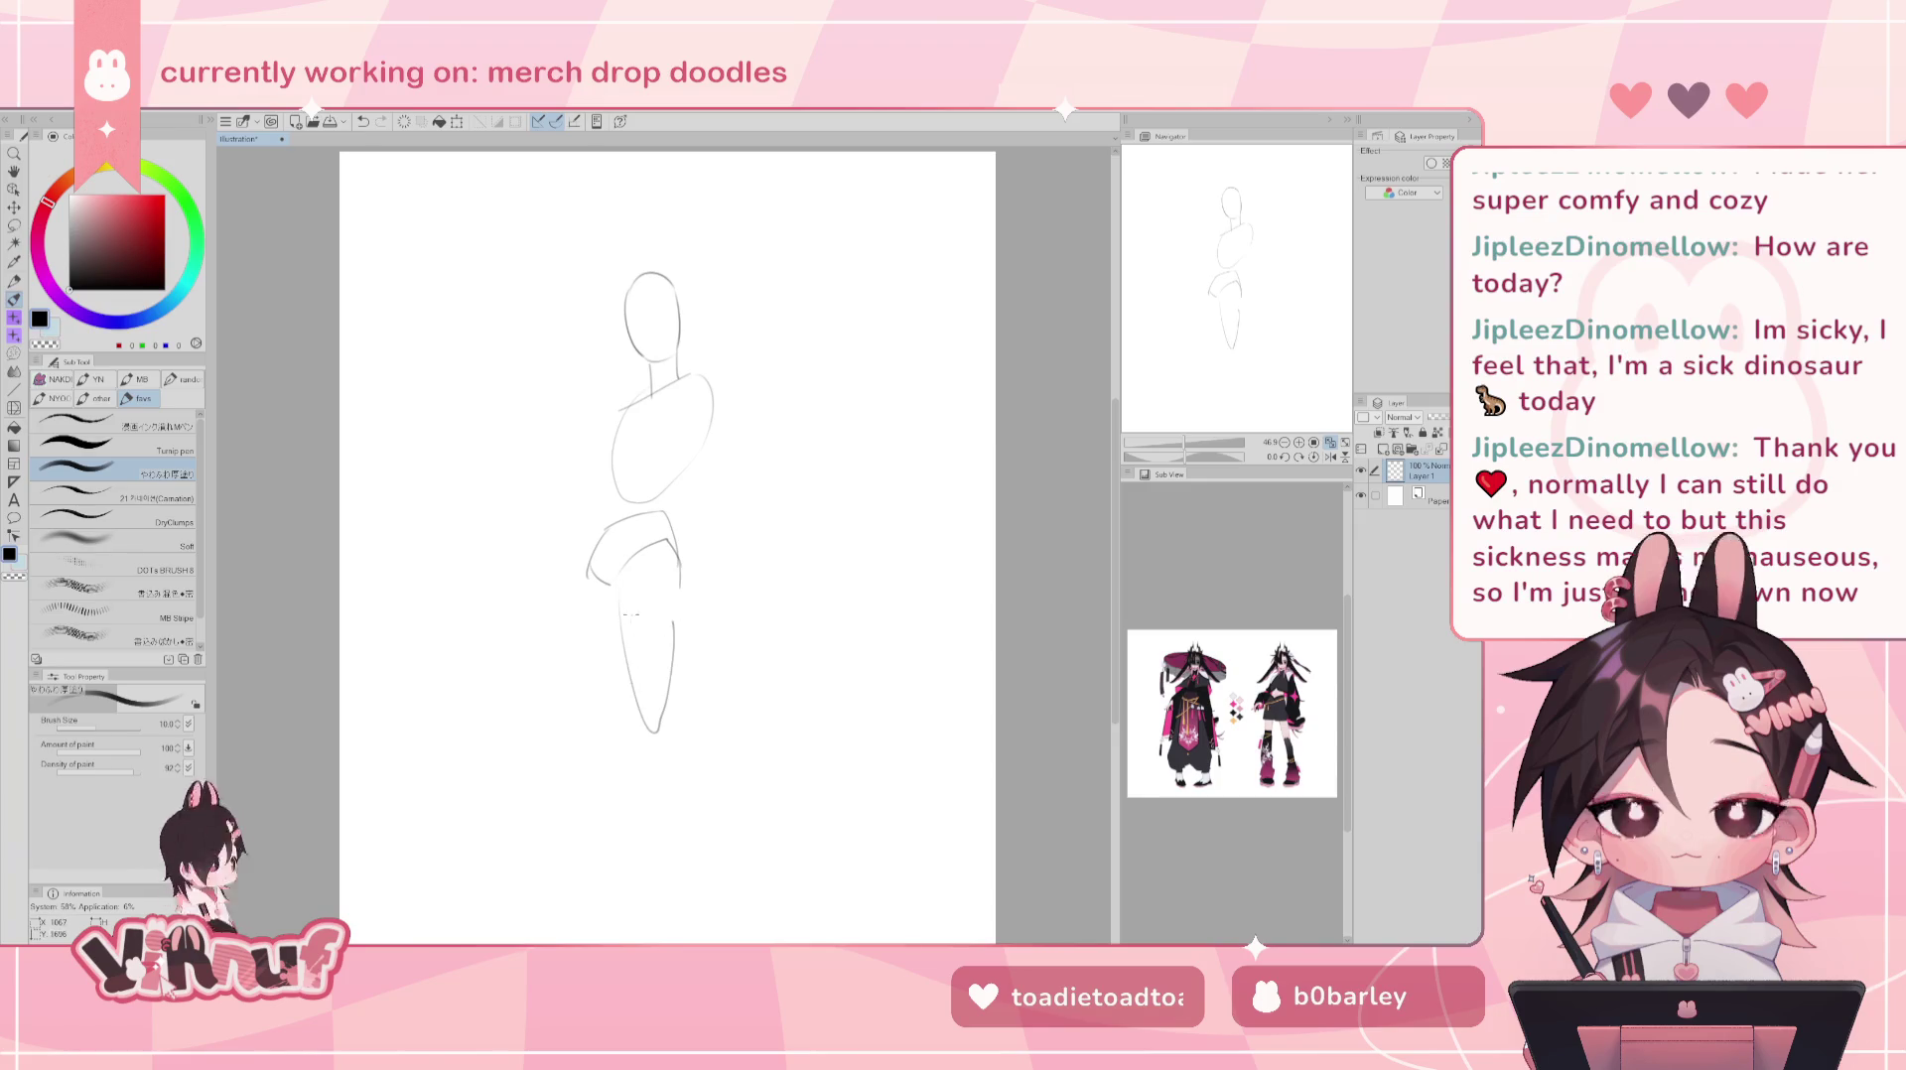
key(ctrl+z)
key(ctrl+z)
key(ctrl+z)
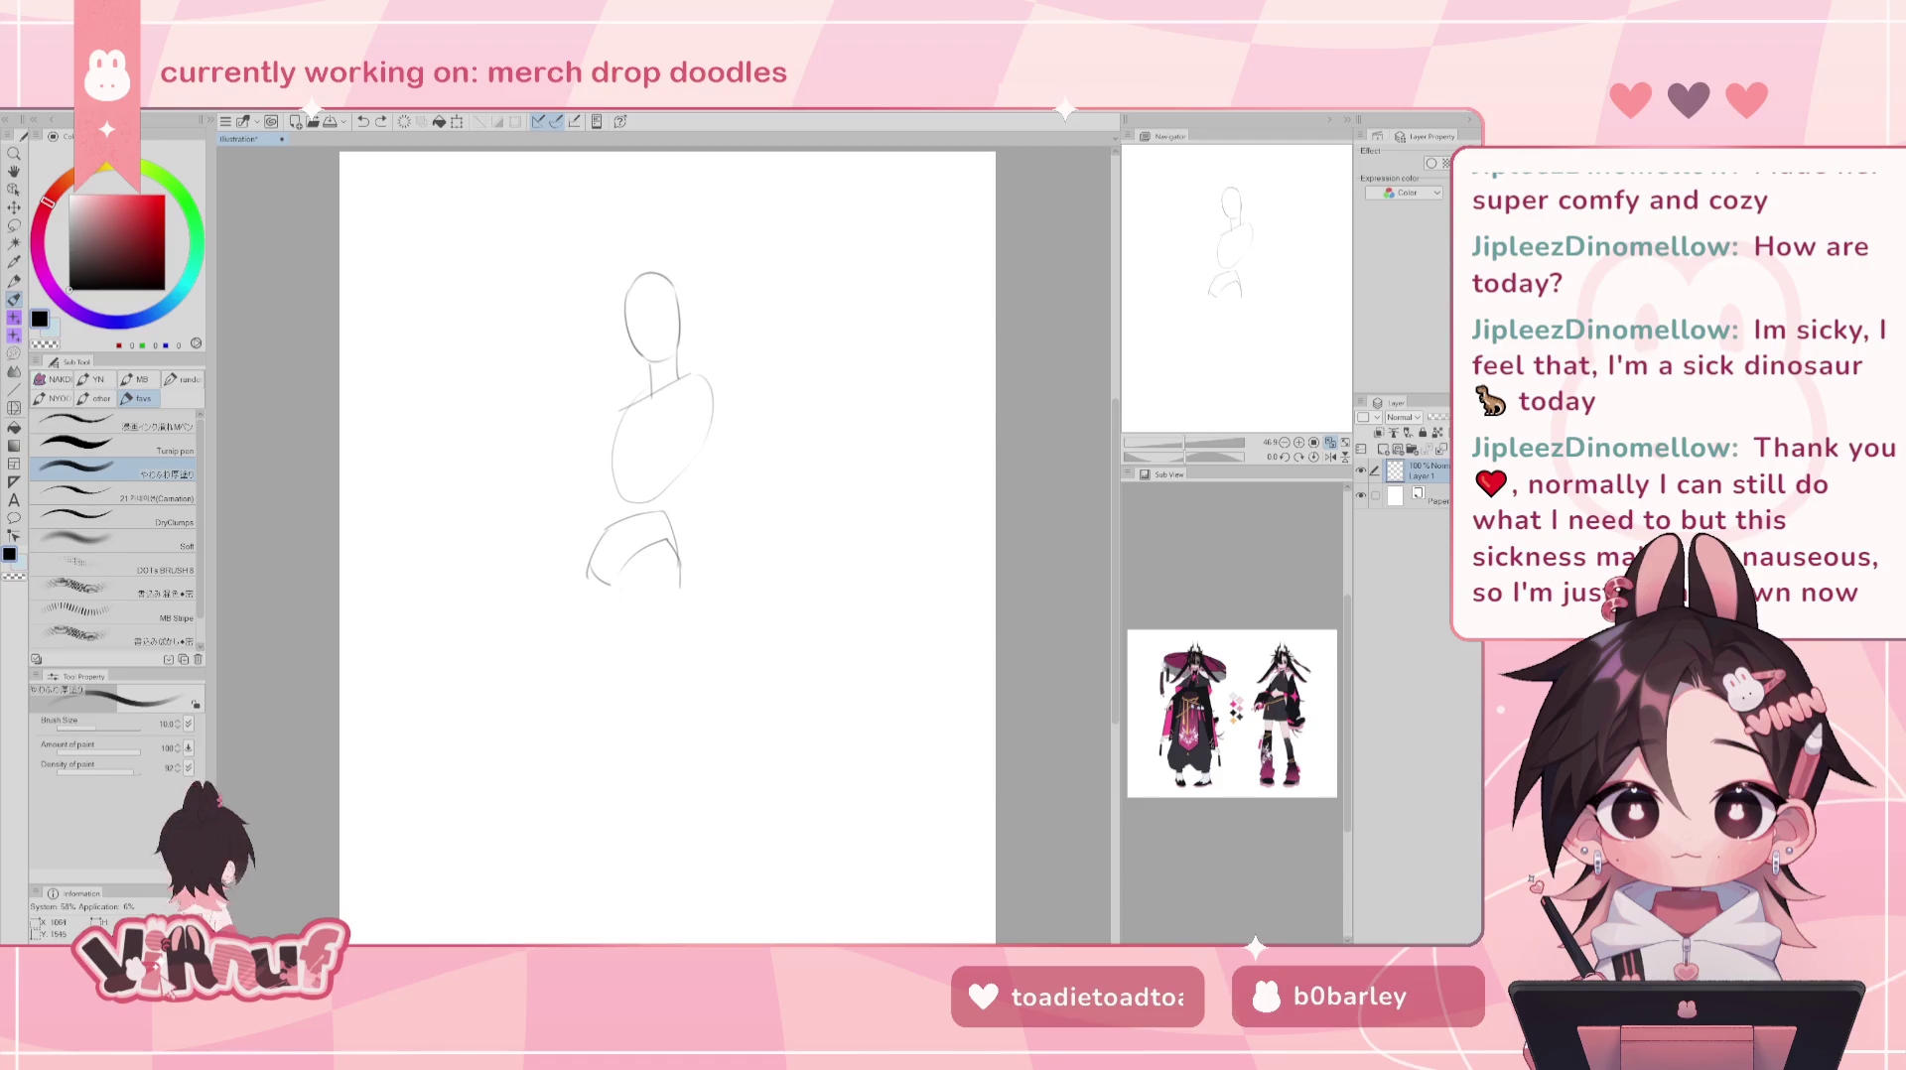
drag(671, 596, 662, 751)
key(ctrl+z)
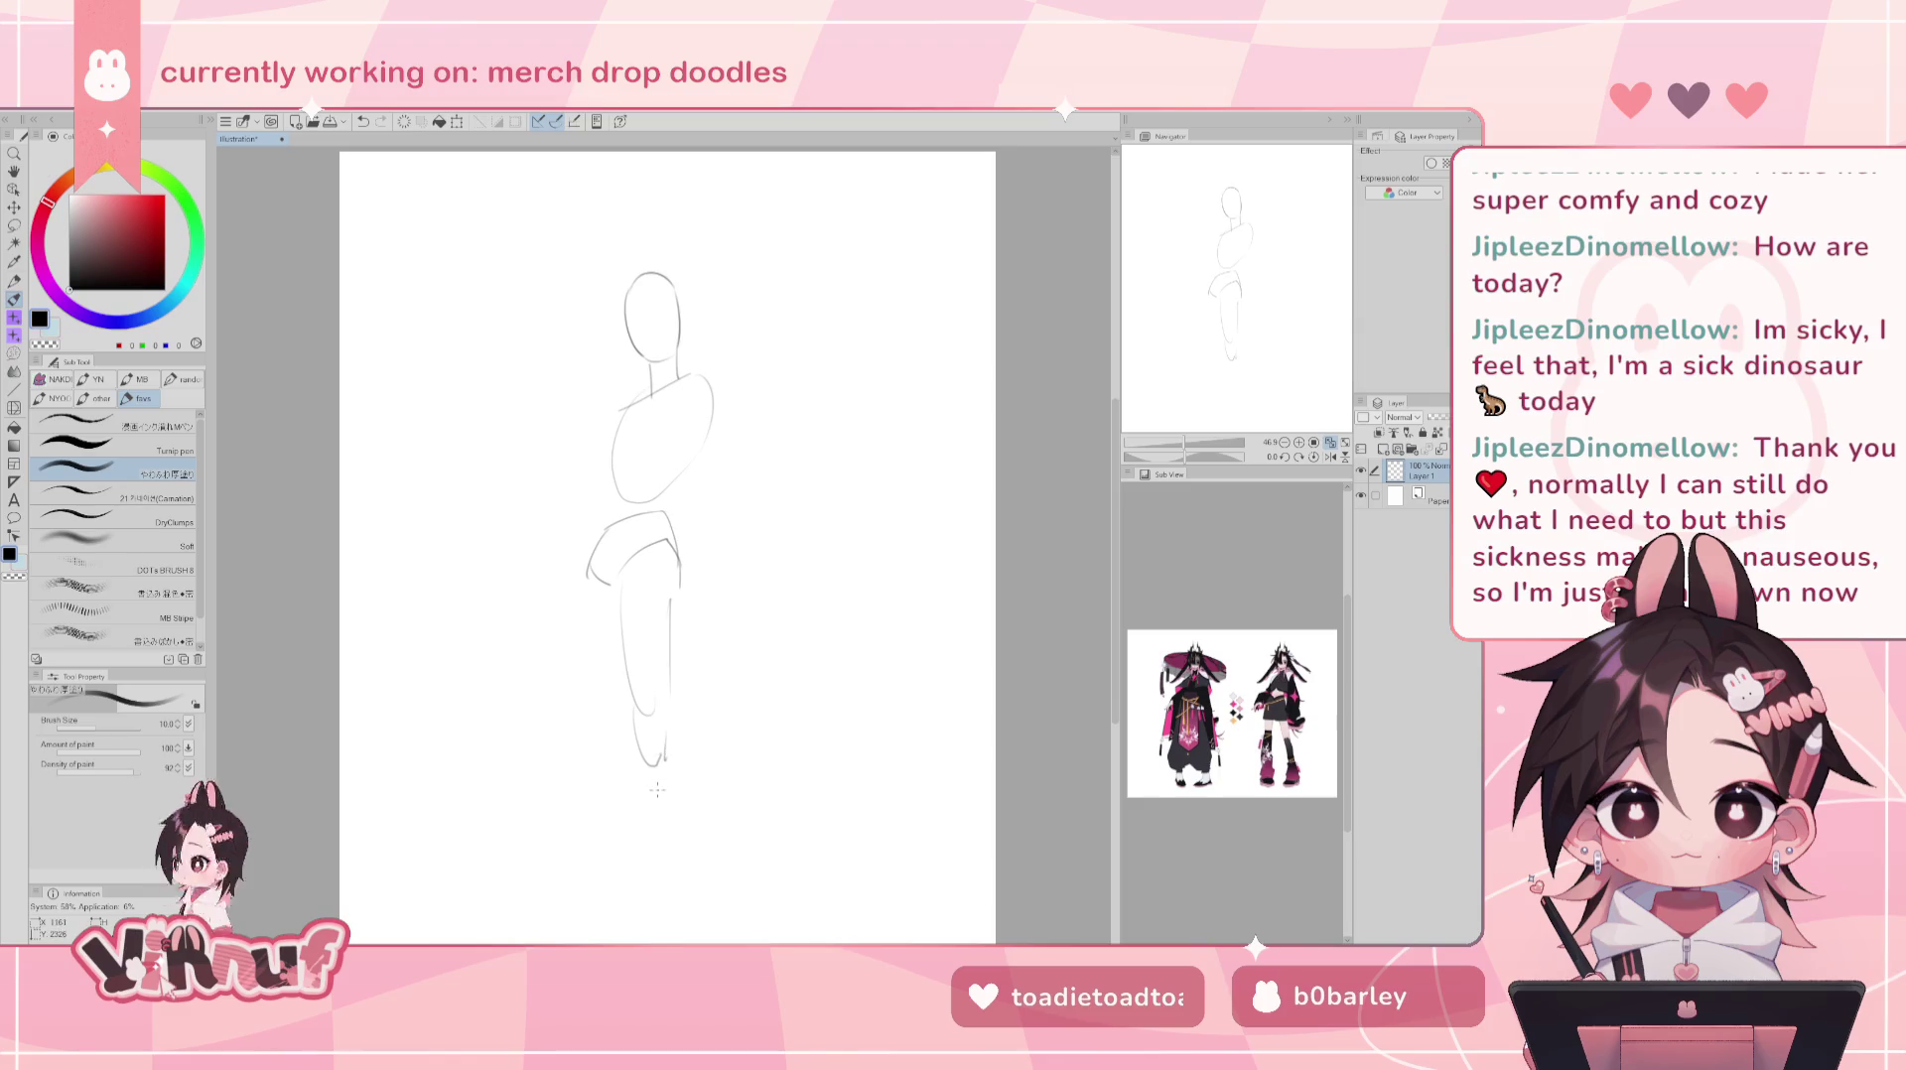
drag(638, 757, 667, 898)
key(ctrl+z)
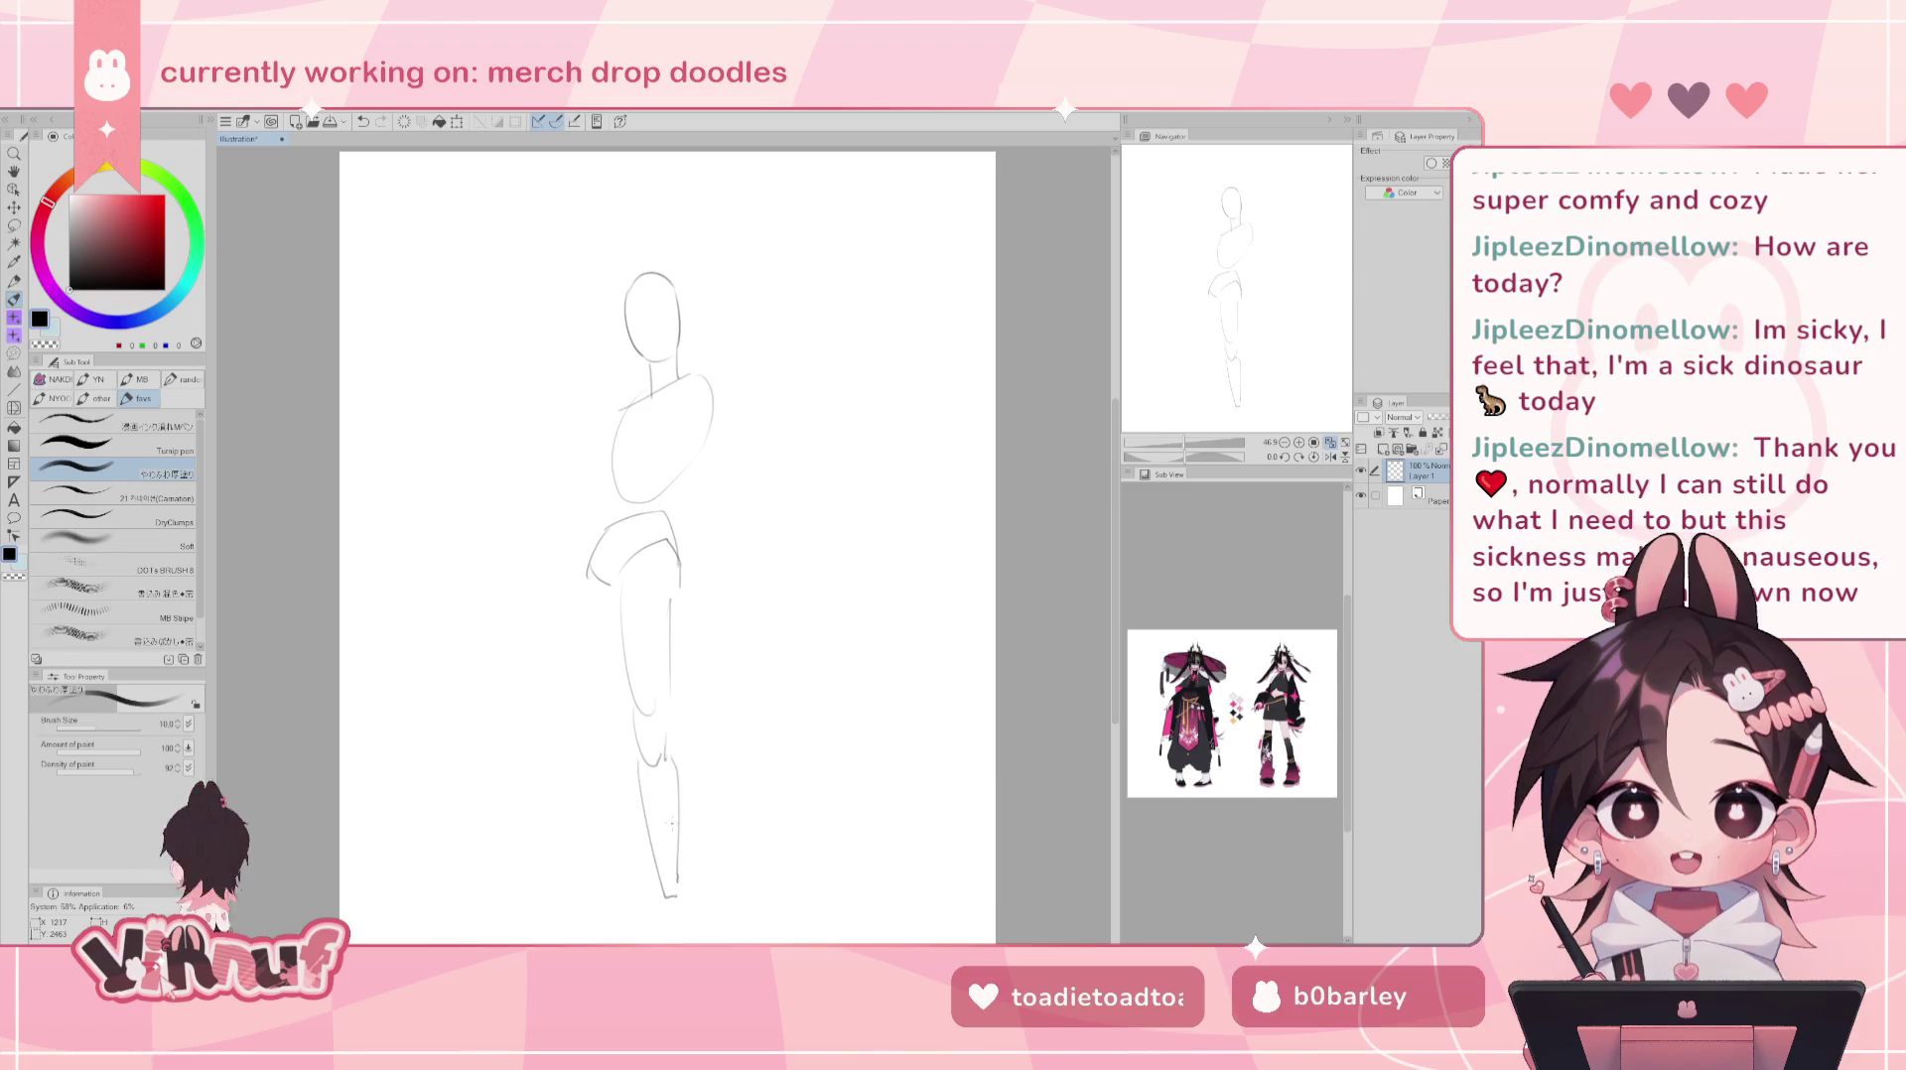
mouse_move(663, 889)
mouse_down()
mouse_move(665, 933)
mouse_move(633, 938)
mouse_up()
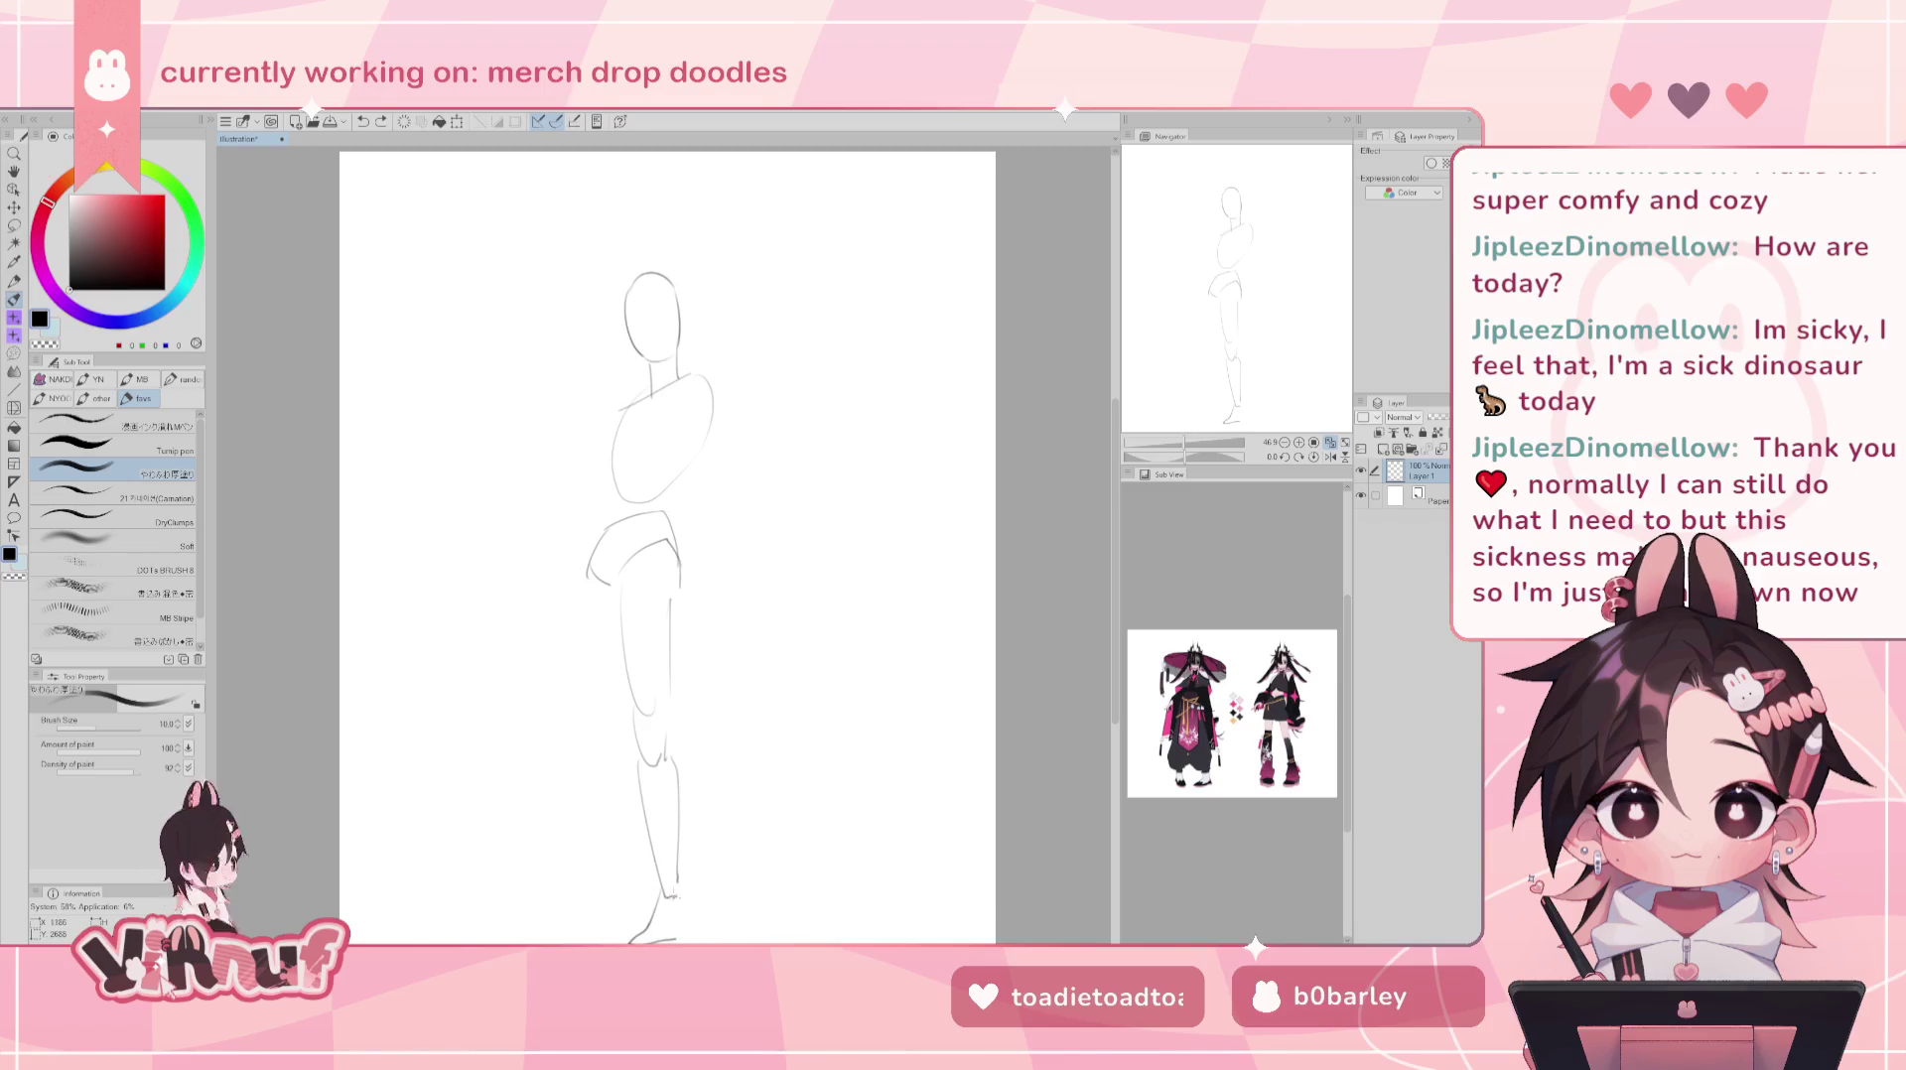
- Redraw the ankle and foot near the page bottom, then move the sketch layer up
drag(676, 792, 688, 685)
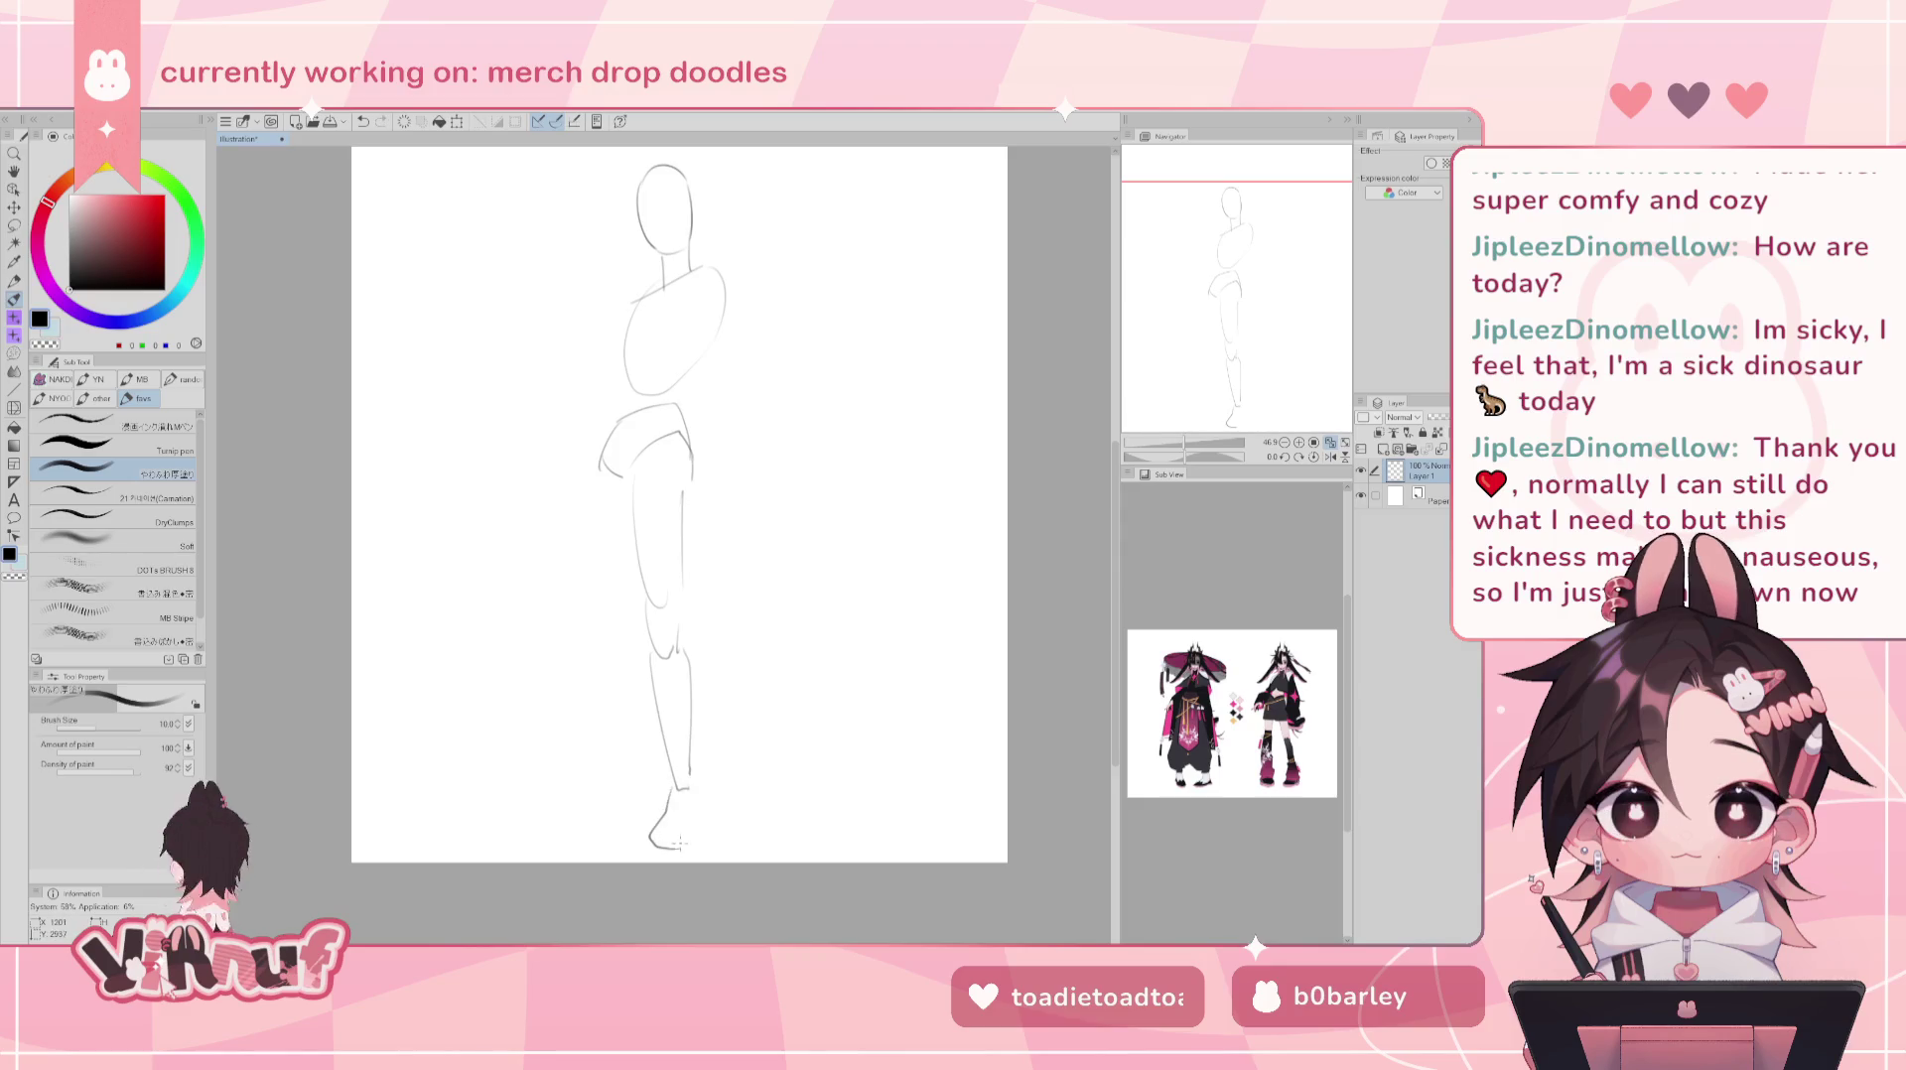
key(ctrl+z)
key(ctrl+z)
drag(683, 791, 696, 797)
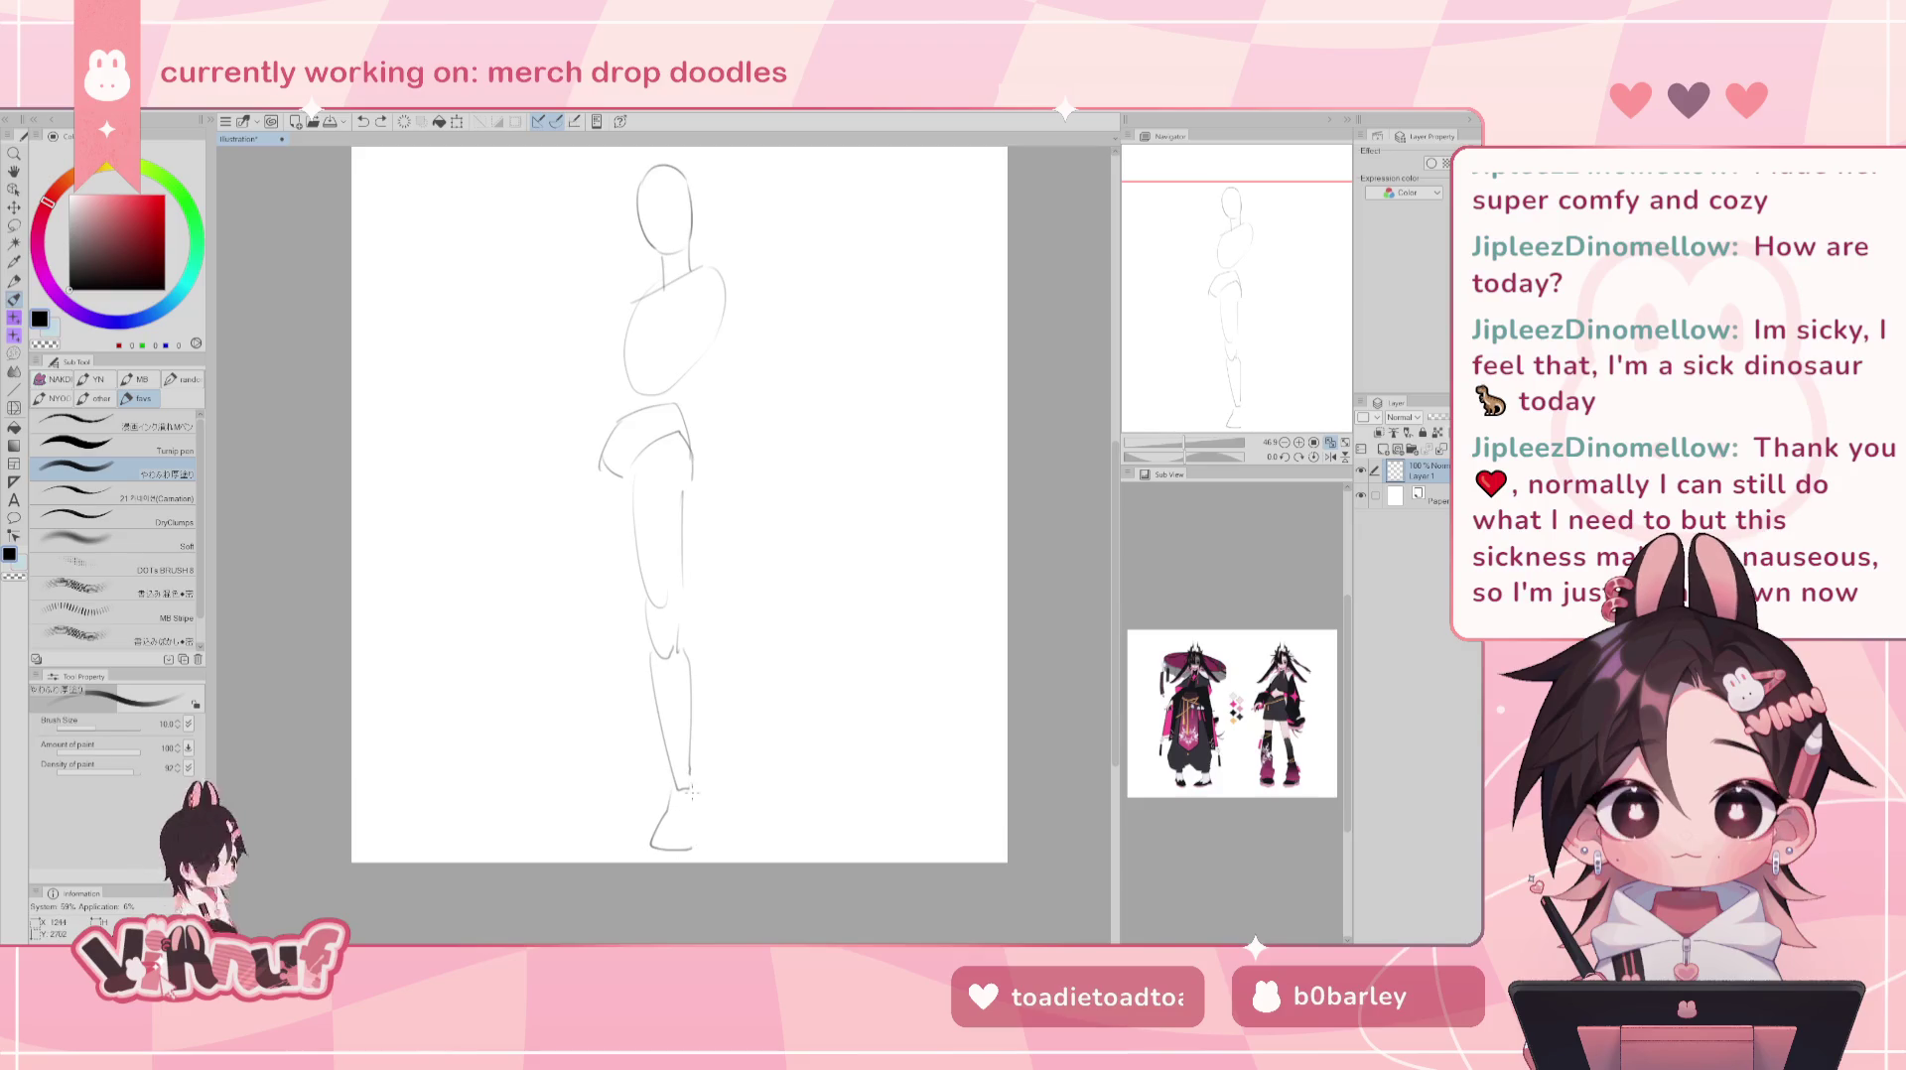
key(ctrl+z)
drag(694, 792, 700, 849)
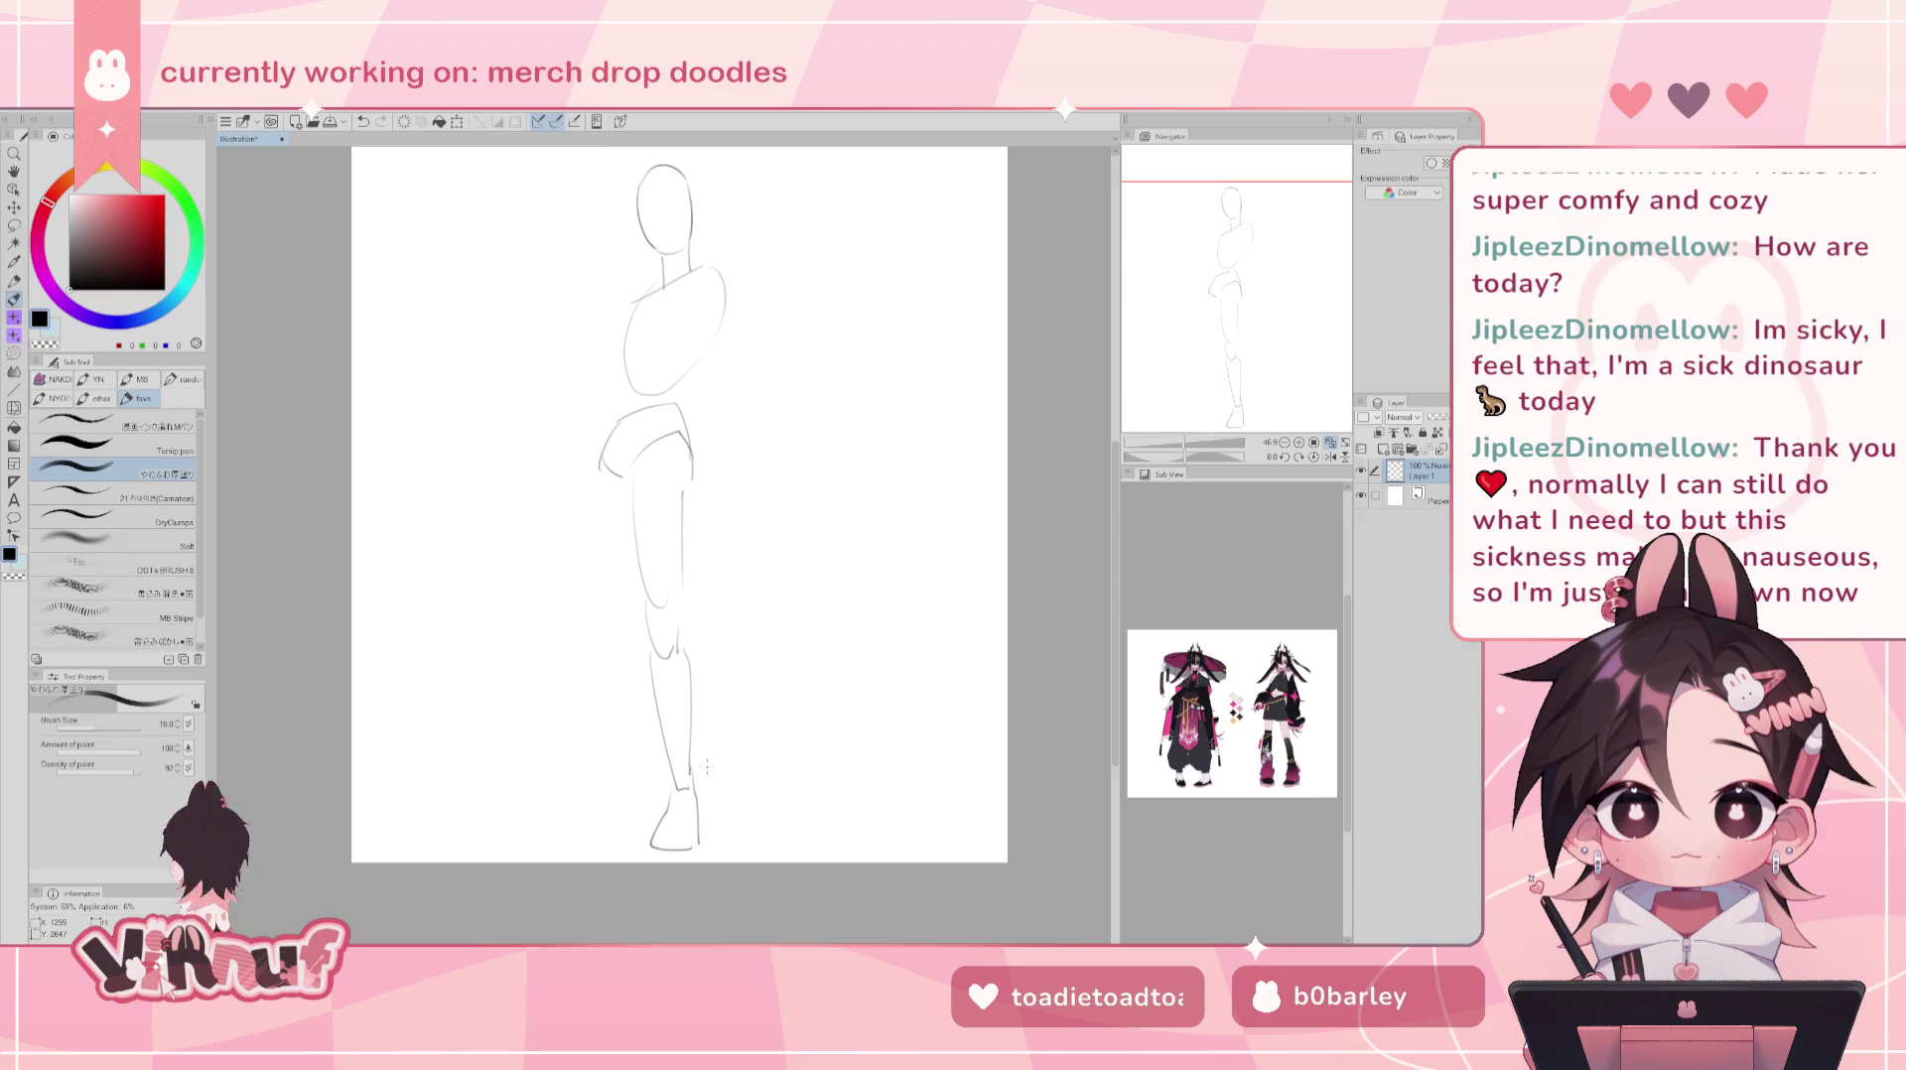
drag(706, 765, 690, 872)
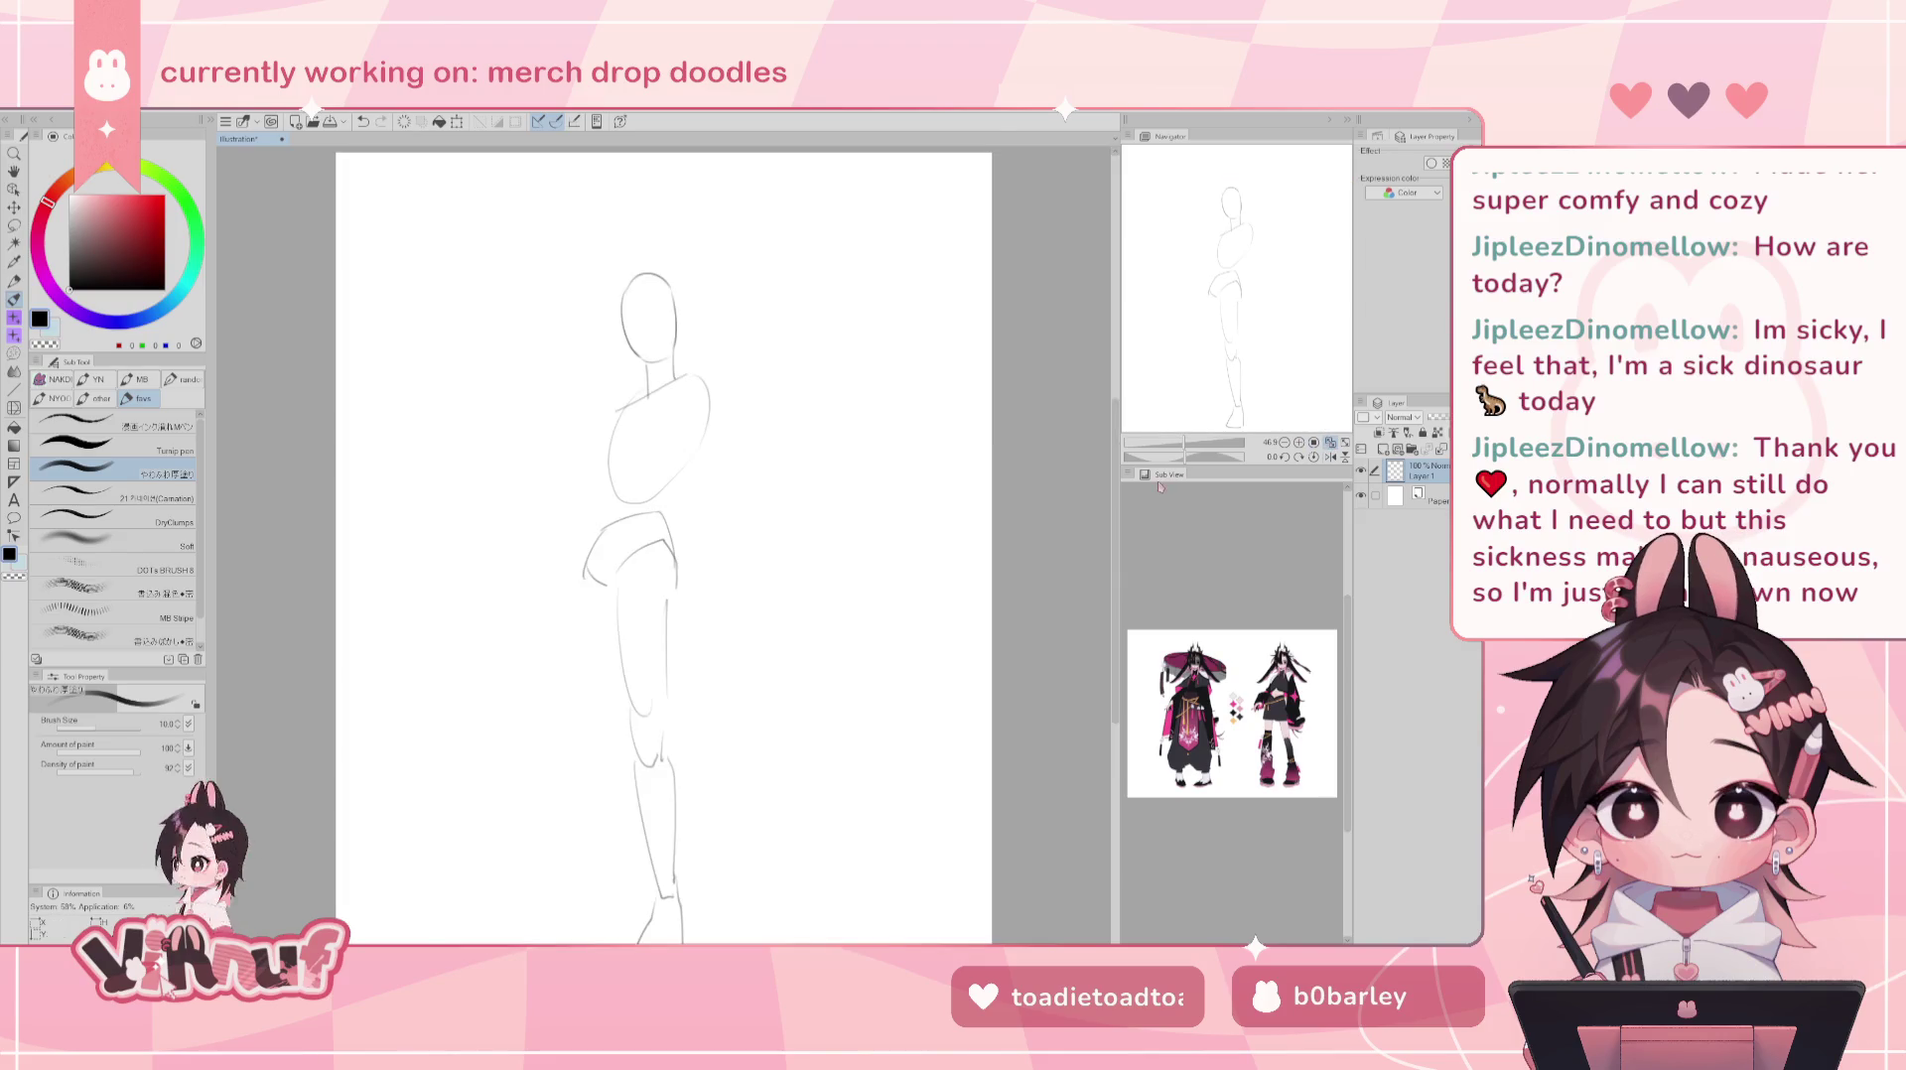
key(k)
drag(880, 692, 897, 631)
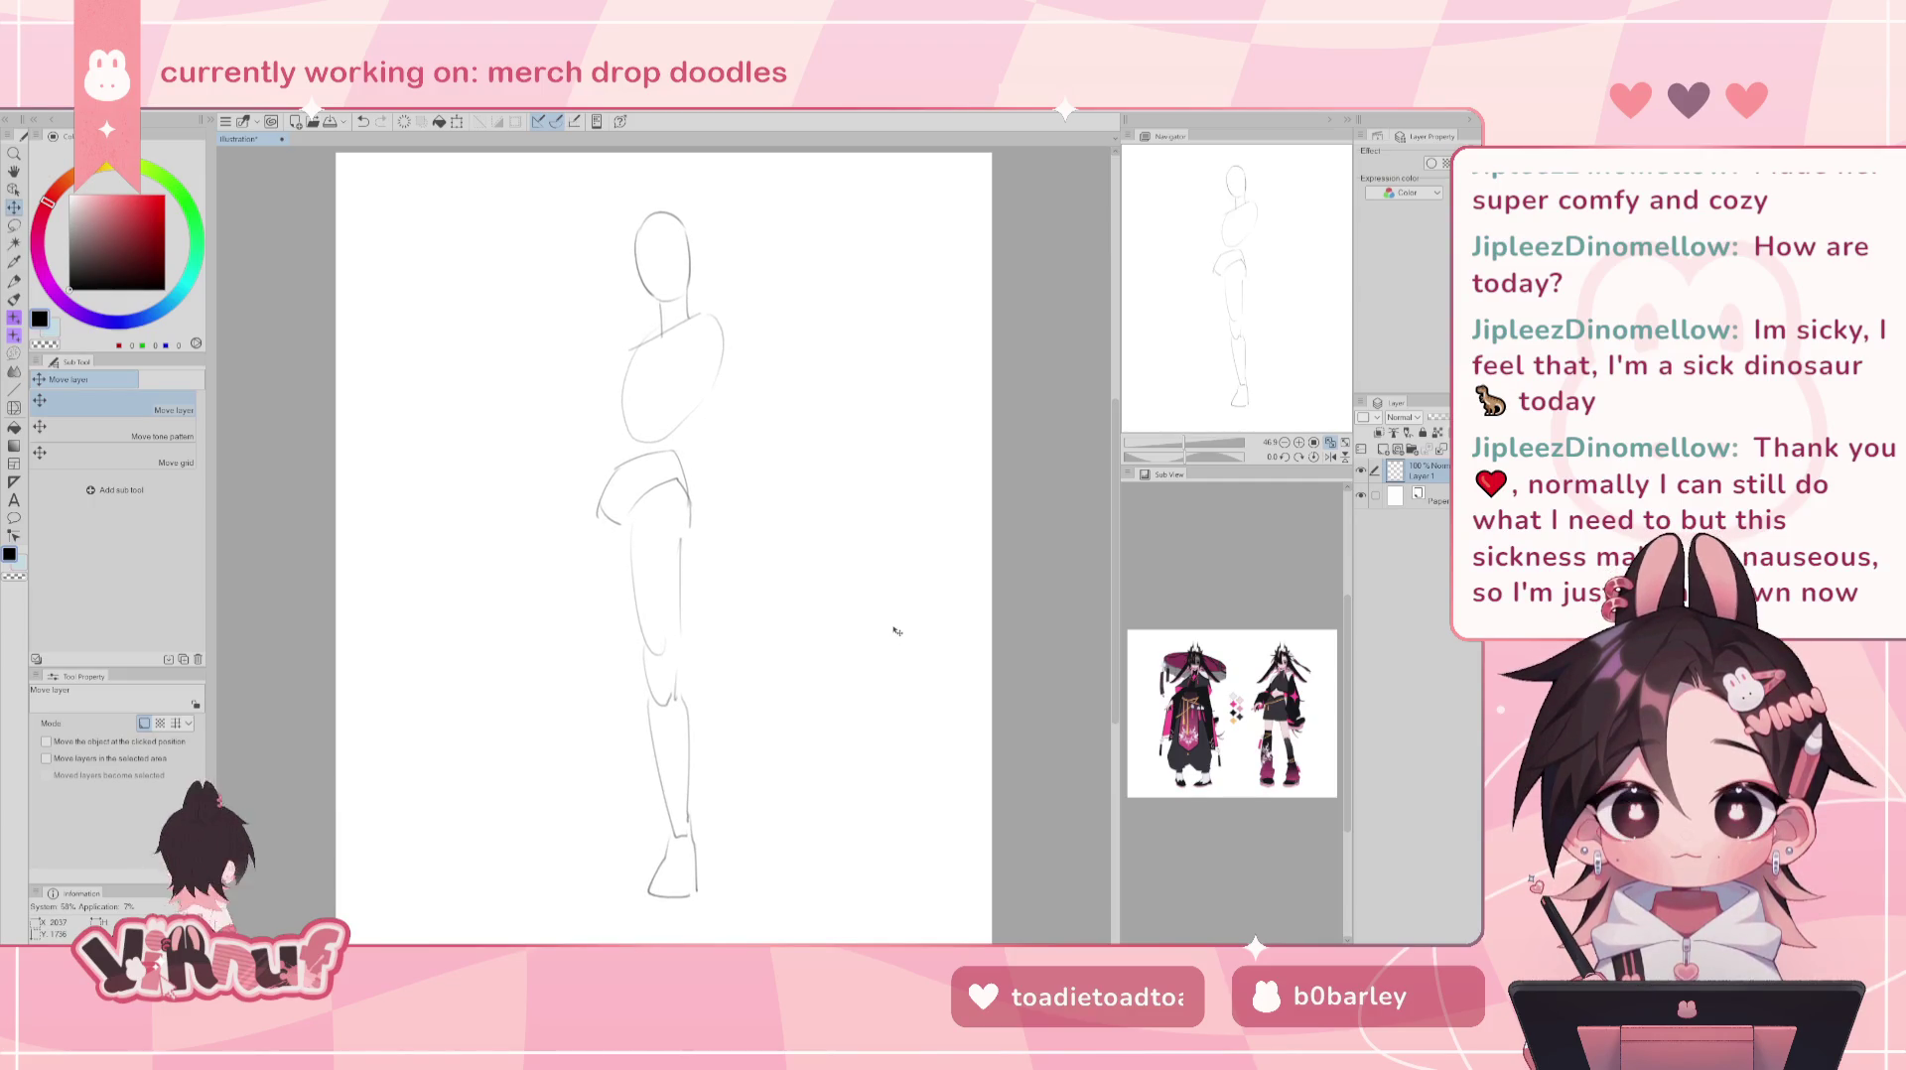
- Try a left thigh line, then lasso-select the legs and shift them slightly right
key(b)
mouse_move(594, 523)
mouse_down()
mouse_move(596, 673)
mouse_move(613, 694)
mouse_up()
key(ctrl+z)
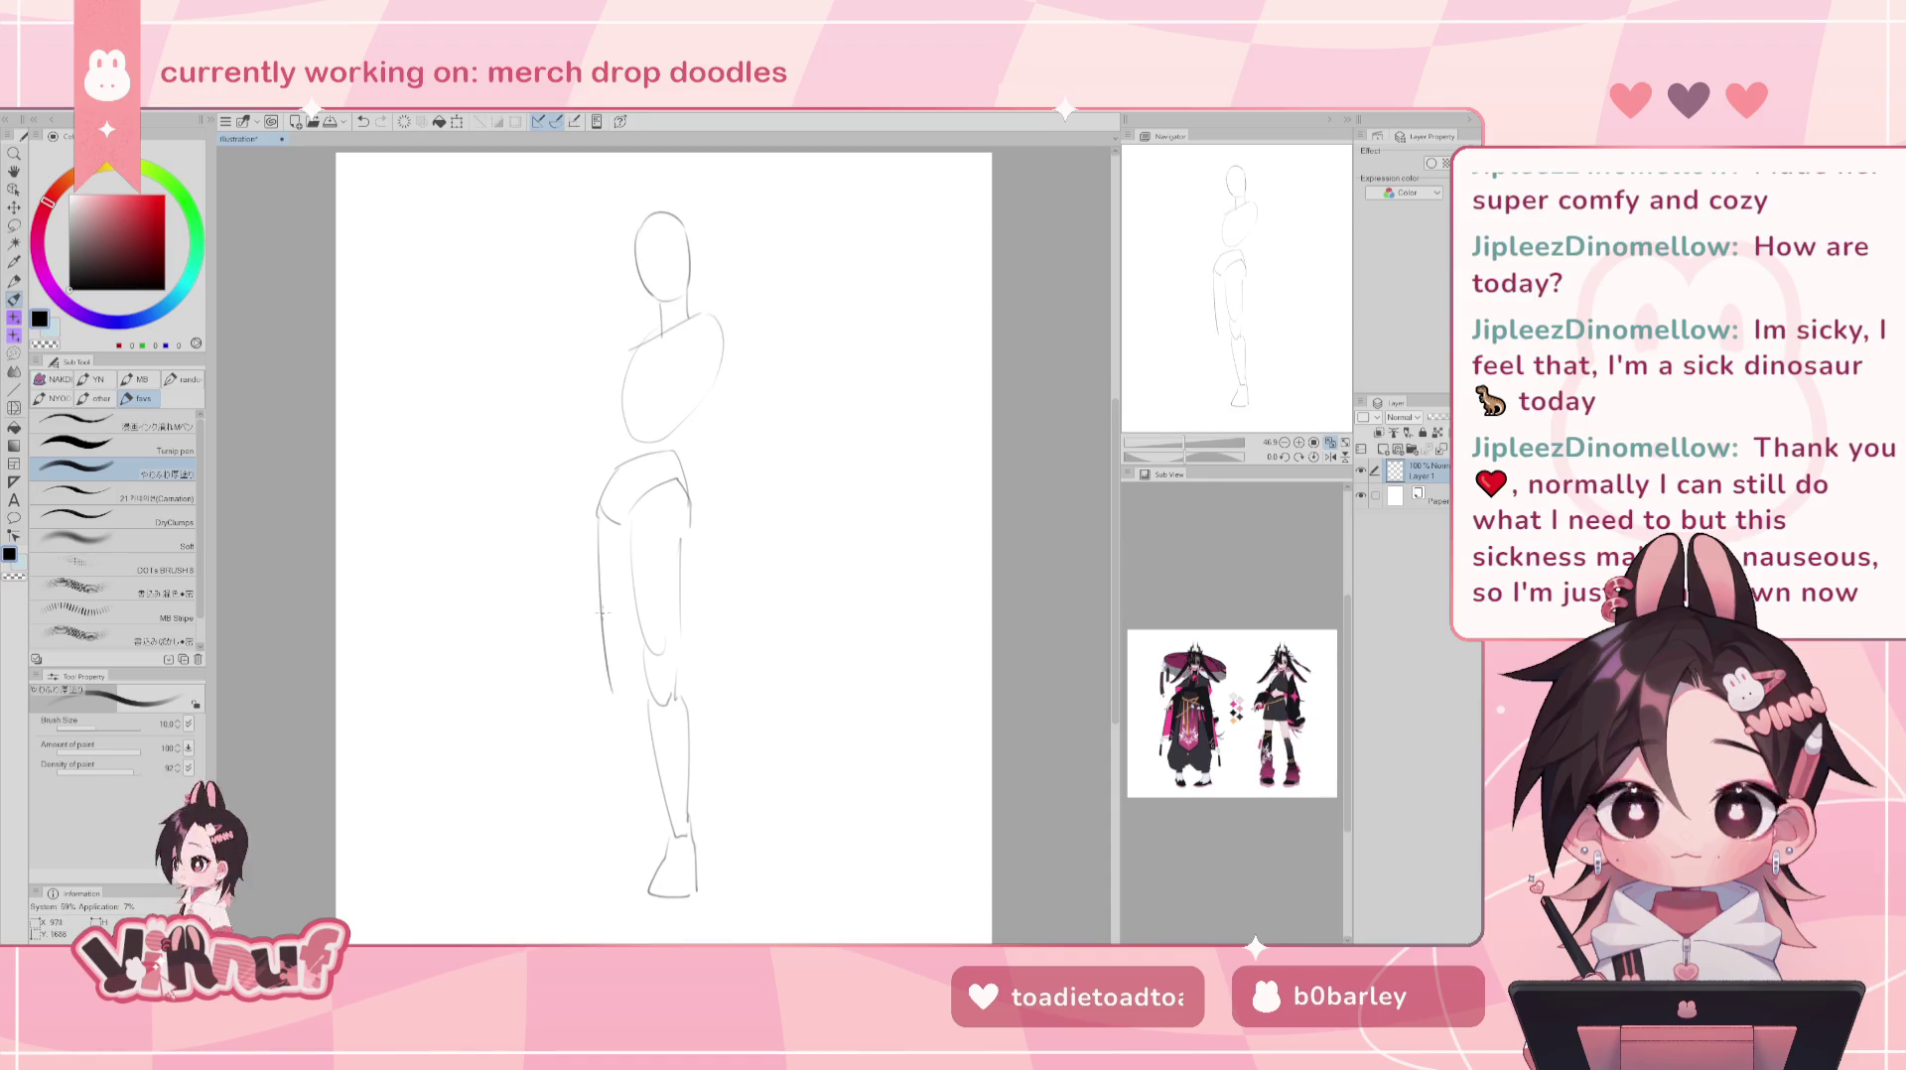
key(m)
drag(648, 508, 695, 541)
key(k)
drag(681, 727, 693, 725)
key(ctrl+d)
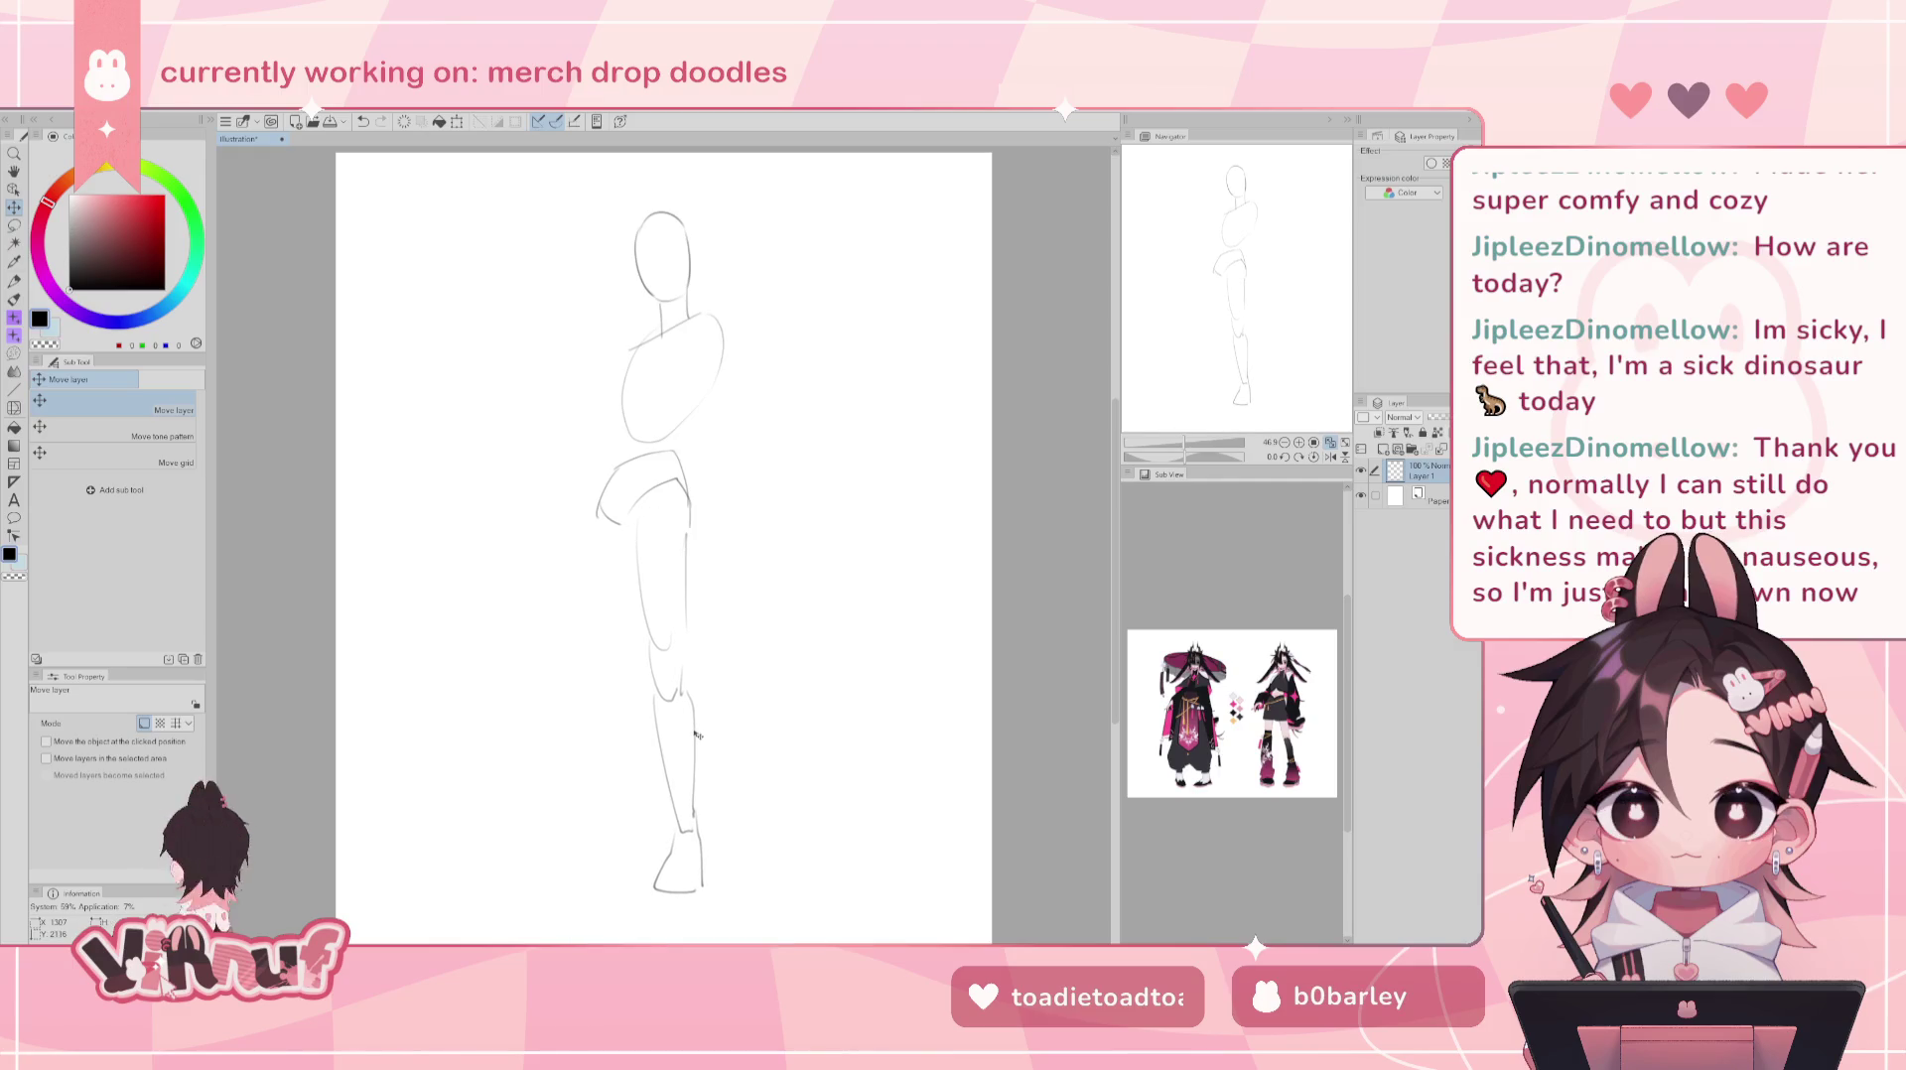
- Close the bottom of the hip shape with a short stroke and switch to Liquify
key(b)
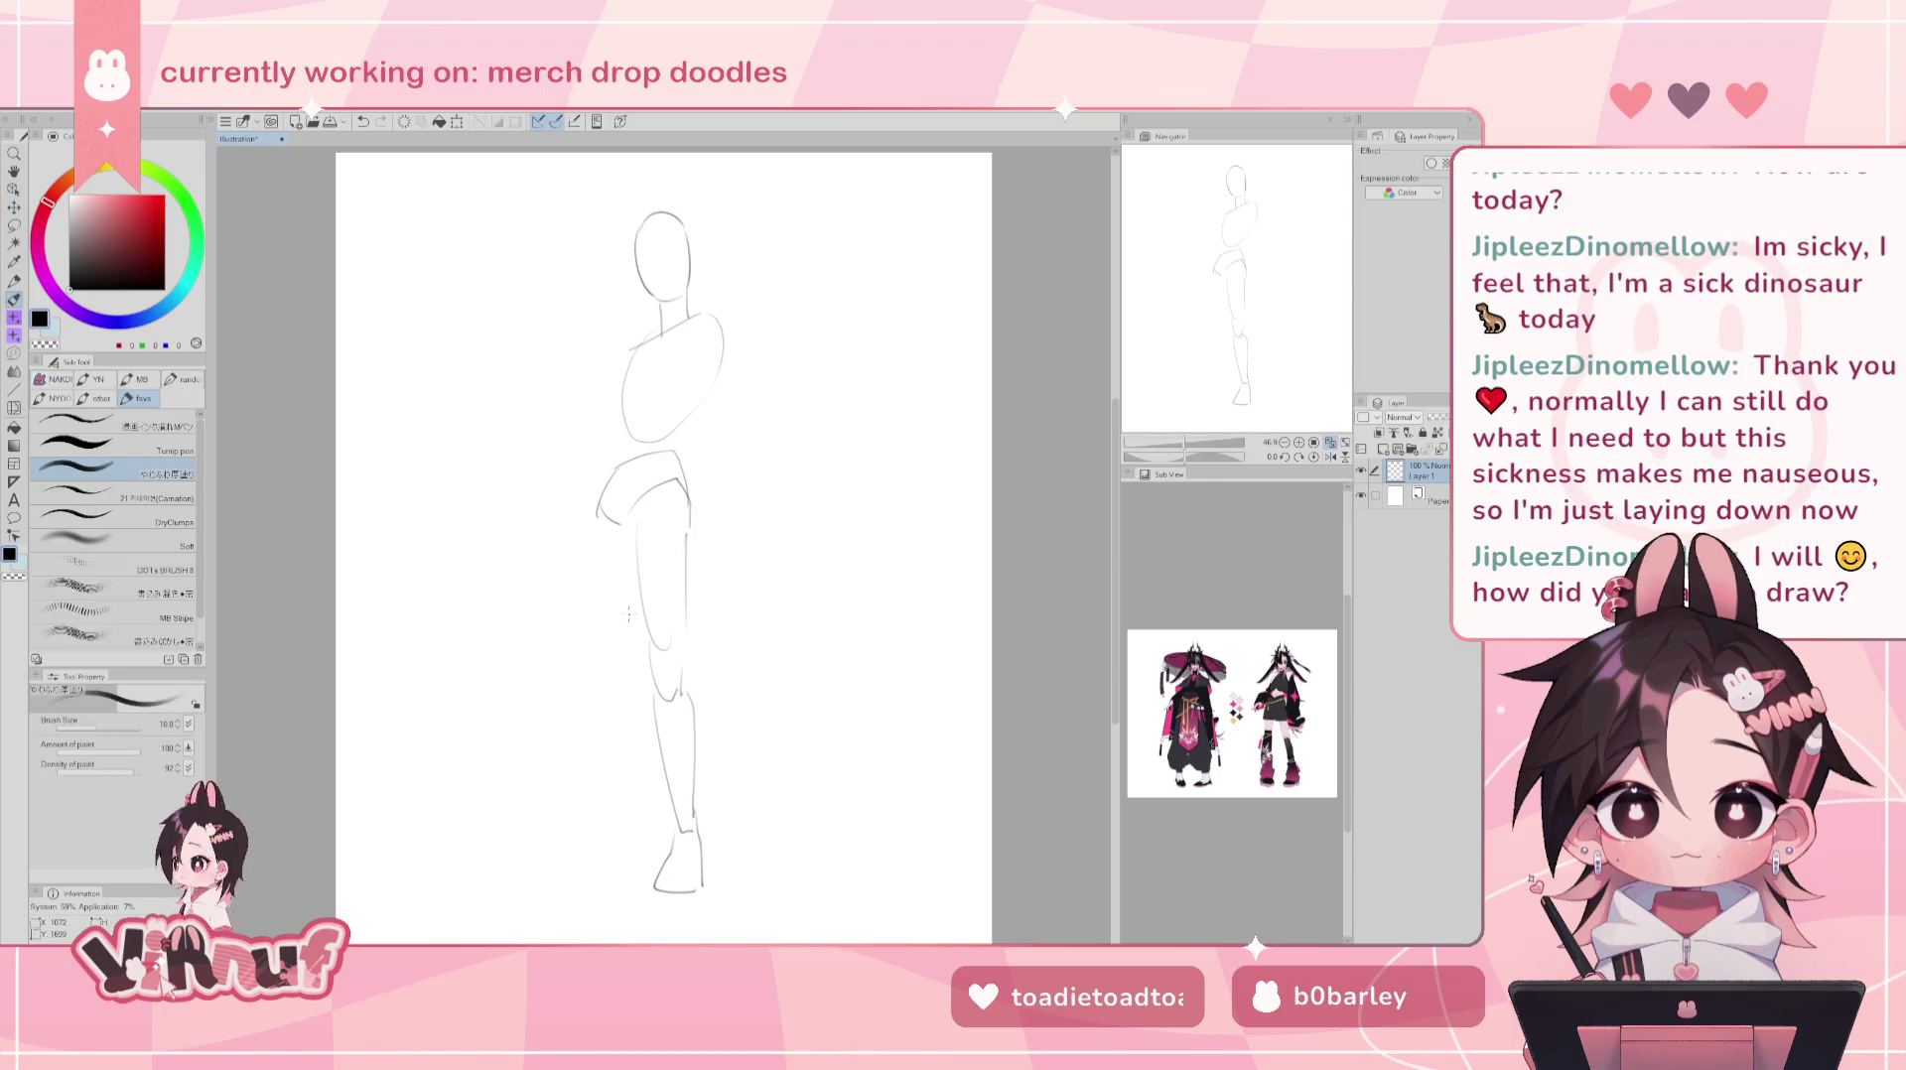
drag(598, 705, 596, 526)
key(ctrl+z)
key(ctrl+z)
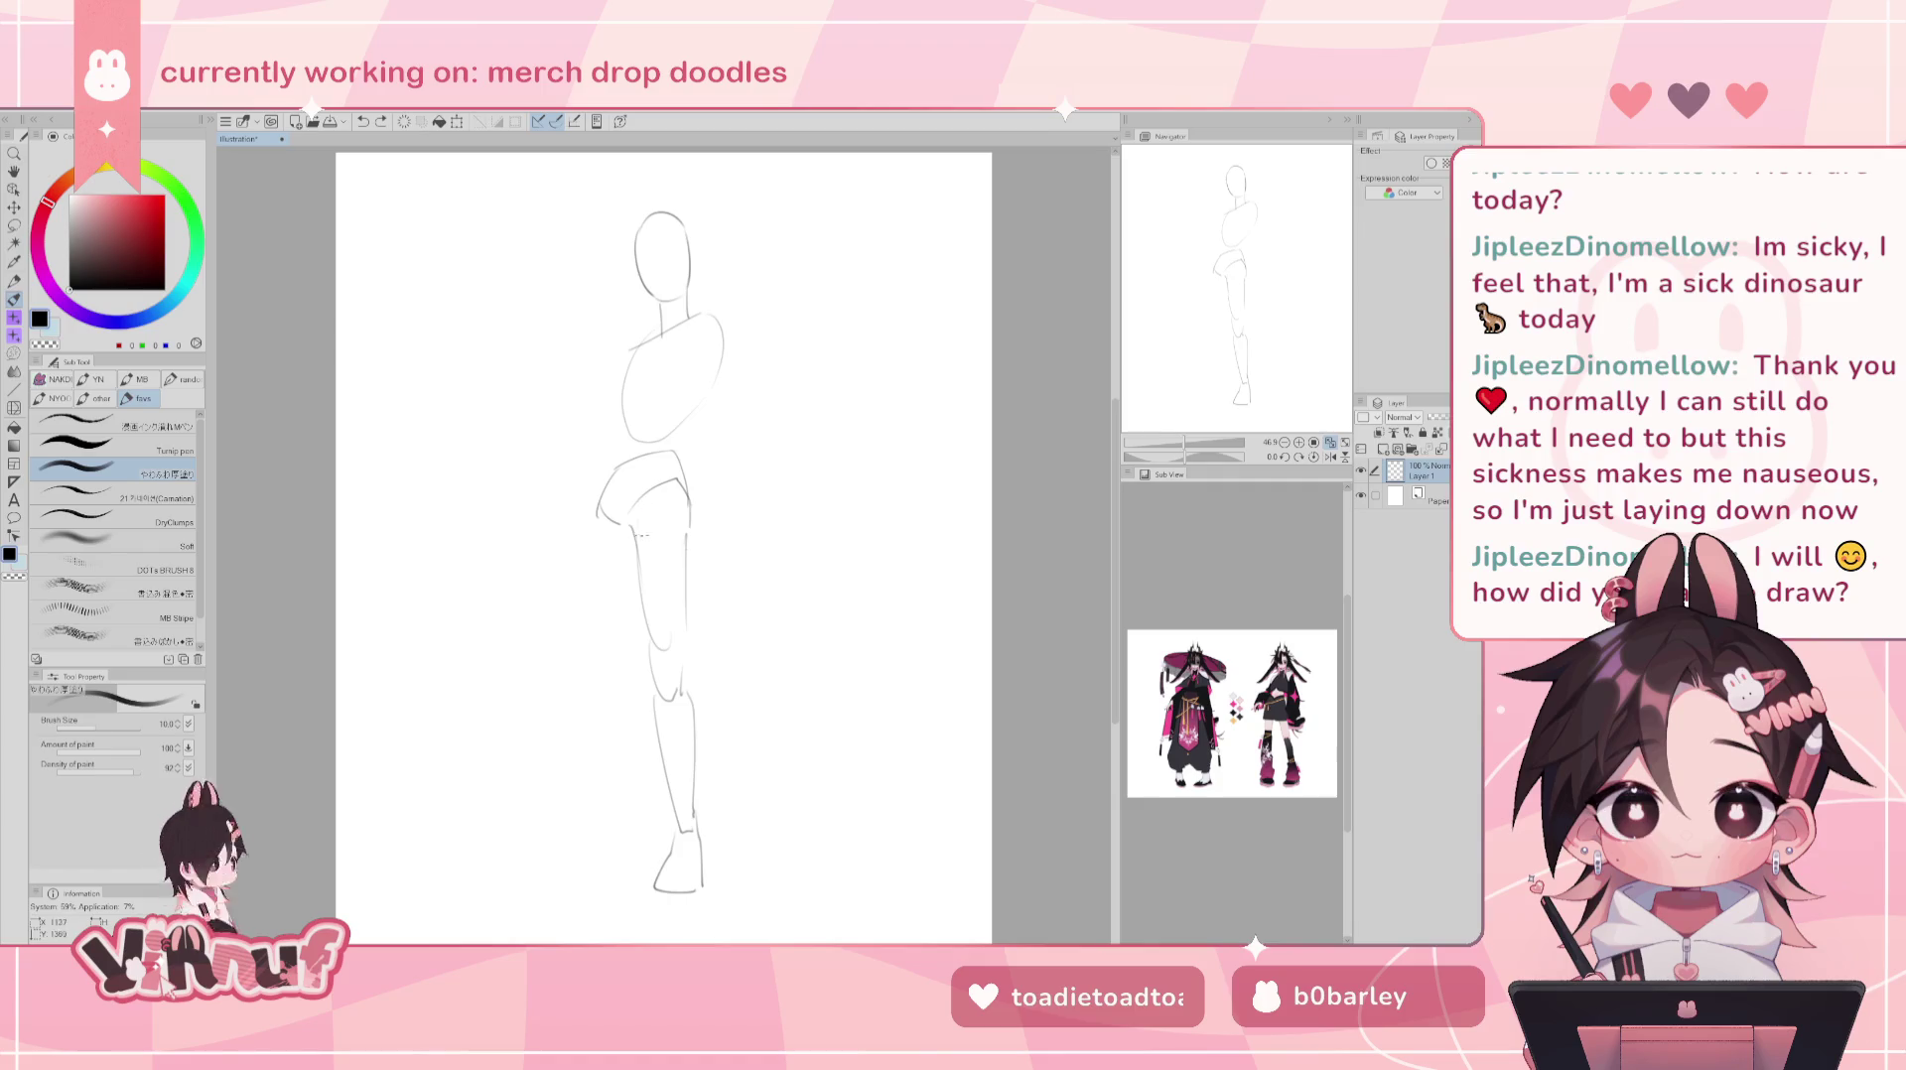
drag(650, 526, 690, 522)
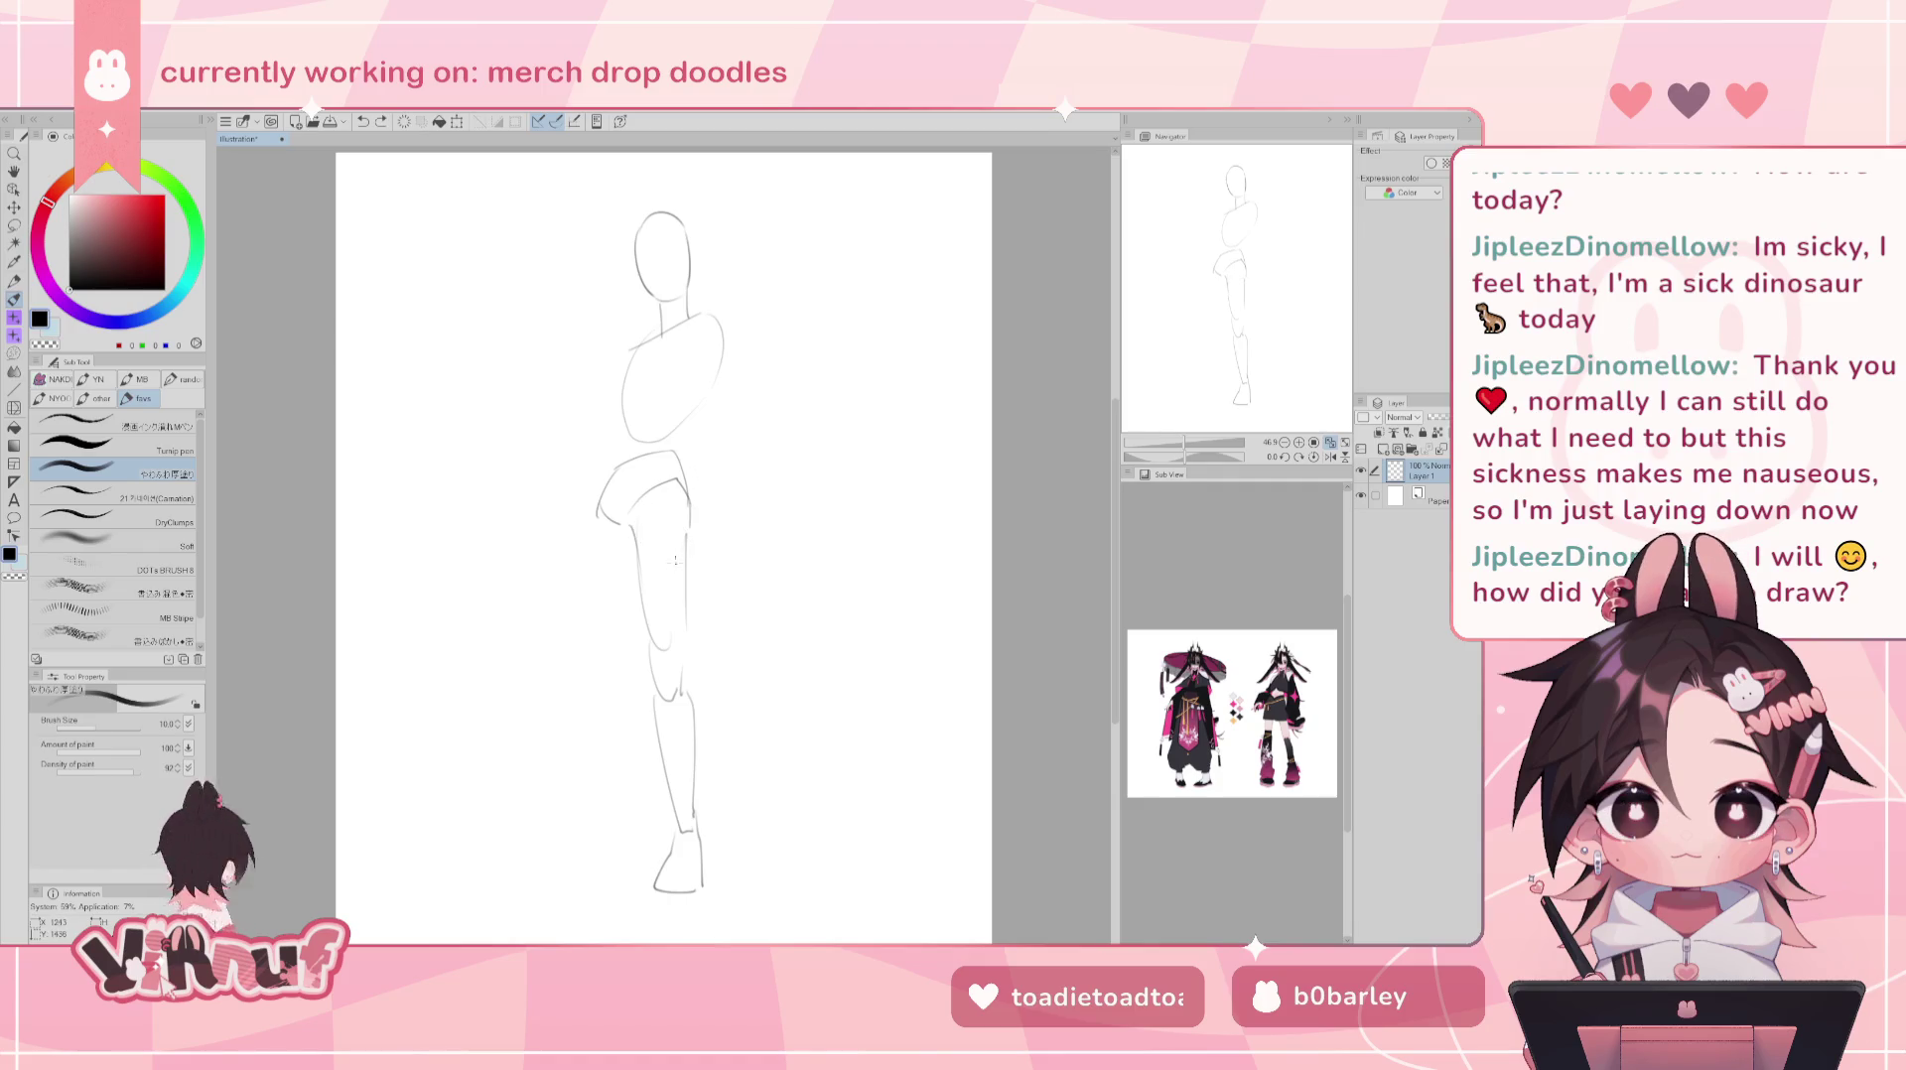
key(j)
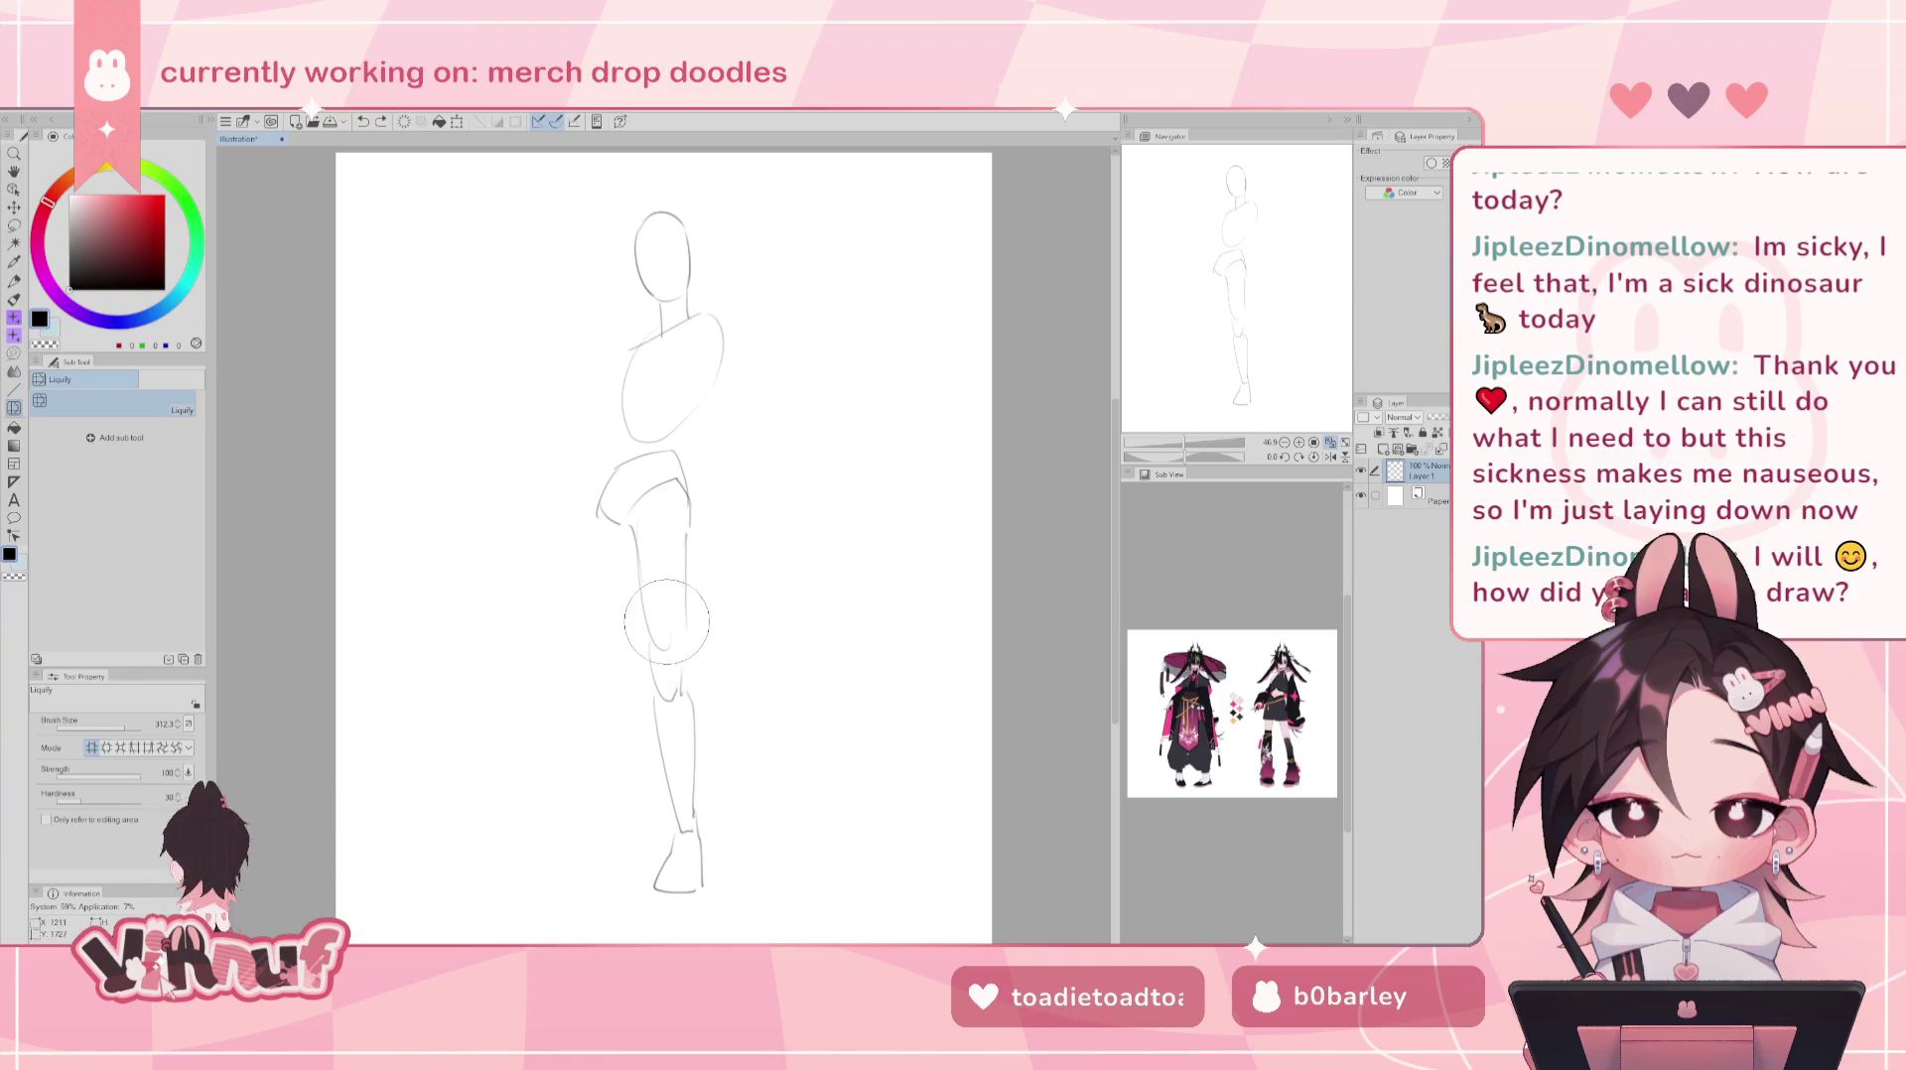
- Liquify the knee, shin and lower-leg lines into better proportion
drag(670, 619, 671, 635)
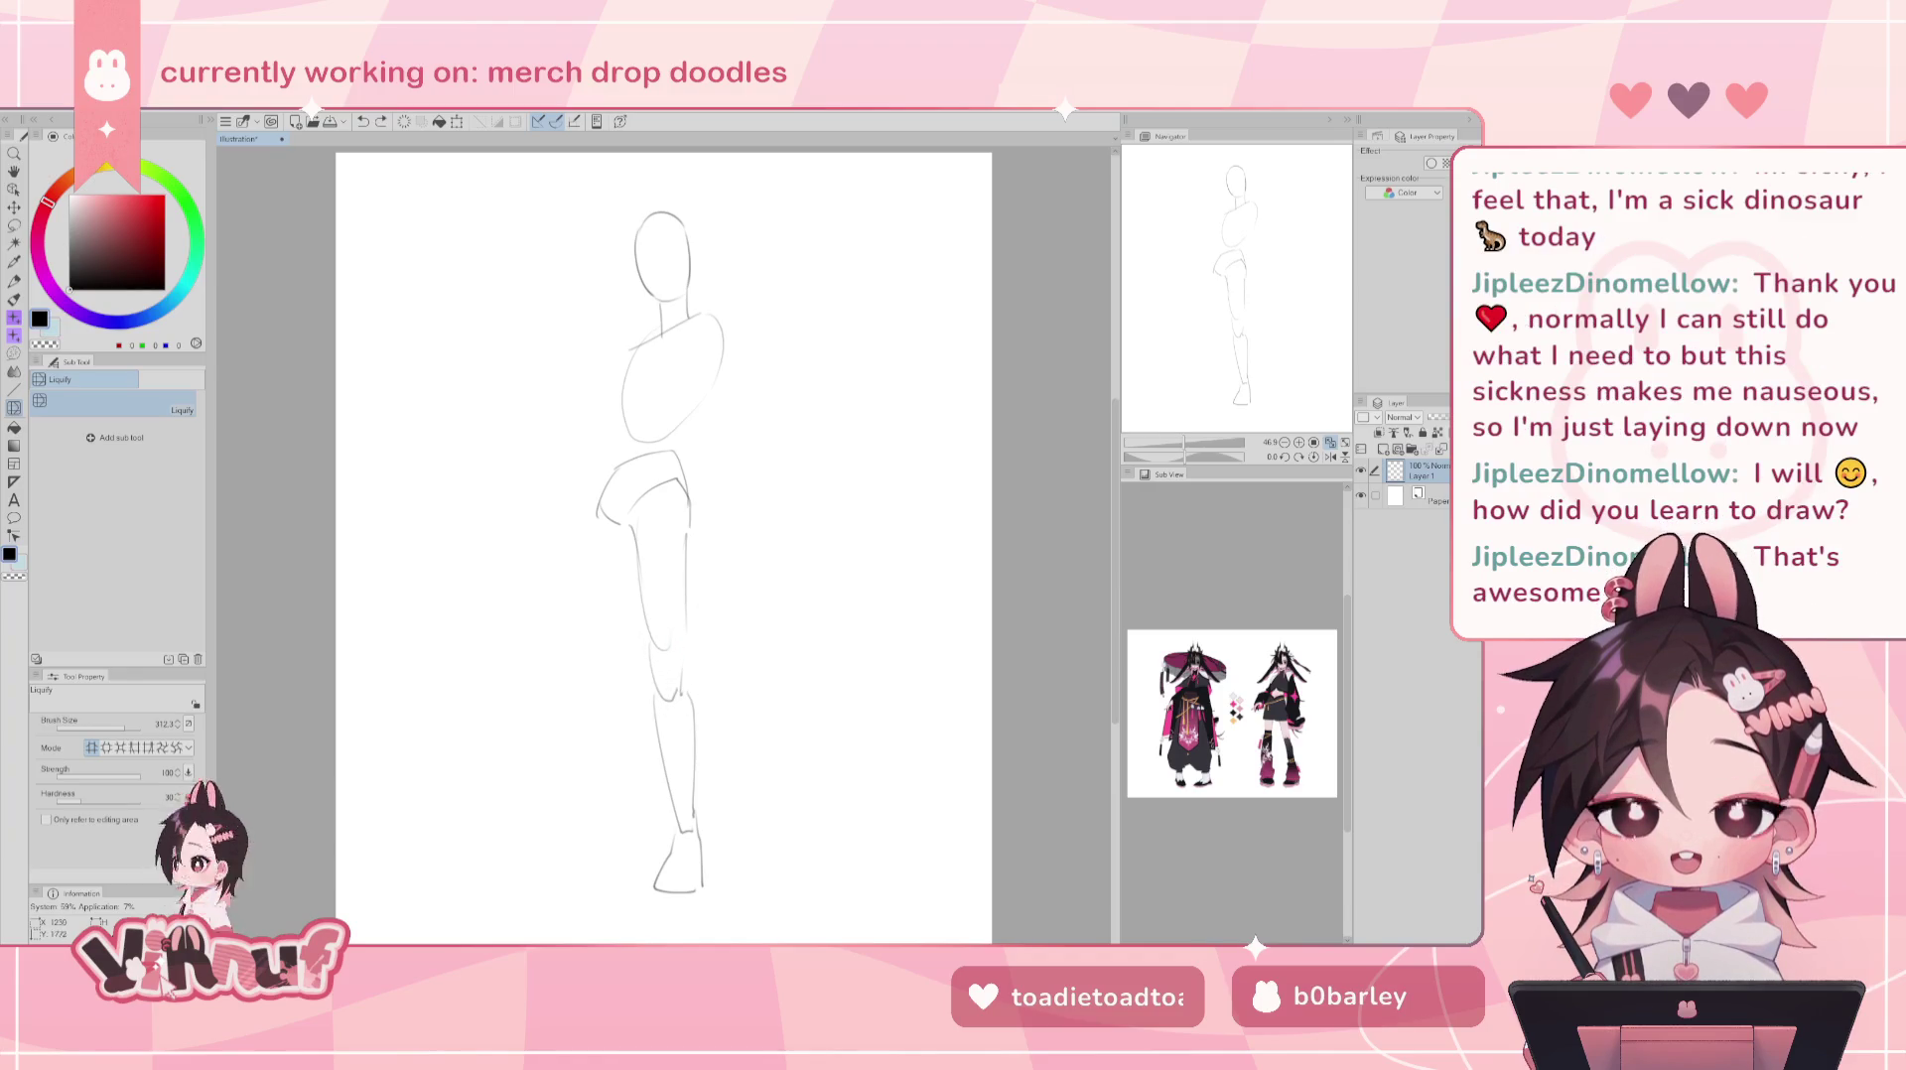
drag(668, 701, 710, 739)
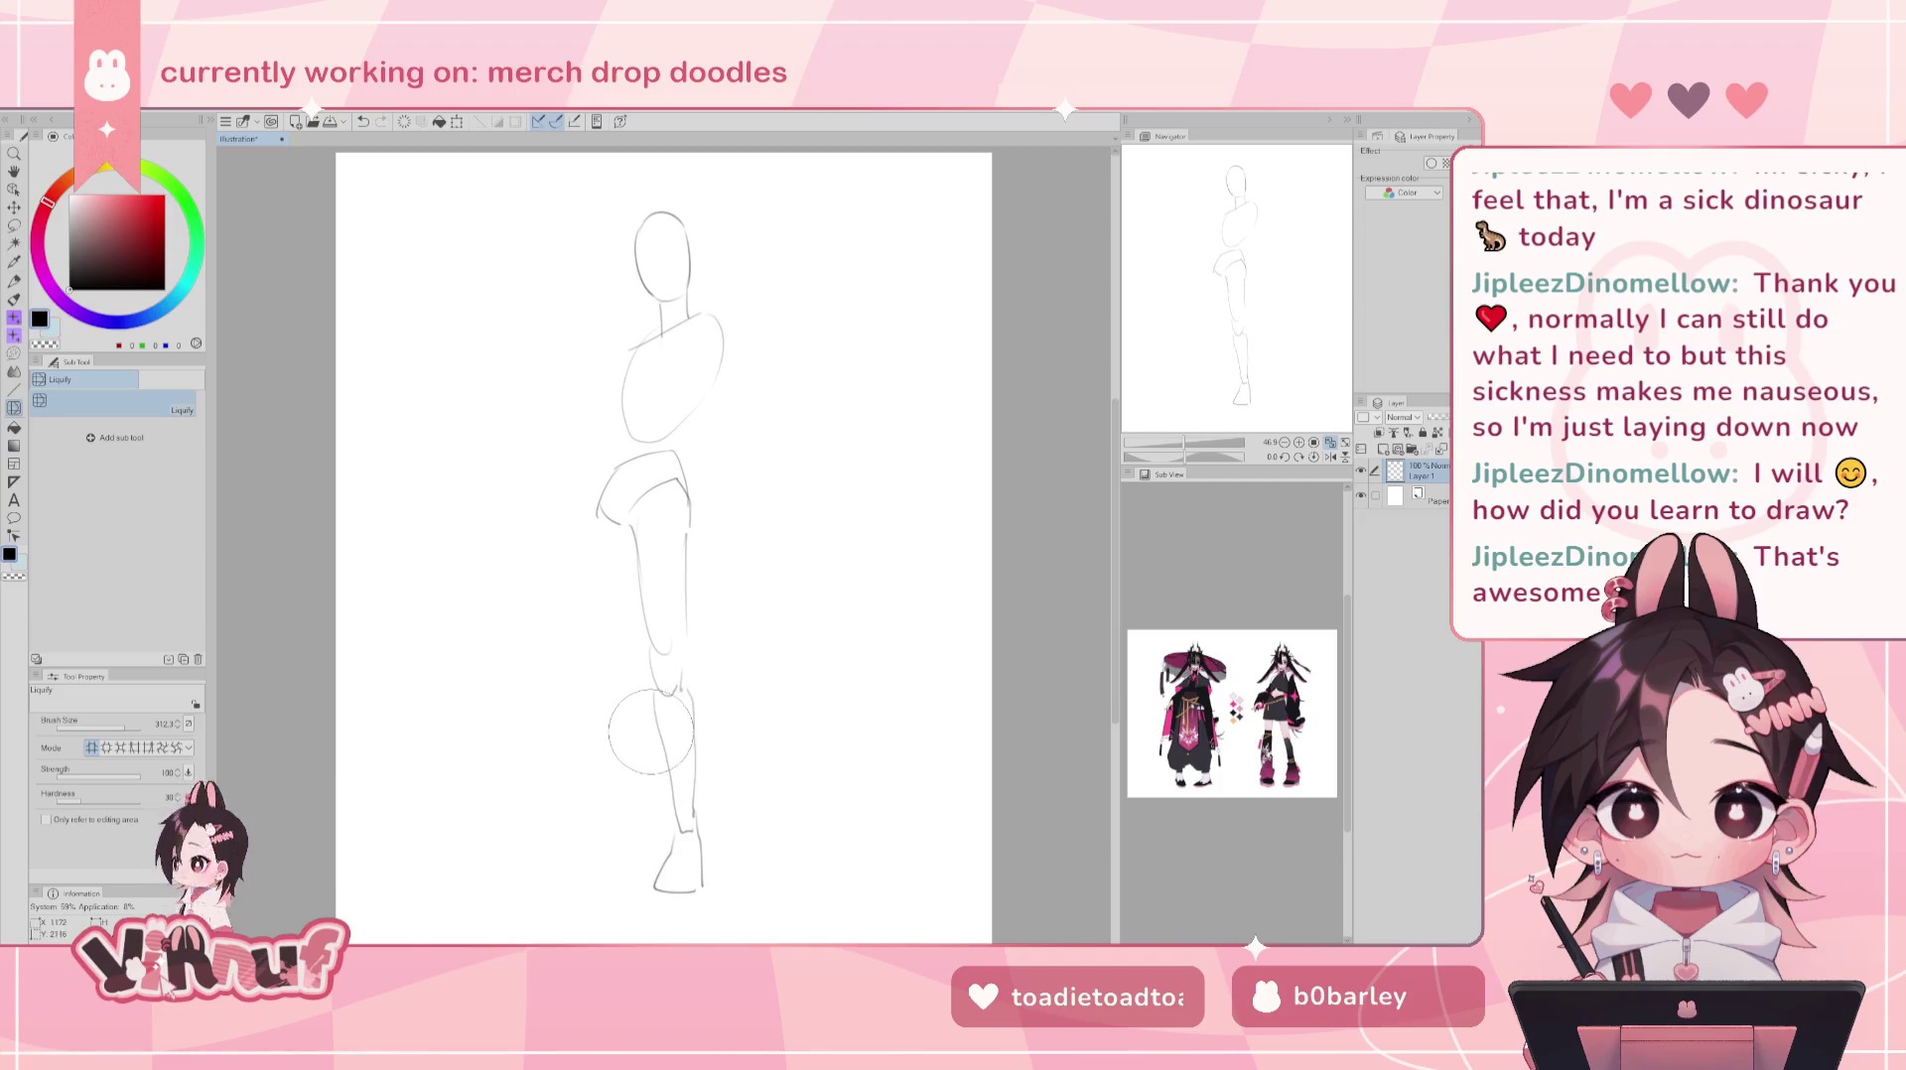
mouse_move(663, 757)
mouse_down()
mouse_move(629, 782)
mouse_move(651, 794)
mouse_up()
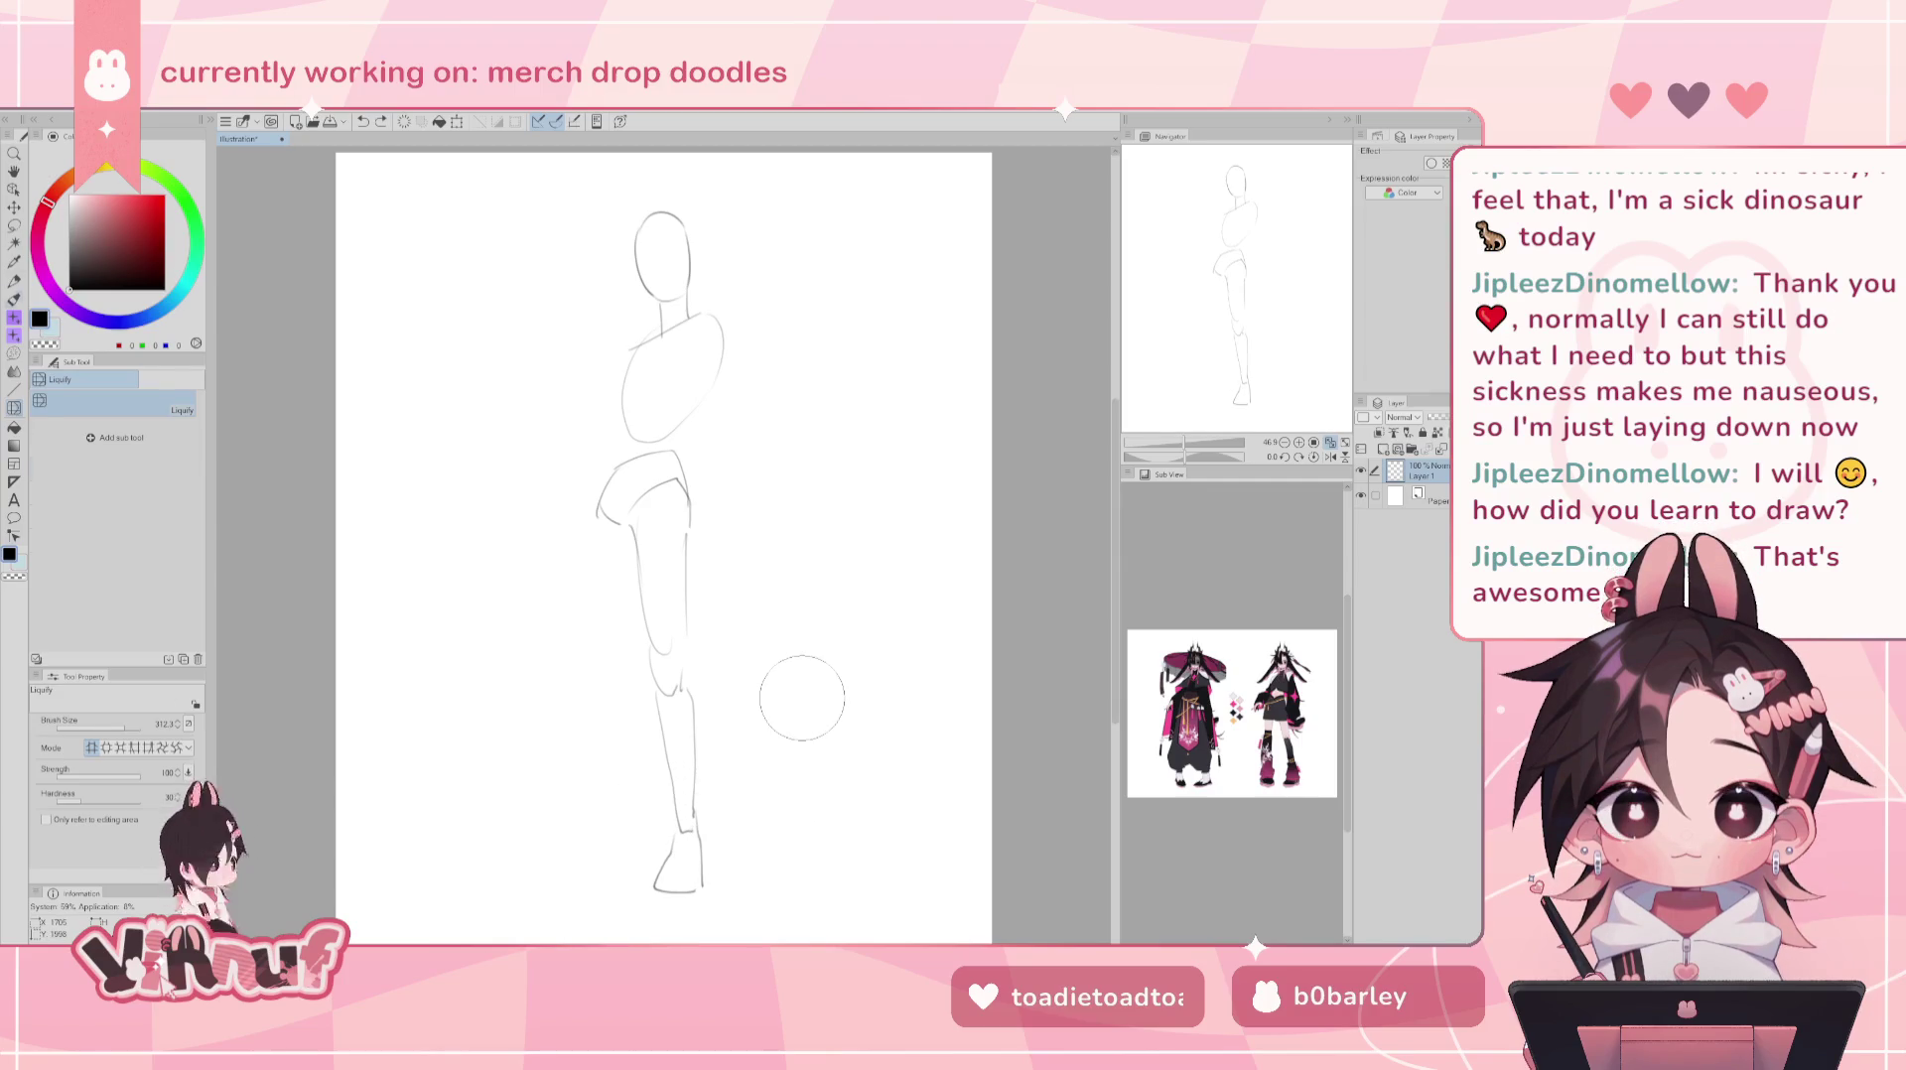
- Redraw the outer line beside the left hip and thigh, then erase the outer thigh line
key(b)
mouse_move(603, 523)
mouse_down()
mouse_move(596, 692)
mouse_move(600, 561)
mouse_up()
key(ctrl+z)
key(ctrl+z)
key(ctrl+z)
key(ctrl+z)
drag(614, 661, 603, 598)
key(ctrl+z)
drag(594, 527, 612, 665)
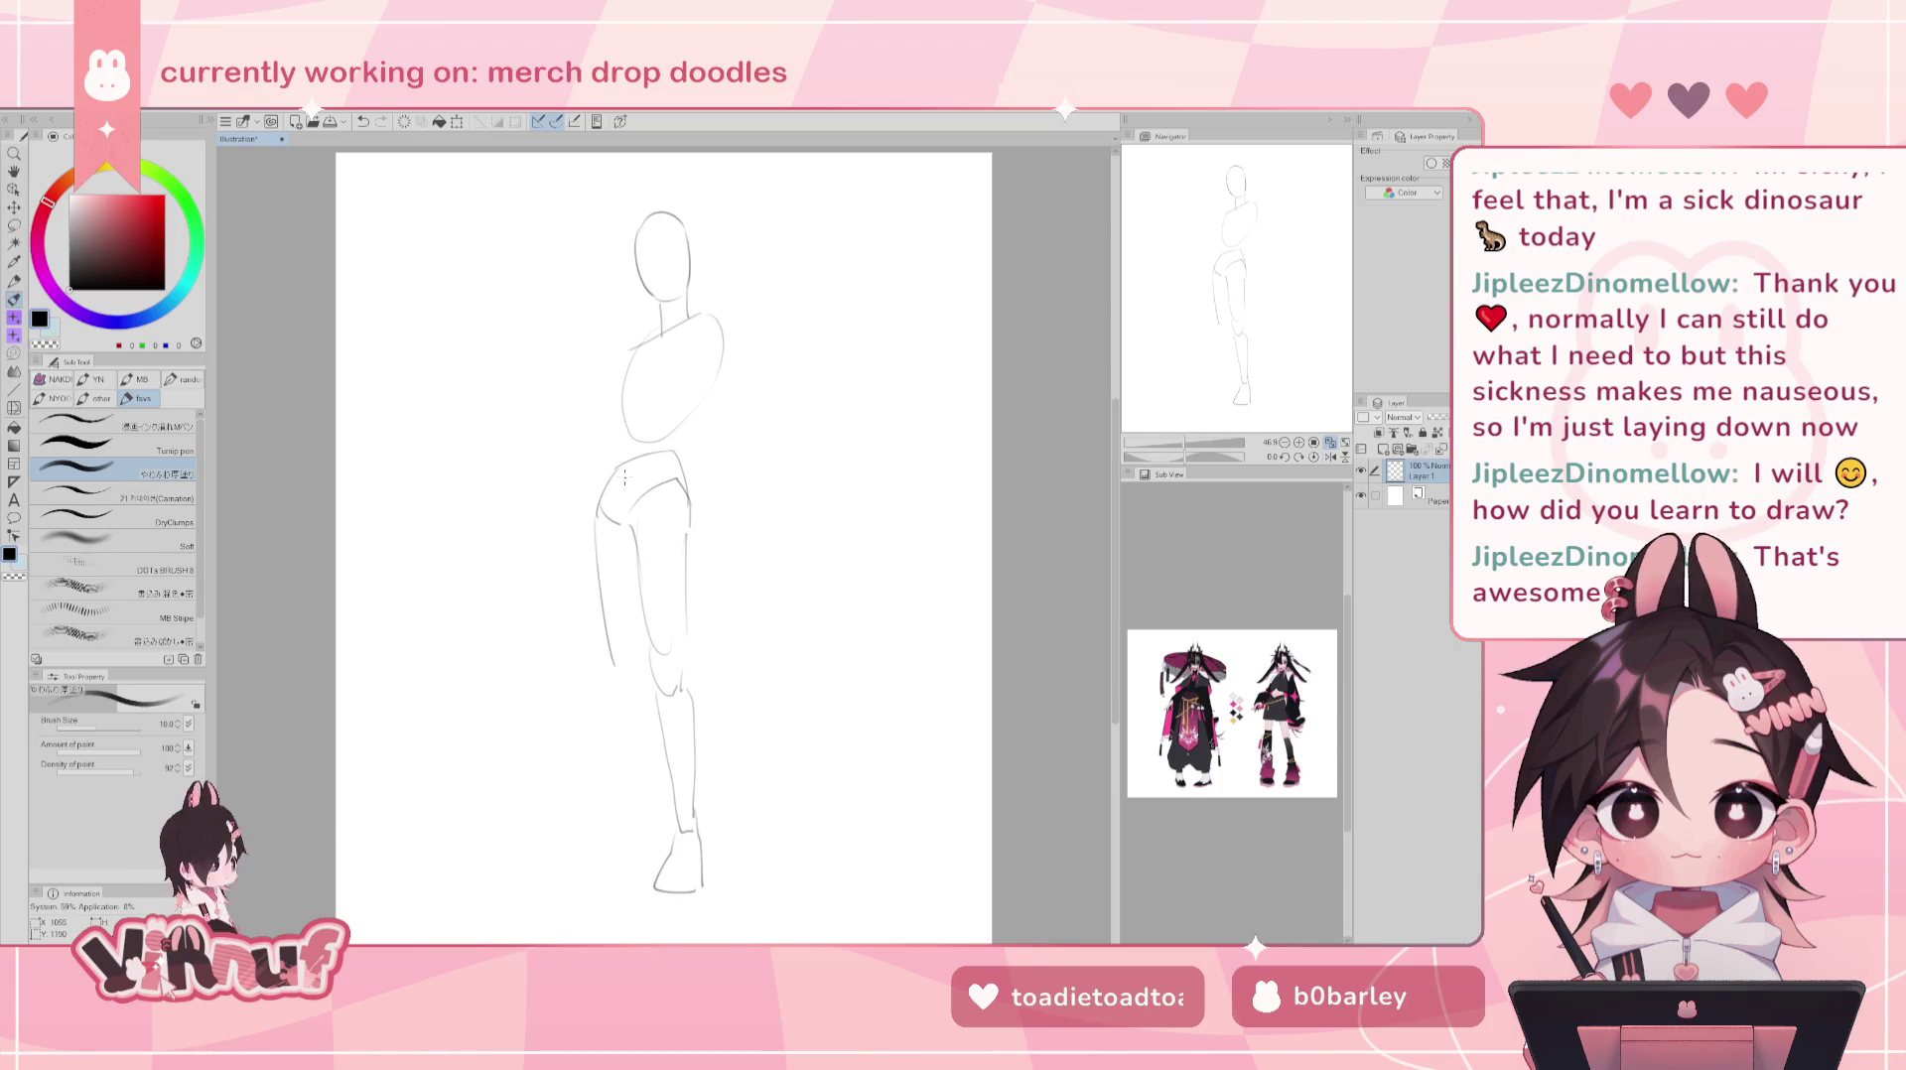
key(j)
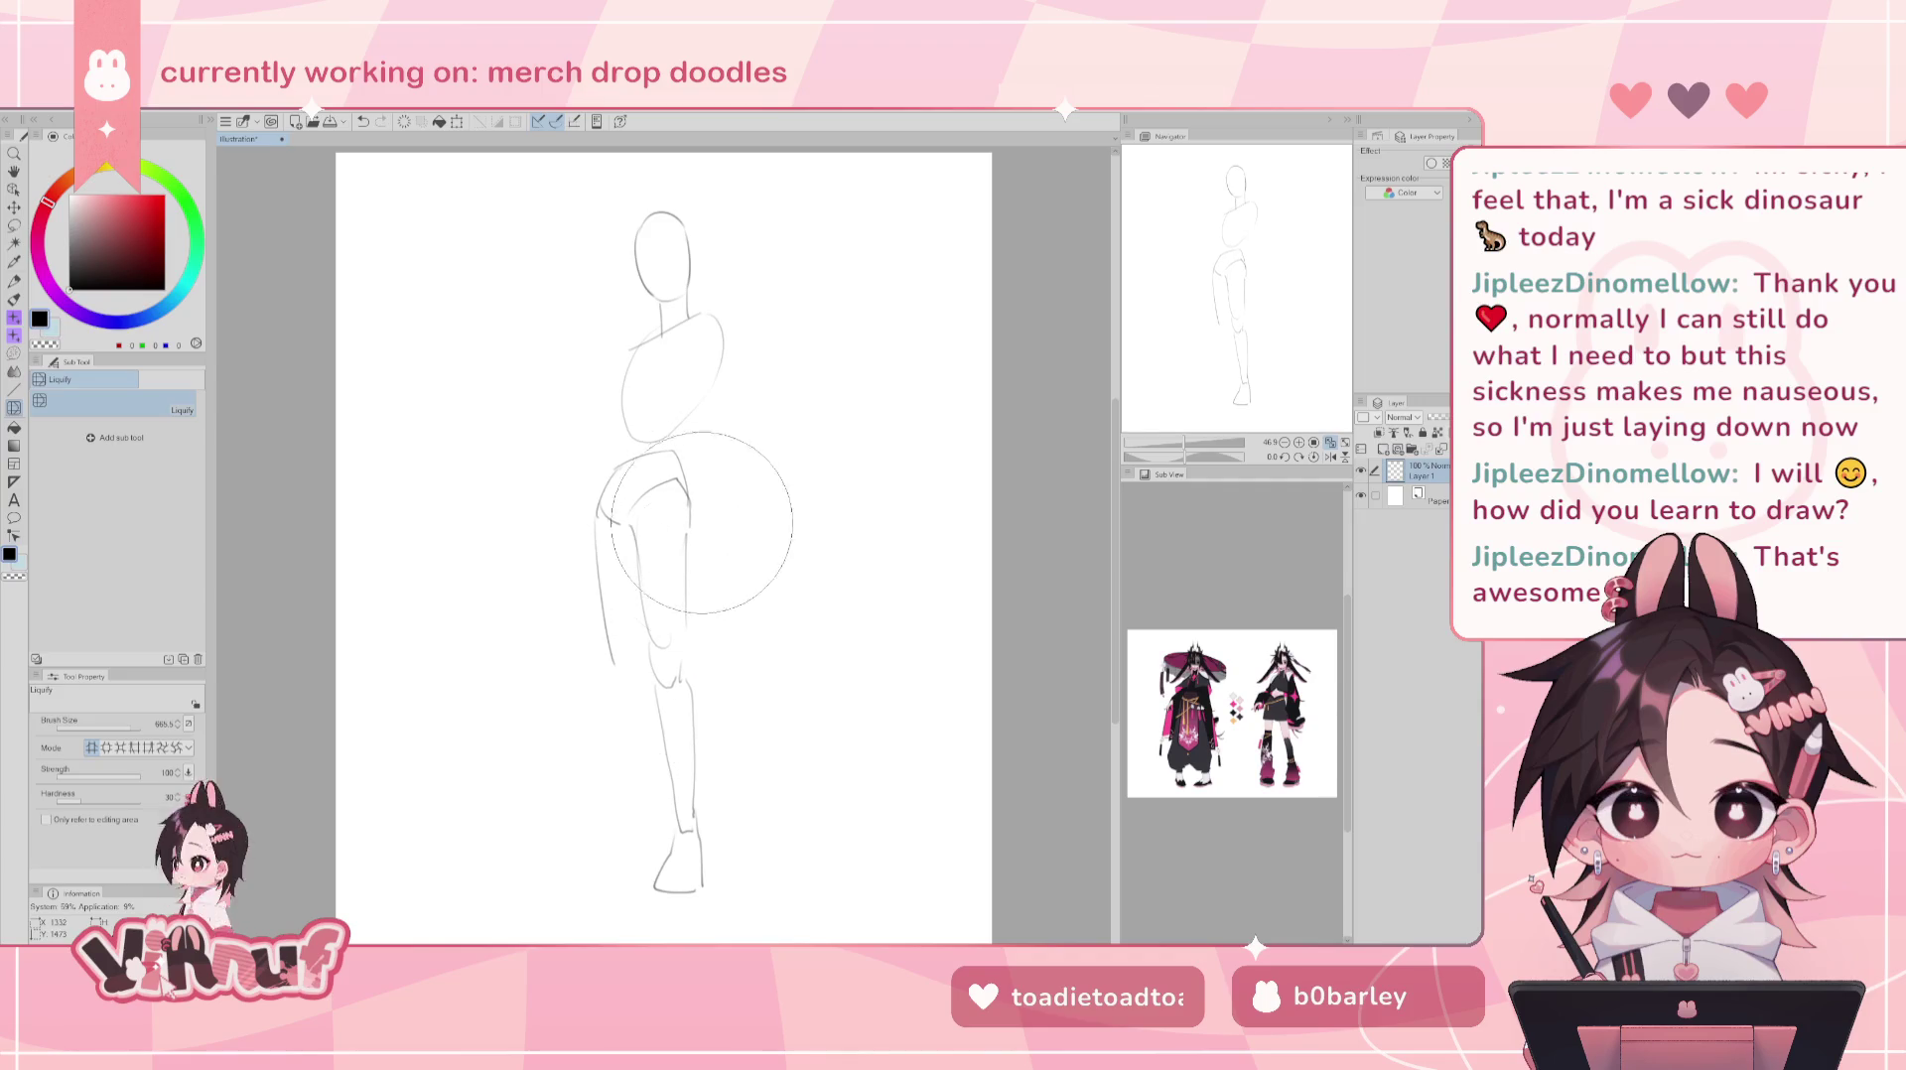
key(b)
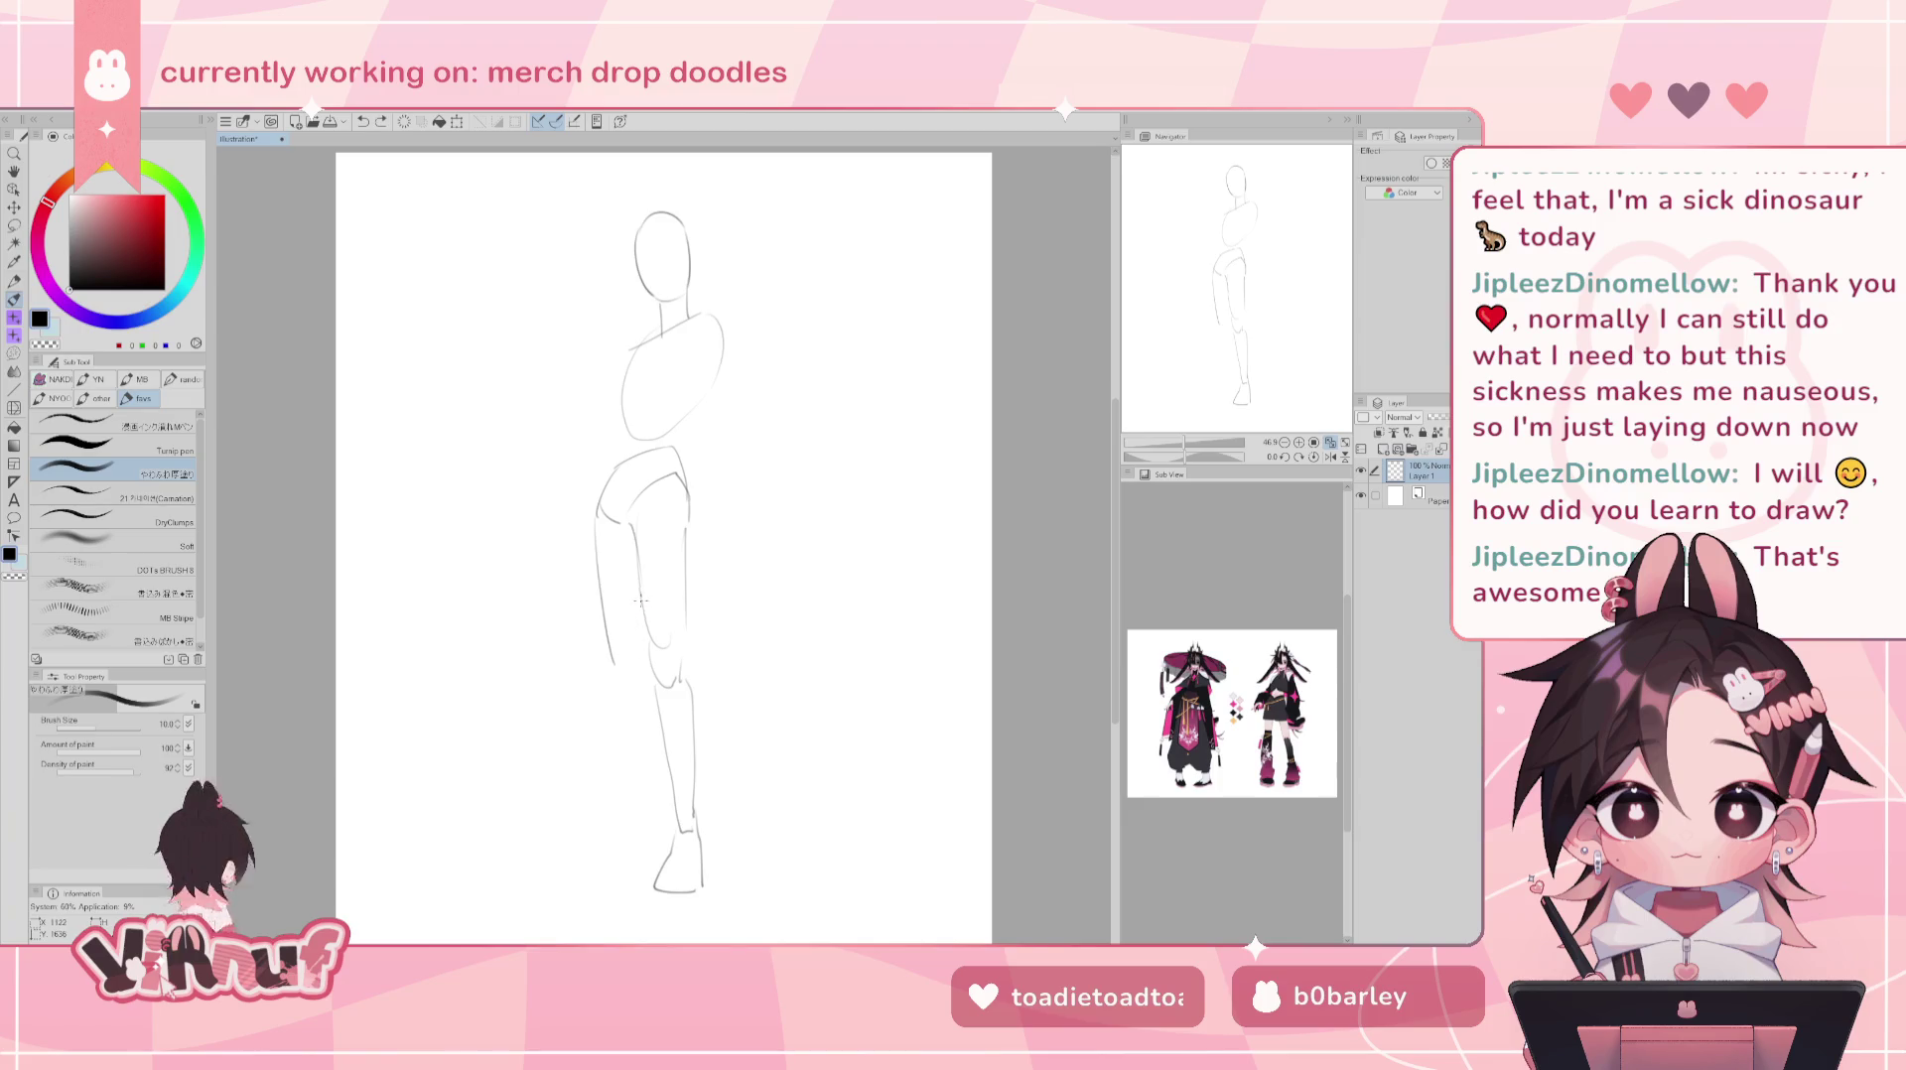
key(e)
drag(600, 508, 605, 616)
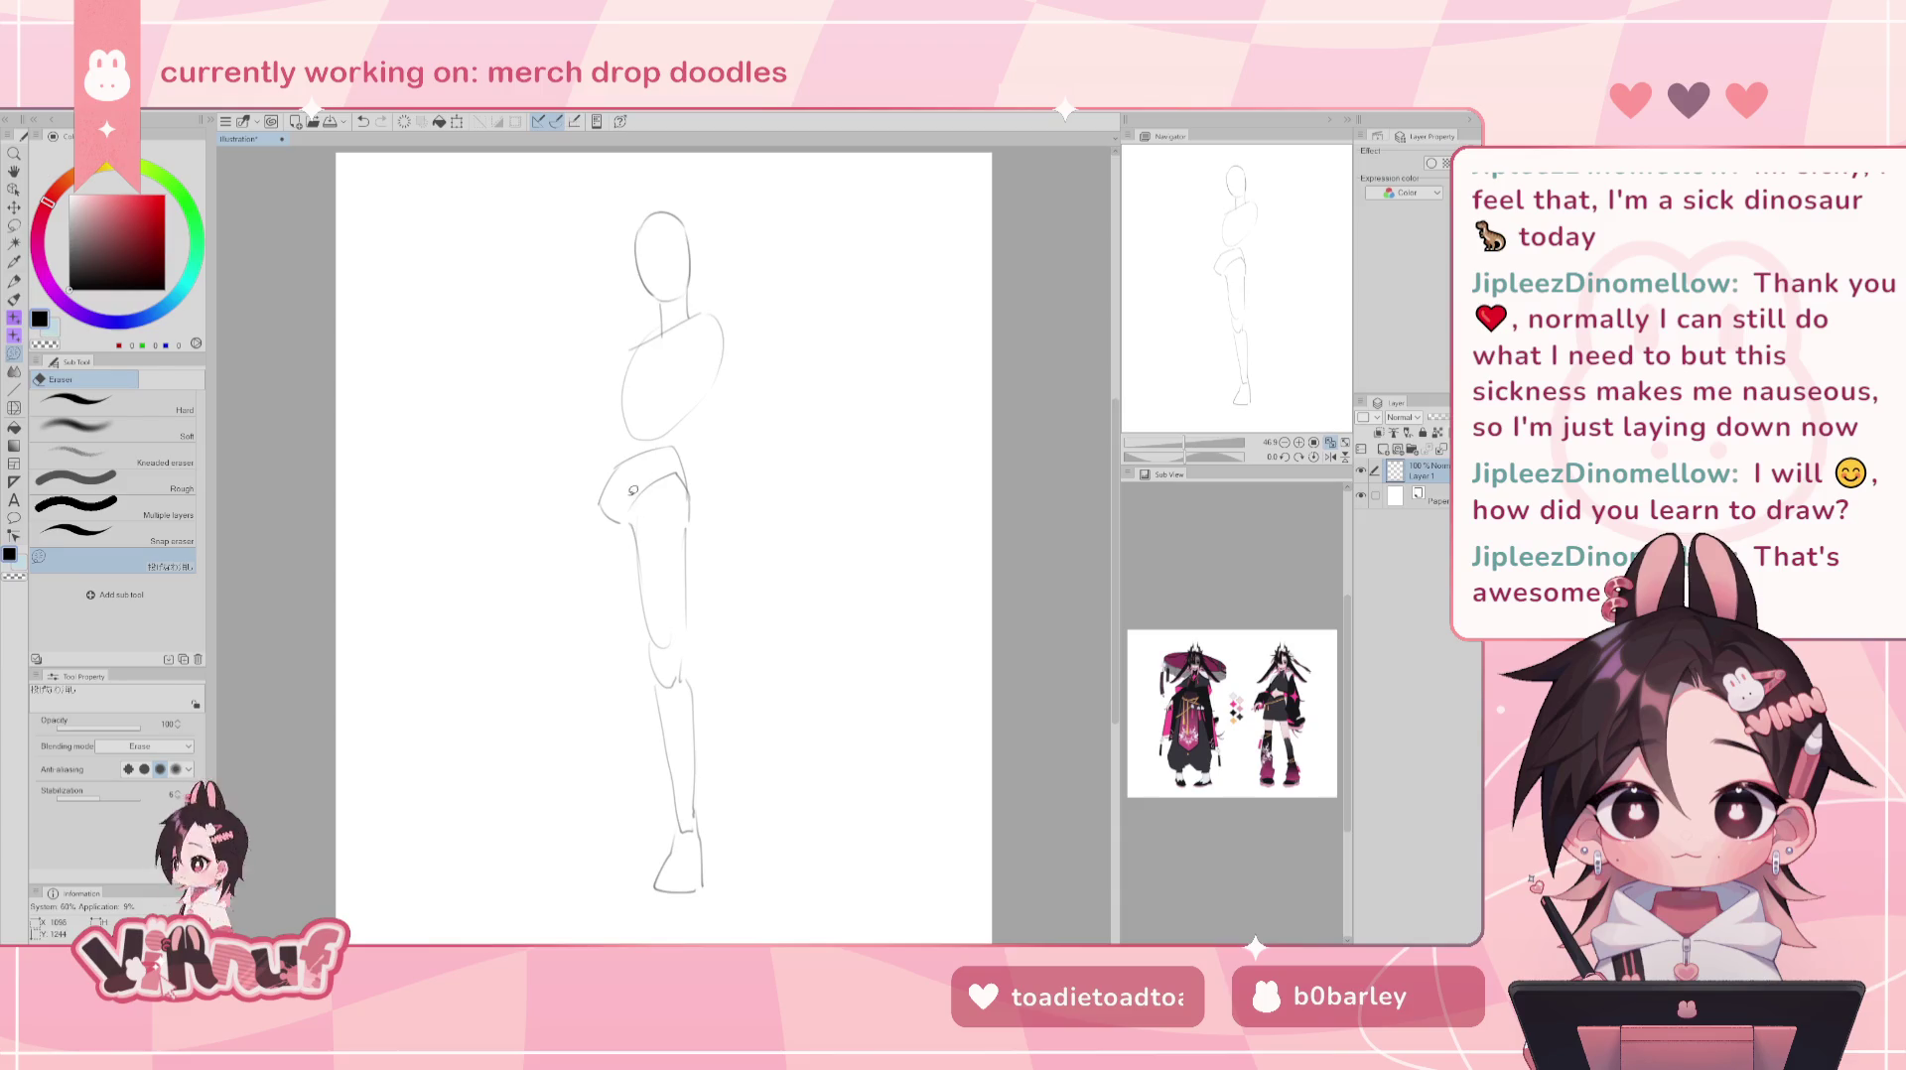
- Redraw the outer left thigh line, retrying and undoing several attempts
key(b)
drag(598, 510, 590, 619)
key(ctrl+z)
drag(599, 499, 582, 654)
key(ctrl+z)
drag(594, 511, 588, 675)
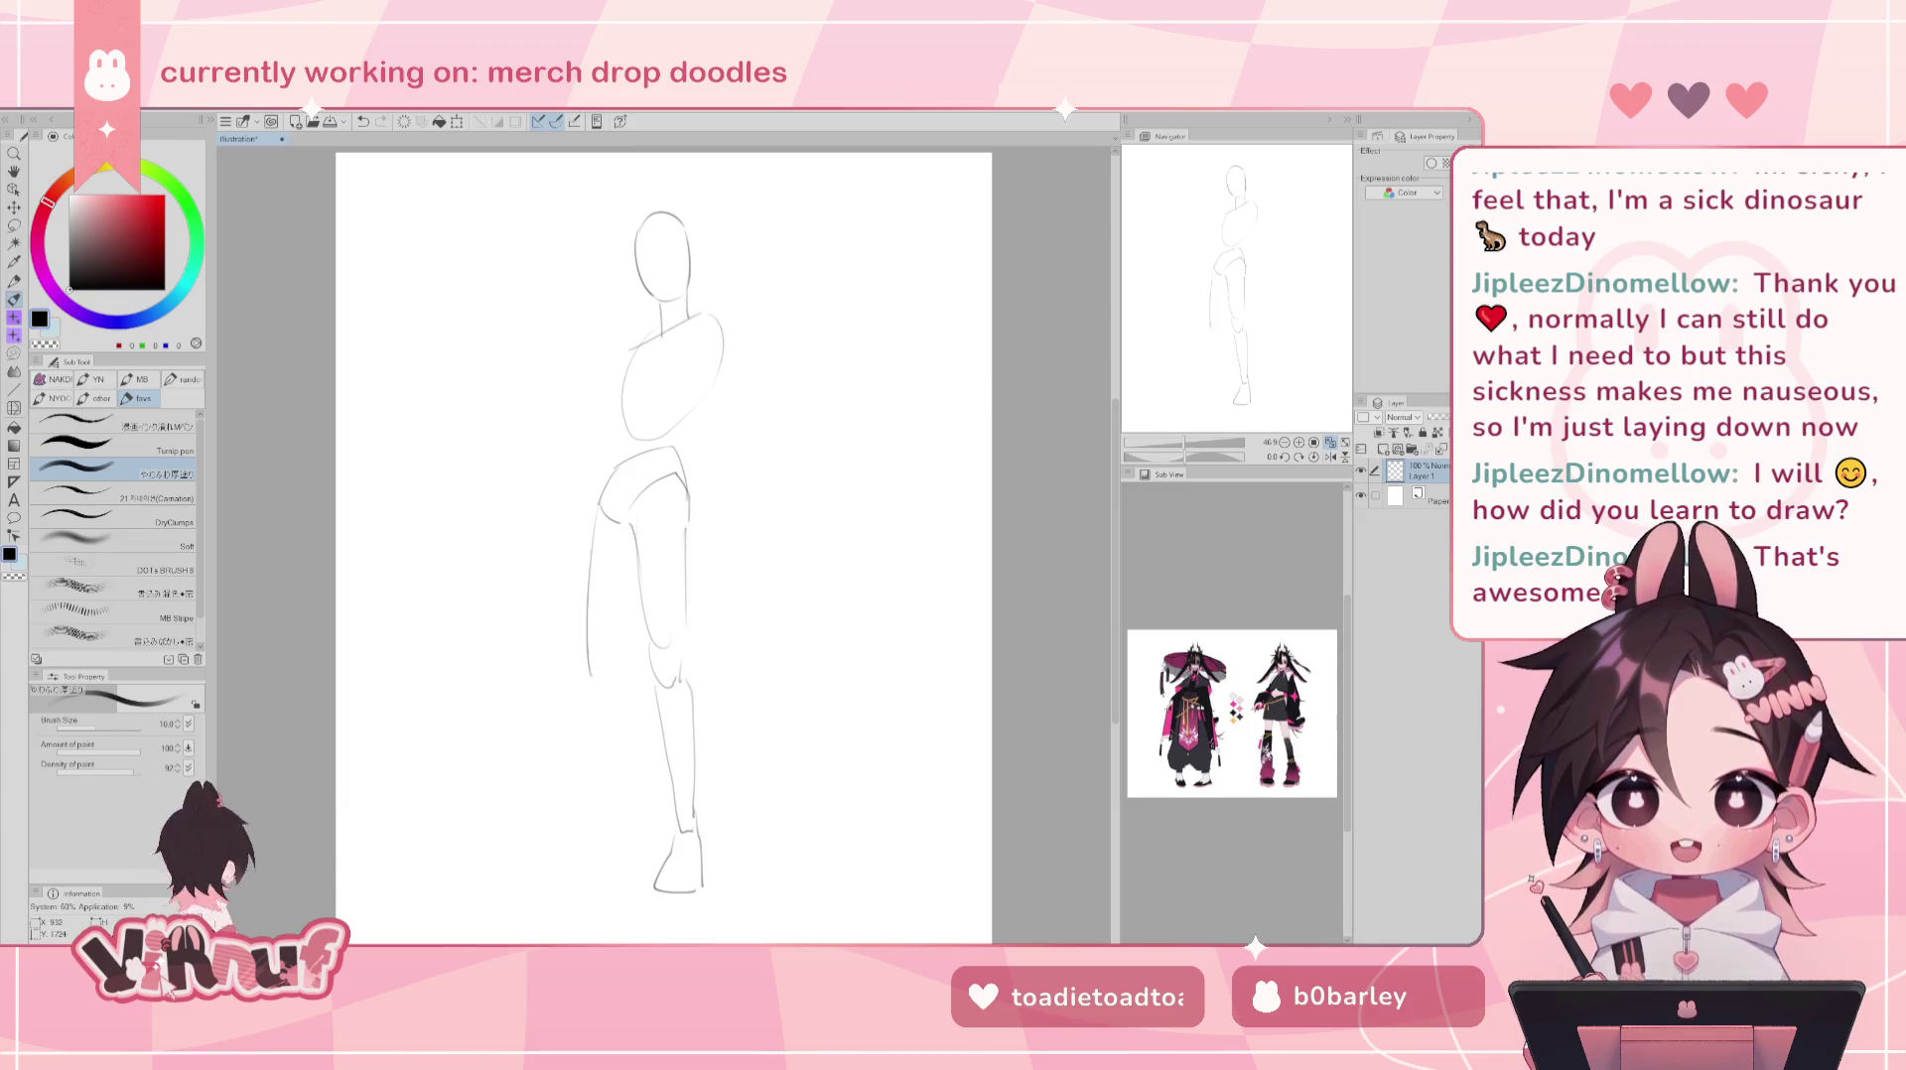
key(ctrl+z)
key(ctrl+z)
drag(592, 536, 582, 646)
key(ctrl+z)
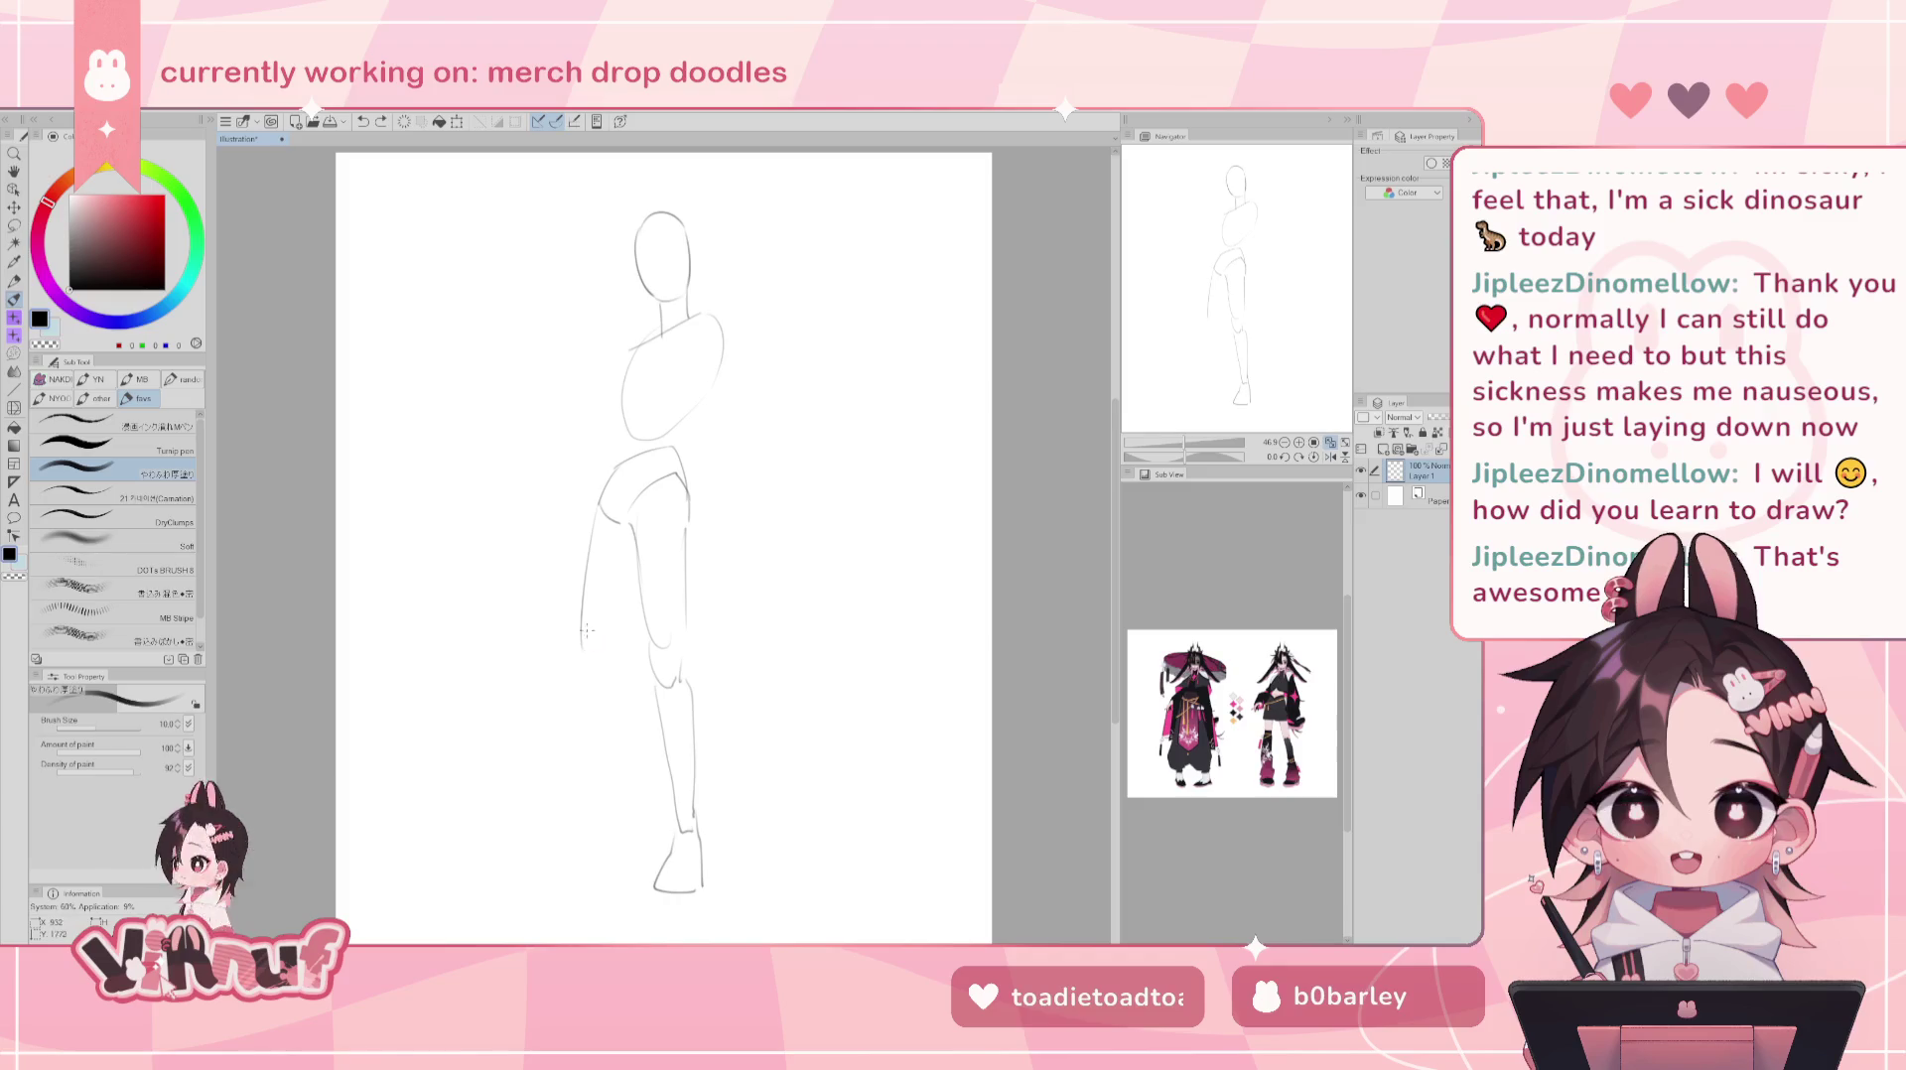
key(ctrl+z)
mouse_move(594, 516)
mouse_down()
mouse_move(606, 657)
mouse_move(613, 644)
mouse_up()
key(ctrl+z)
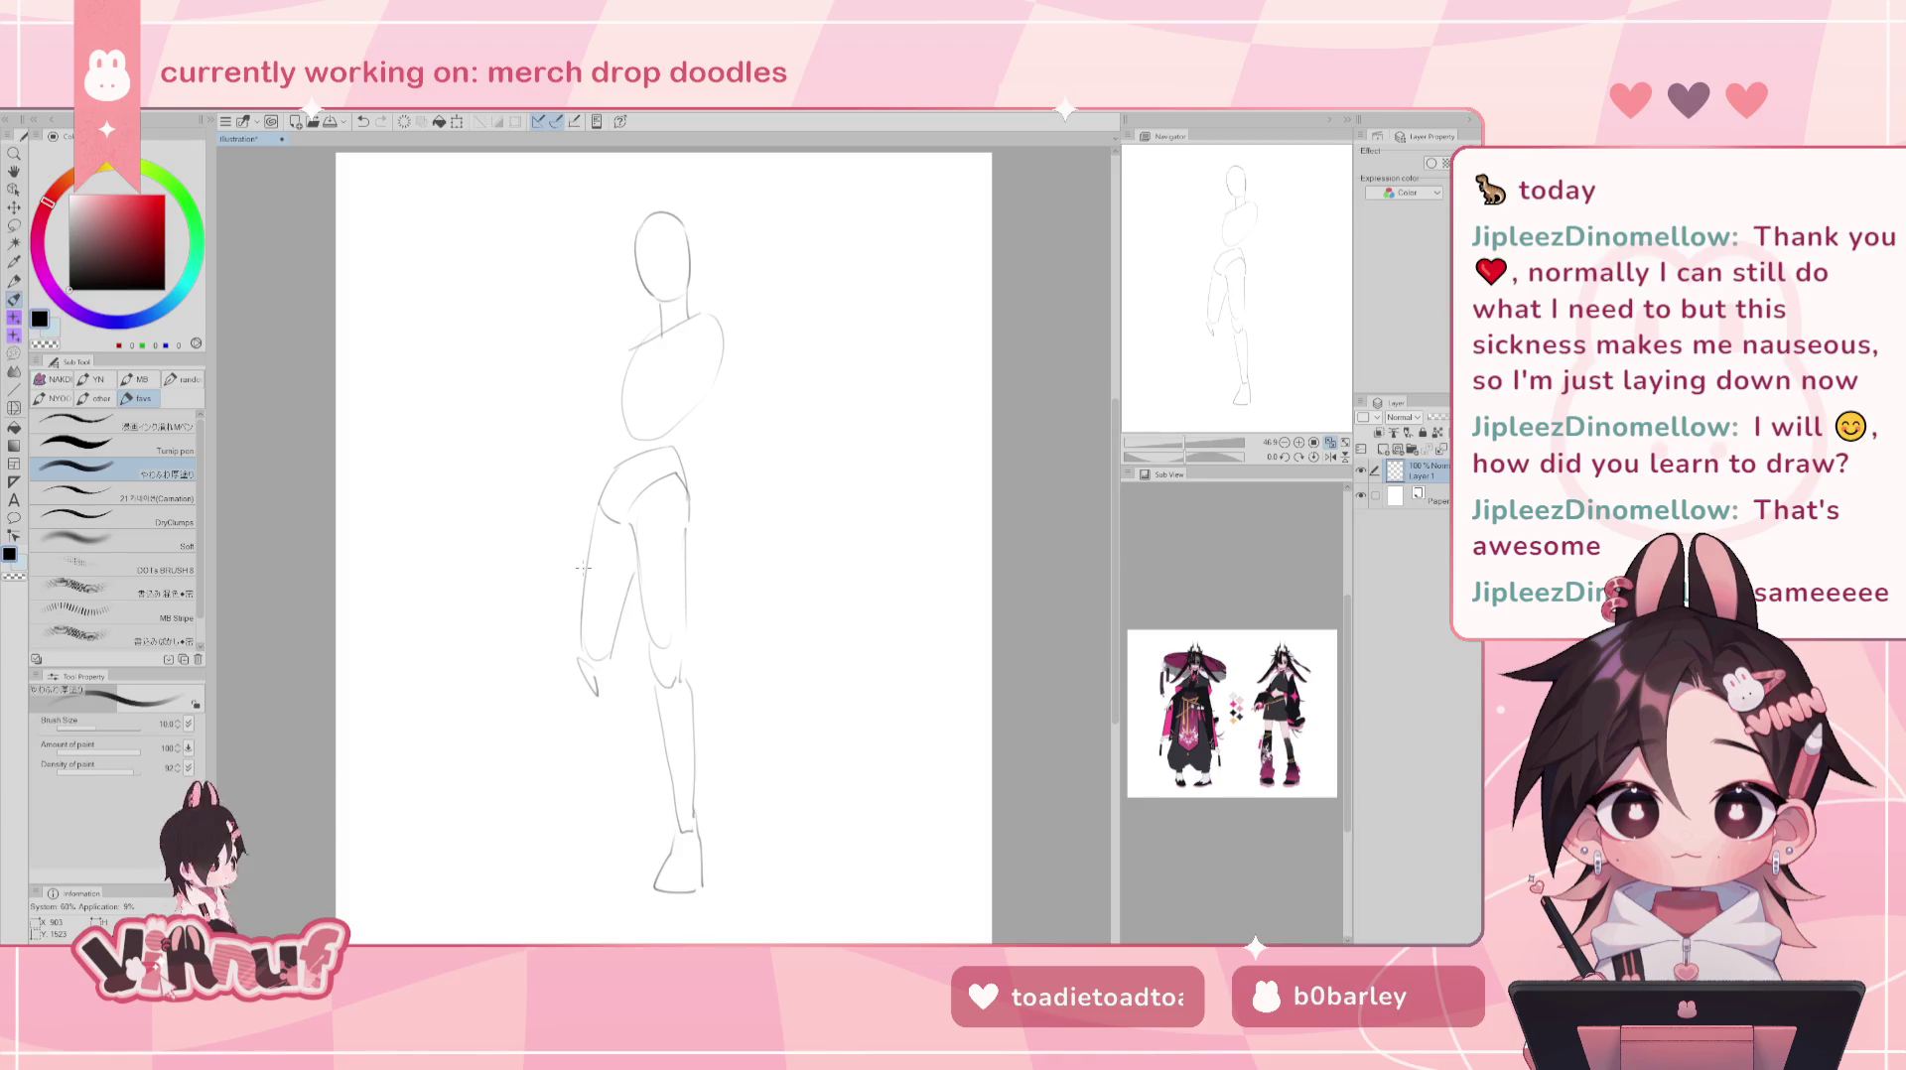
- Draw the second leg's rounded knee and shin, then lasso the hips and legs
drag(596, 697, 628, 829)
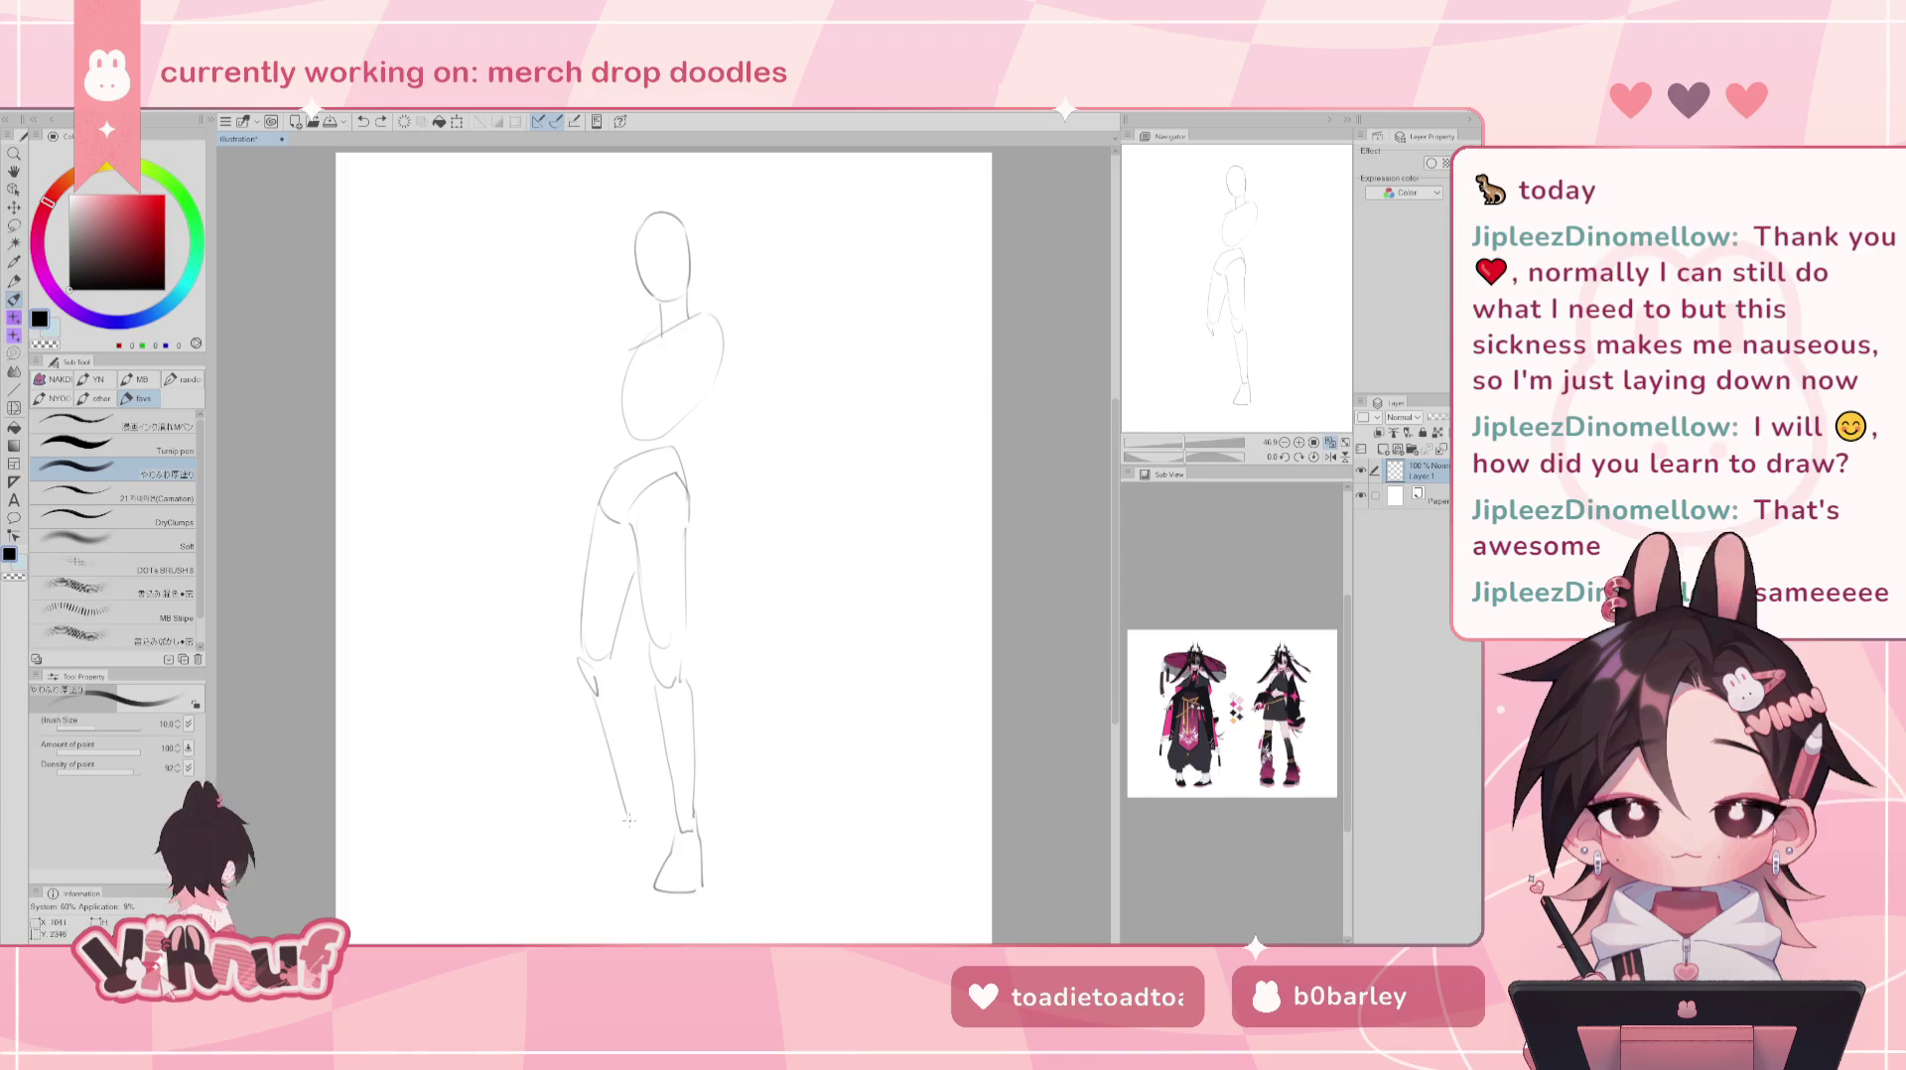
key(ctrl+z)
key(ctrl+z)
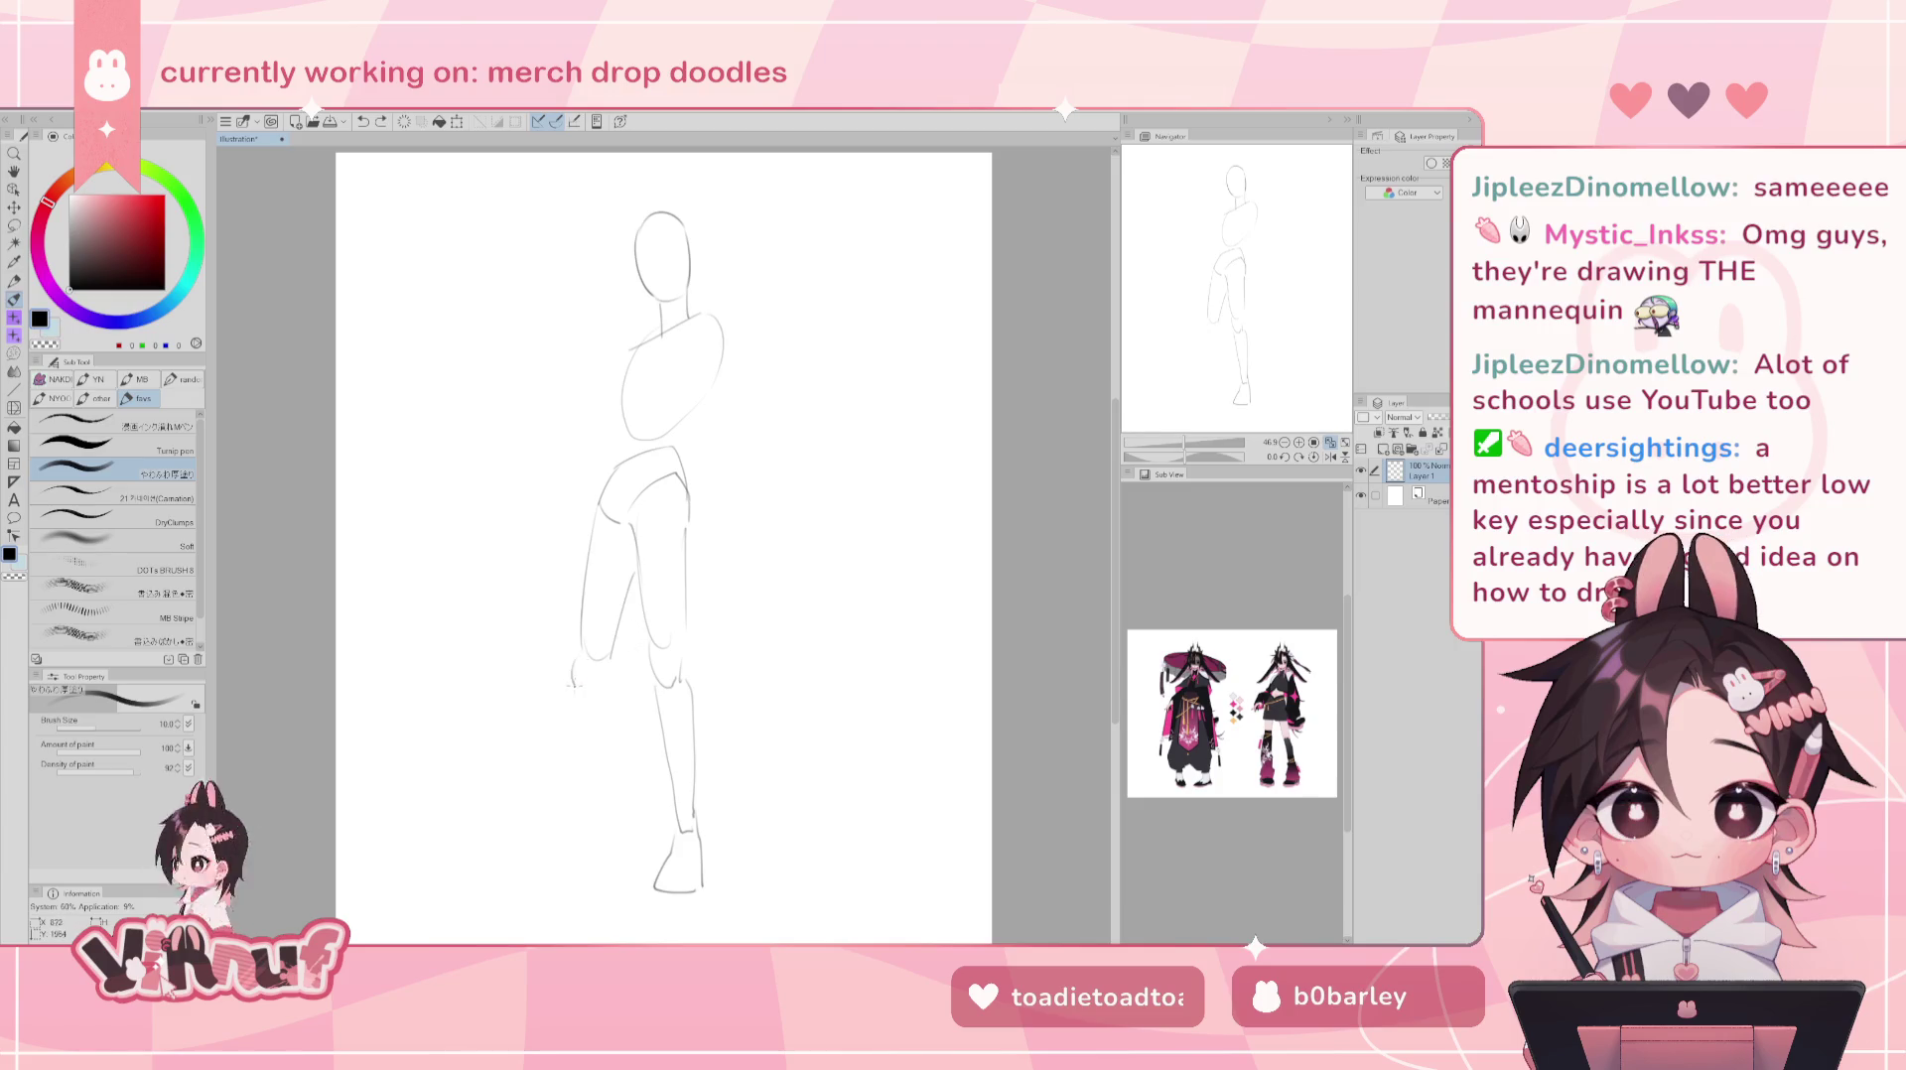
drag(583, 658, 581, 692)
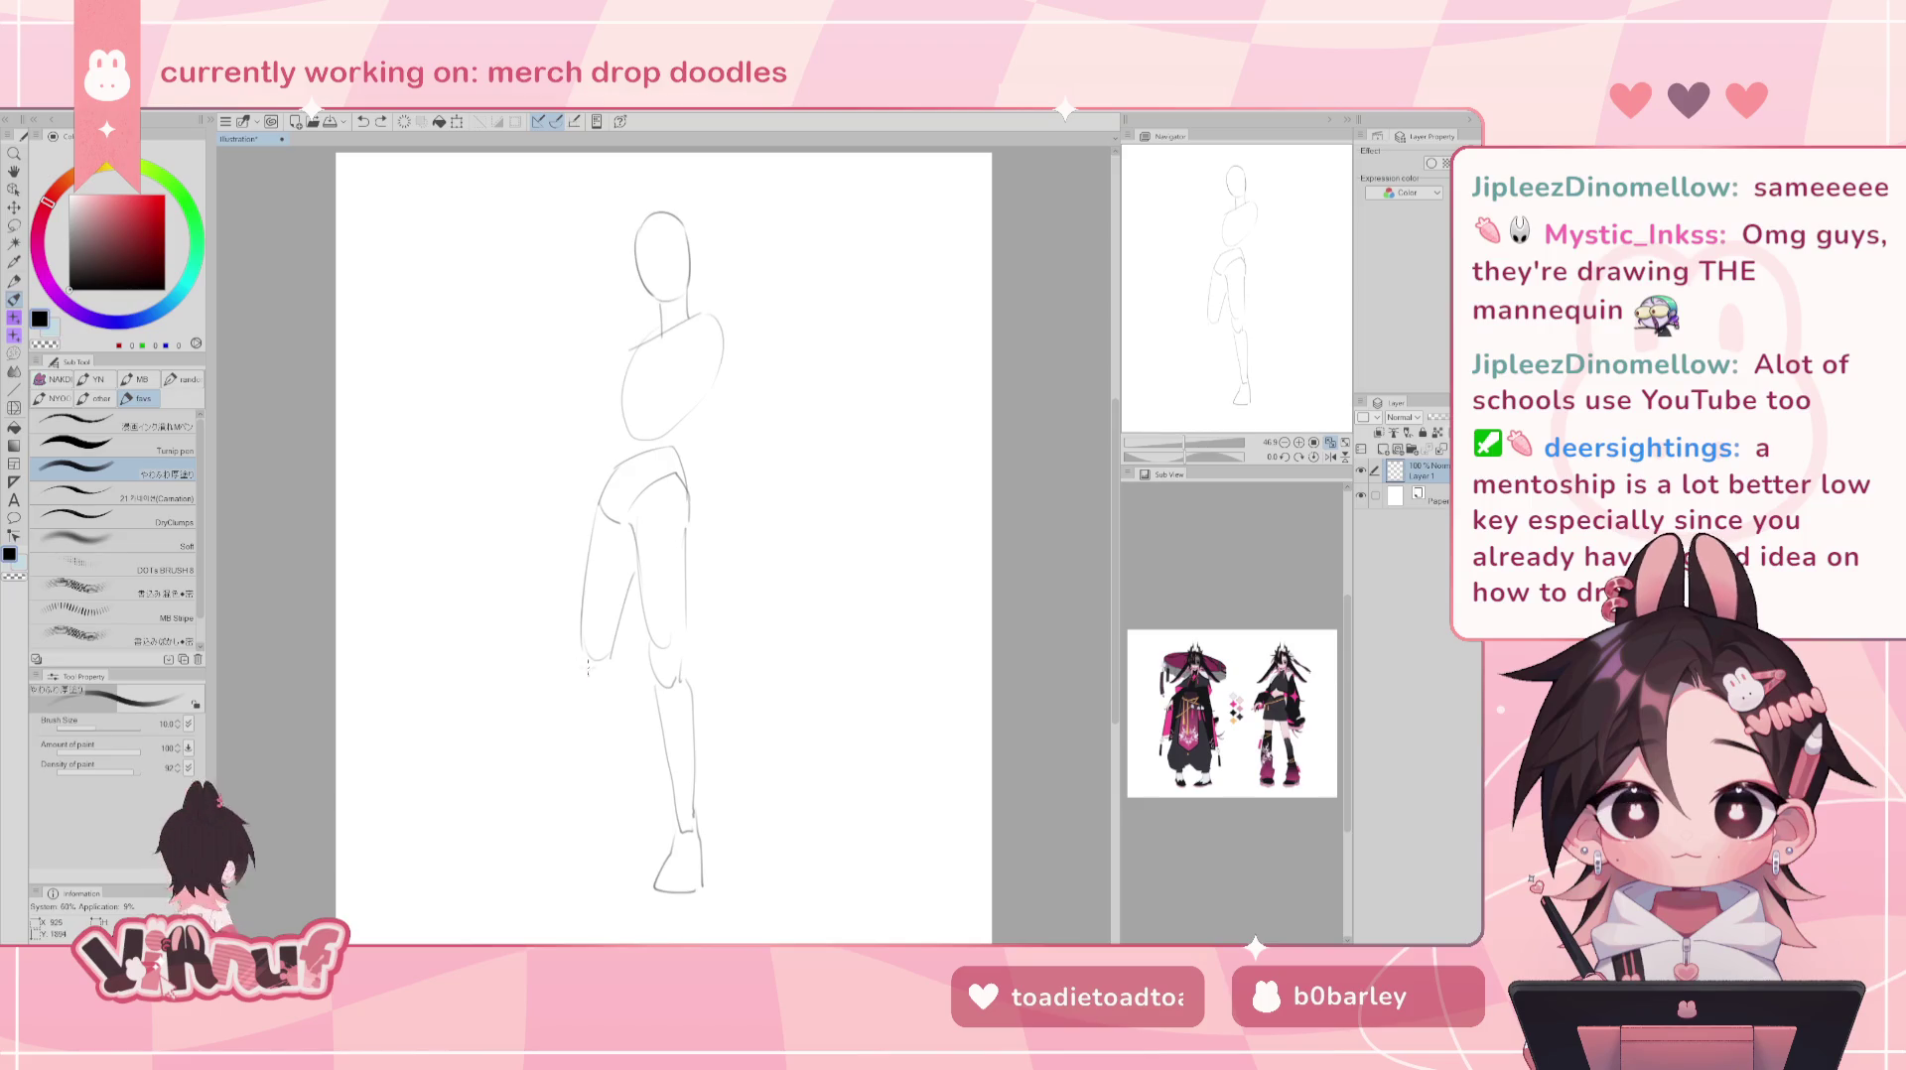
mouse_move(582, 663)
mouse_down()
mouse_move(593, 695)
mouse_move(600, 679)
mouse_up()
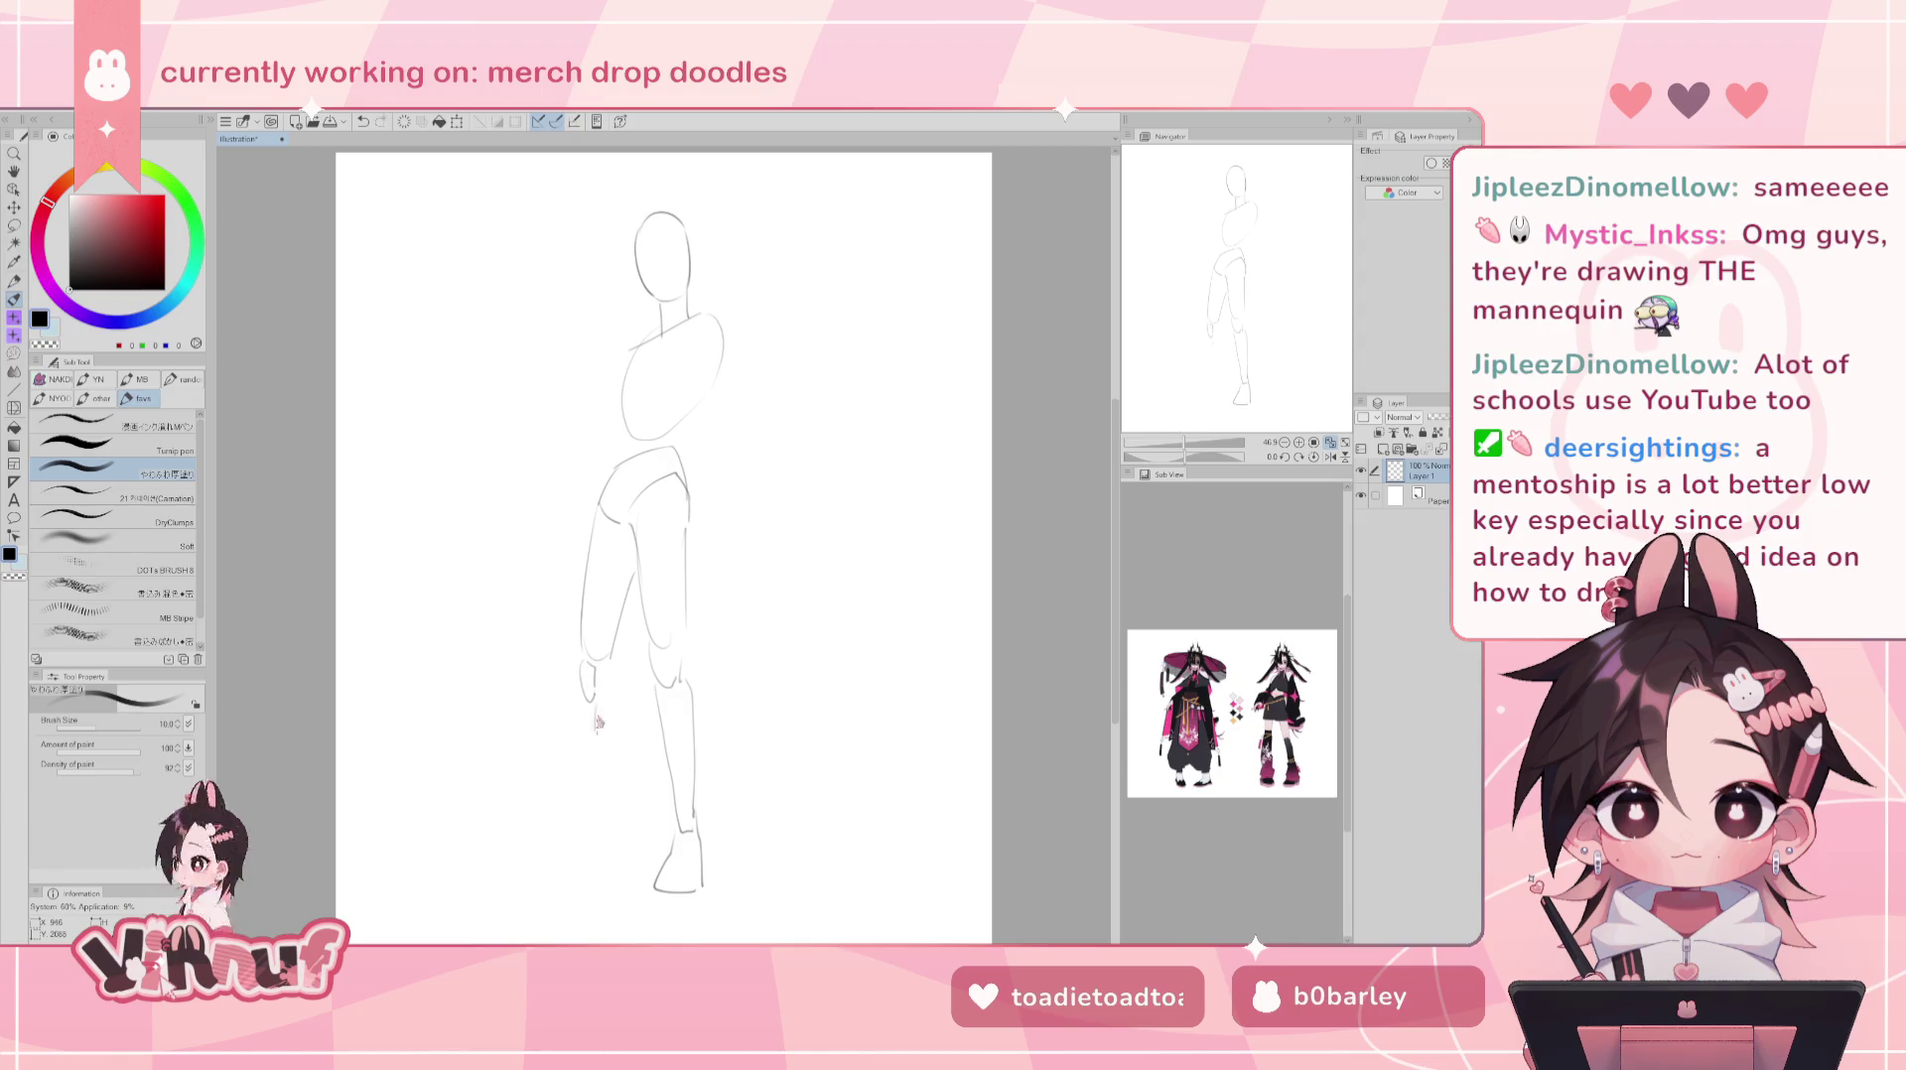
drag(593, 685, 568, 837)
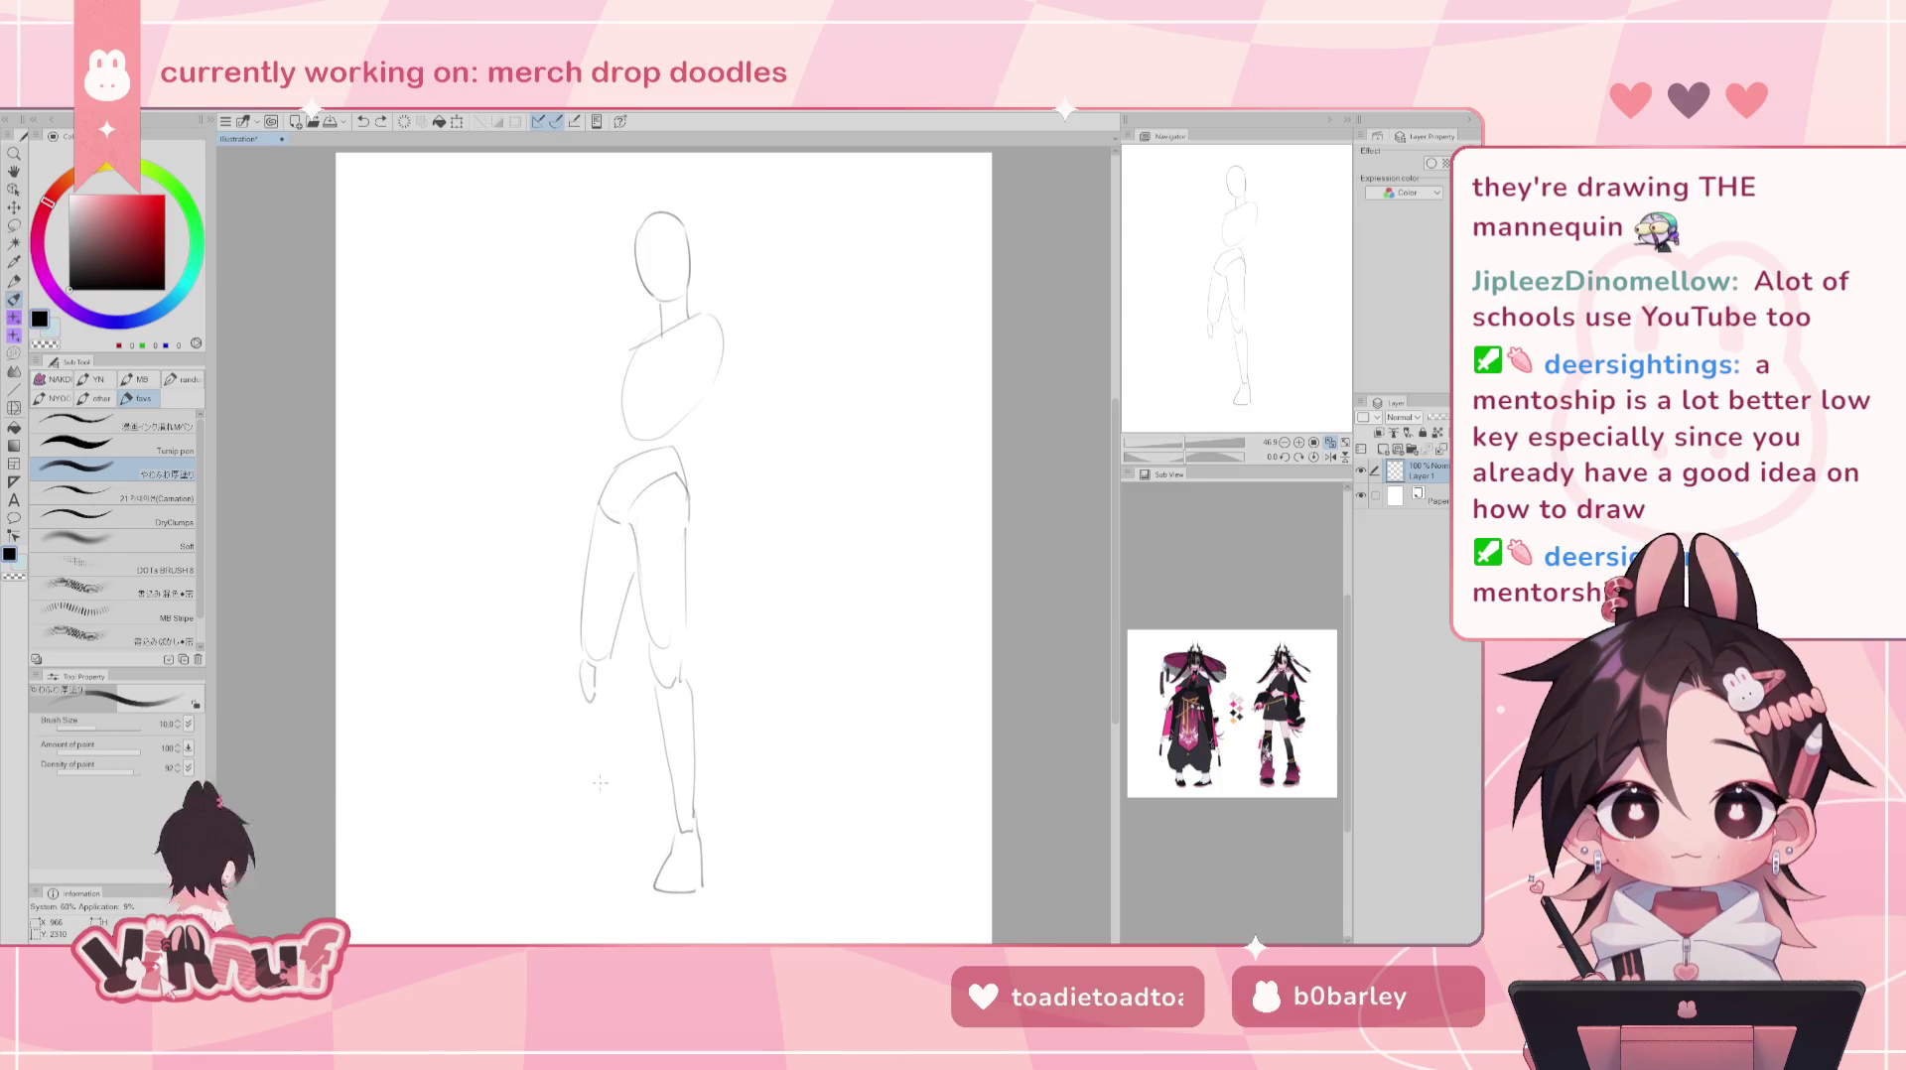
drag(584, 707, 573, 845)
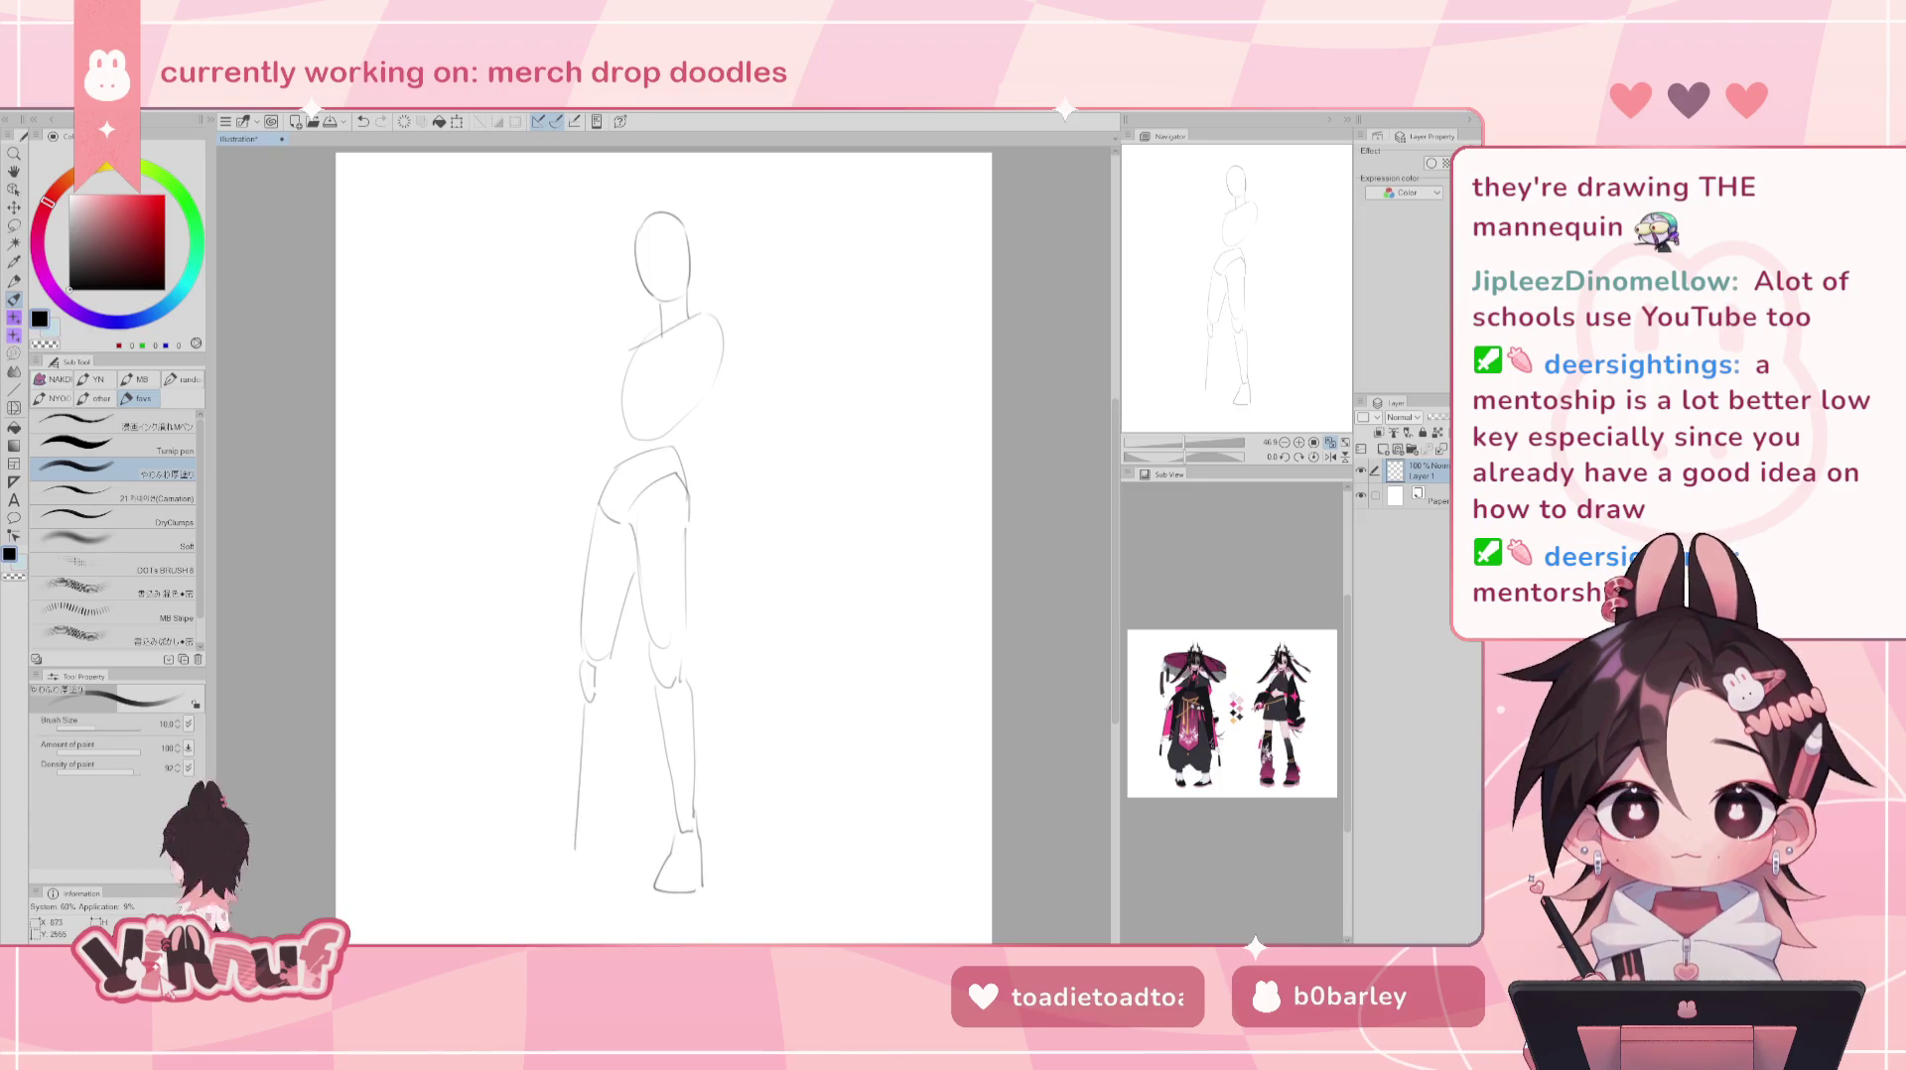
drag(583, 707, 574, 841)
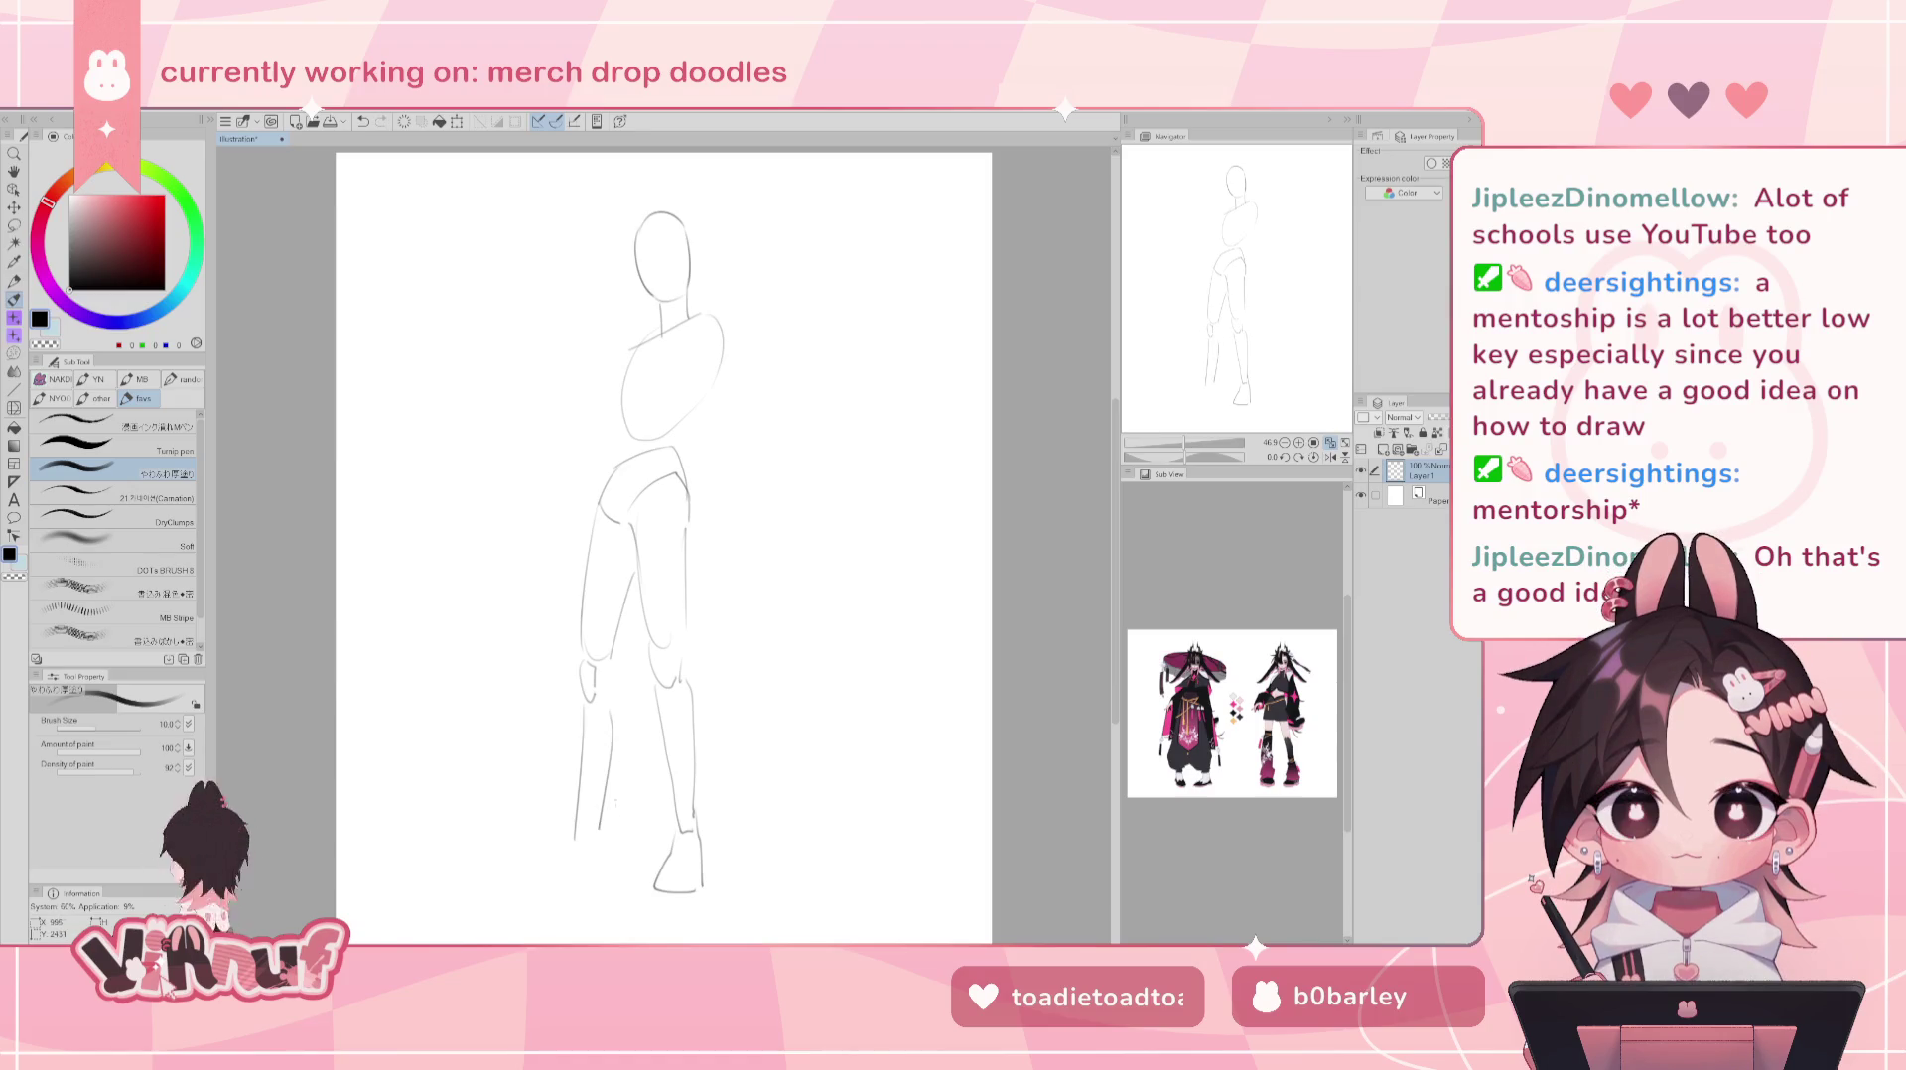
key(ctrl+z)
key(ctrl+z)
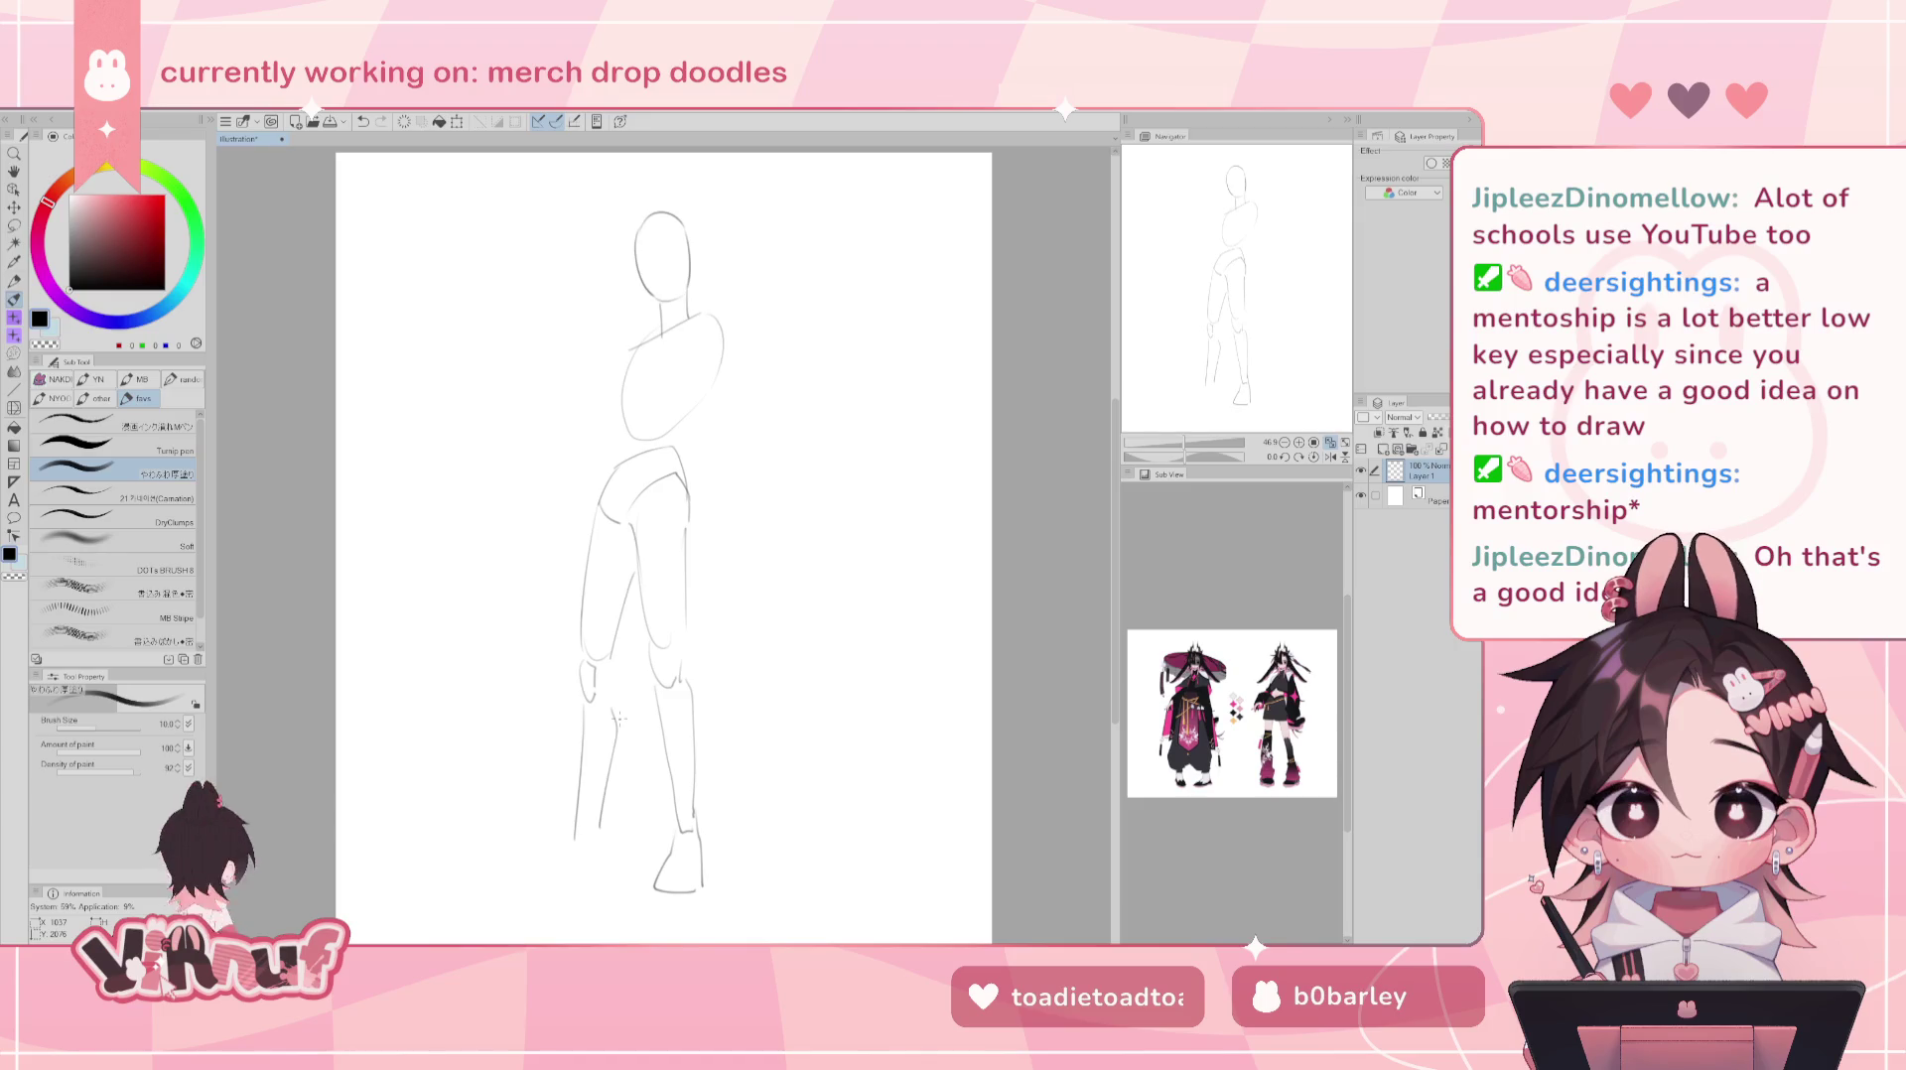
key(m)
drag(669, 435, 828, 478)
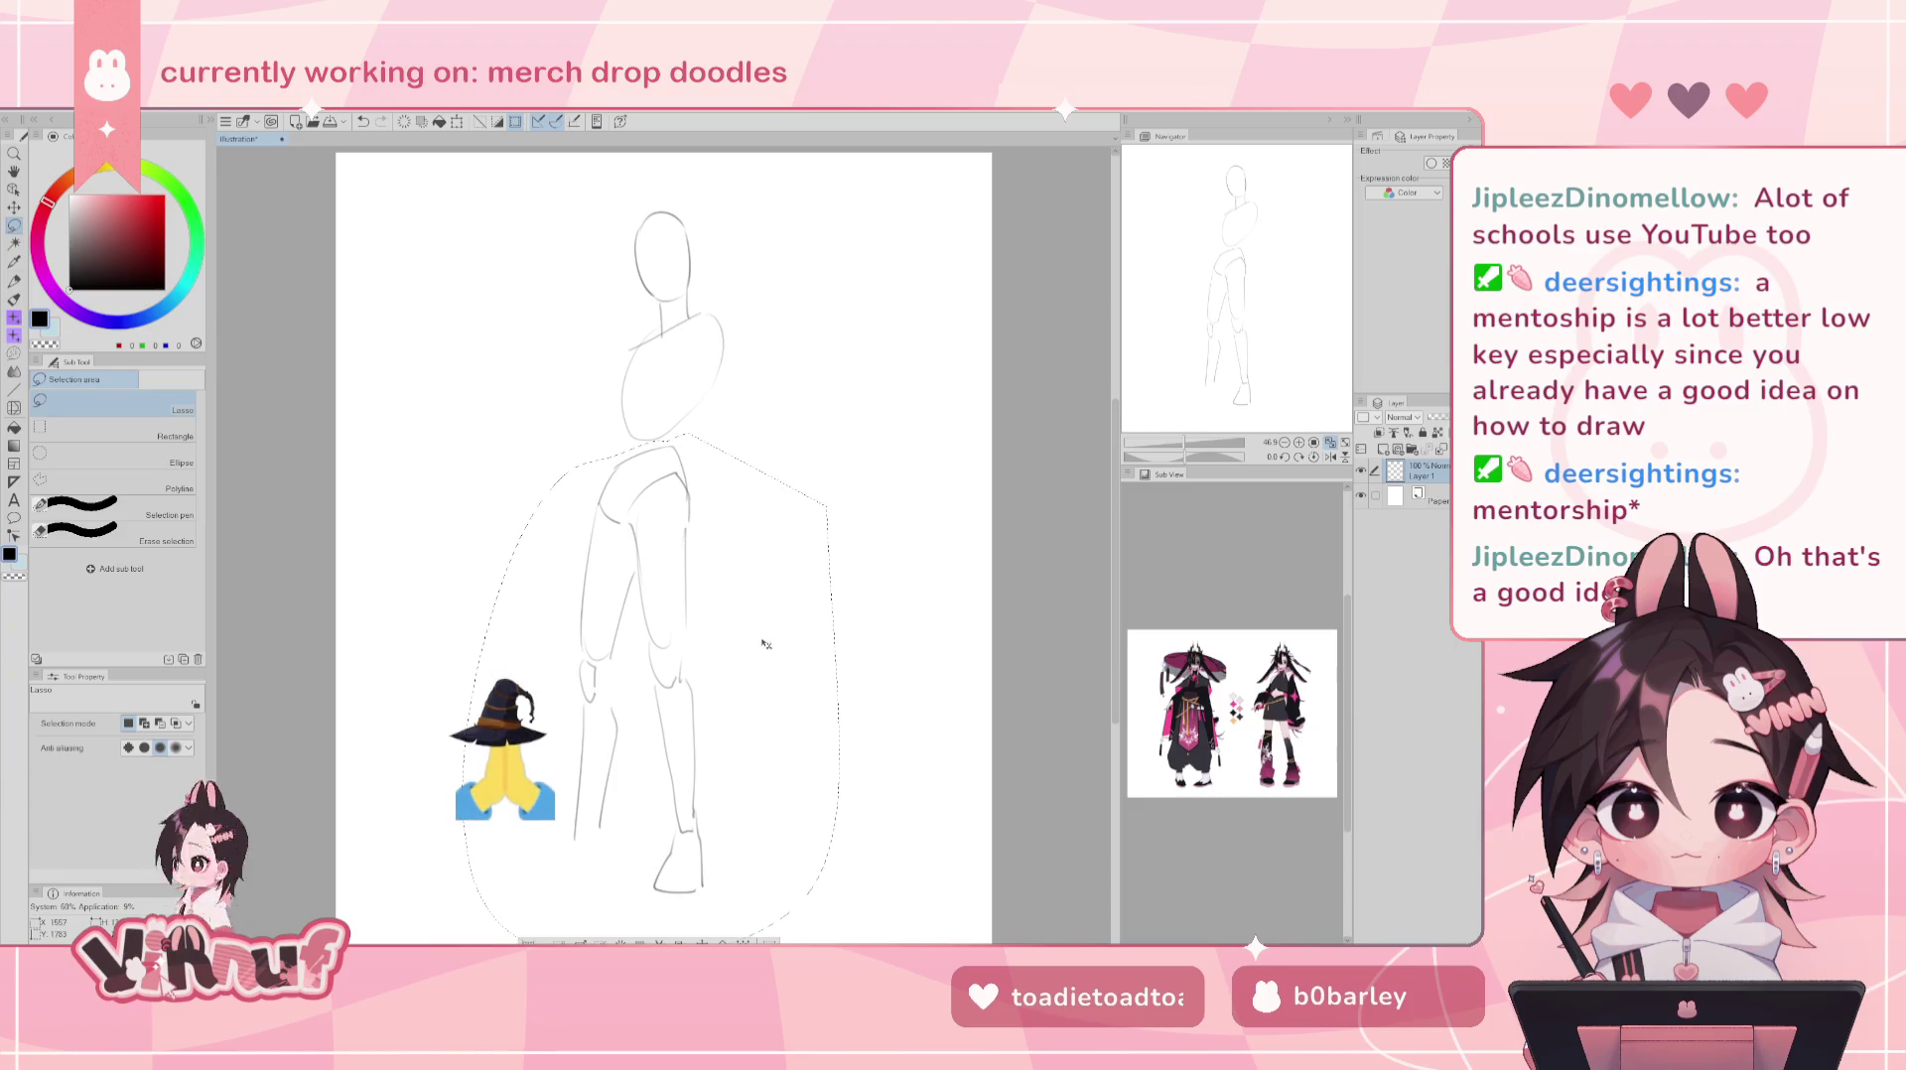
- Transform the lassoed legs: pivot at the hips, rotate slightly, narrow them, commit and deselect
key(ctrl+t)
drag(705, 549, 704, 350)
key(ctrl+z)
drag(650, 696, 650, 435)
drag(828, 392, 781, 390)
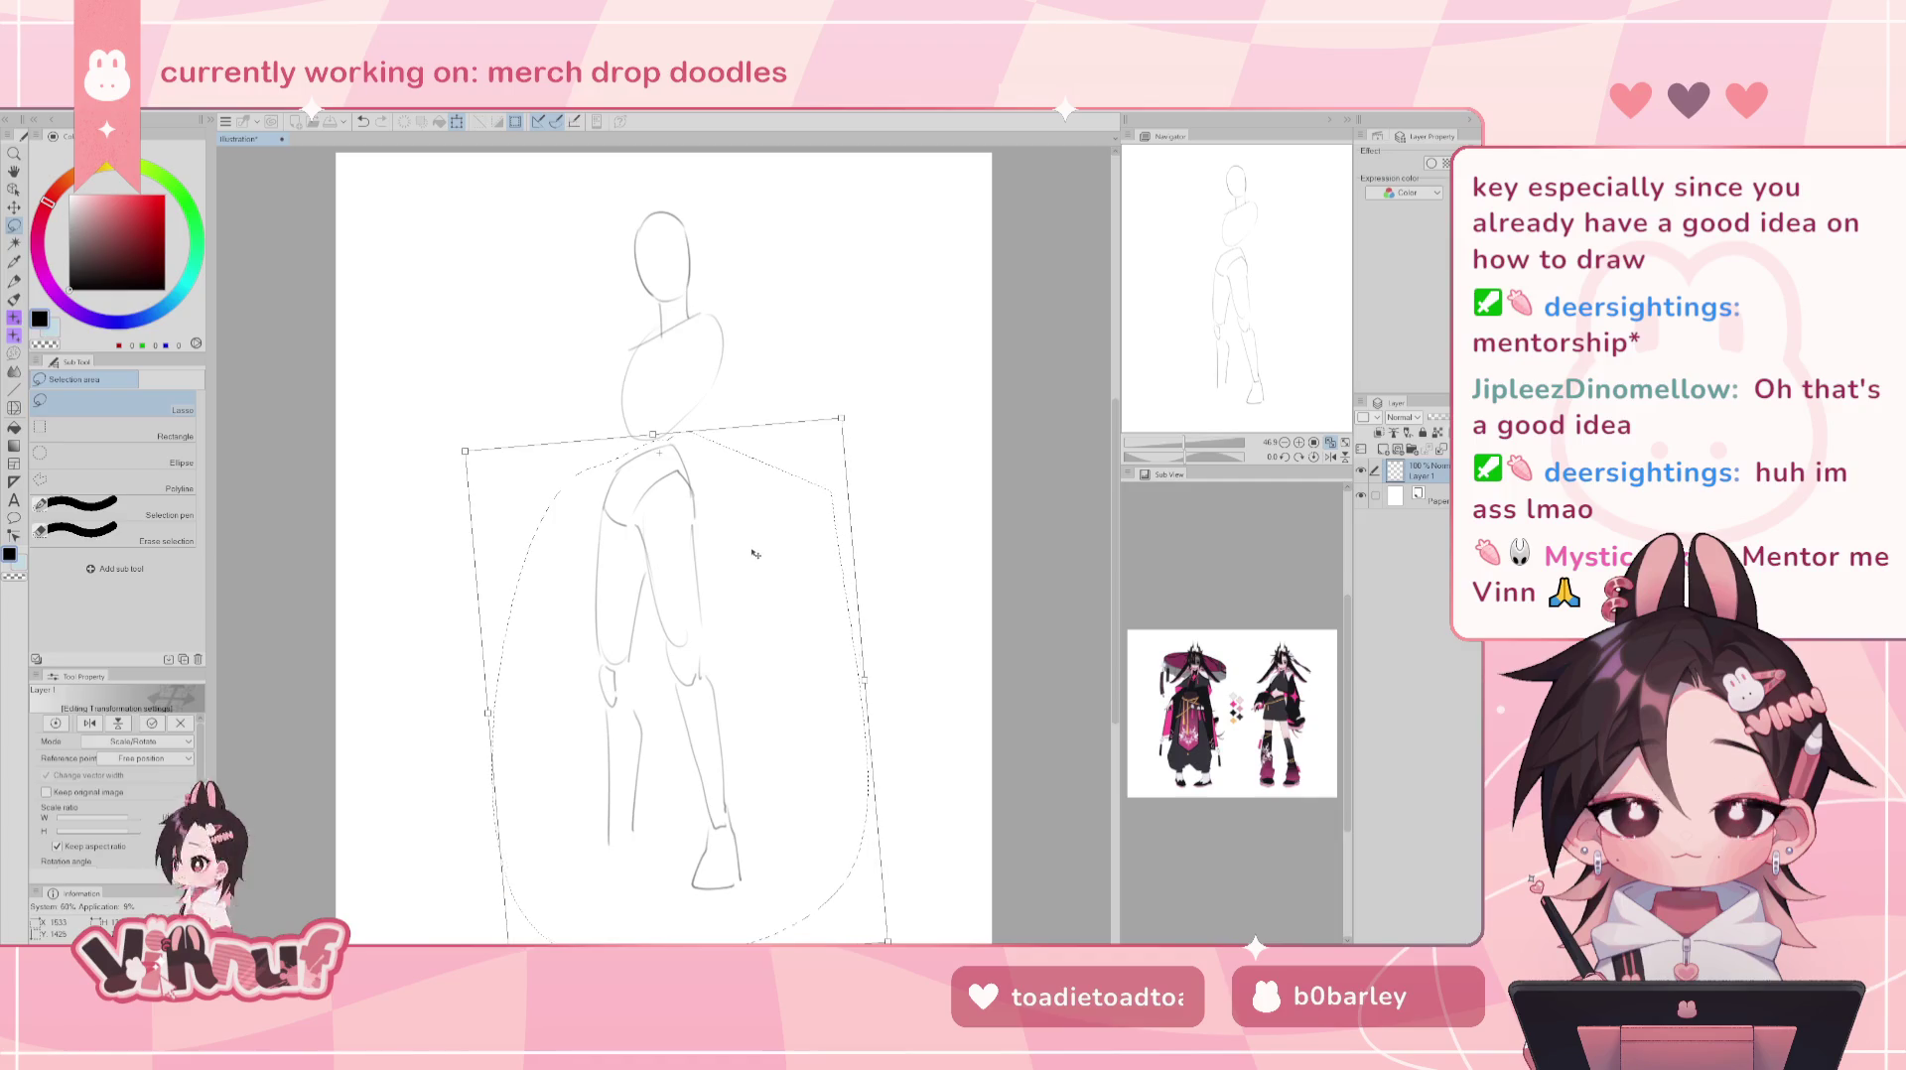
drag(754, 566, 751, 566)
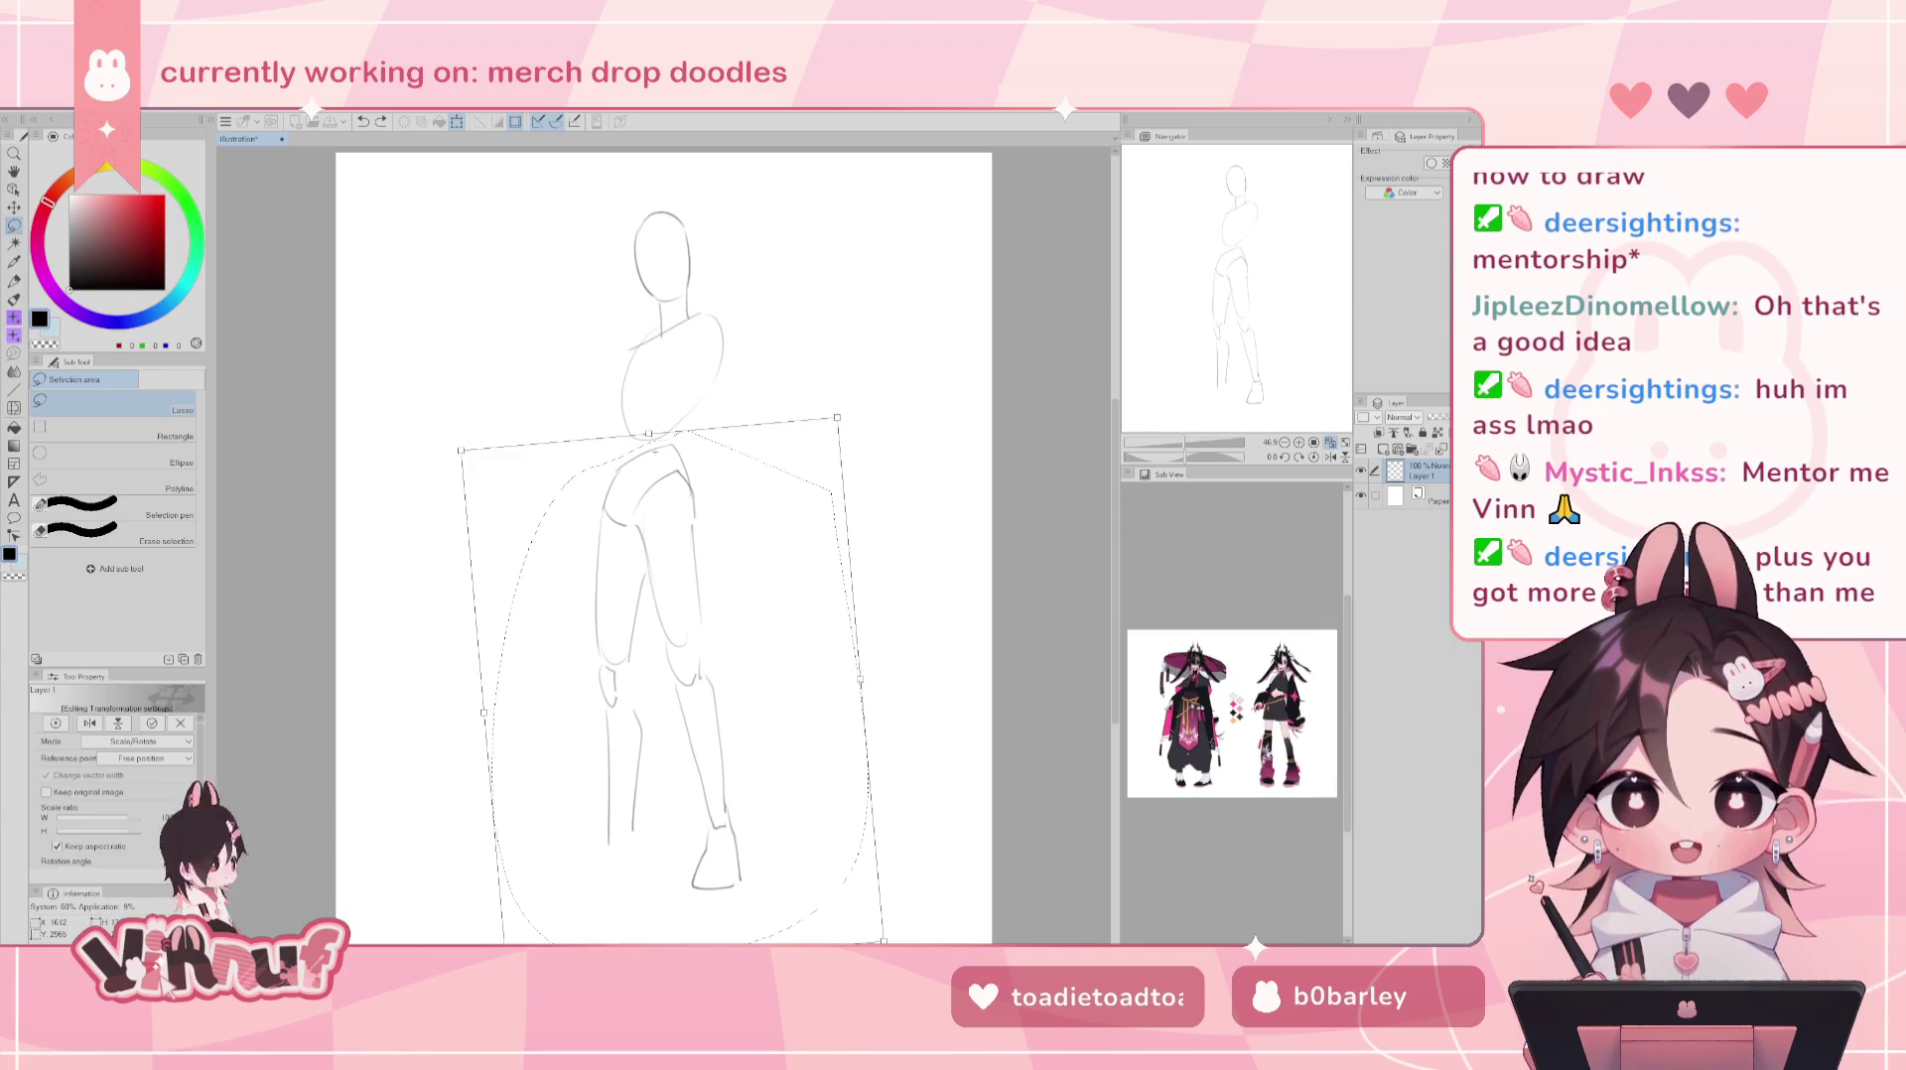
drag(1235, 299, 1248, 288)
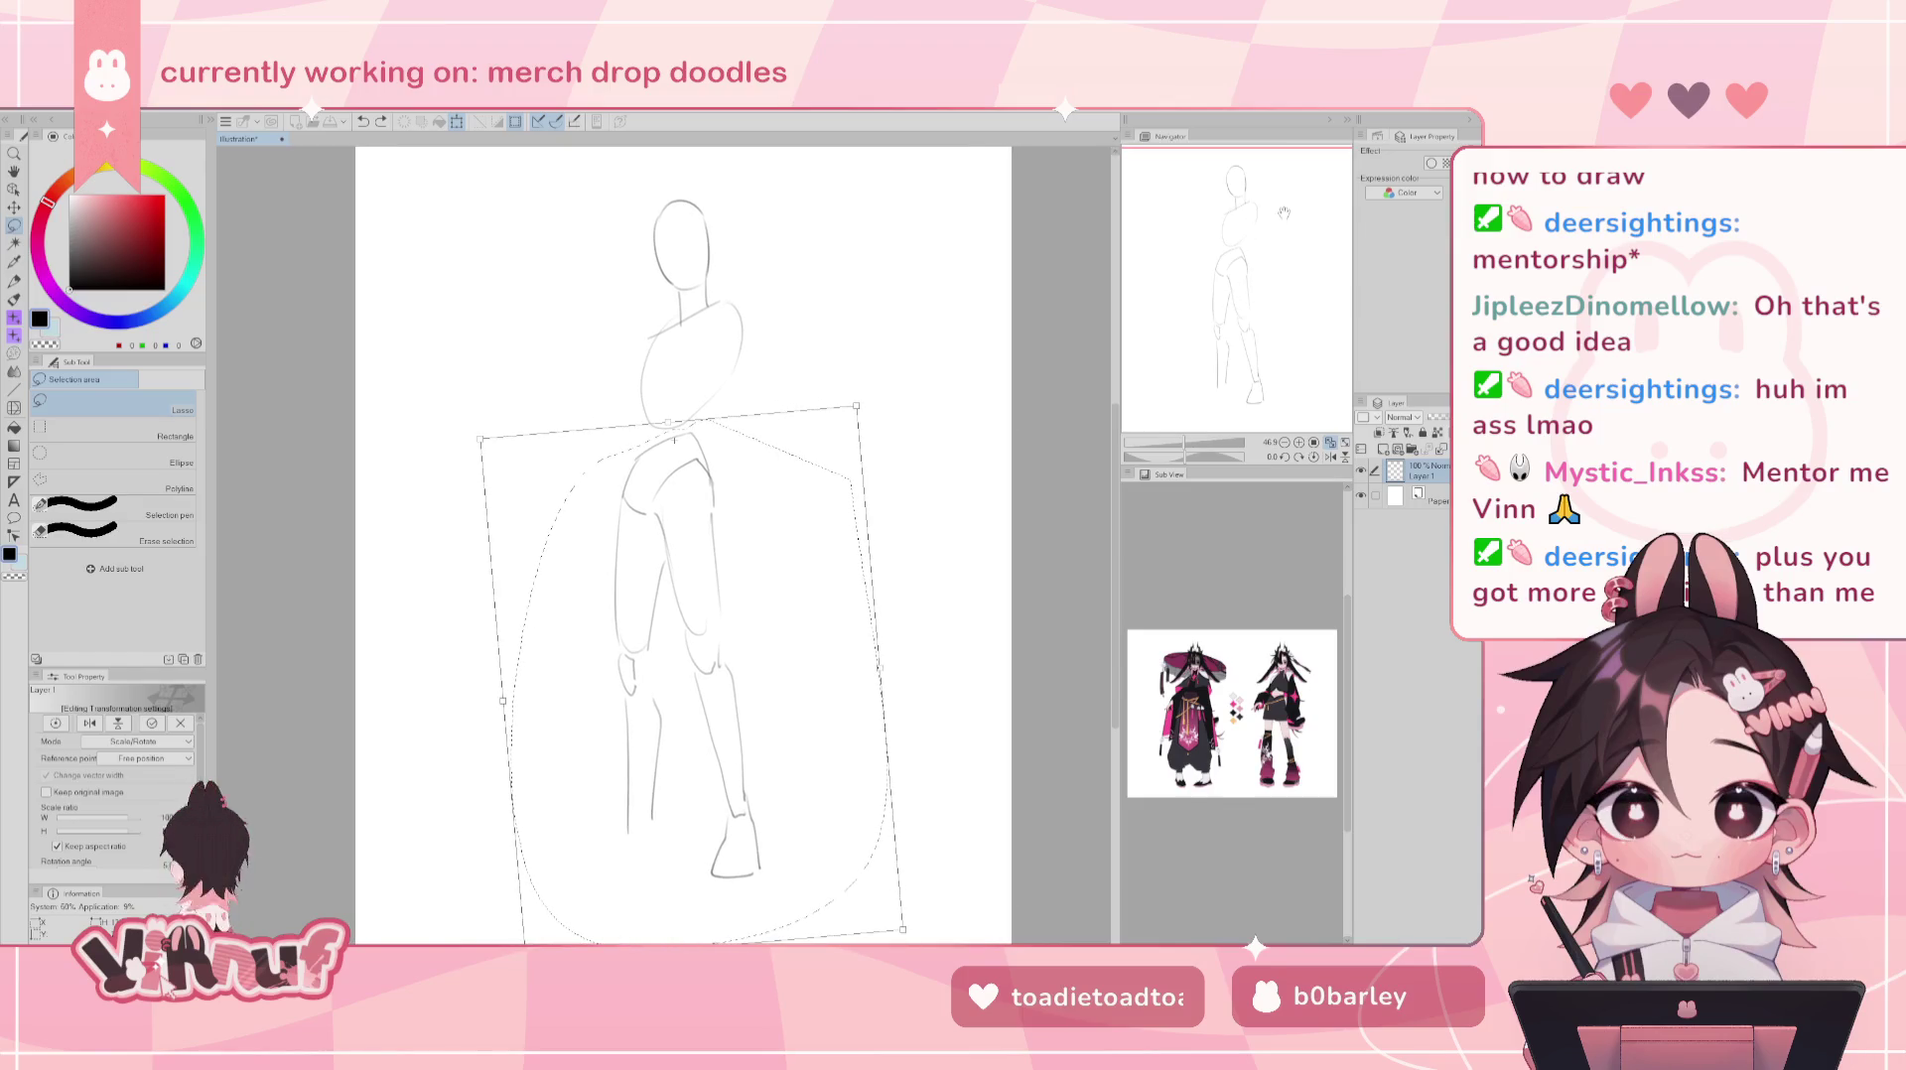
mouse_move(902, 929)
mouse_down()
mouse_move(887, 941)
mouse_move(902, 929)
mouse_up()
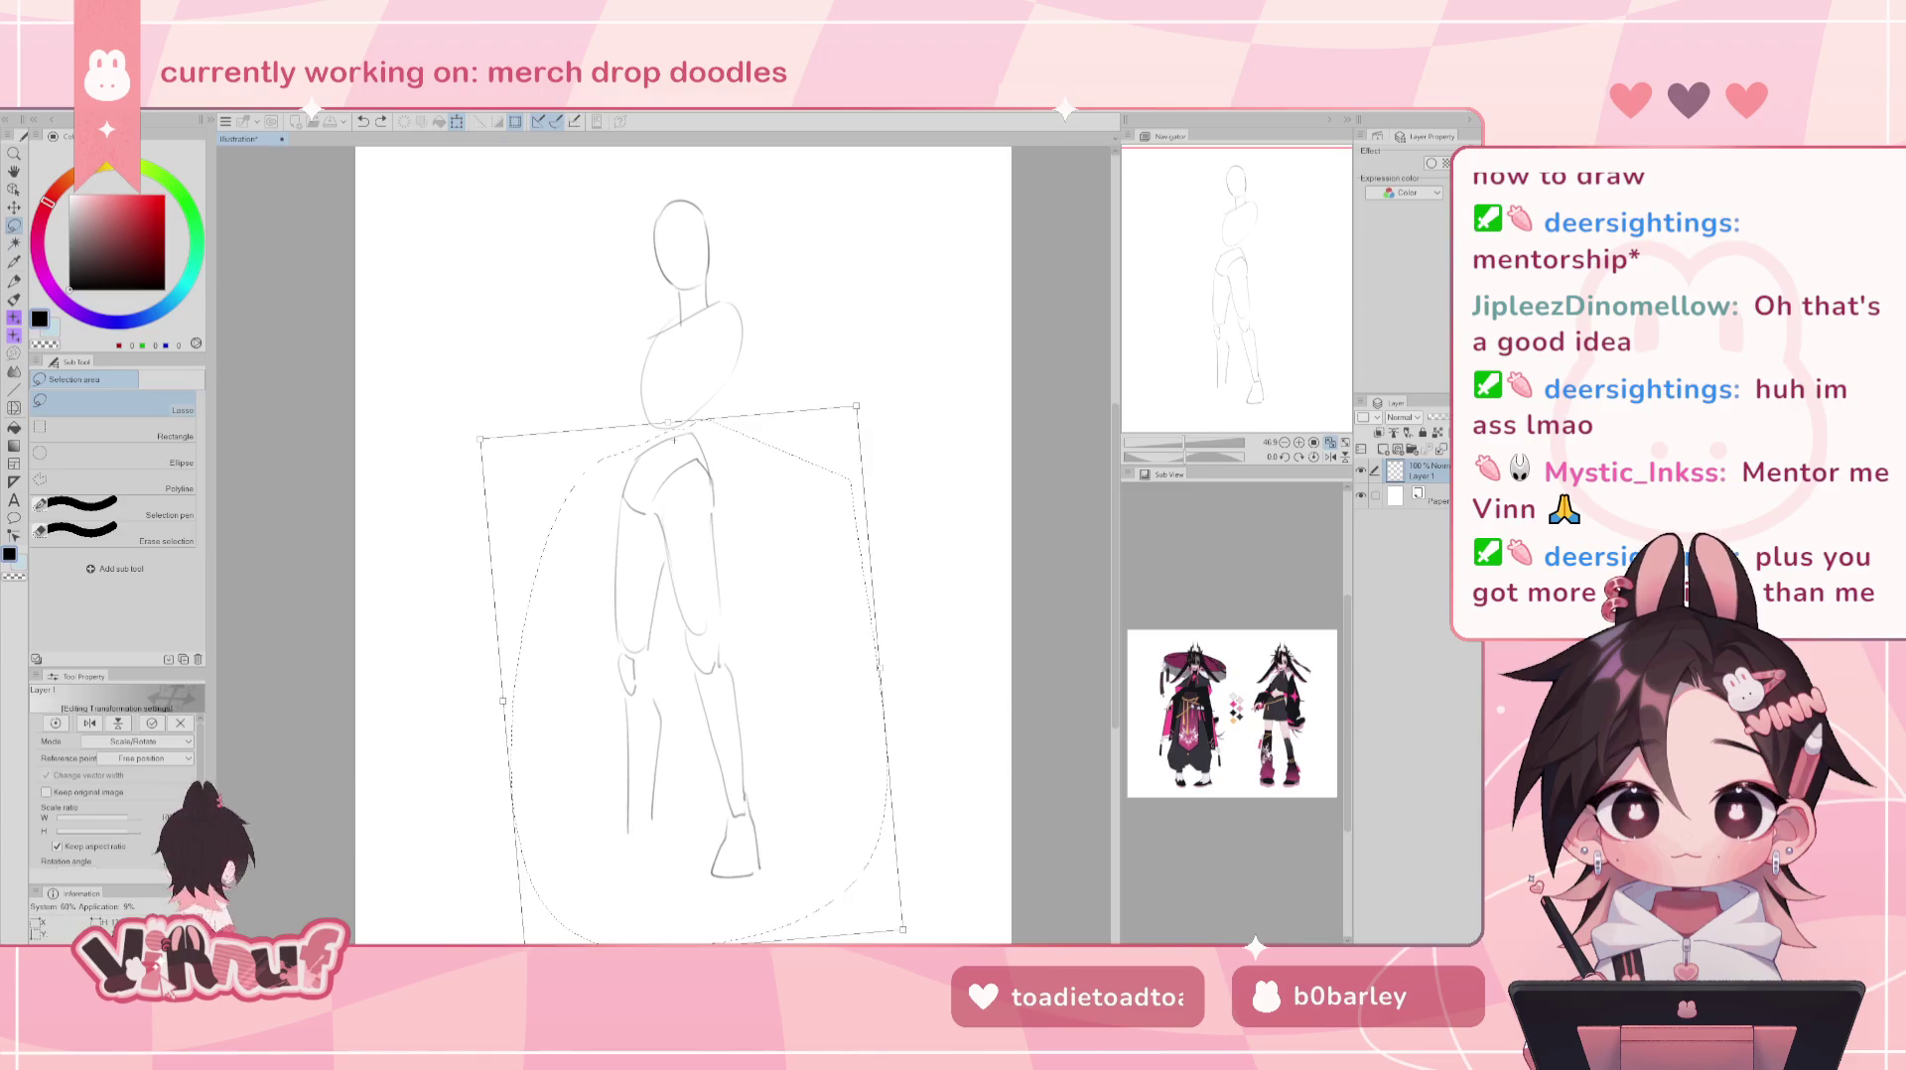
key(Return)
key(ctrl+d)
- Erase the front leg, rotate the remaining leg slightly clockwise, and sketch a new outer thigh curve
key(e)
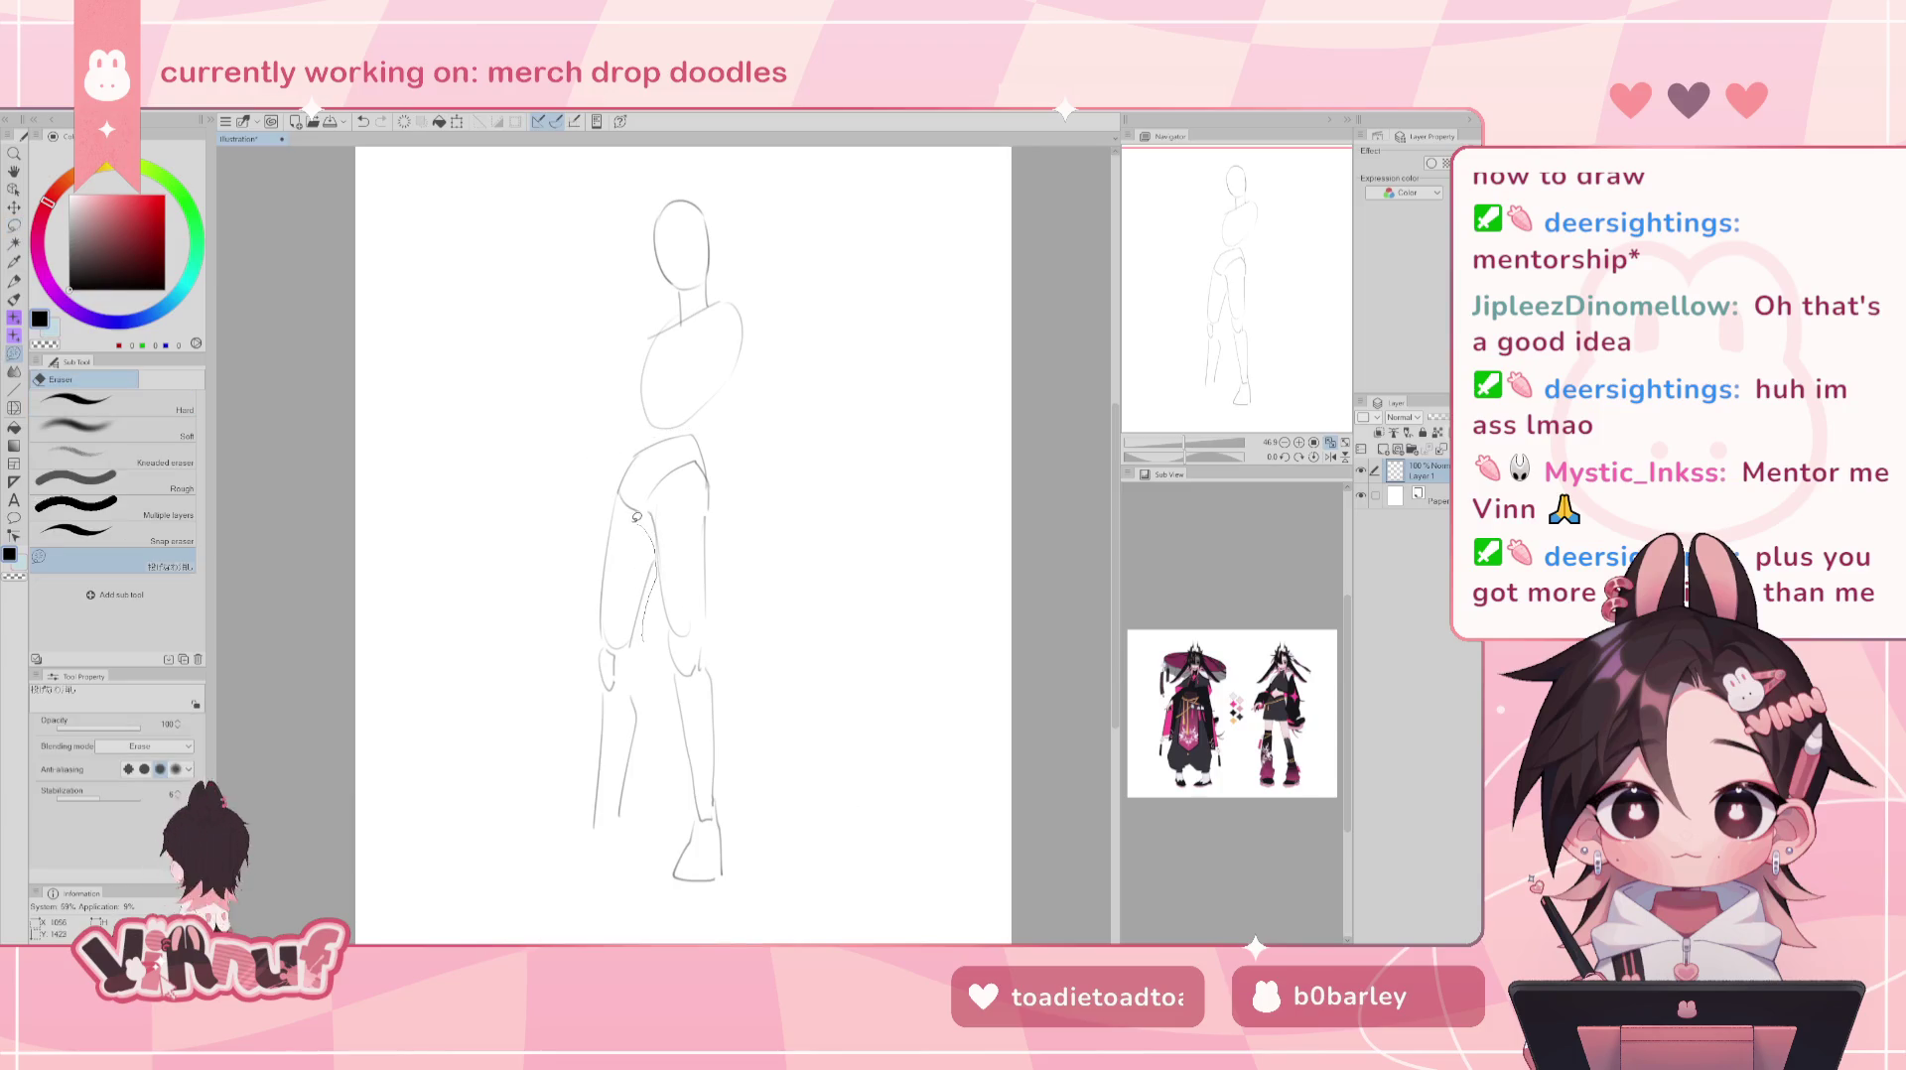
drag(549, 790, 678, 661)
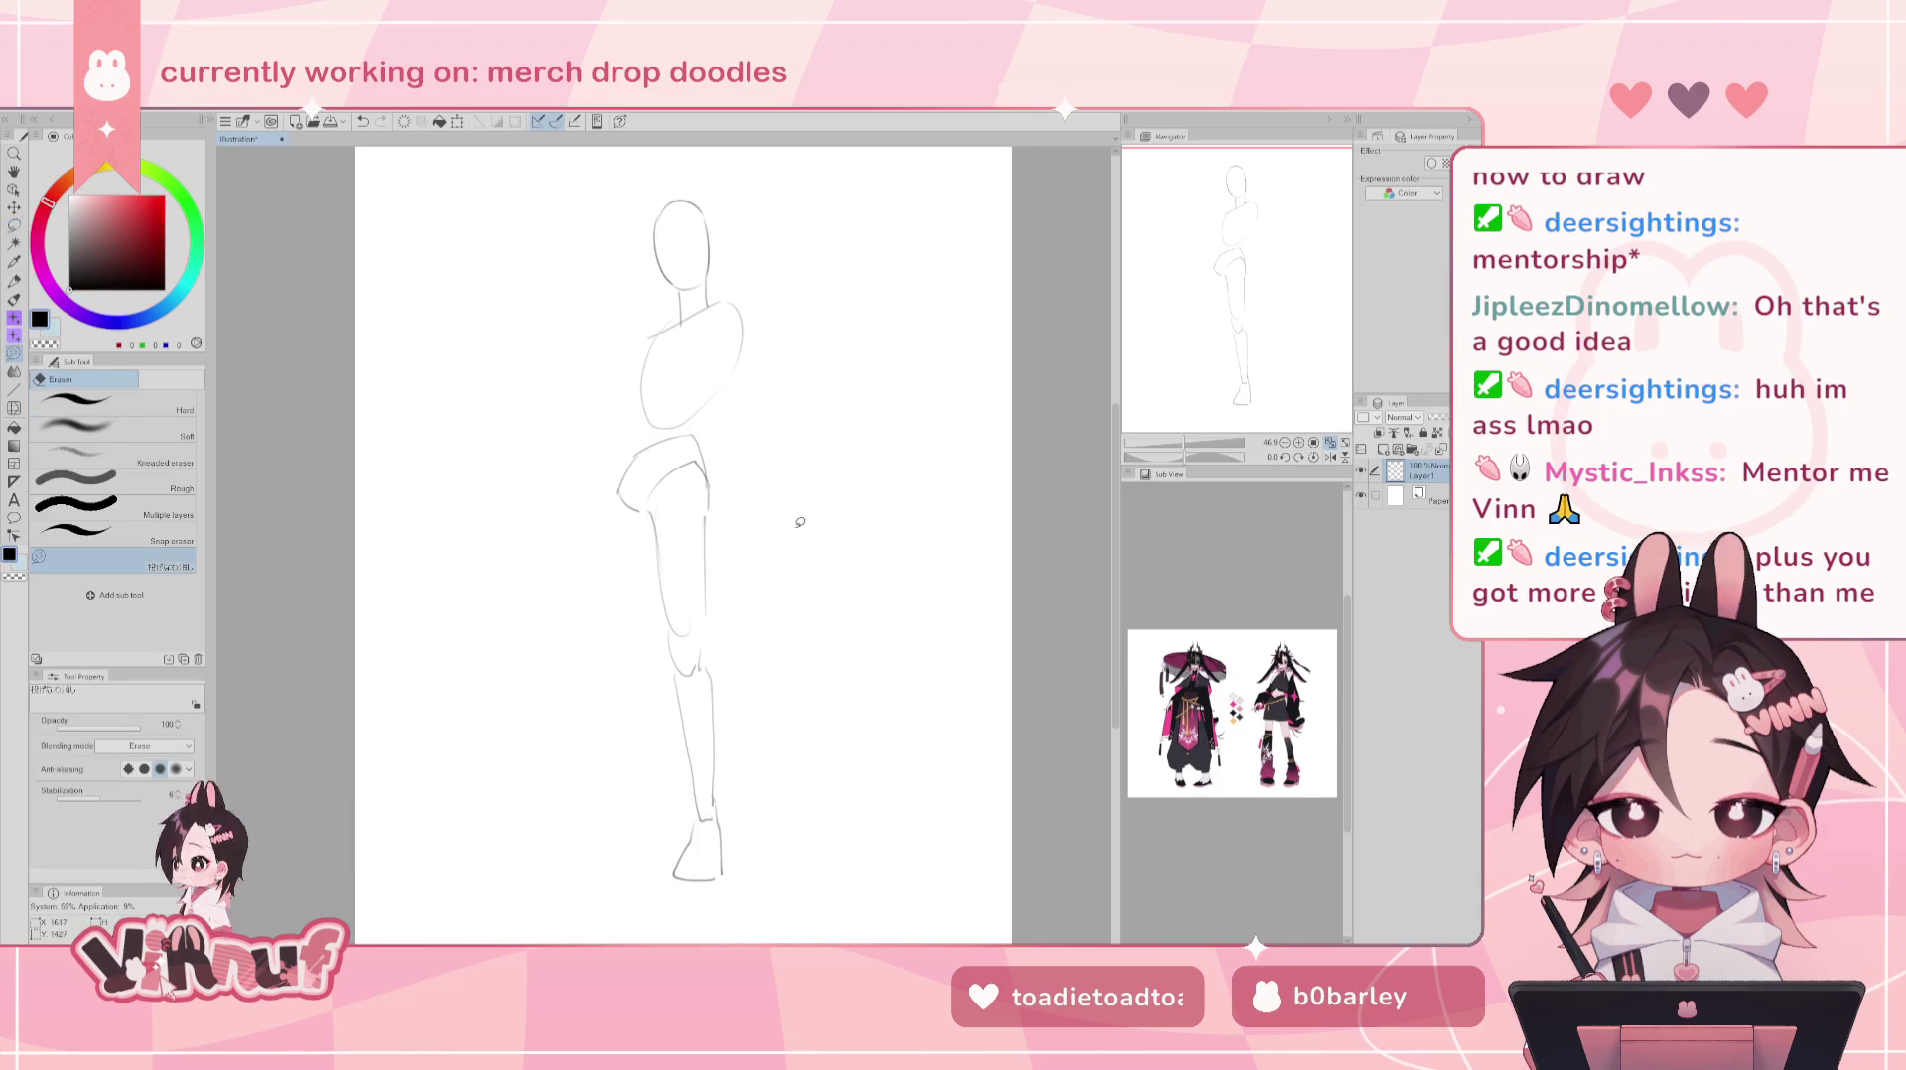
key(m)
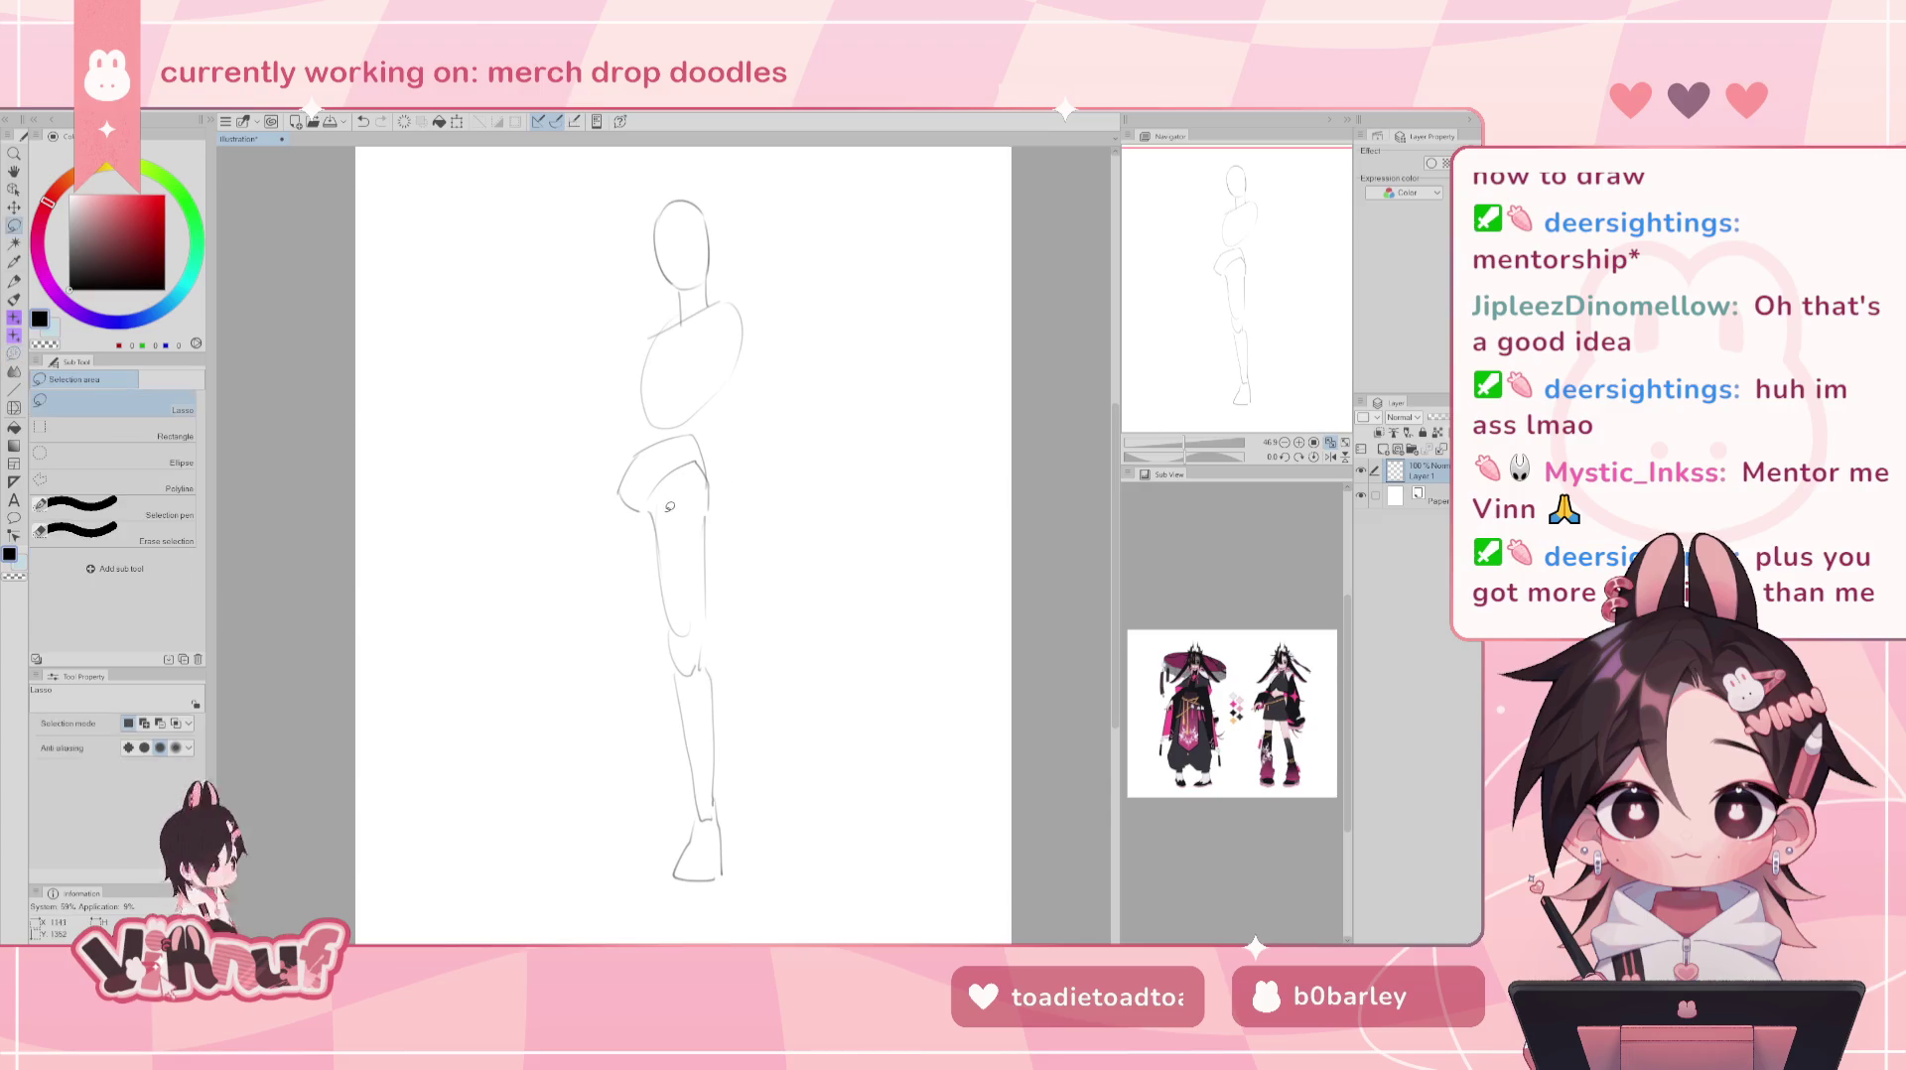
mouse_move(651, 500)
mouse_down()
mouse_move(772, 680)
mouse_move(721, 510)
mouse_up()
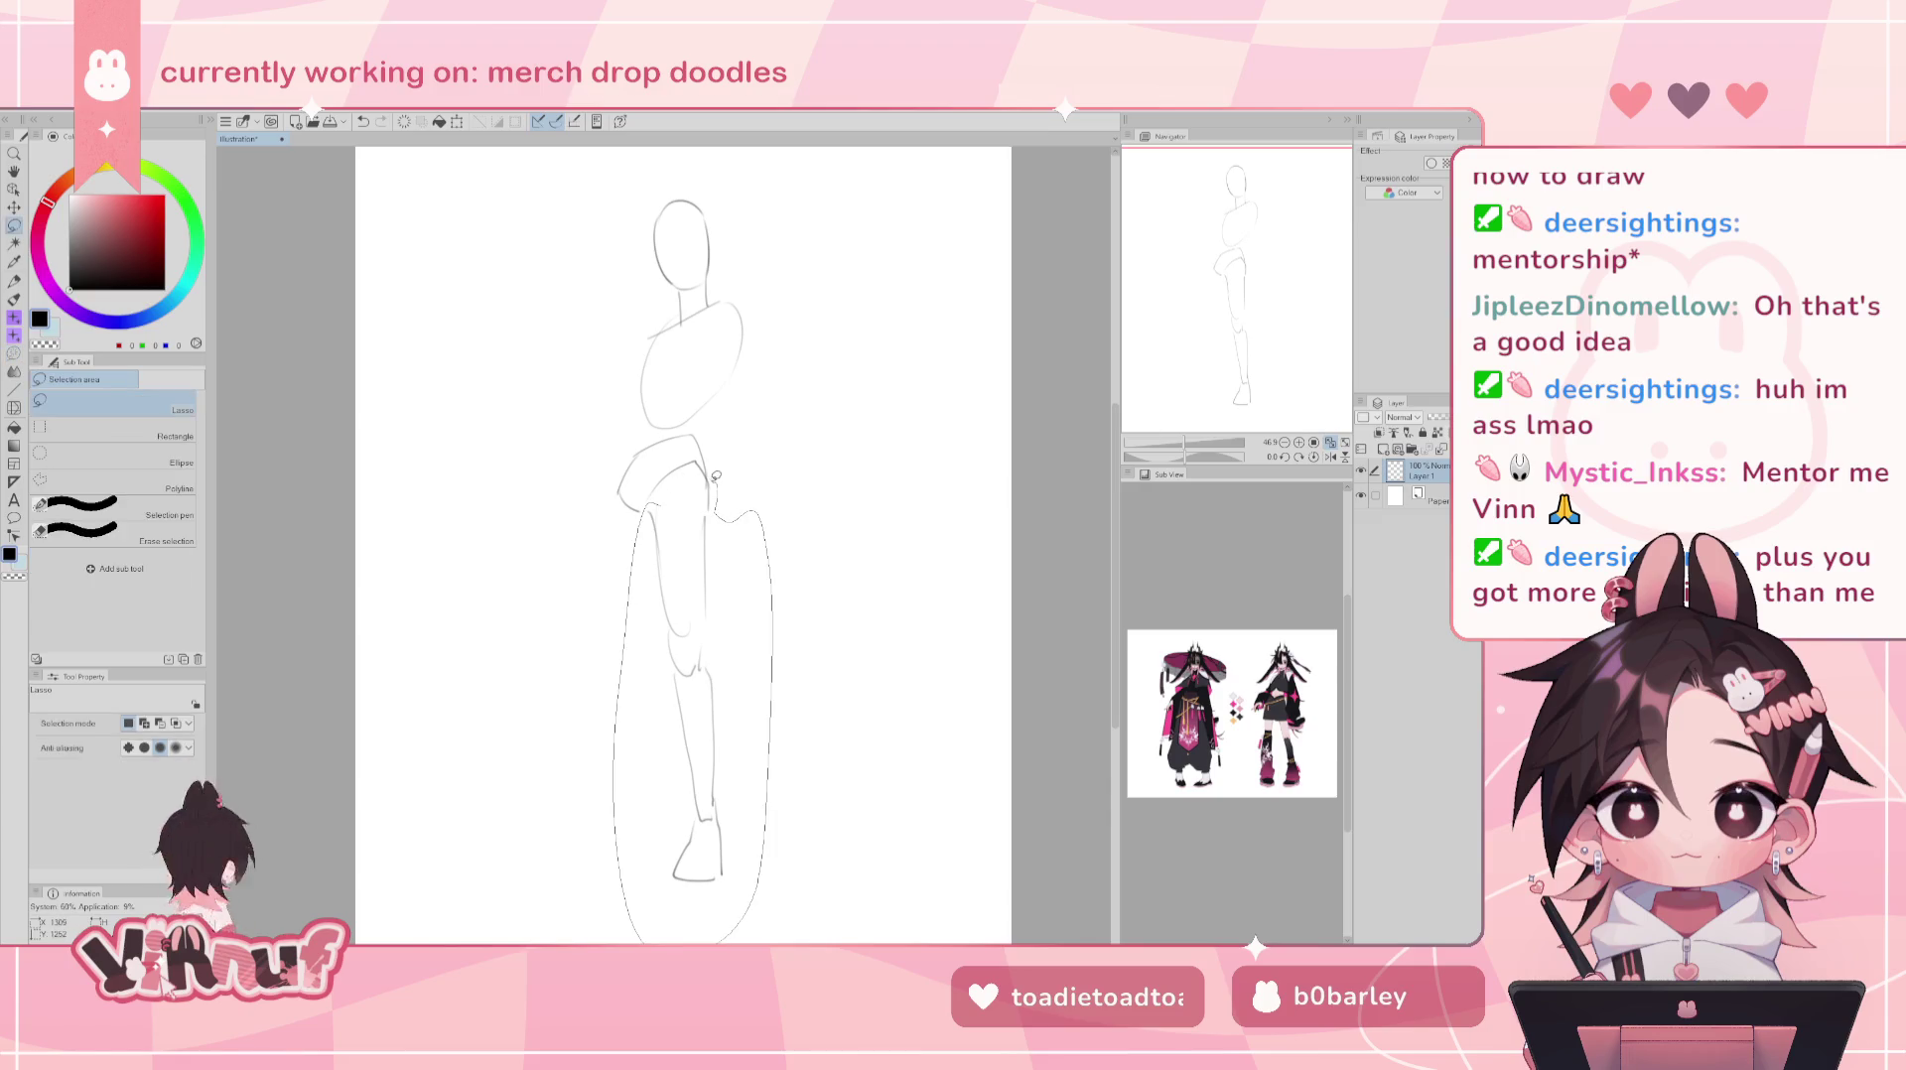
key(ctrl+t)
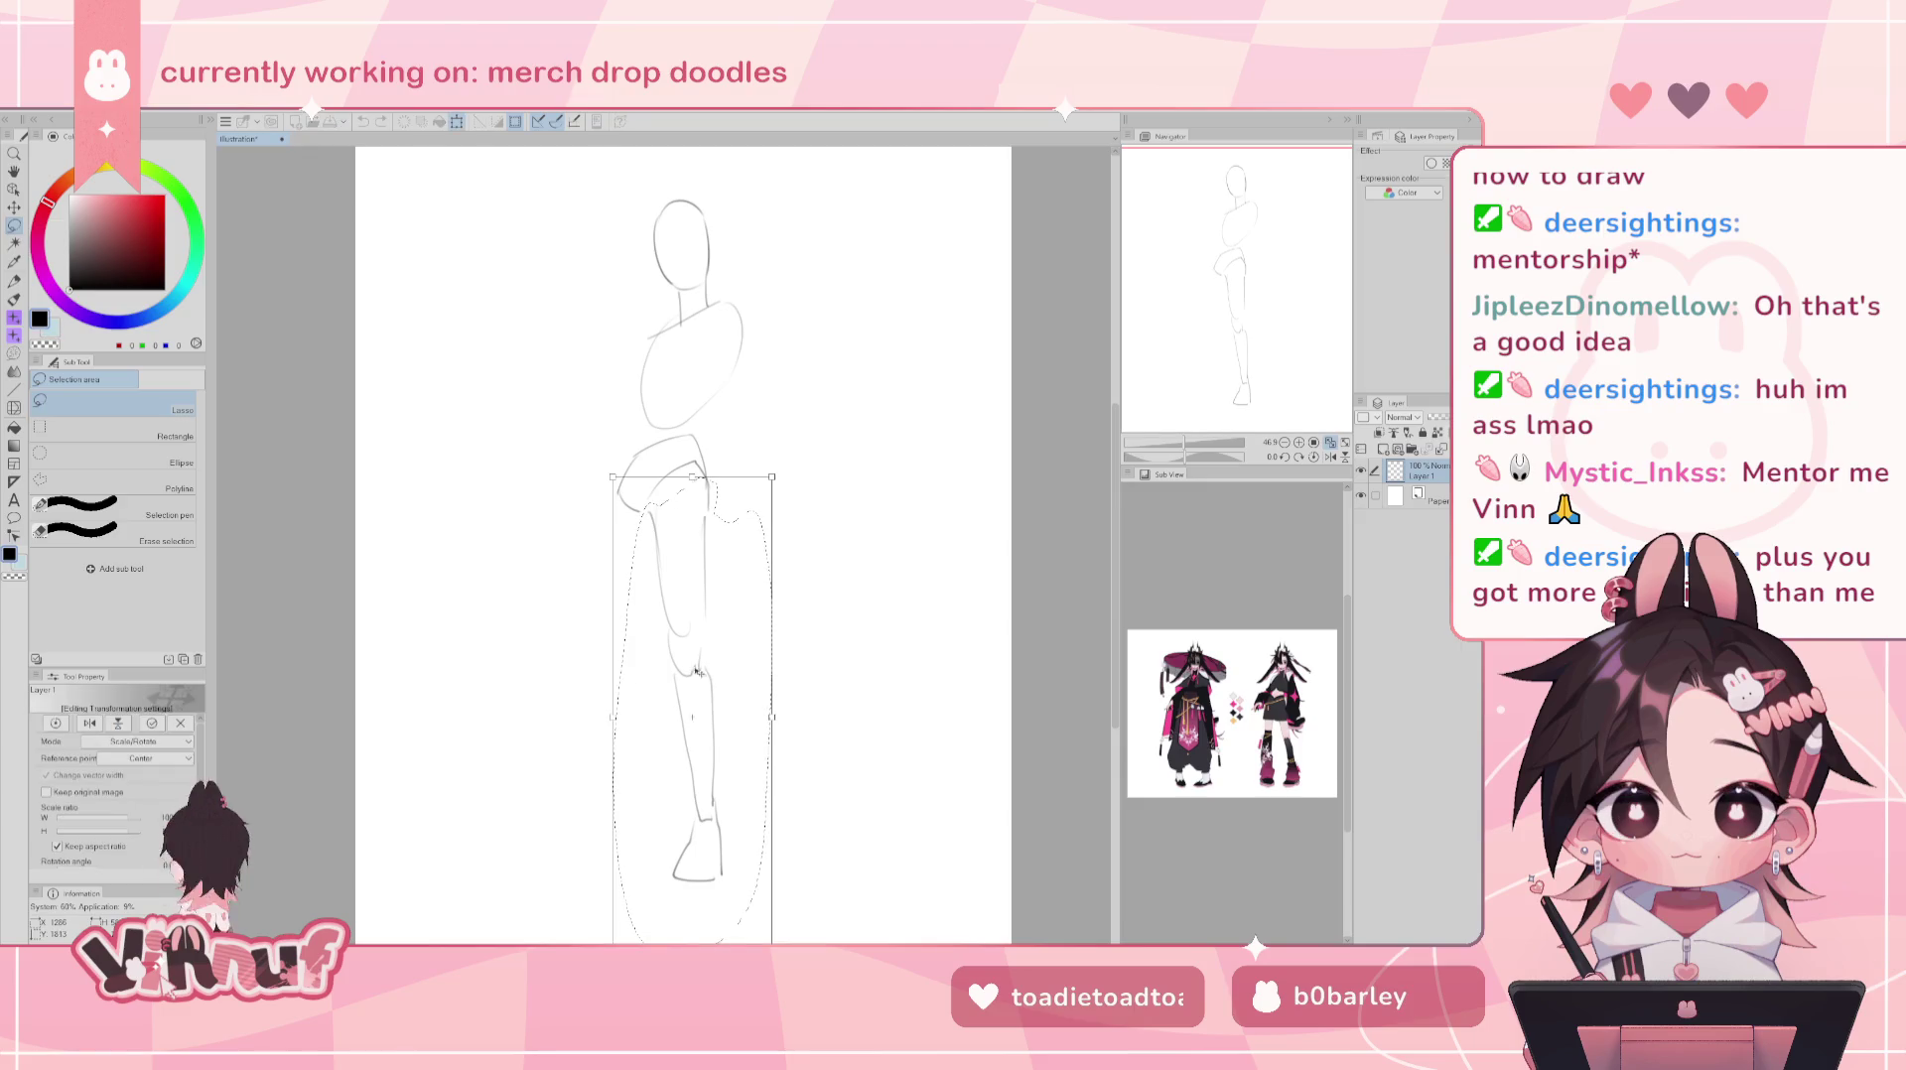
drag(694, 441, 739, 464)
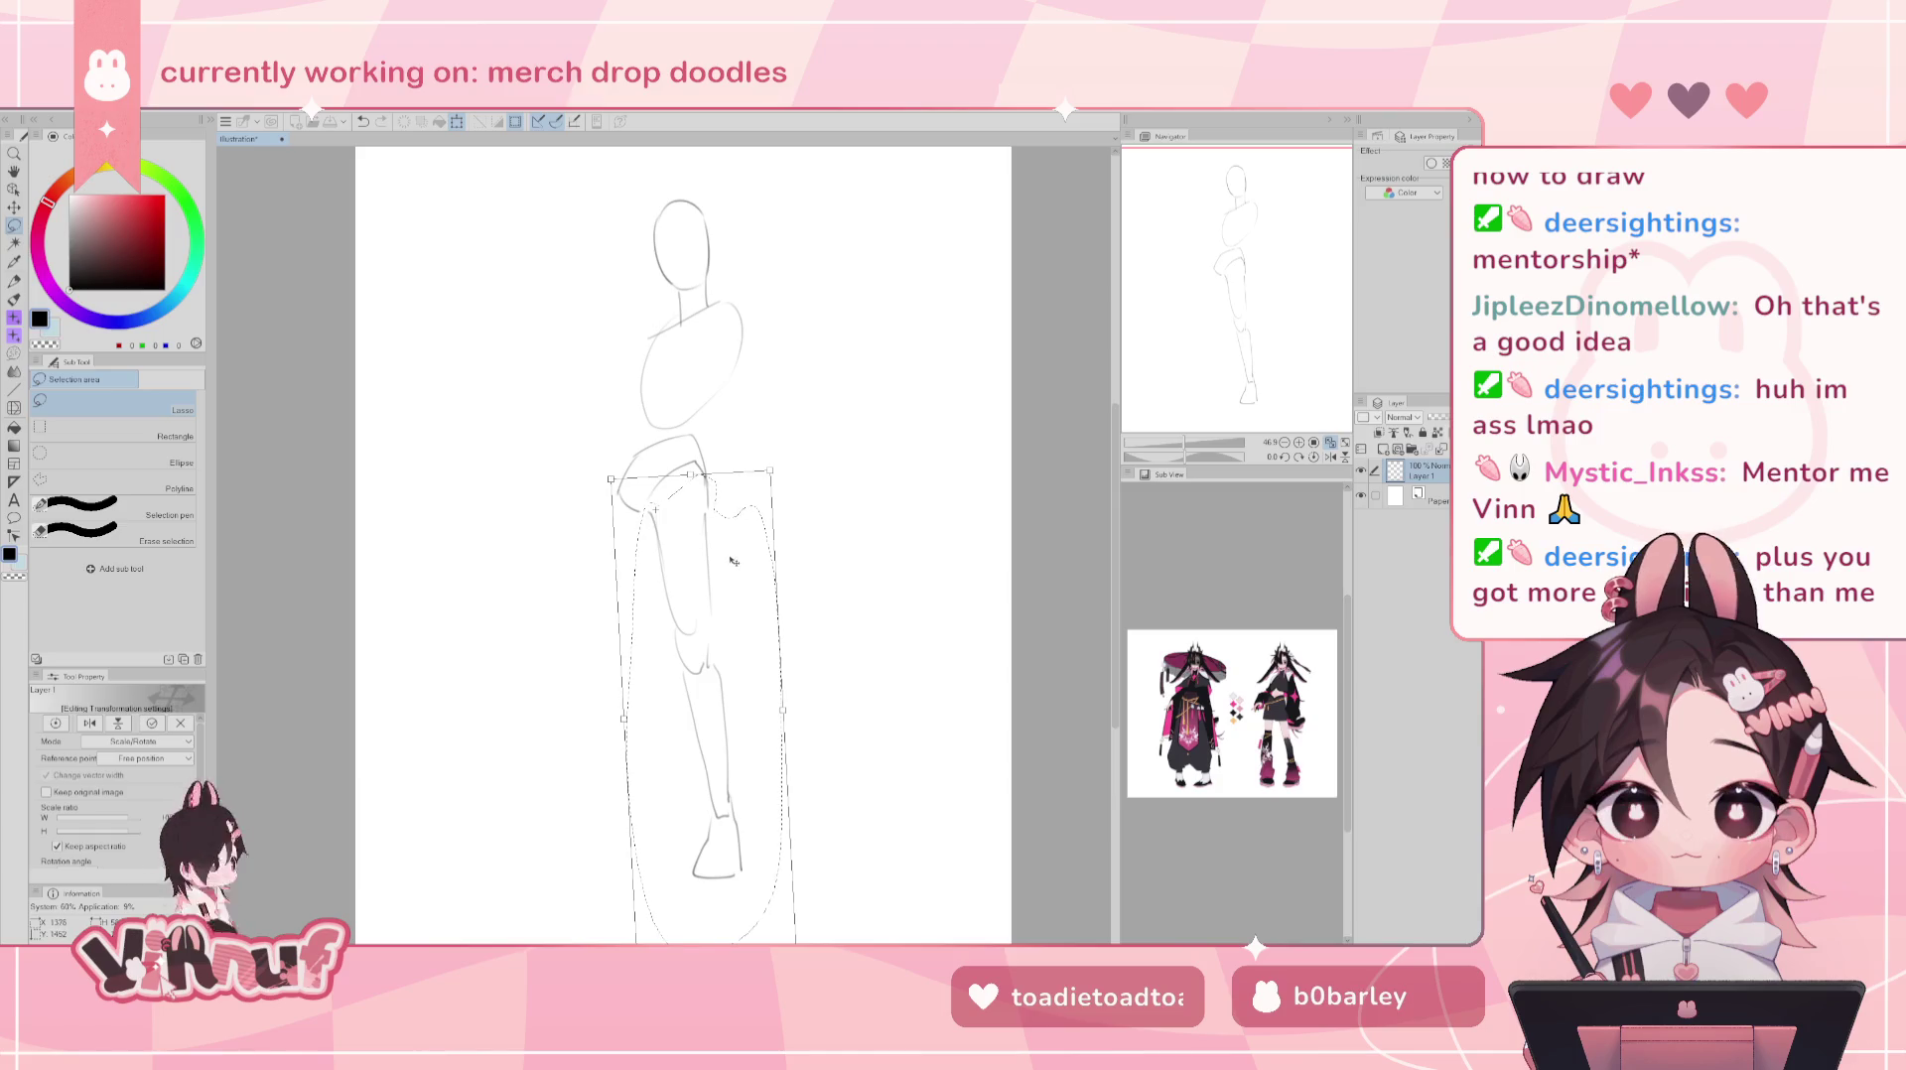
key(Return)
key(ctrl+d)
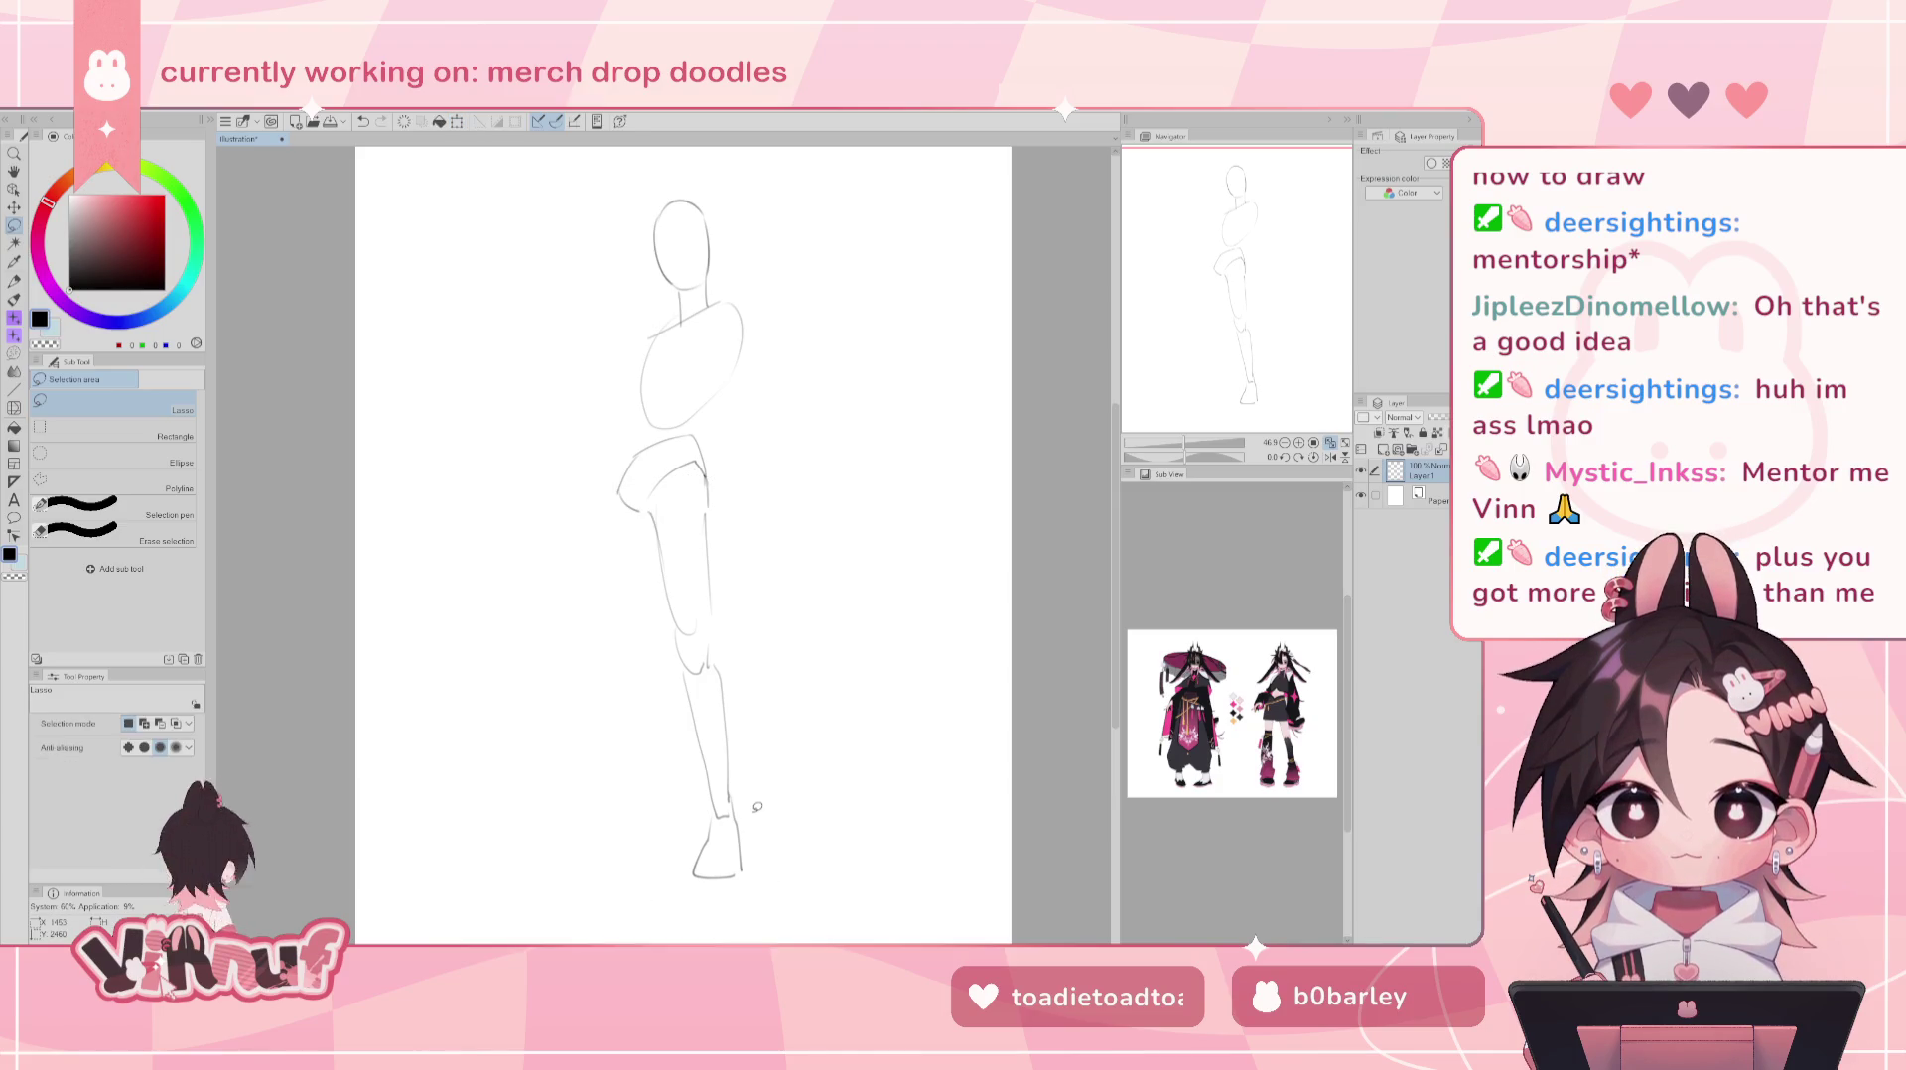
key(b)
drag(617, 496, 628, 678)
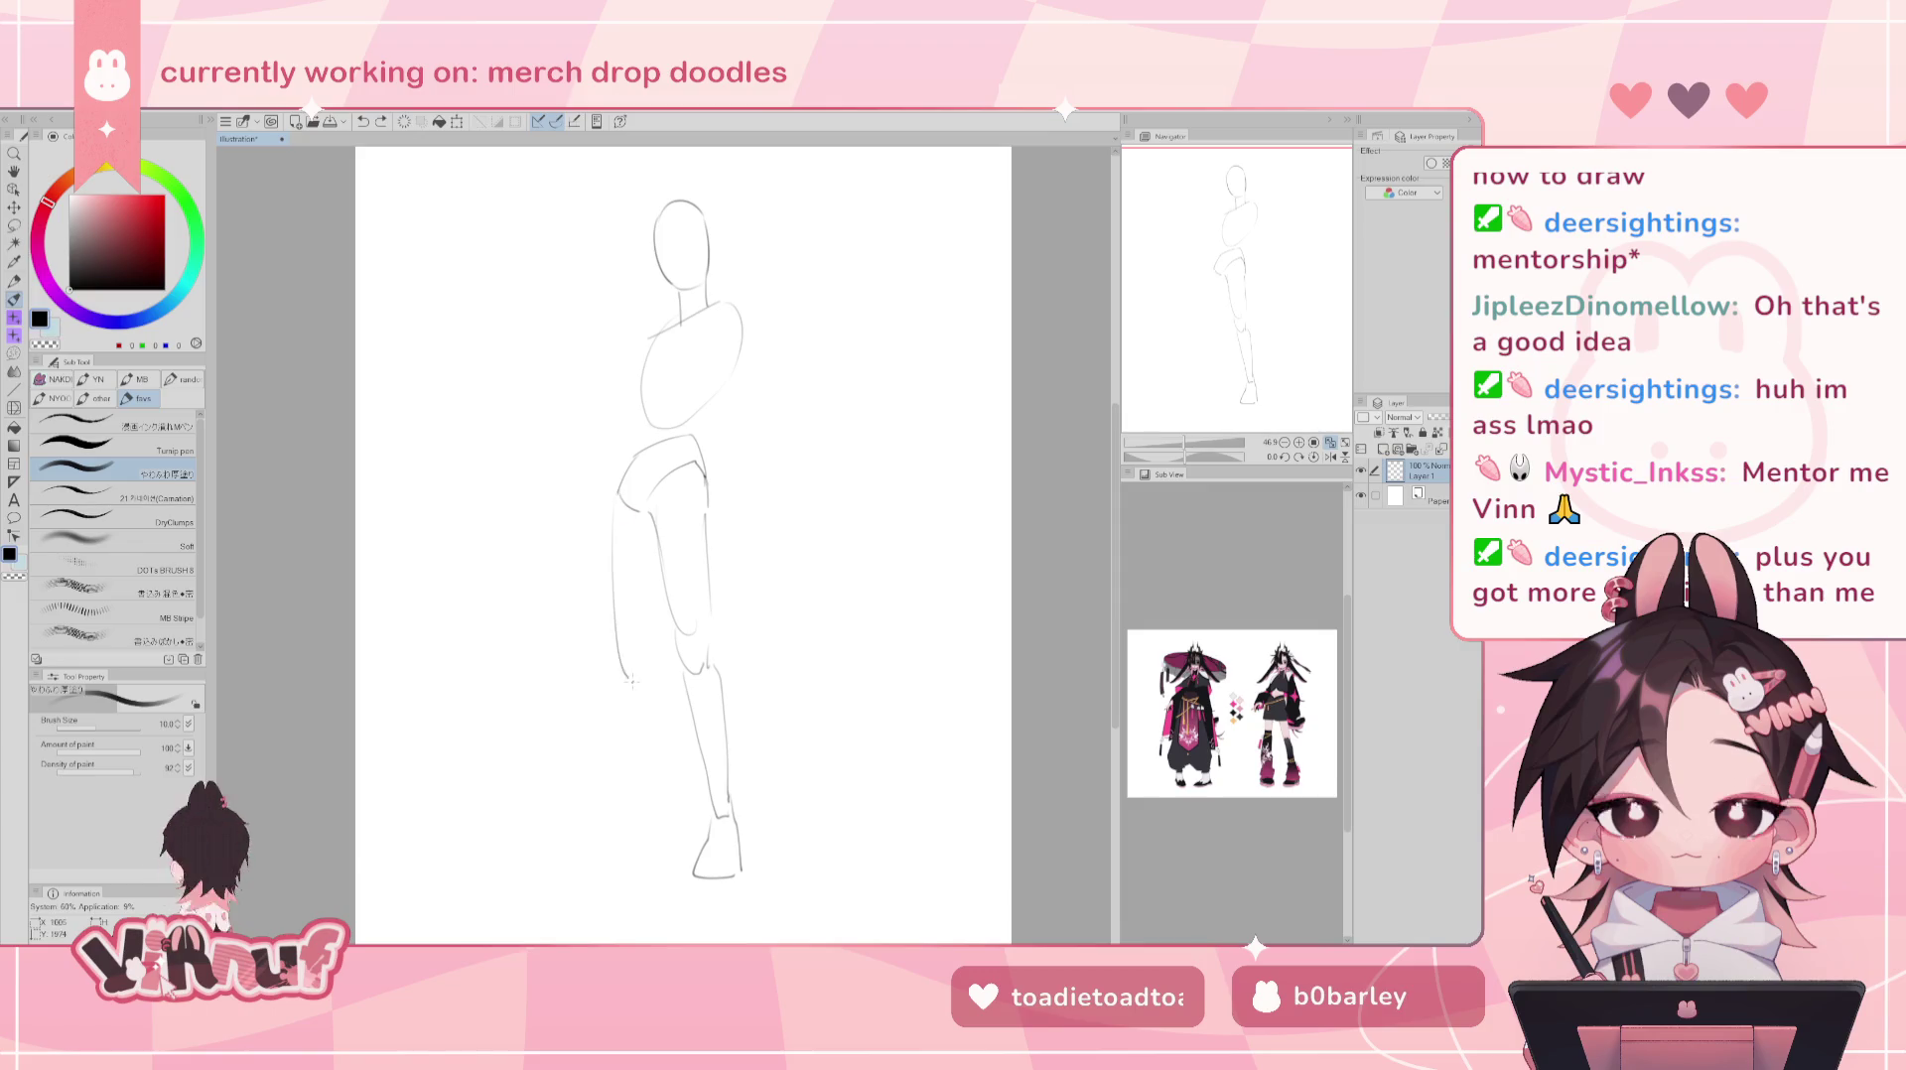
- Redraw the left leg down to the foot, then liquify the foot outward to the left
key(ctrl+z)
mouse_move(616, 496)
mouse_down()
mouse_move(627, 685)
mouse_move(620, 662)
mouse_move(656, 661)
mouse_move(647, 812)
mouse_up()
key(ctrl+z)
mouse_move(653, 687)
mouse_down()
mouse_move(662, 802)
mouse_move(635, 846)
mouse_move(647, 812)
mouse_up()
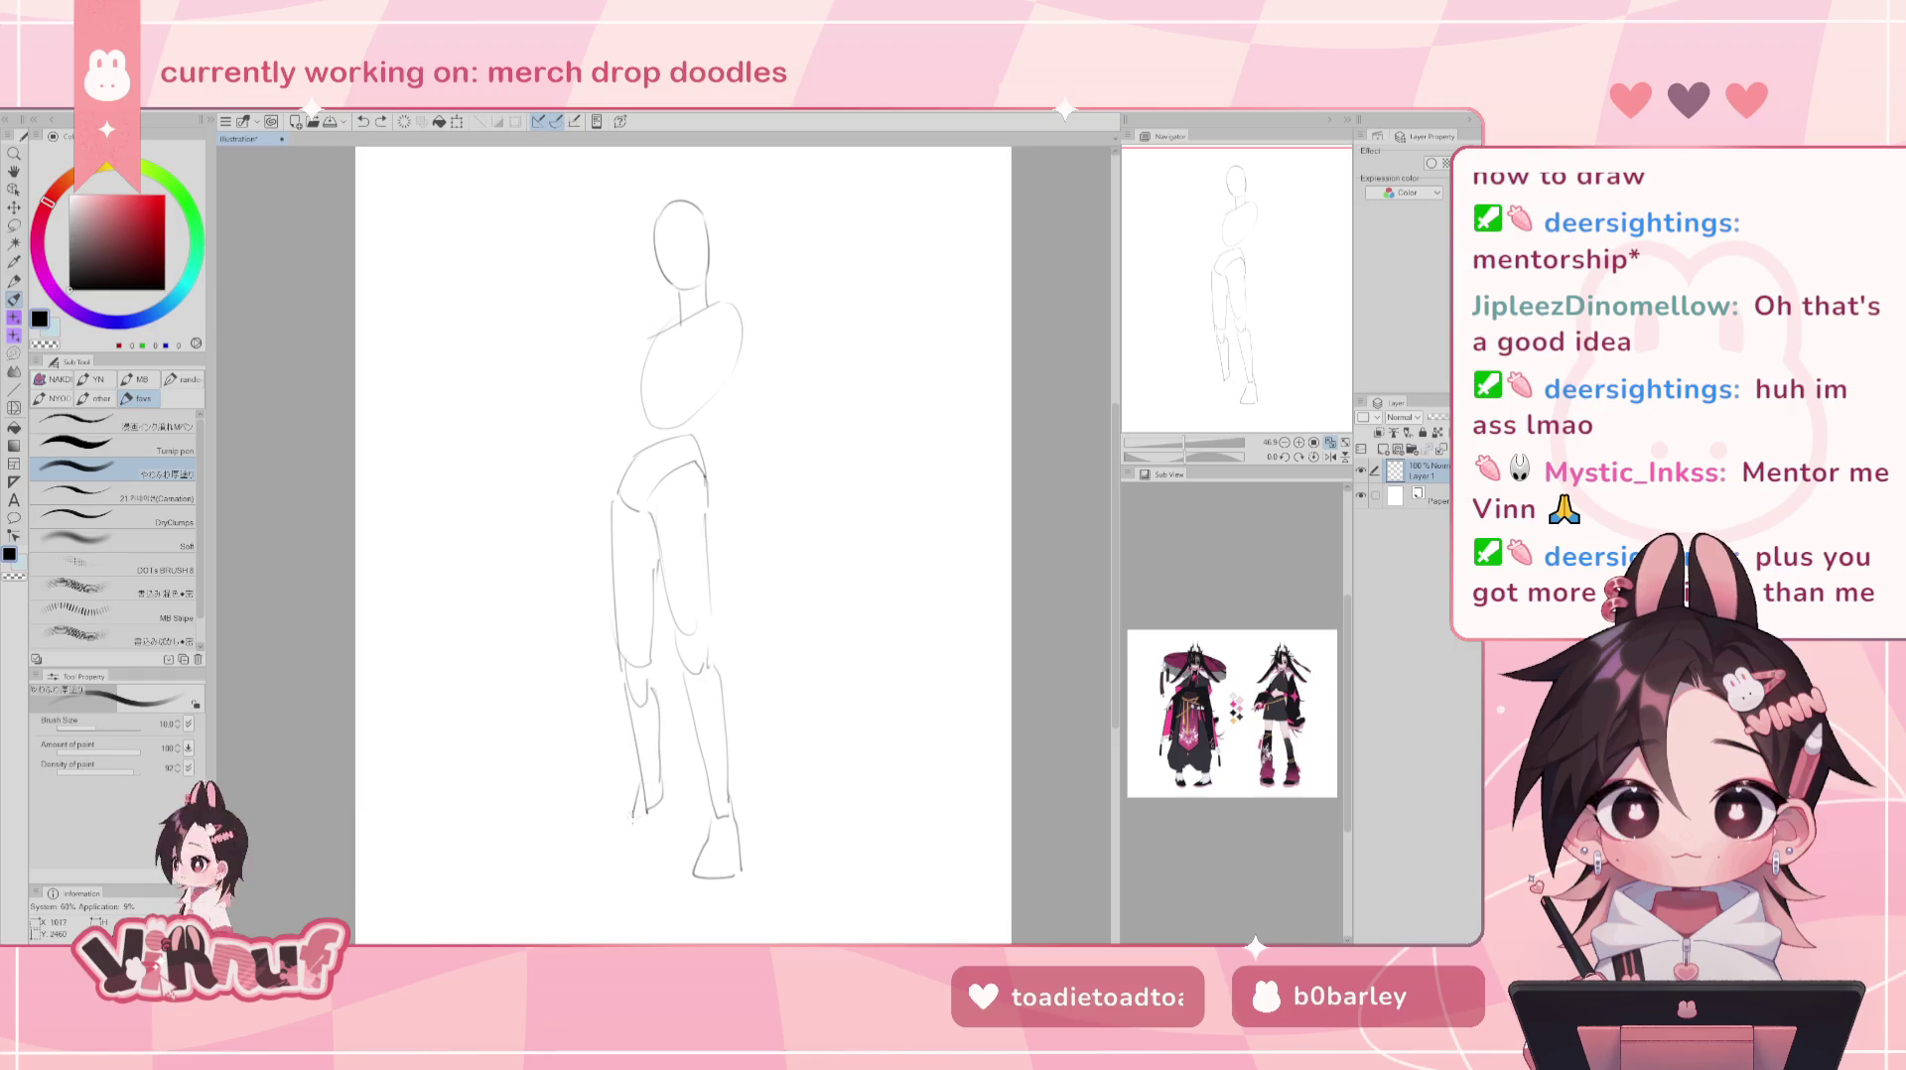
key(ctrl+z)
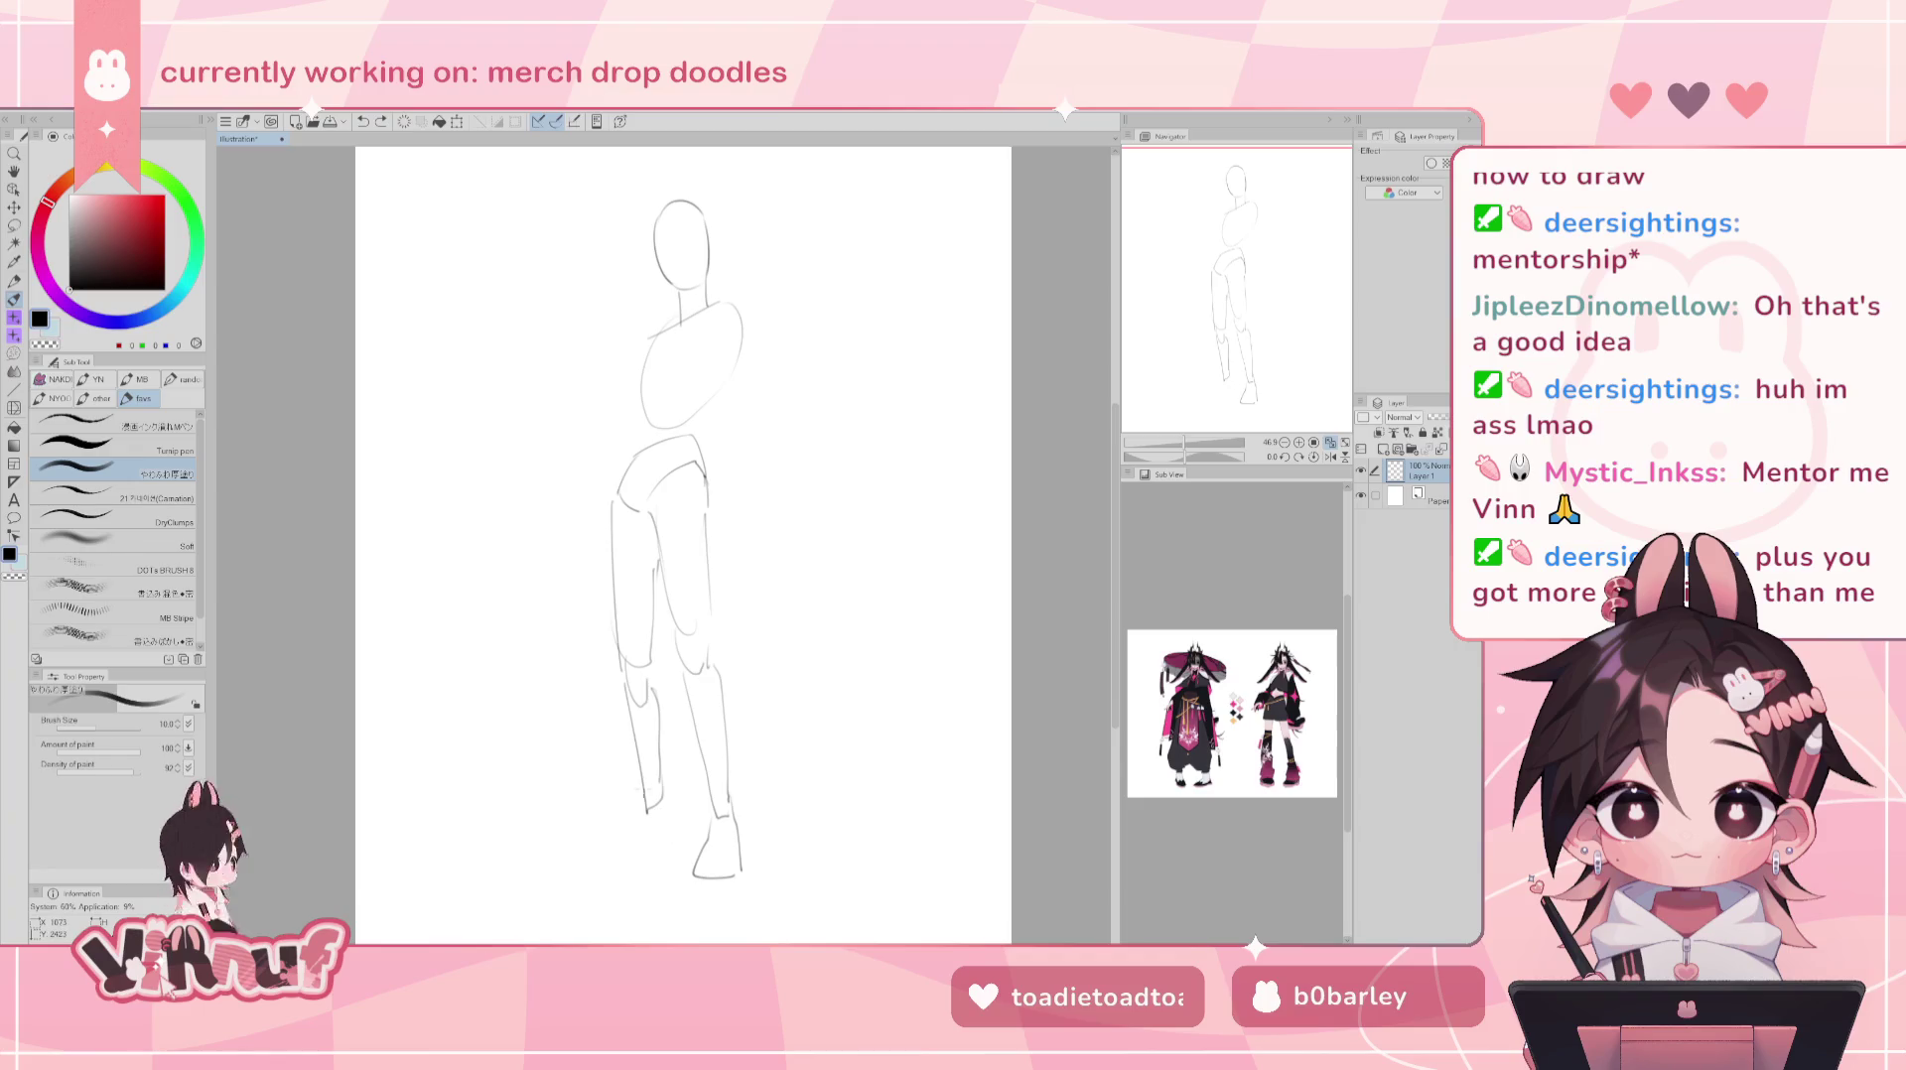
drag(609, 835, 640, 803)
key(ctrl+z)
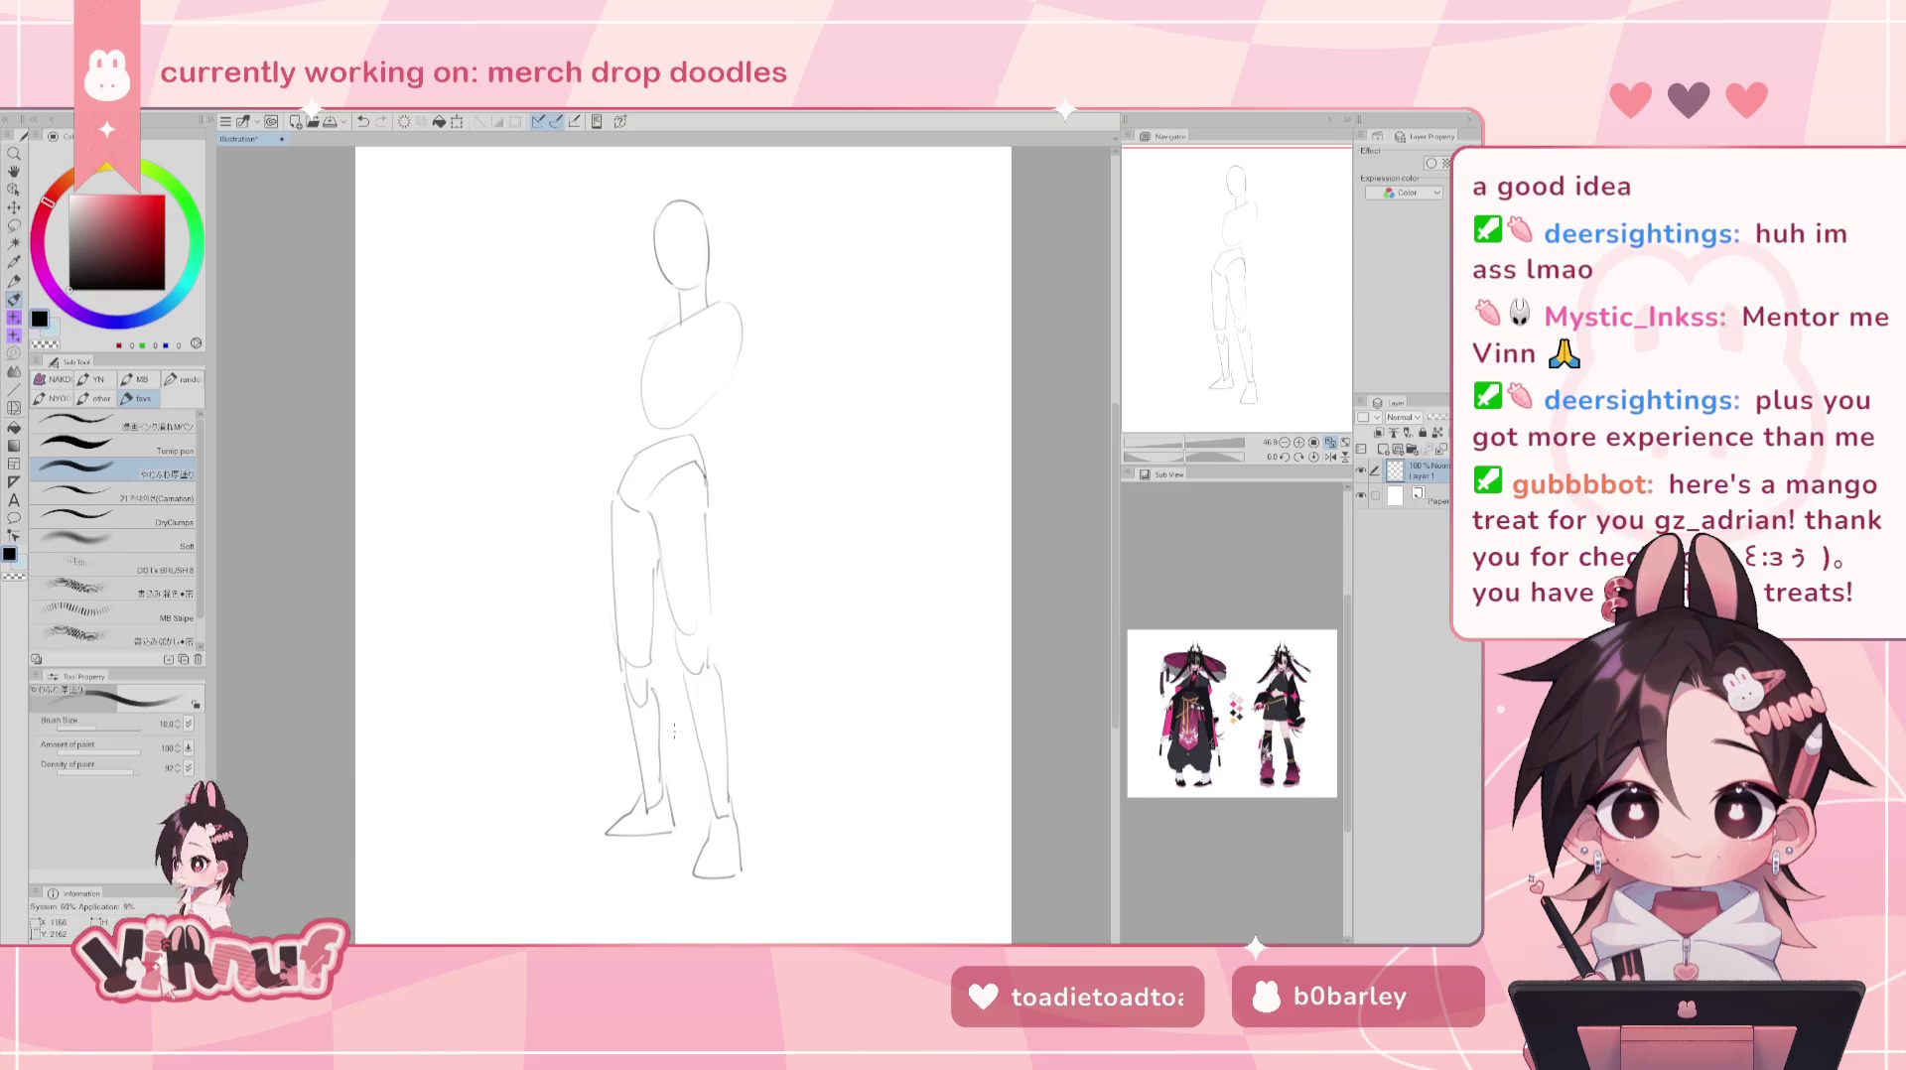
key(j)
mouse_move(596, 927)
mouse_down()
mouse_move(532, 914)
mouse_move(659, 872)
mouse_up()
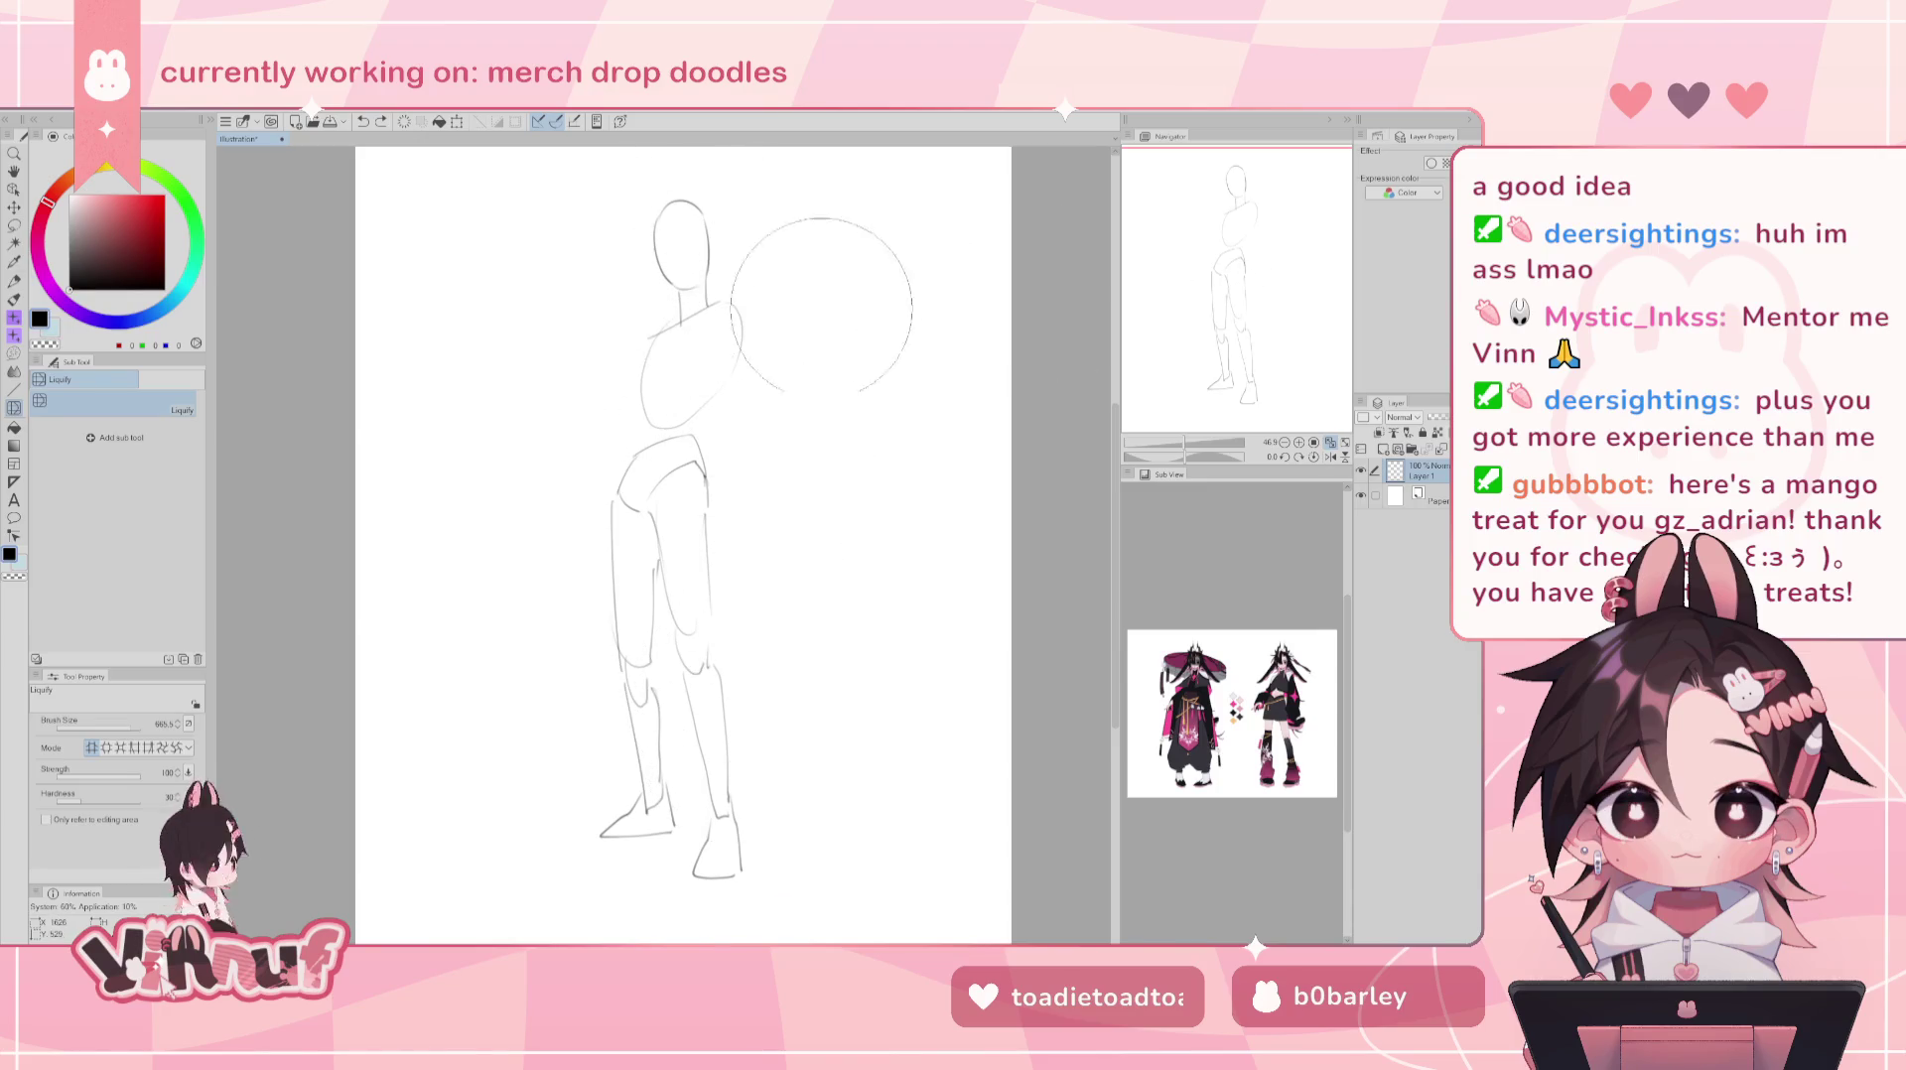
- Shrink the lassoed head and tilt it counter-clockwise, then zoom the reference in the Sub View
drag(809, 277, 784, 311)
key(m)
mouse_move(595, 471)
mouse_down()
mouse_move(705, 460)
mouse_move(685, 466)
mouse_up()
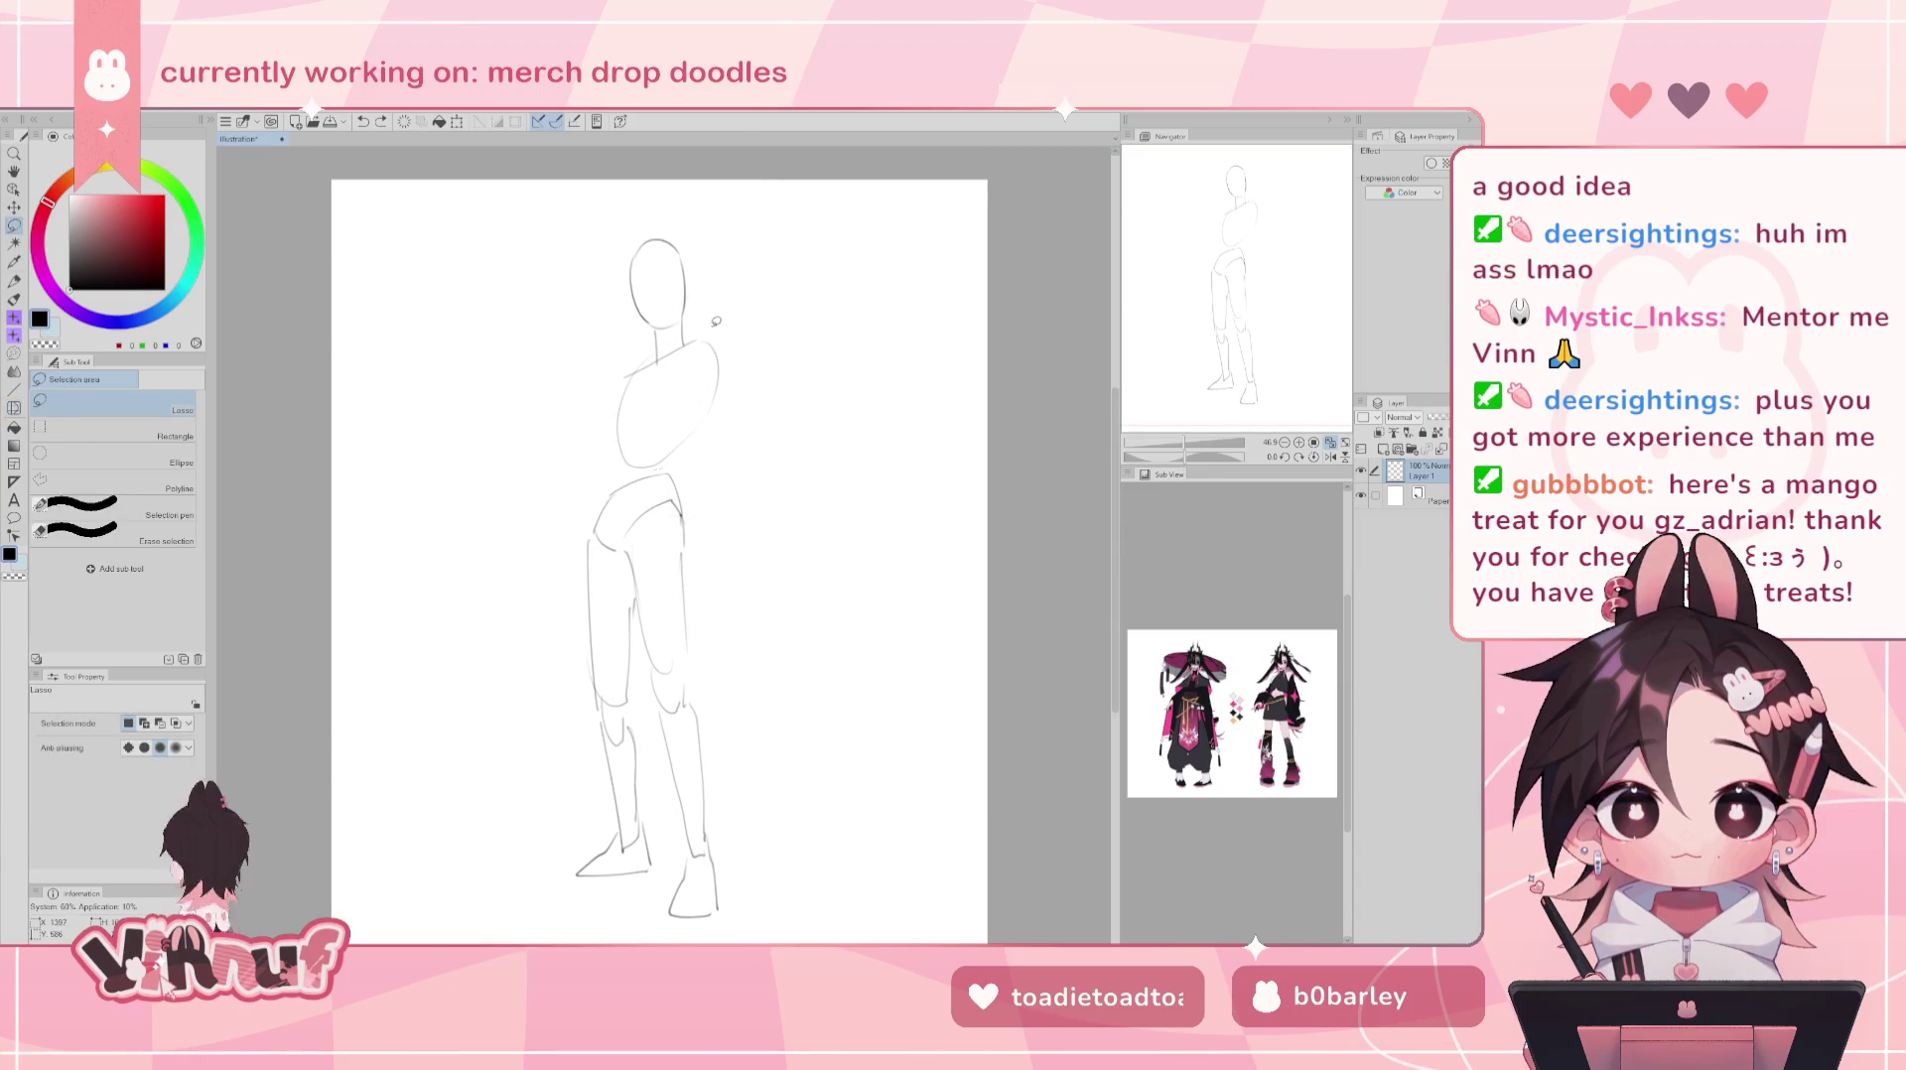
mouse_move(699, 332)
mouse_down()
mouse_move(580, 239)
mouse_move(699, 337)
mouse_up()
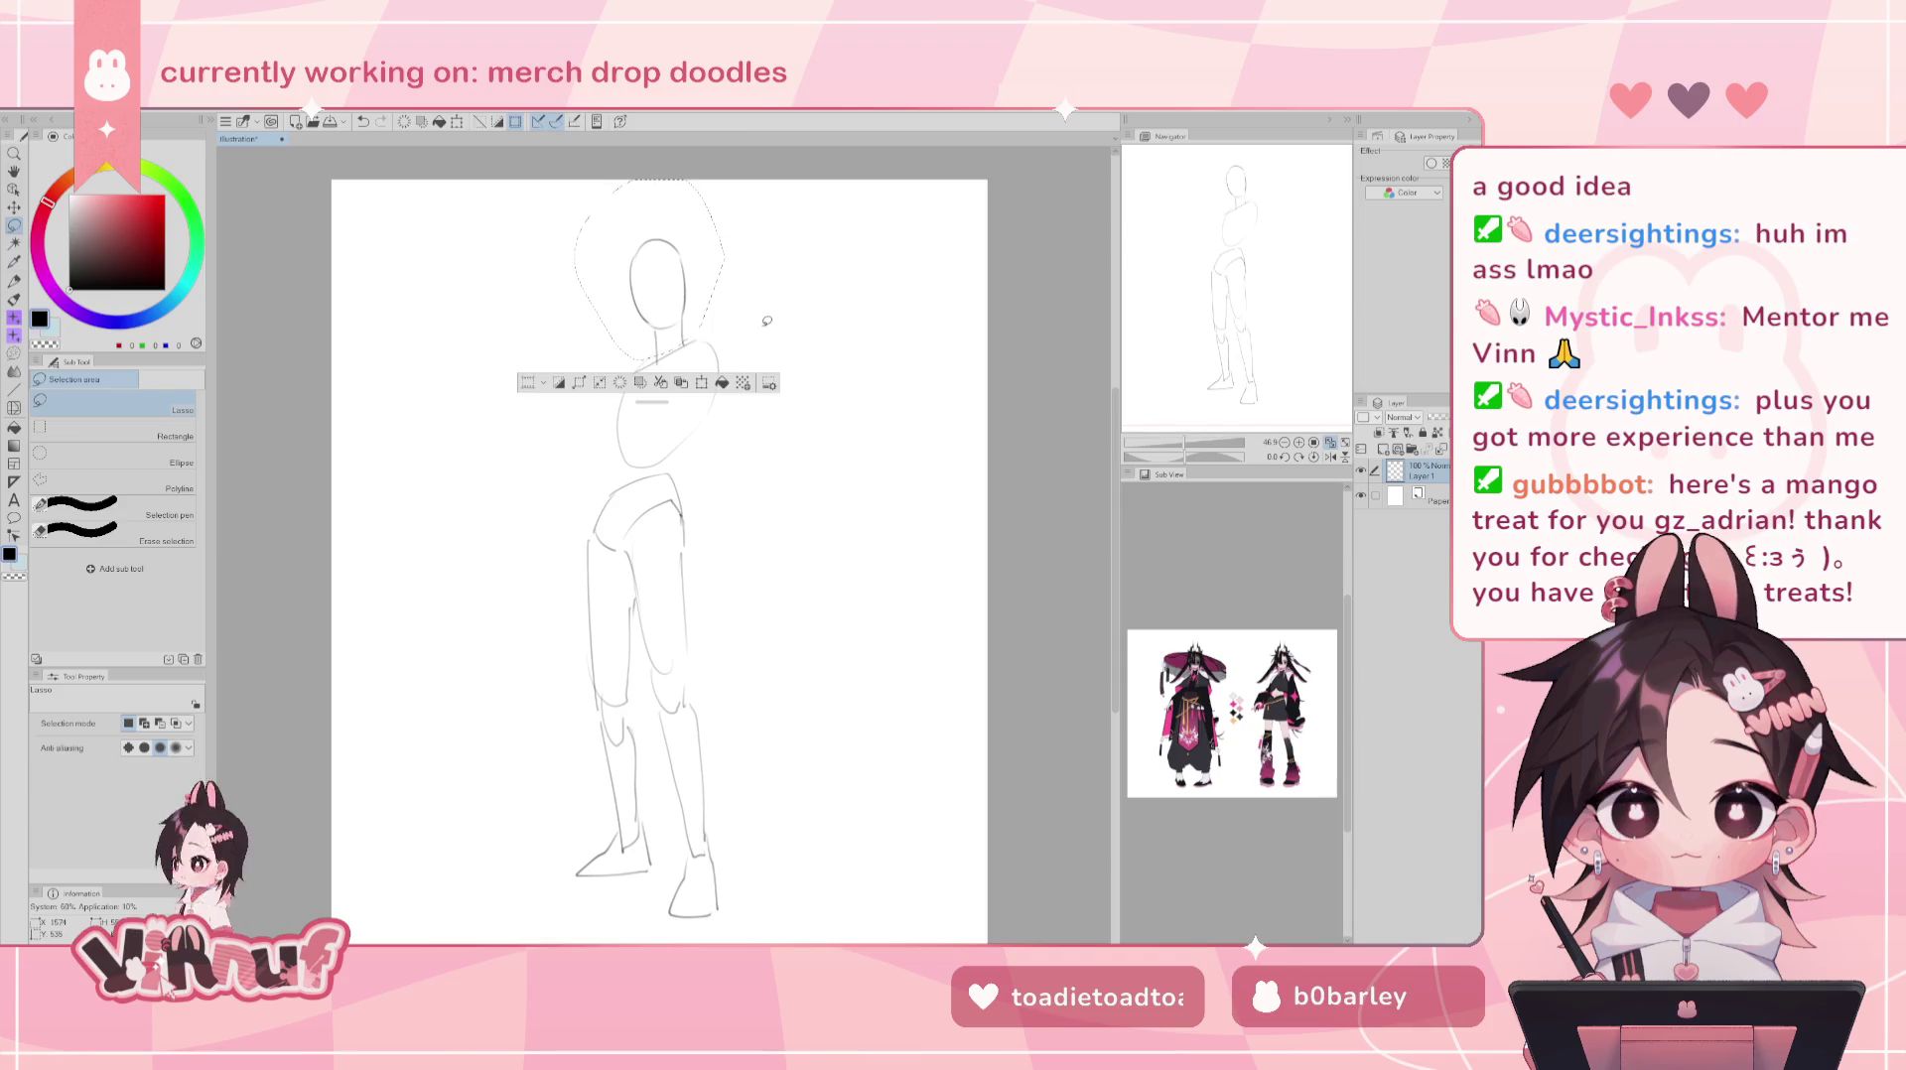
key(ctrl+t)
drag(726, 181, 665, 280)
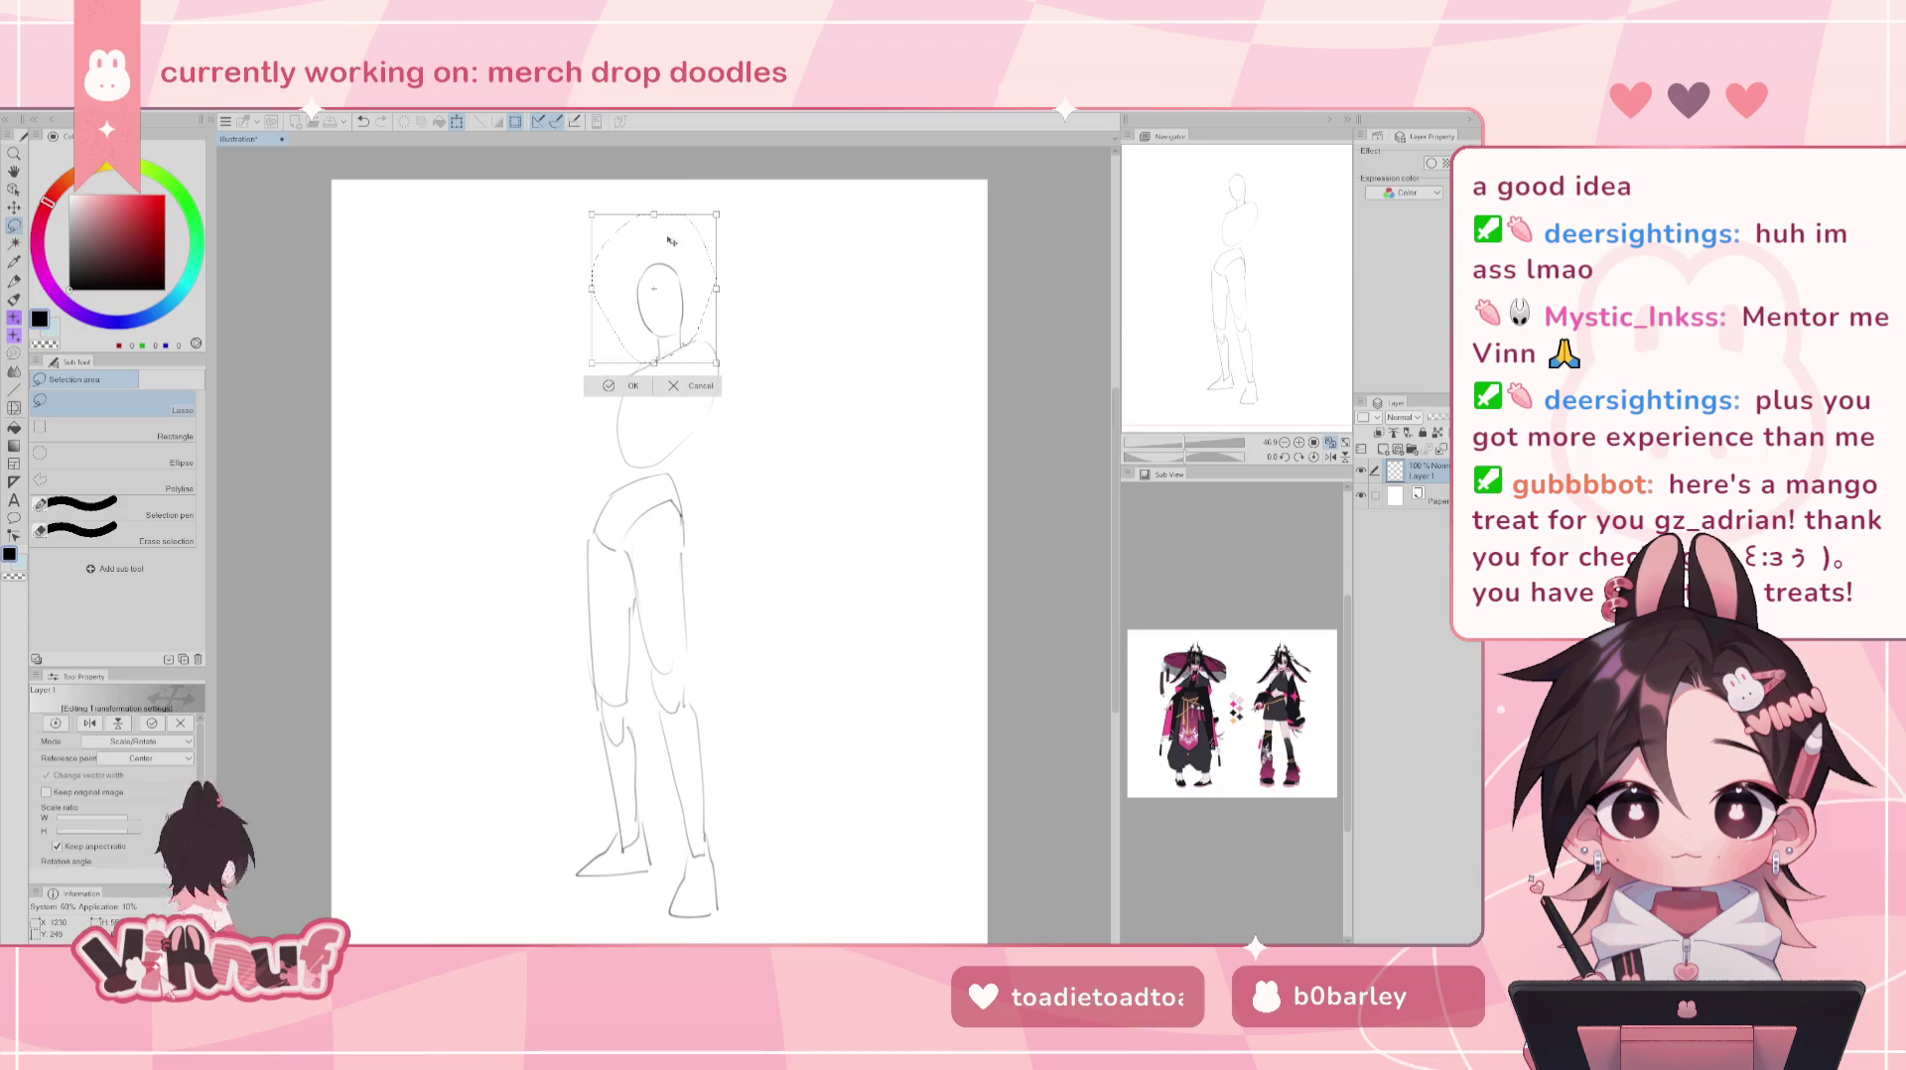
drag(711, 195, 676, 193)
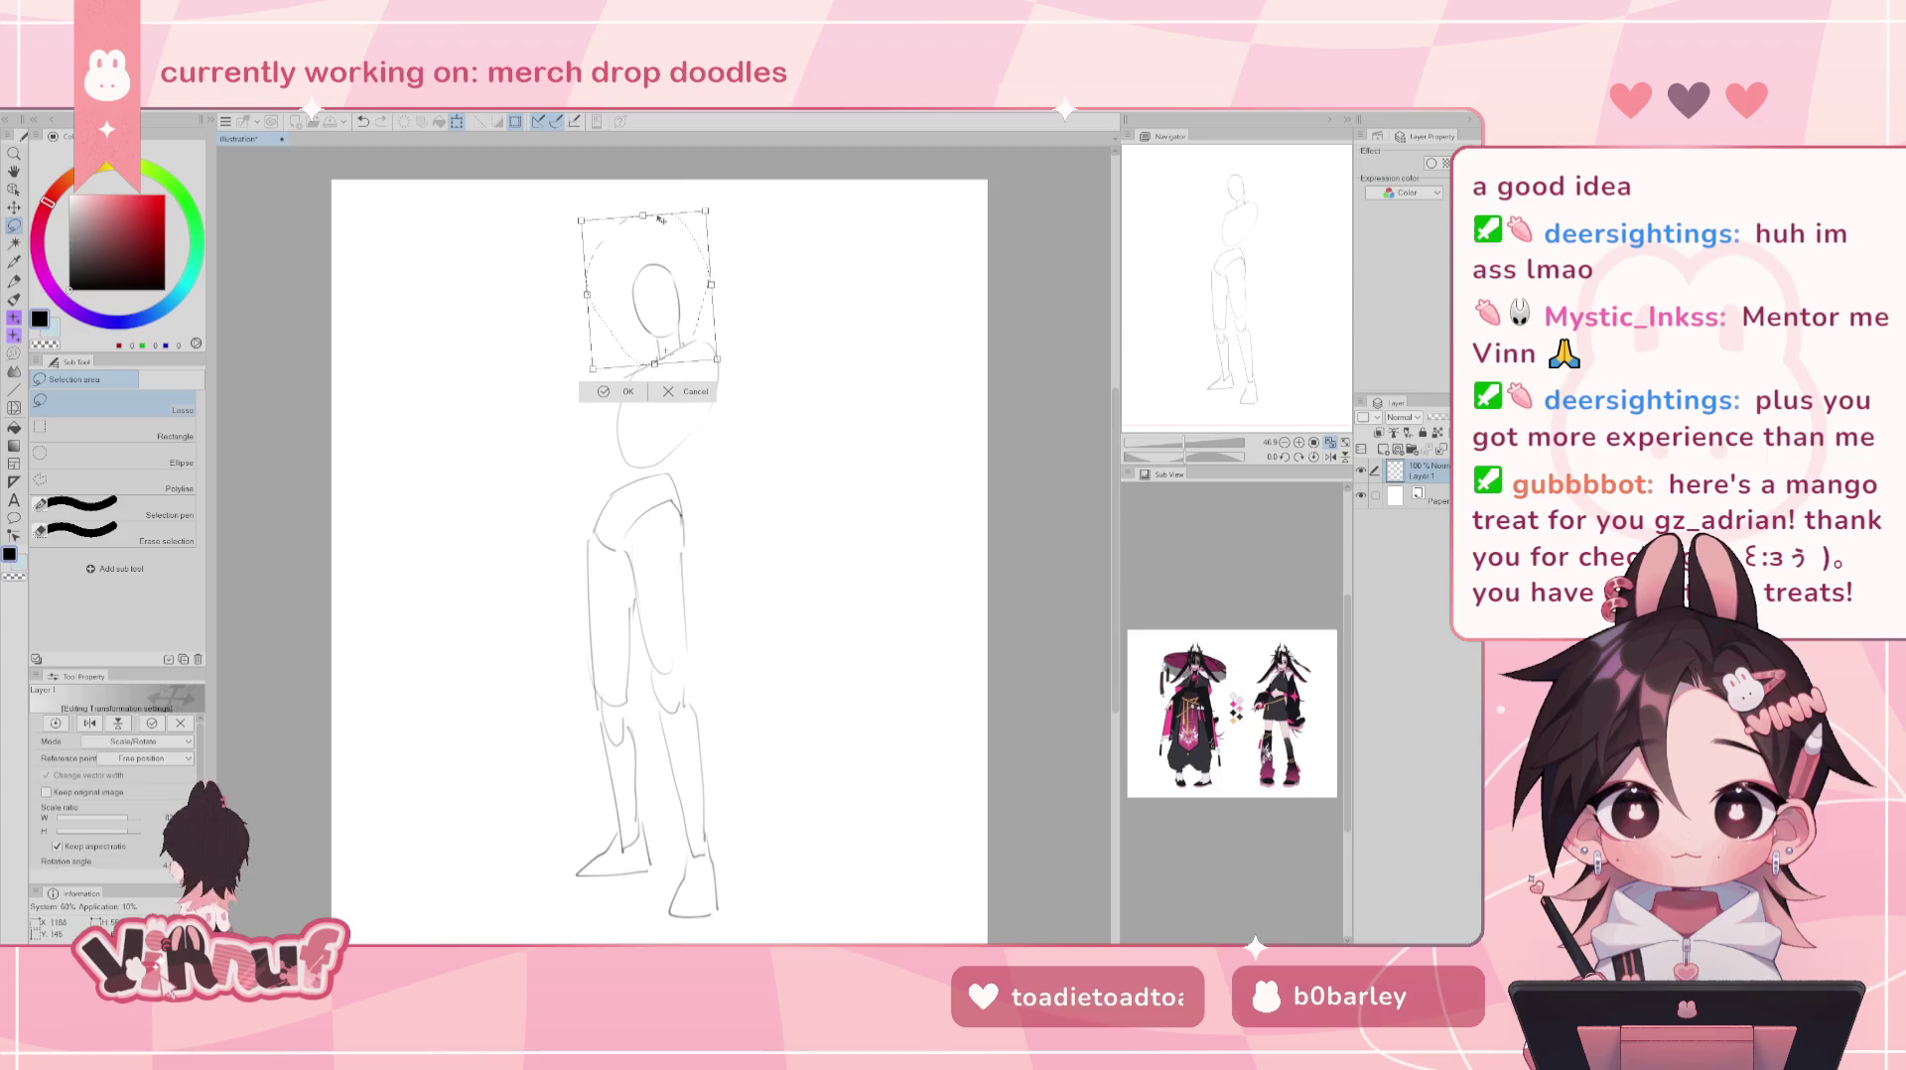
click(625, 393)
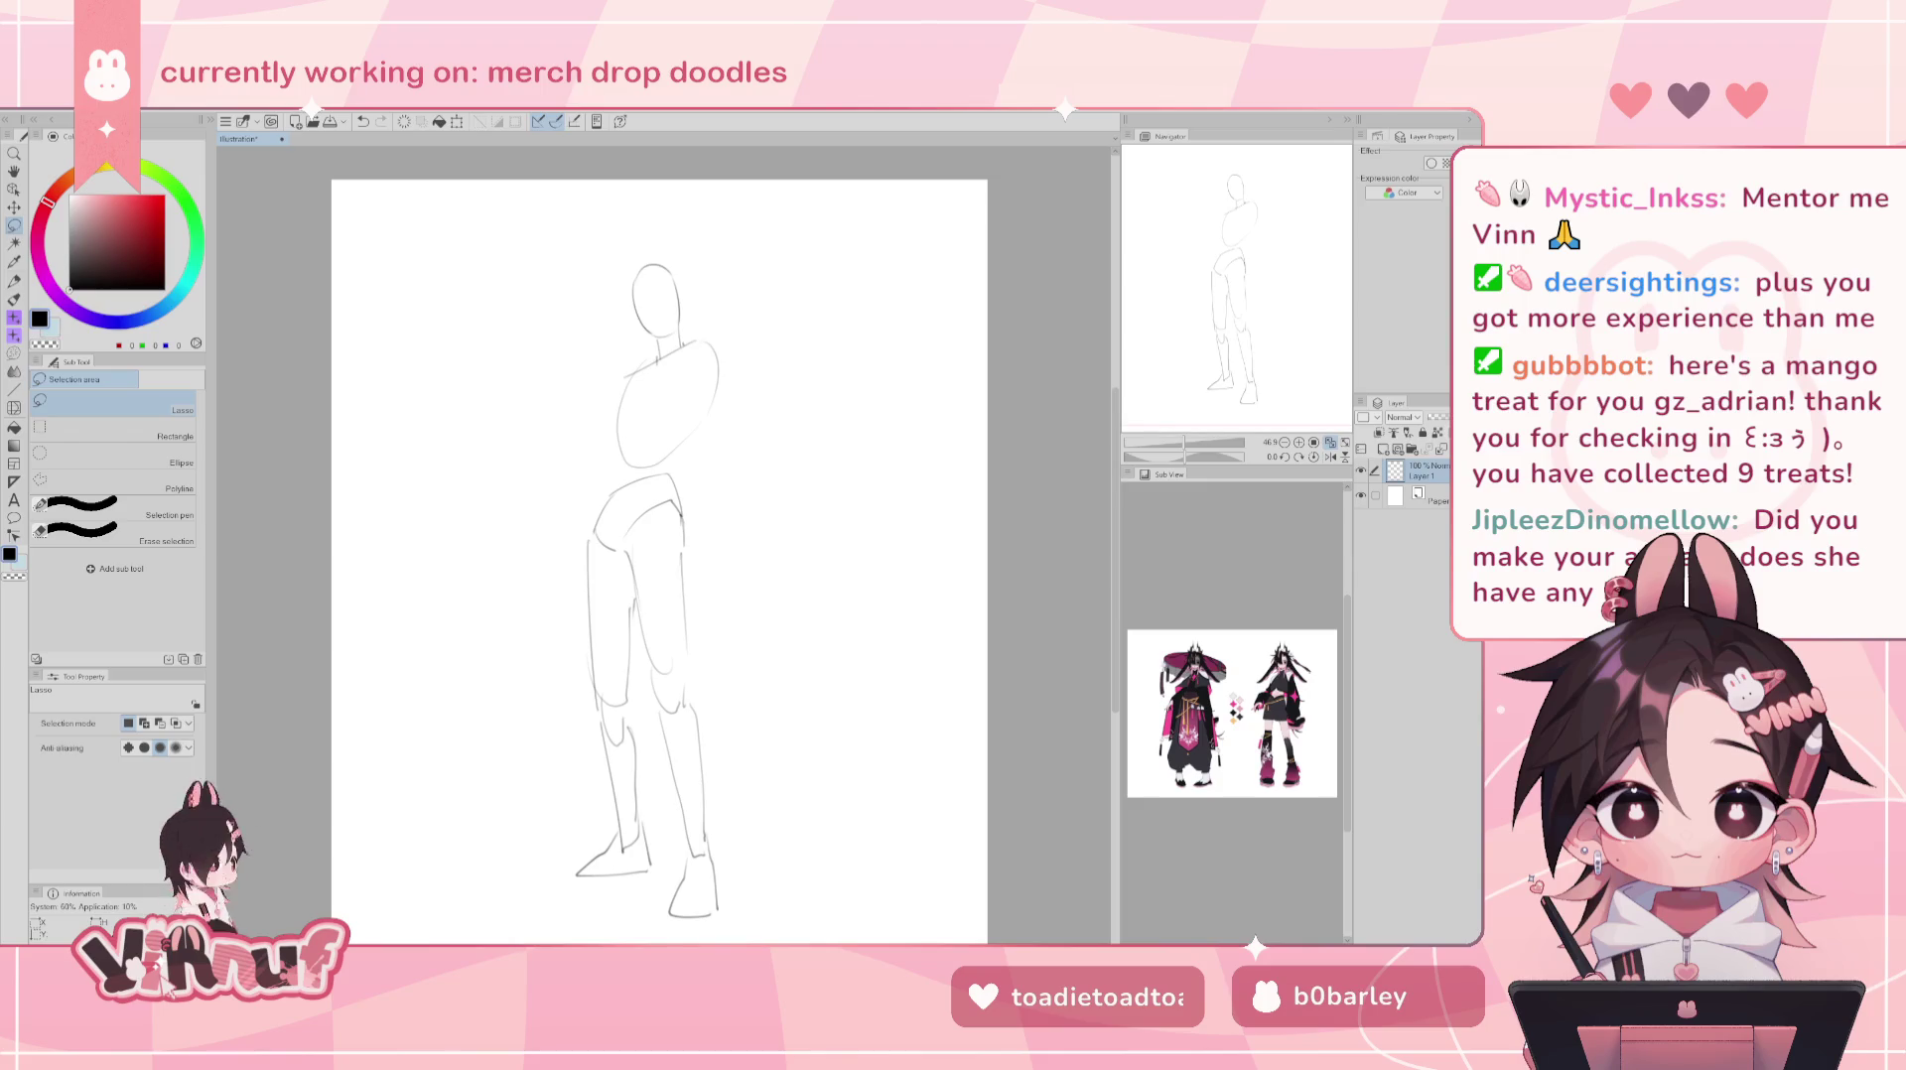
scroll(1223, 816, up, 5)
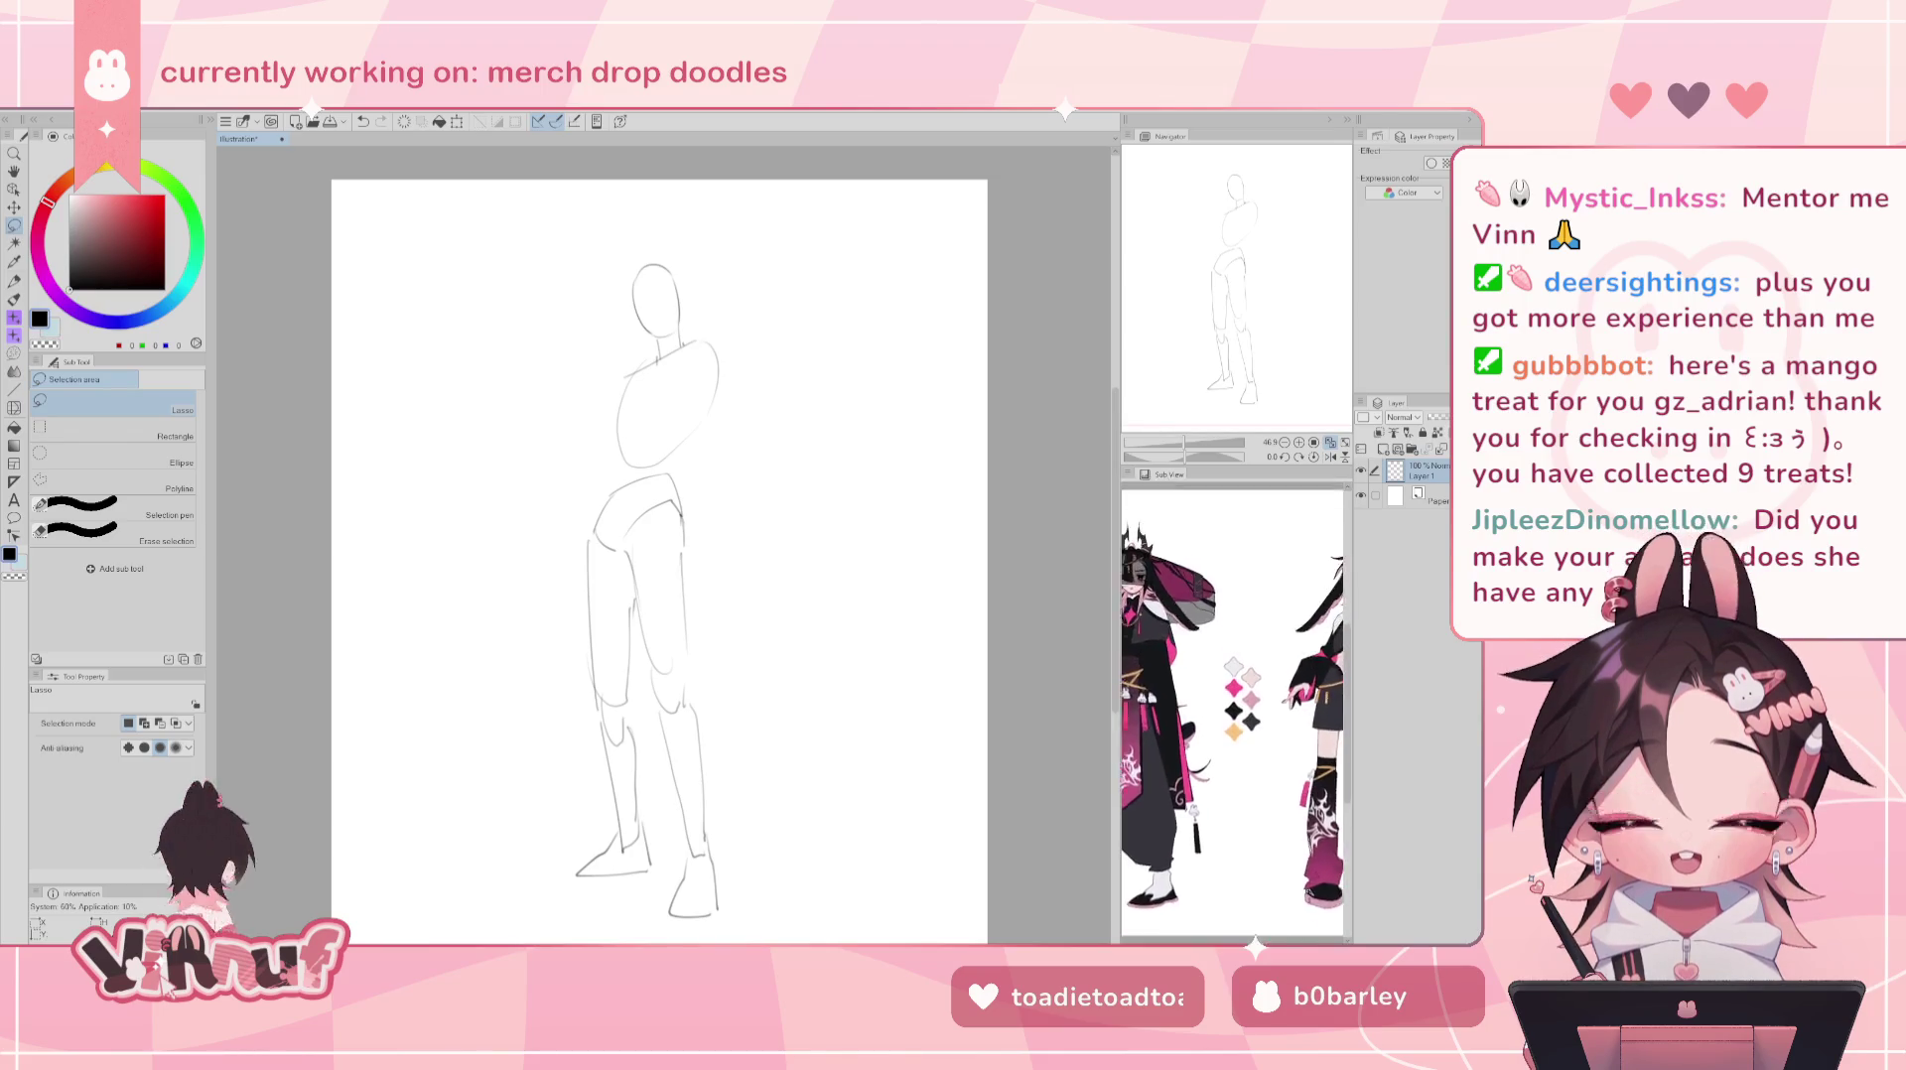
scroll(1223, 816, down, 3)
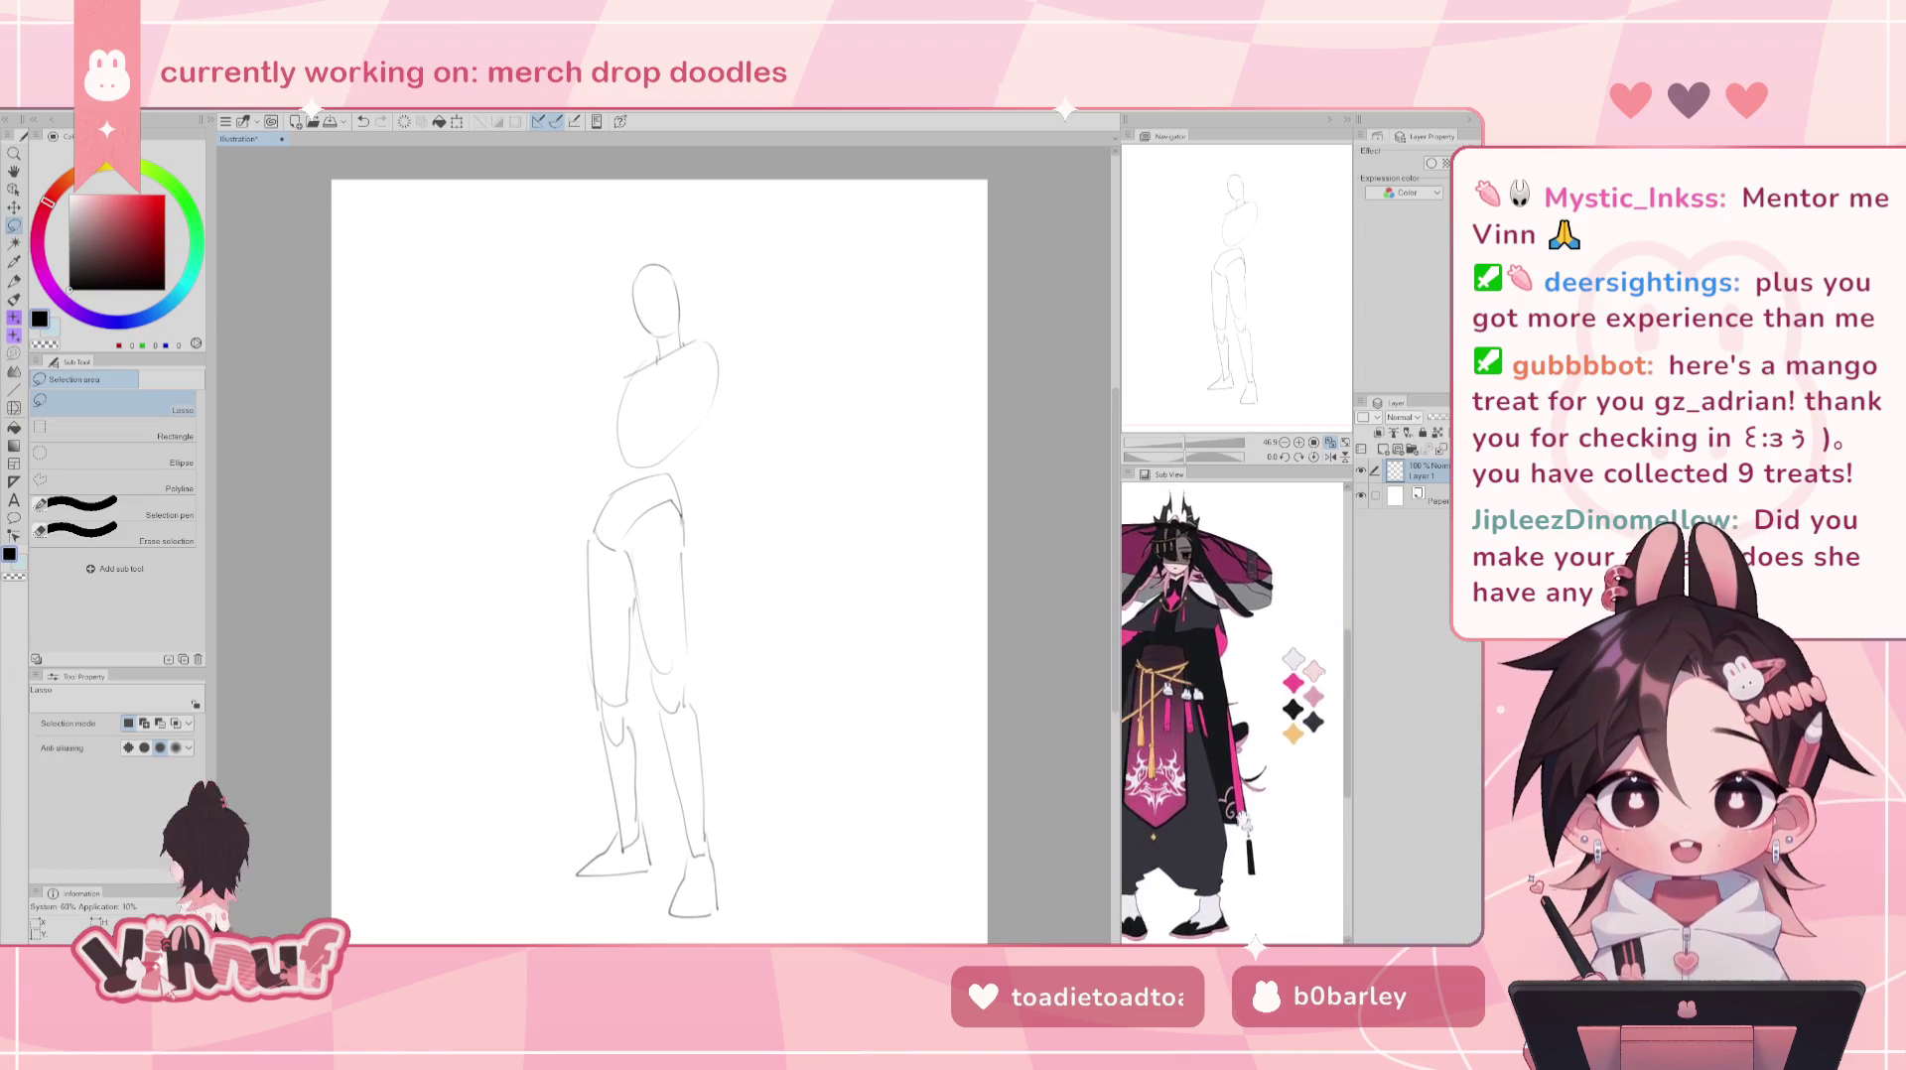
- Zoom and reposition the canvas and character reference, then select the Pen tool
scroll(1240, 804, down, 2)
scroll(1266, 795, up, 1)
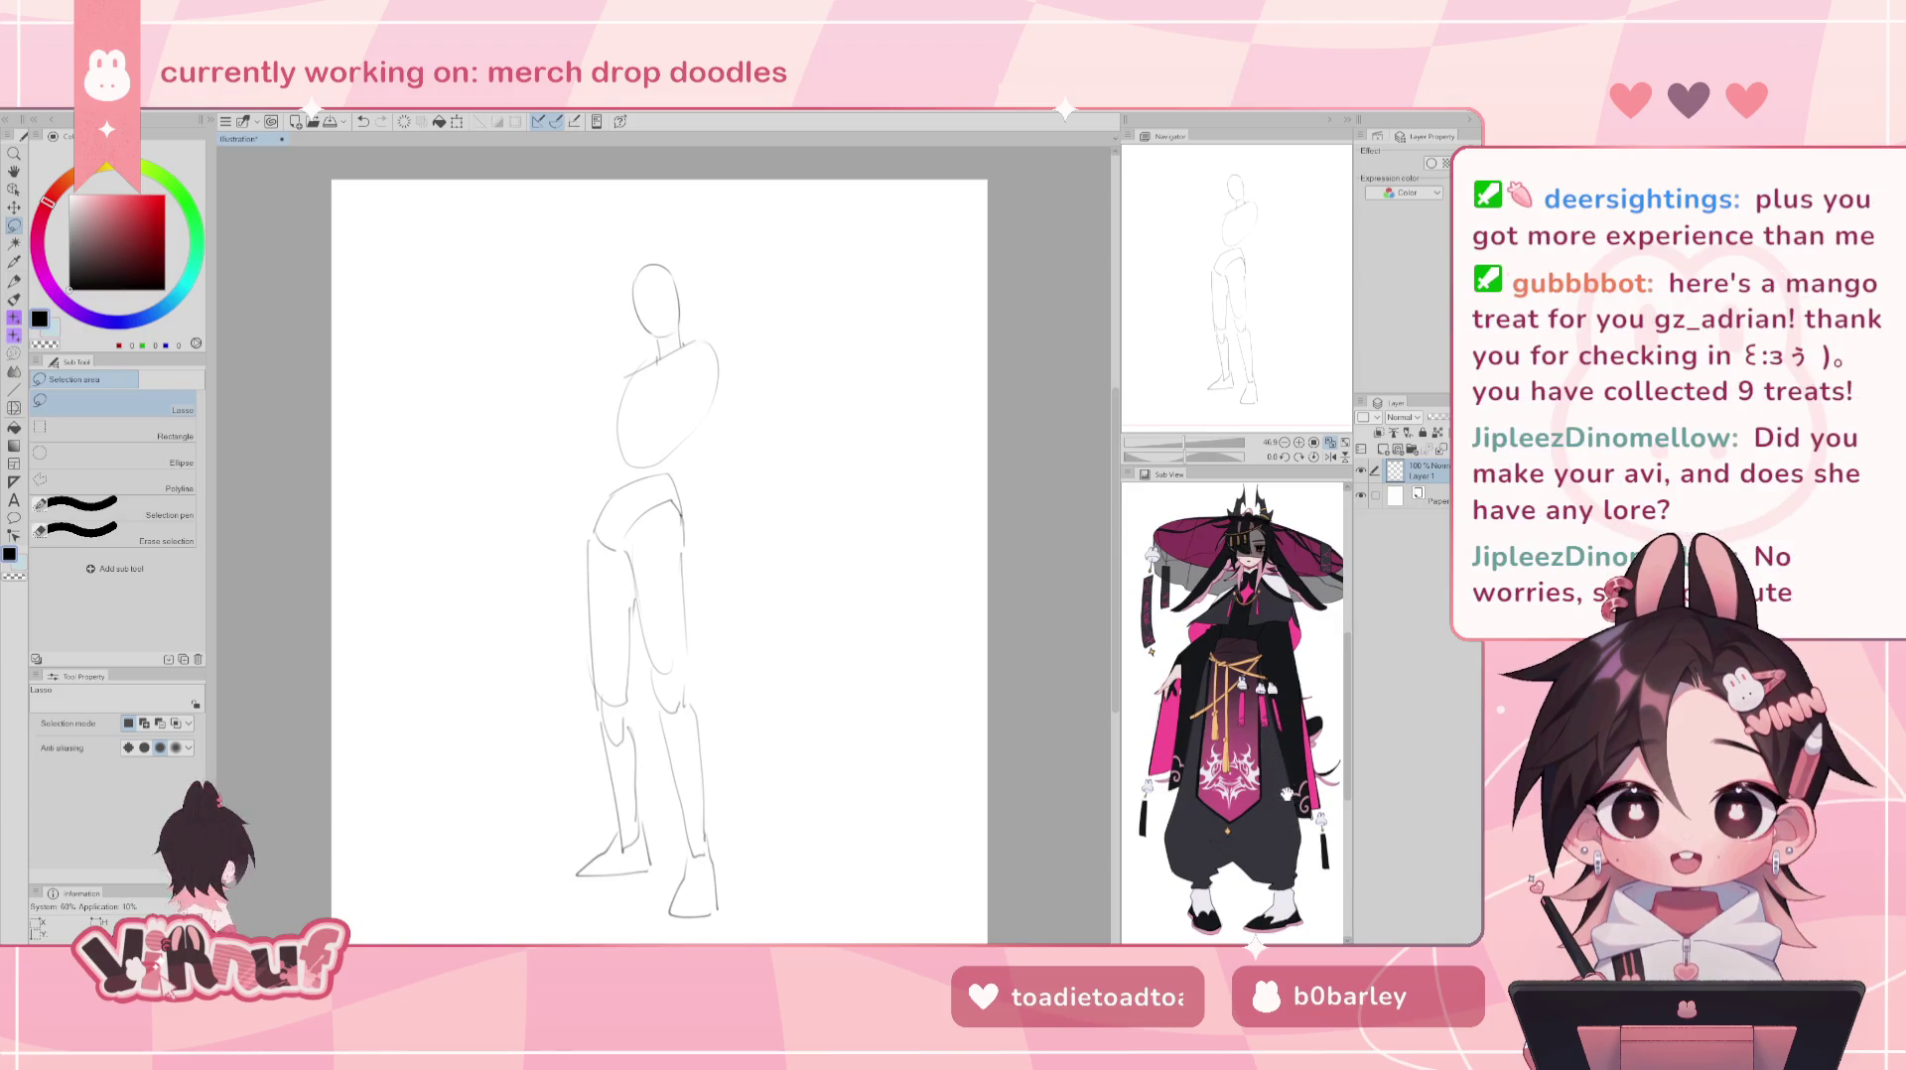
scroll(1286, 797, up, 2)
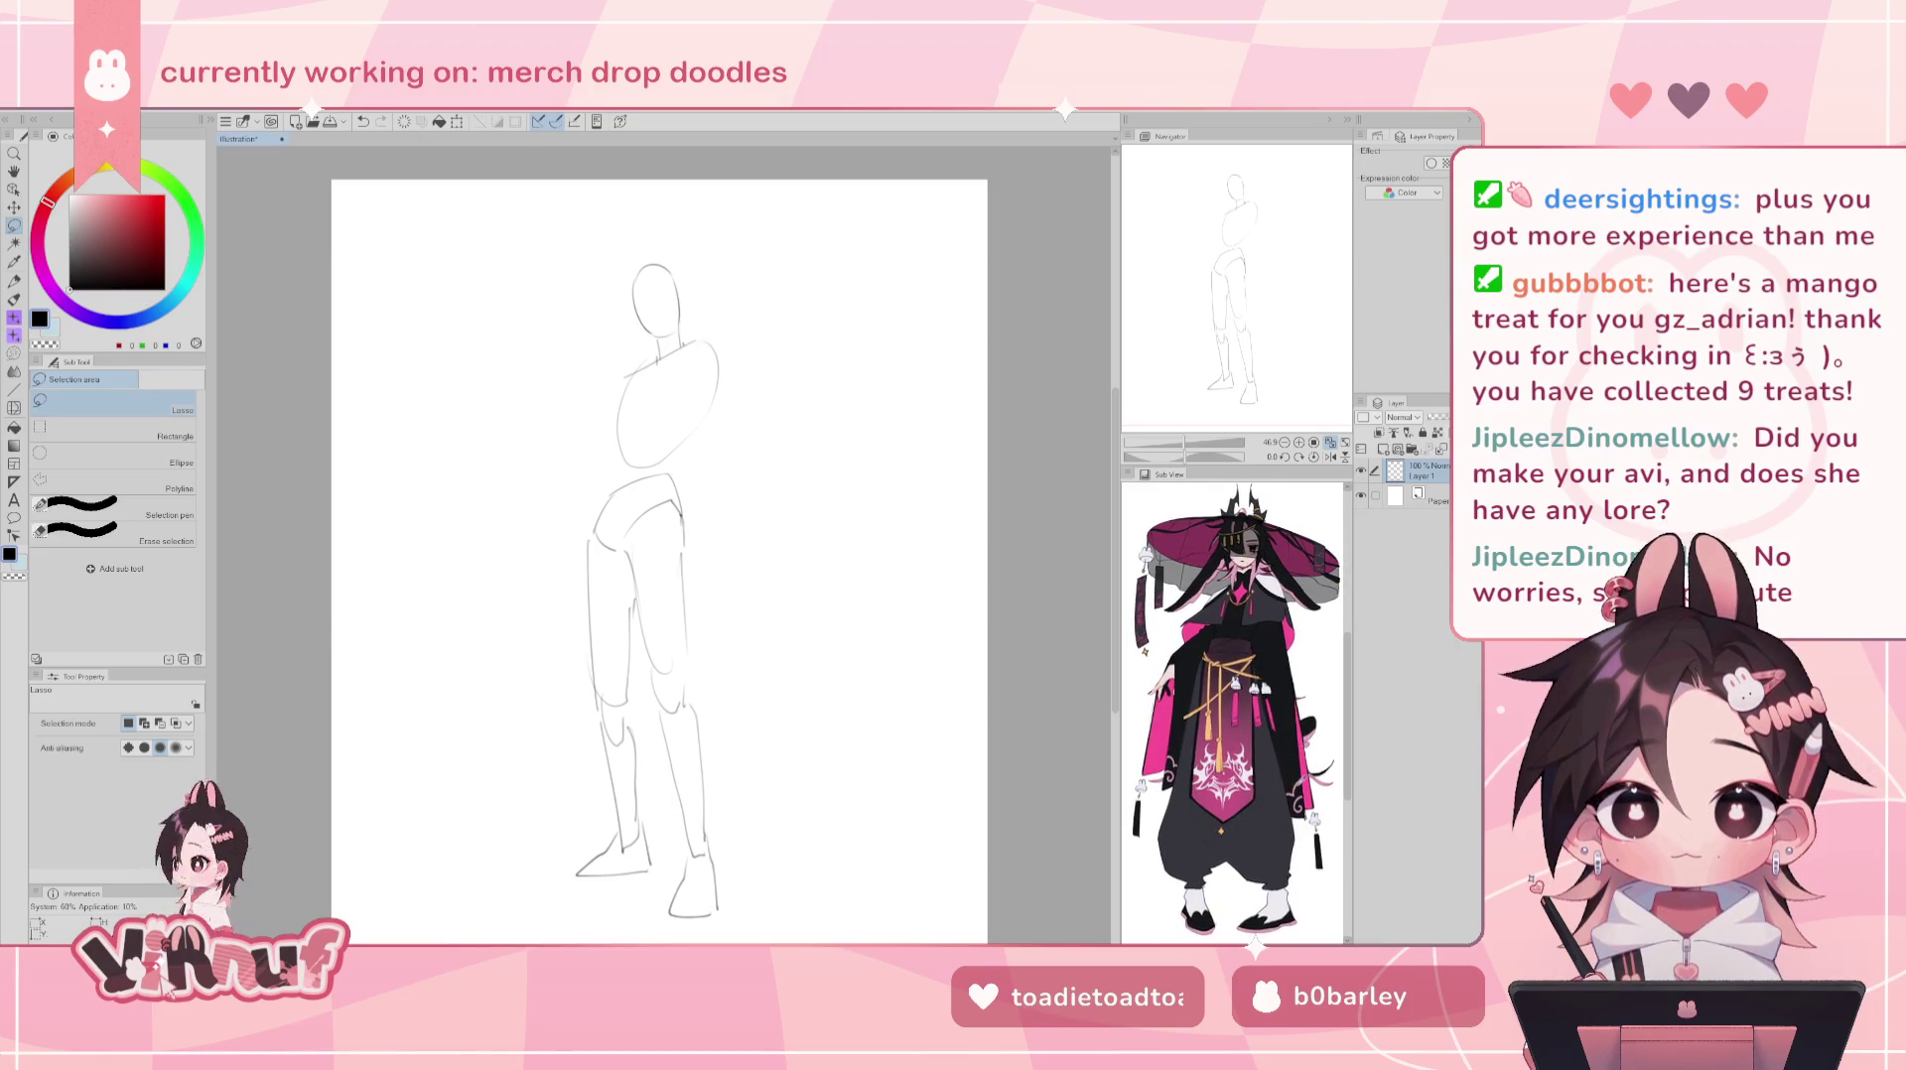
drag(1296, 772, 1293, 777)
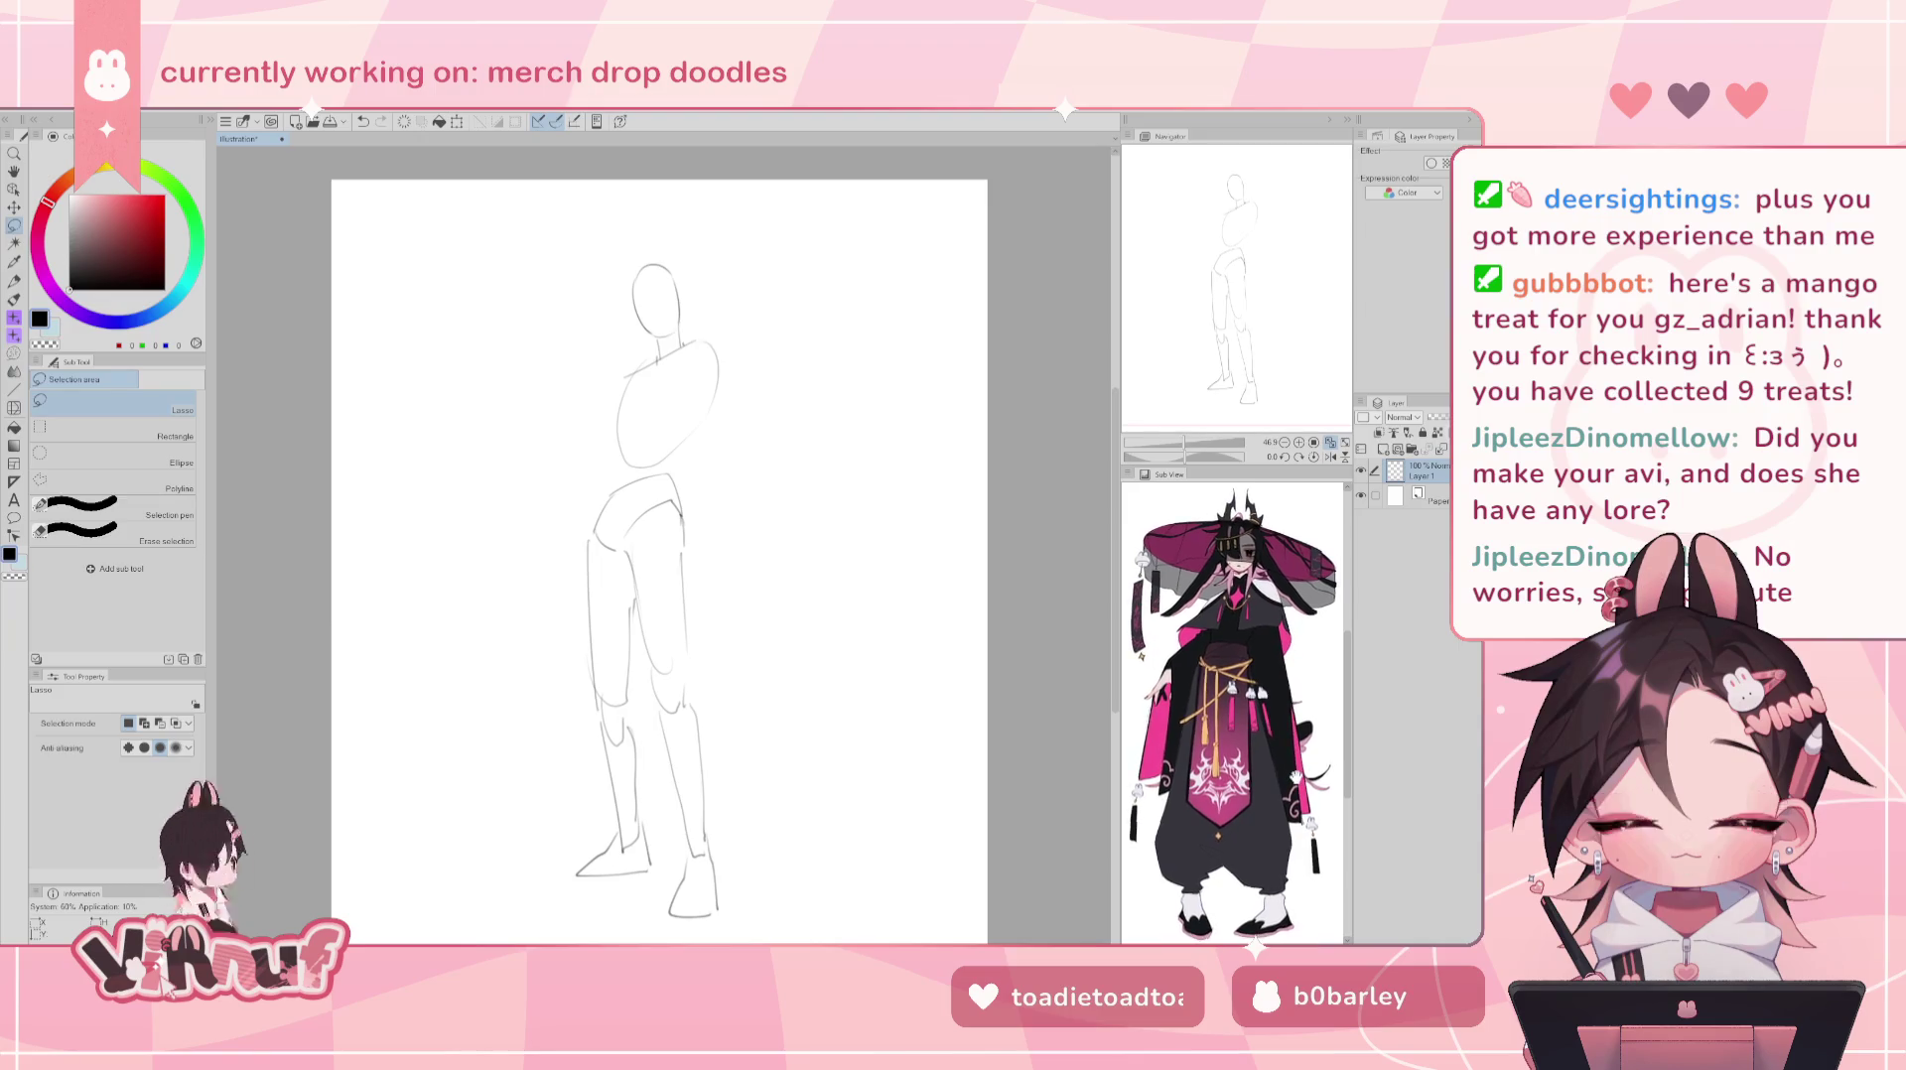
drag(1046, 340, 1049, 335)
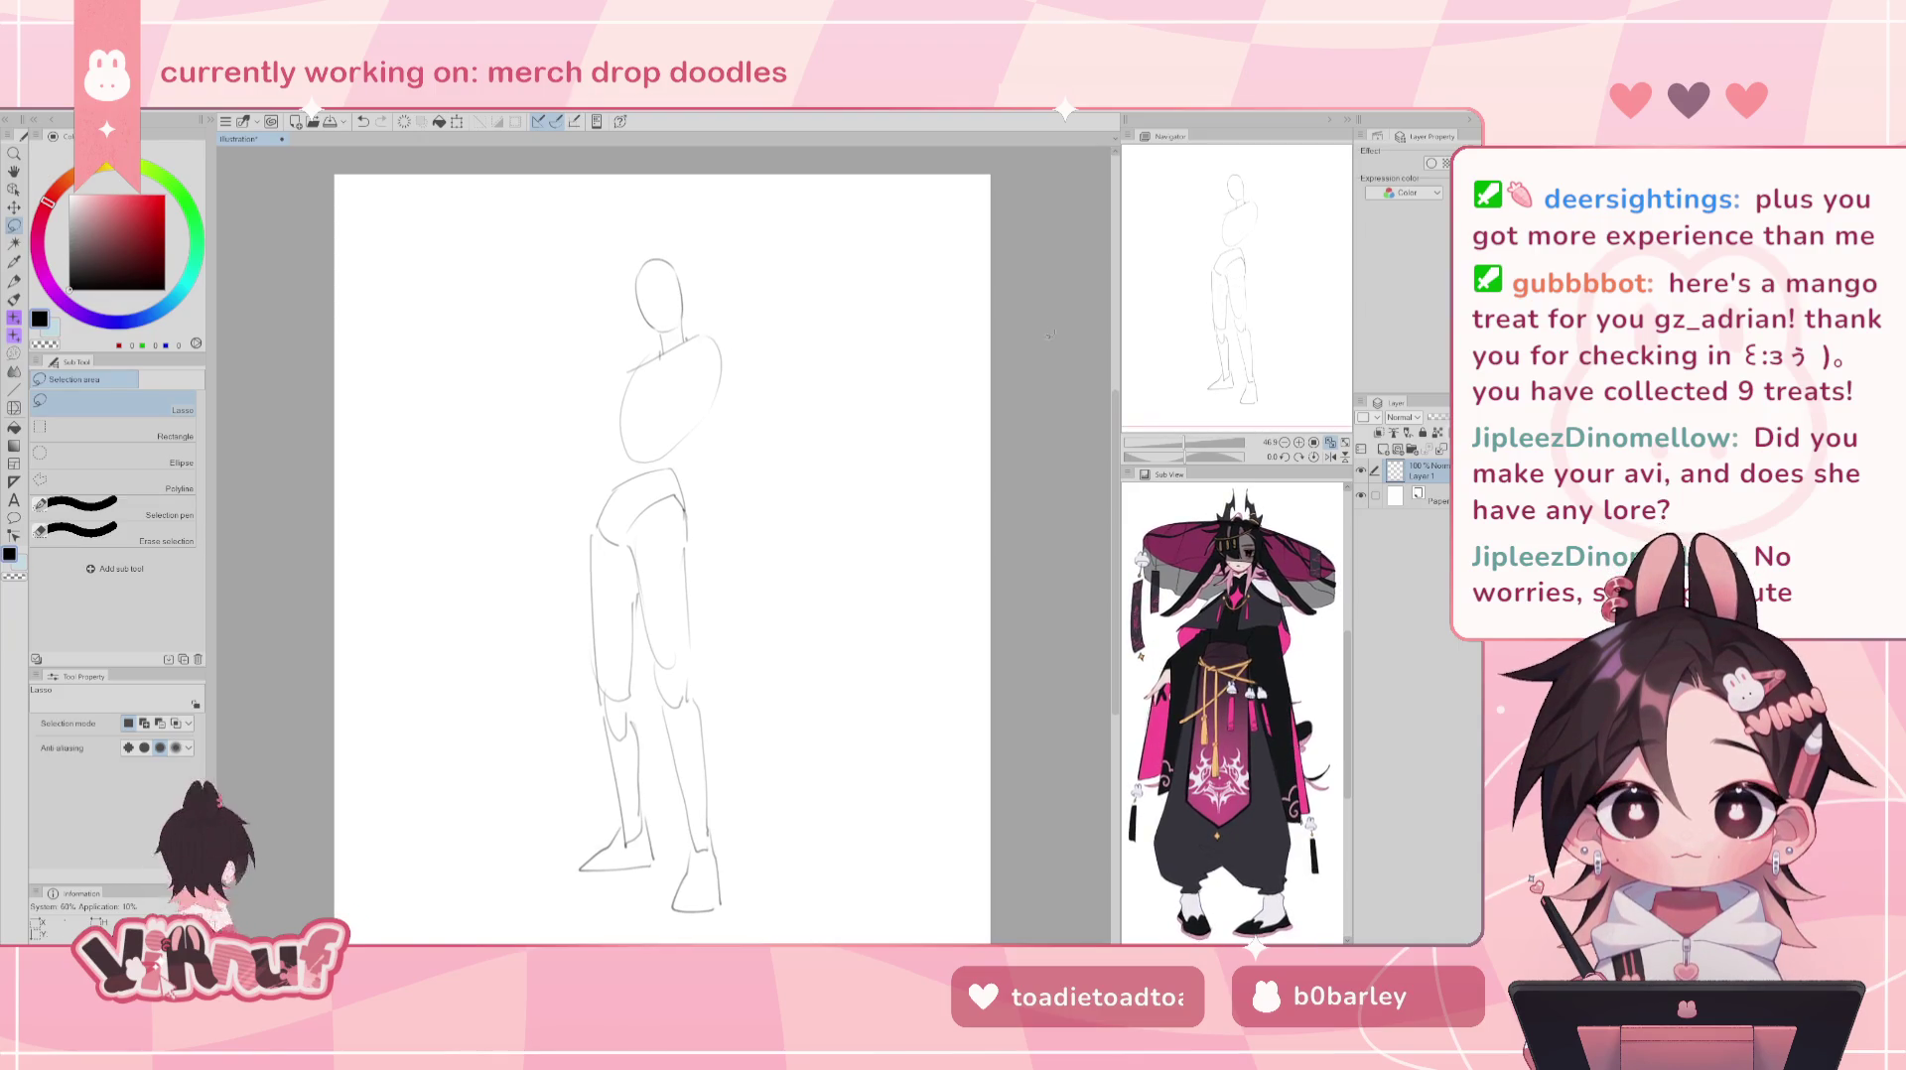
scroll(528, 529, down, 3)
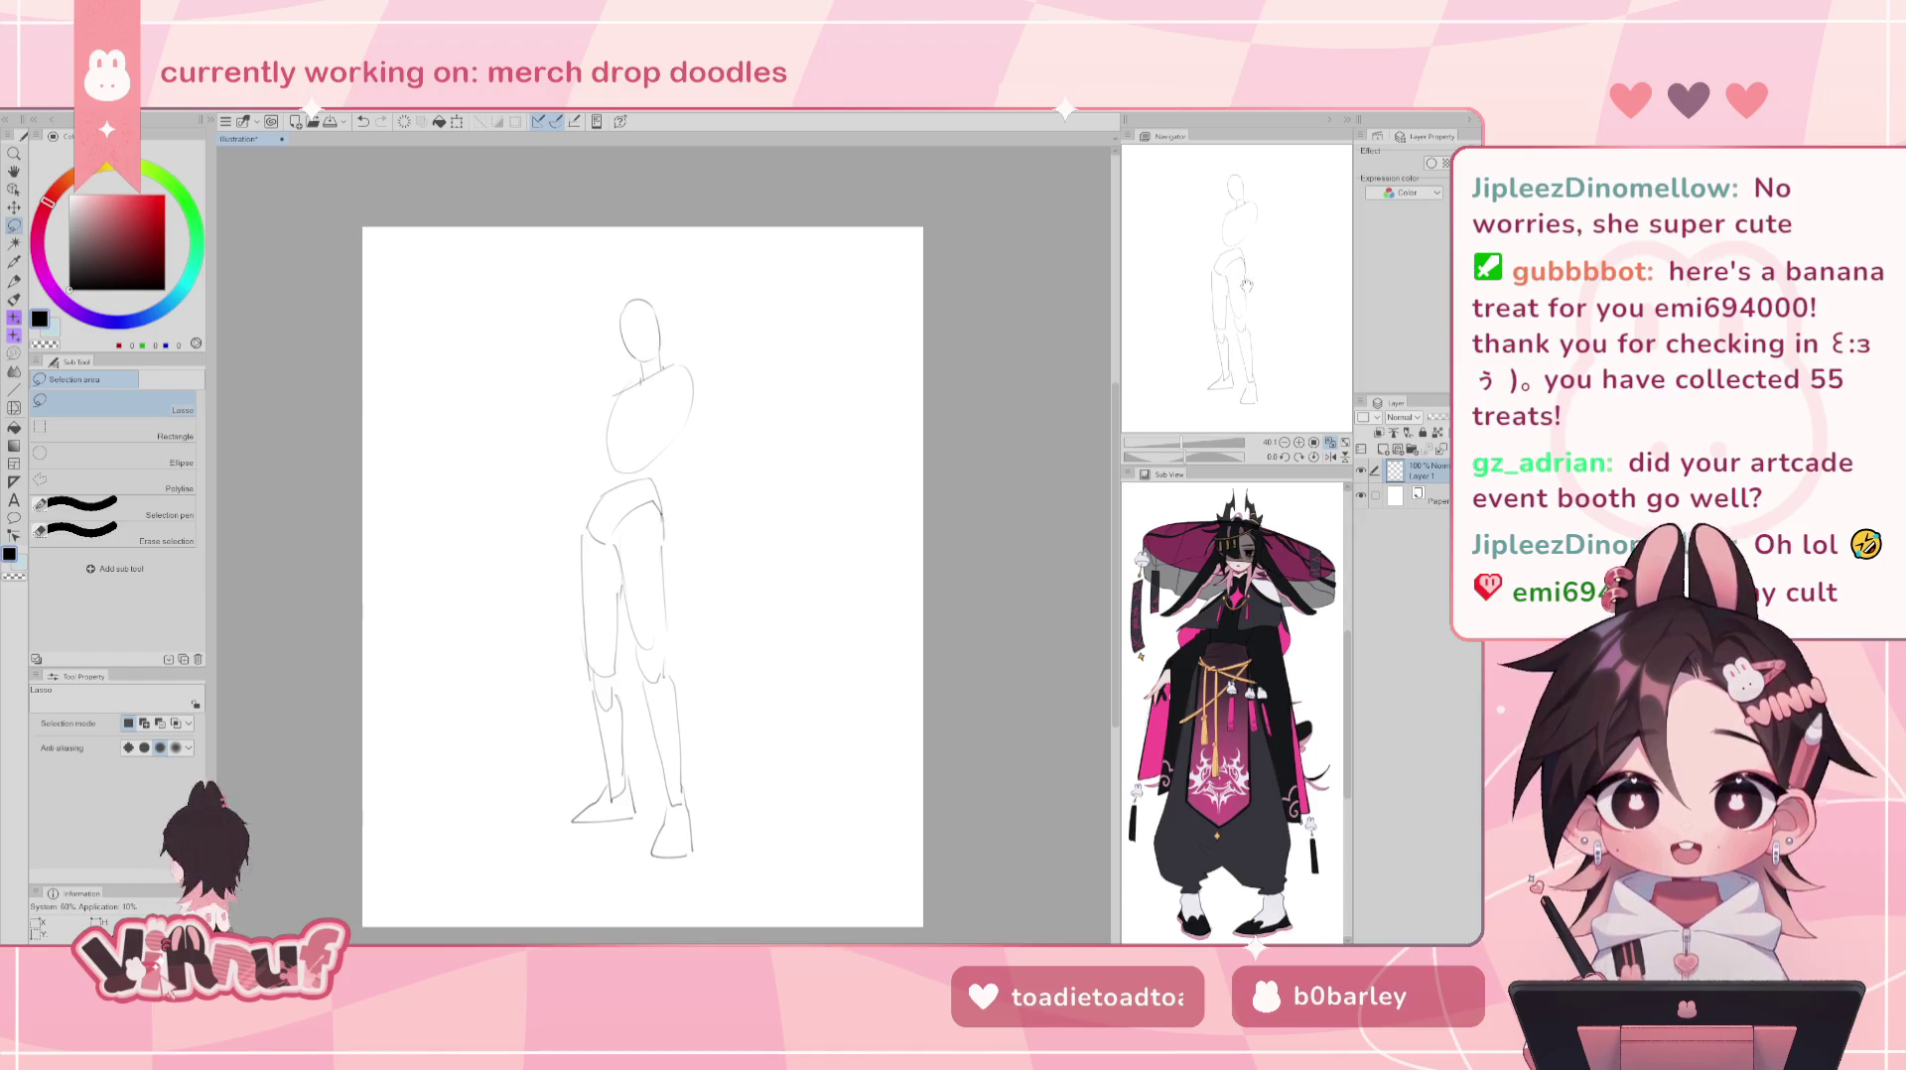
drag(1247, 283, 1245, 285)
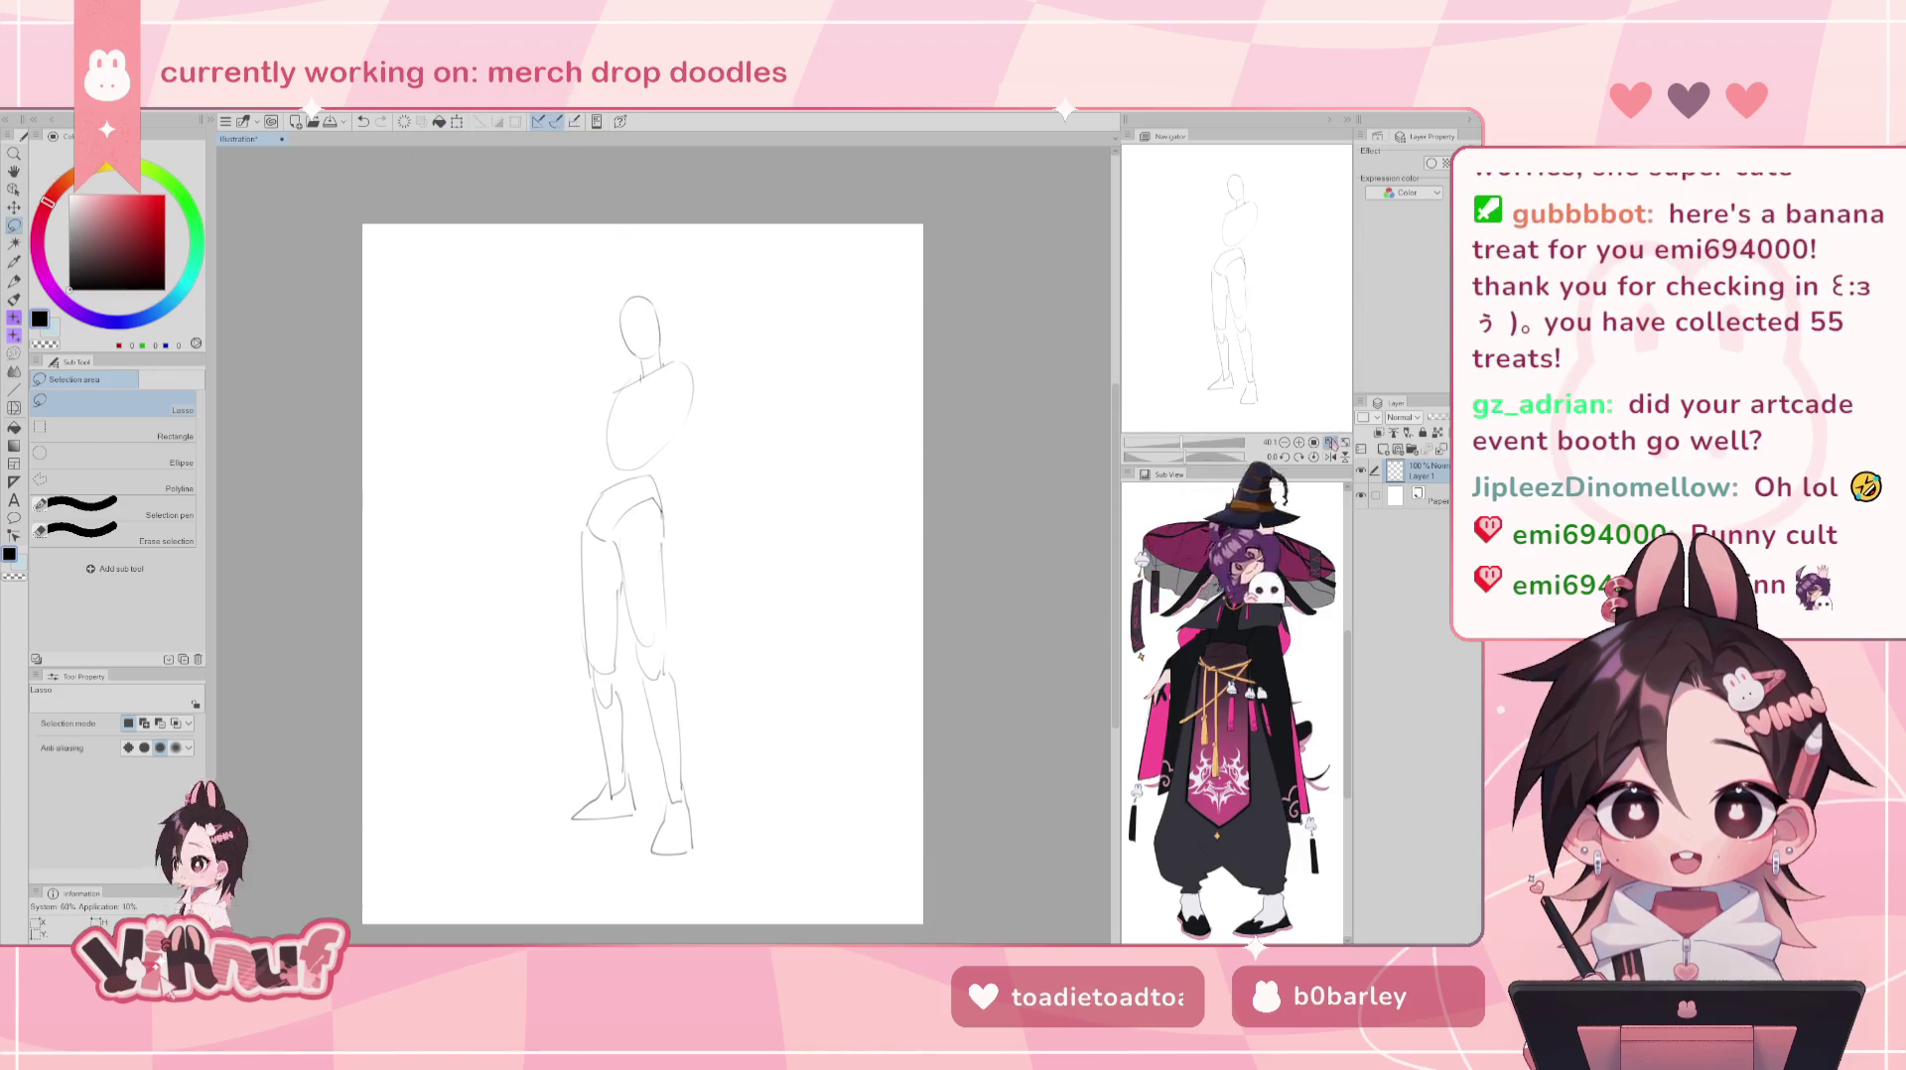
scroll(1278, 416, up, 1)
key(p)
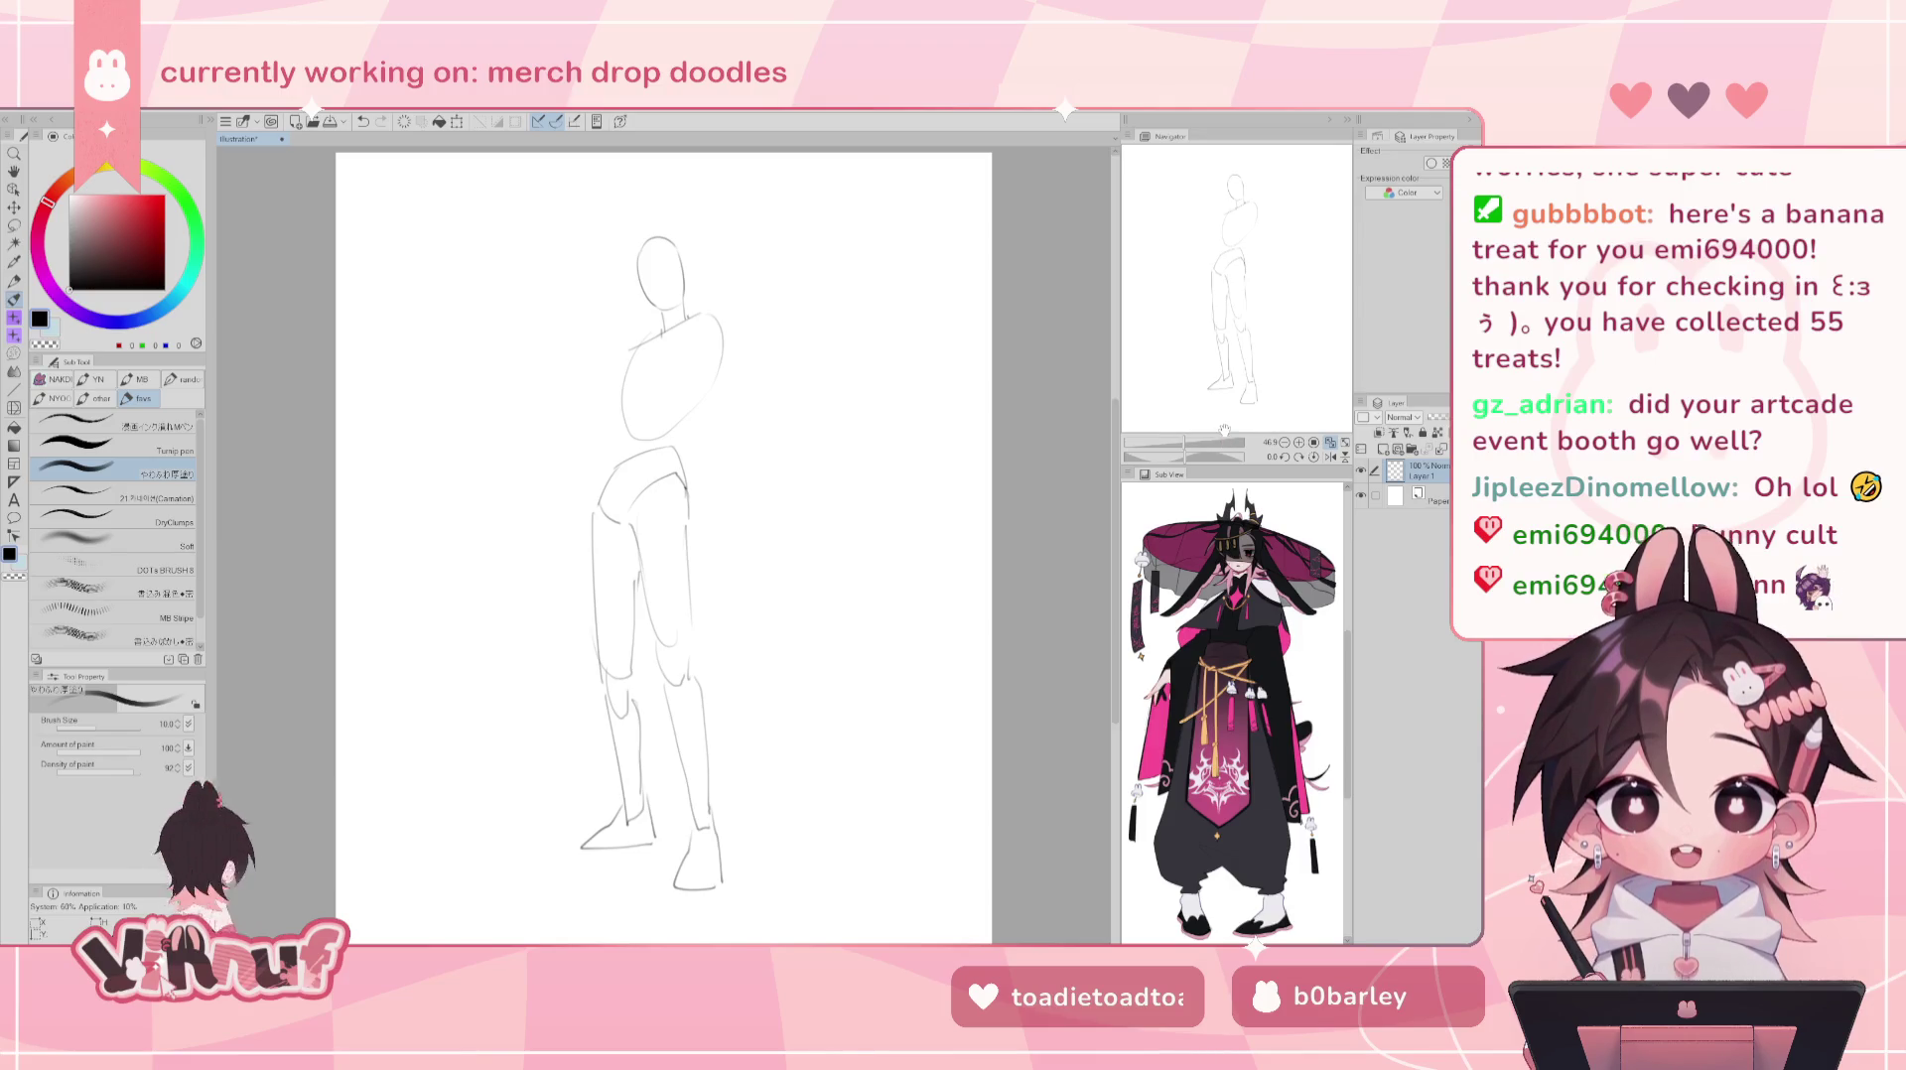
- Liquify the lassoed figure's torso and shoulder lines leftward using a 763.6 brush size
key(m)
drag(581, 491, 731, 450)
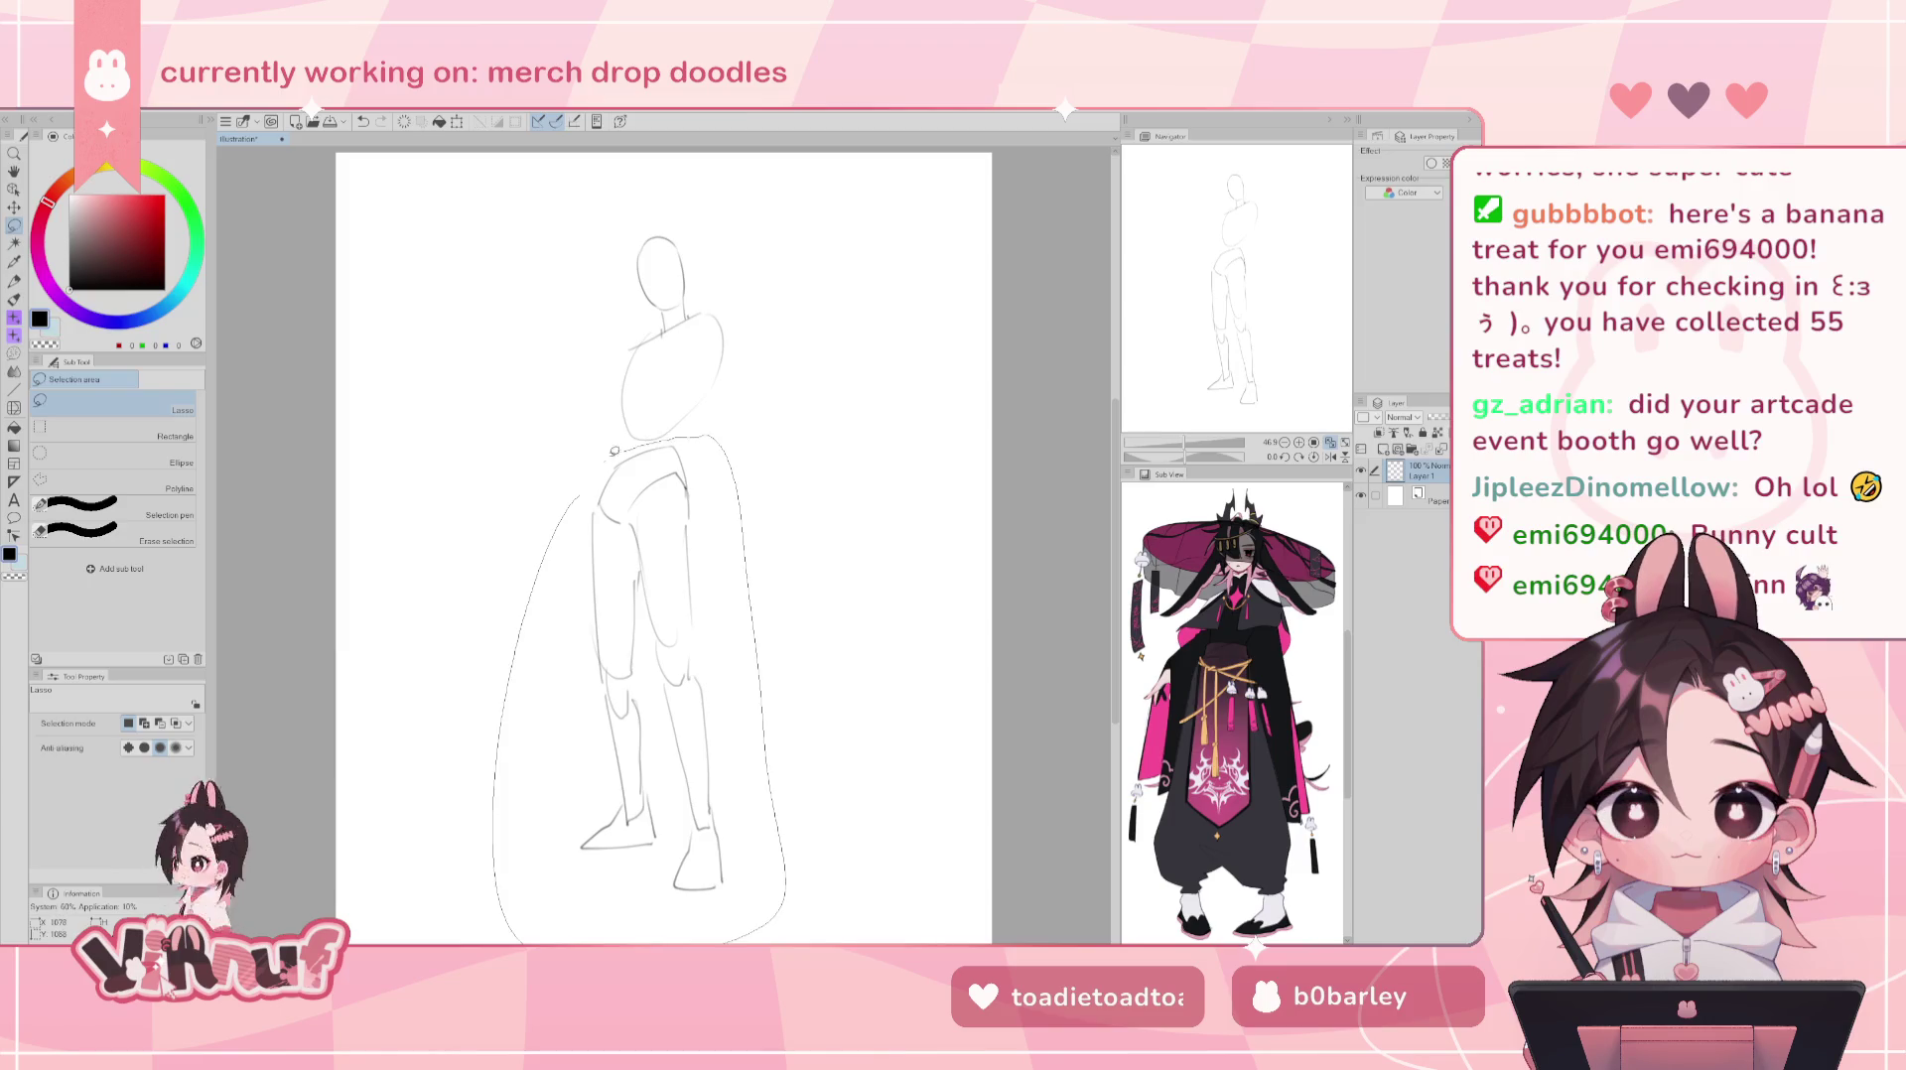
key(j)
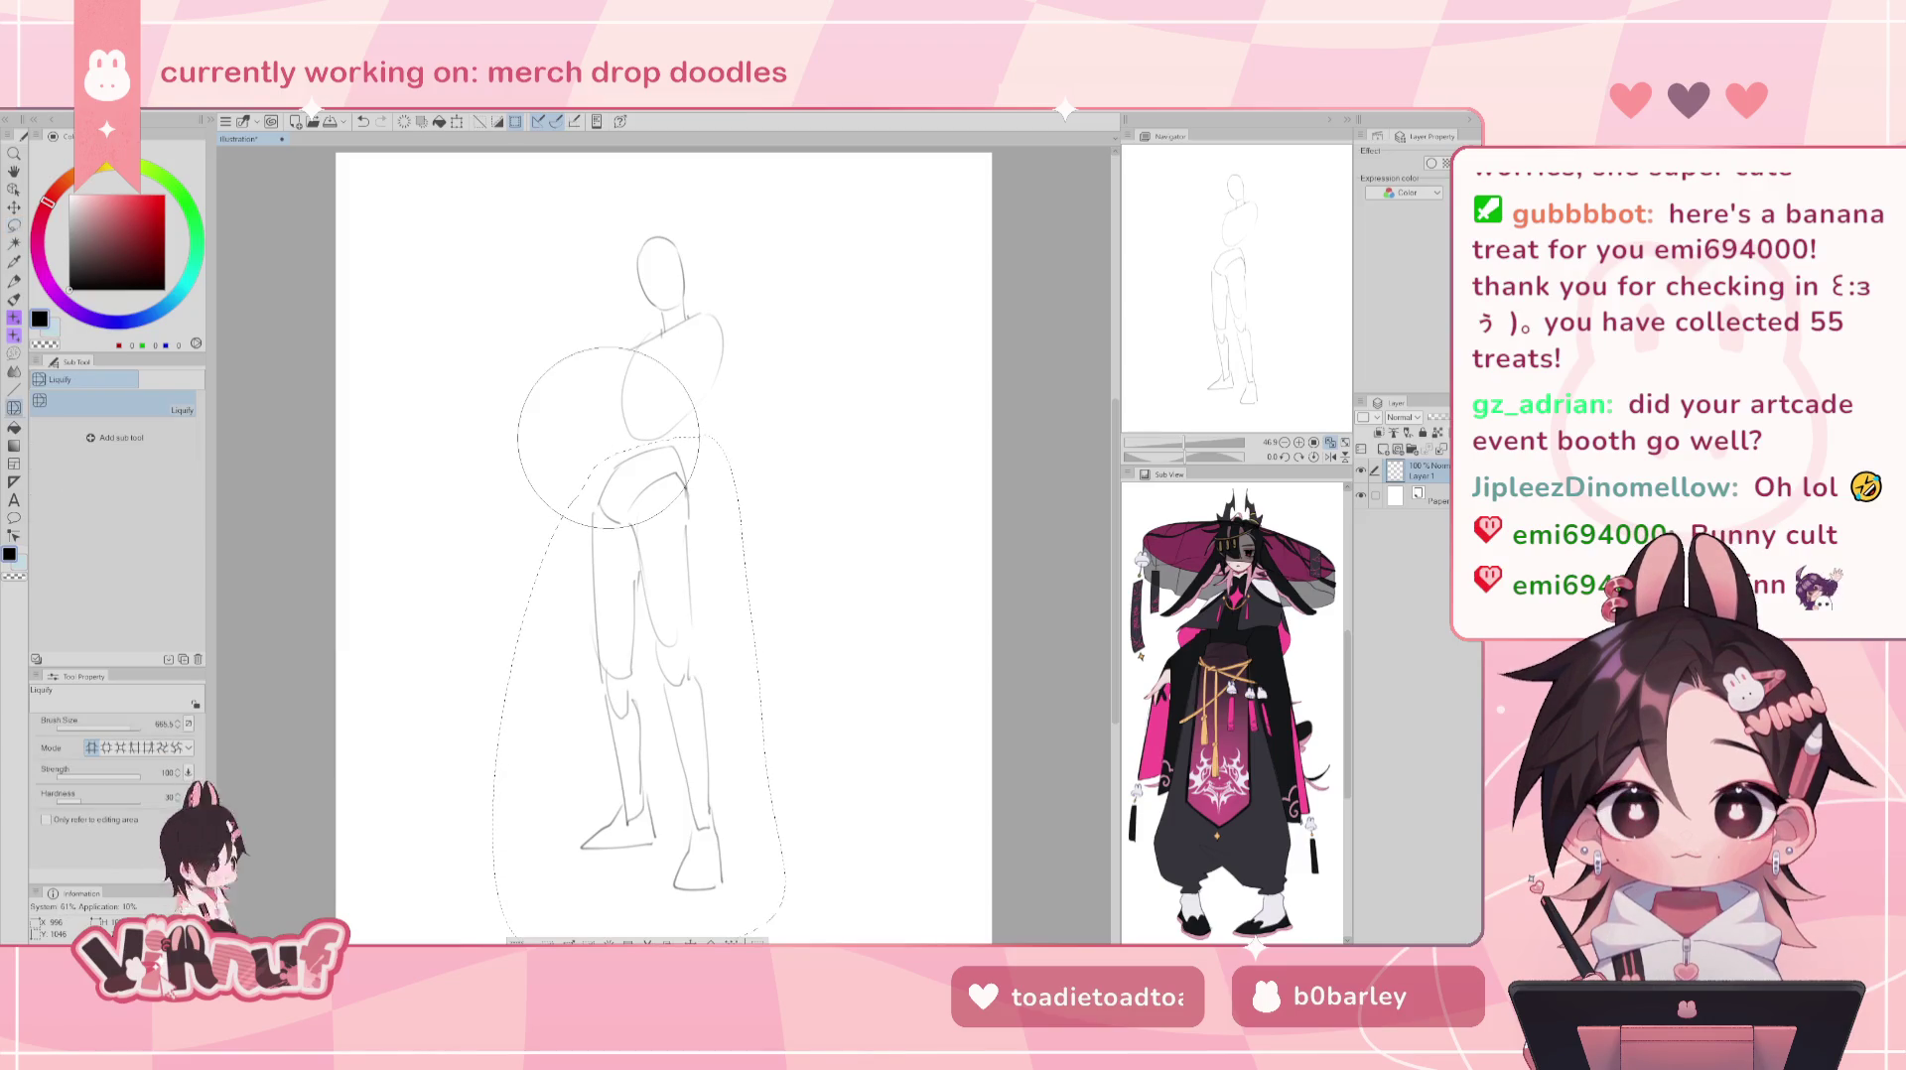
drag(121, 726, 134, 725)
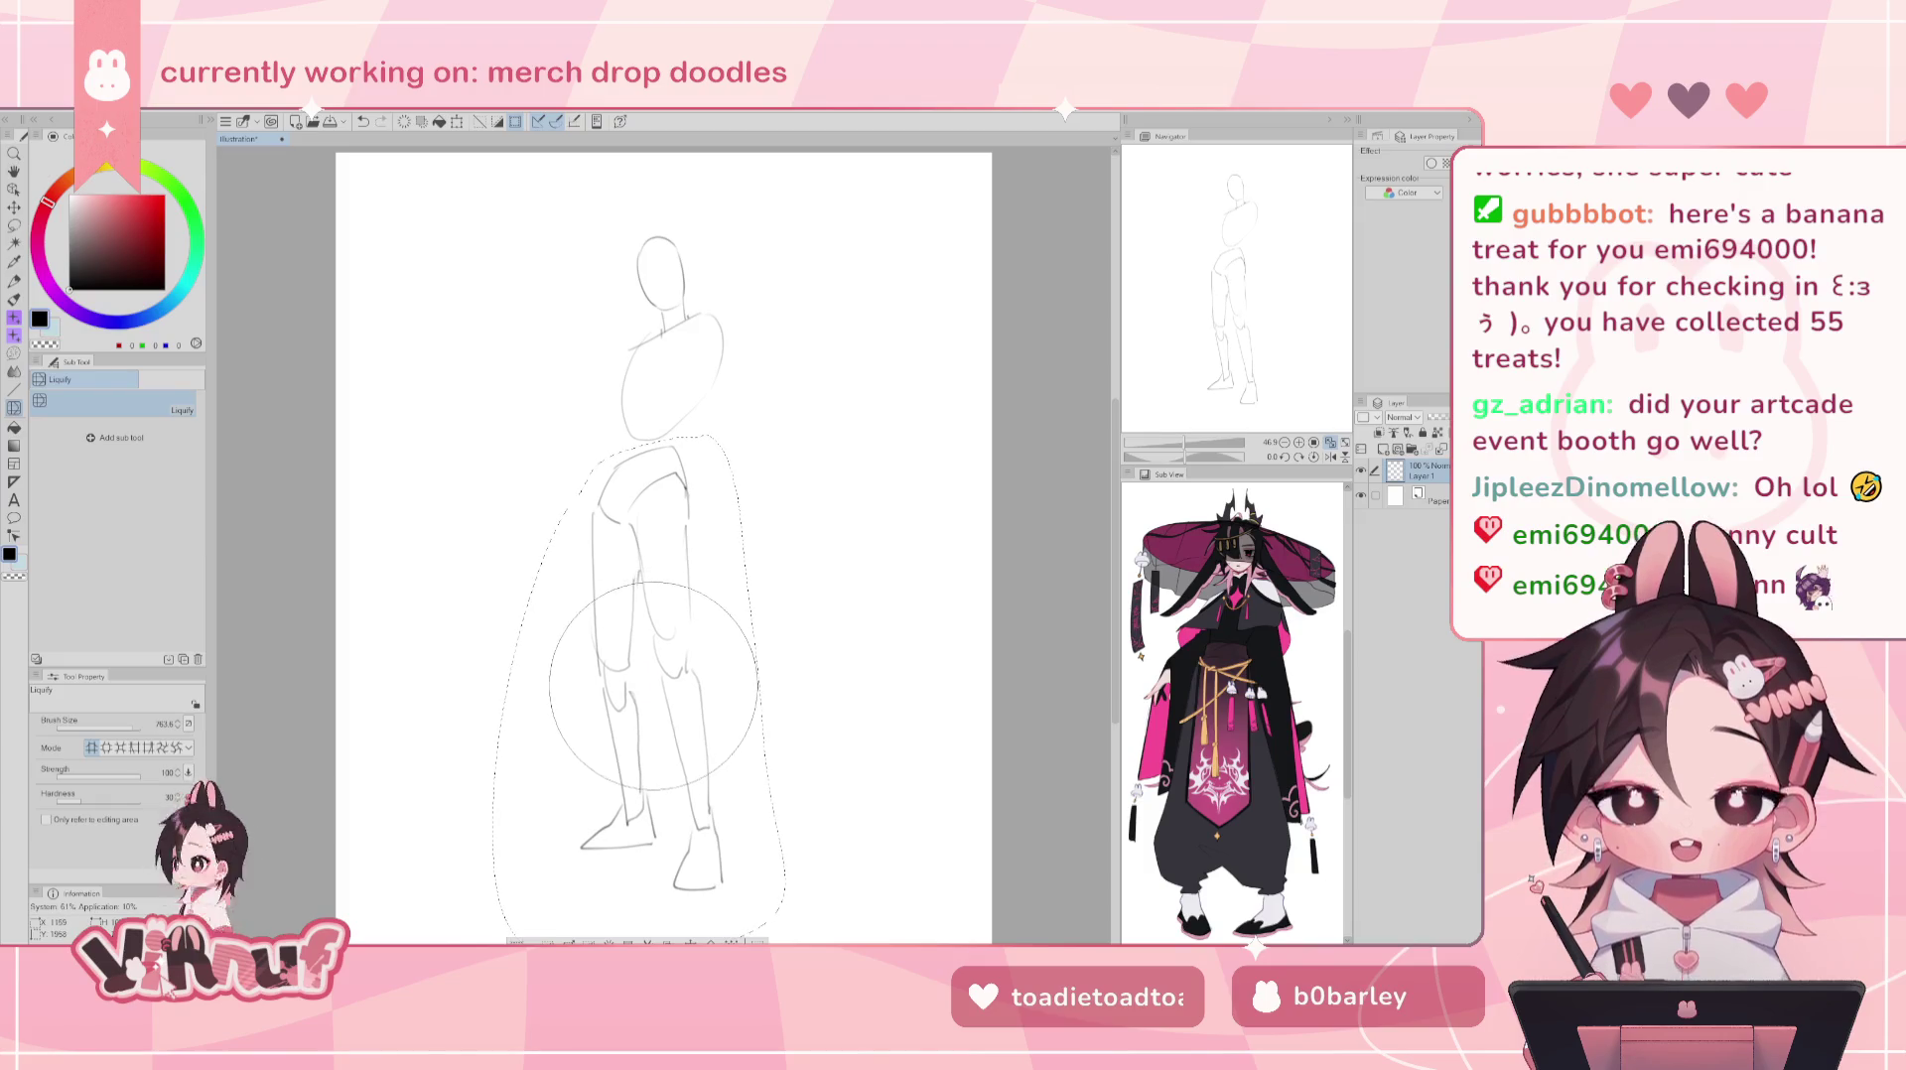
drag(748, 521, 722, 540)
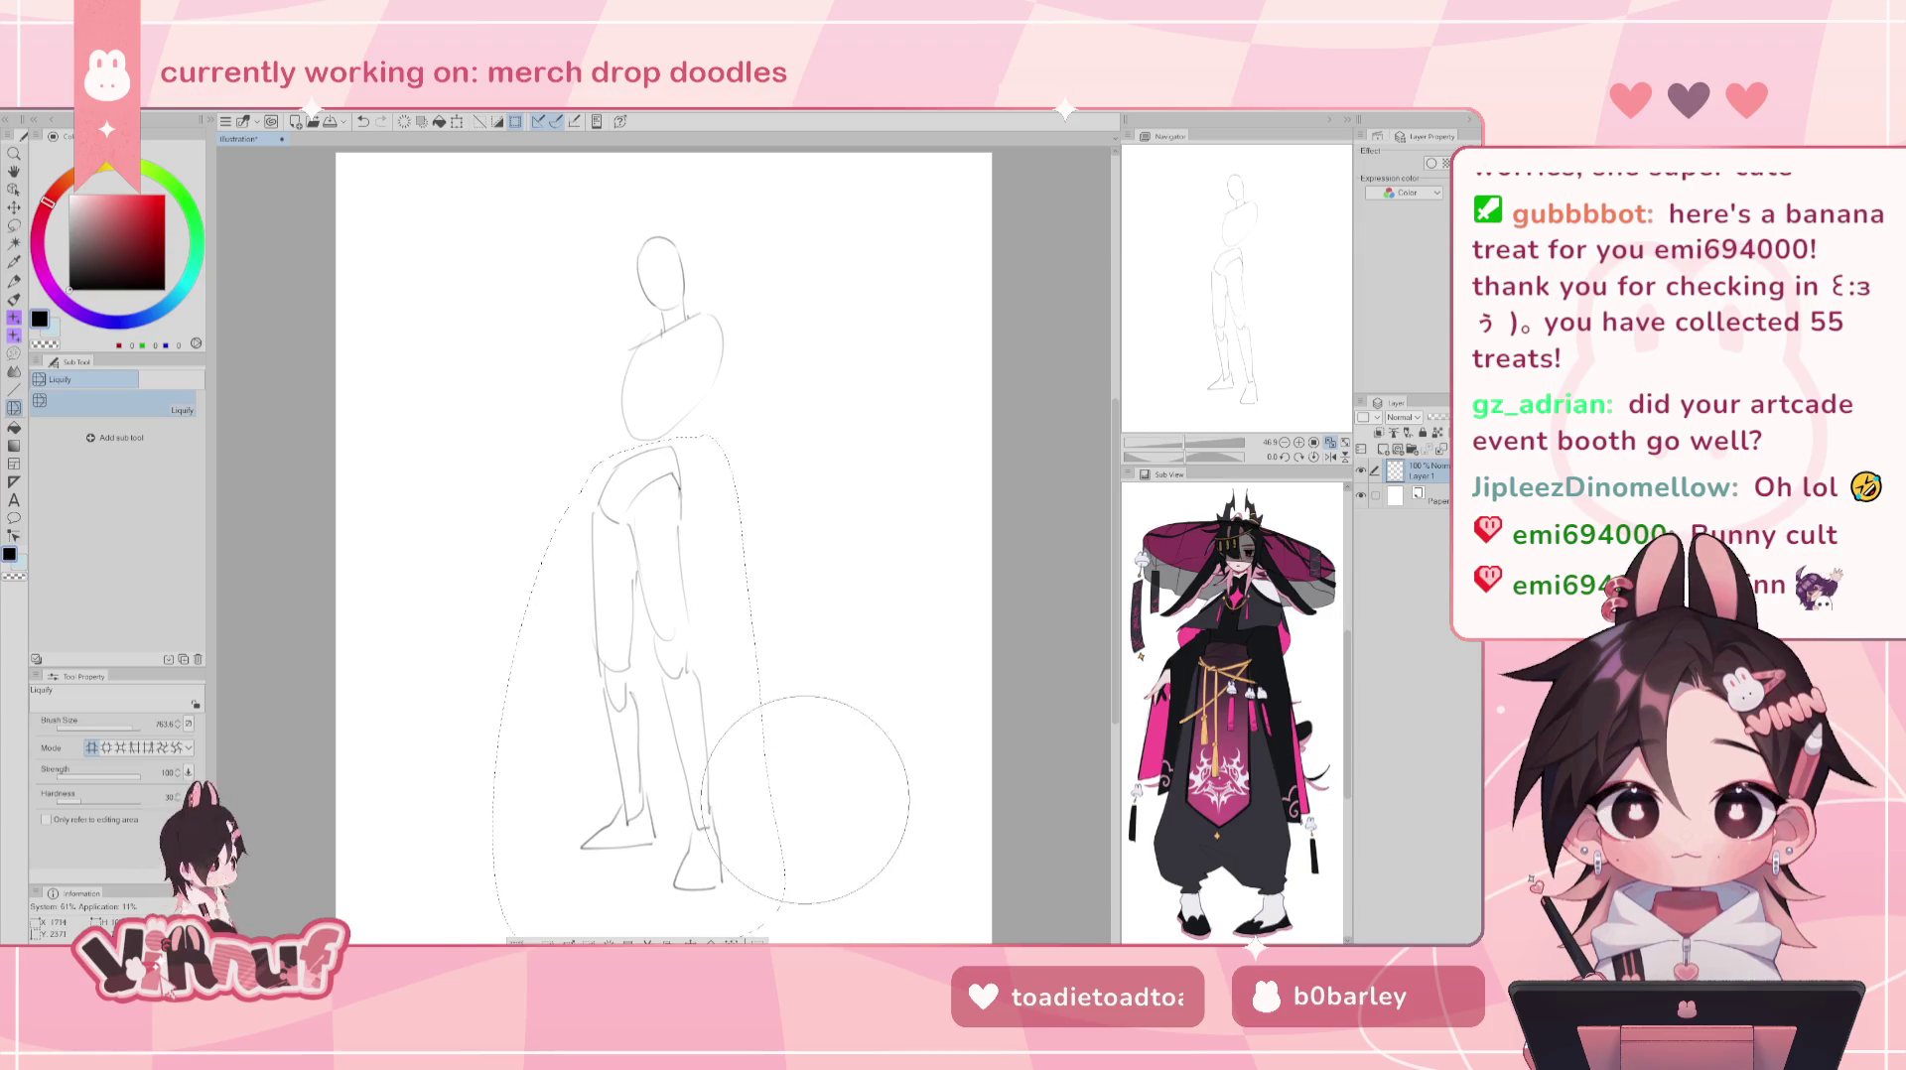
- Pan and zoom out so the whole figure is centred on the page
drag(807, 787, 777, 787)
drag(687, 933, 704, 796)
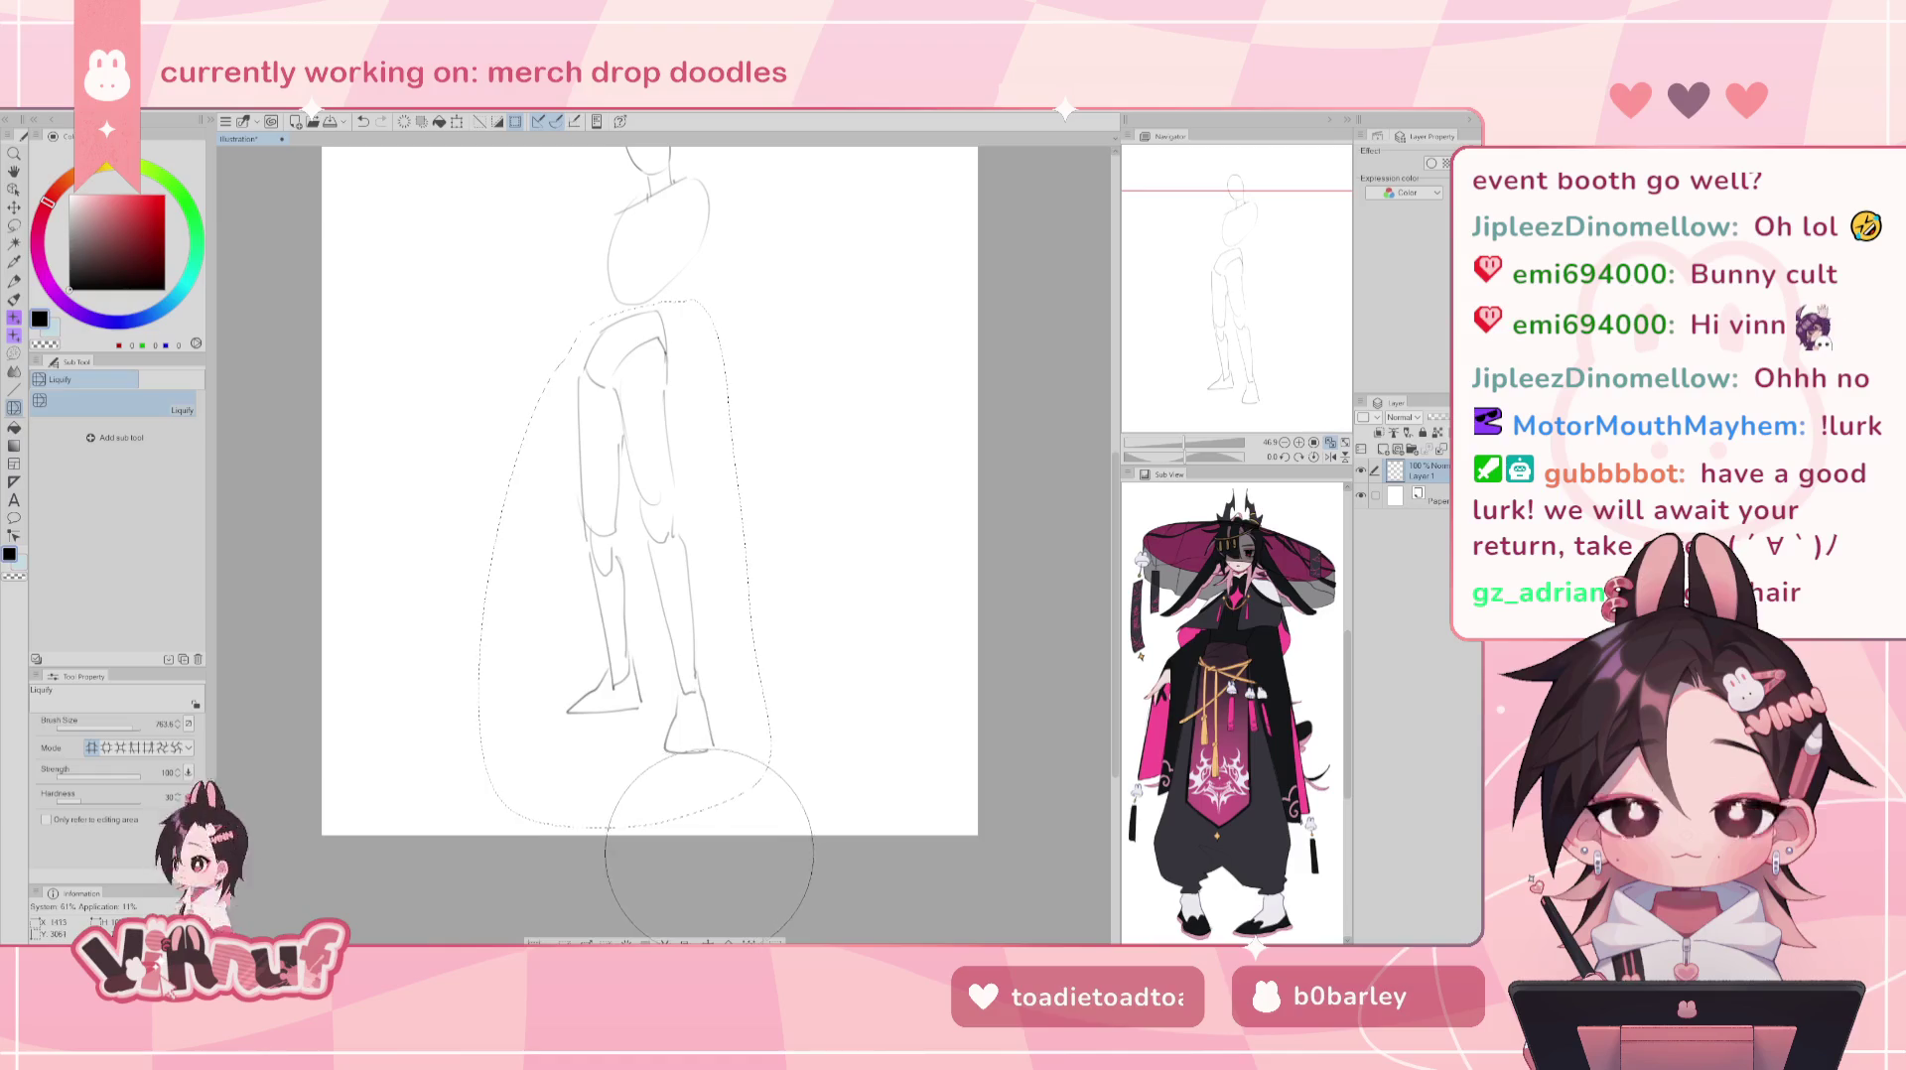
mouse_move(1253, 343)
mouse_down()
mouse_move(1261, 307)
mouse_move(1314, 396)
mouse_up()
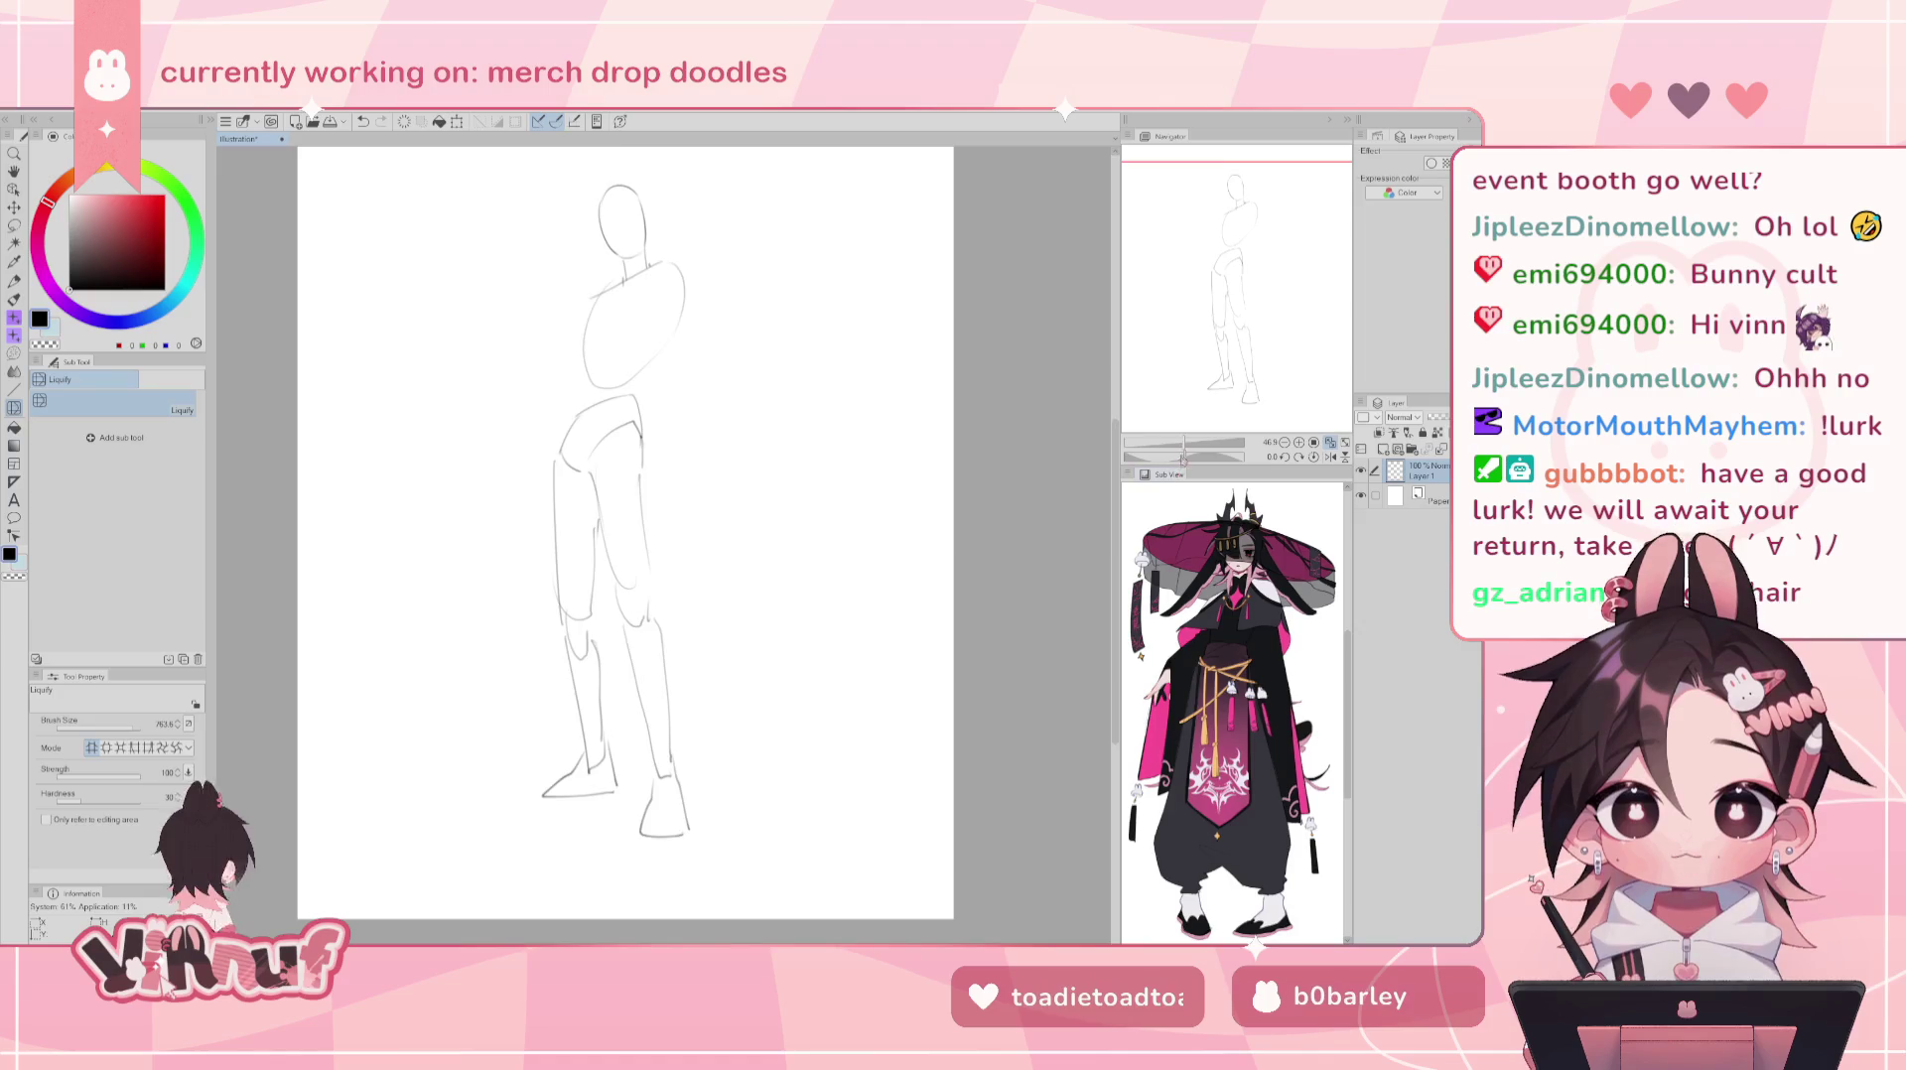
drag(1203, 437, 1187, 427)
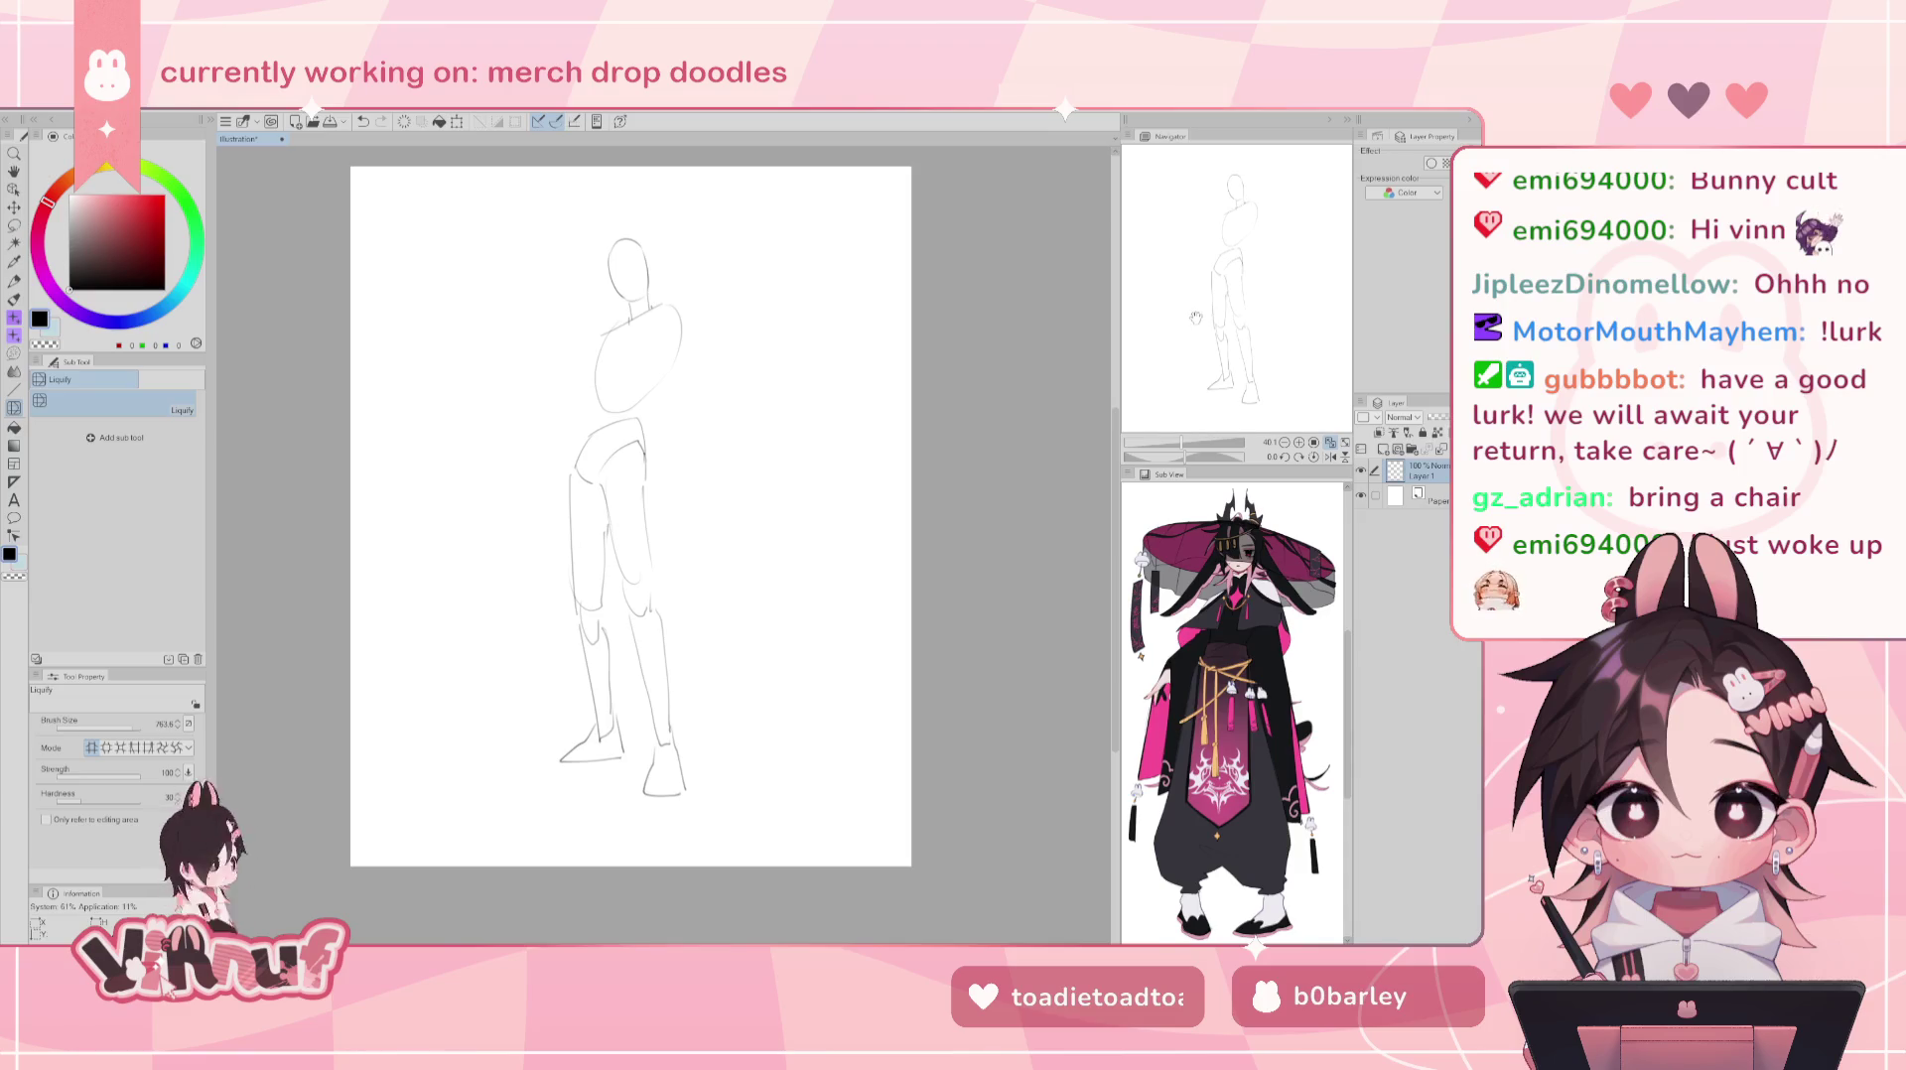
drag(1201, 308, 1199, 313)
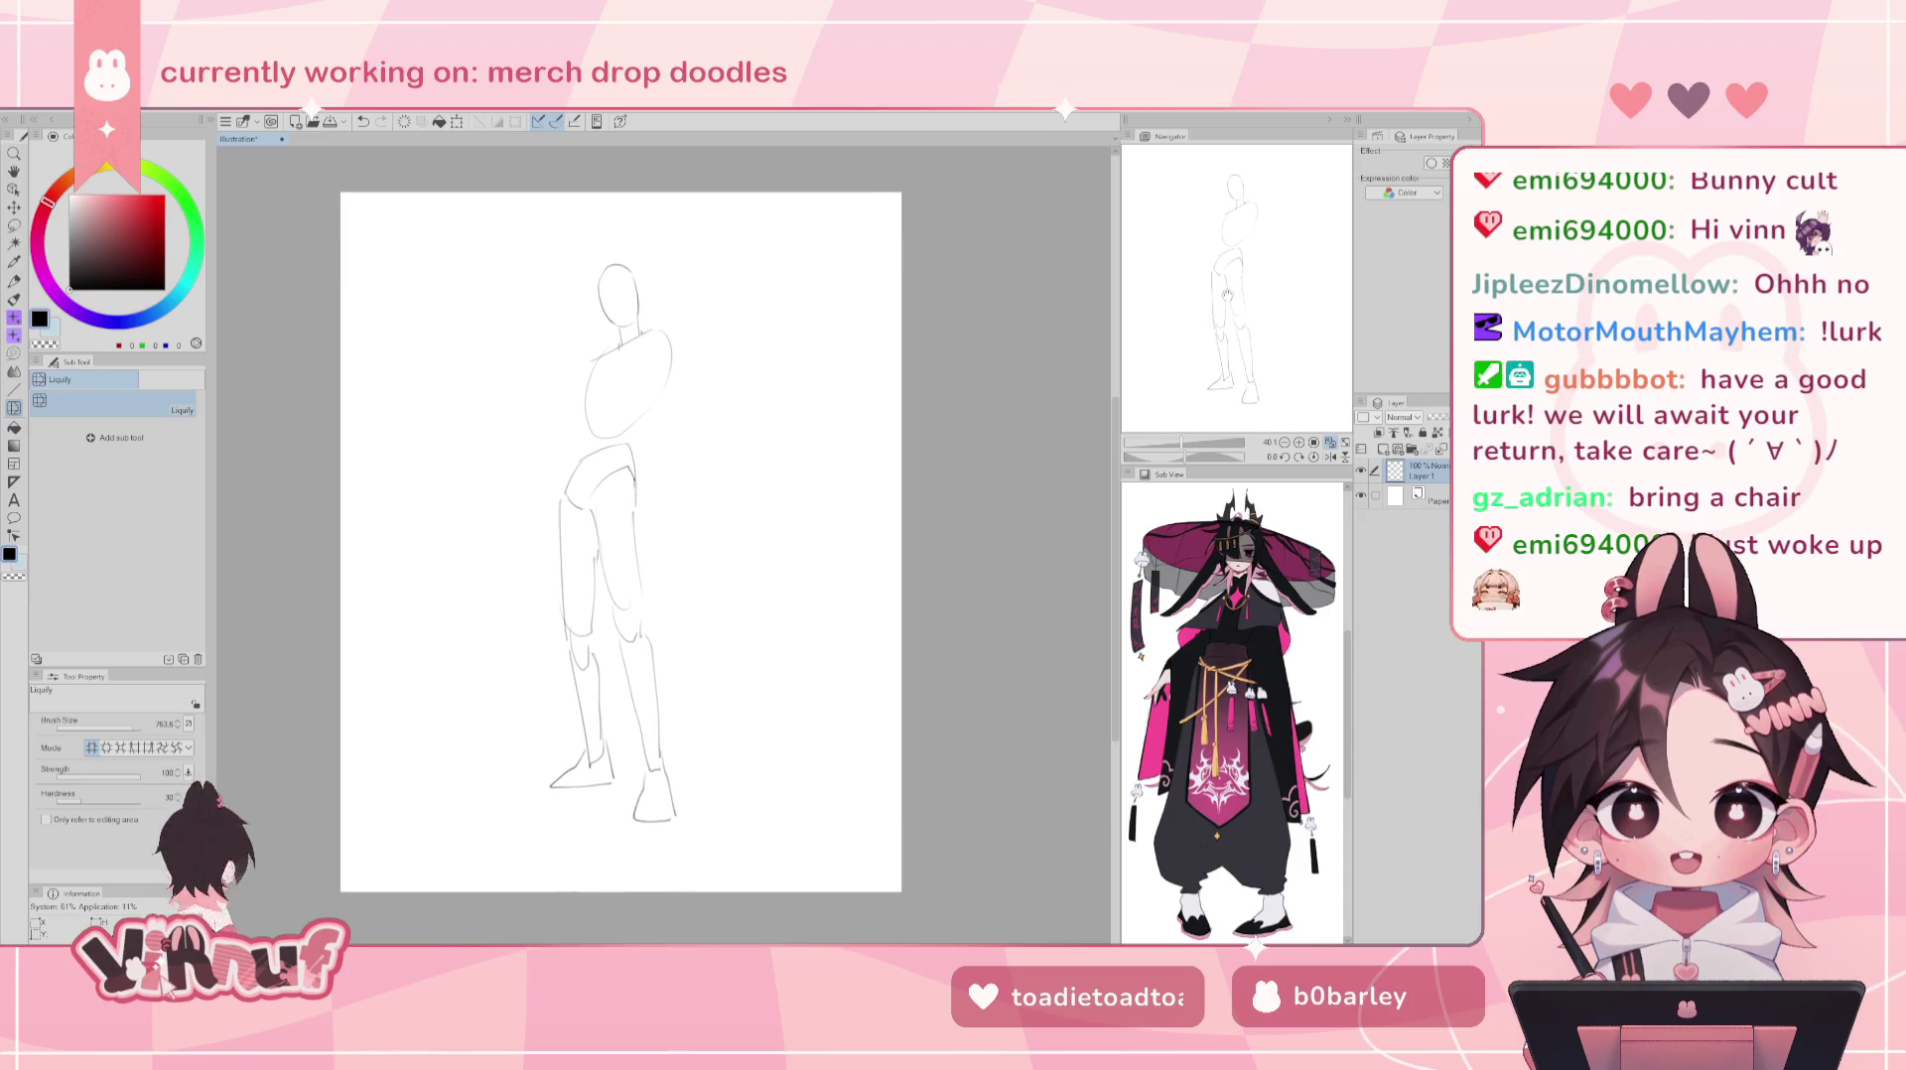
- Draw the upper arm from the shoulder, forearm bending toward the hip, and hand resting on it
key(b)
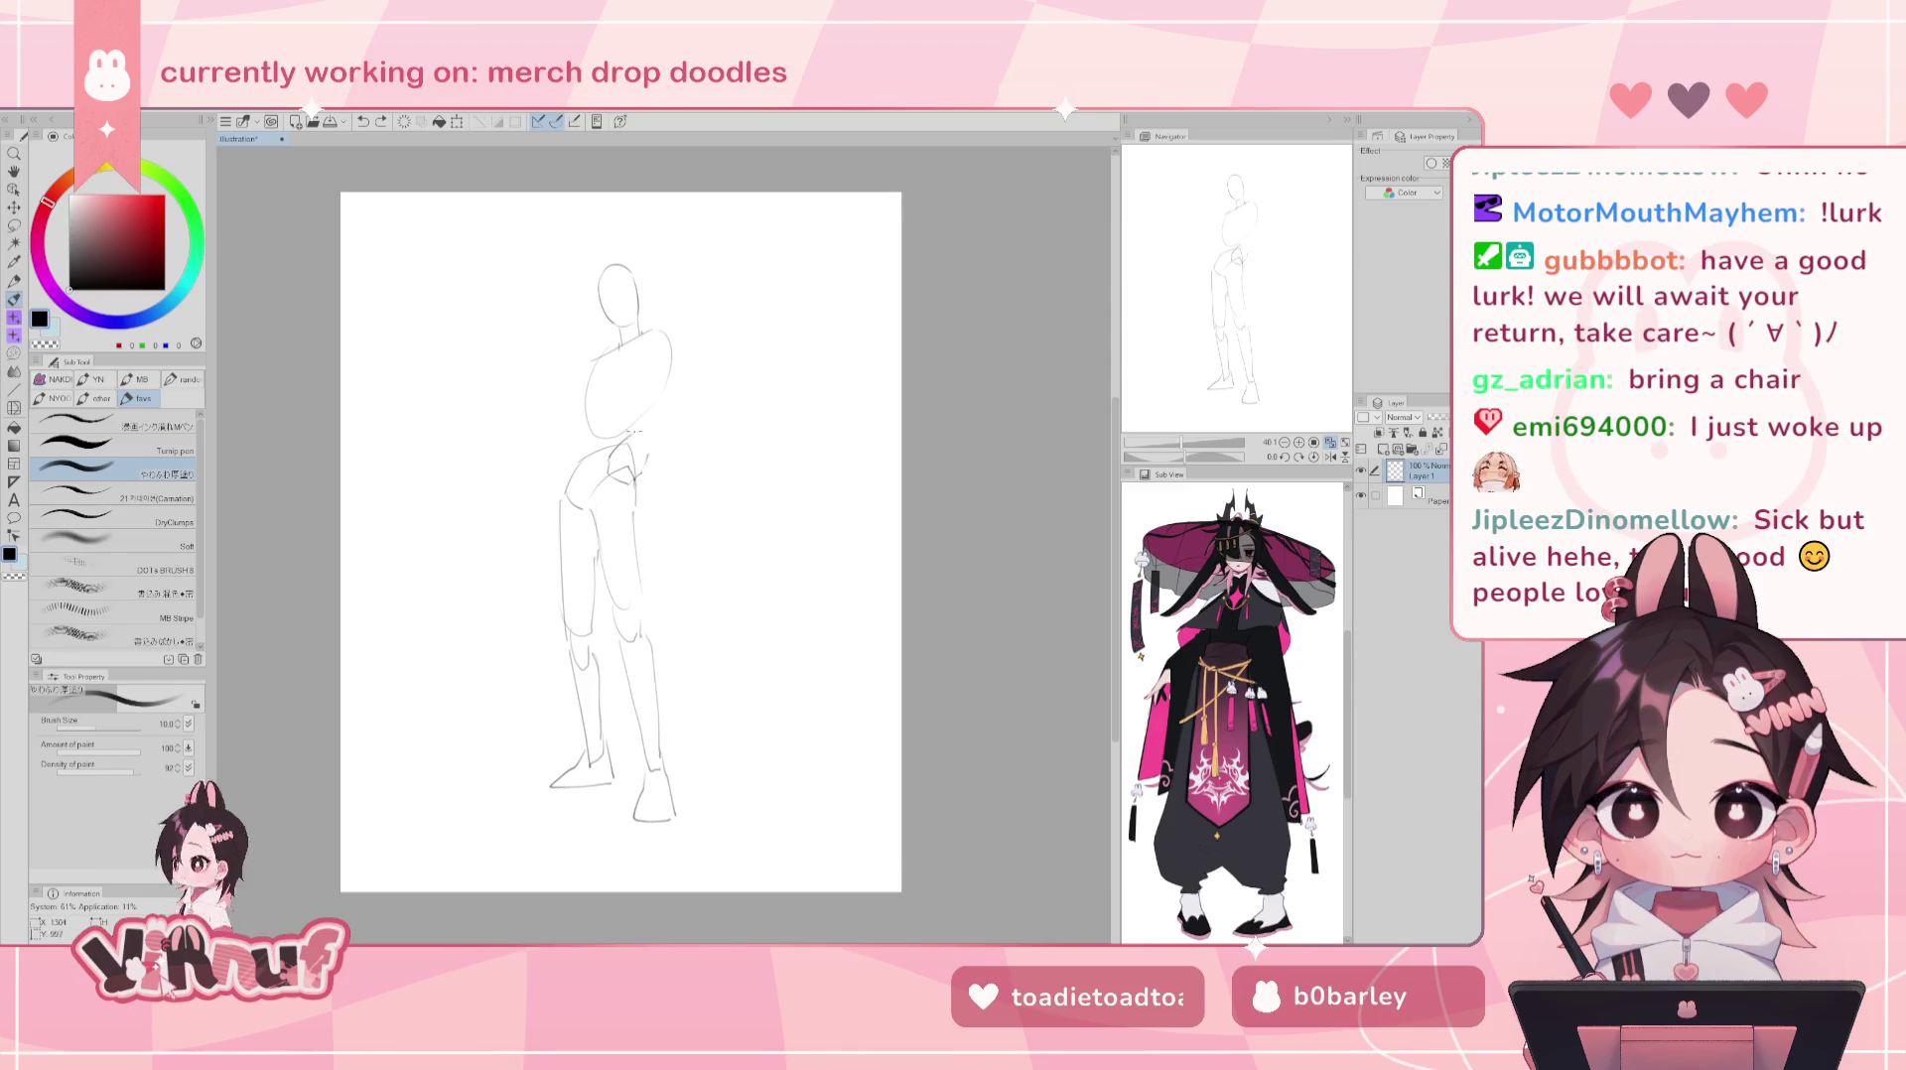
key(ctrl+z)
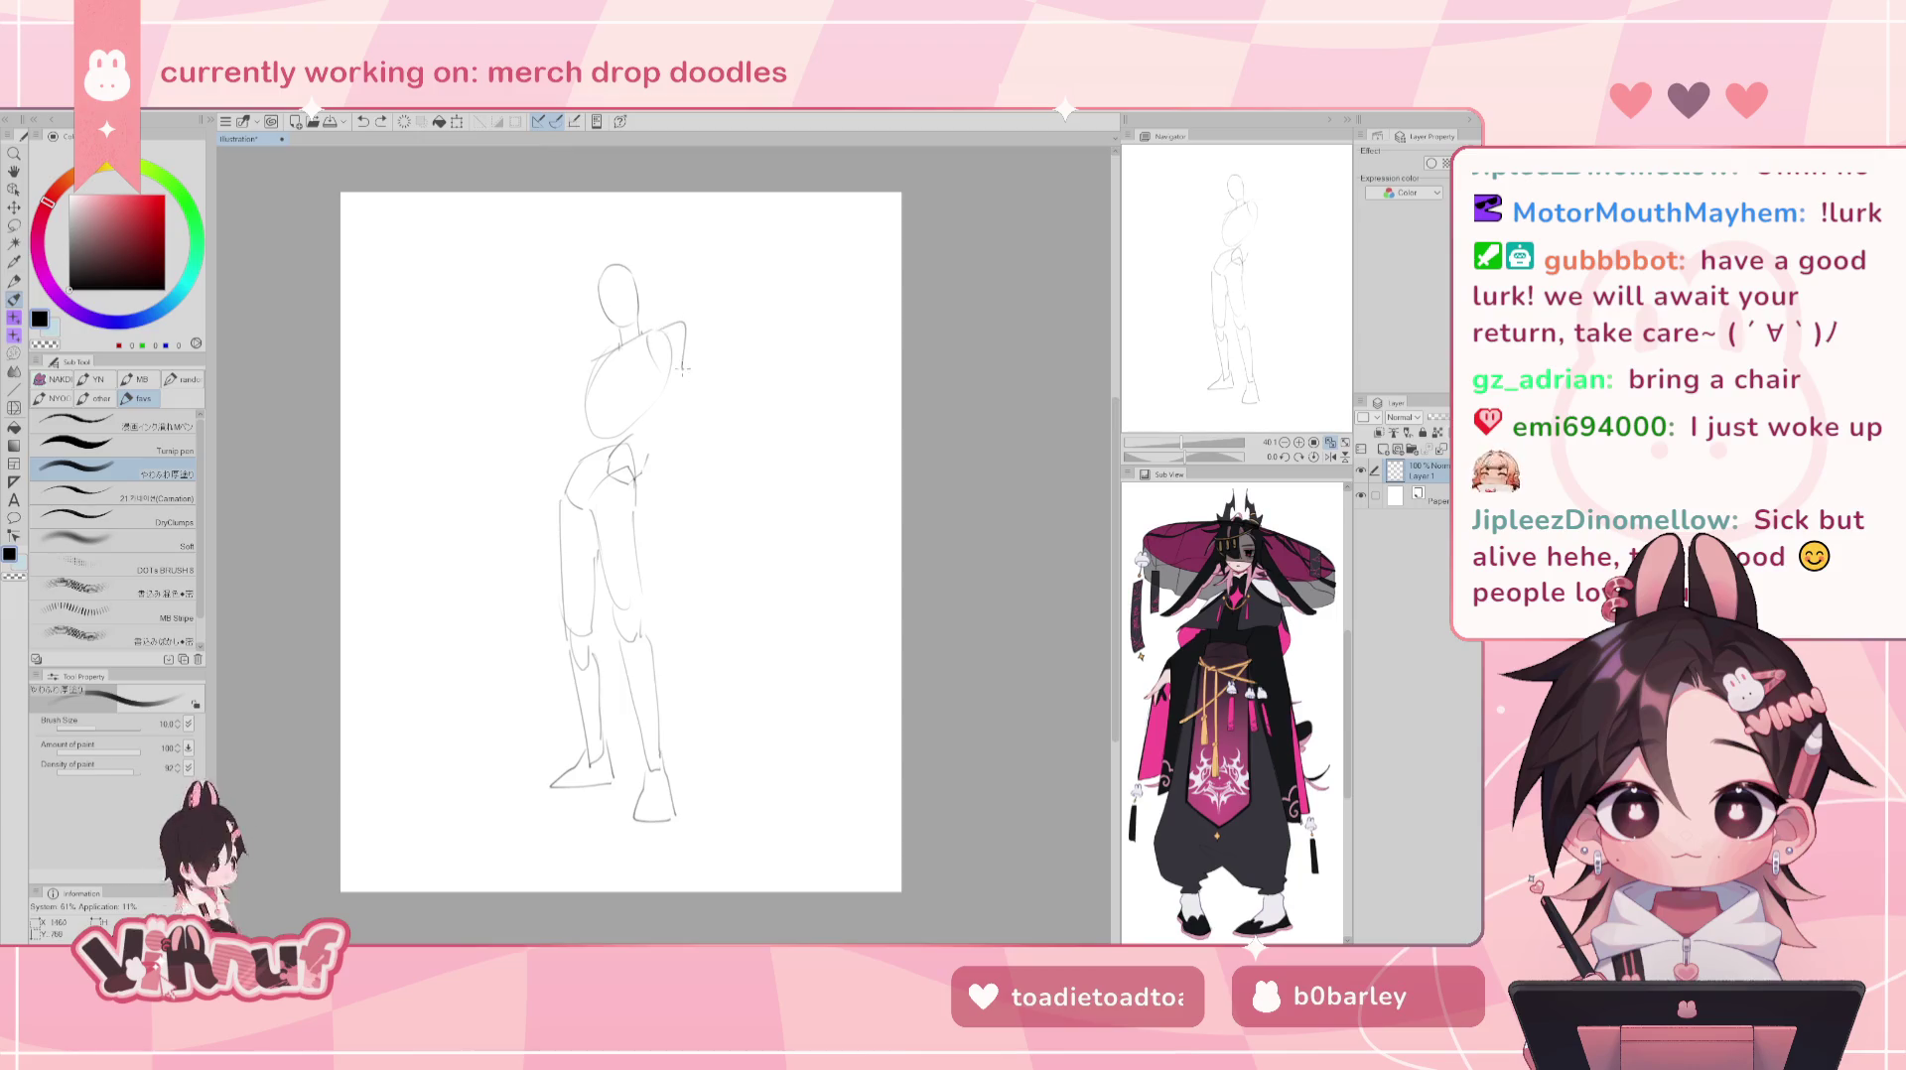
drag(684, 333, 671, 368)
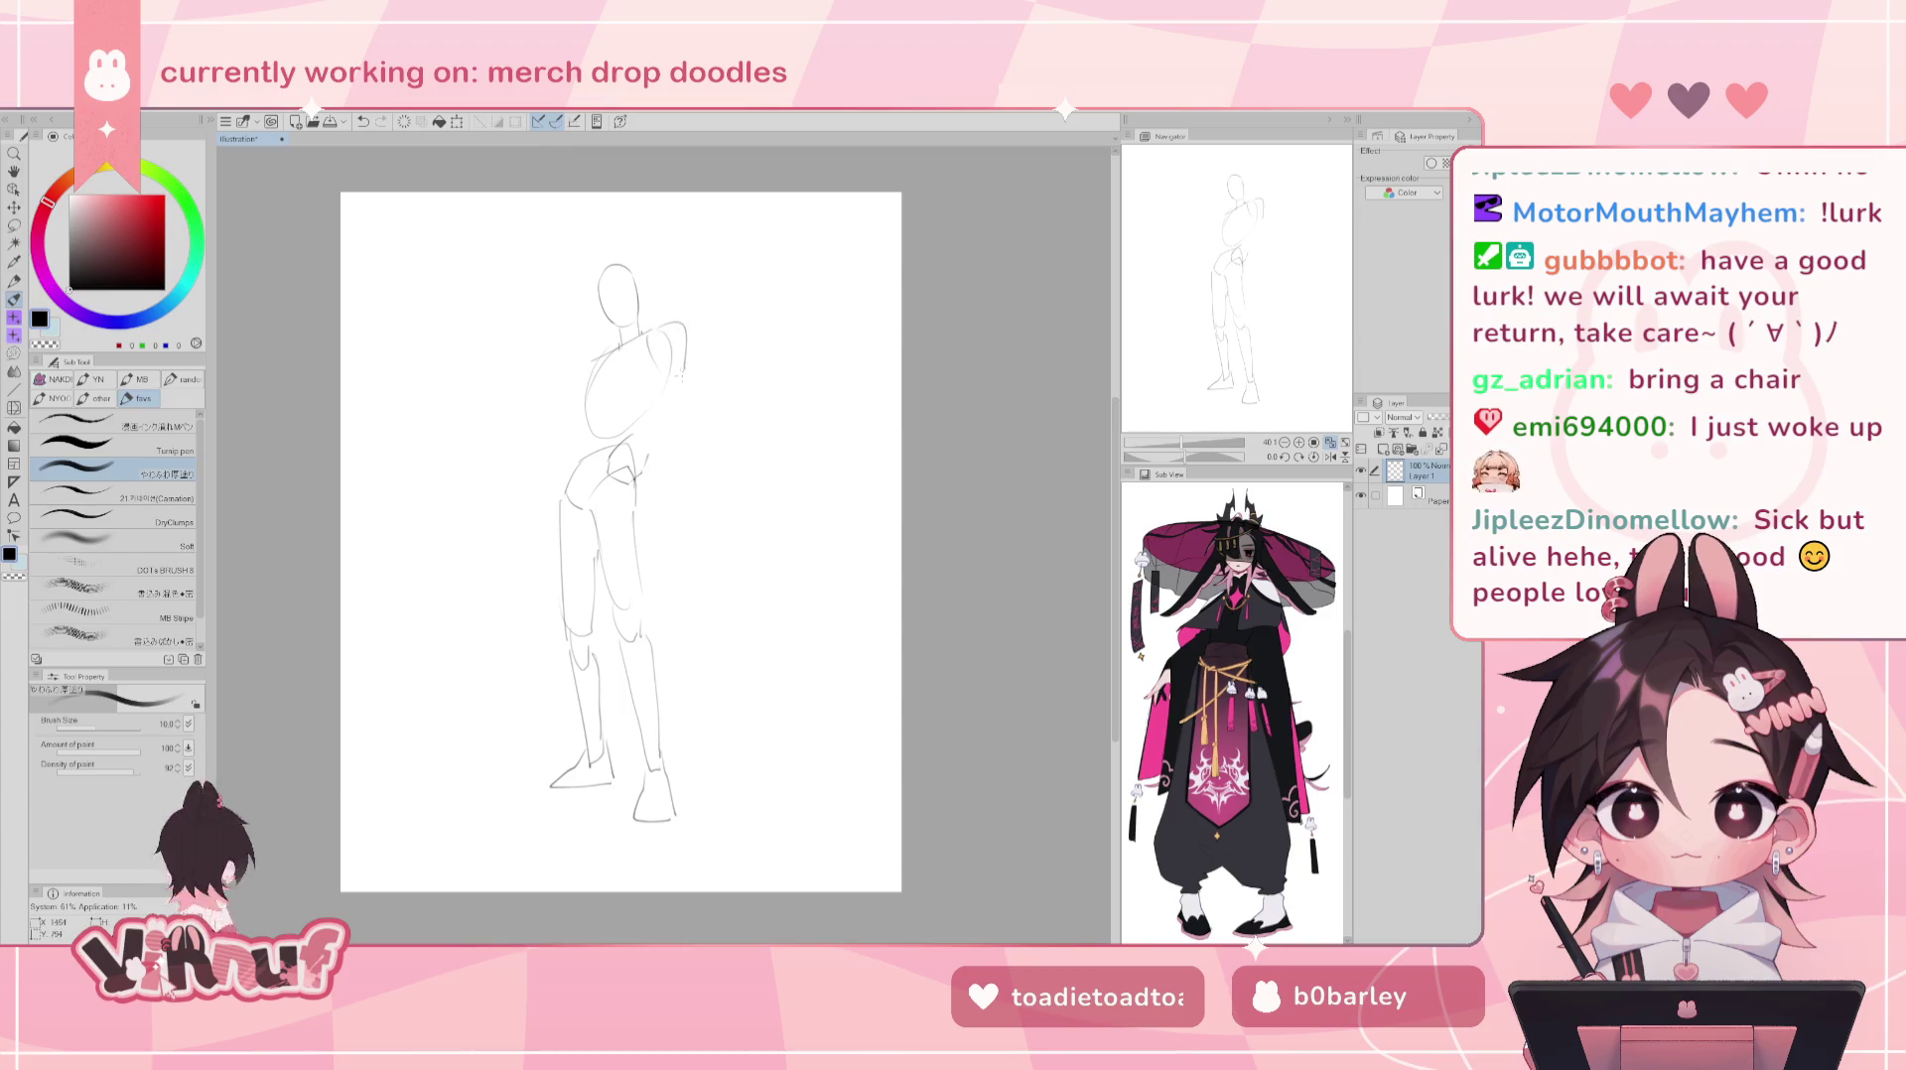
drag(689, 345, 665, 390)
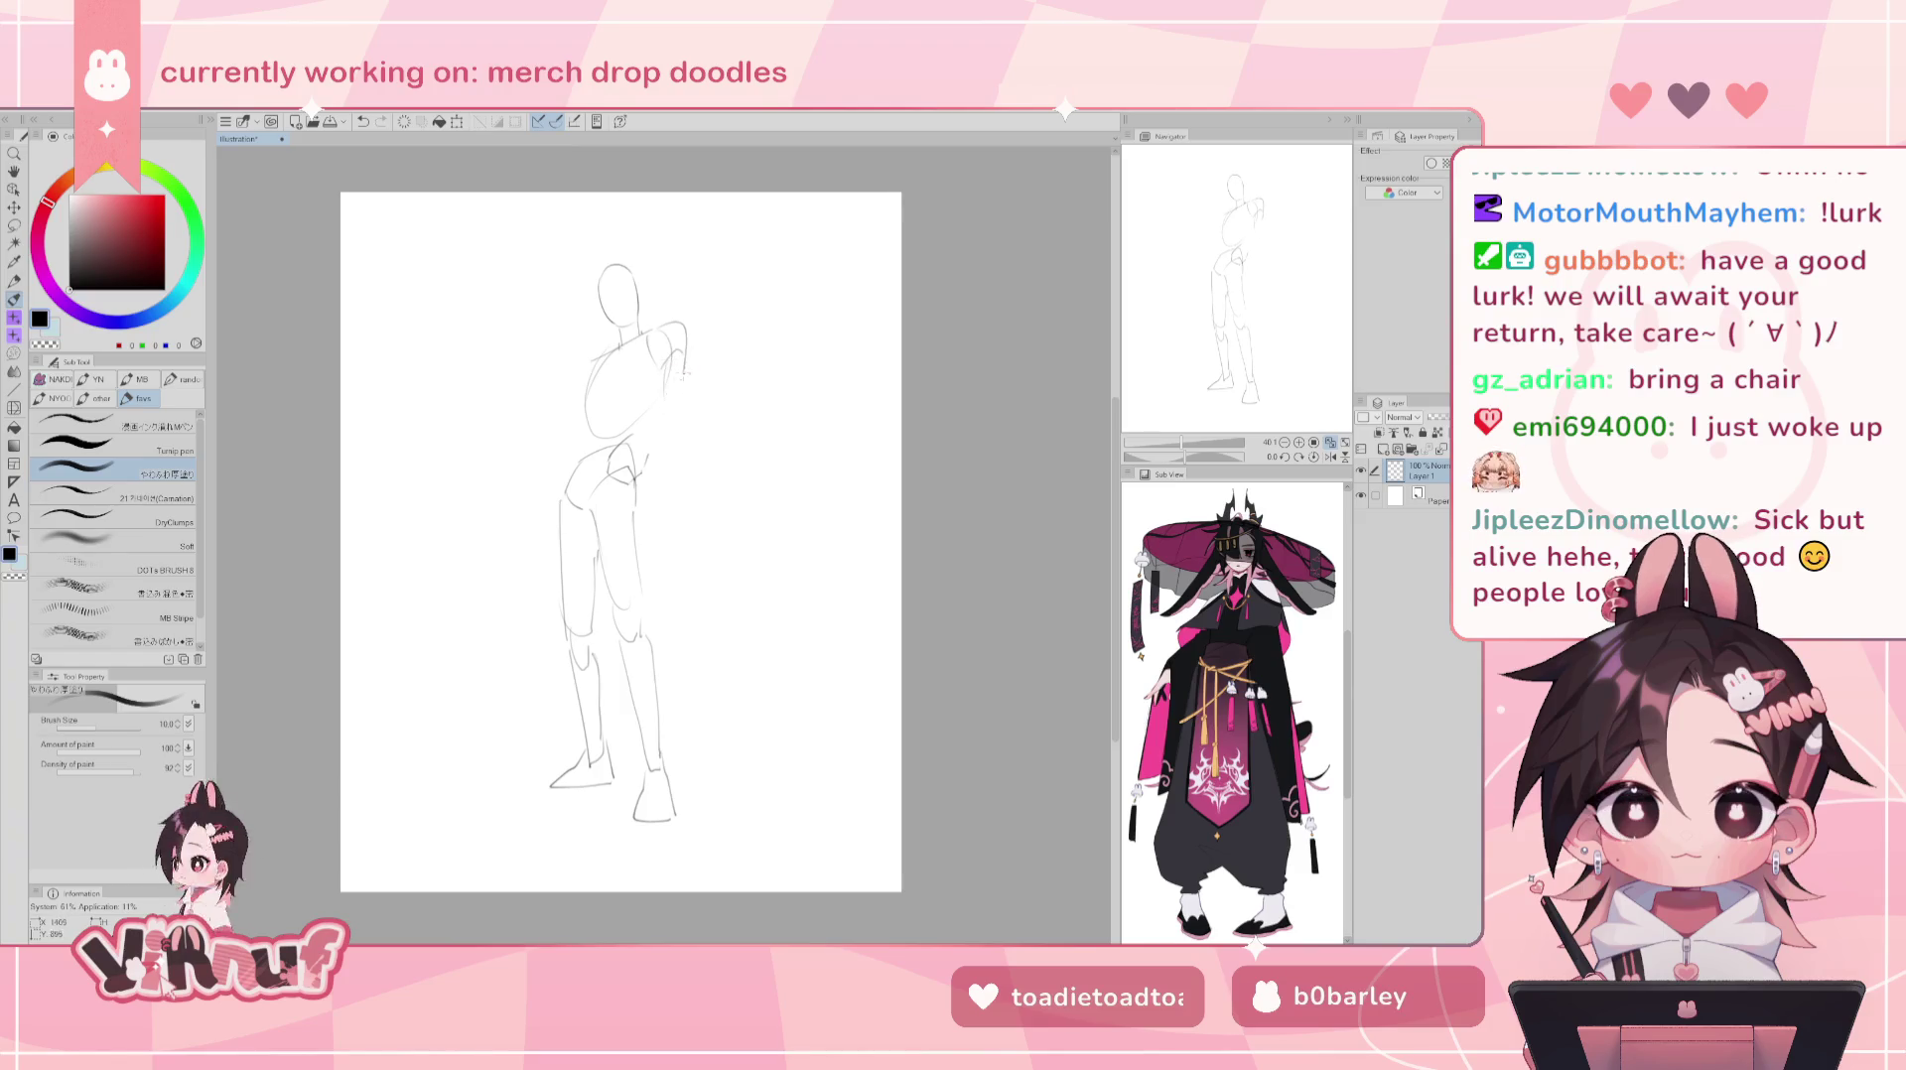
mouse_move(635, 429)
mouse_down()
mouse_move(681, 410)
mouse_move(653, 438)
mouse_up()
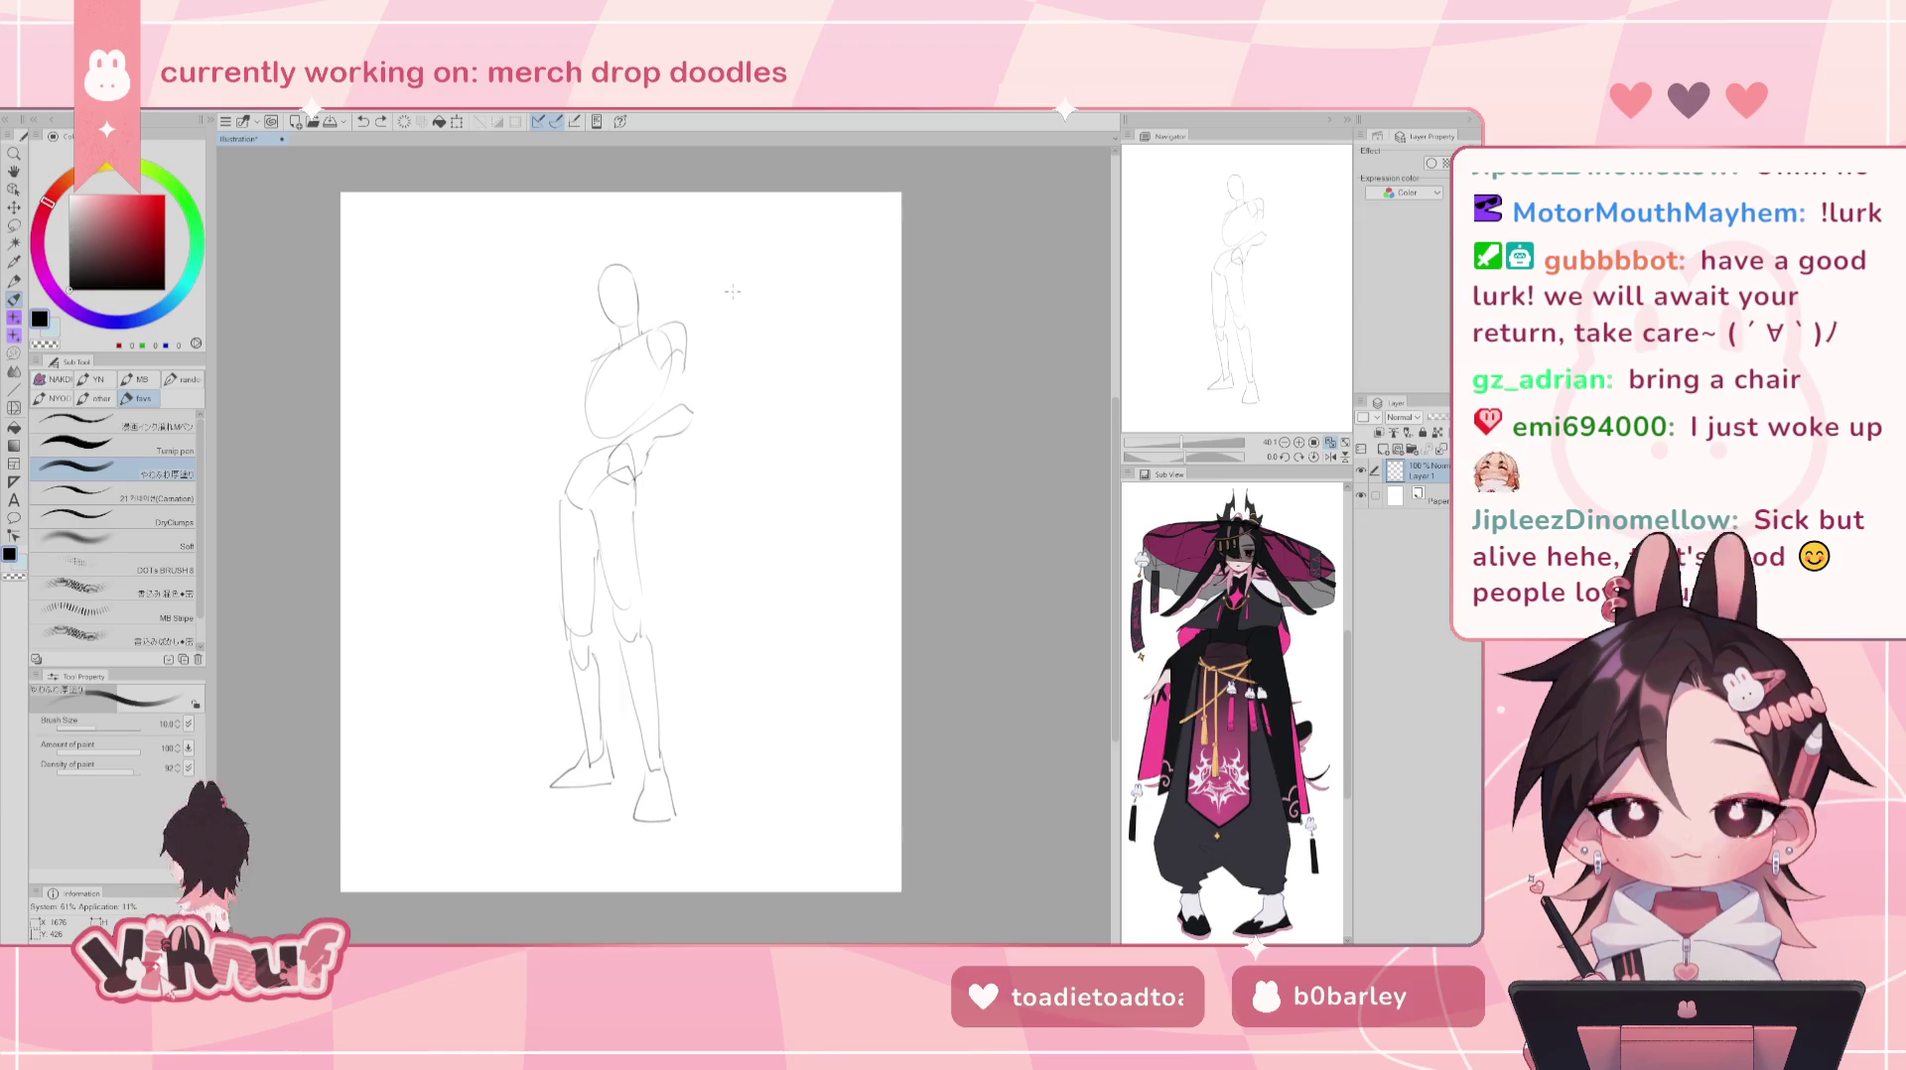
key(ctrl+z)
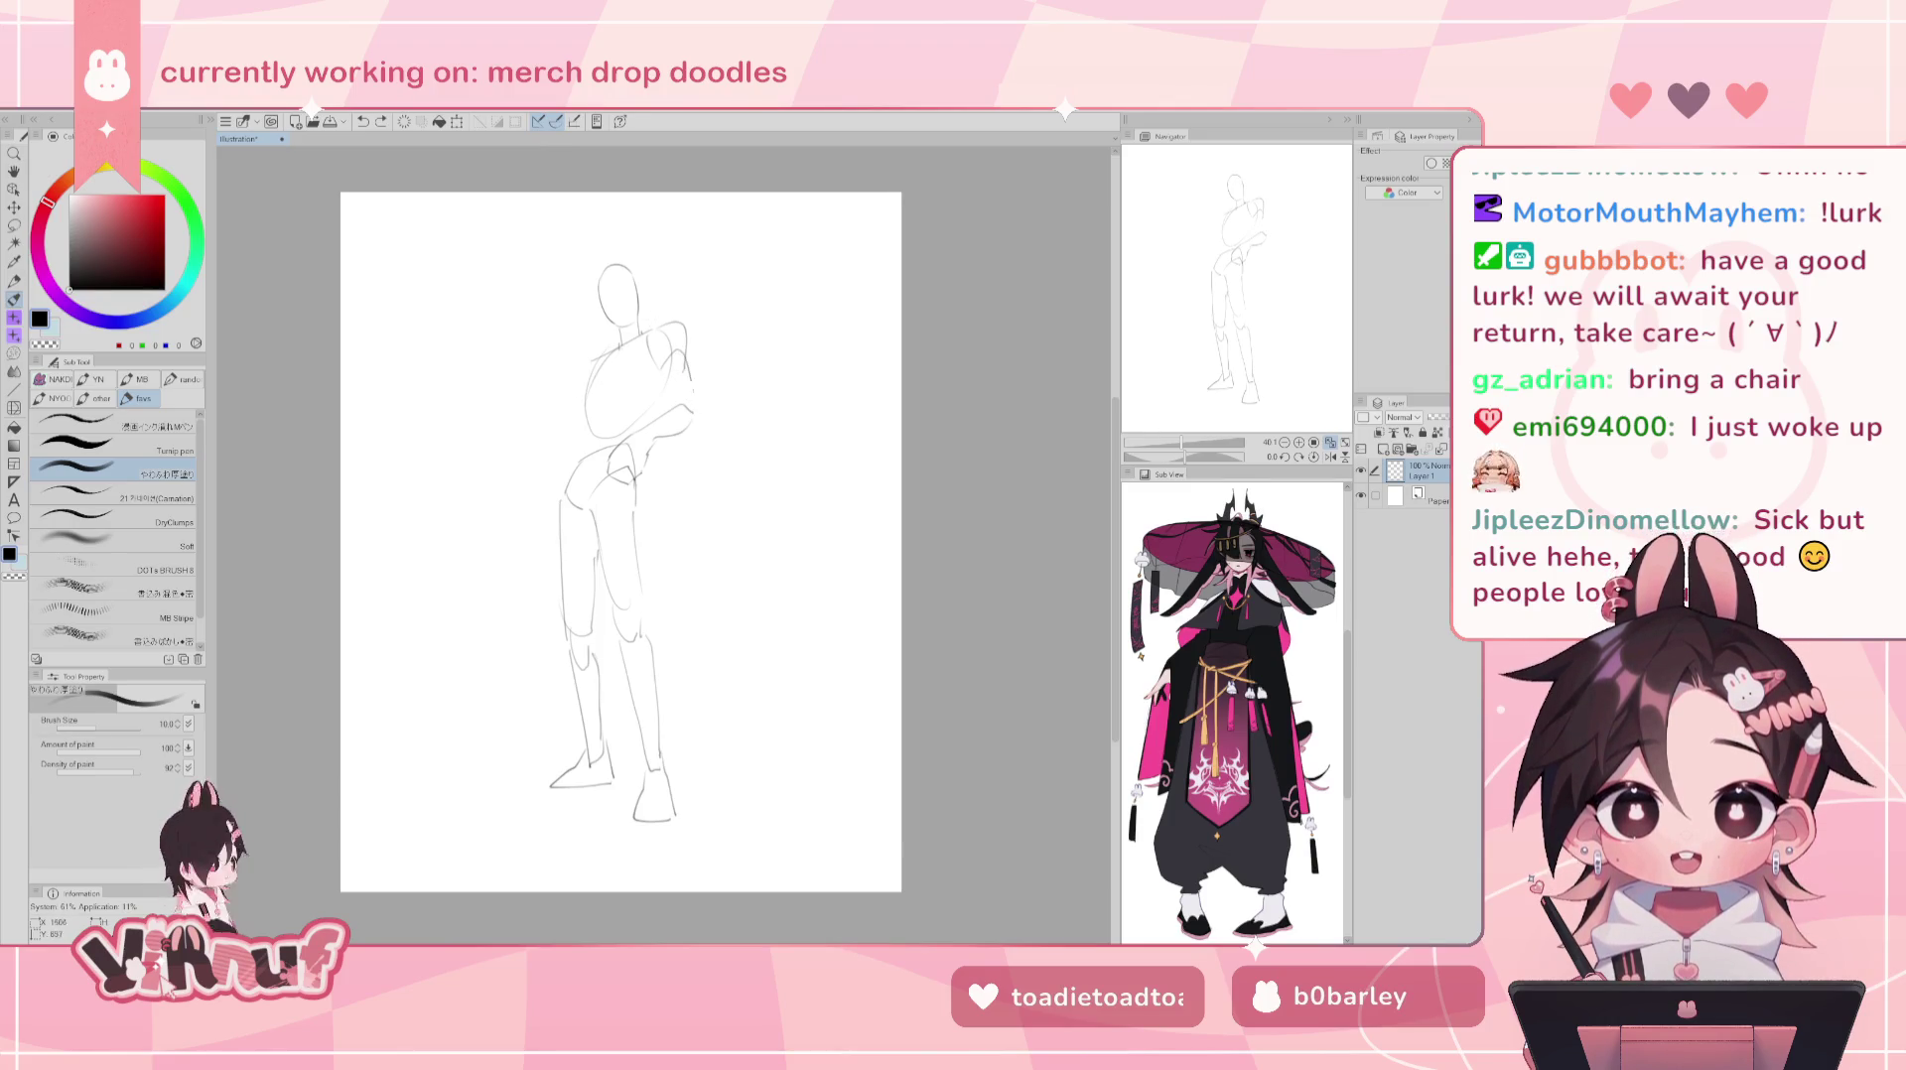
drag(698, 409, 694, 423)
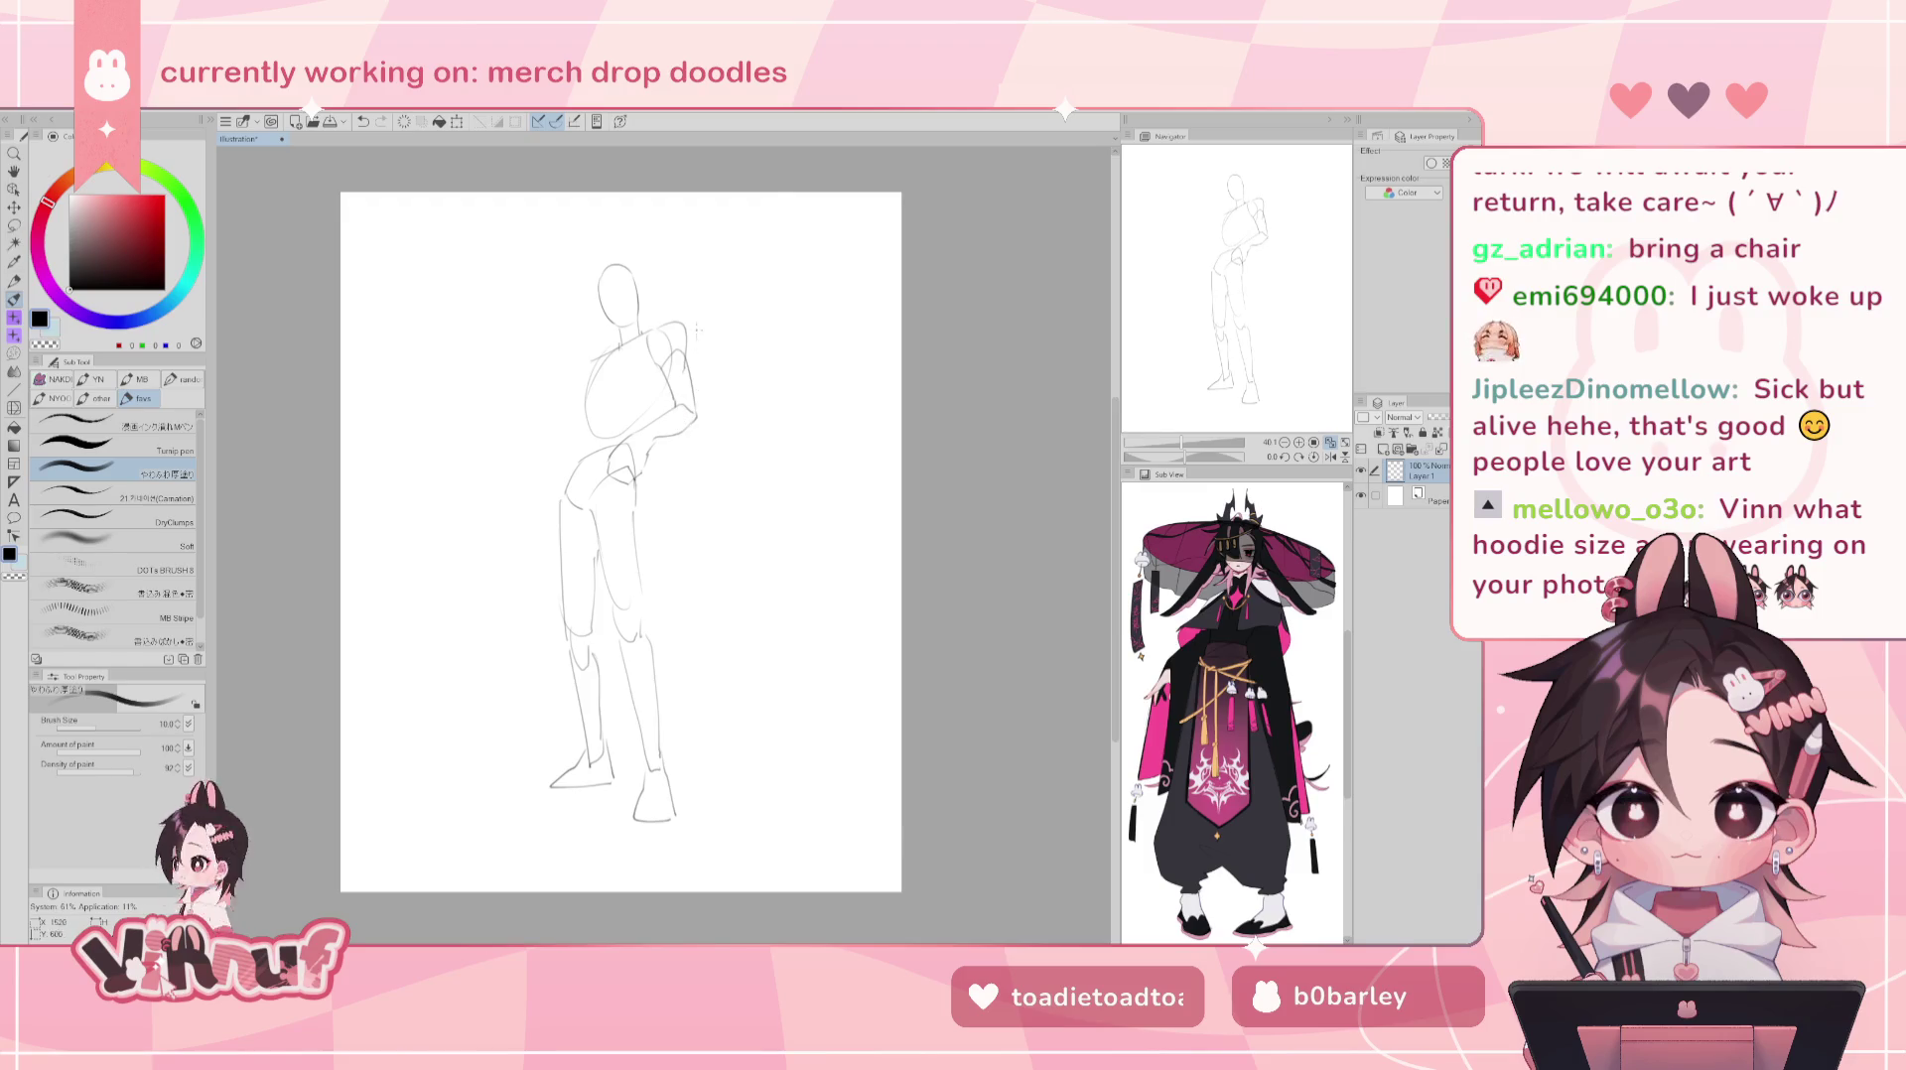
key(e)
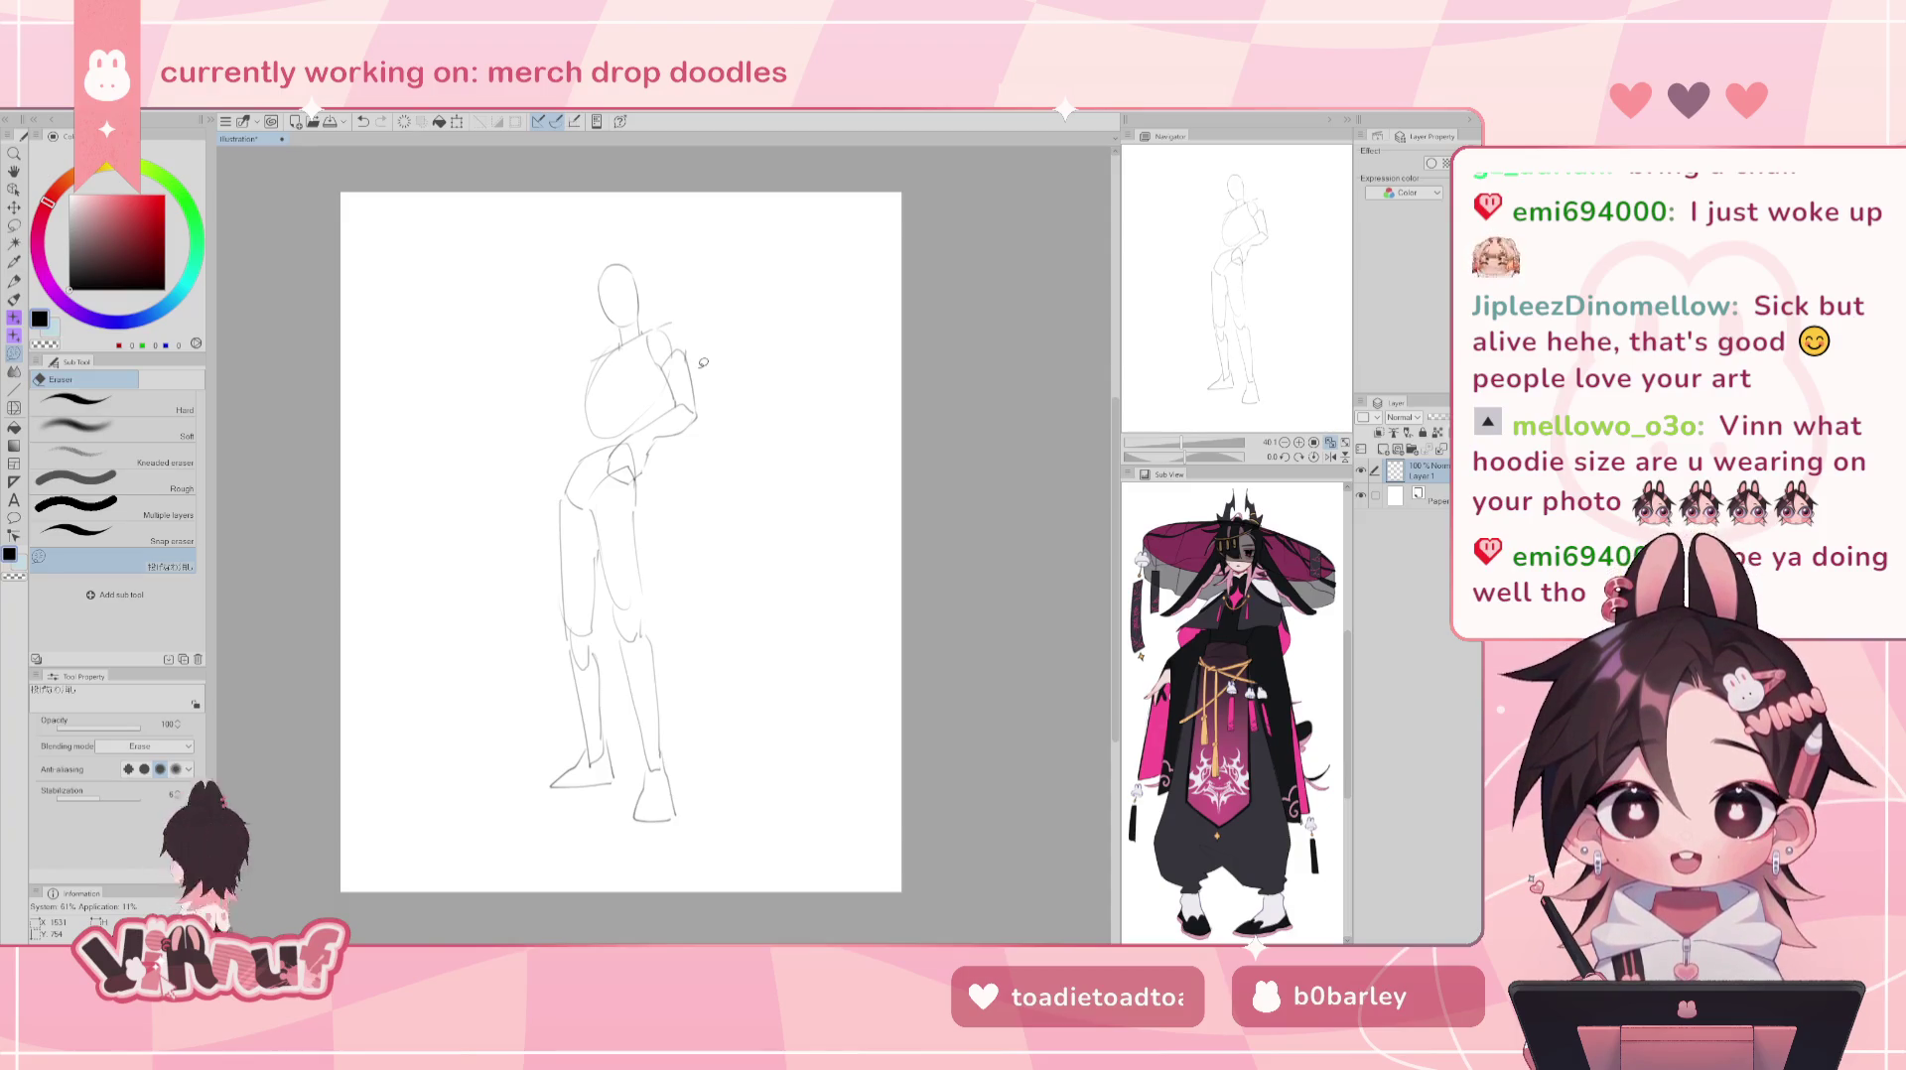
key(p)
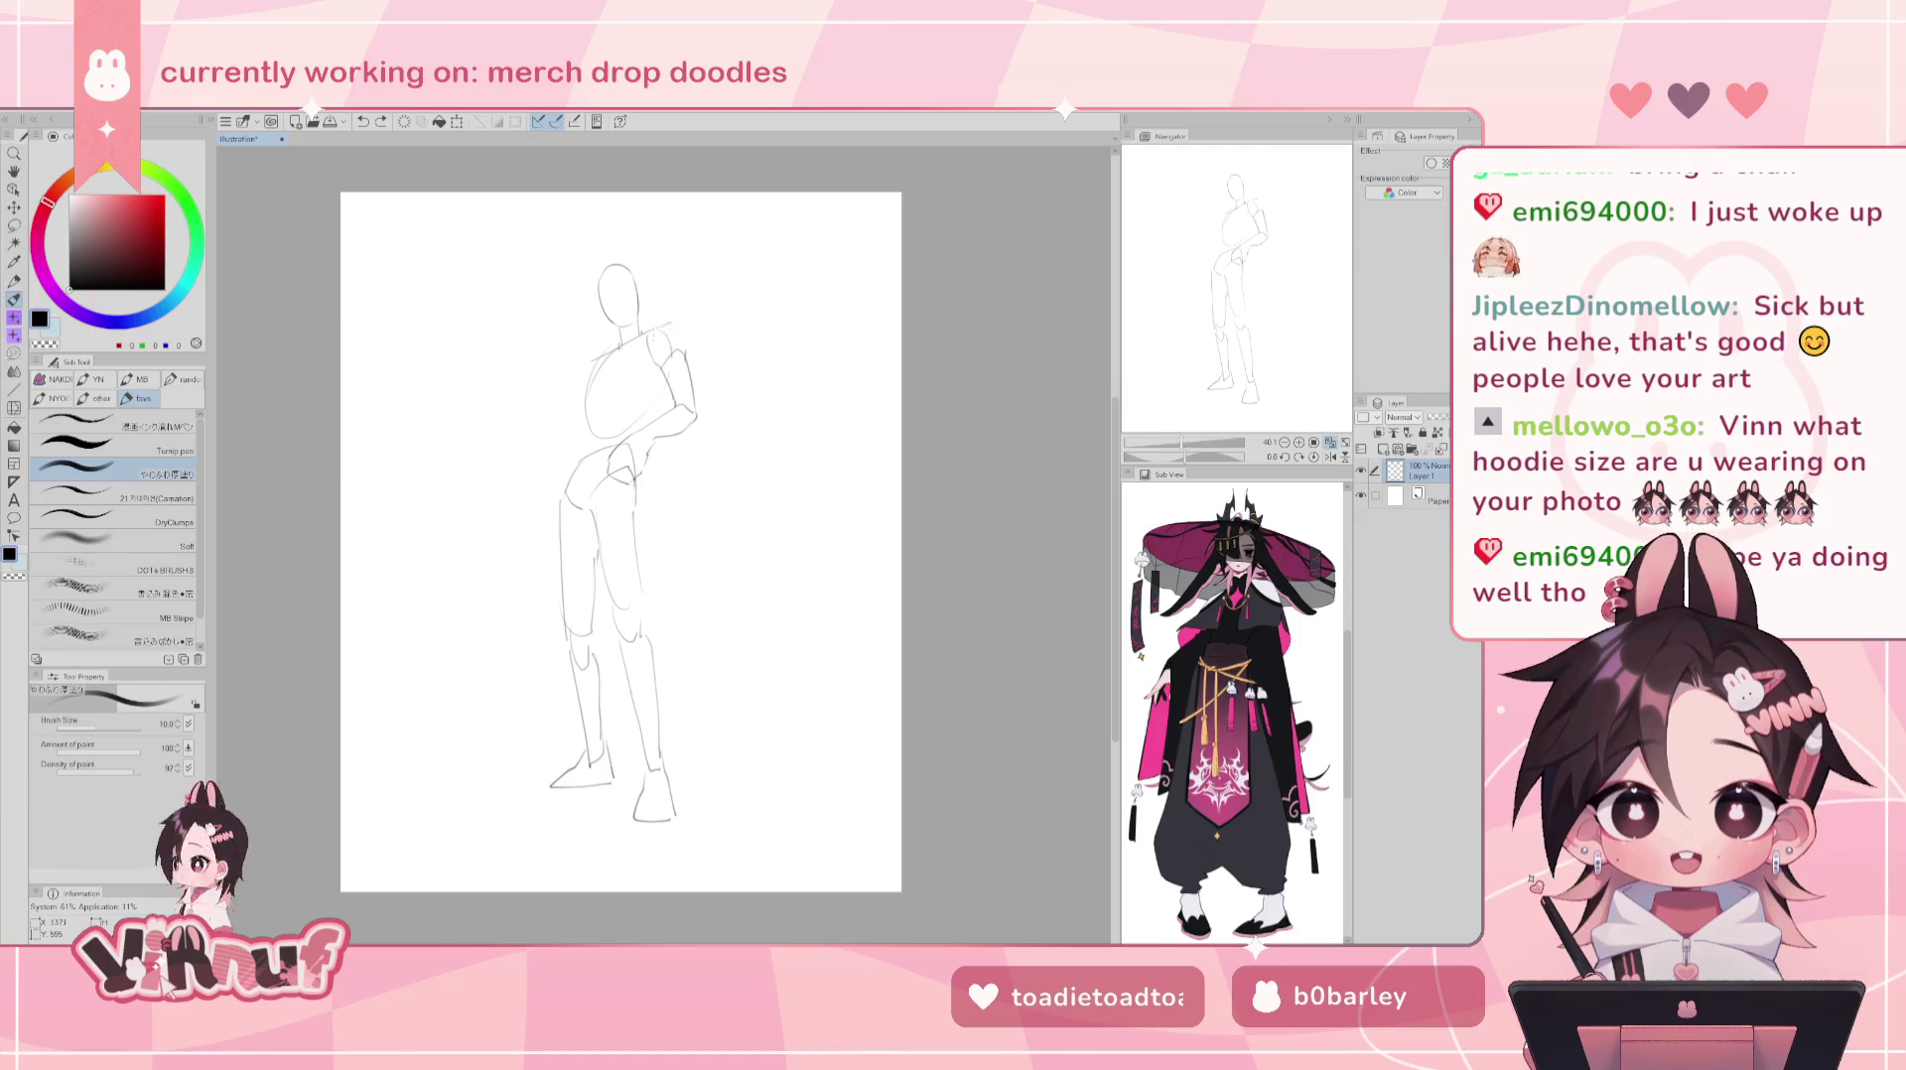
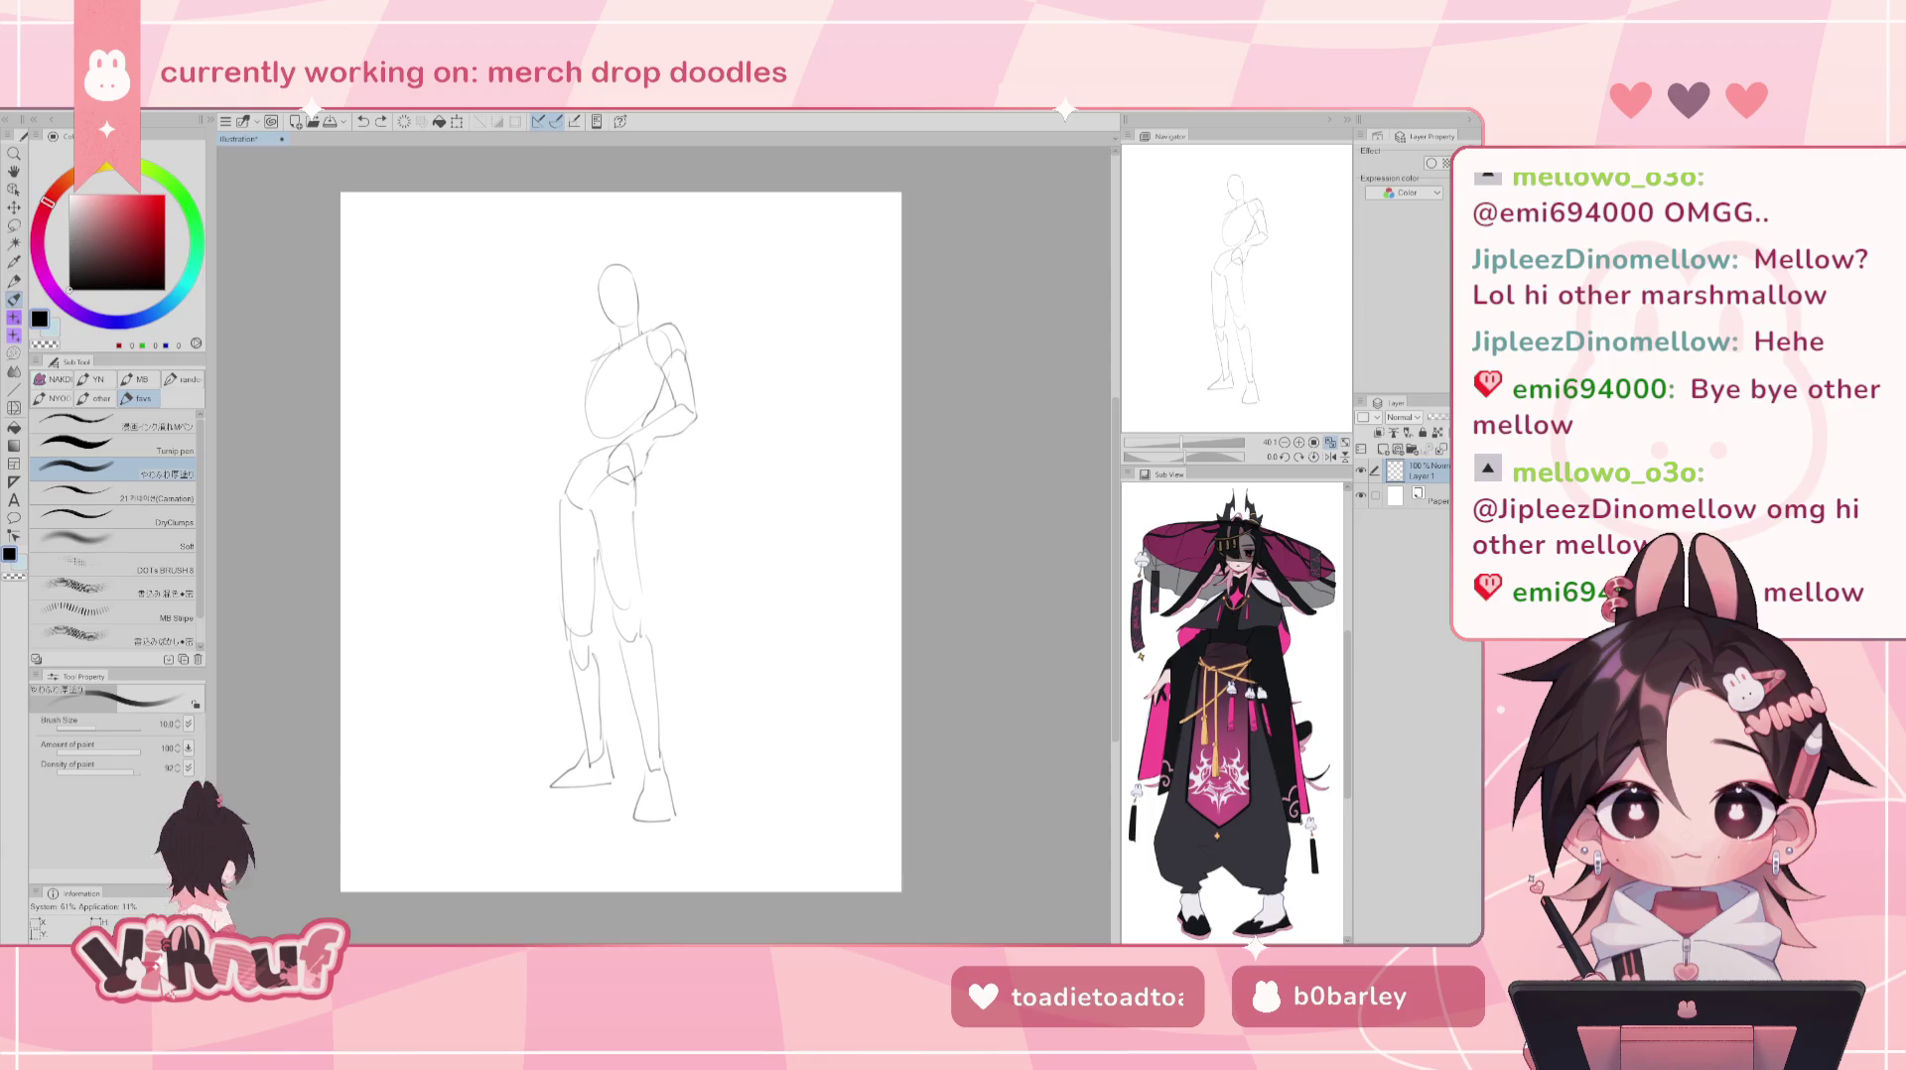
- Undo the stray torso stroke and sketch new lines down the figure's left torso and shoulder
key(ctrl+plus)
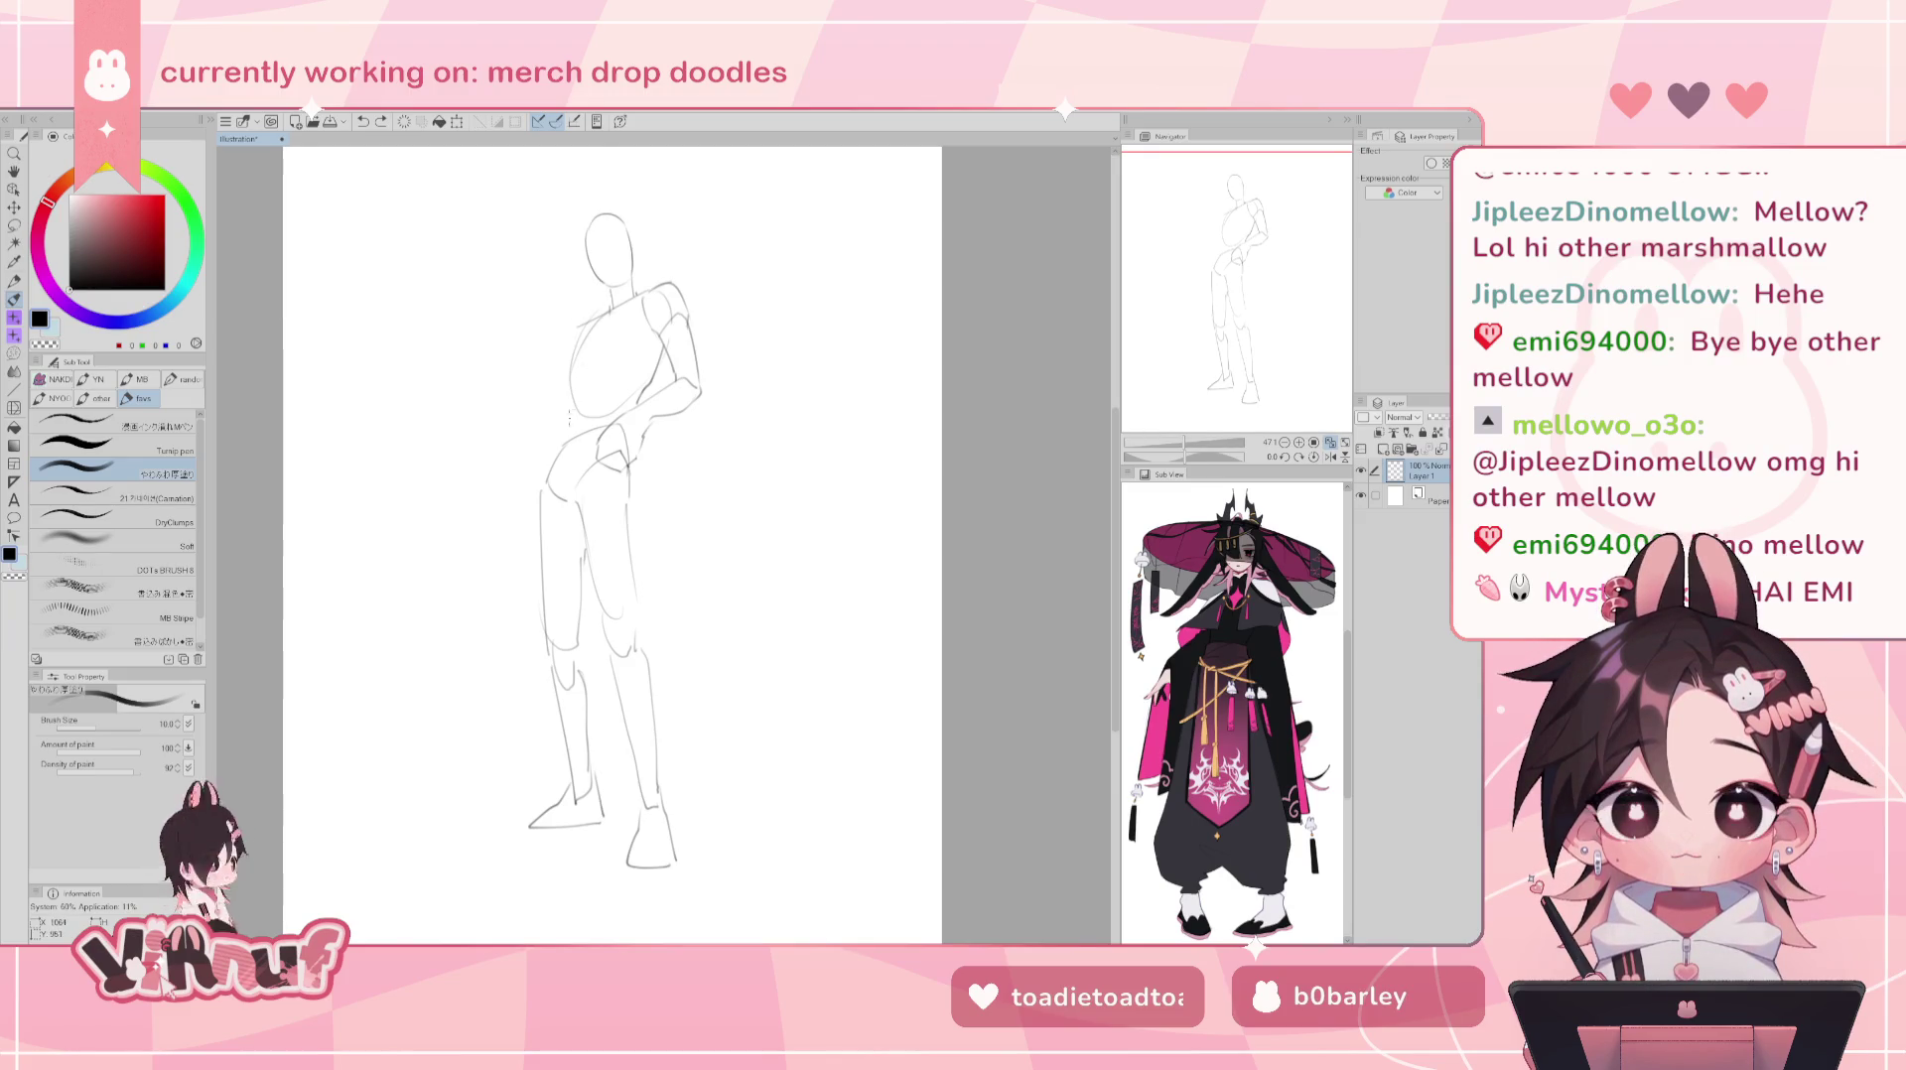
key(ctrl+z)
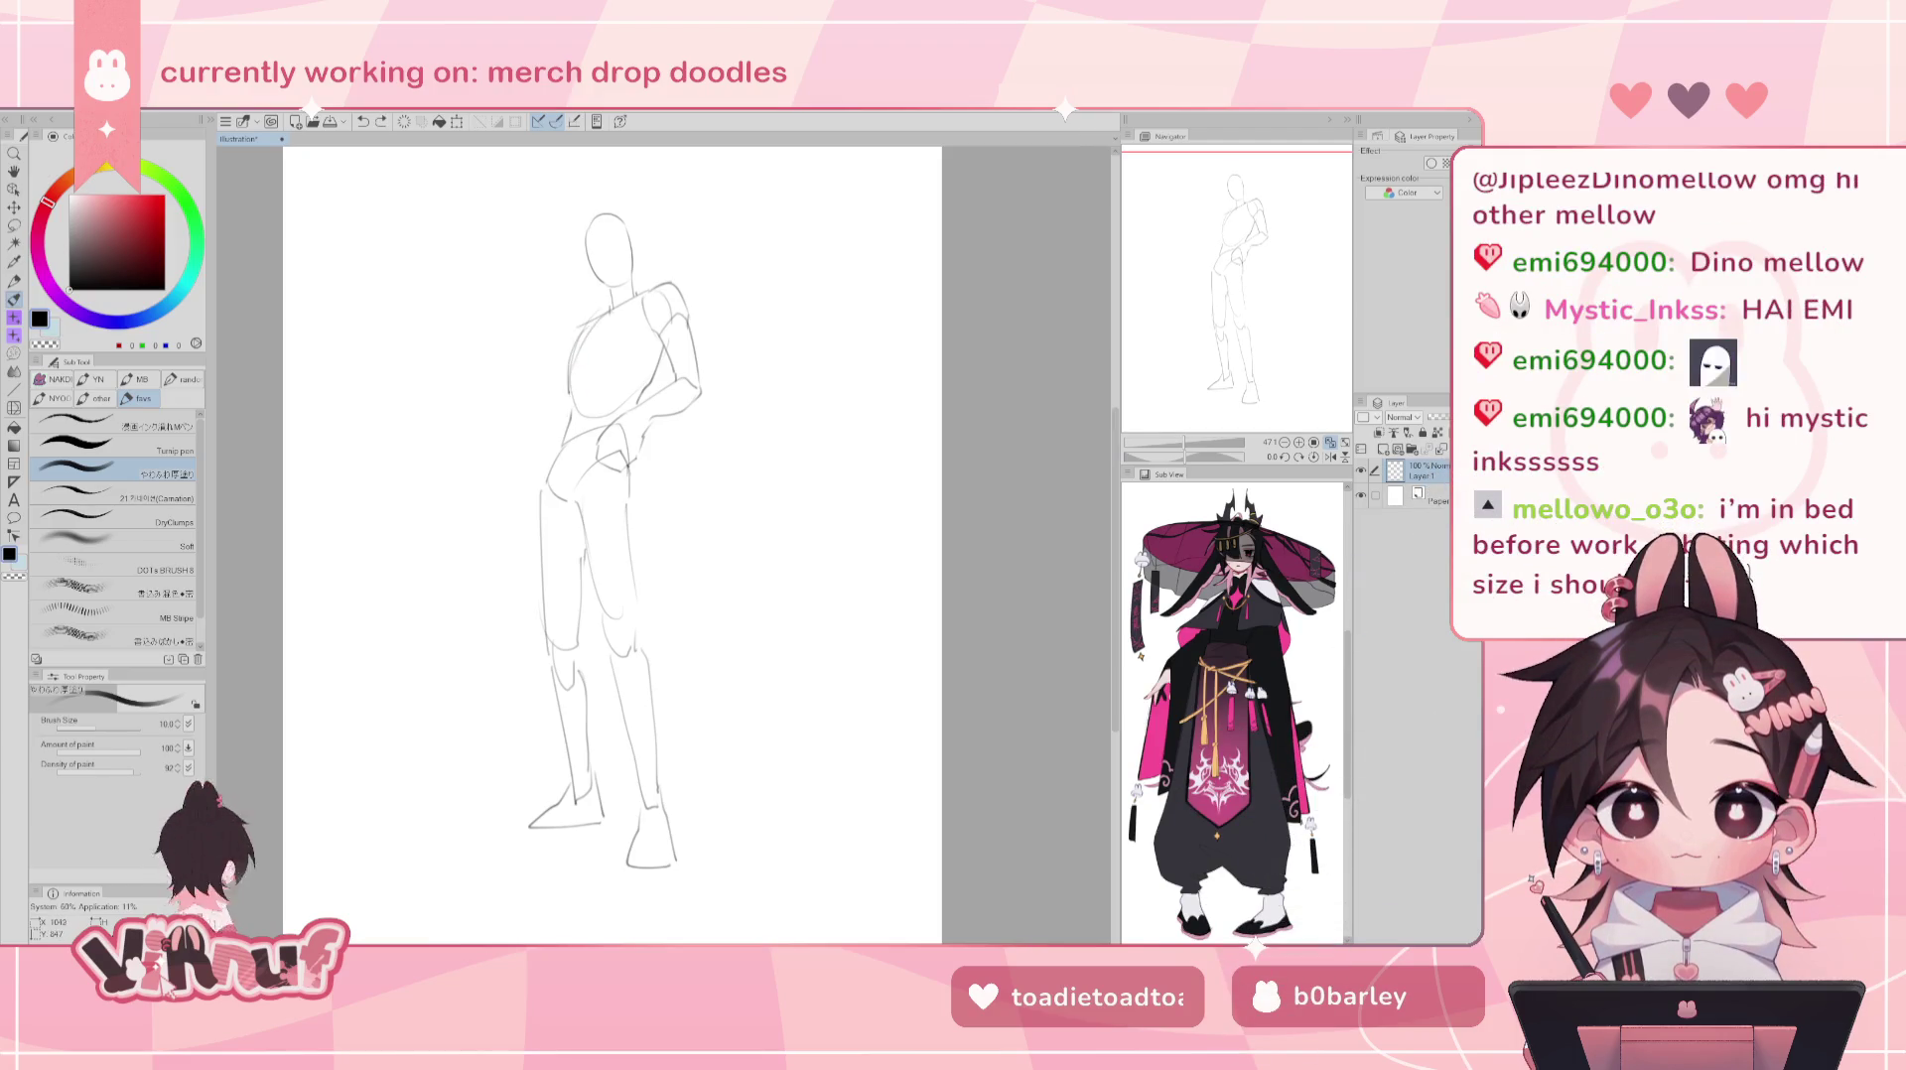
drag(573, 331, 574, 407)
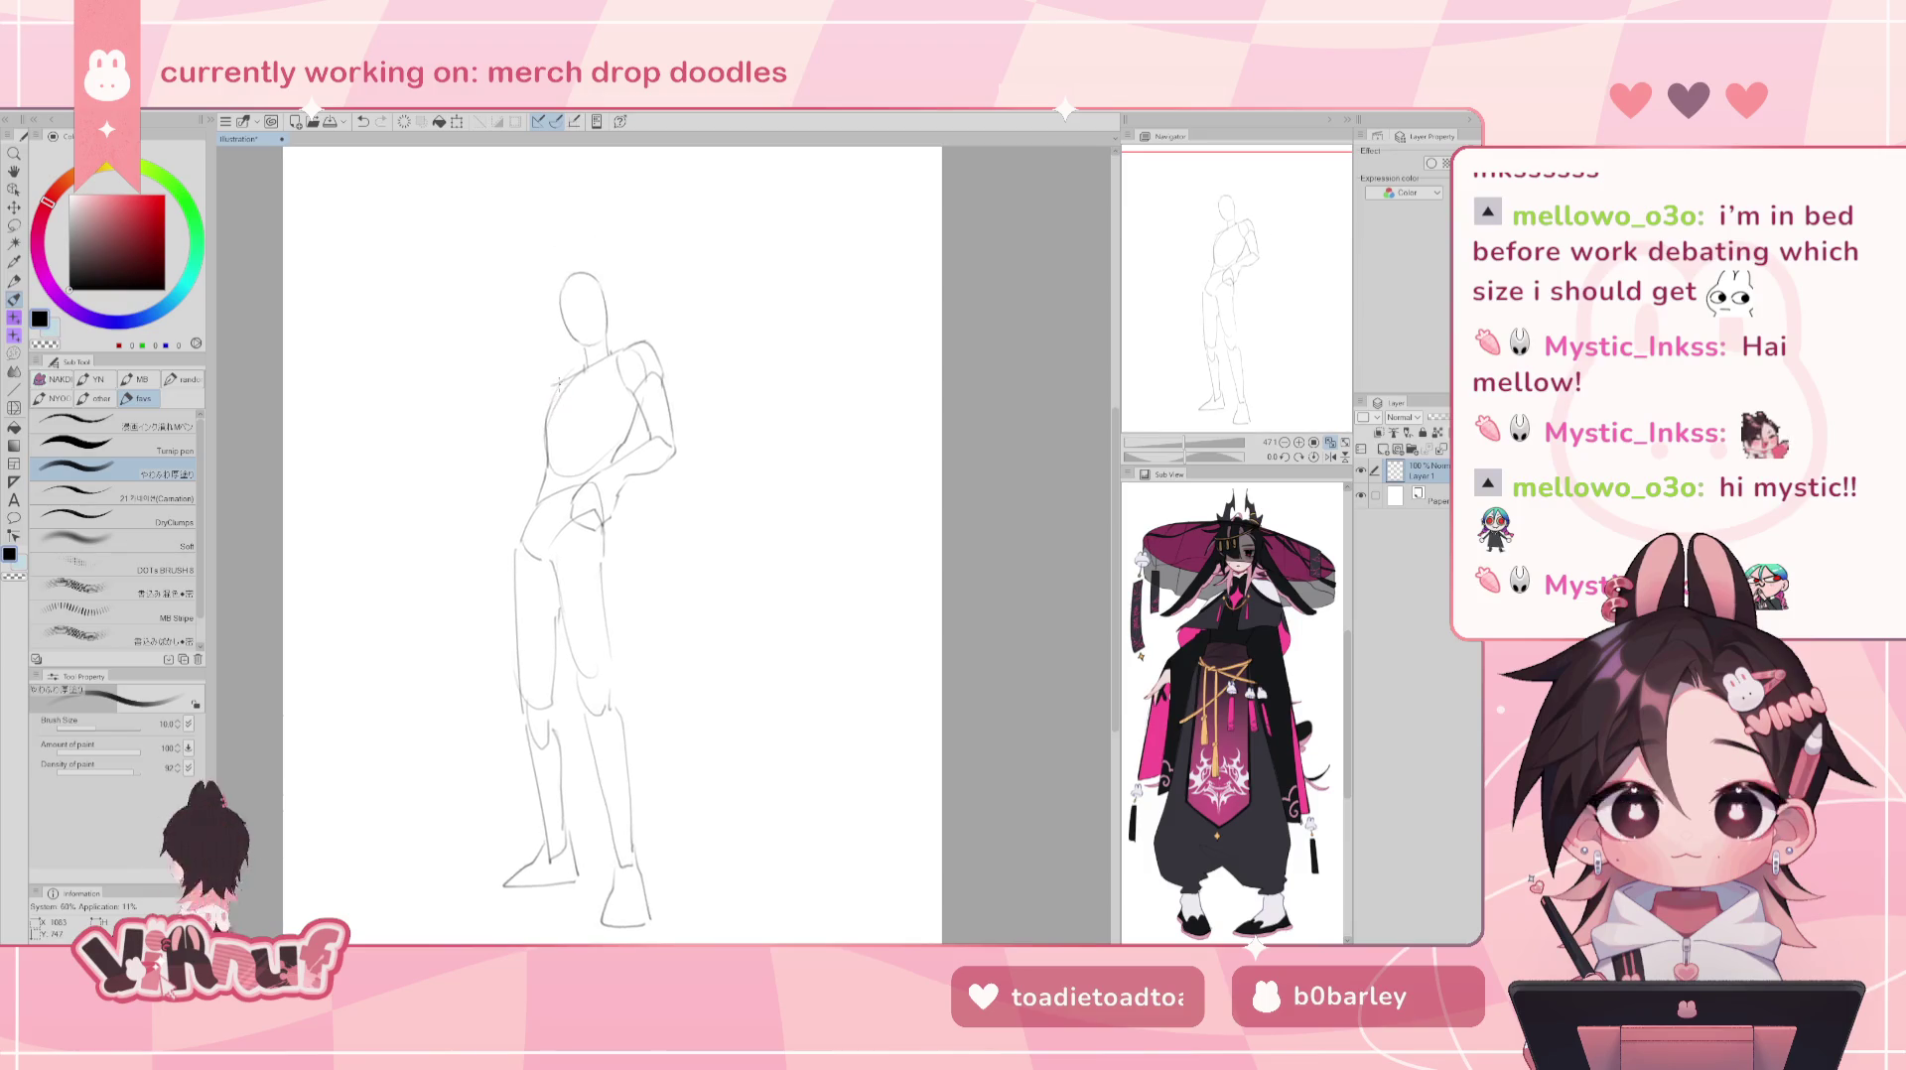
drag(574, 324, 557, 379)
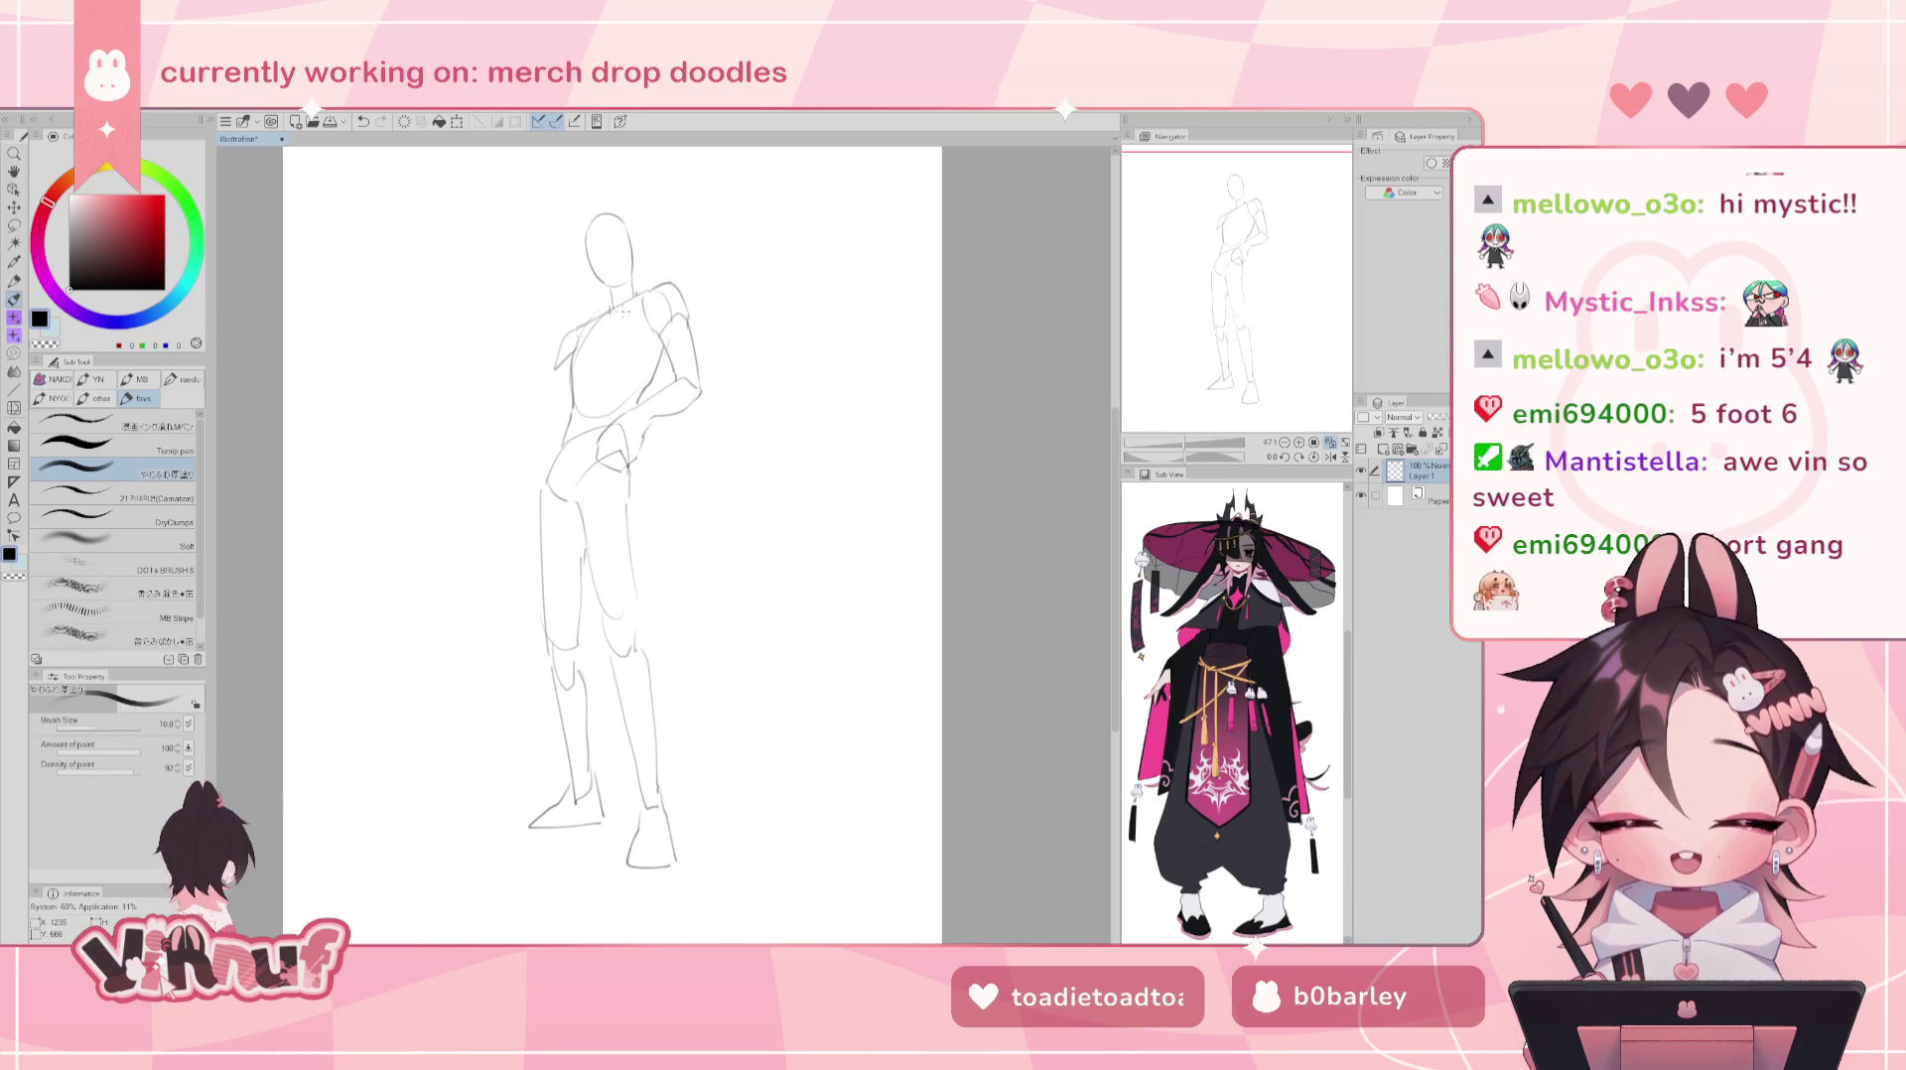
- Undo the three trial shoulder, arm and hip strokes, then shift the view slightly
key(ctrl+z)
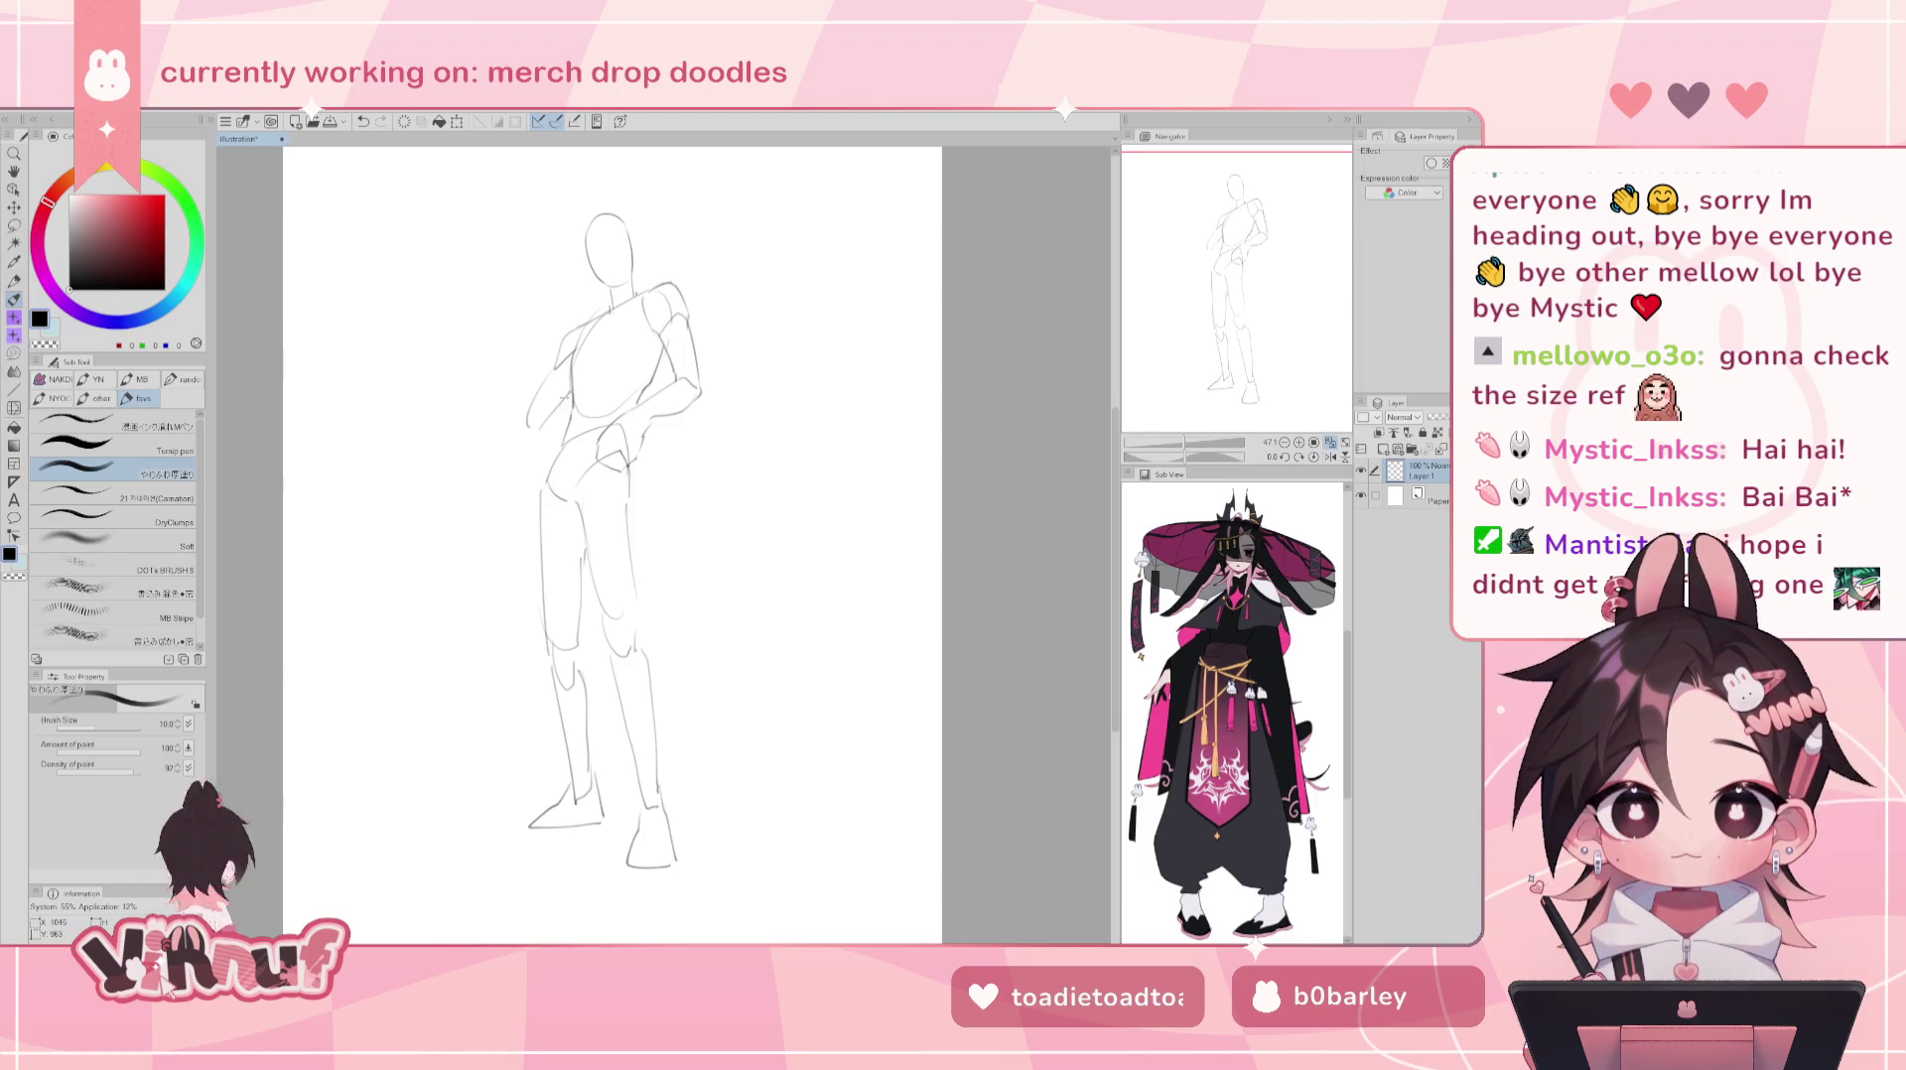
key(ctrl+z)
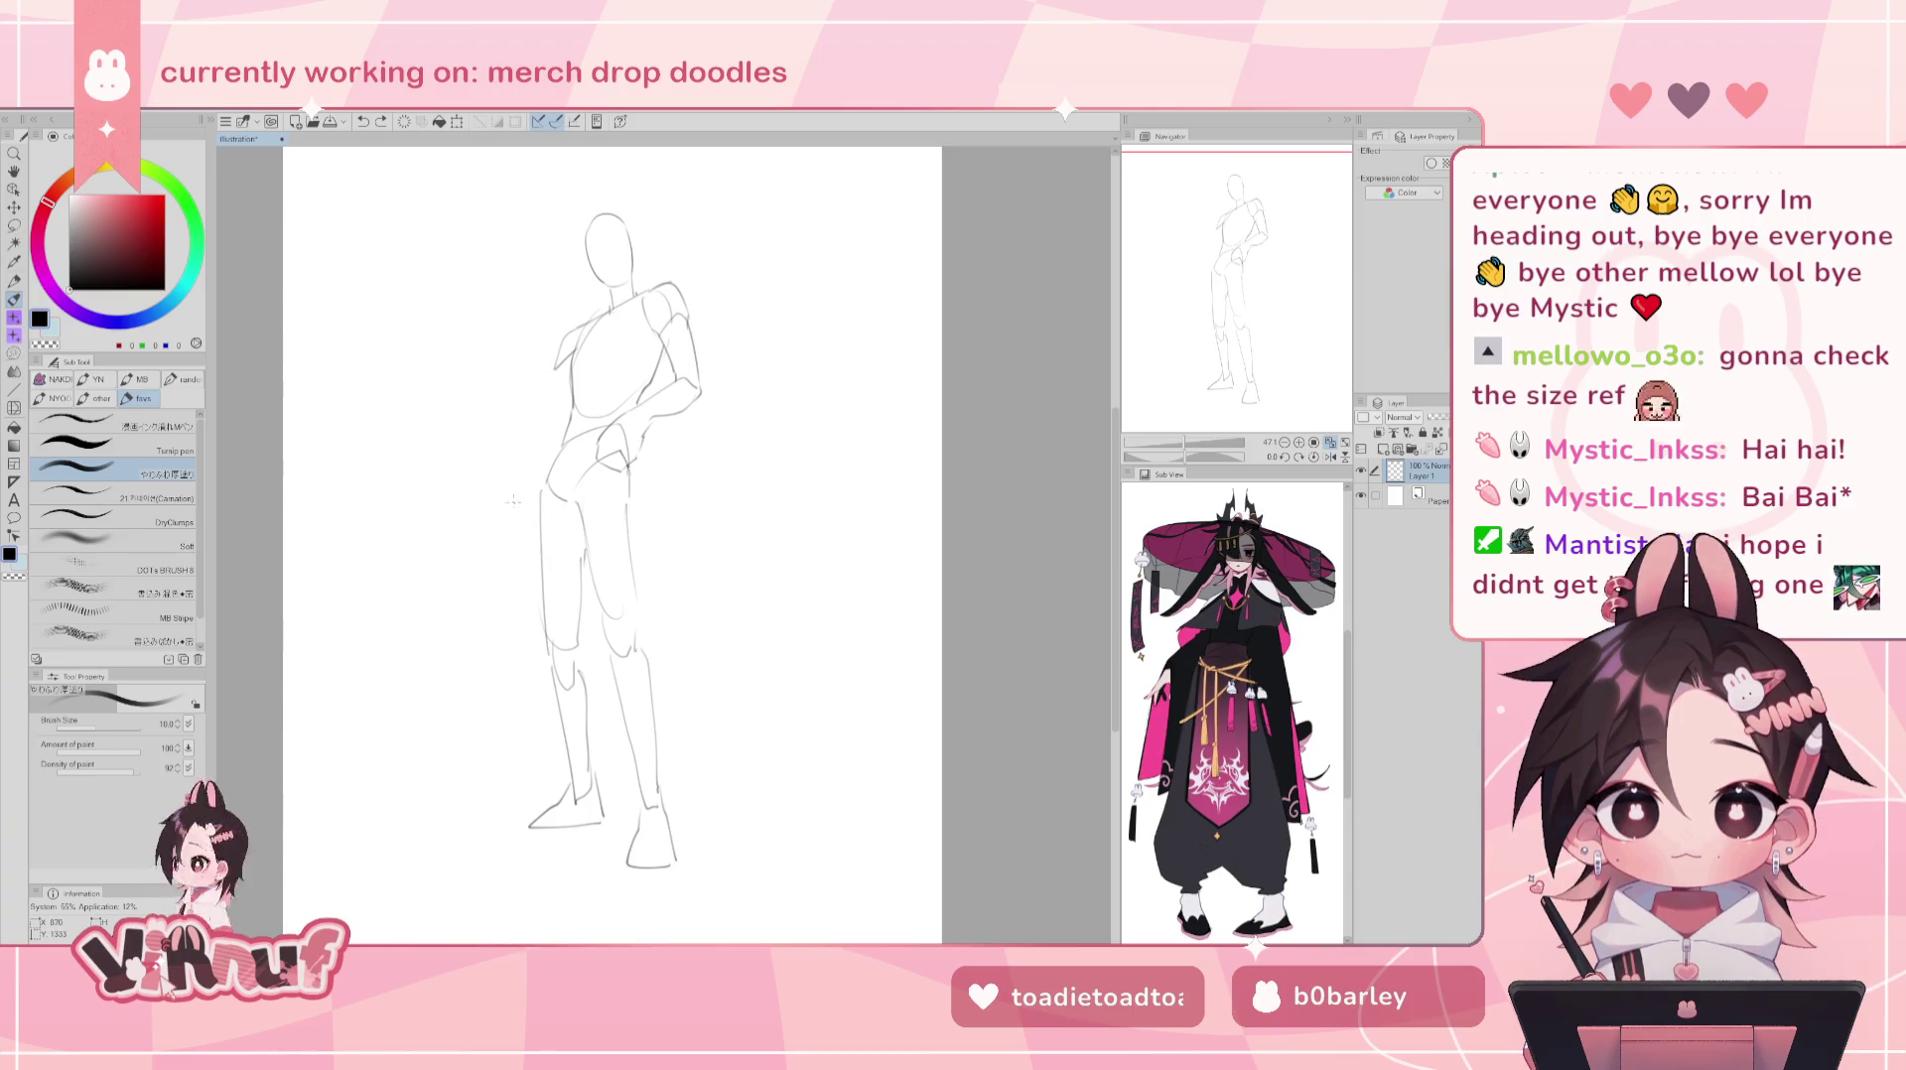
key(ctrl+z)
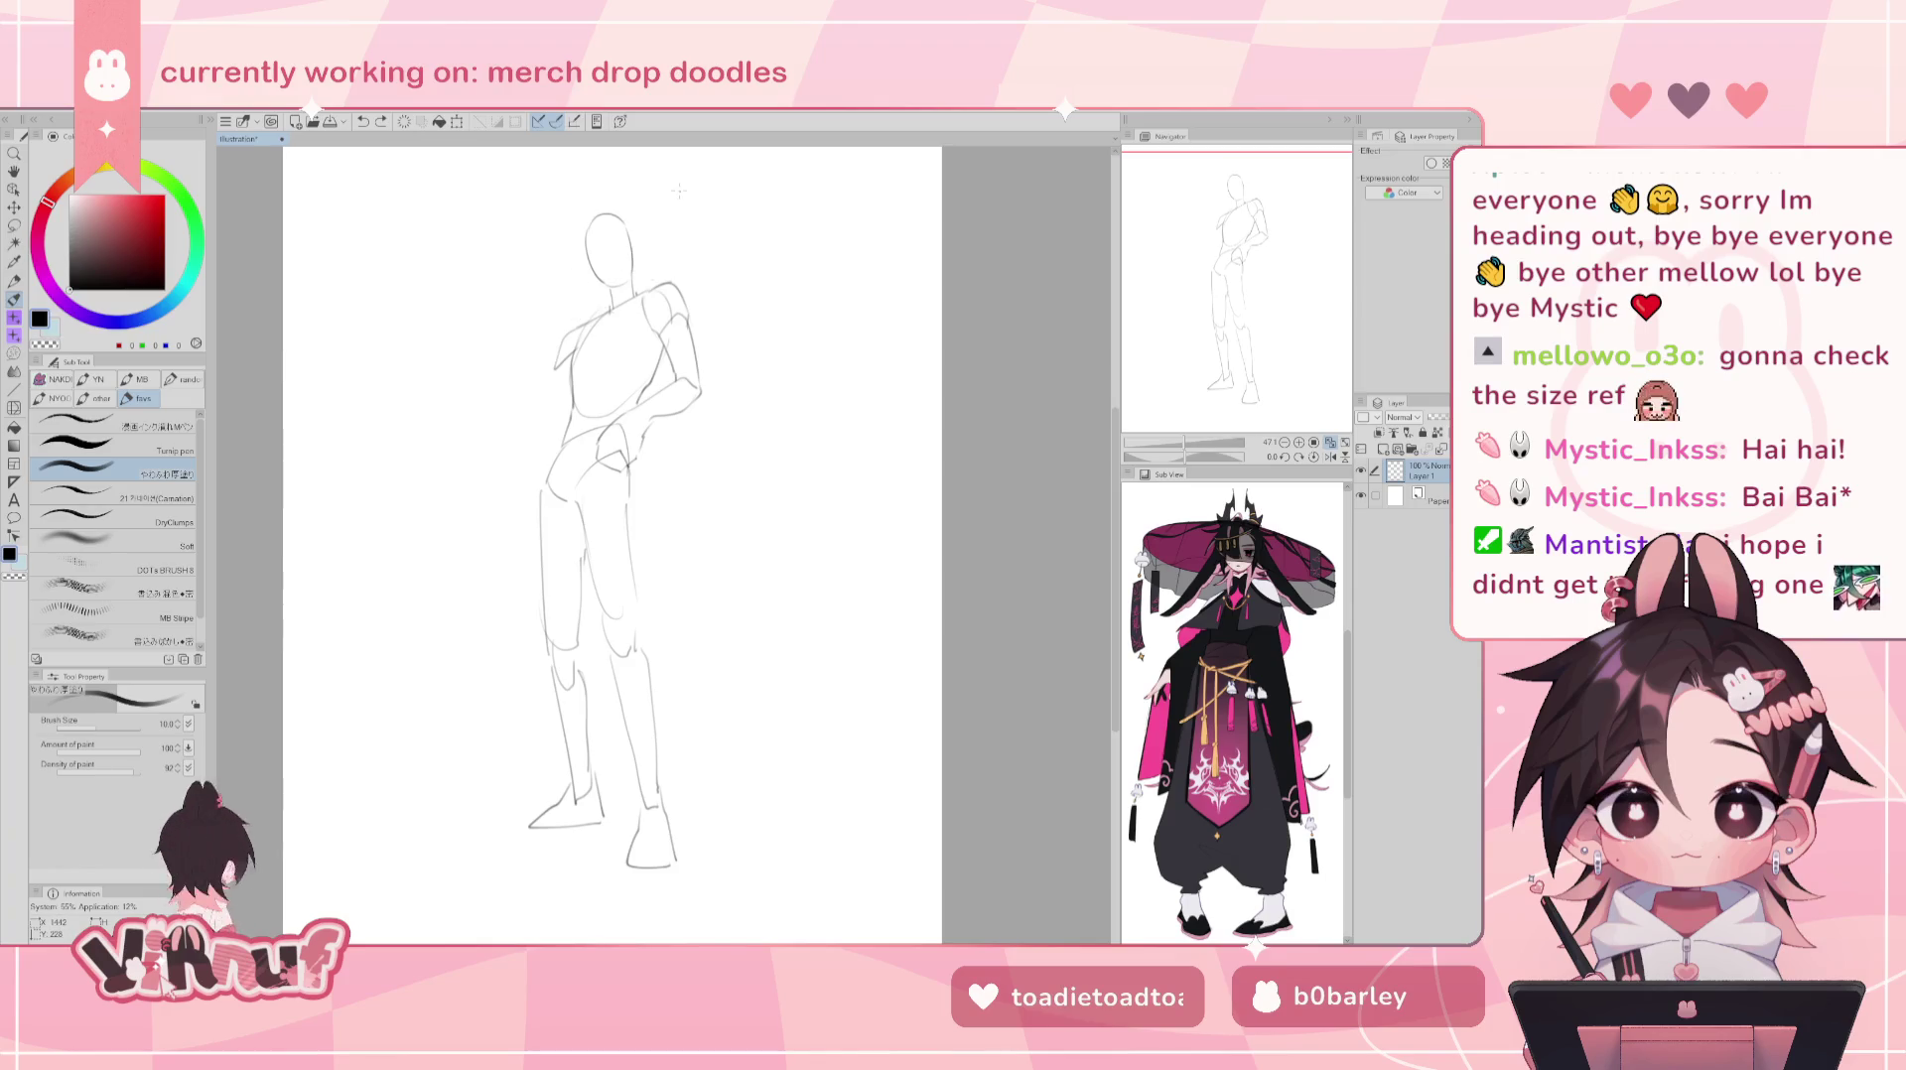
drag(679, 191, 654, 208)
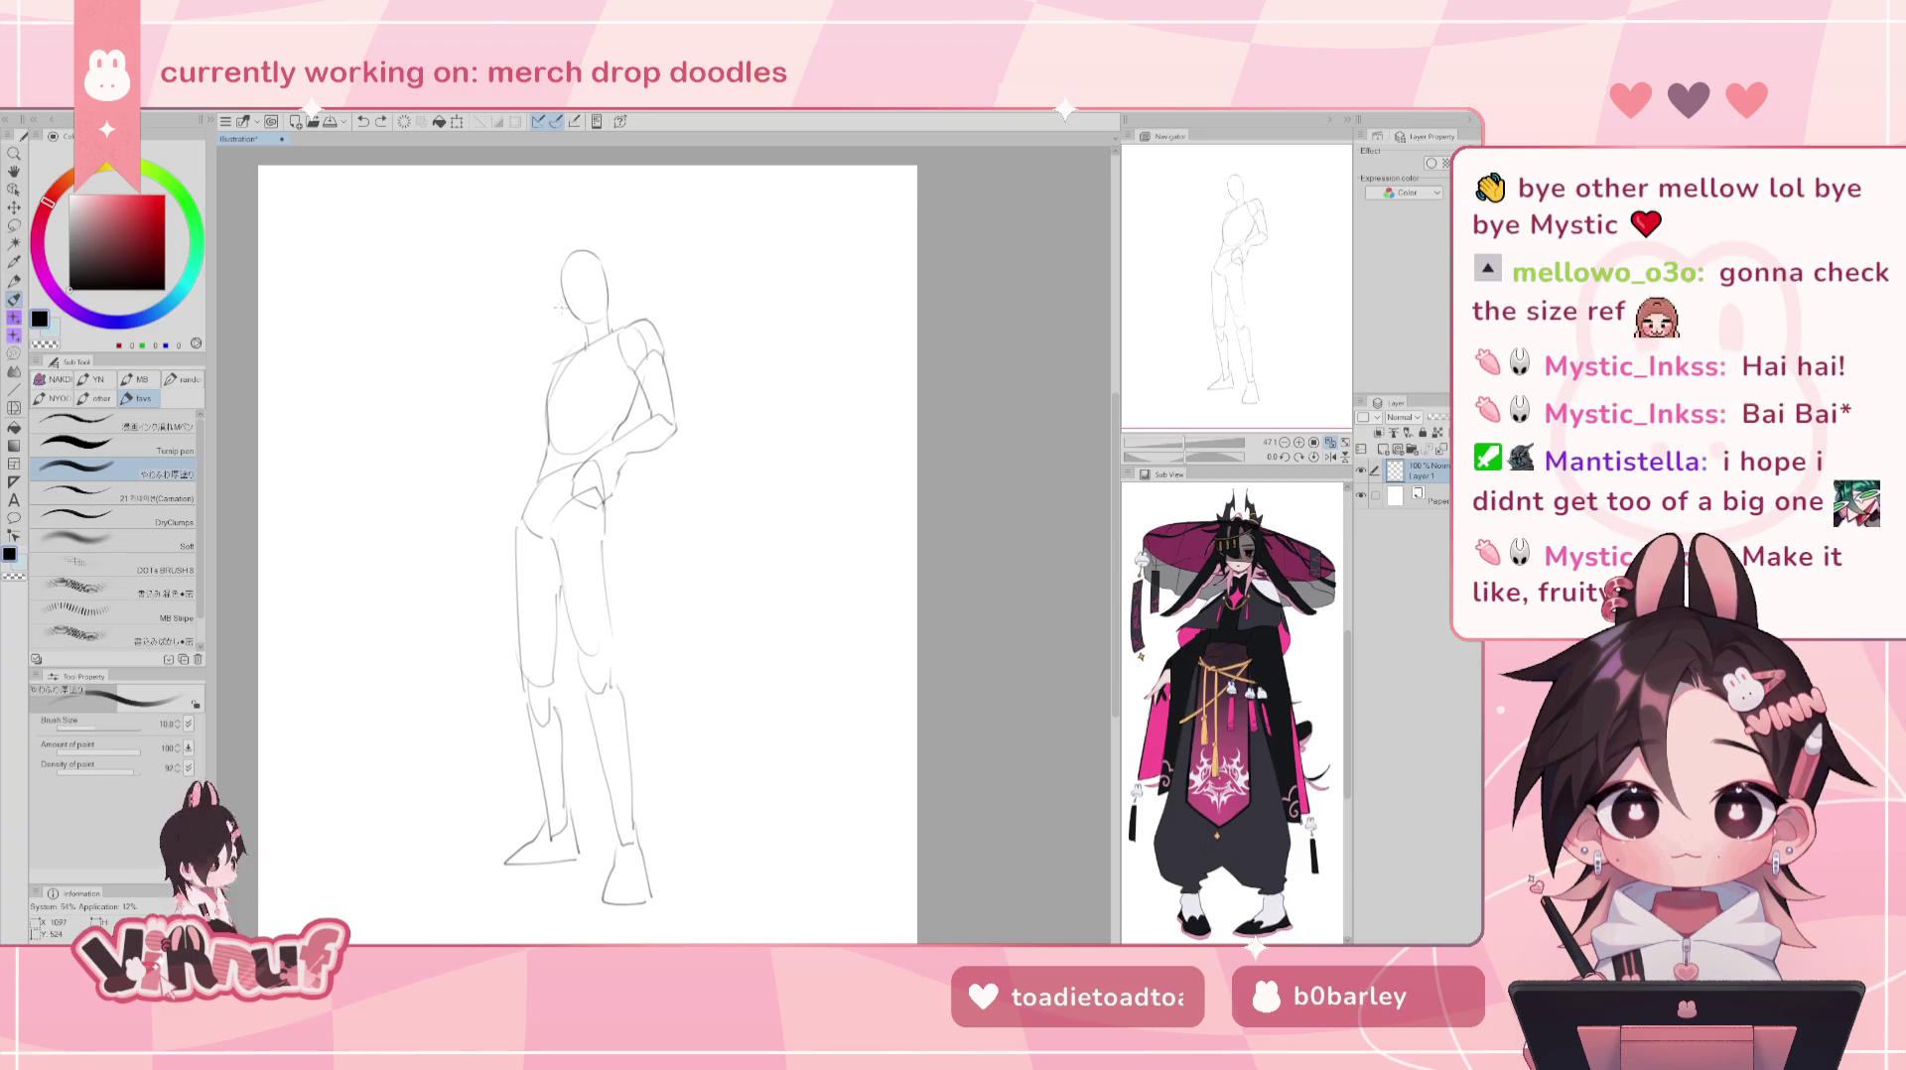
- After two undone trial strokes, sketch the arm raised from the shoulder up to the head
drag(546, 347, 585, 334)
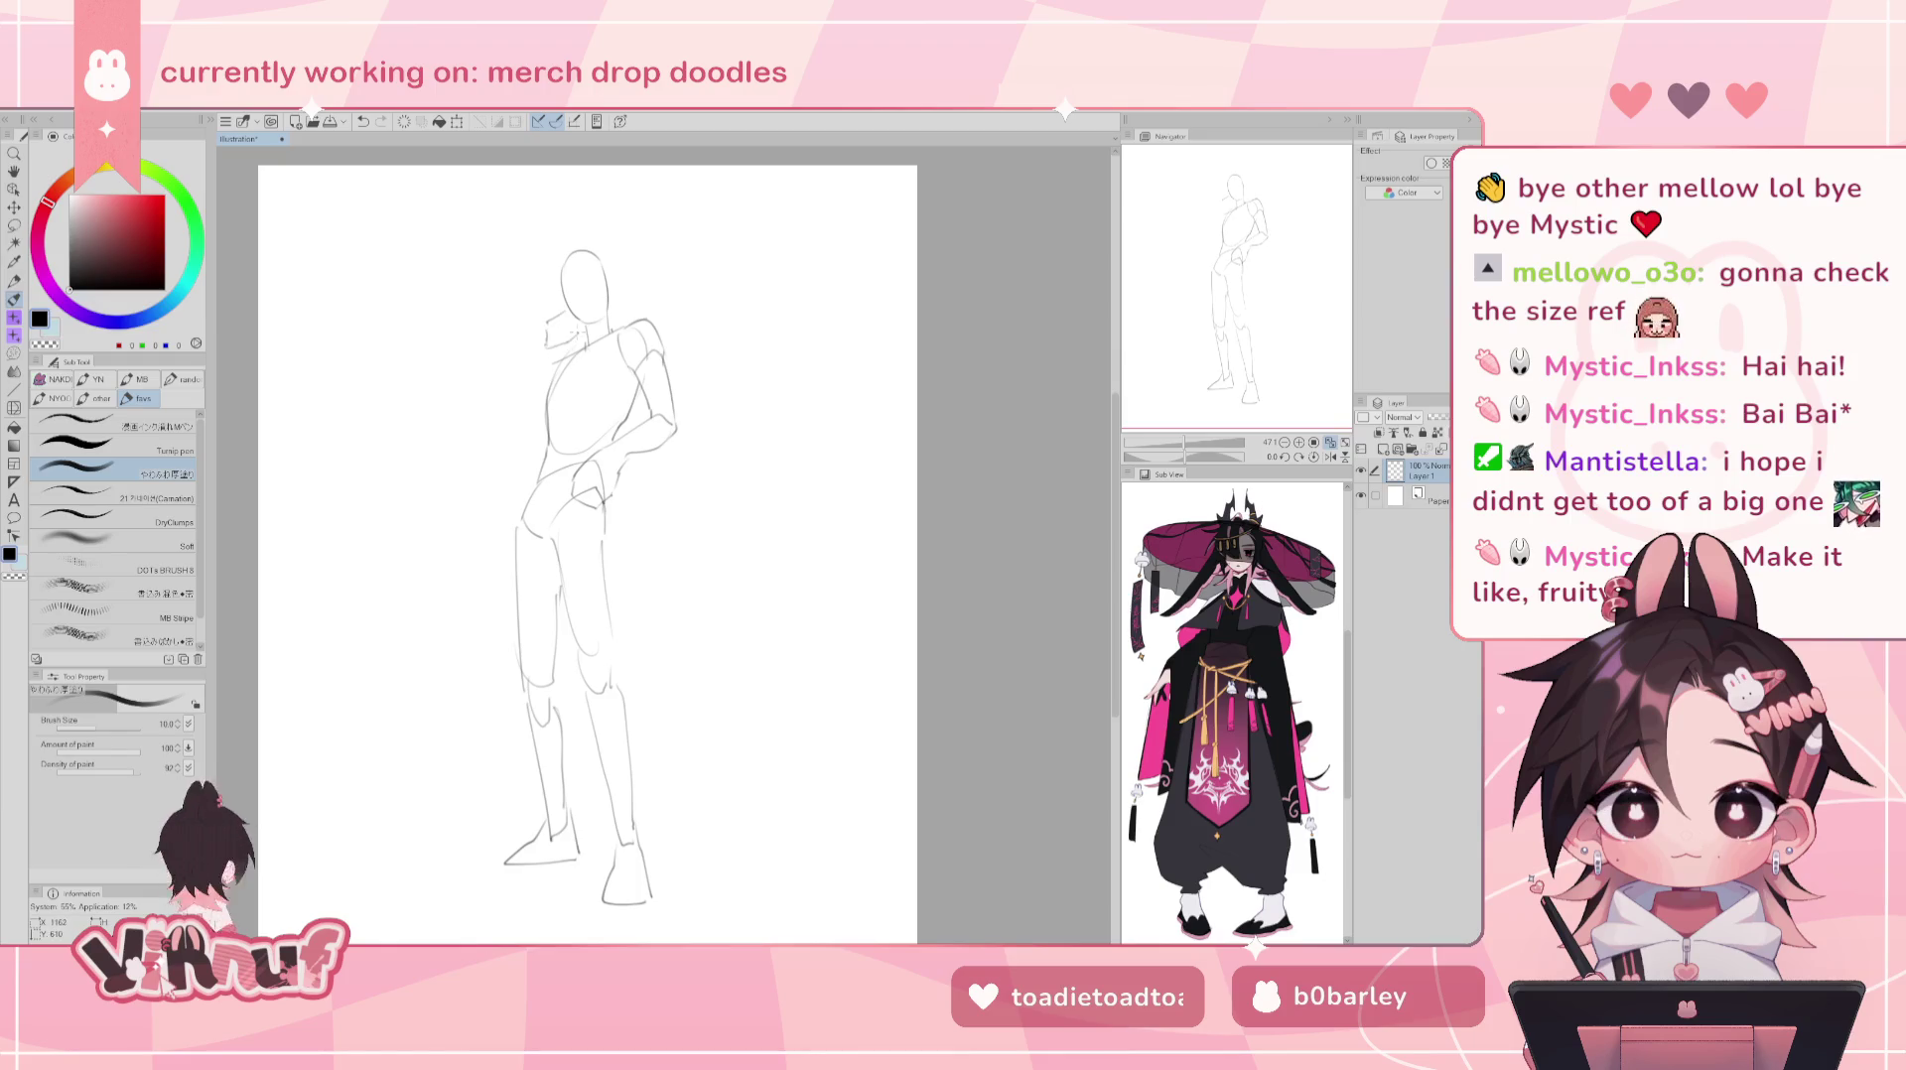
key(ctrl+z)
drag(561, 291, 504, 335)
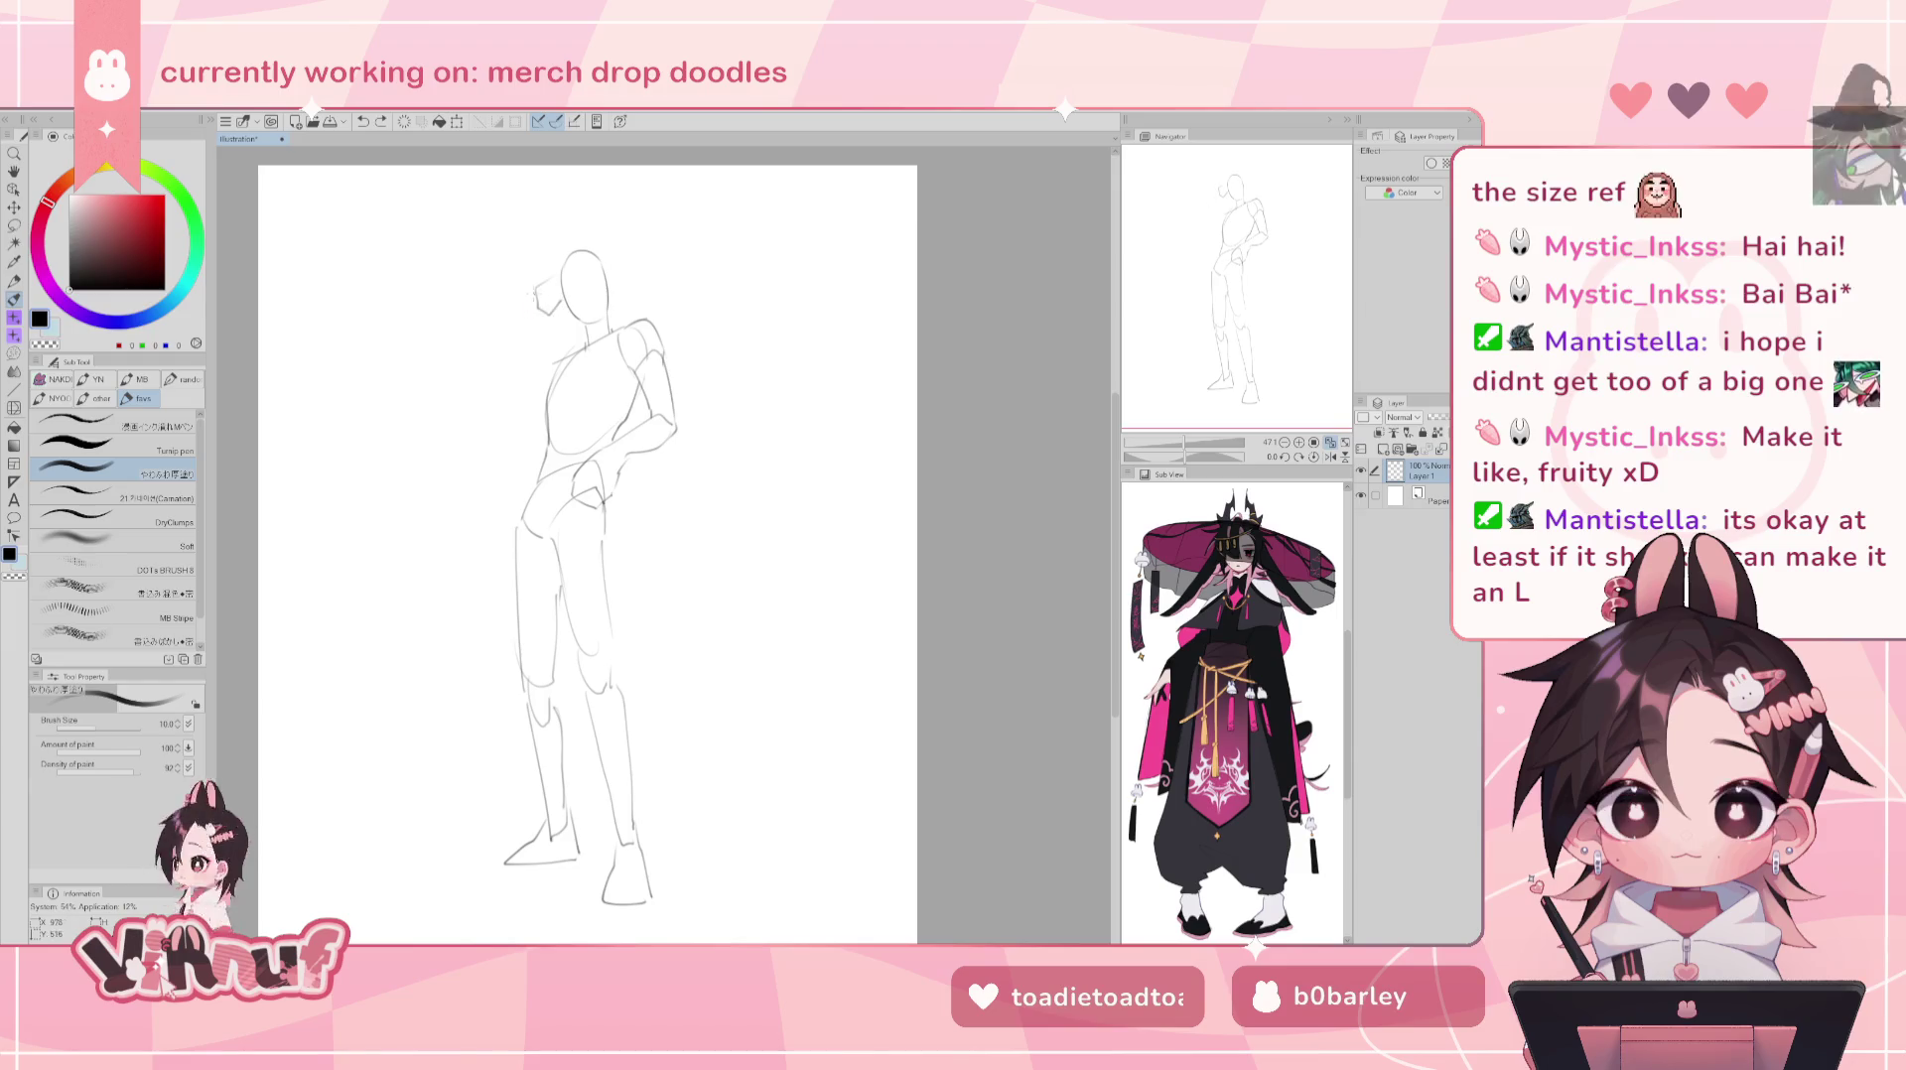
key(ctrl+z)
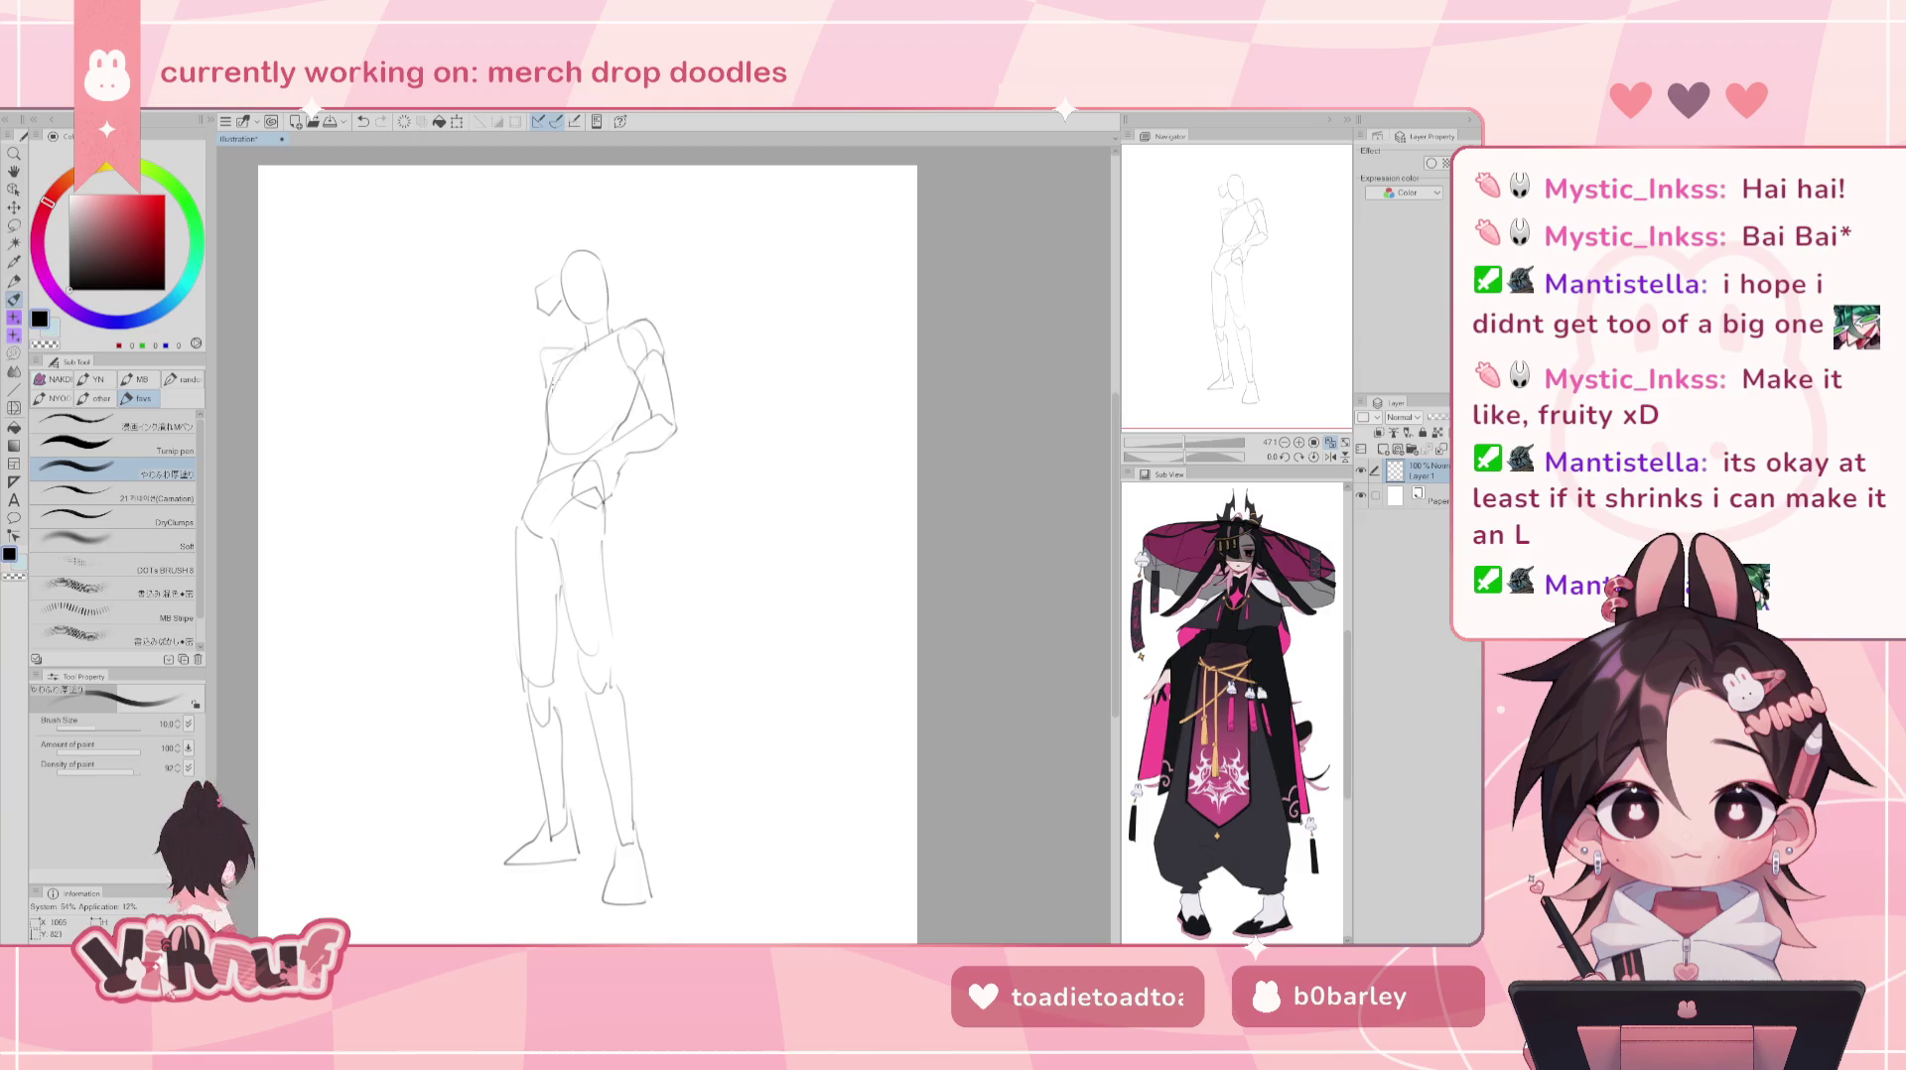
mouse_move(537, 341)
mouse_down()
mouse_move(480, 322)
mouse_move(540, 324)
mouse_move(496, 340)
mouse_up()
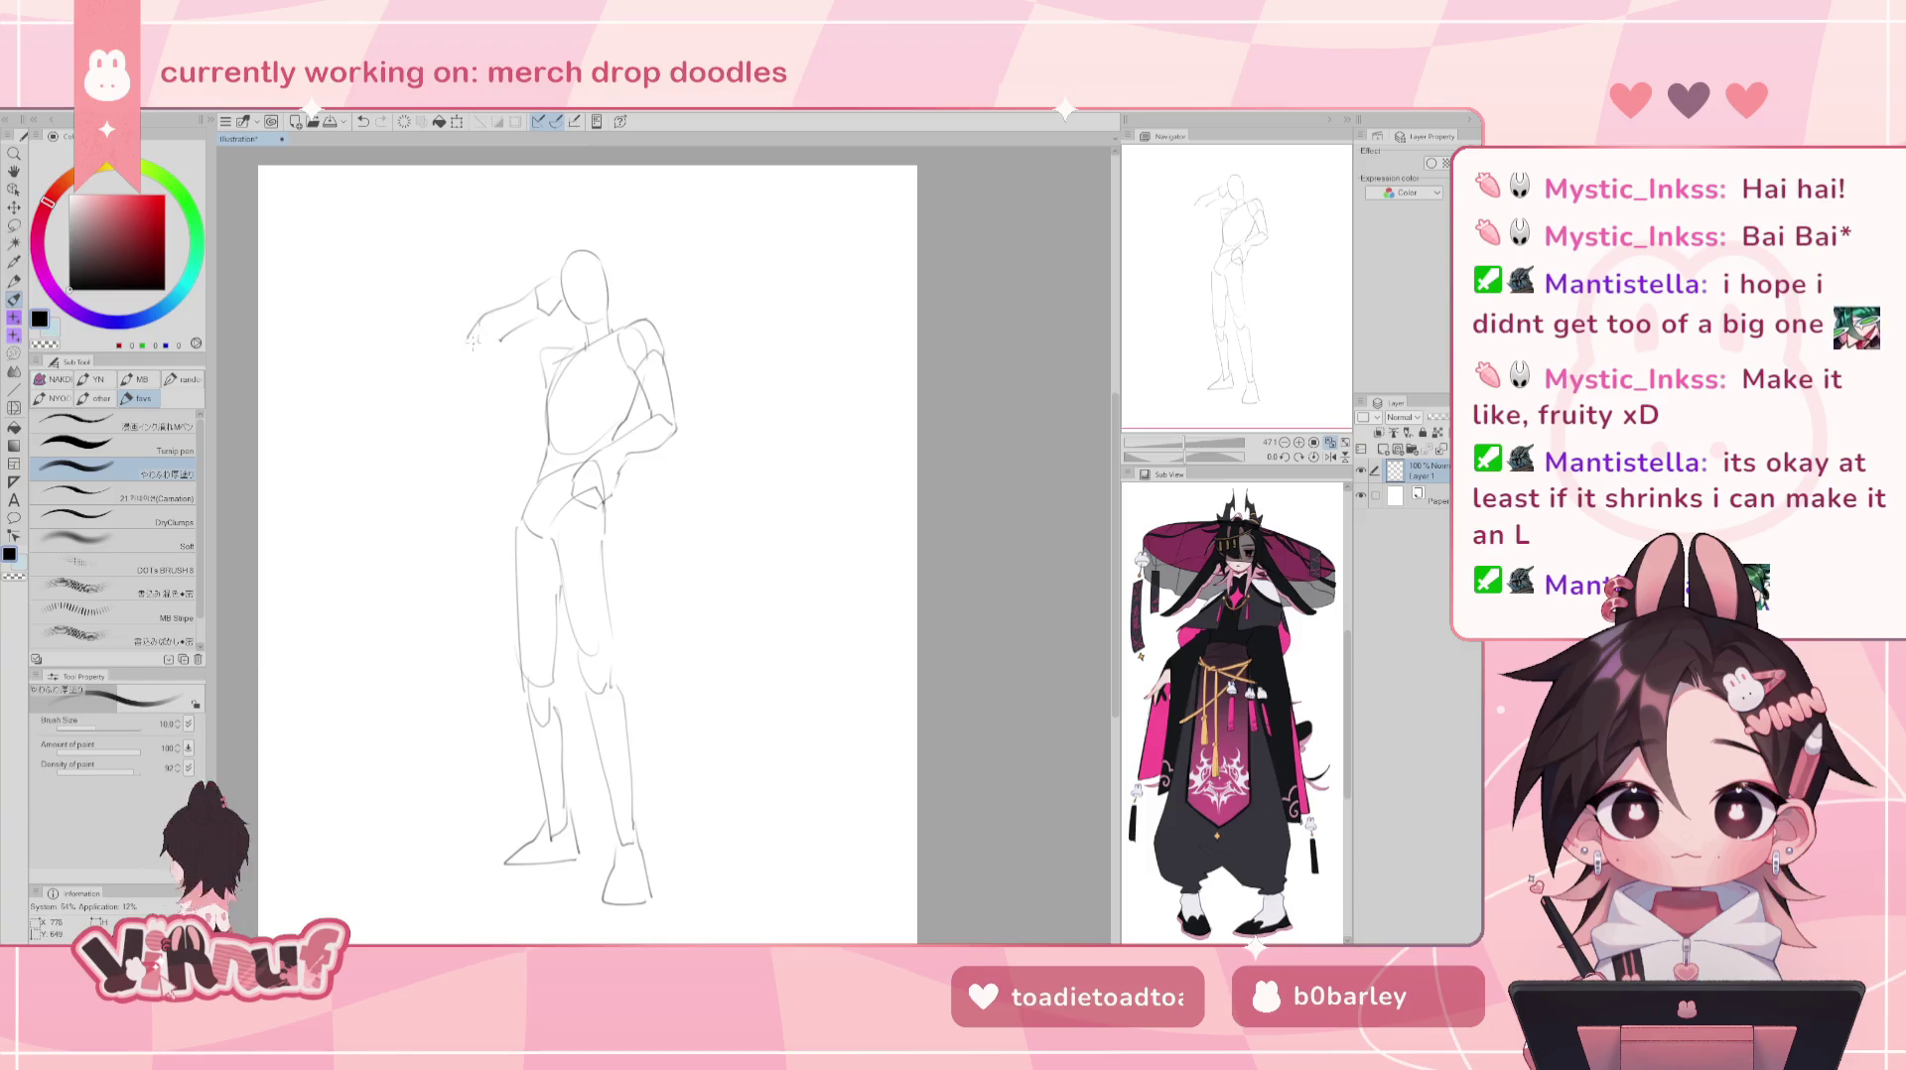
drag(471, 344, 547, 394)
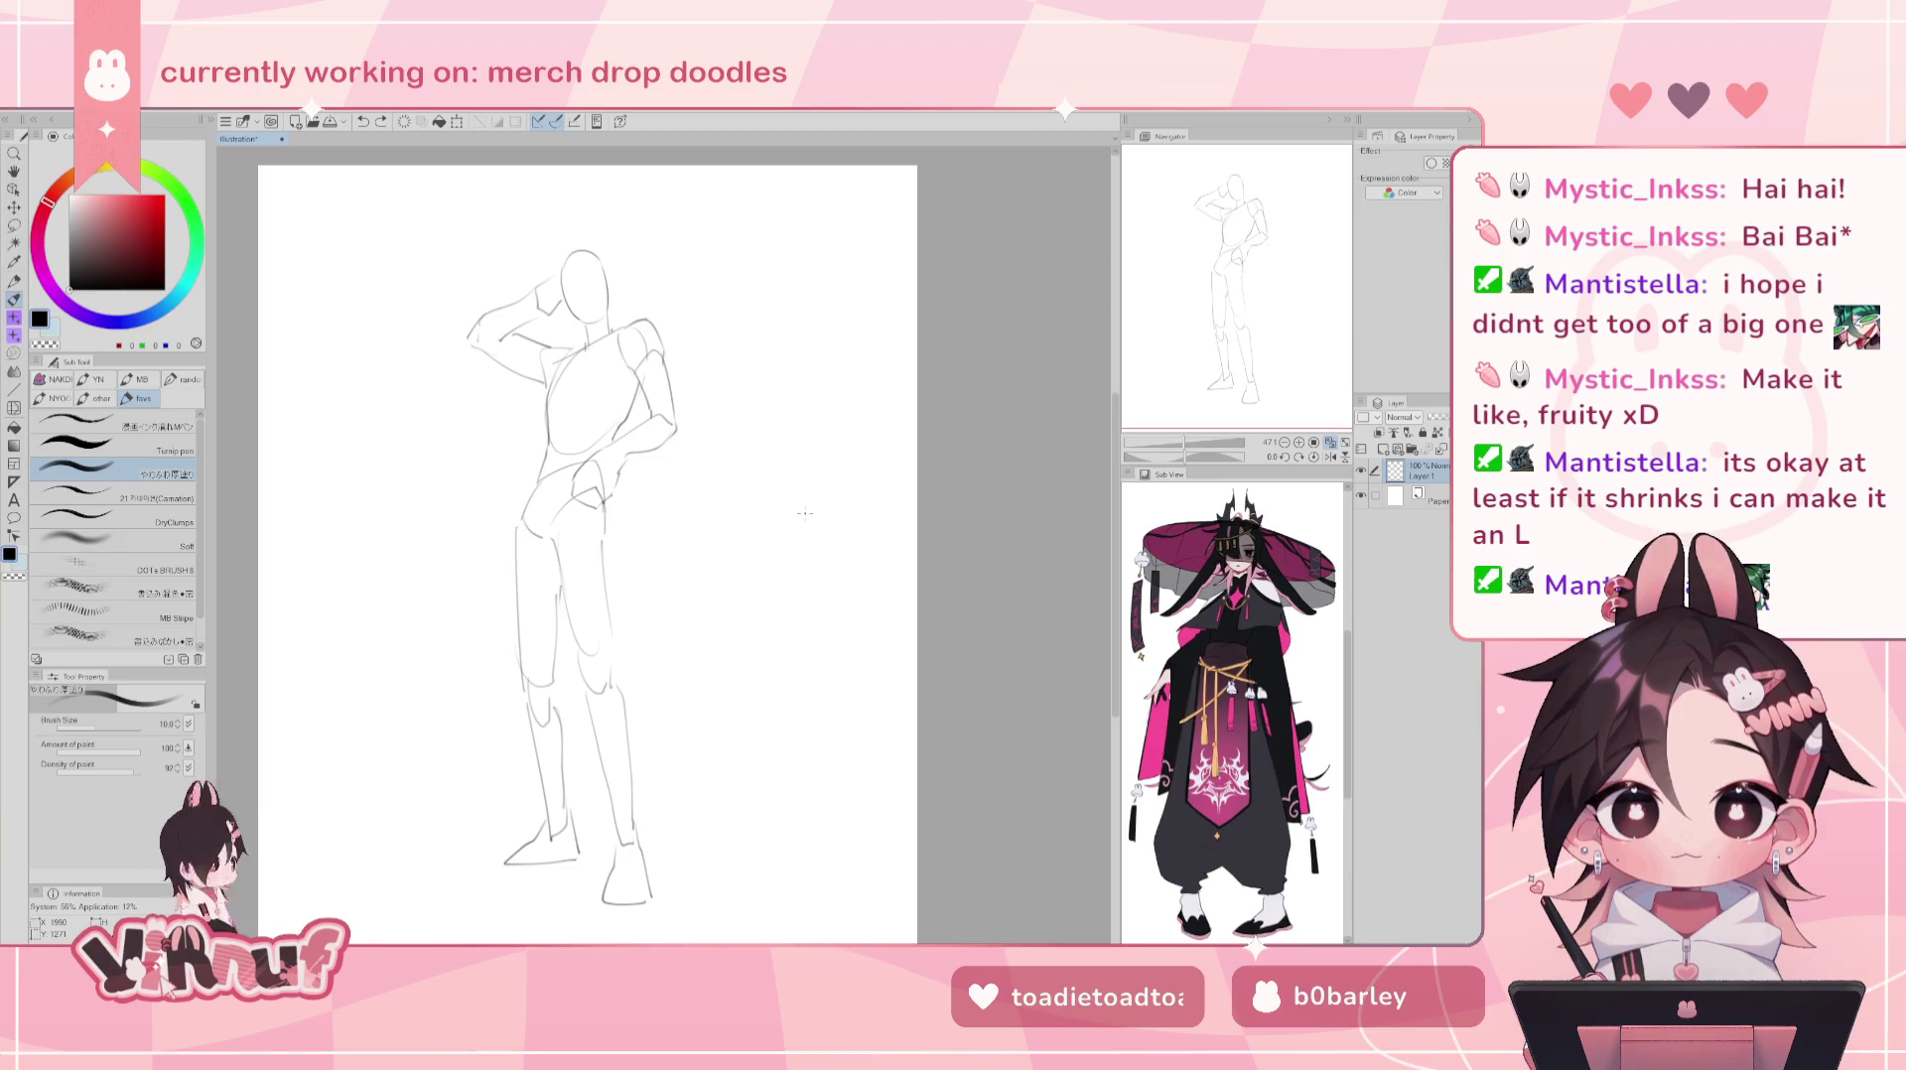
drag(1260, 258, 1223, 230)
key(j)
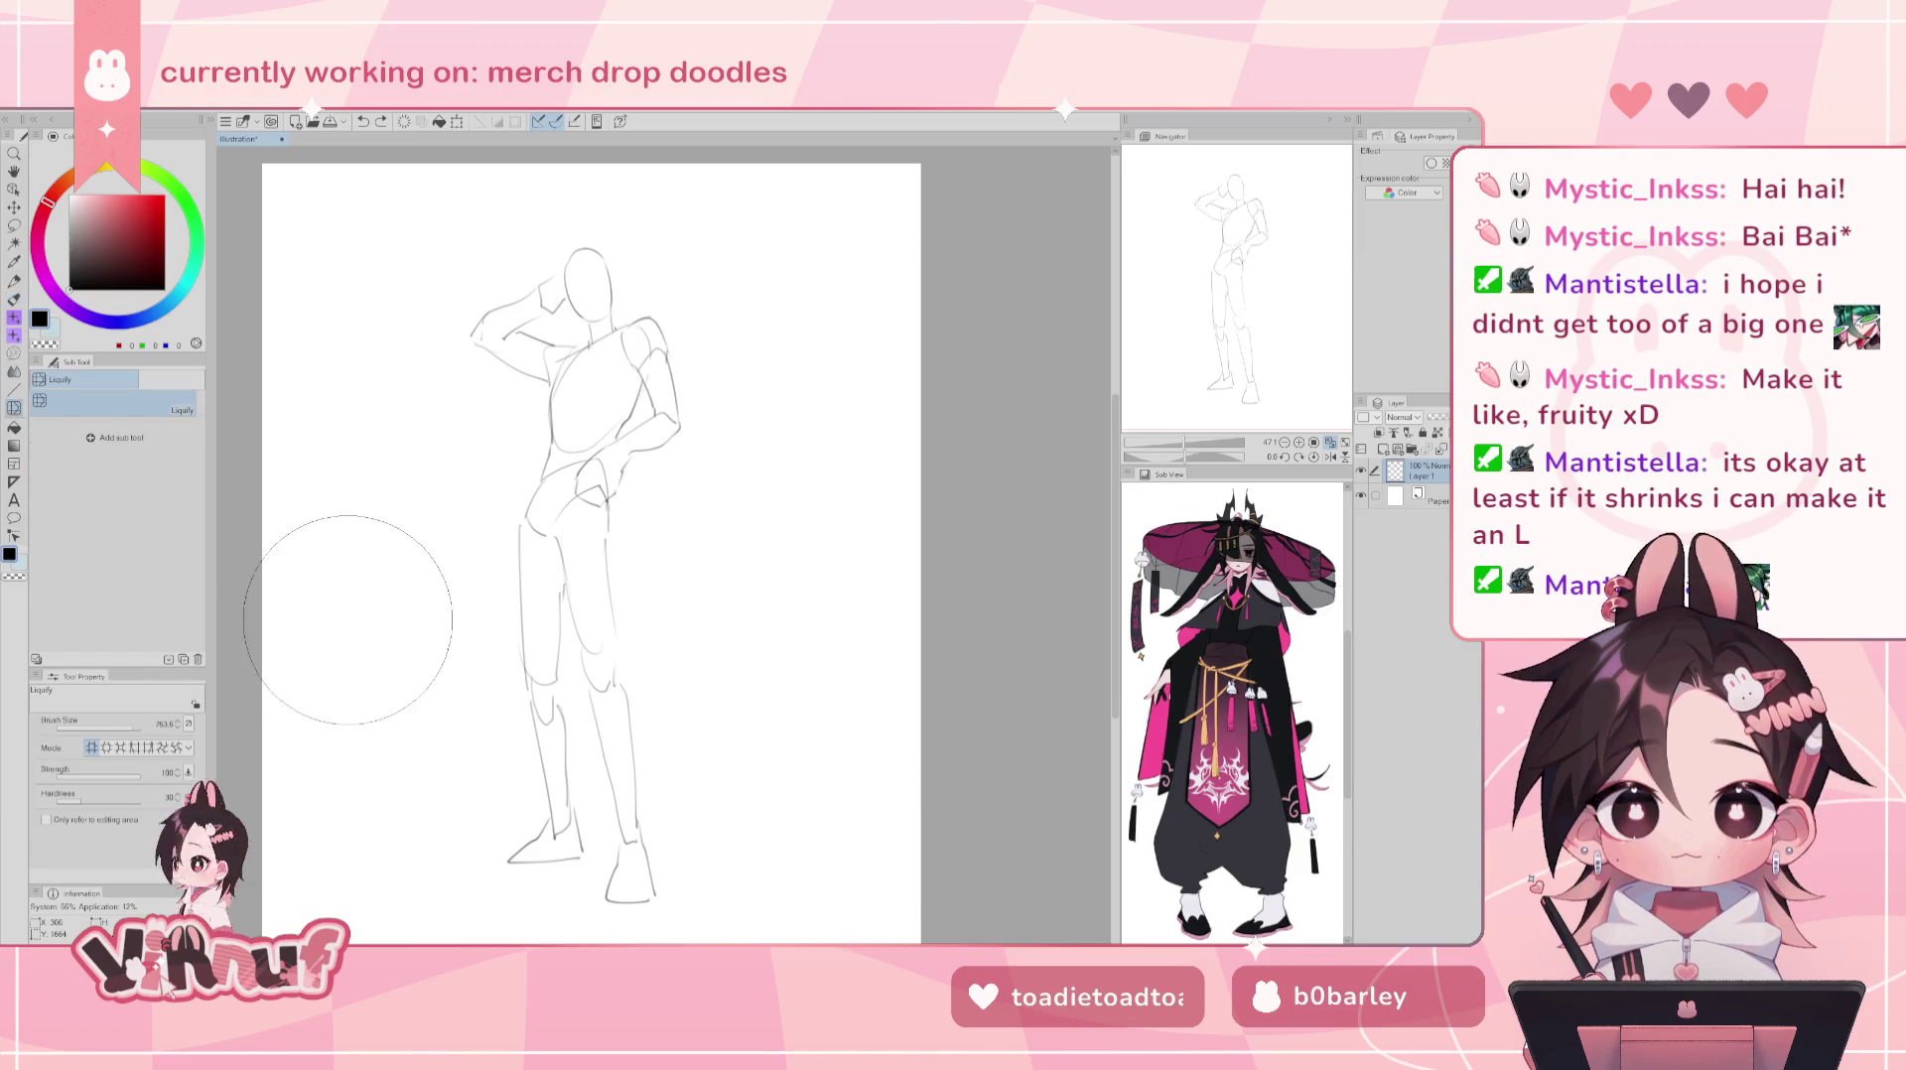
- Liquify the raised arm in a mirrored view, then sketch the hand resting against the head
key(h)
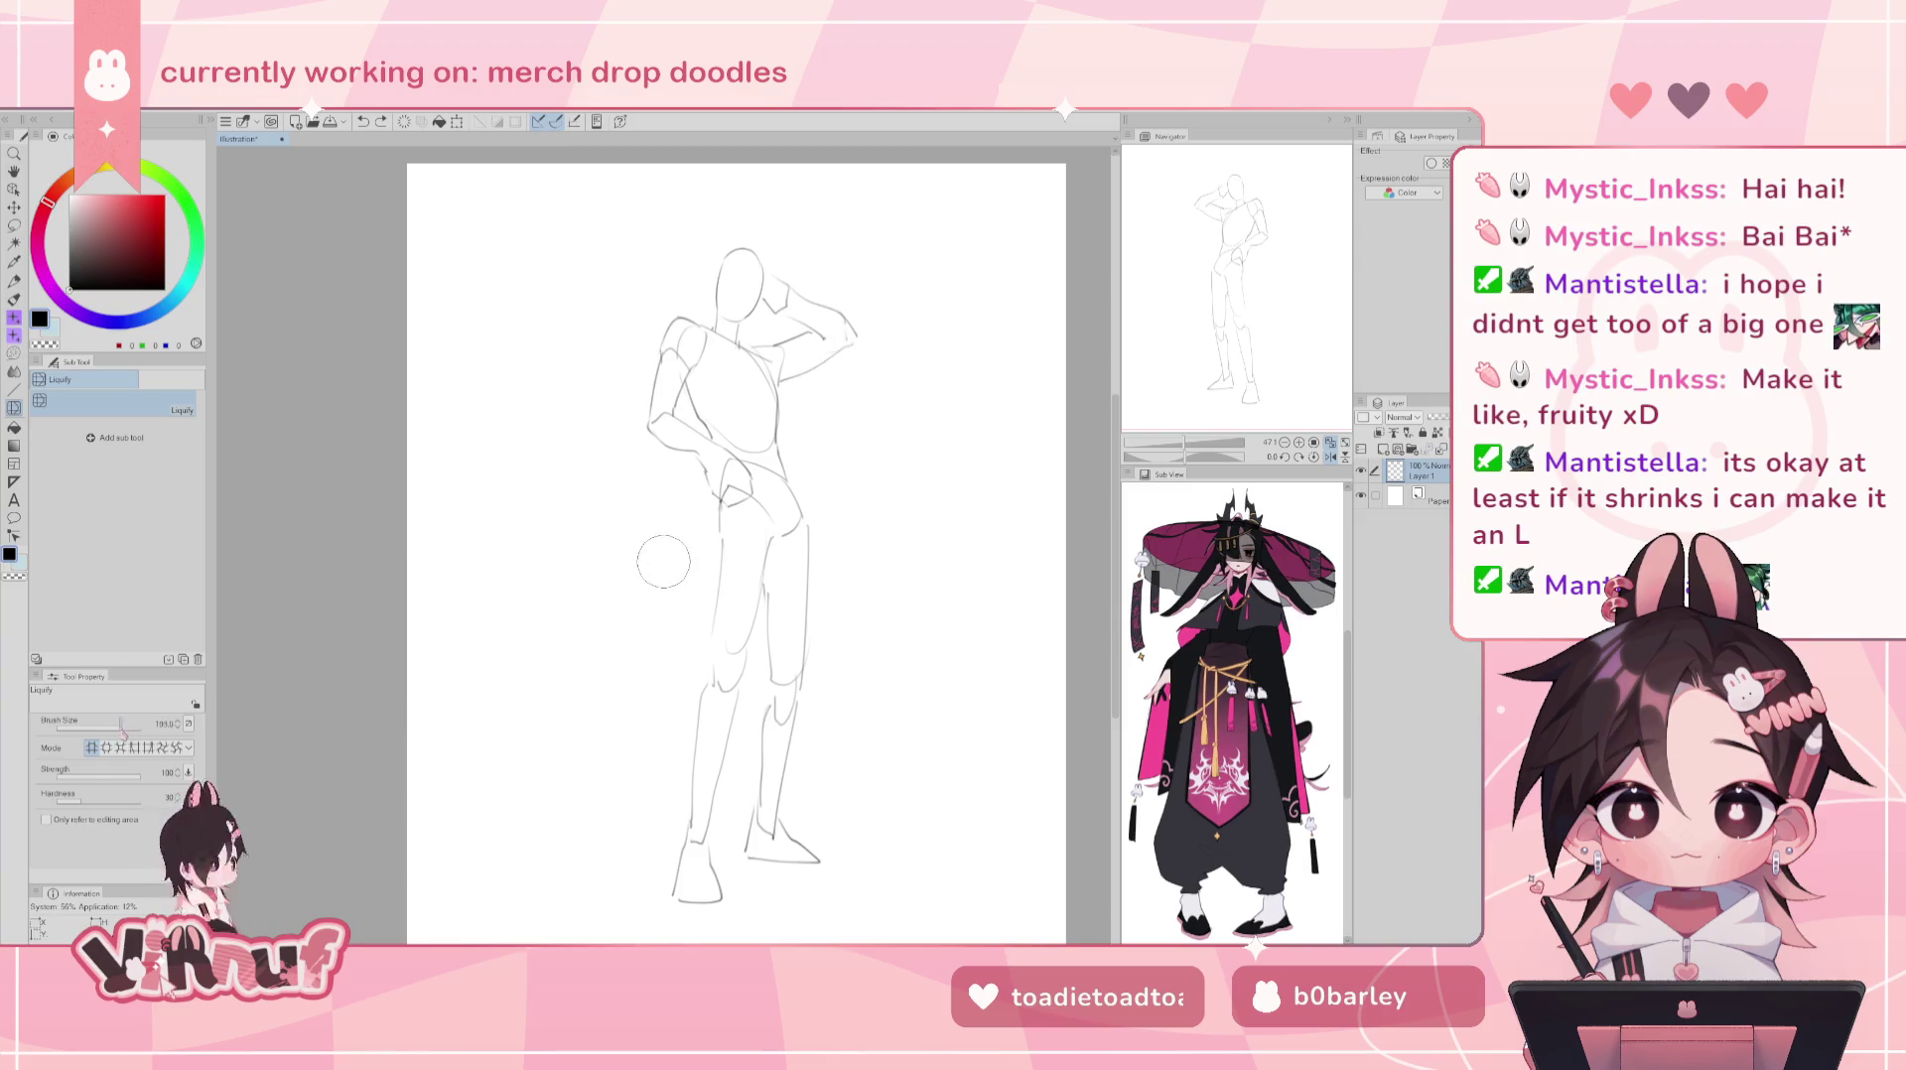
drag(124, 725, 128, 724)
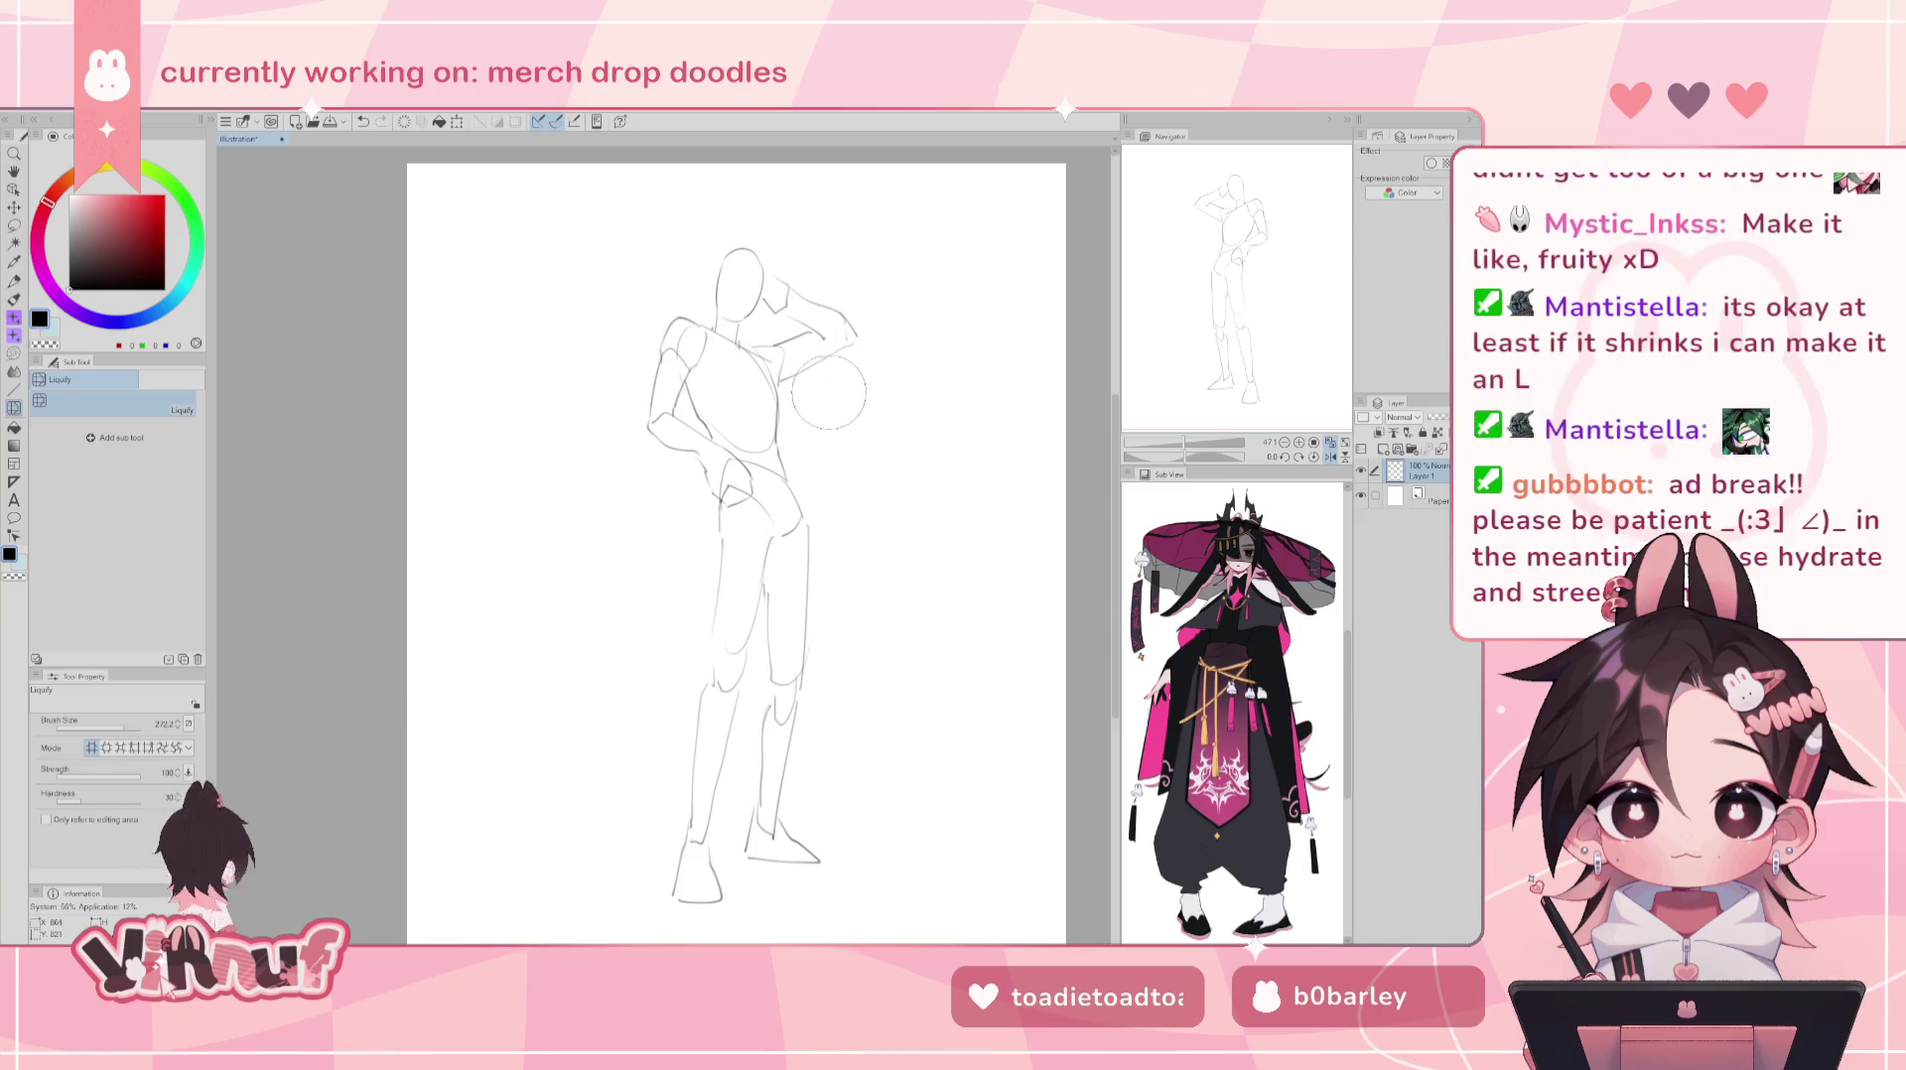
key(p)
key(h)
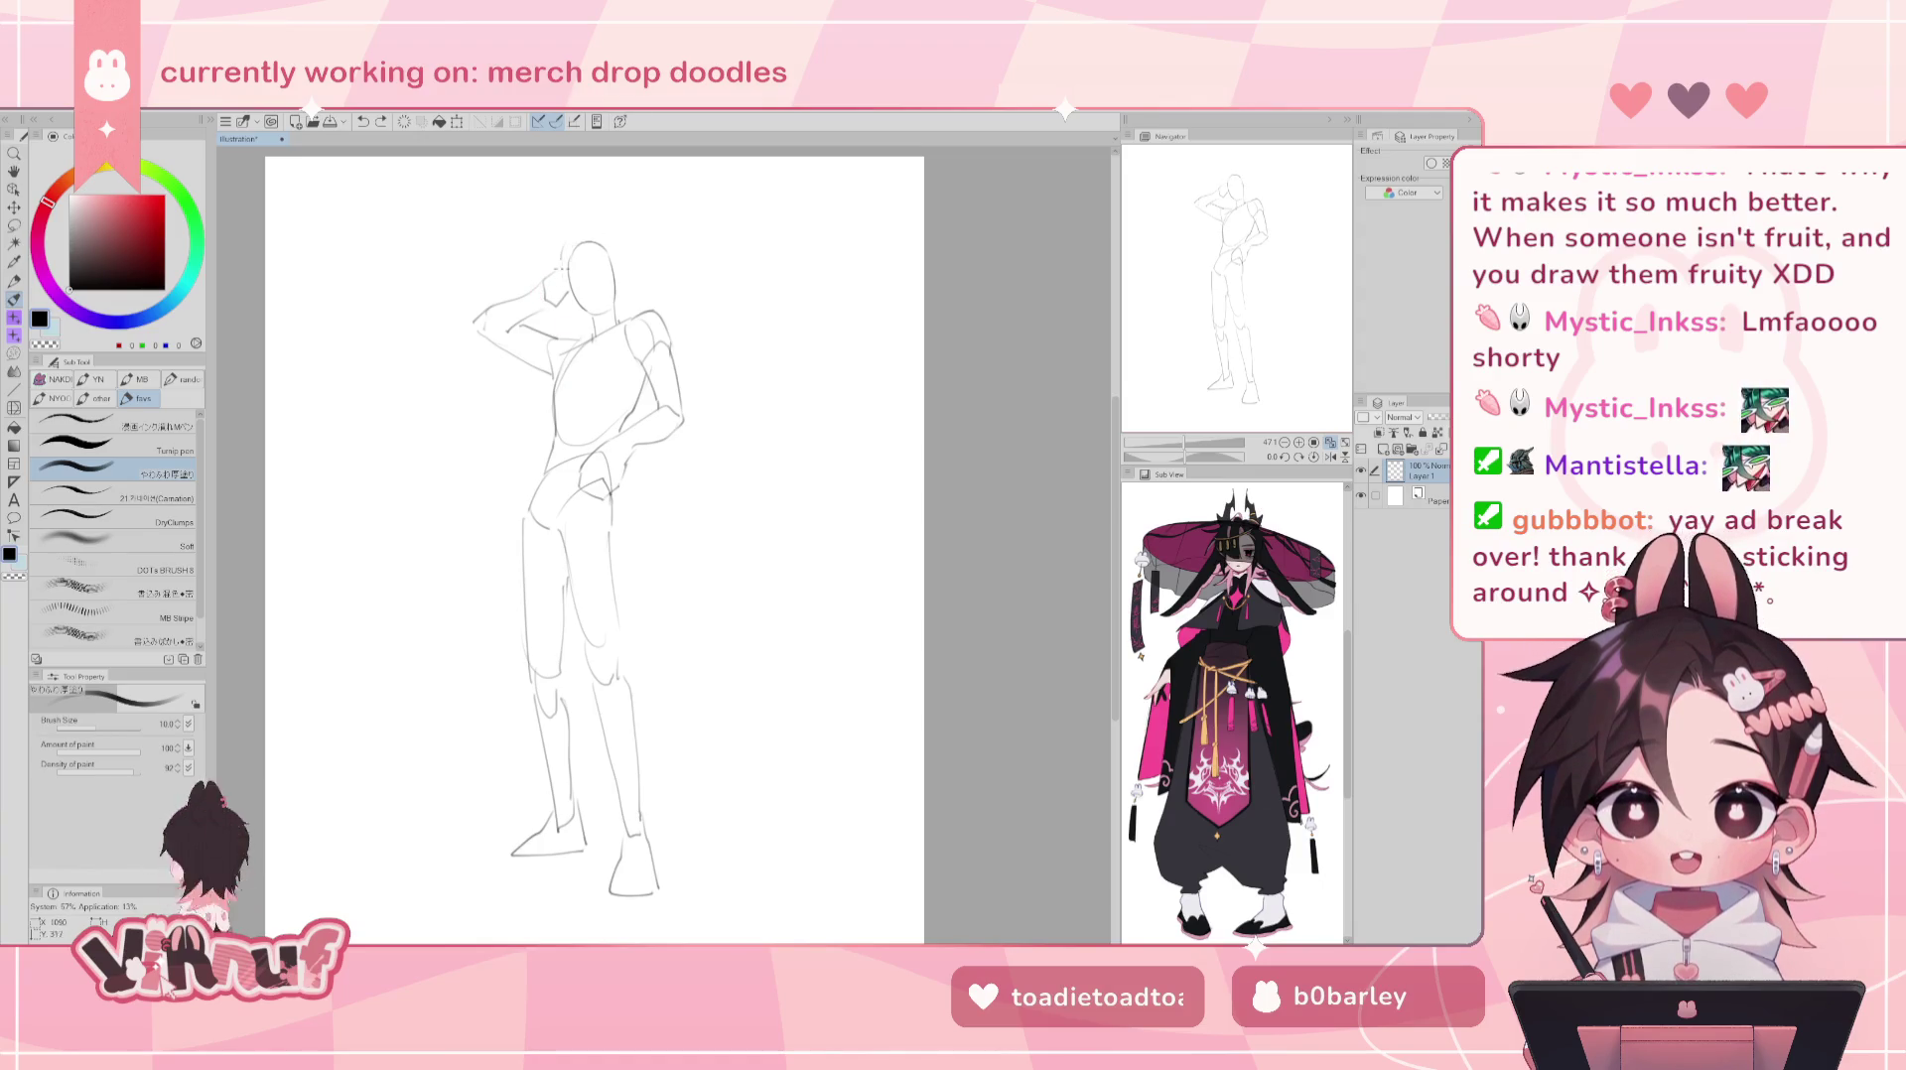
drag(575, 248, 573, 250)
drag(588, 247, 617, 268)
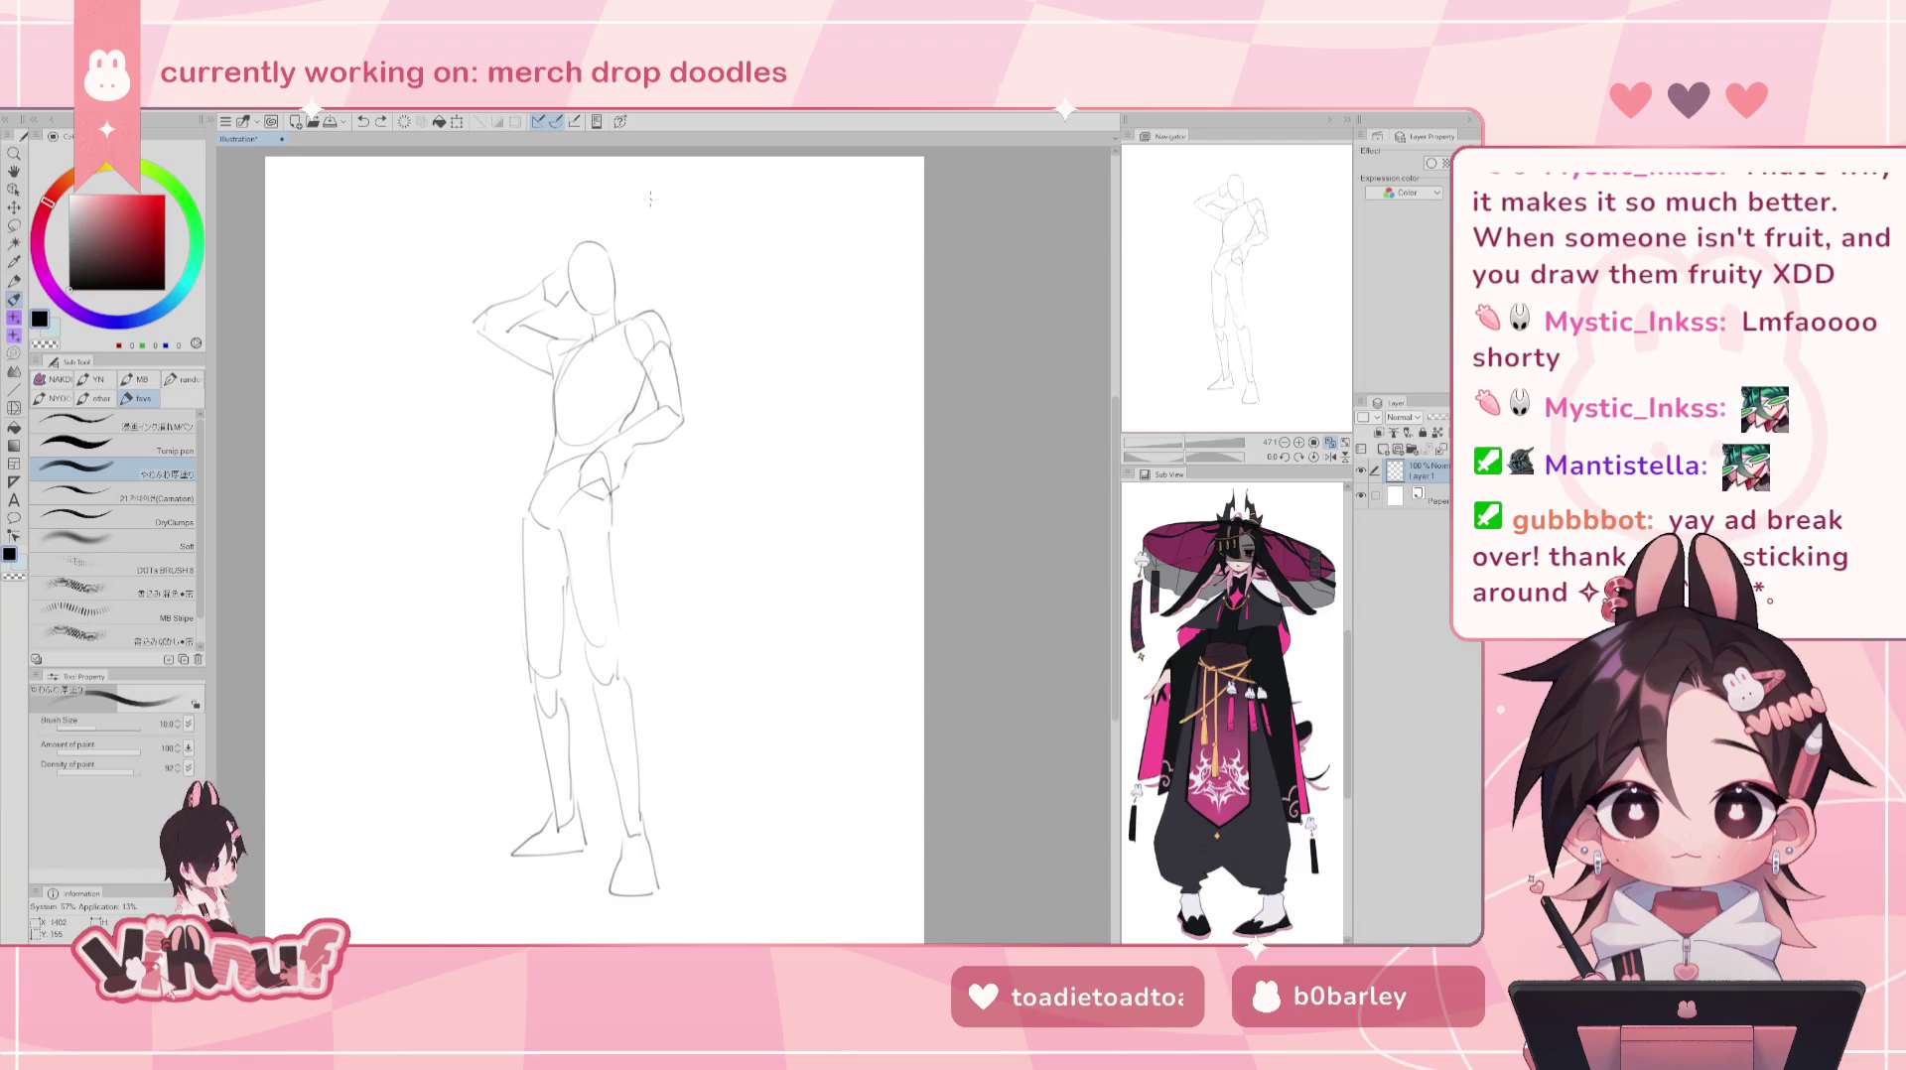
- Lasso-select the raised hand and transform it into a new size and position
key(m)
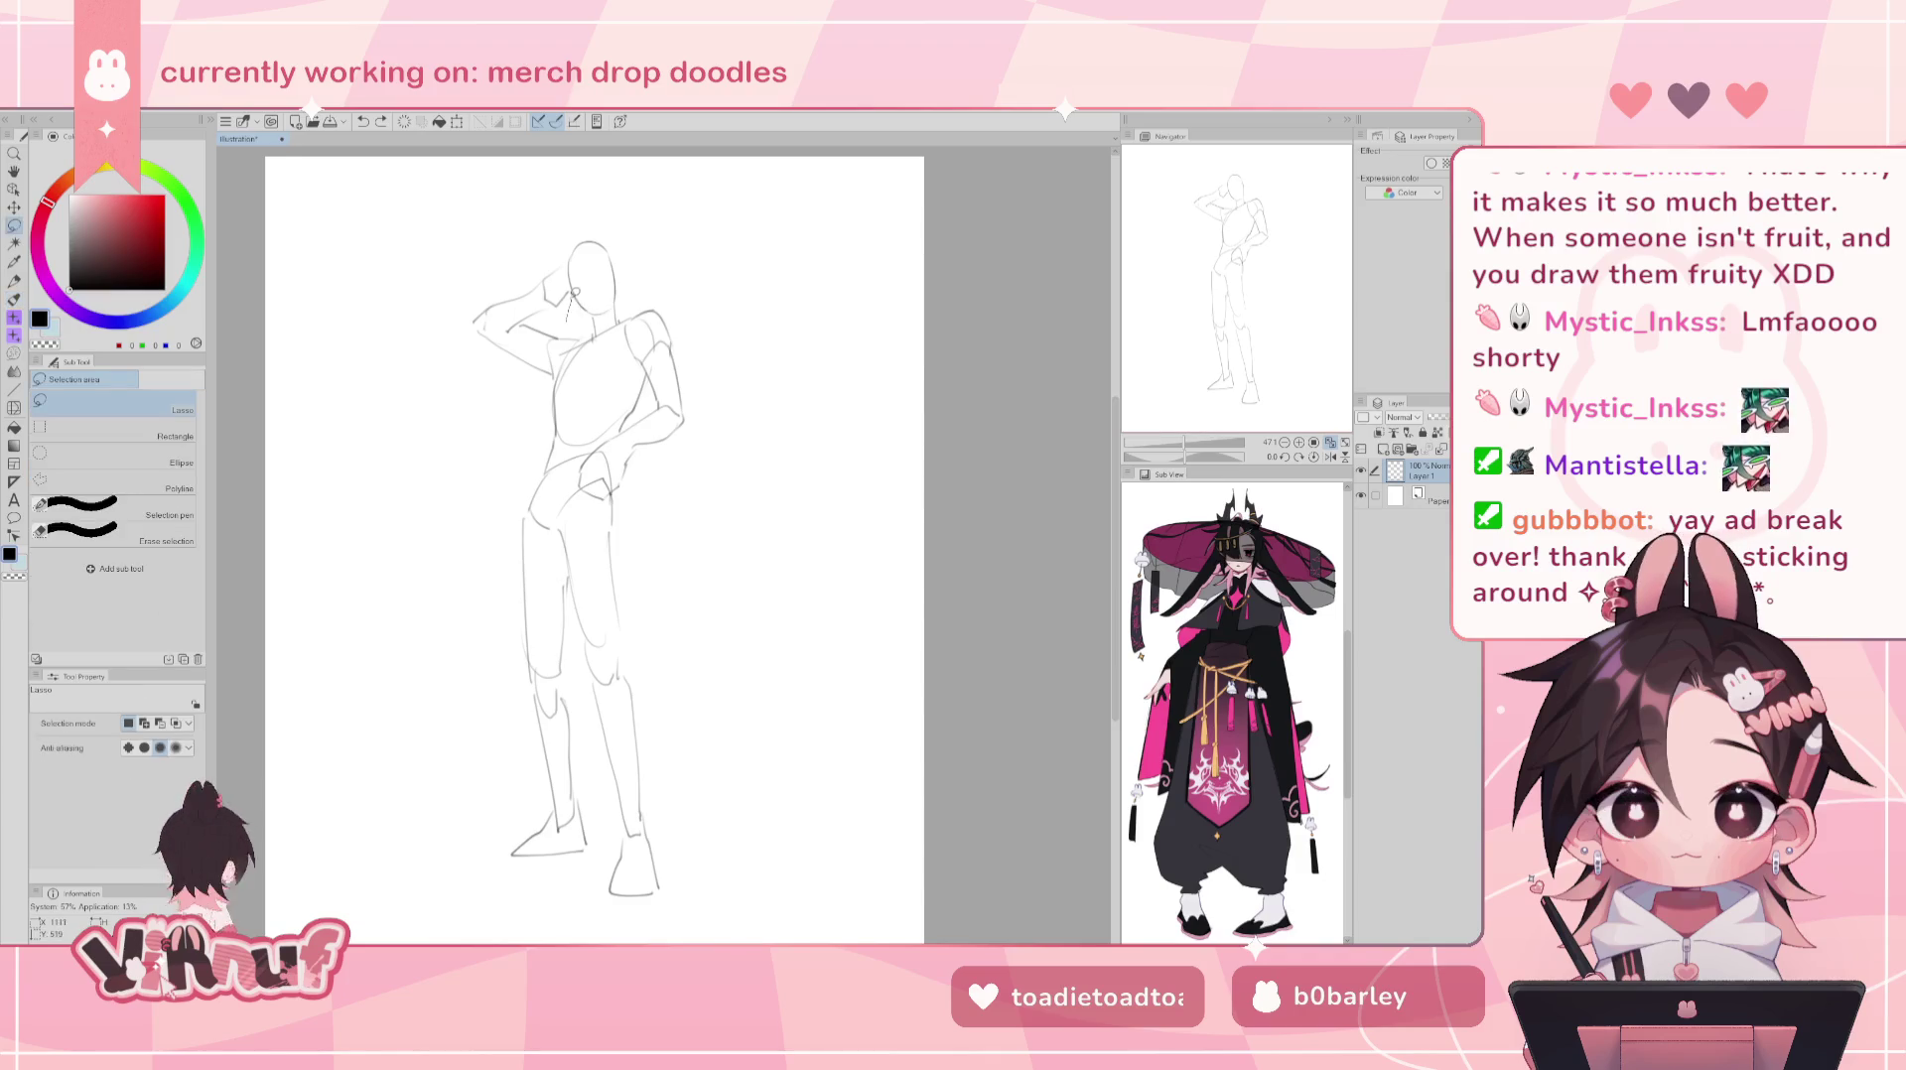
drag(549, 298, 569, 228)
key(ctrl+t)
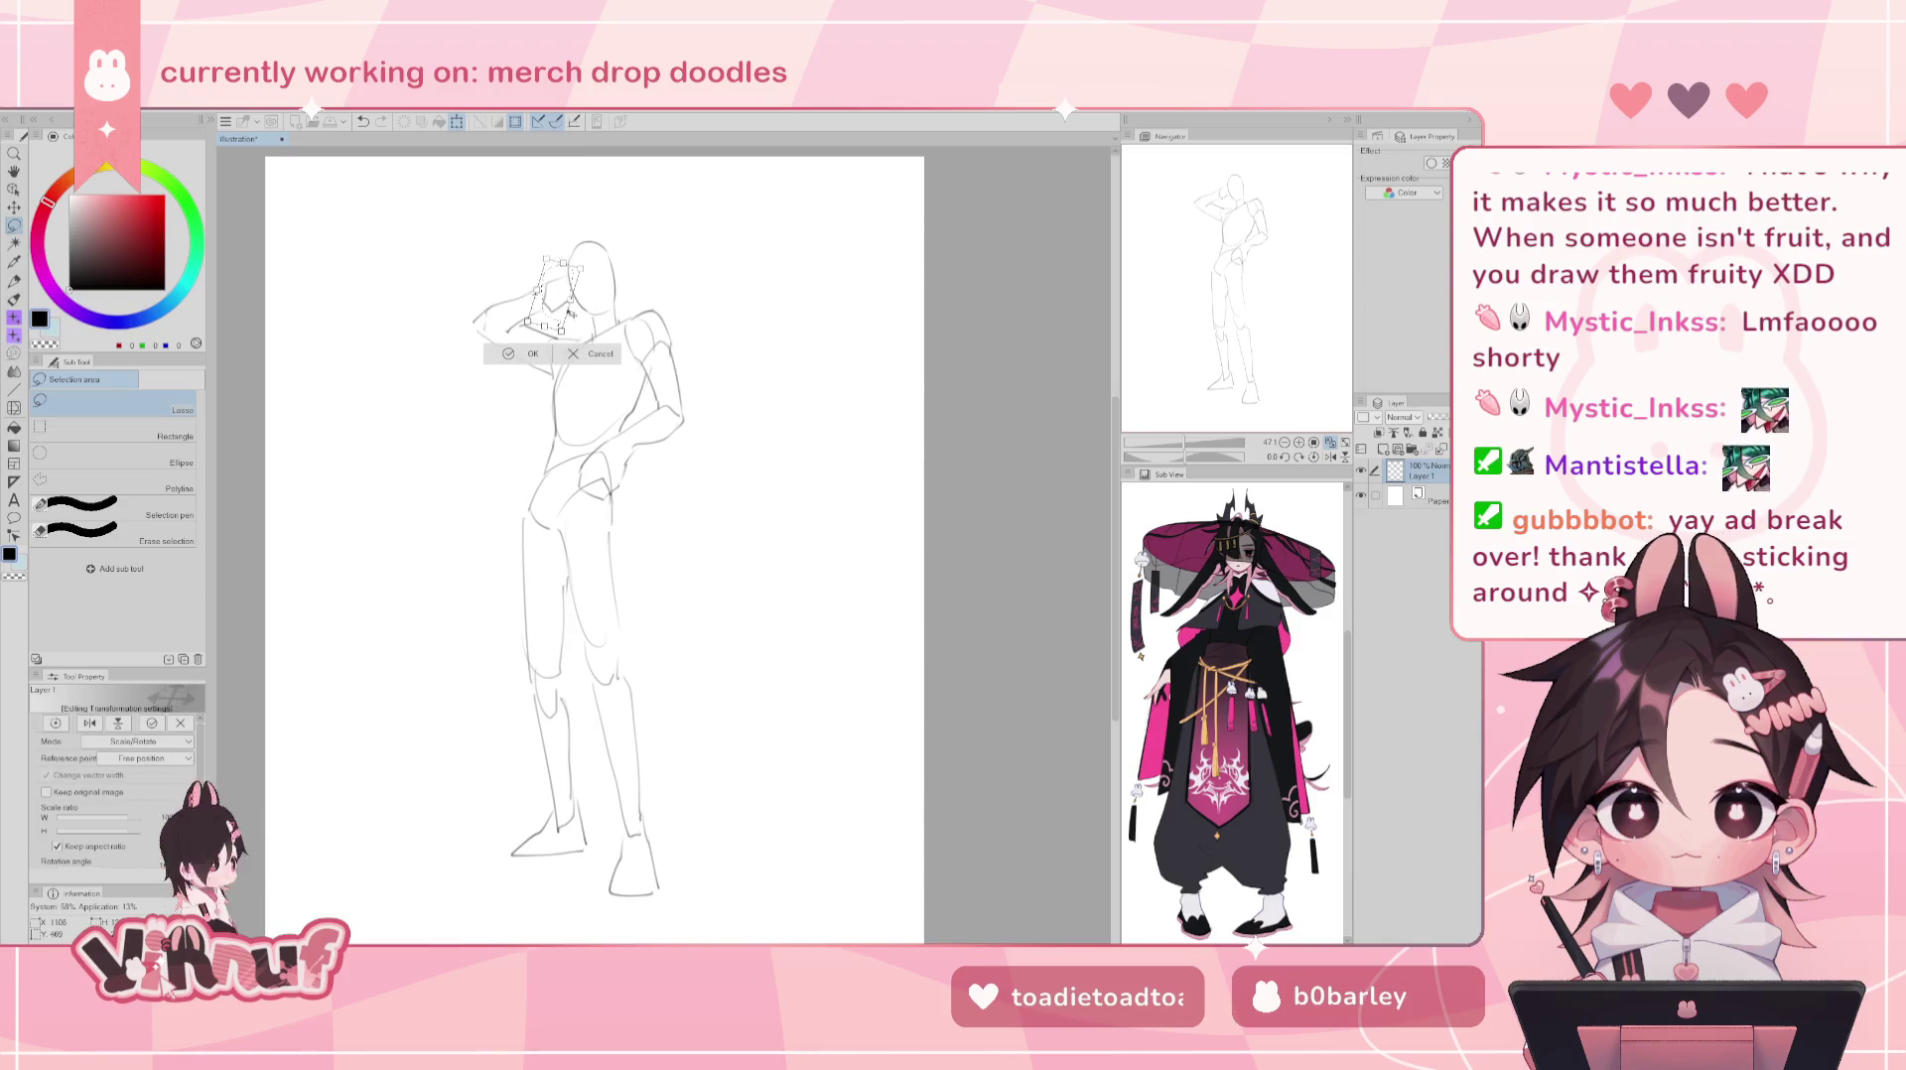
key(Return)
- Add a small pencil mark near the head and erase stray marks around the hand
key(p)
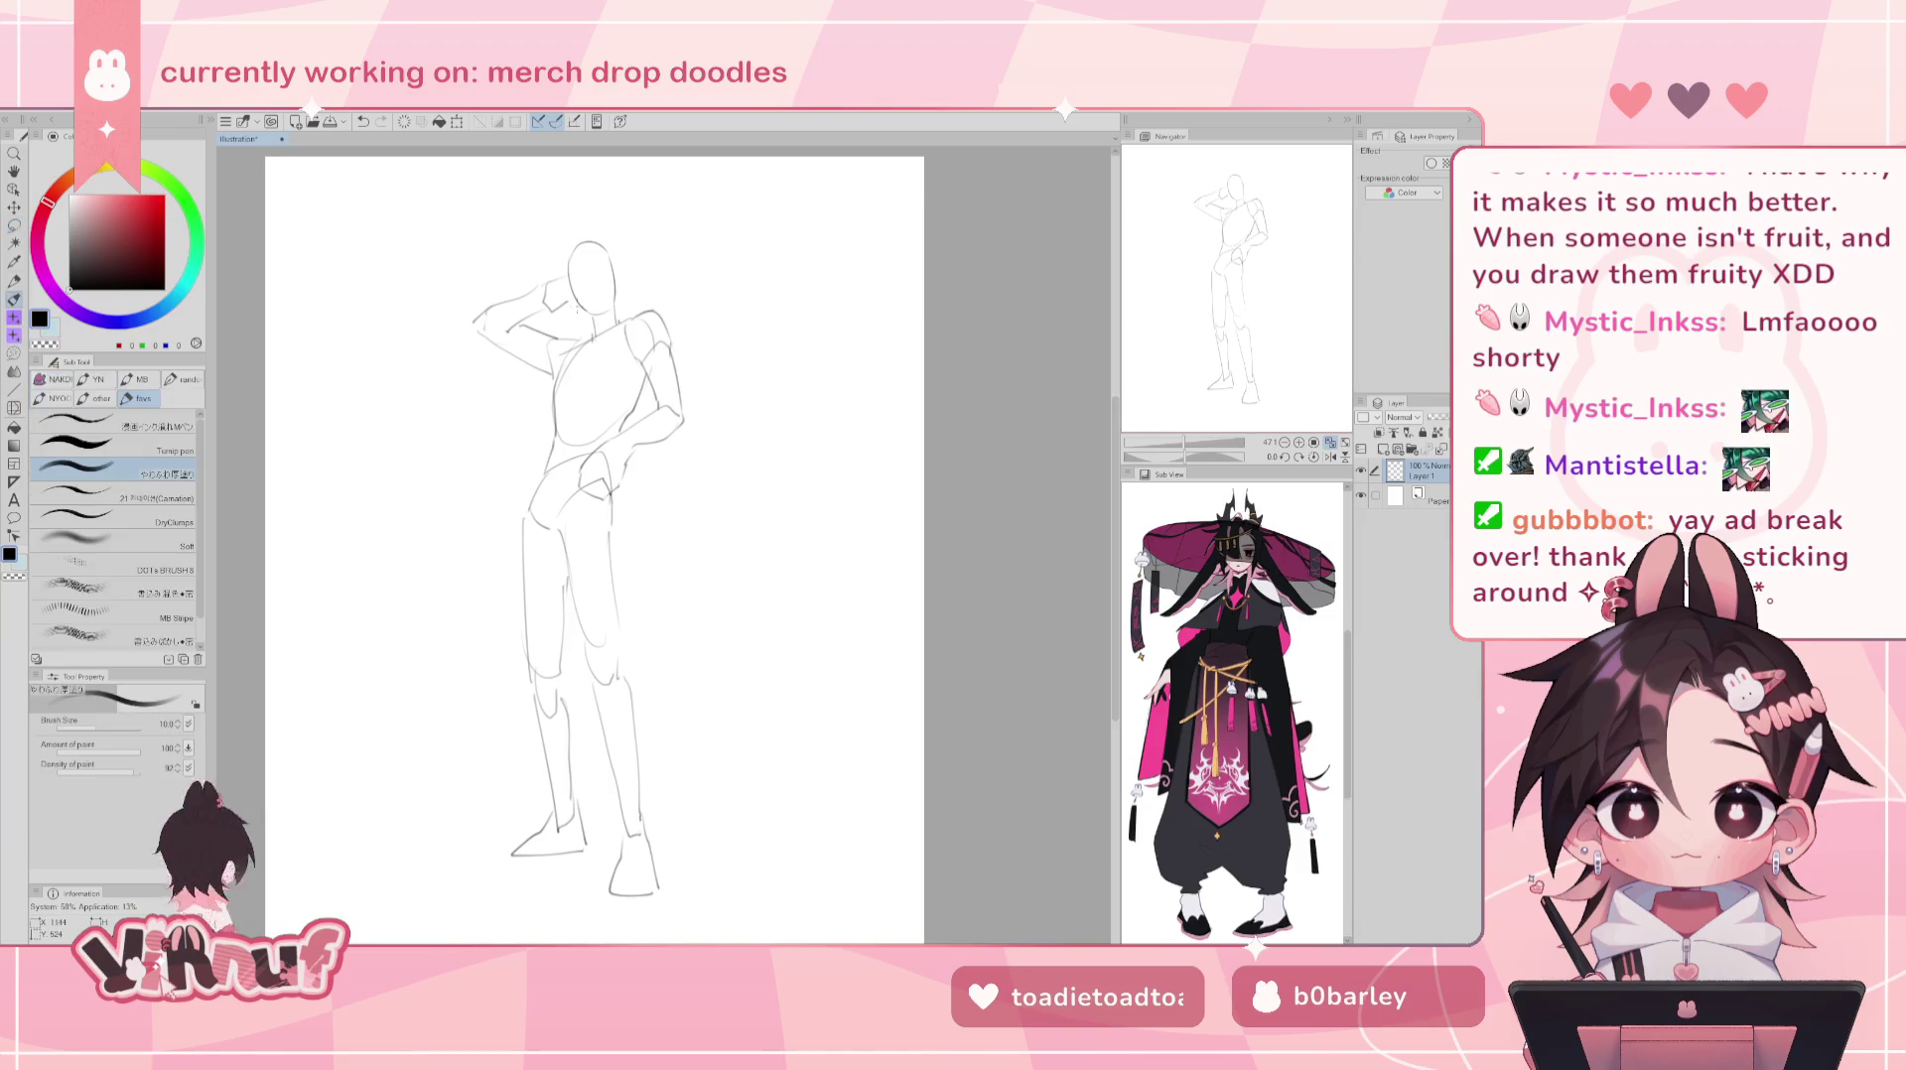
drag(575, 298, 588, 298)
key(e)
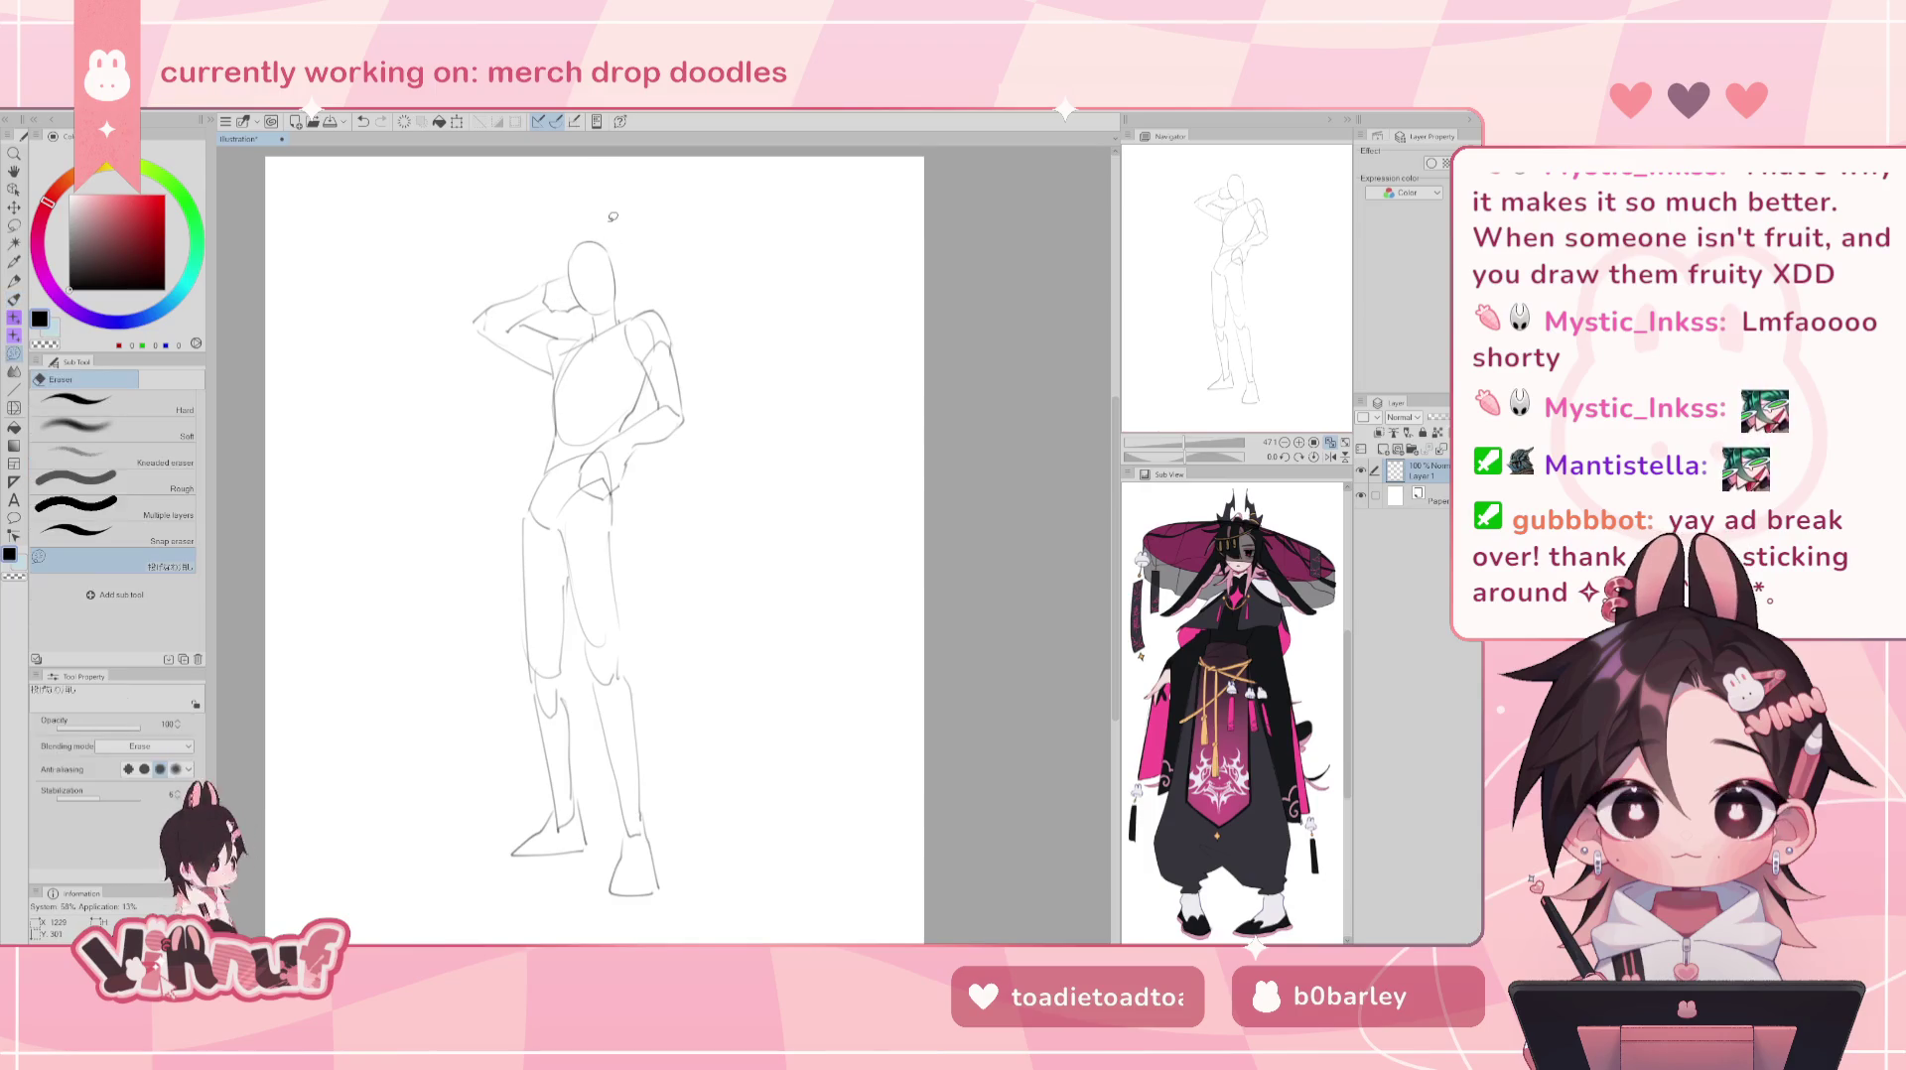
key(p)
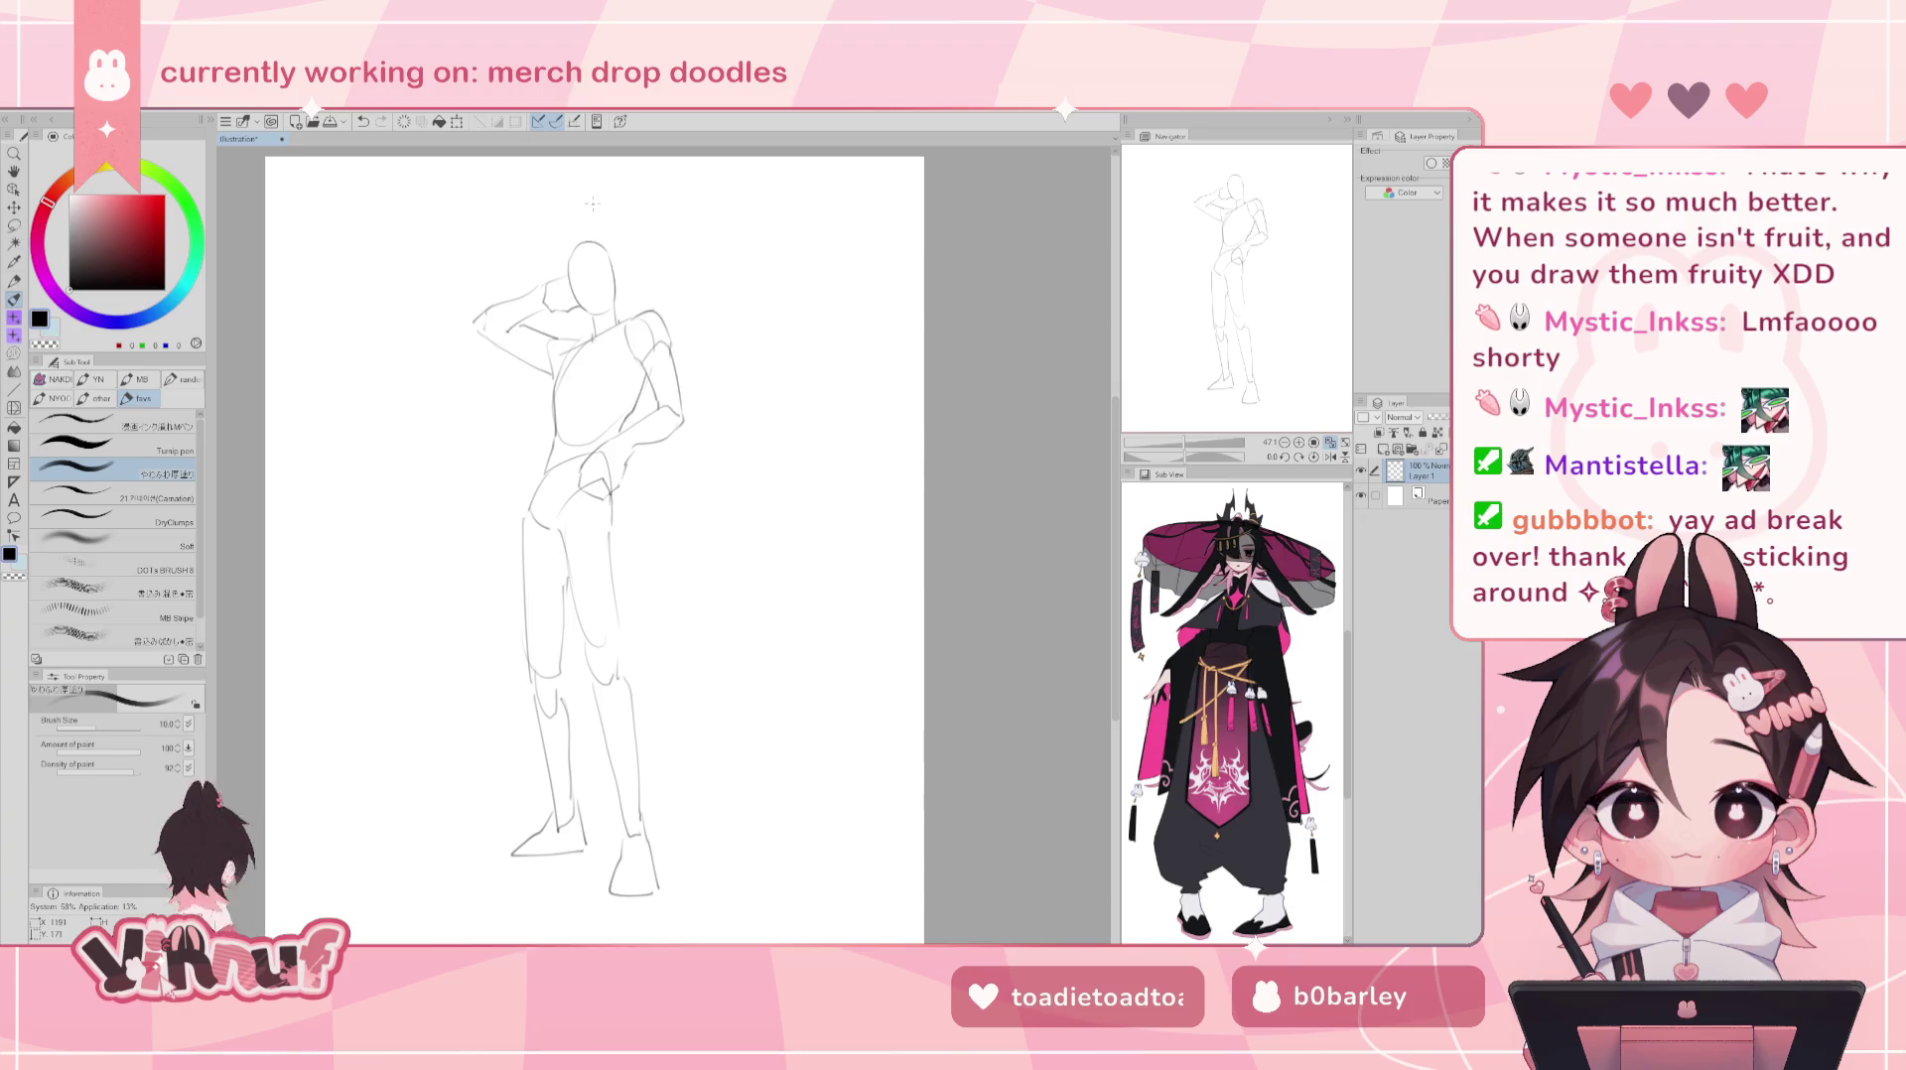
- Add a new line-art layer above the faded sketch and zoom into the head and shoulders
click(1382, 448)
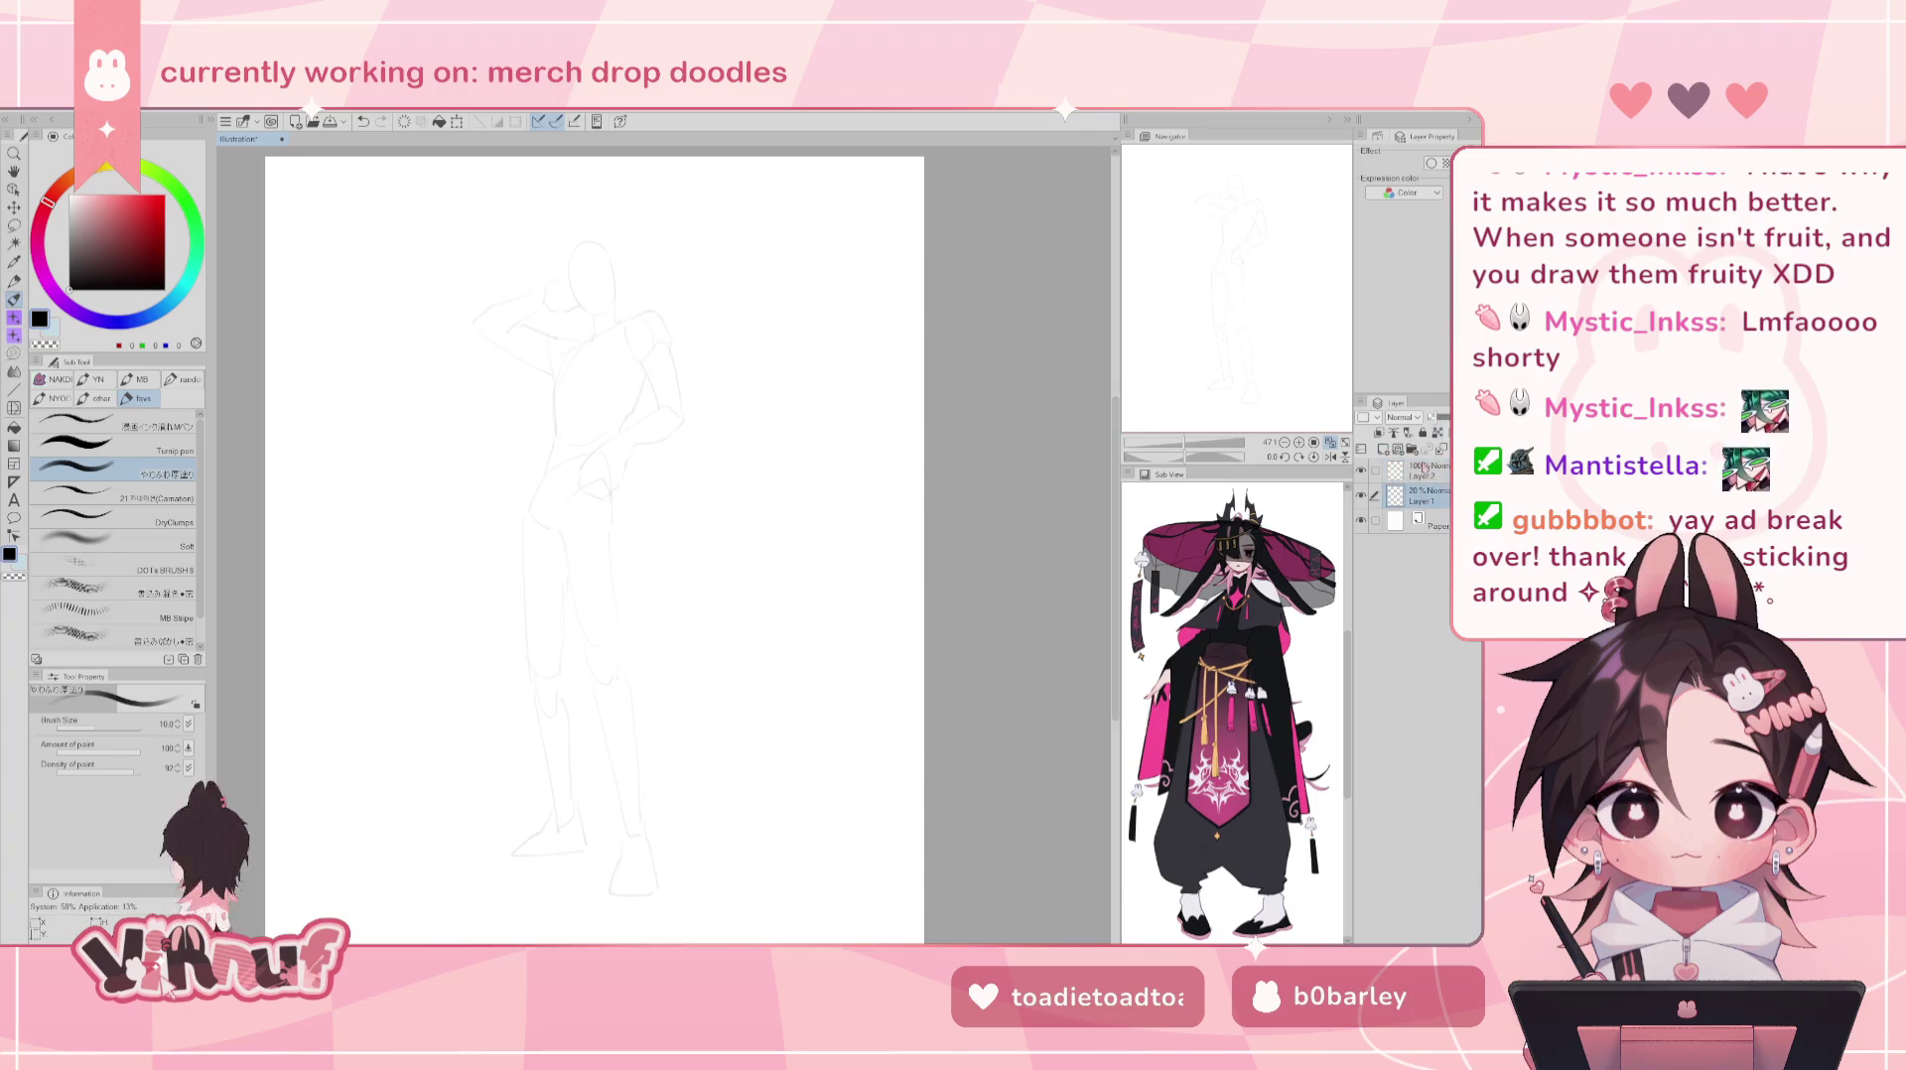
click(1429, 495)
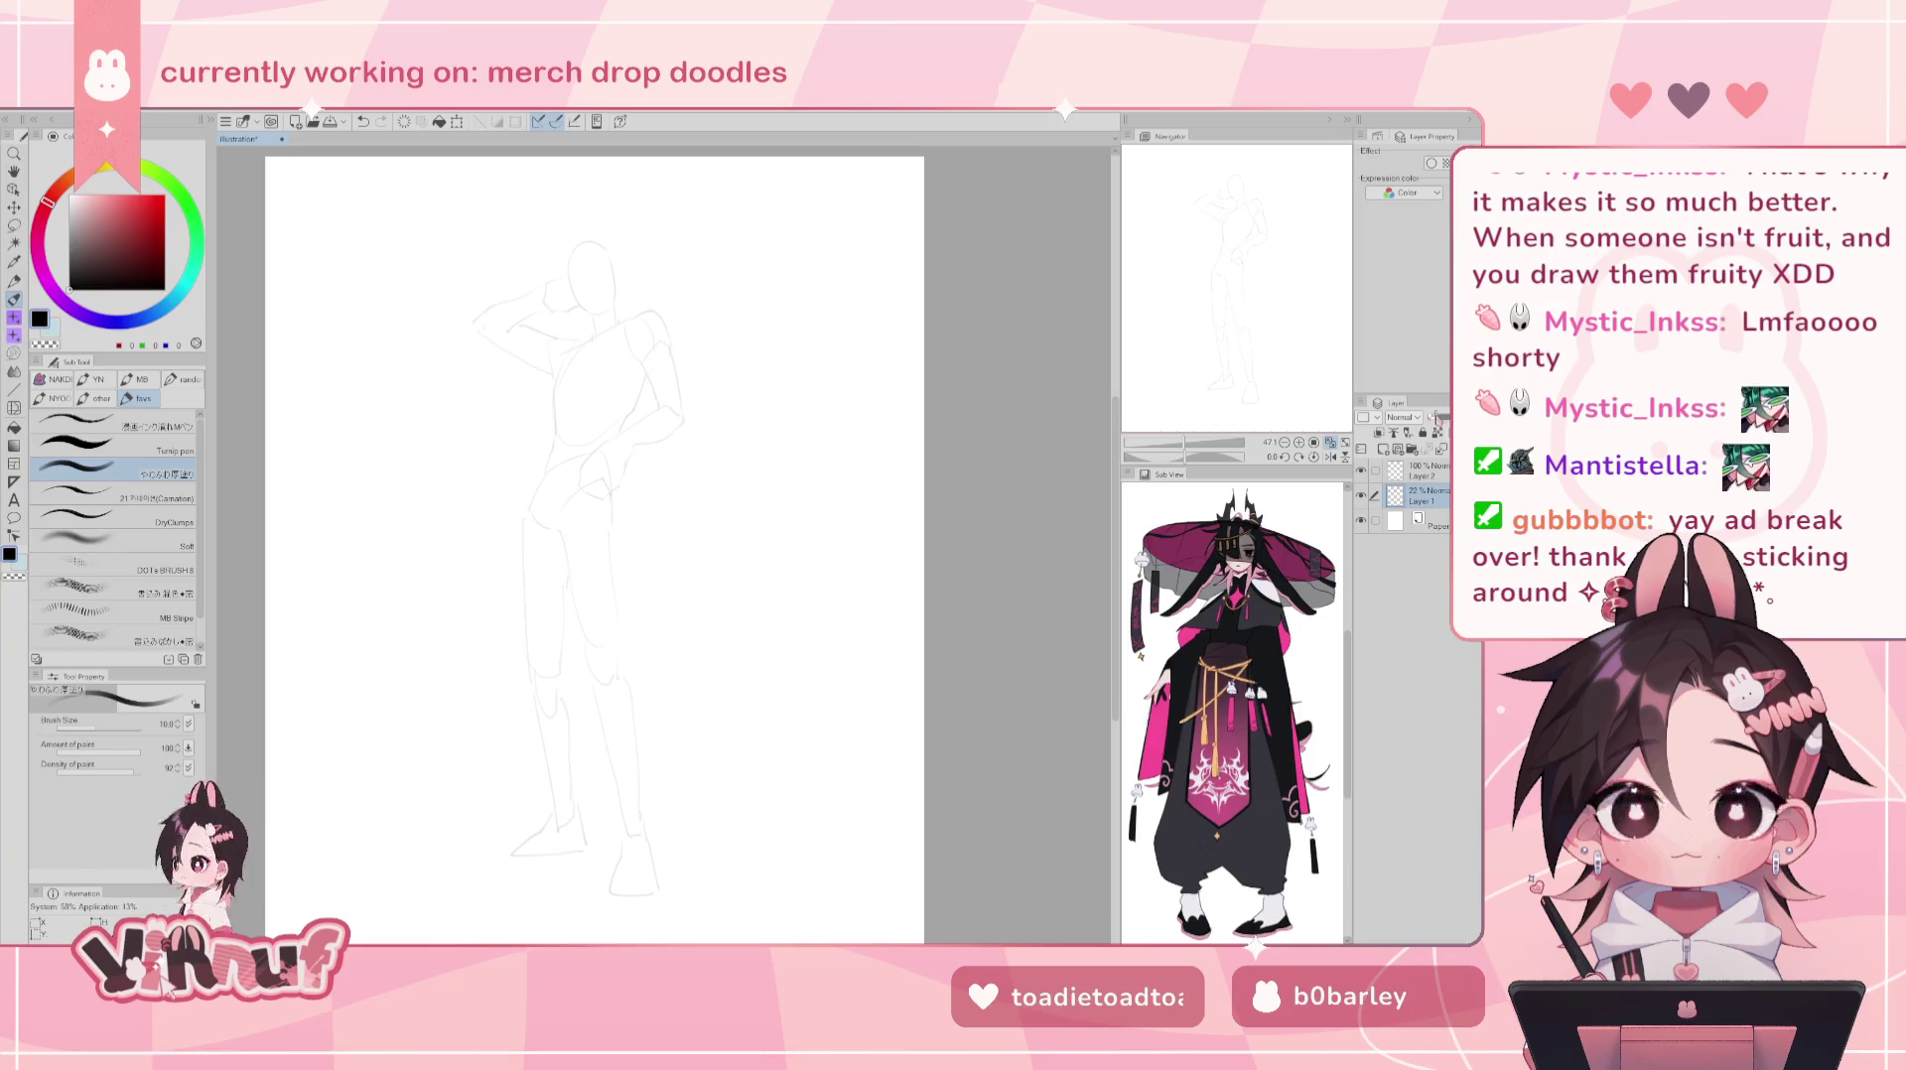
click(1424, 471)
drag(1151, 442, 1185, 442)
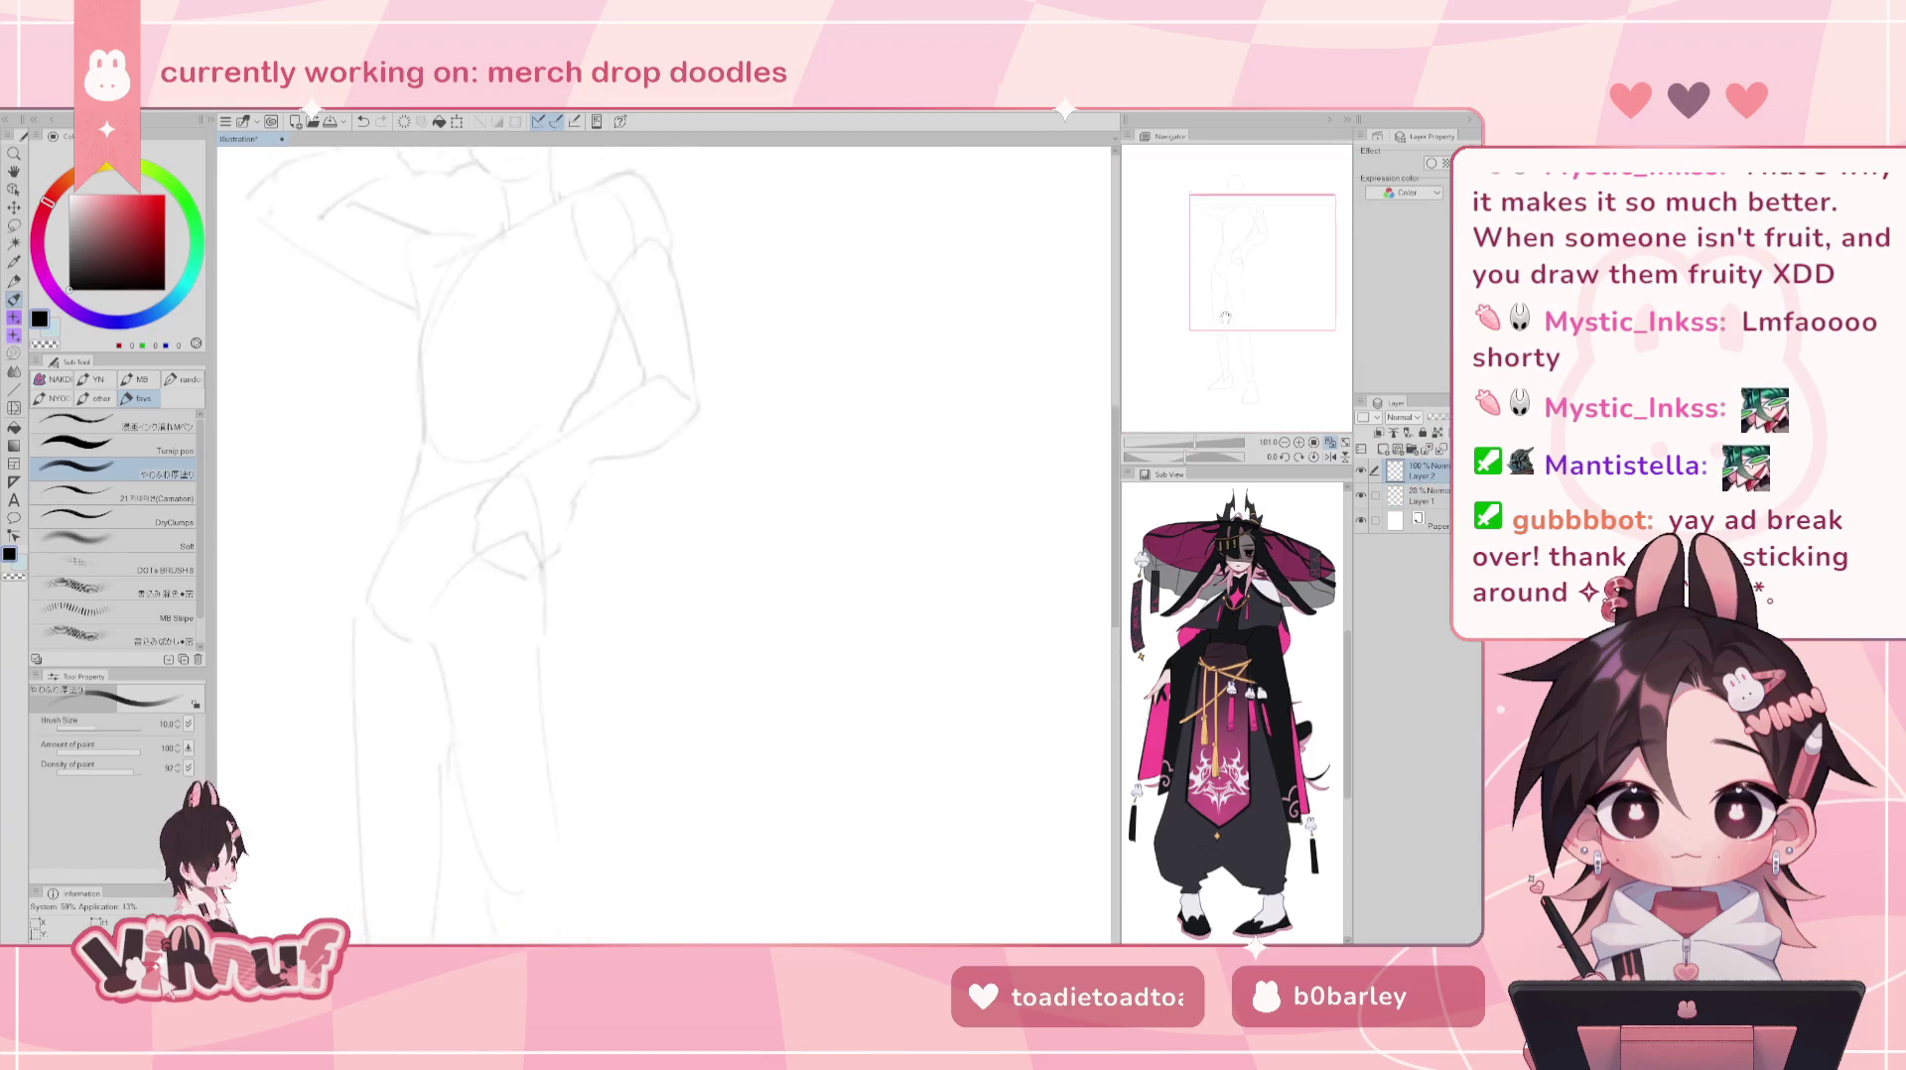
drag(1231, 238, 1249, 254)
drag(1185, 441, 1199, 442)
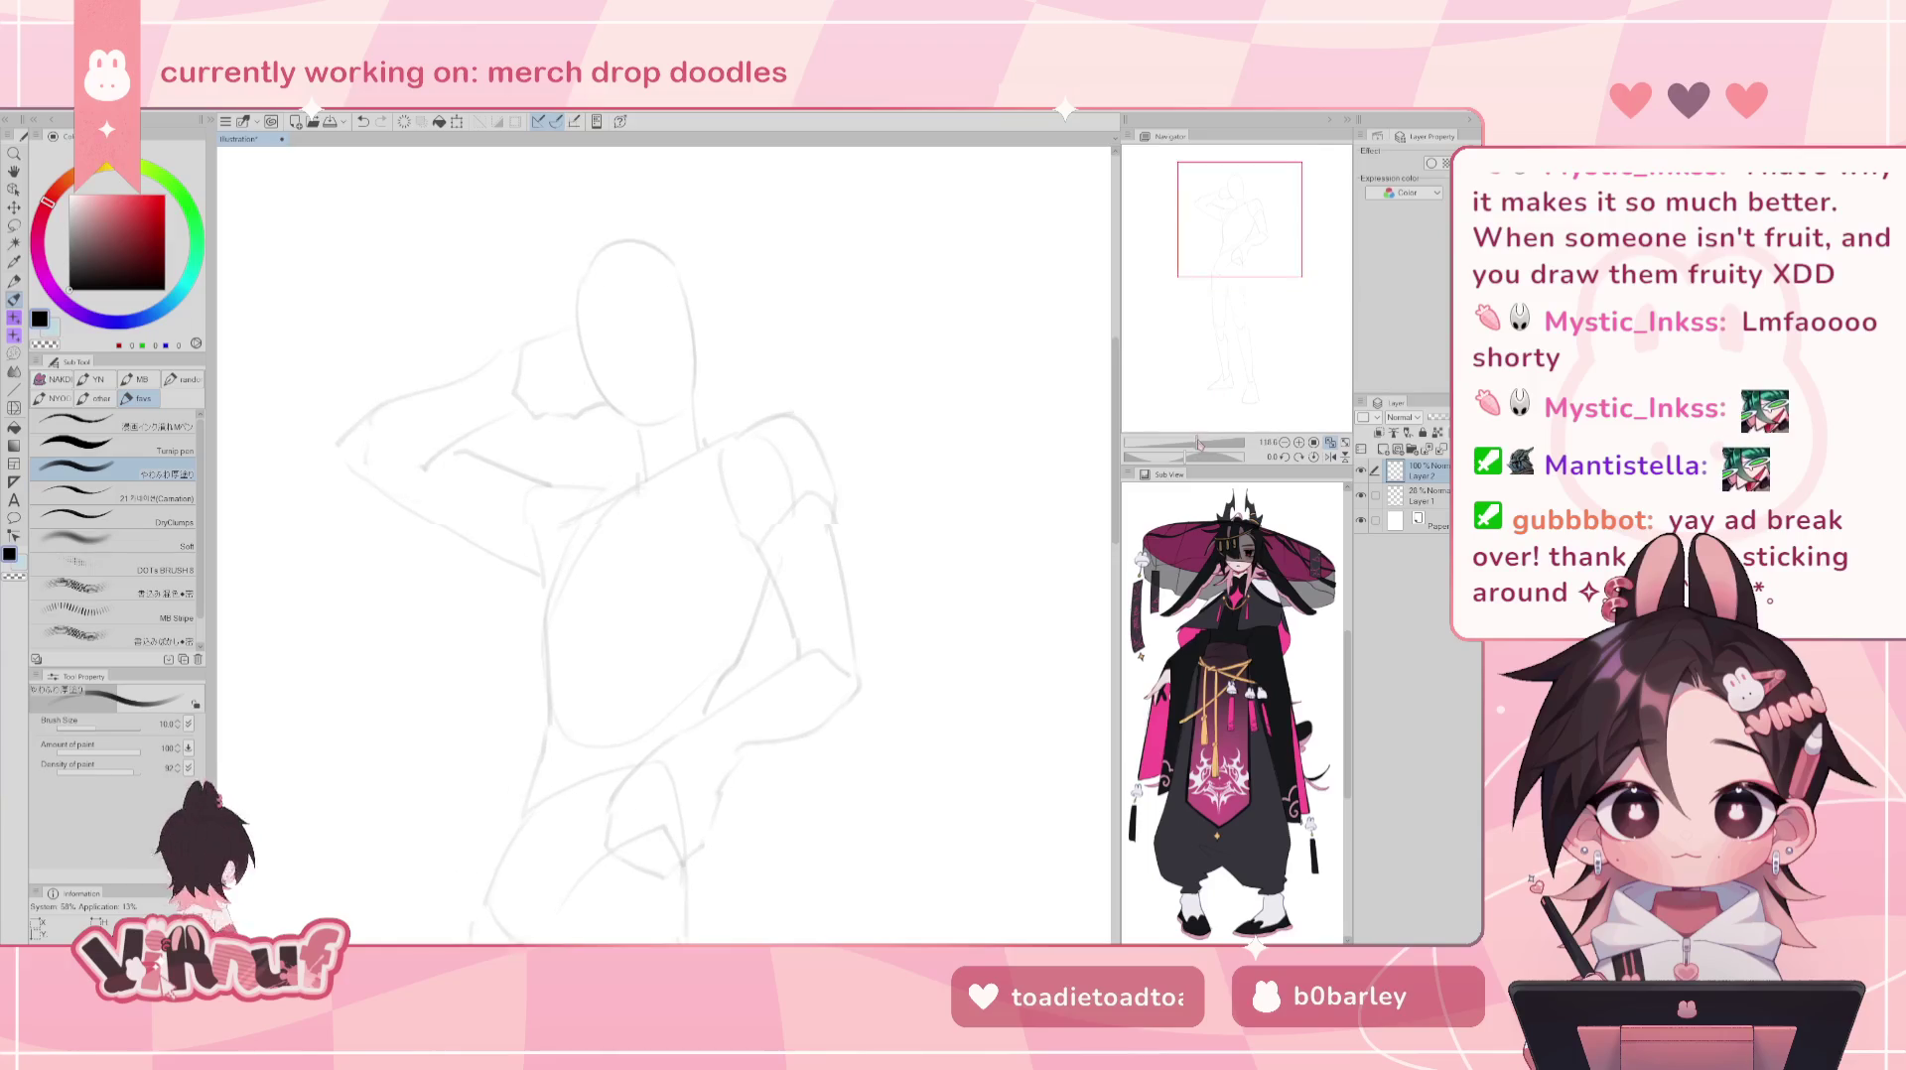
drag(754, 526, 793, 586)
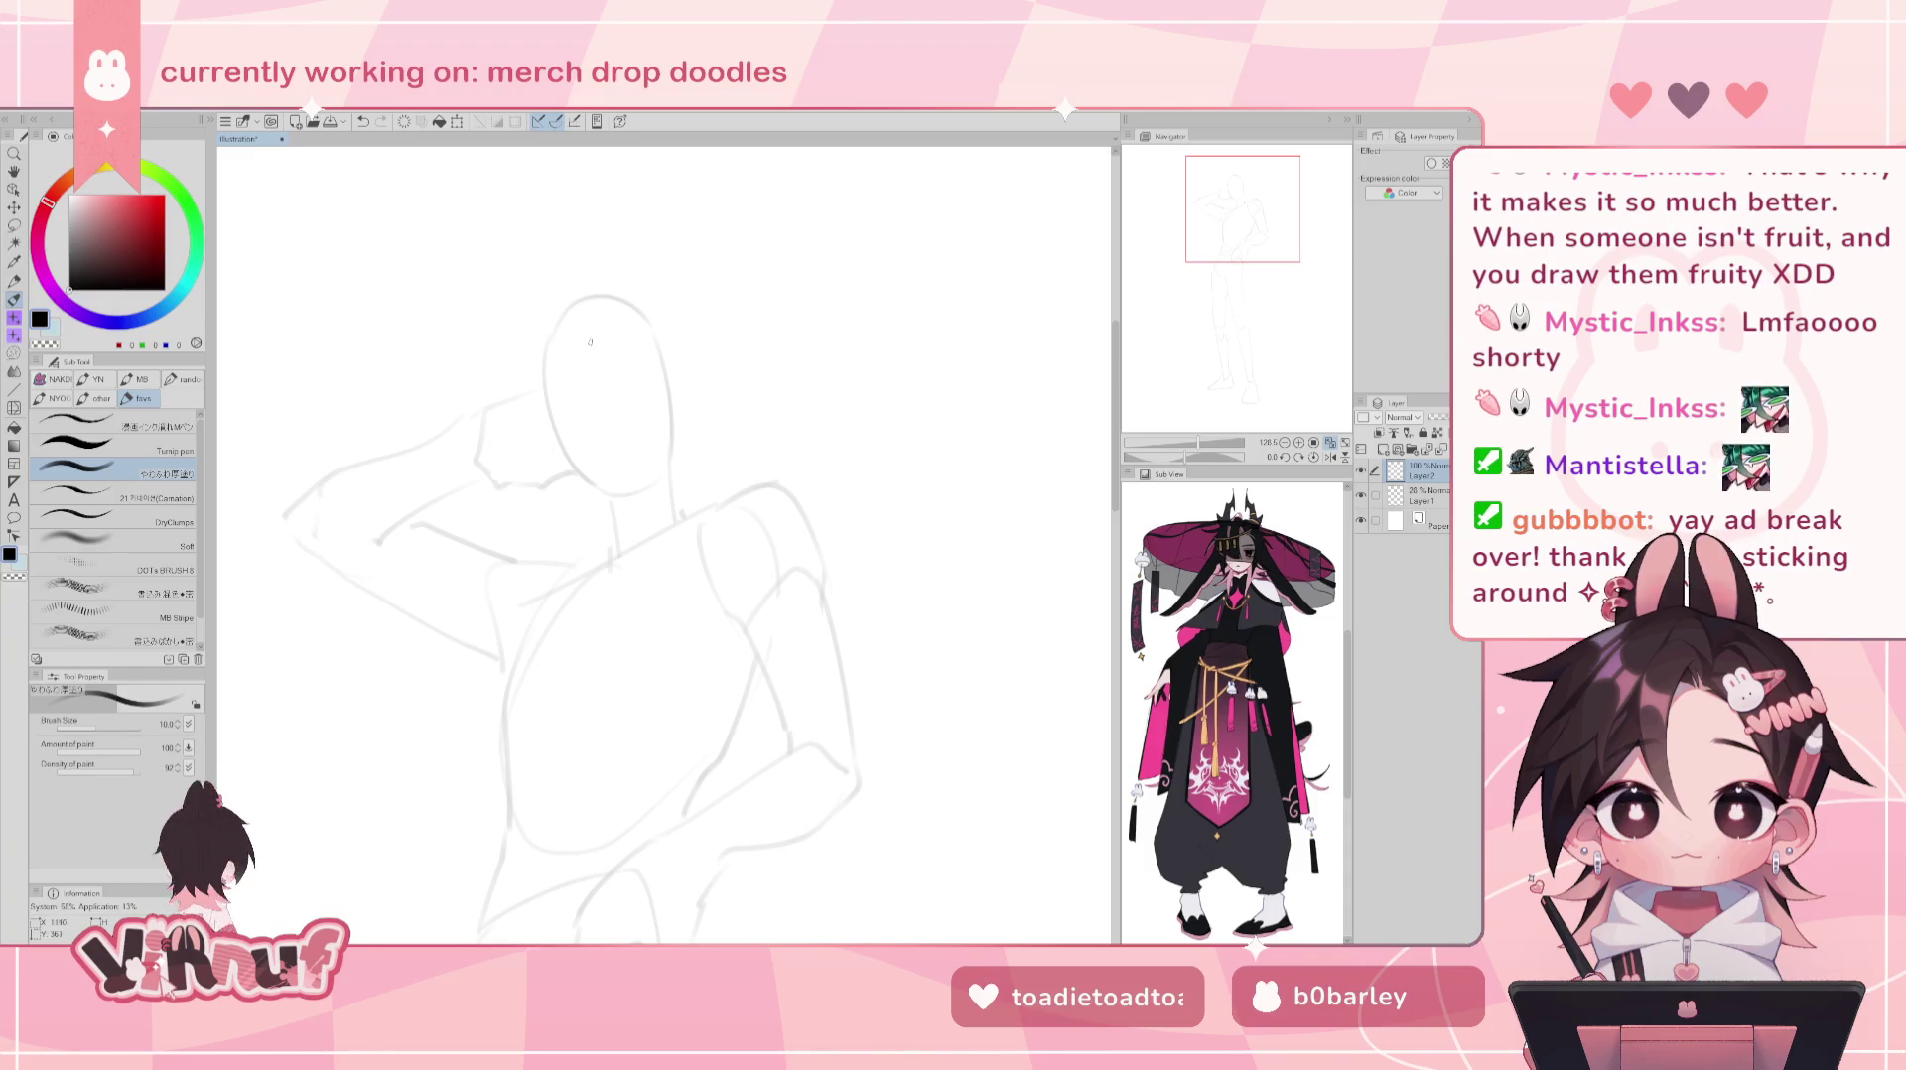
- Reduce the pen size from 10.0 to 8.0, center the head, and work on Layer 2
drag(579, 337, 607, 350)
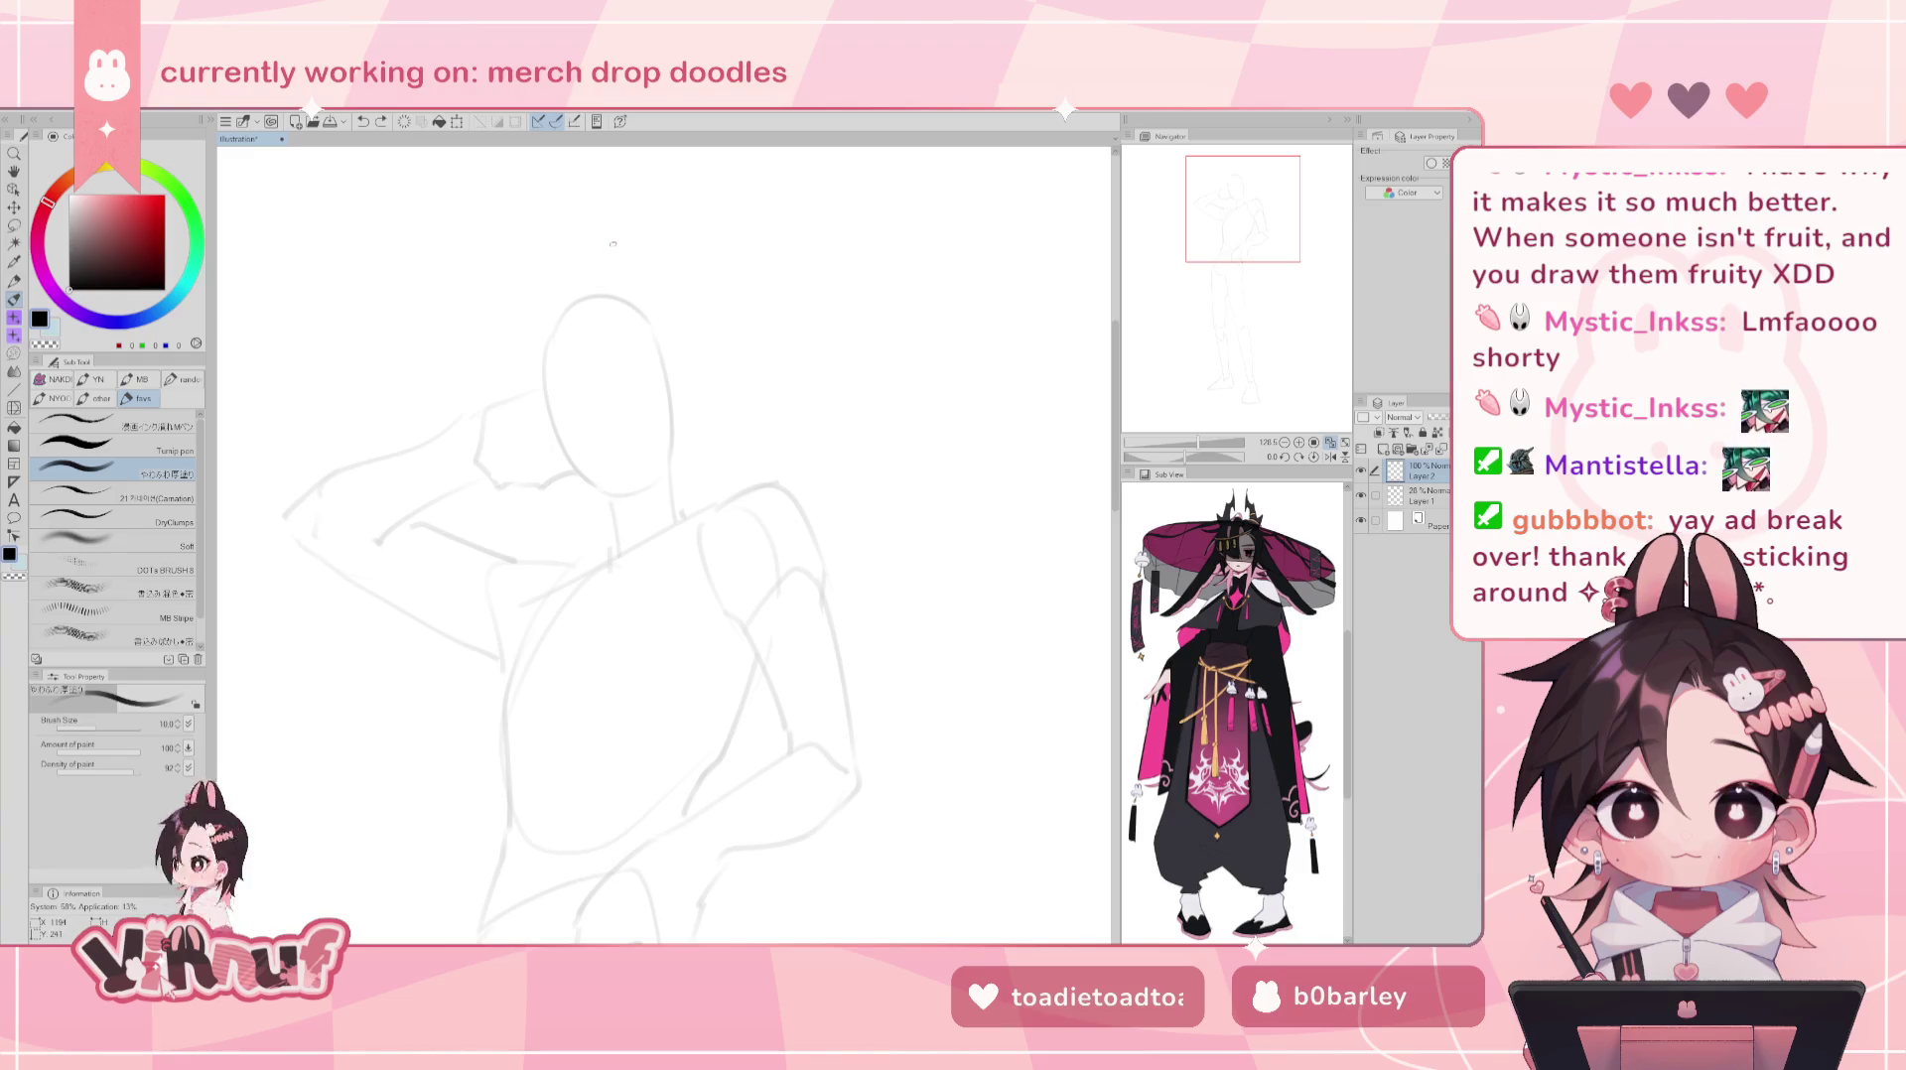
click(178, 727)
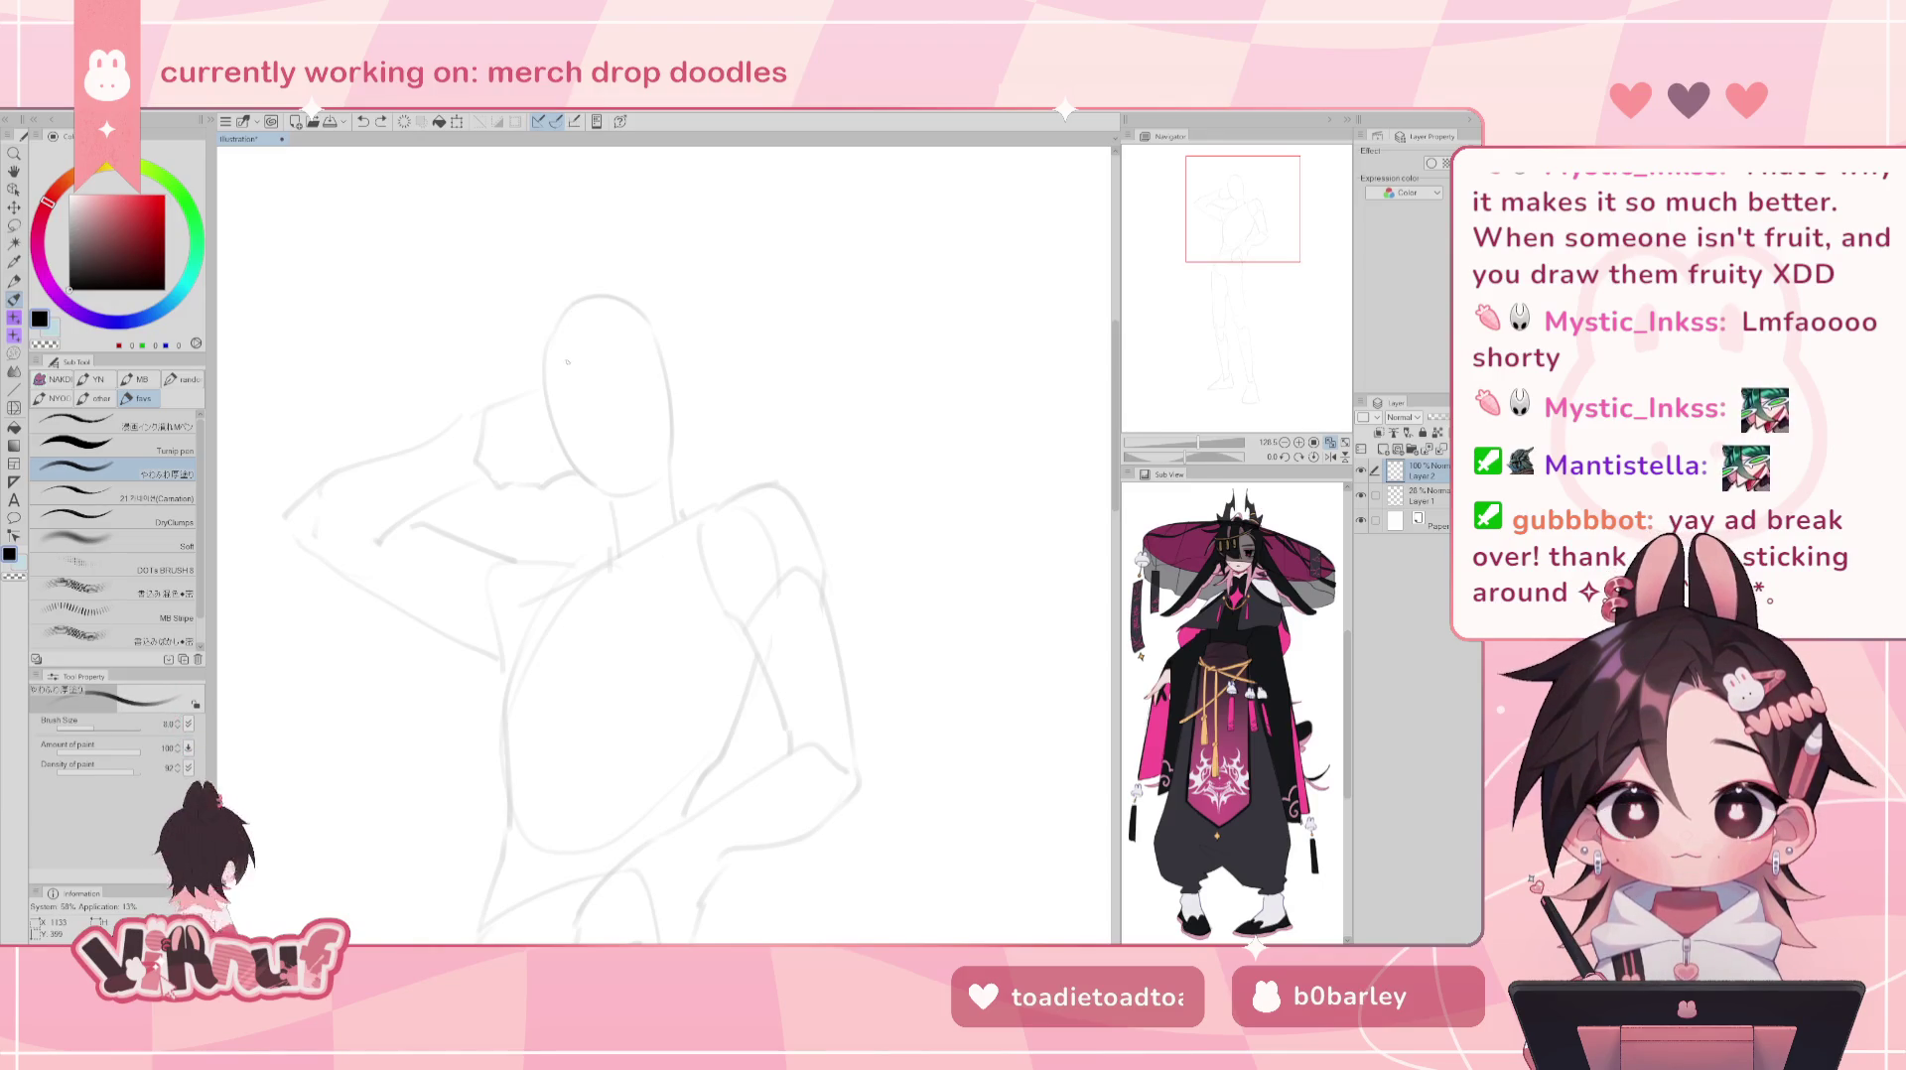
scroll(663, 544, down, 3)
scroll(663, 544, up, 4)
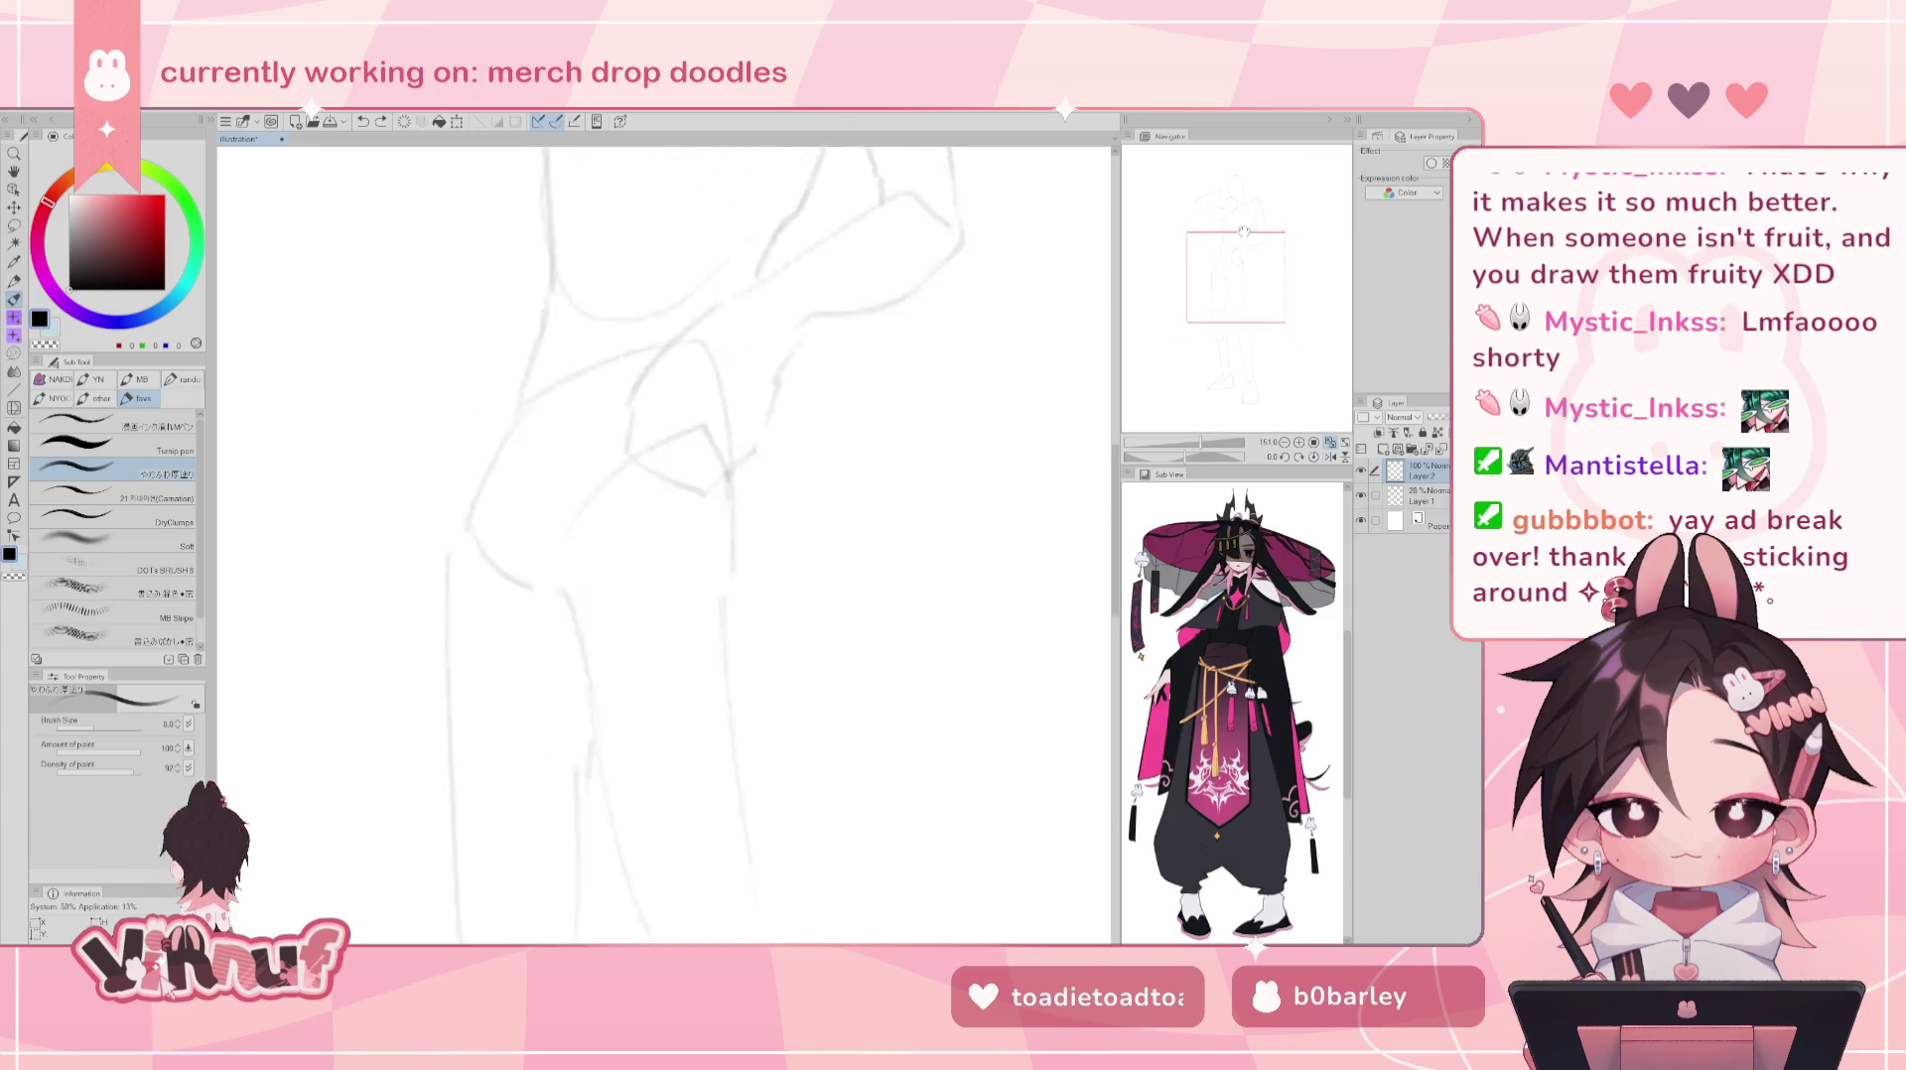
drag(615, 317, 560, 346)
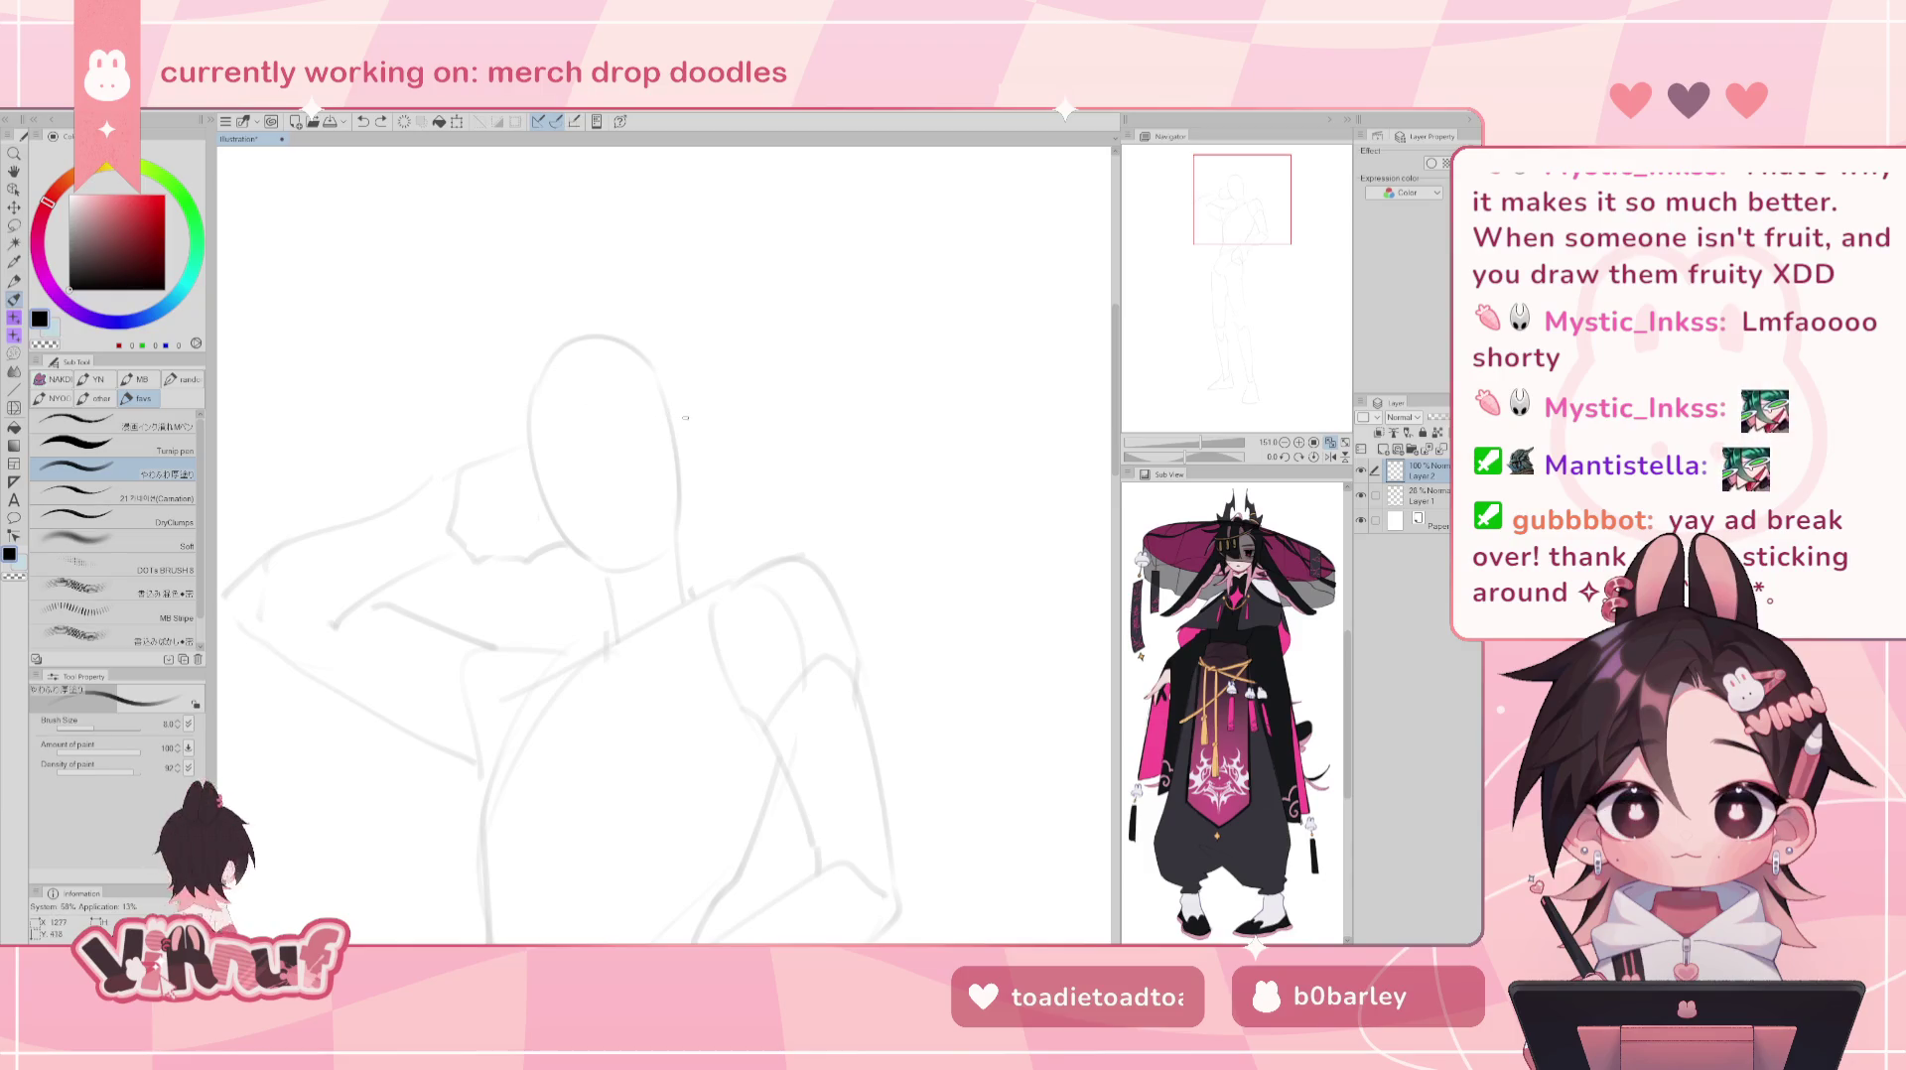
click(1414, 496)
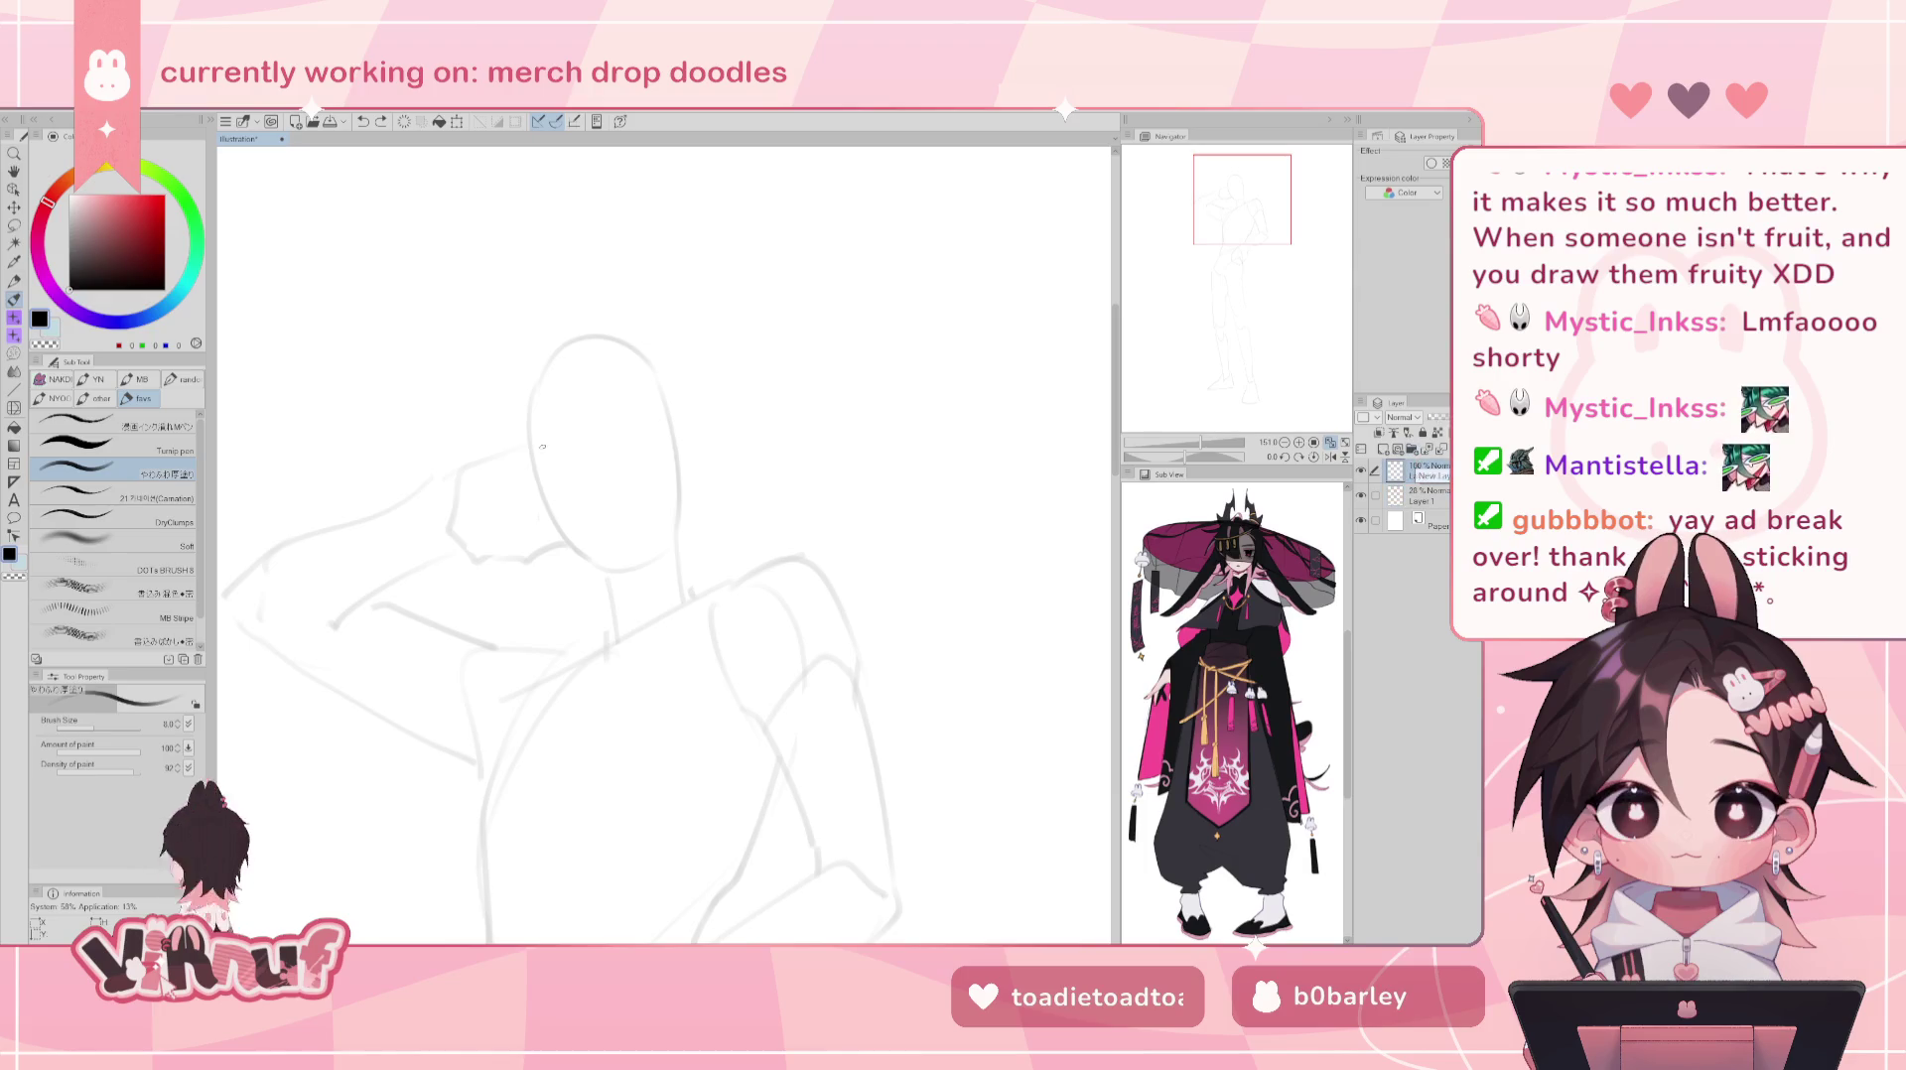
key(Return)
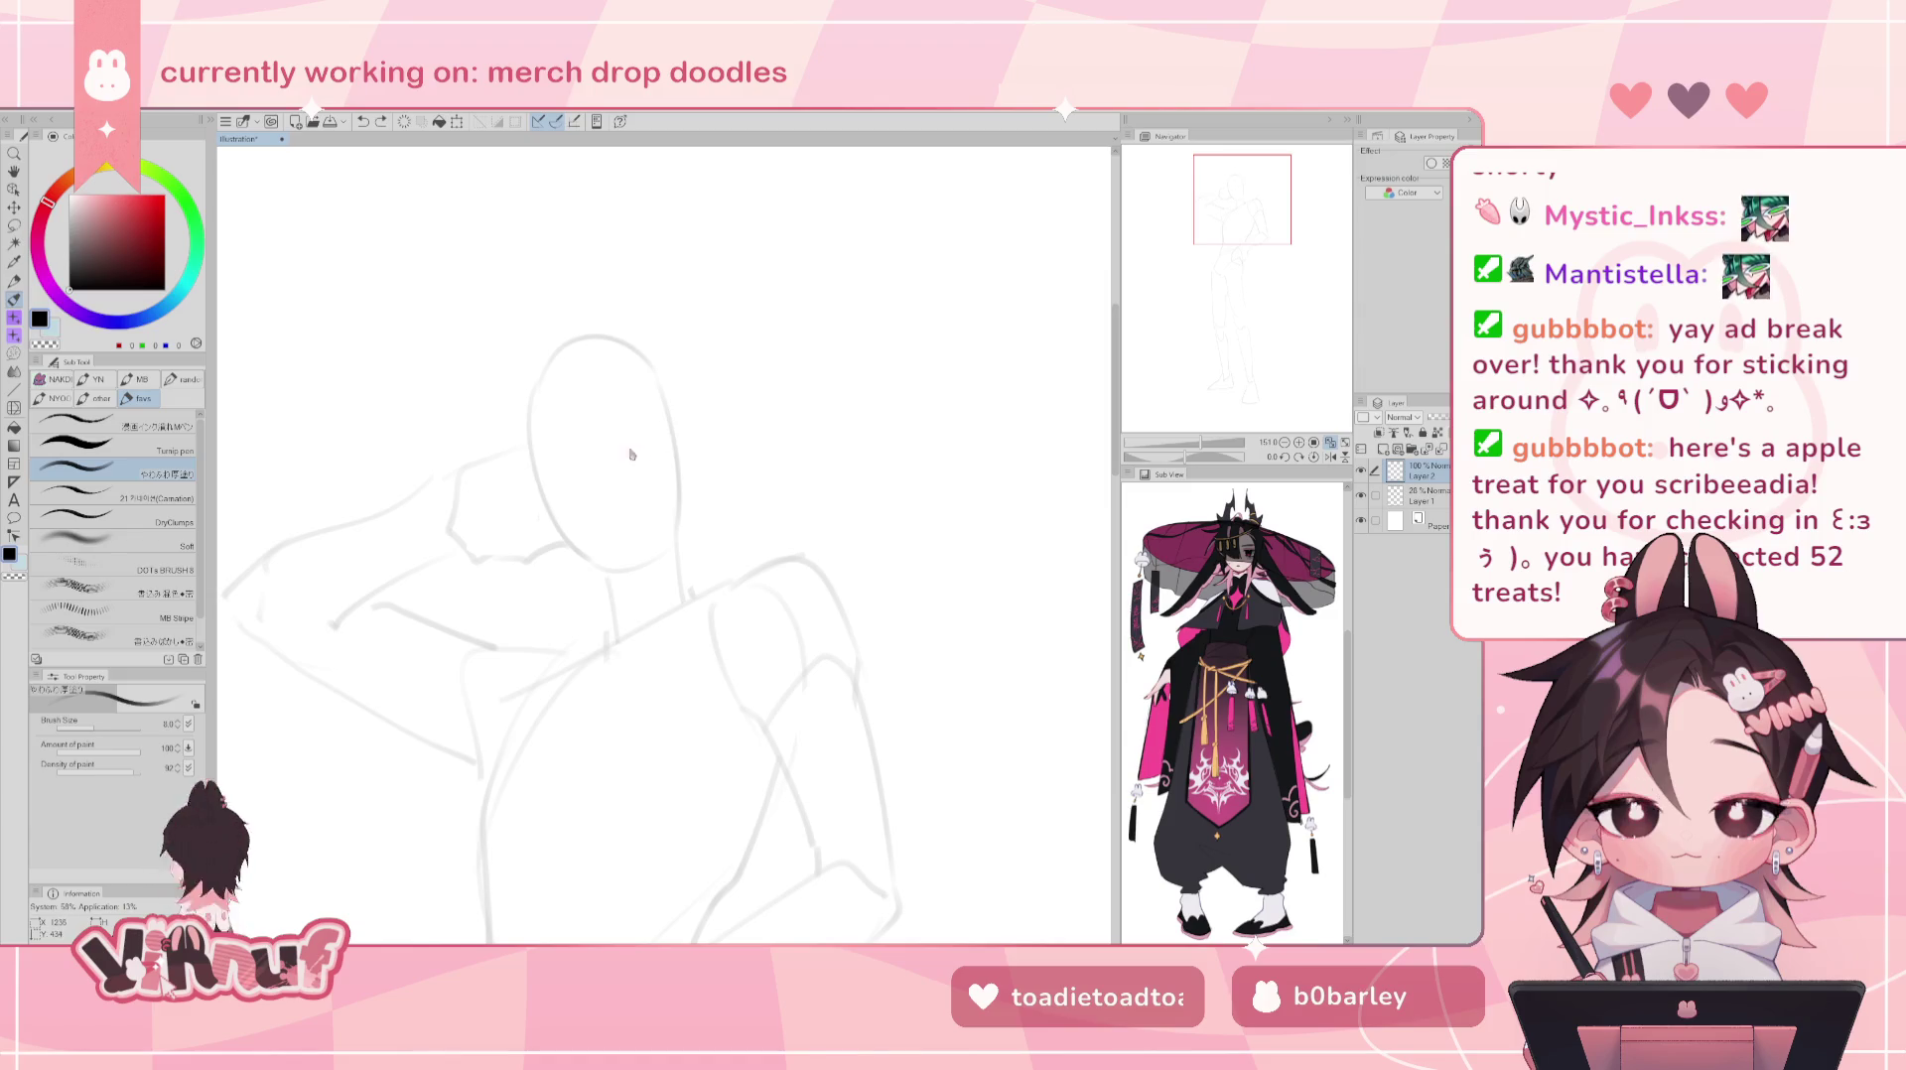
- Ink the ear beside the head and the jawline to the chin, discarding trial eye strokes
drag(621, 450, 662, 449)
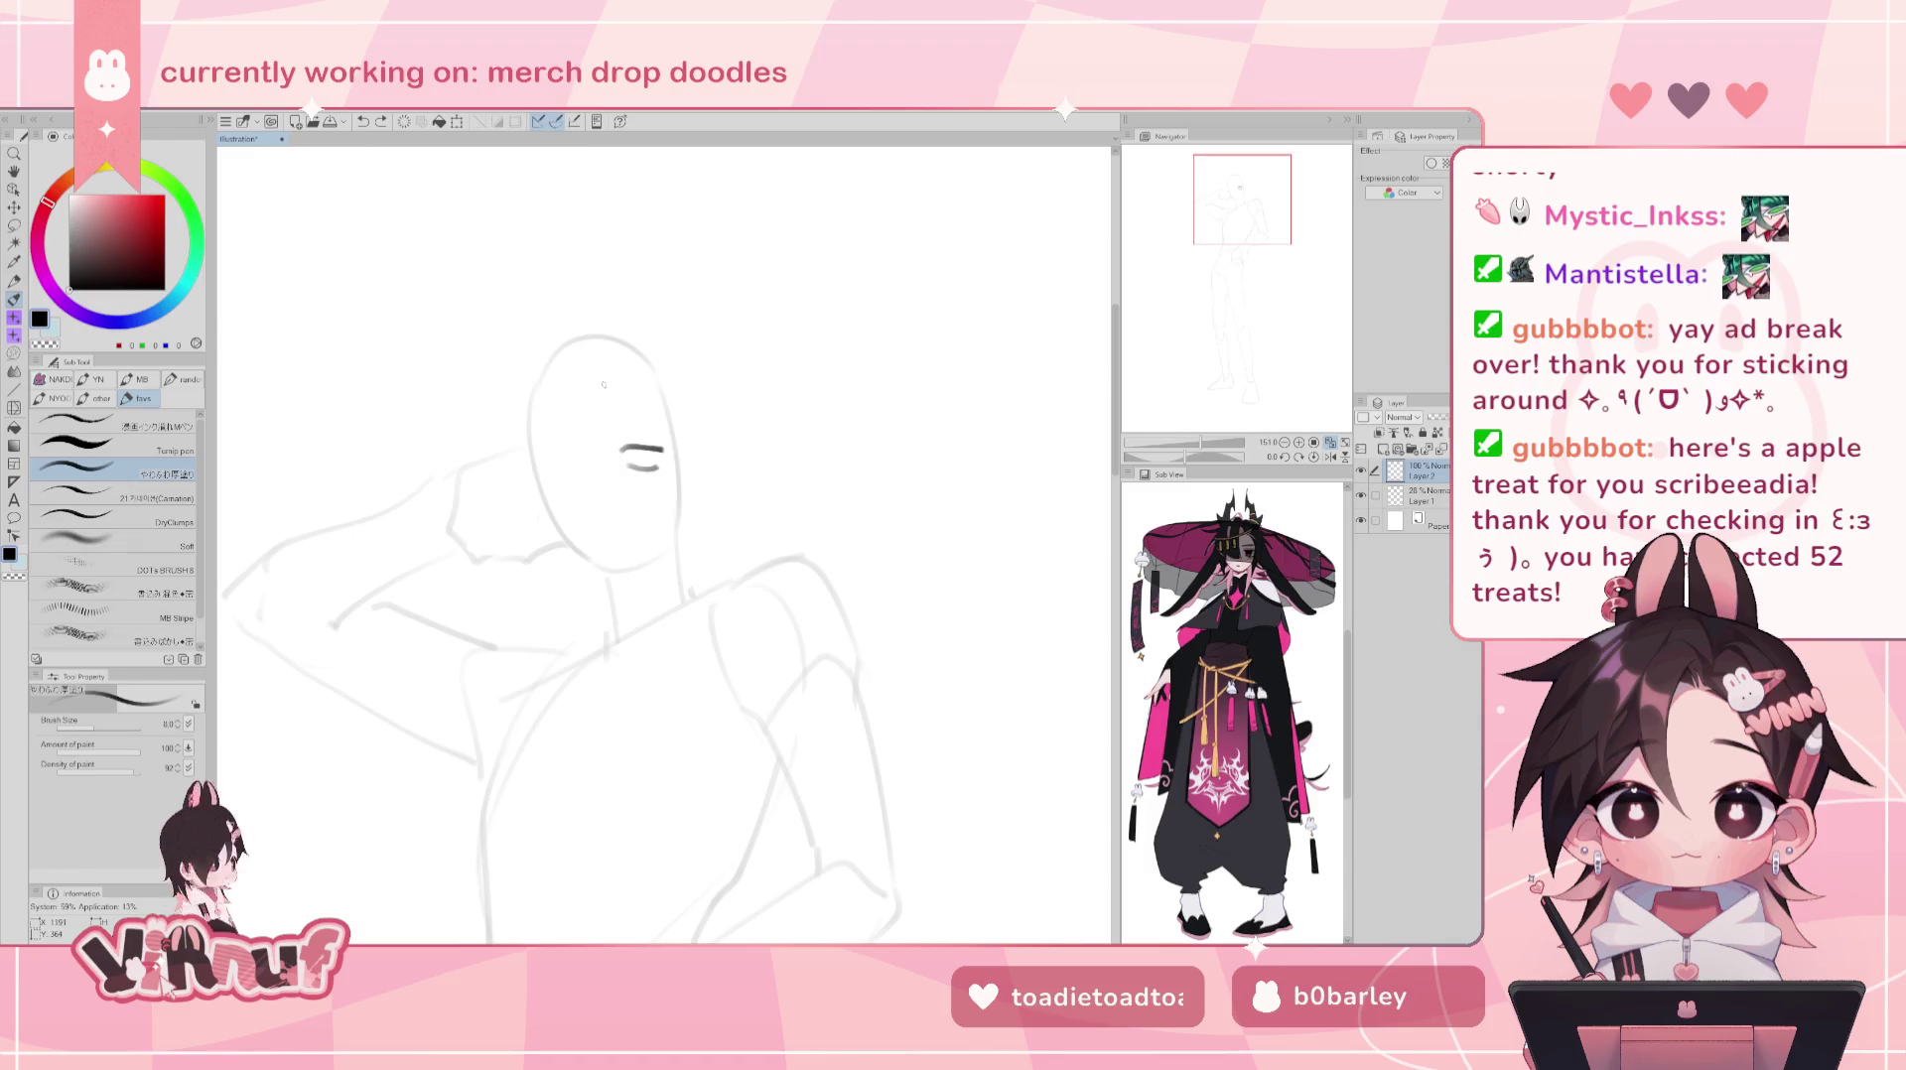
key(ctrl+z)
key(ctrl+z)
drag(560, 521, 626, 569)
key(ctrl+z)
key(ctrl+z)
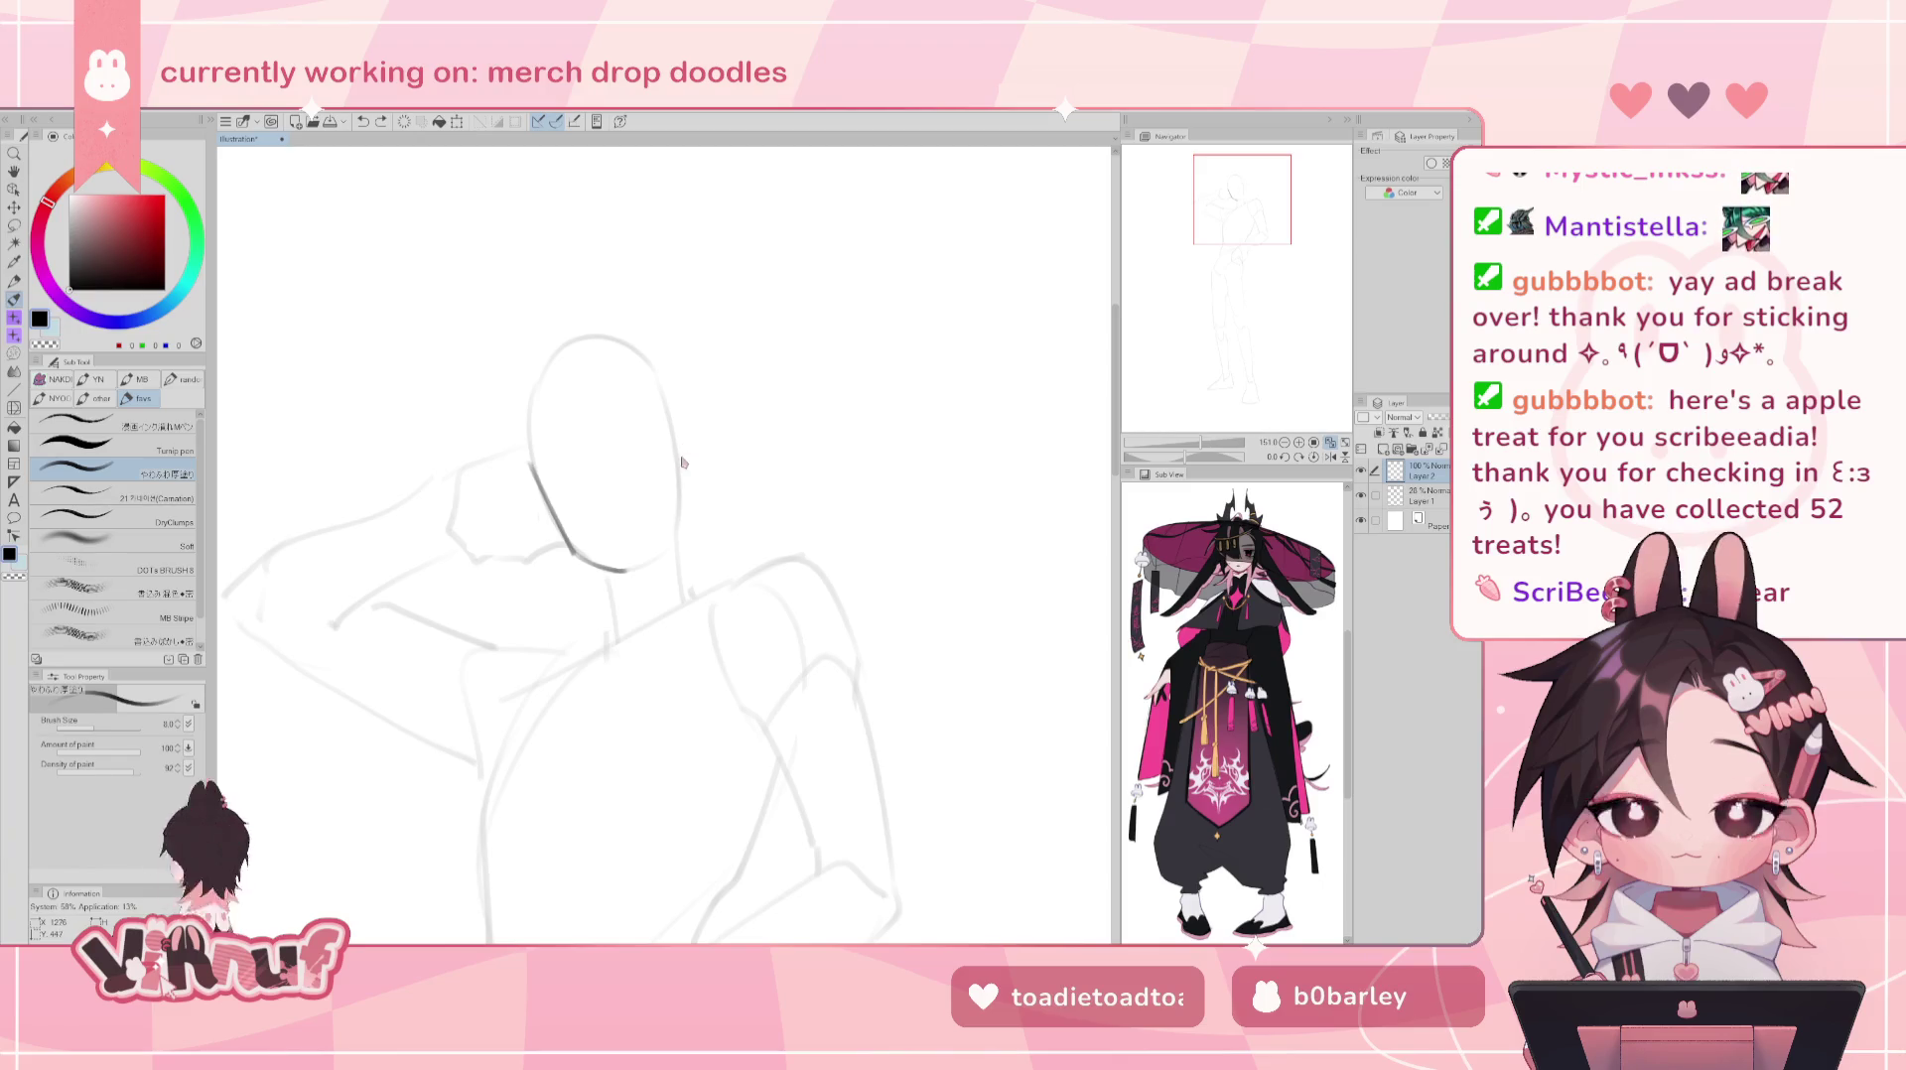
mouse_move(679, 453)
mouse_down()
mouse_move(700, 466)
mouse_move(672, 541)
mouse_up()
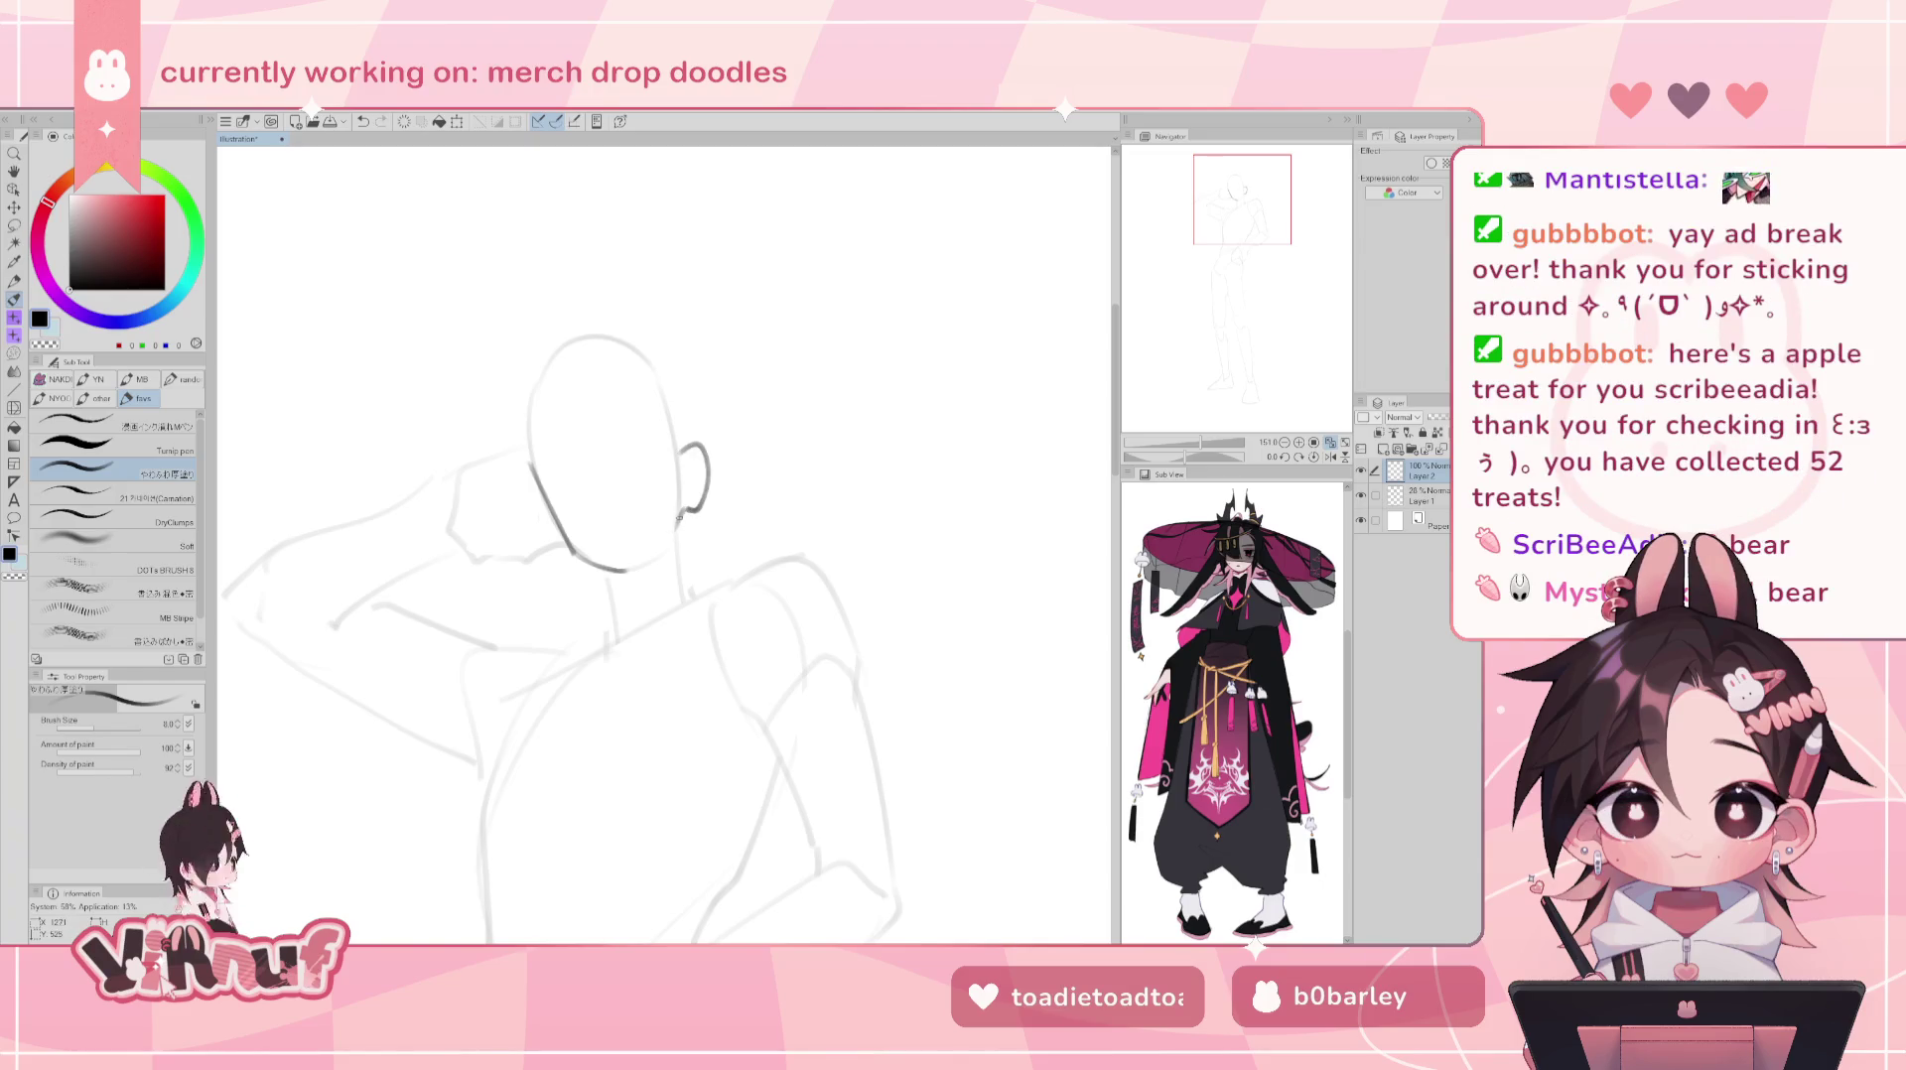
key(ctrl+z)
drag(671, 537, 683, 508)
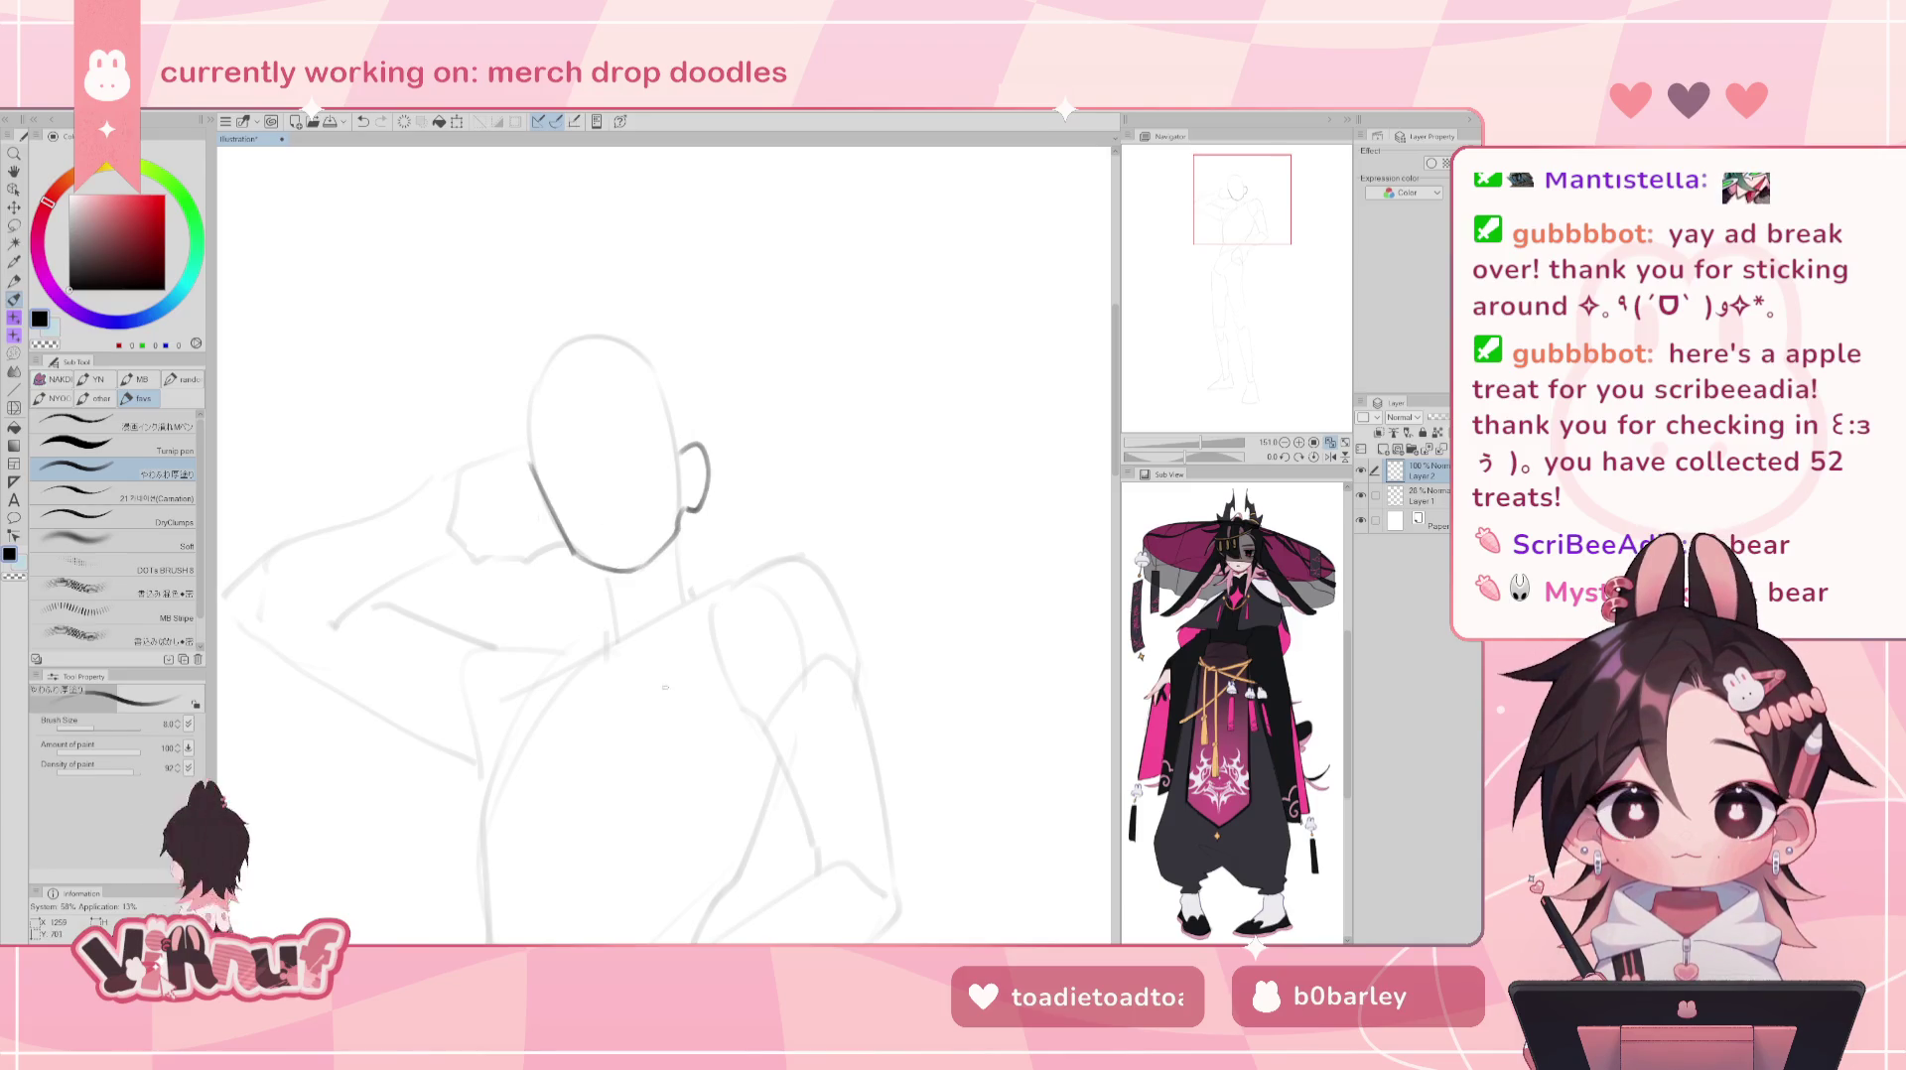
- Try eye and nose strokes on the face, undoing all but a tiny nose mark
key(j)
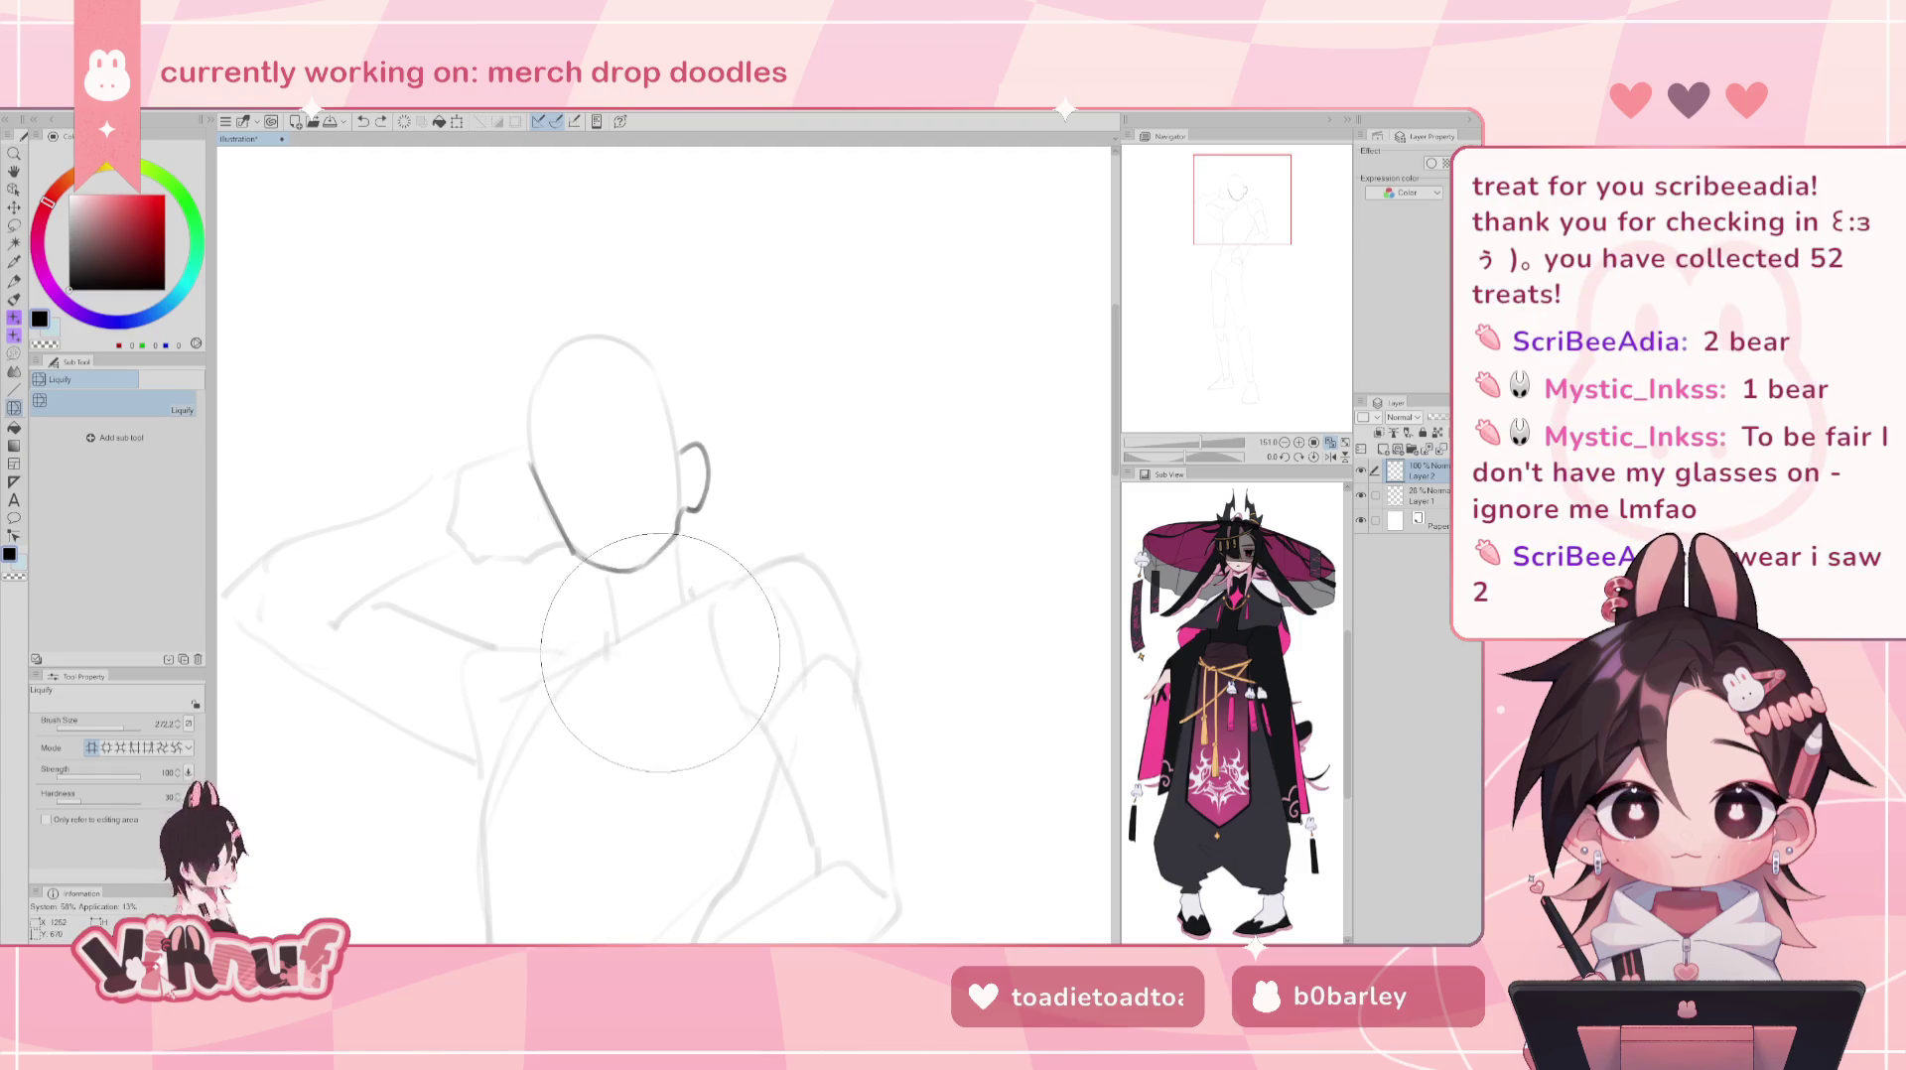
key(b)
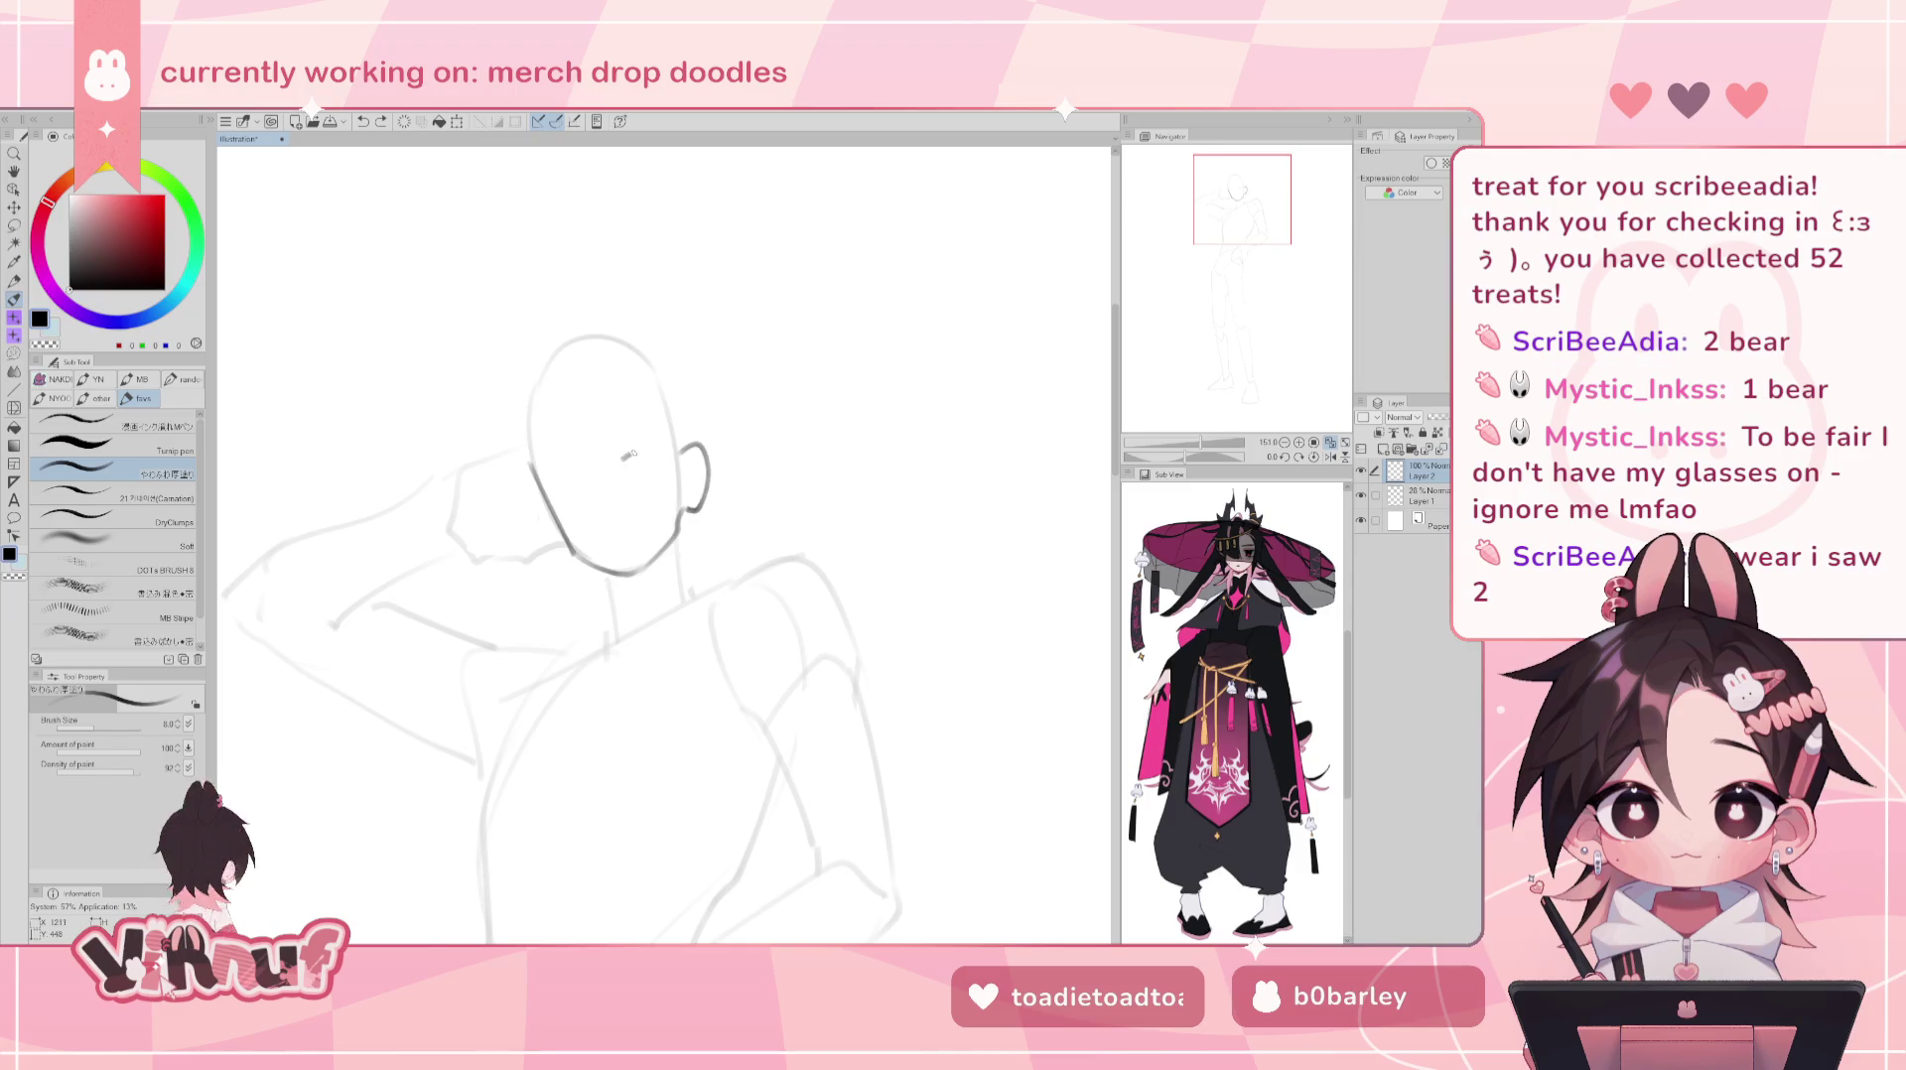
drag(642, 461, 625, 464)
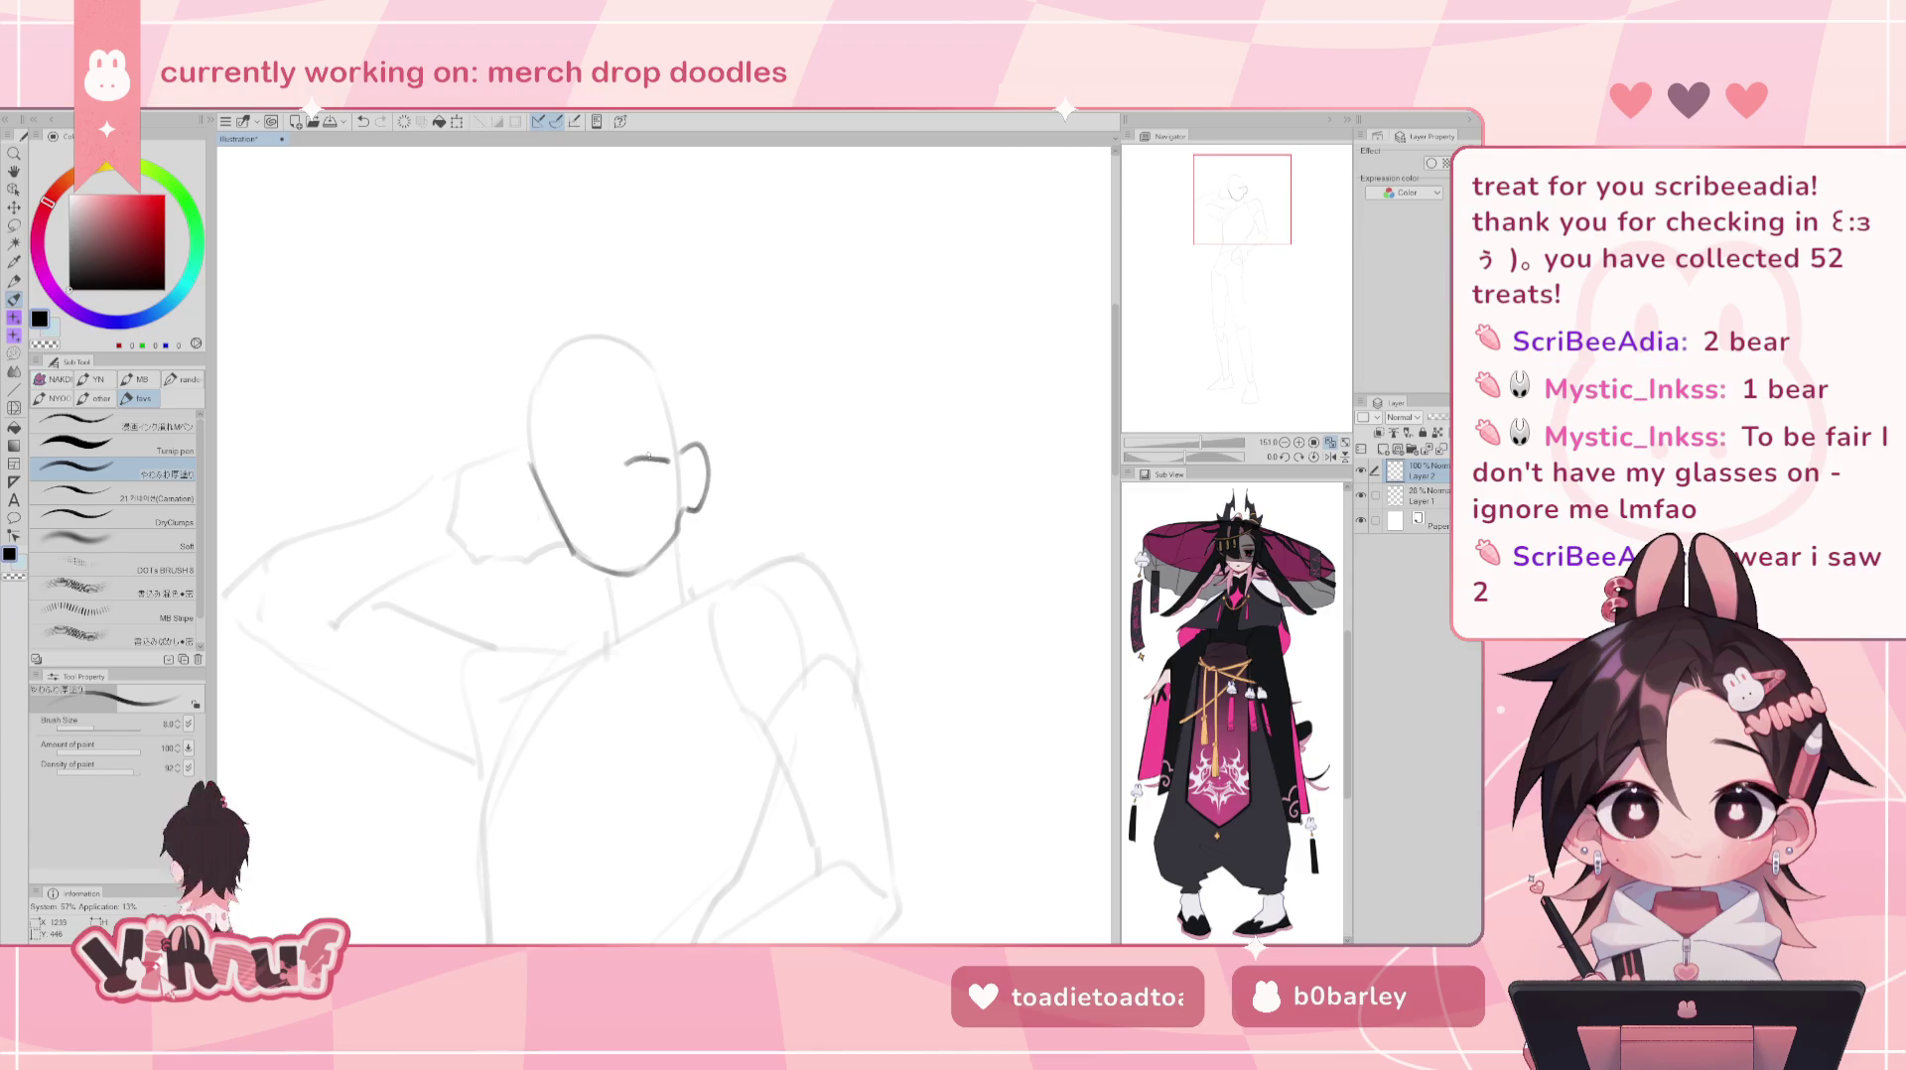
key(ctrl+z)
key(ctrl+z)
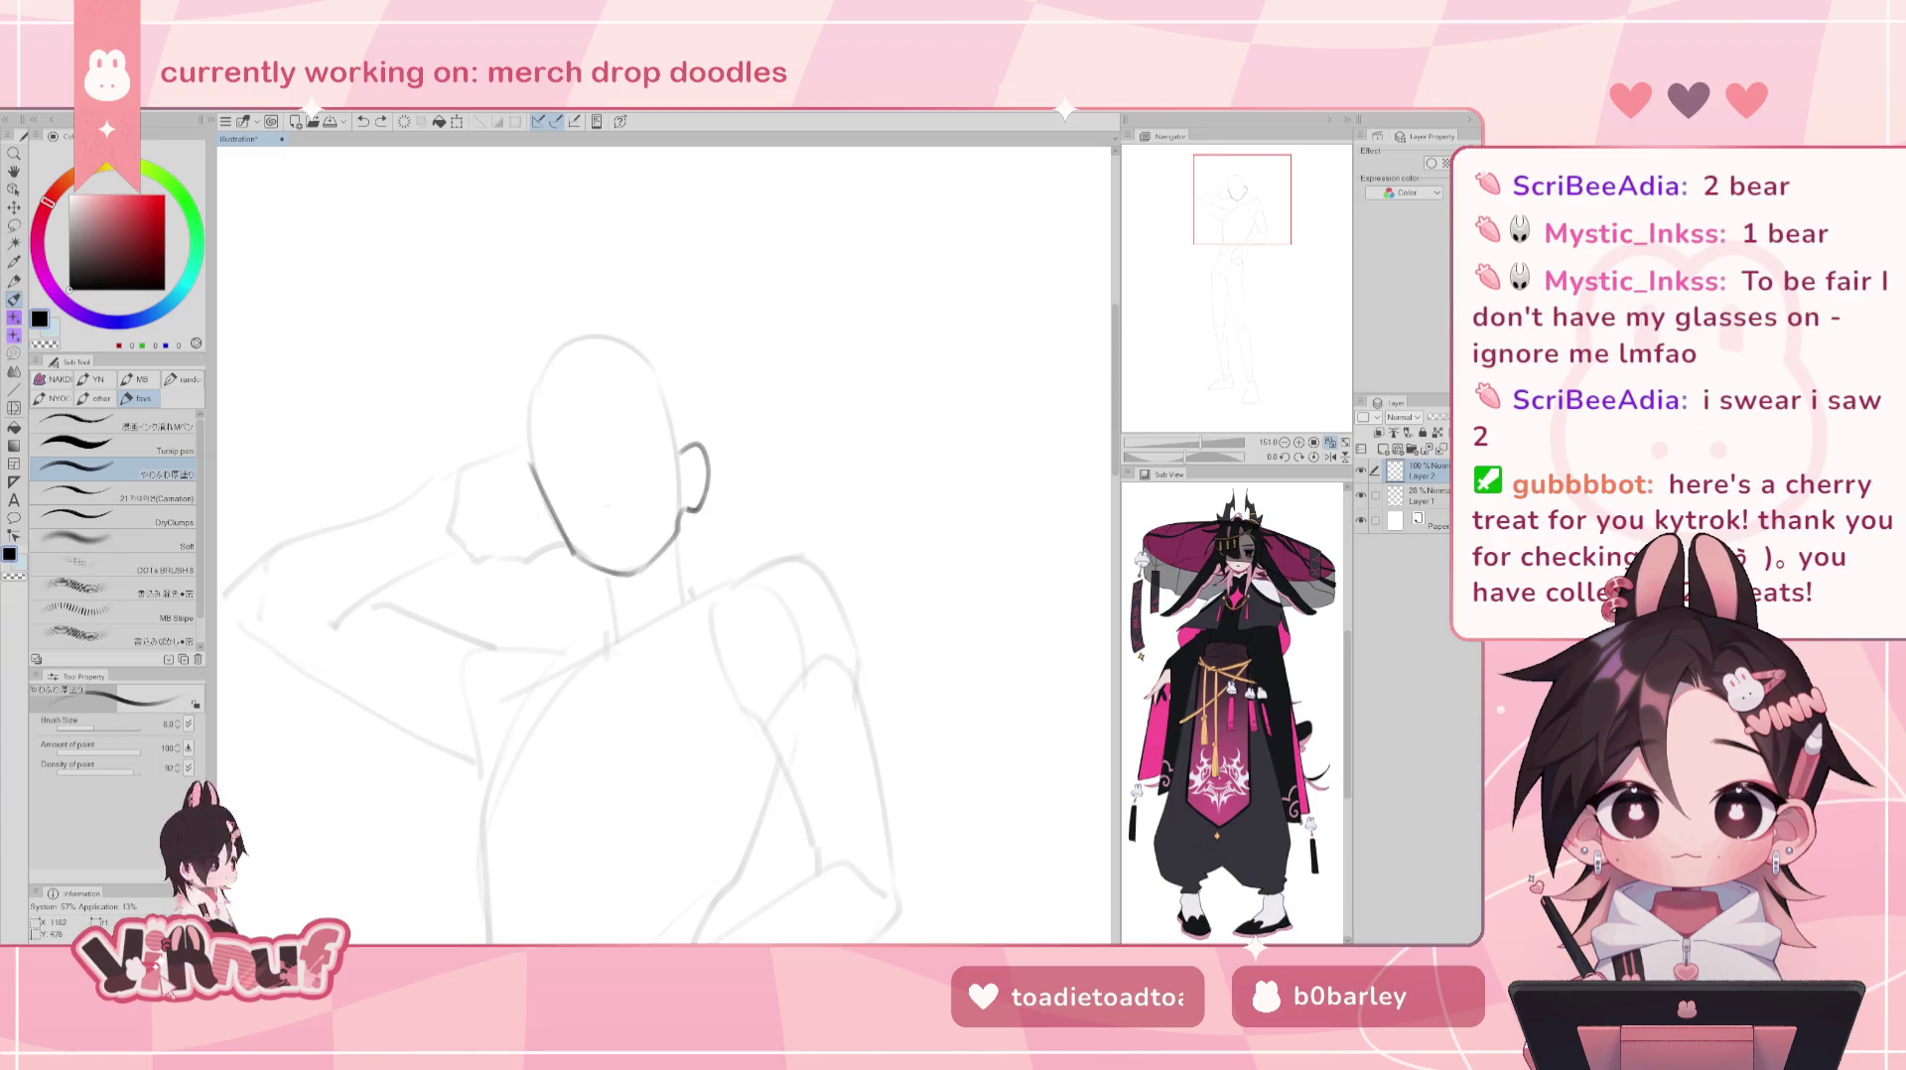
drag(604, 495, 605, 518)
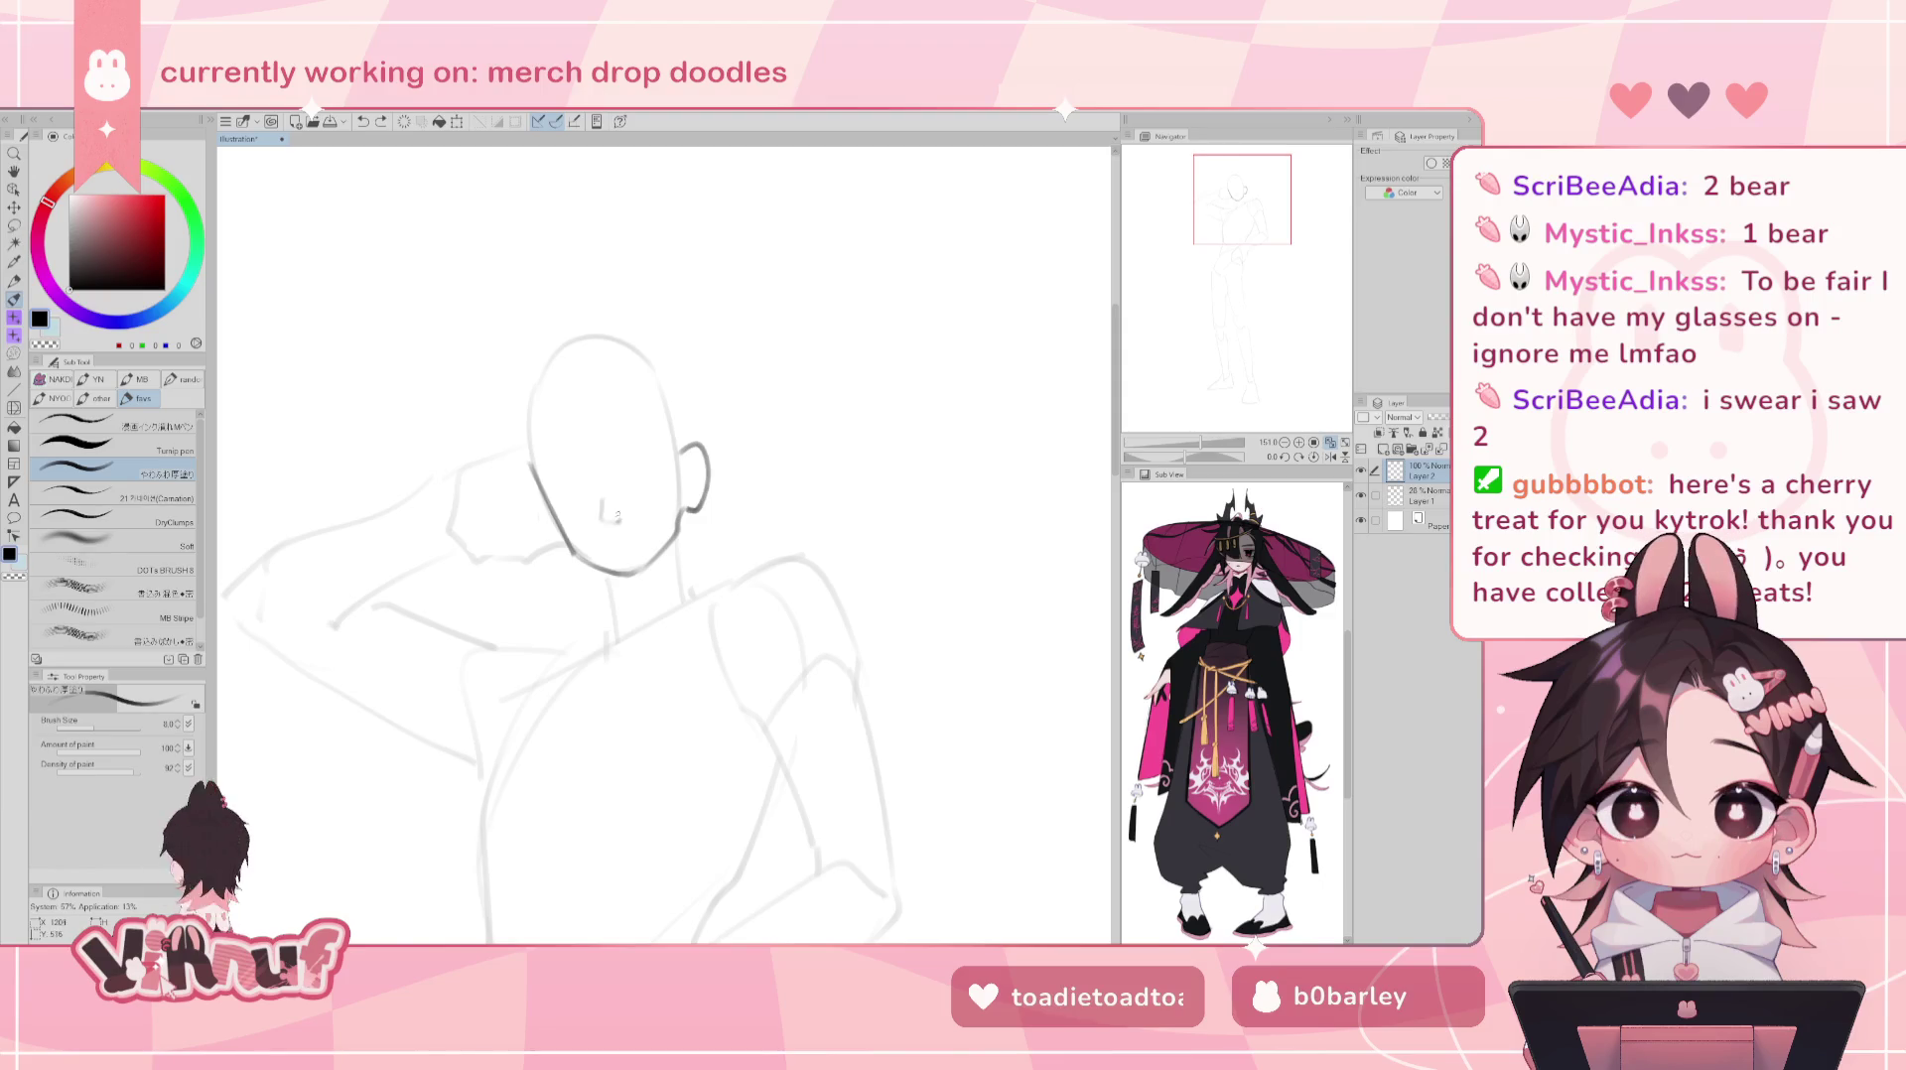
drag(604, 501, 615, 513)
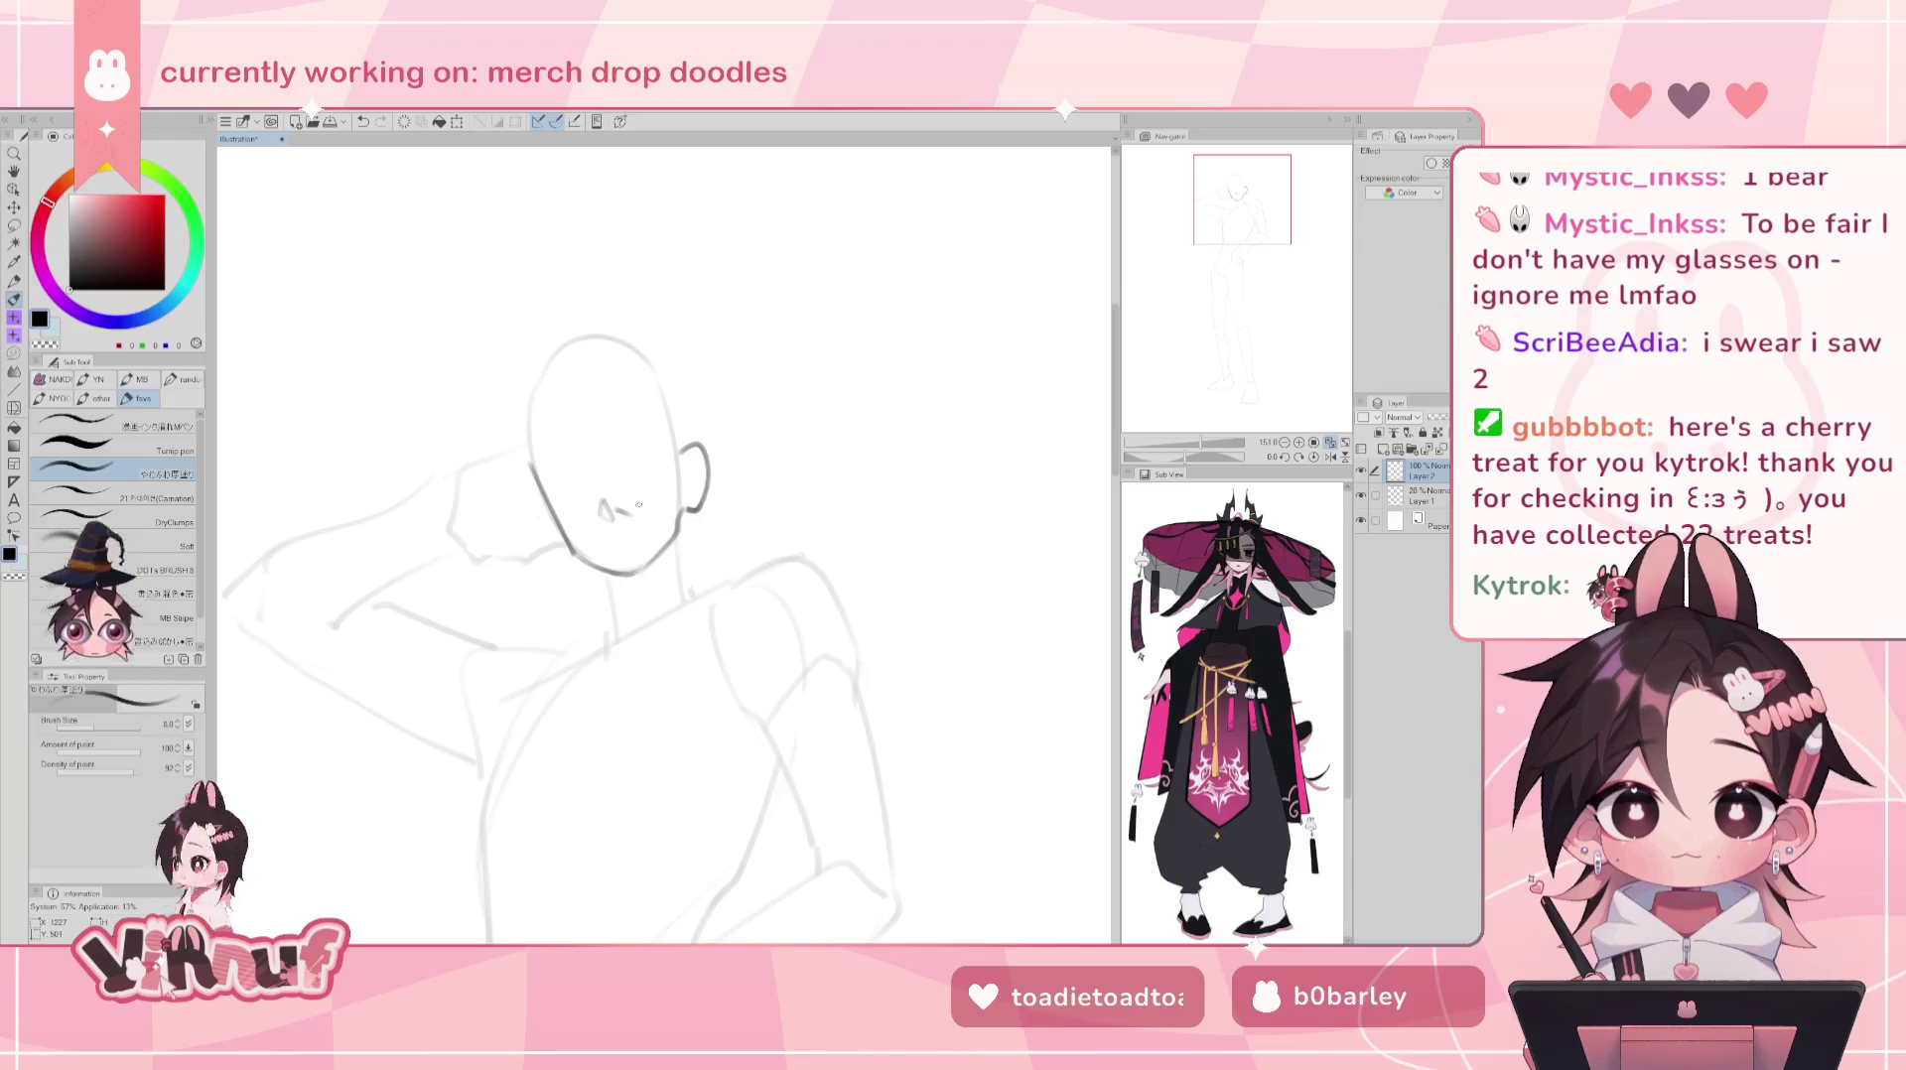
key(ctrl+z)
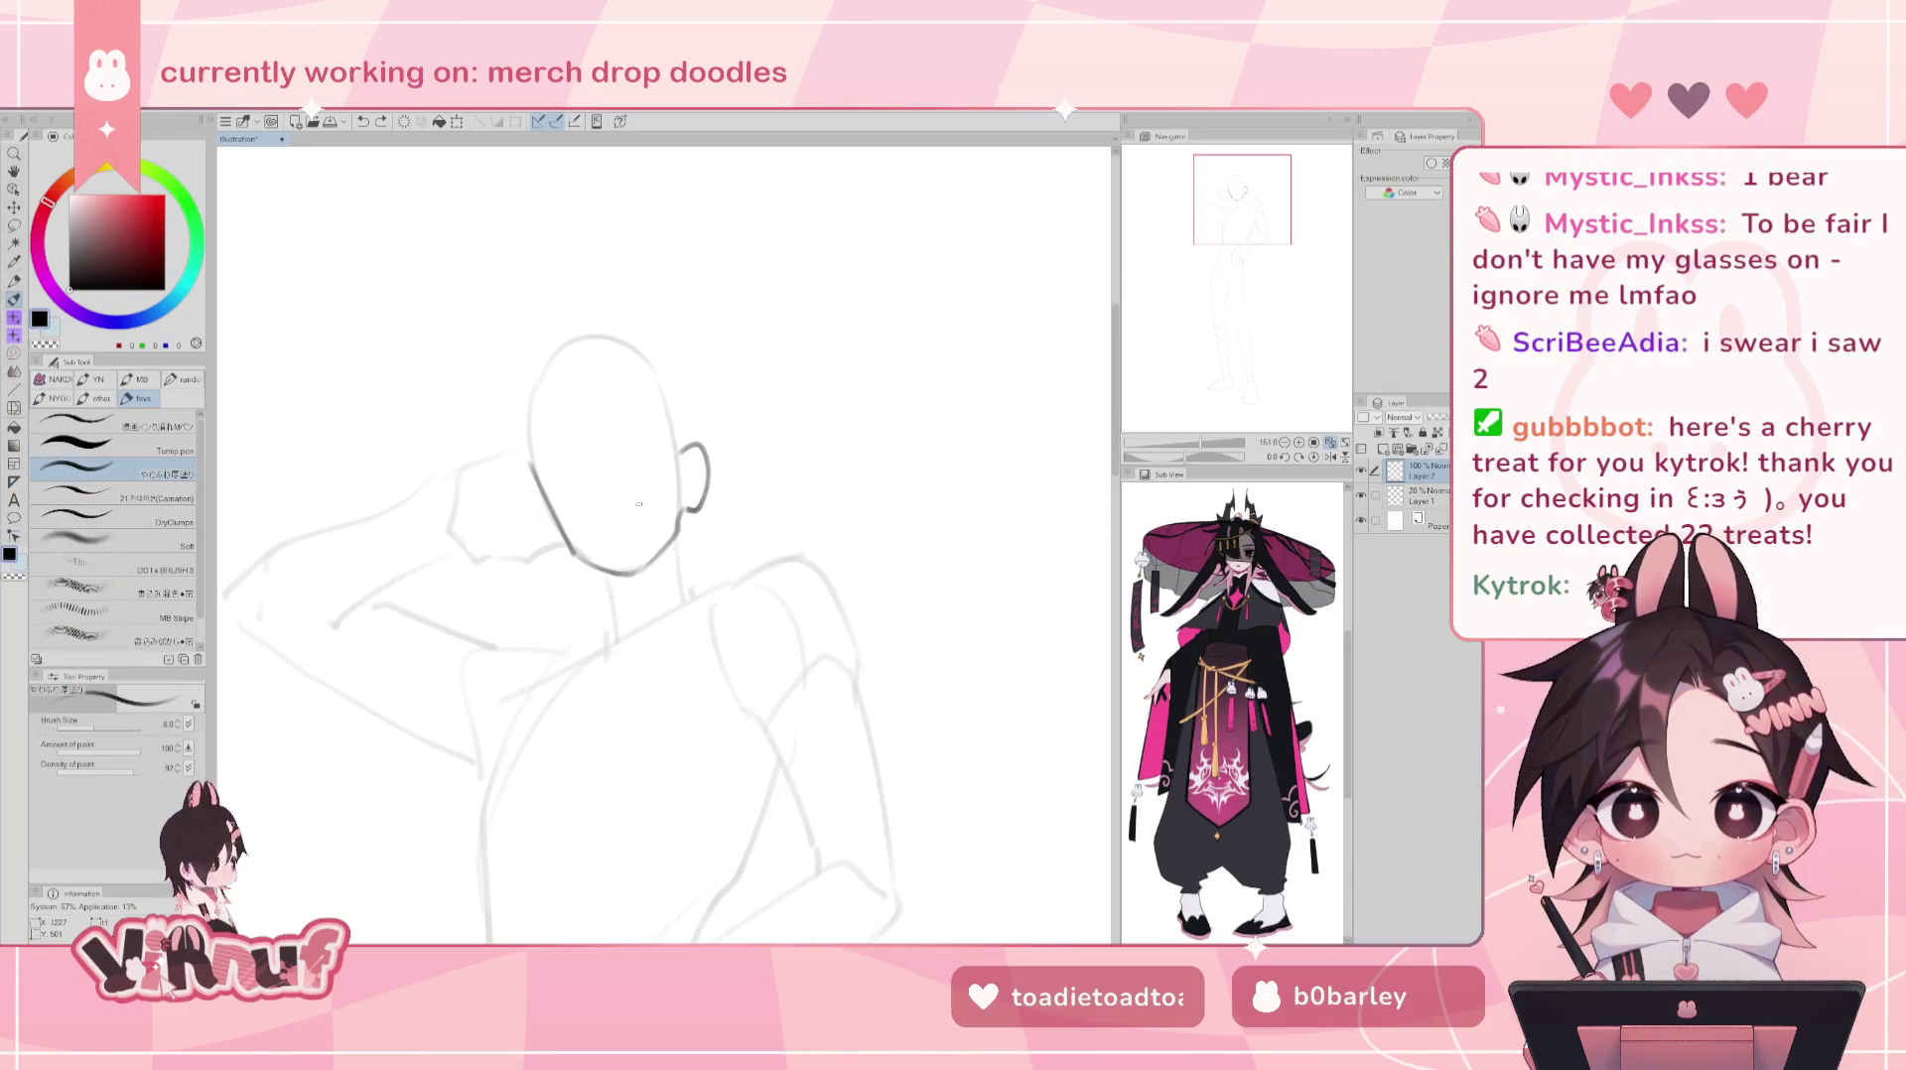
click(74, 426)
- Try several strokes along the head's left edge, undoing each attempt
key(ctrl+z)
key(ctrl+z)
key(ctrl+z)
key(ctrl+z)
drag(582, 366, 574, 499)
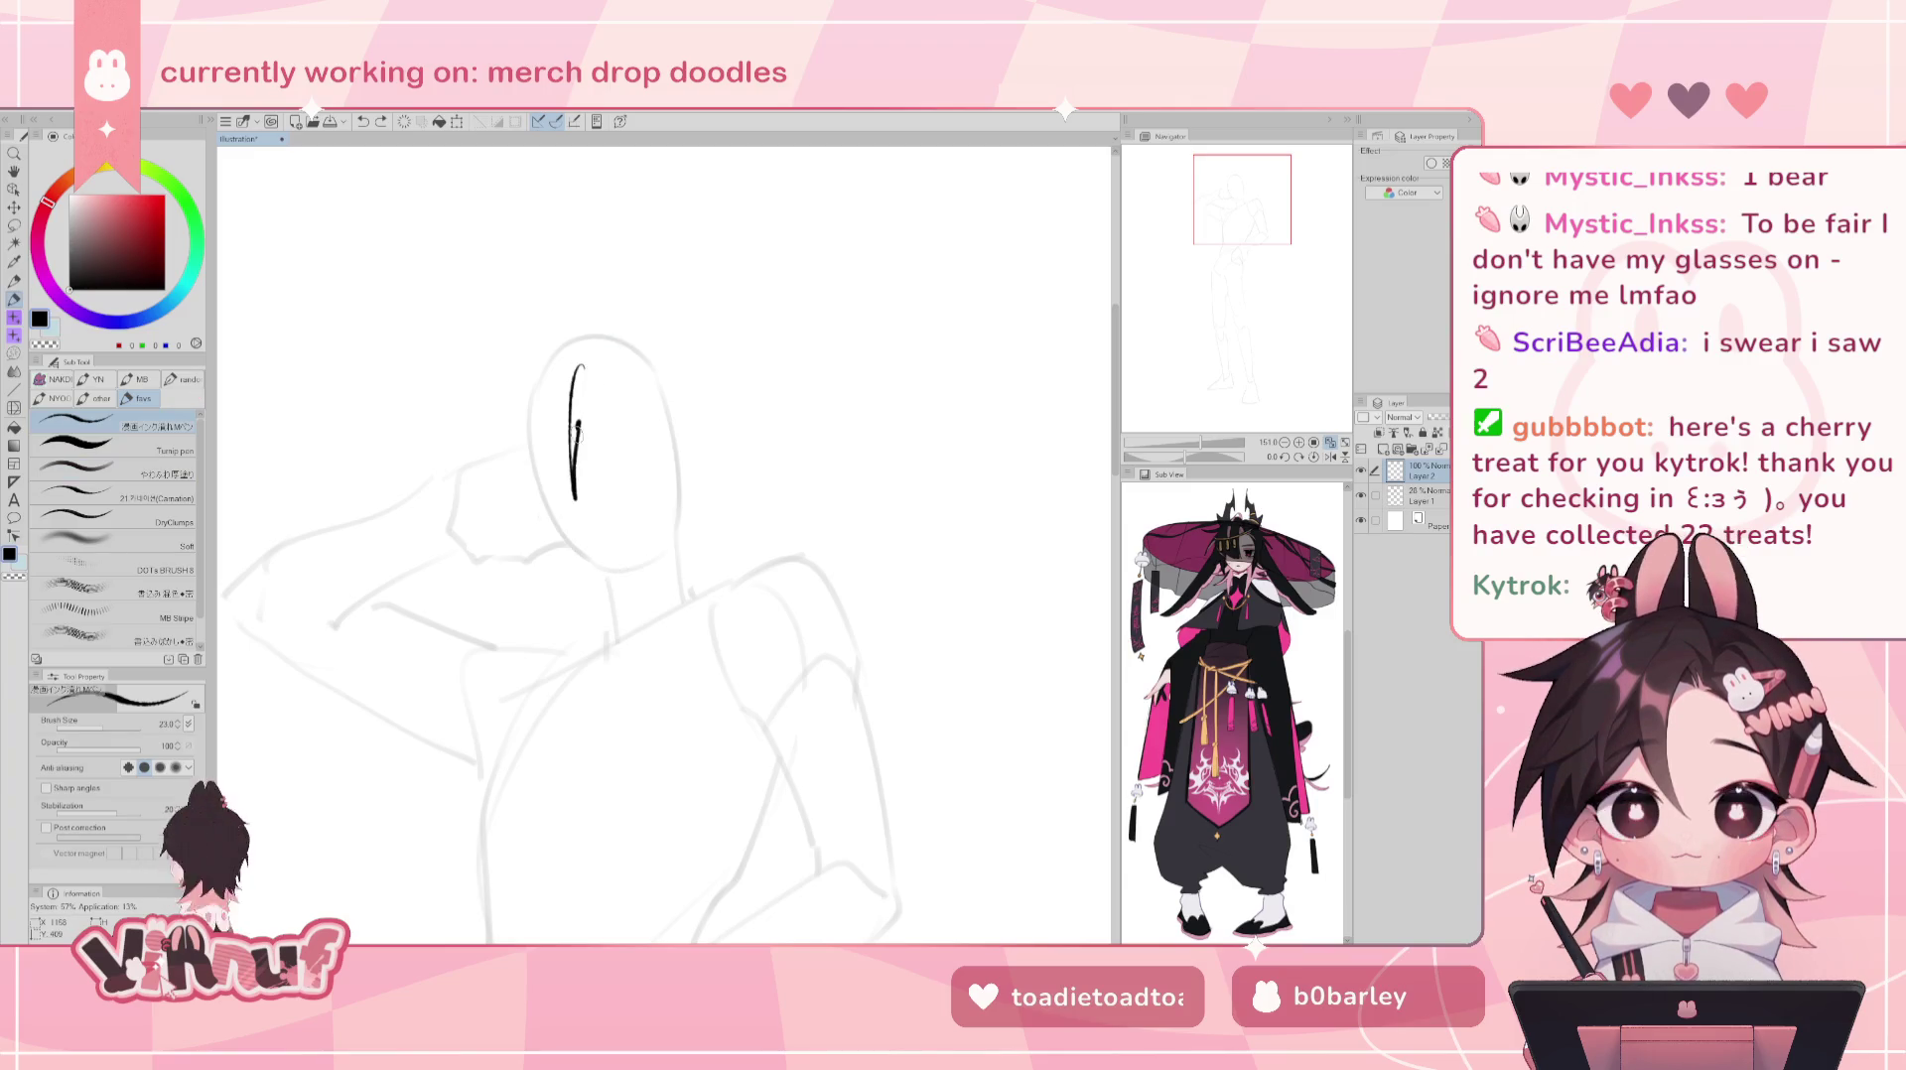
key(ctrl+z)
key(ctrl+z)
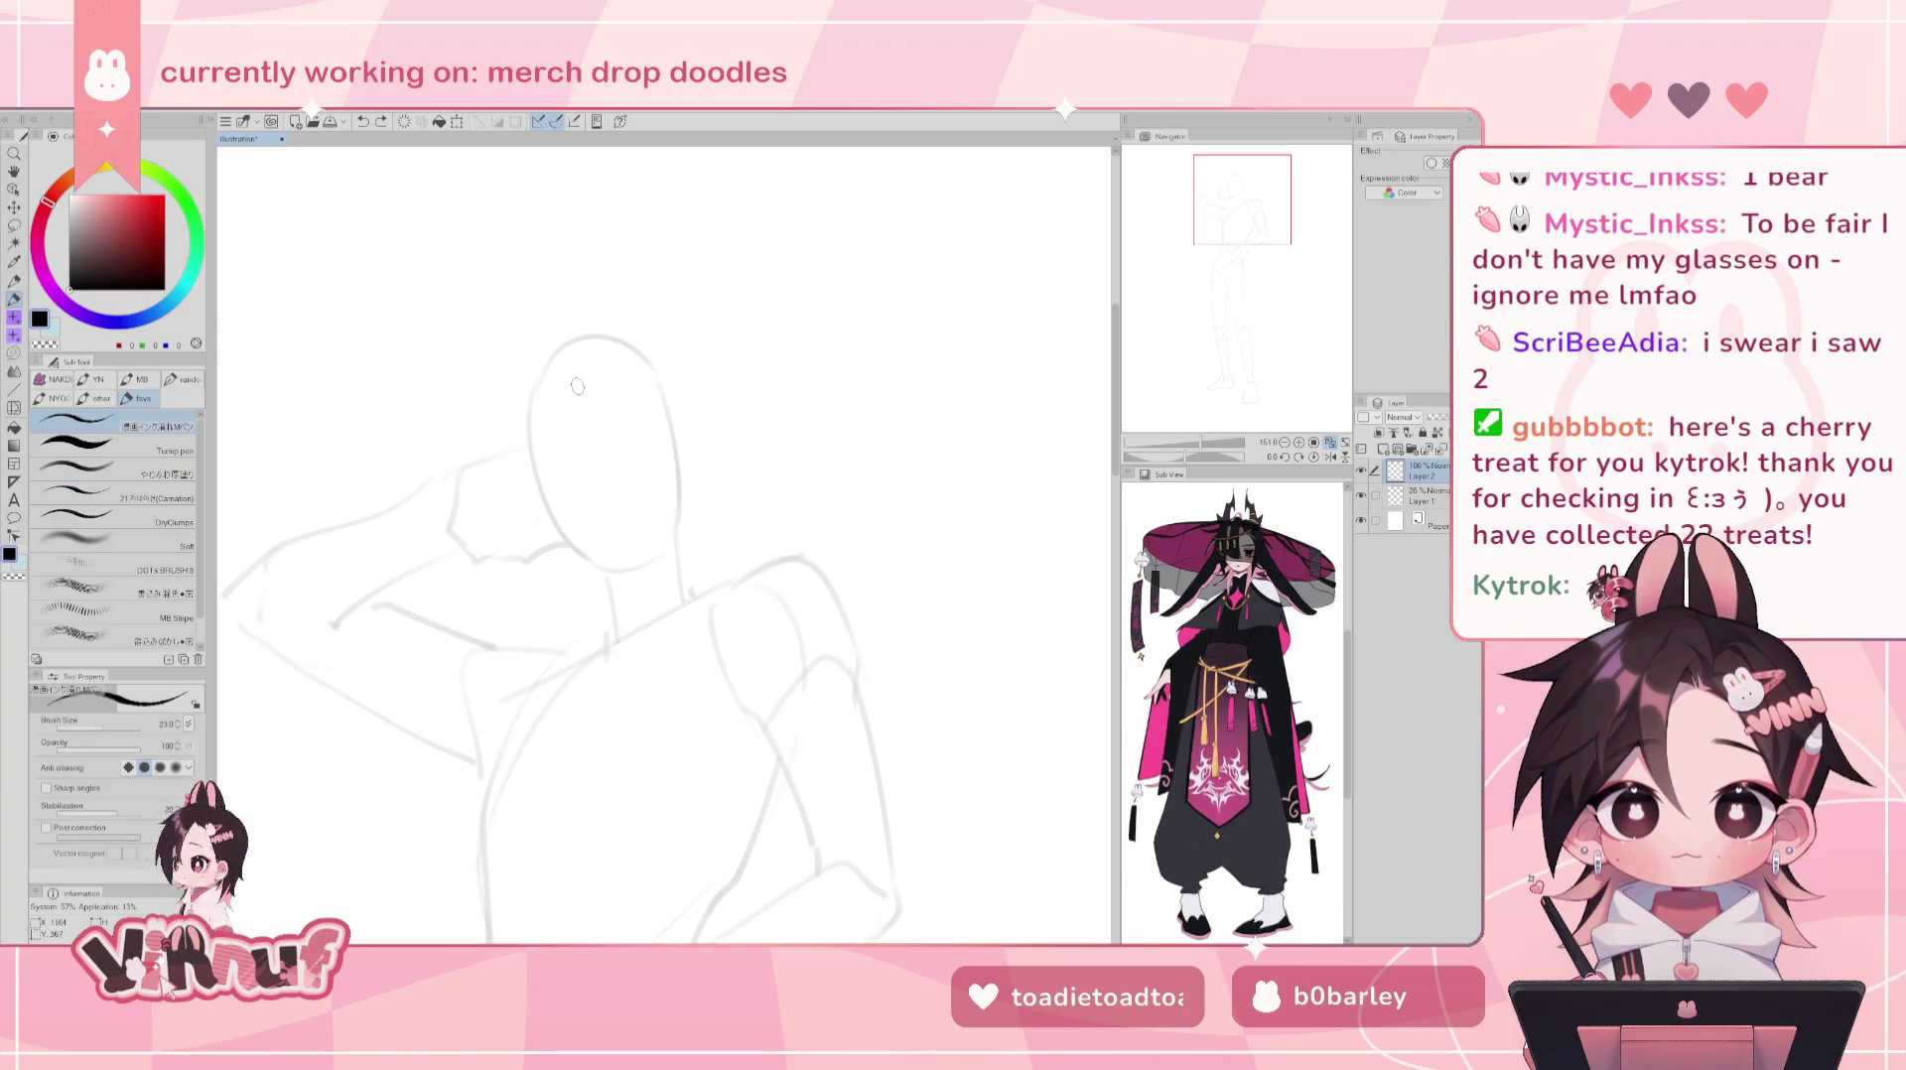
drag(580, 398, 514, 418)
key(ctrl+z)
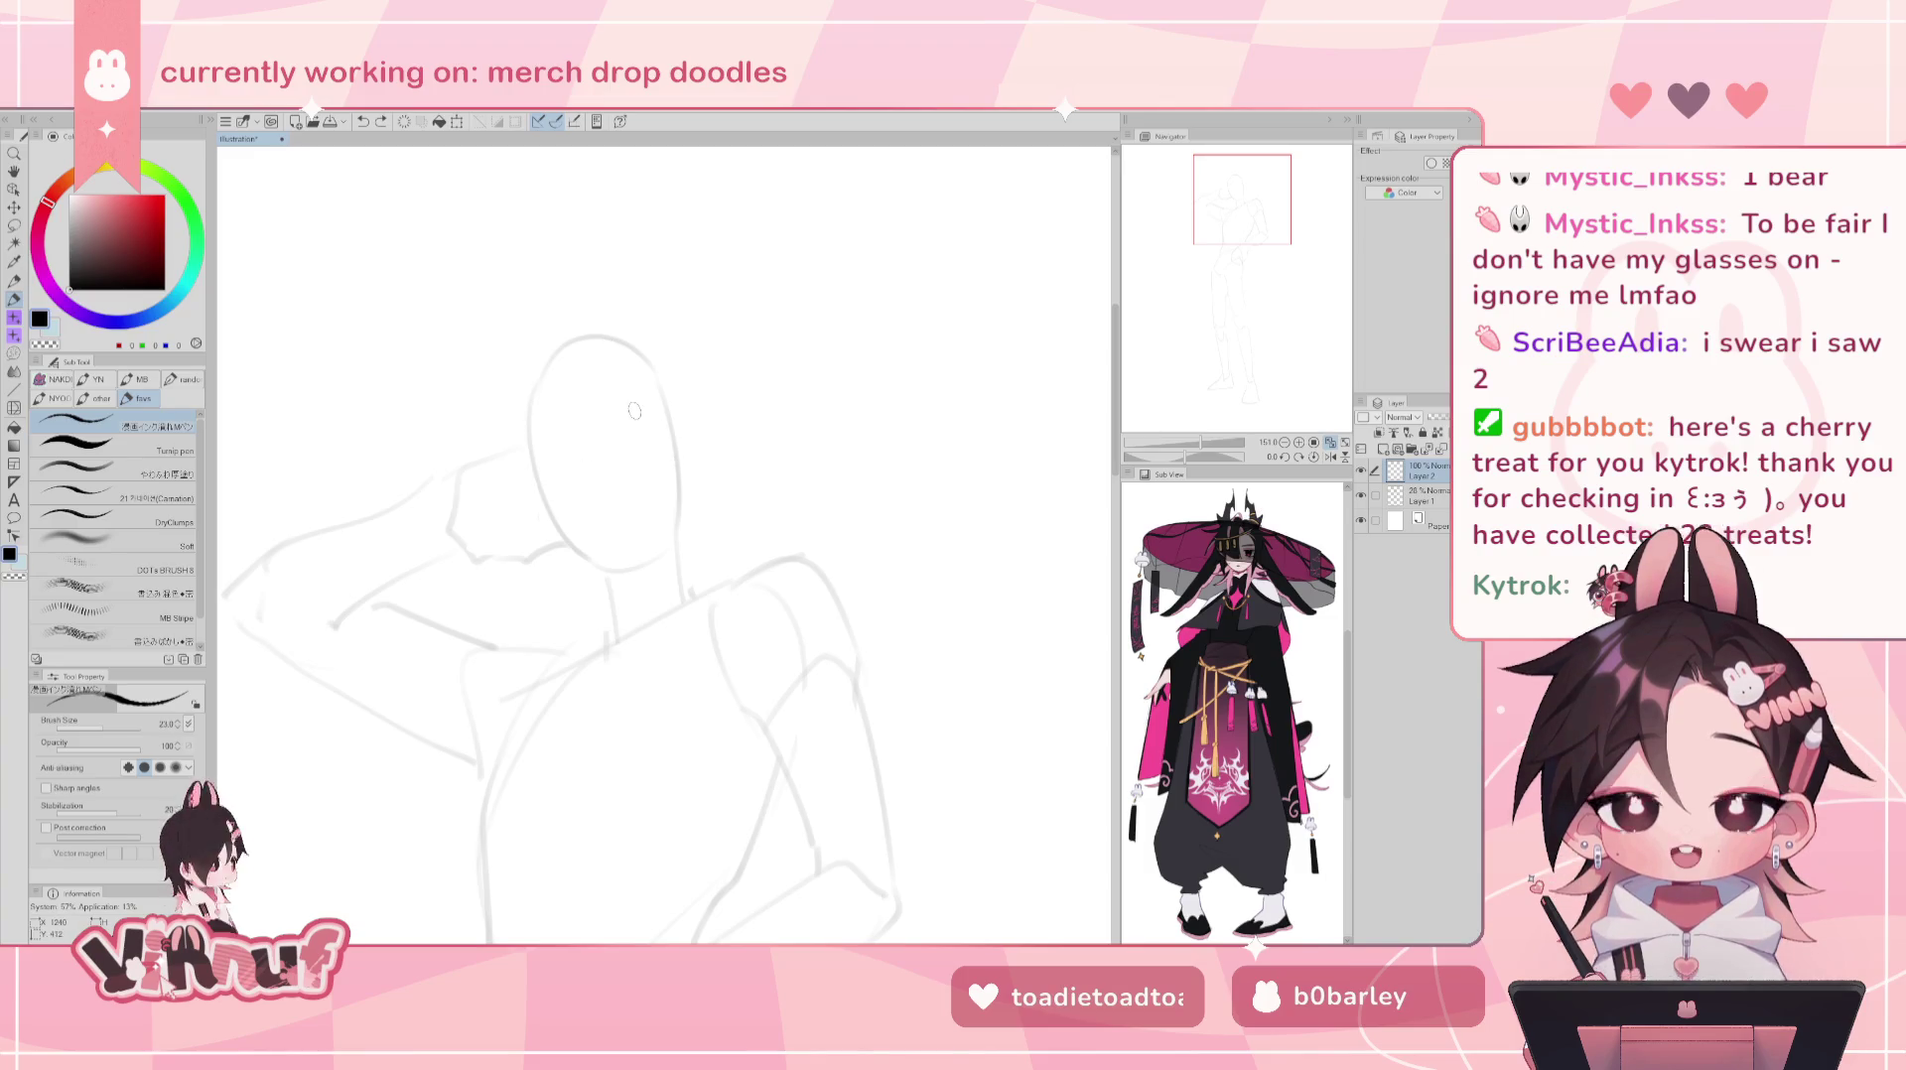
drag(536, 482, 580, 556)
key(ctrl+z)
key(ctrl+z)
mouse_move(536, 489)
mouse_down()
mouse_move(607, 572)
mouse_move(596, 561)
mouse_move(633, 566)
mouse_up()
key(ctrl+z)
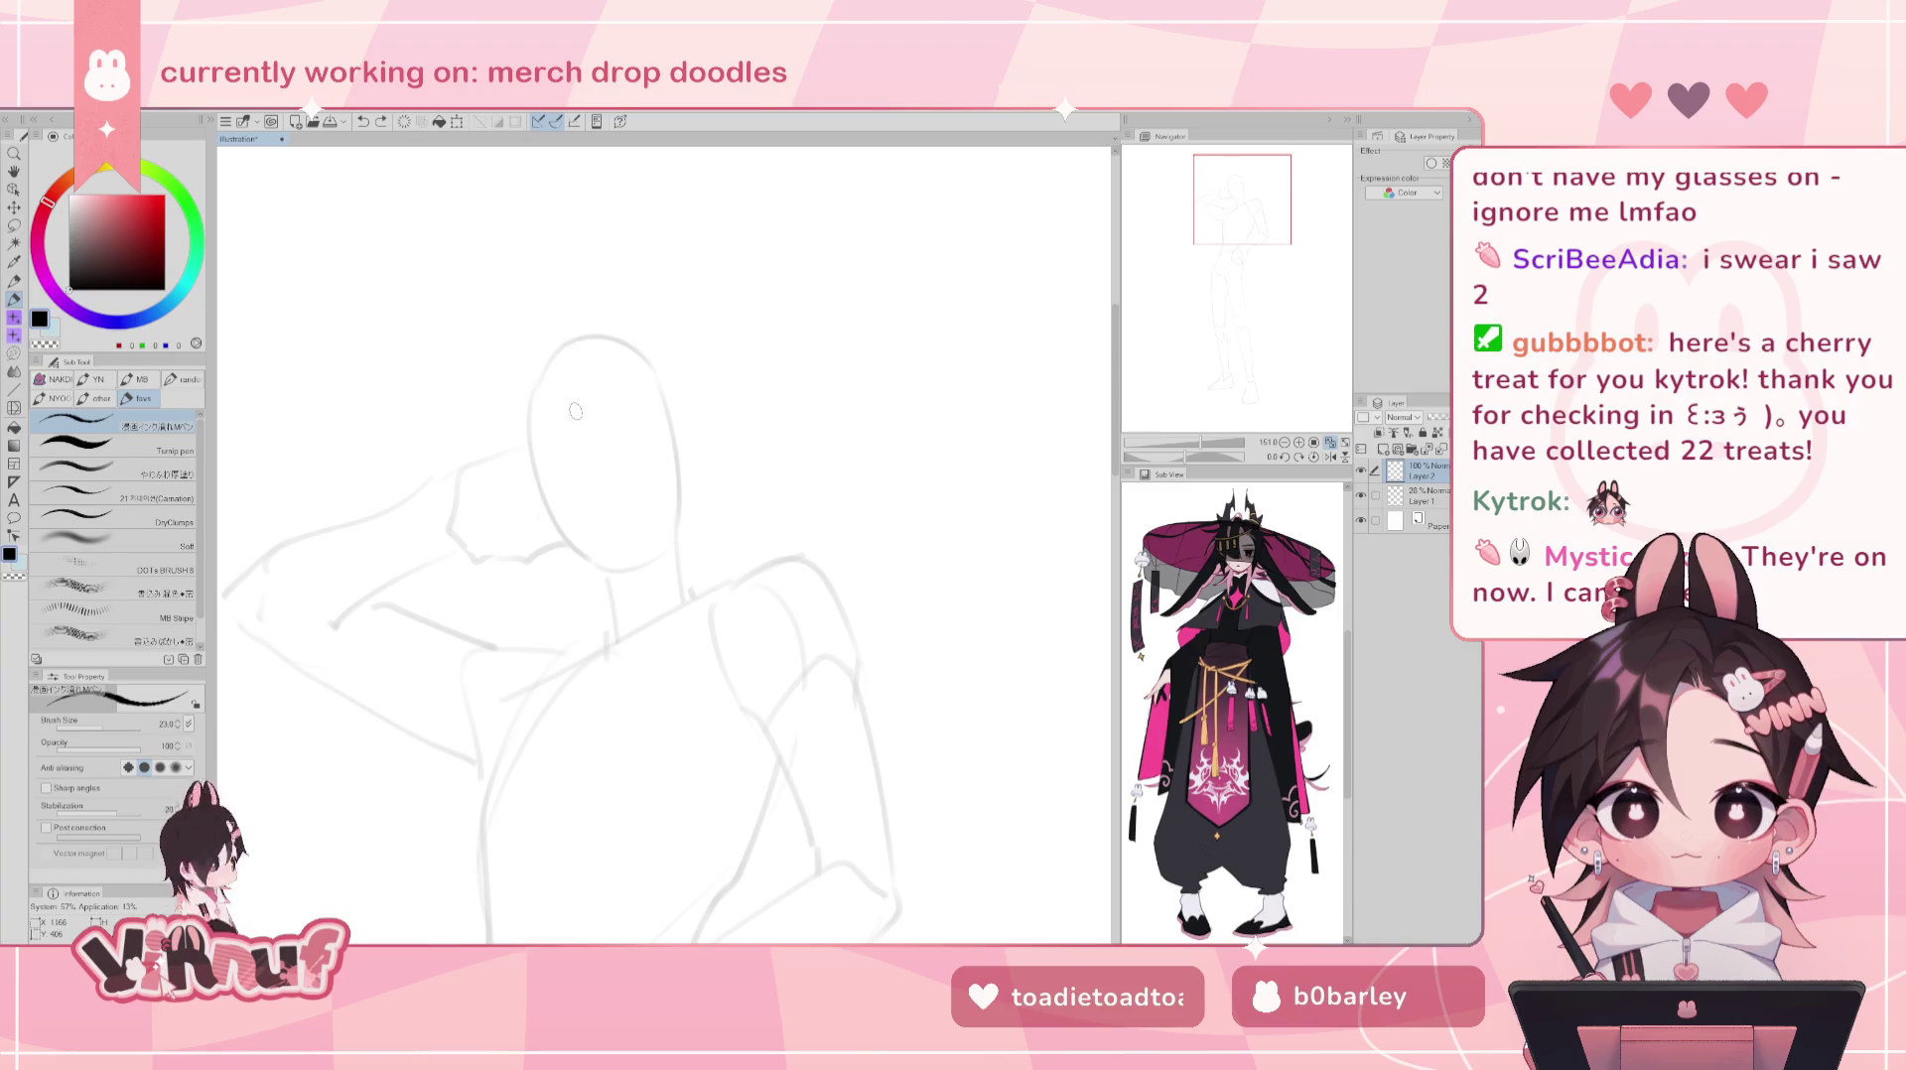
- Try eyebrow and eyelash strokes on the face, undoing each one
key(ctrl+z)
drag(582, 397, 605, 419)
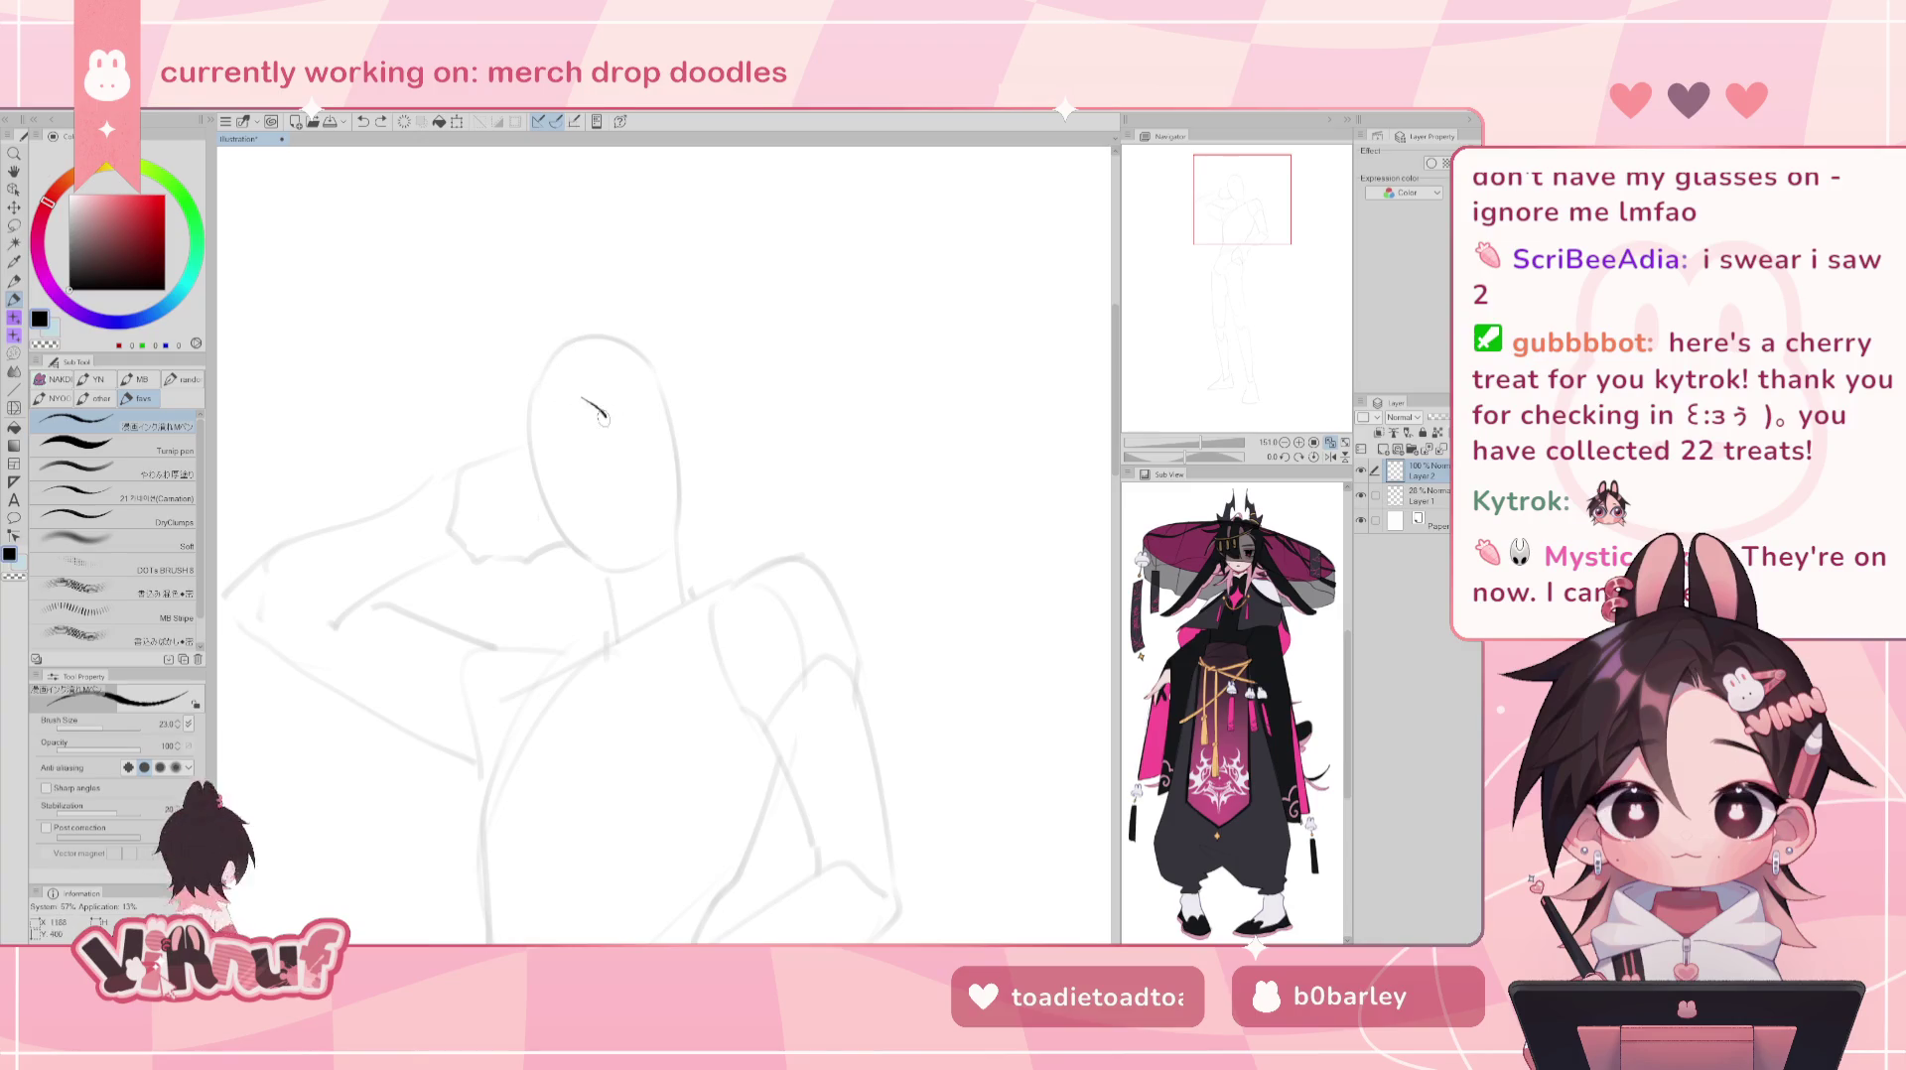
key(ctrl+z)
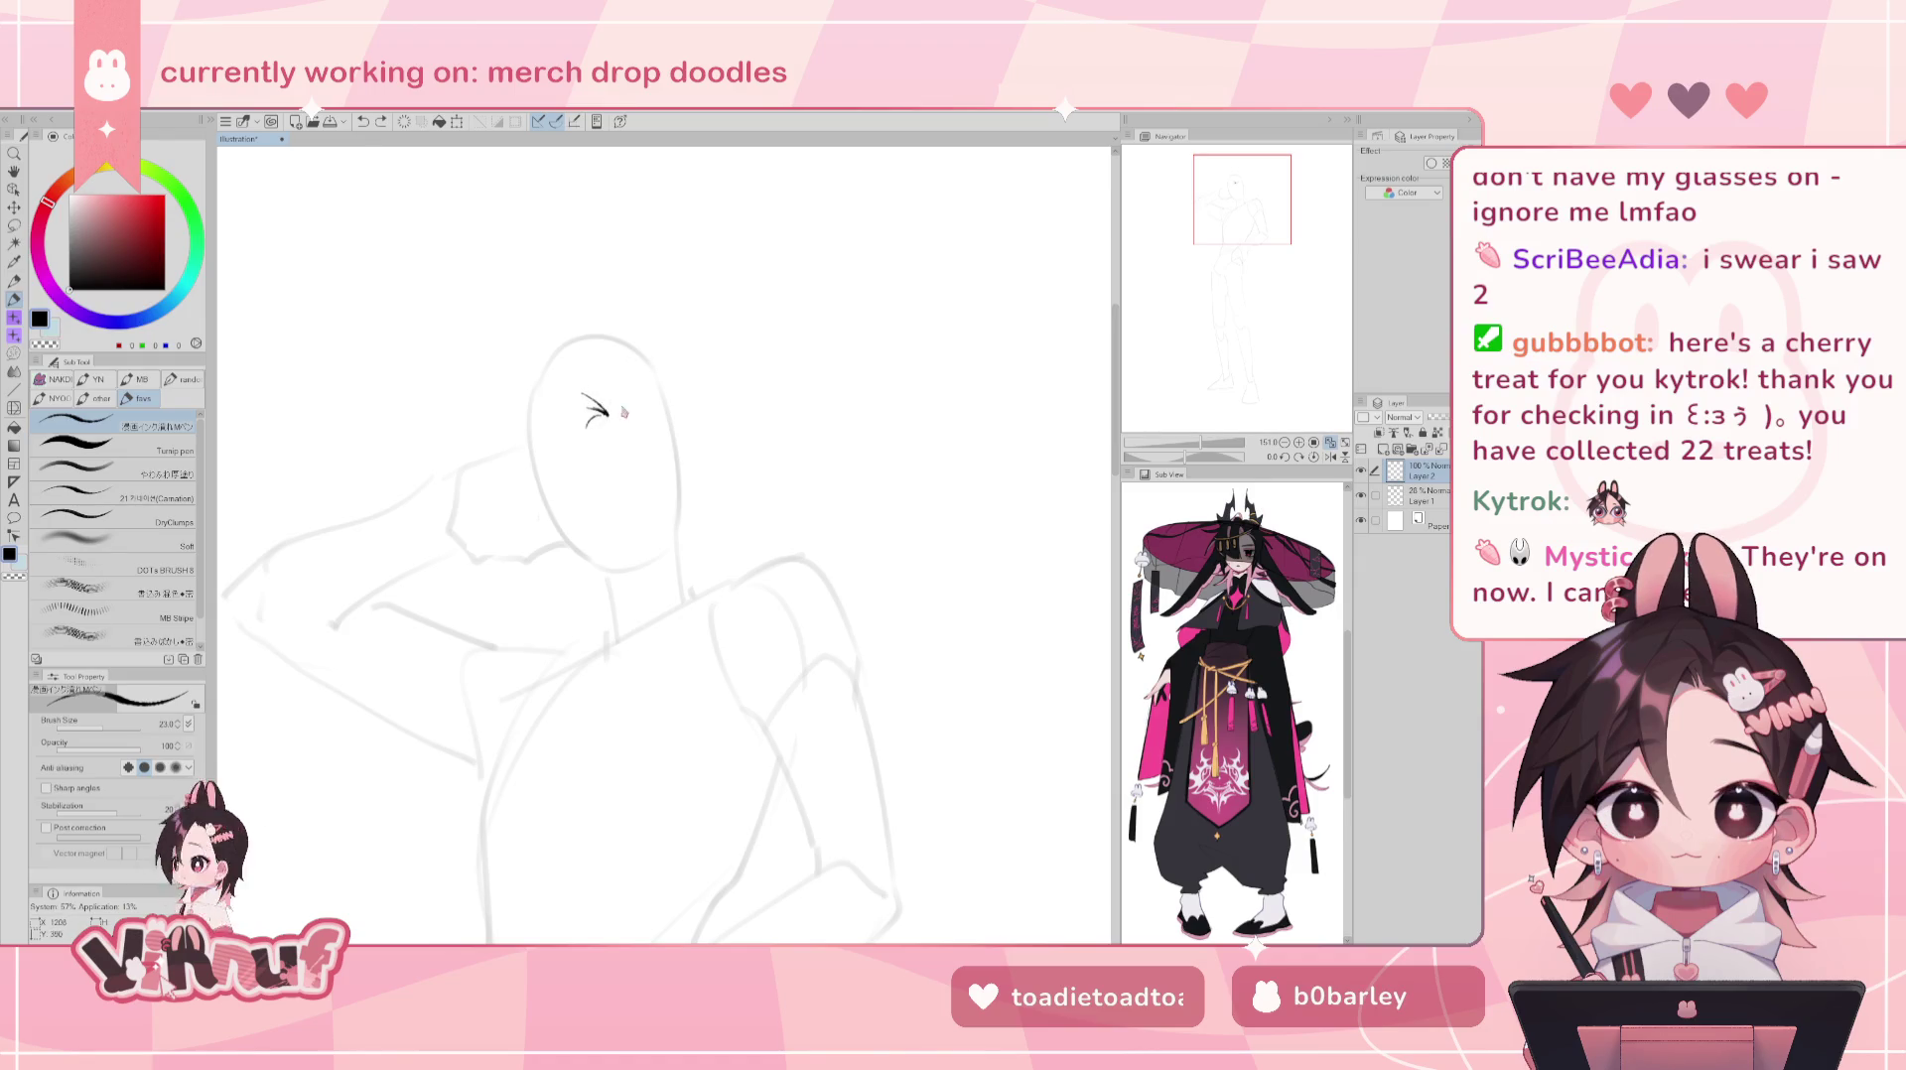
drag(632, 396, 614, 417)
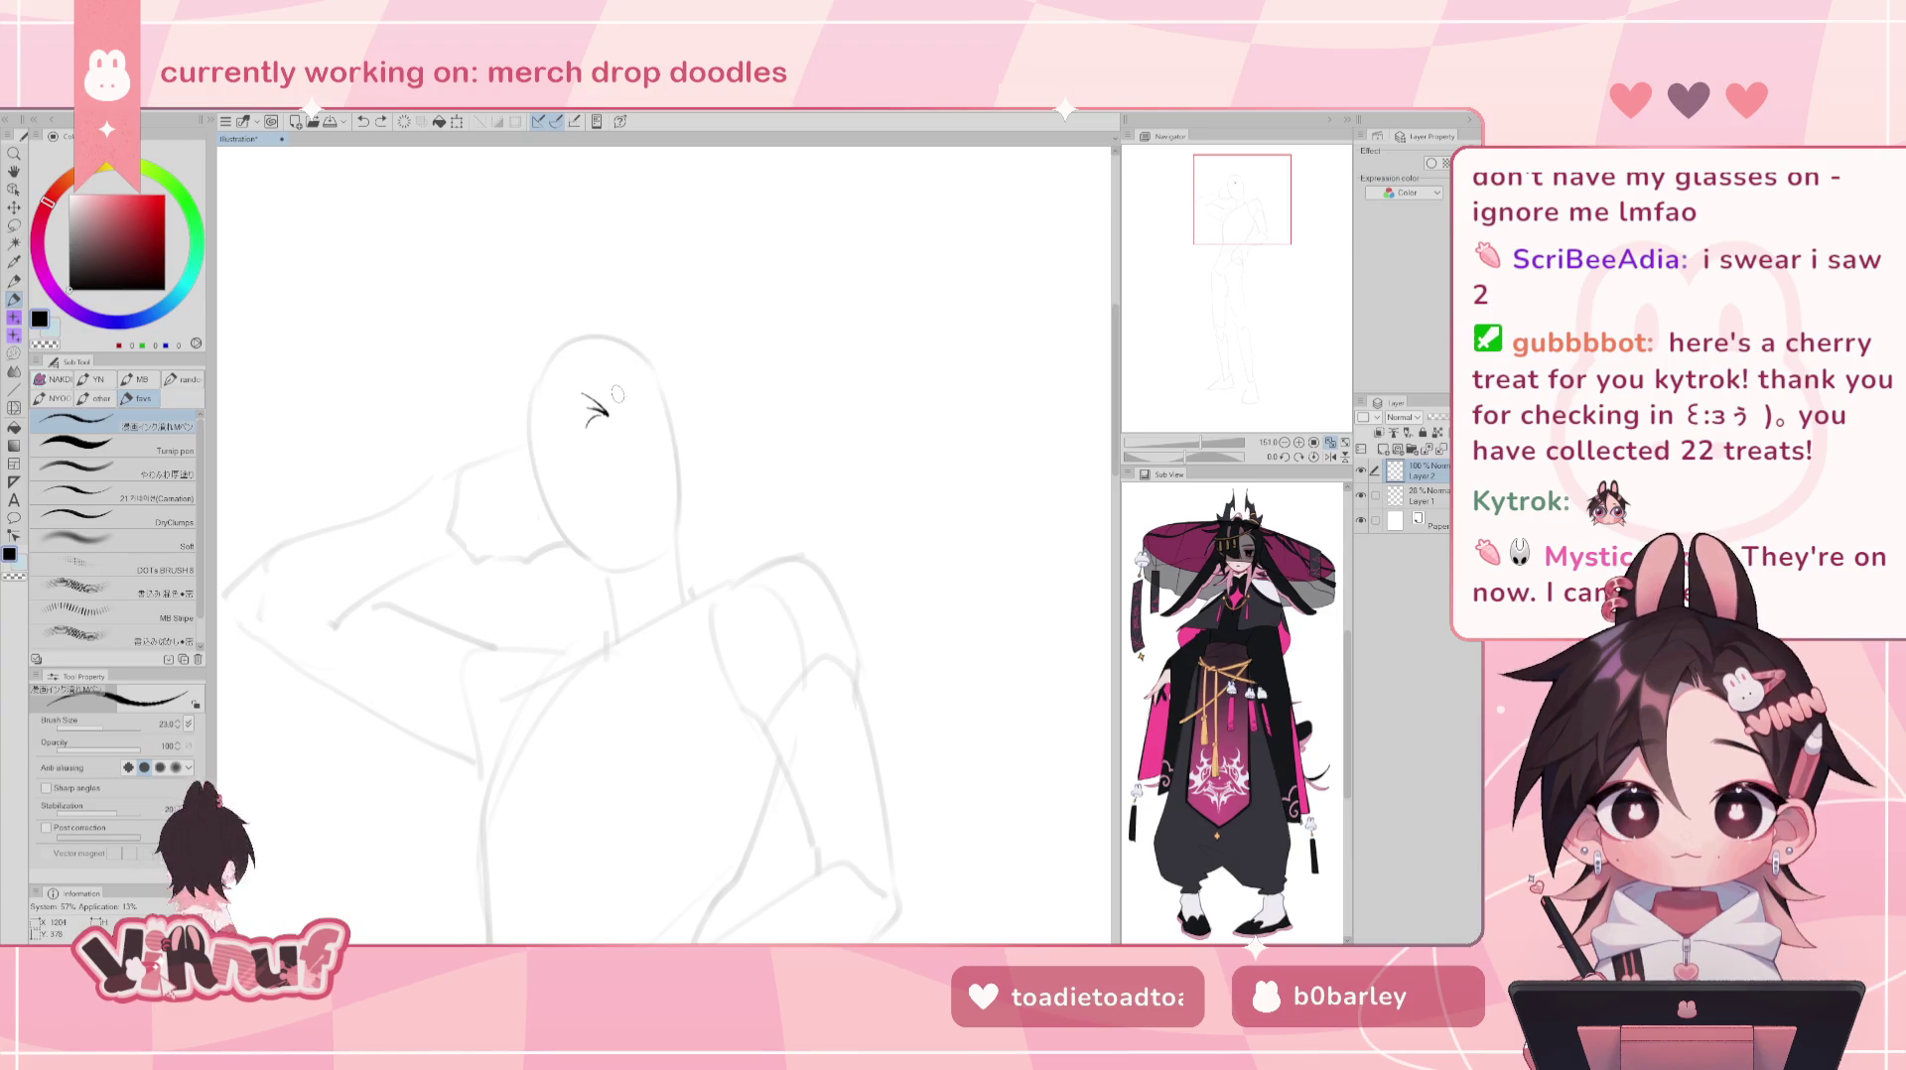
key(ctrl+z)
drag(544, 435, 627, 419)
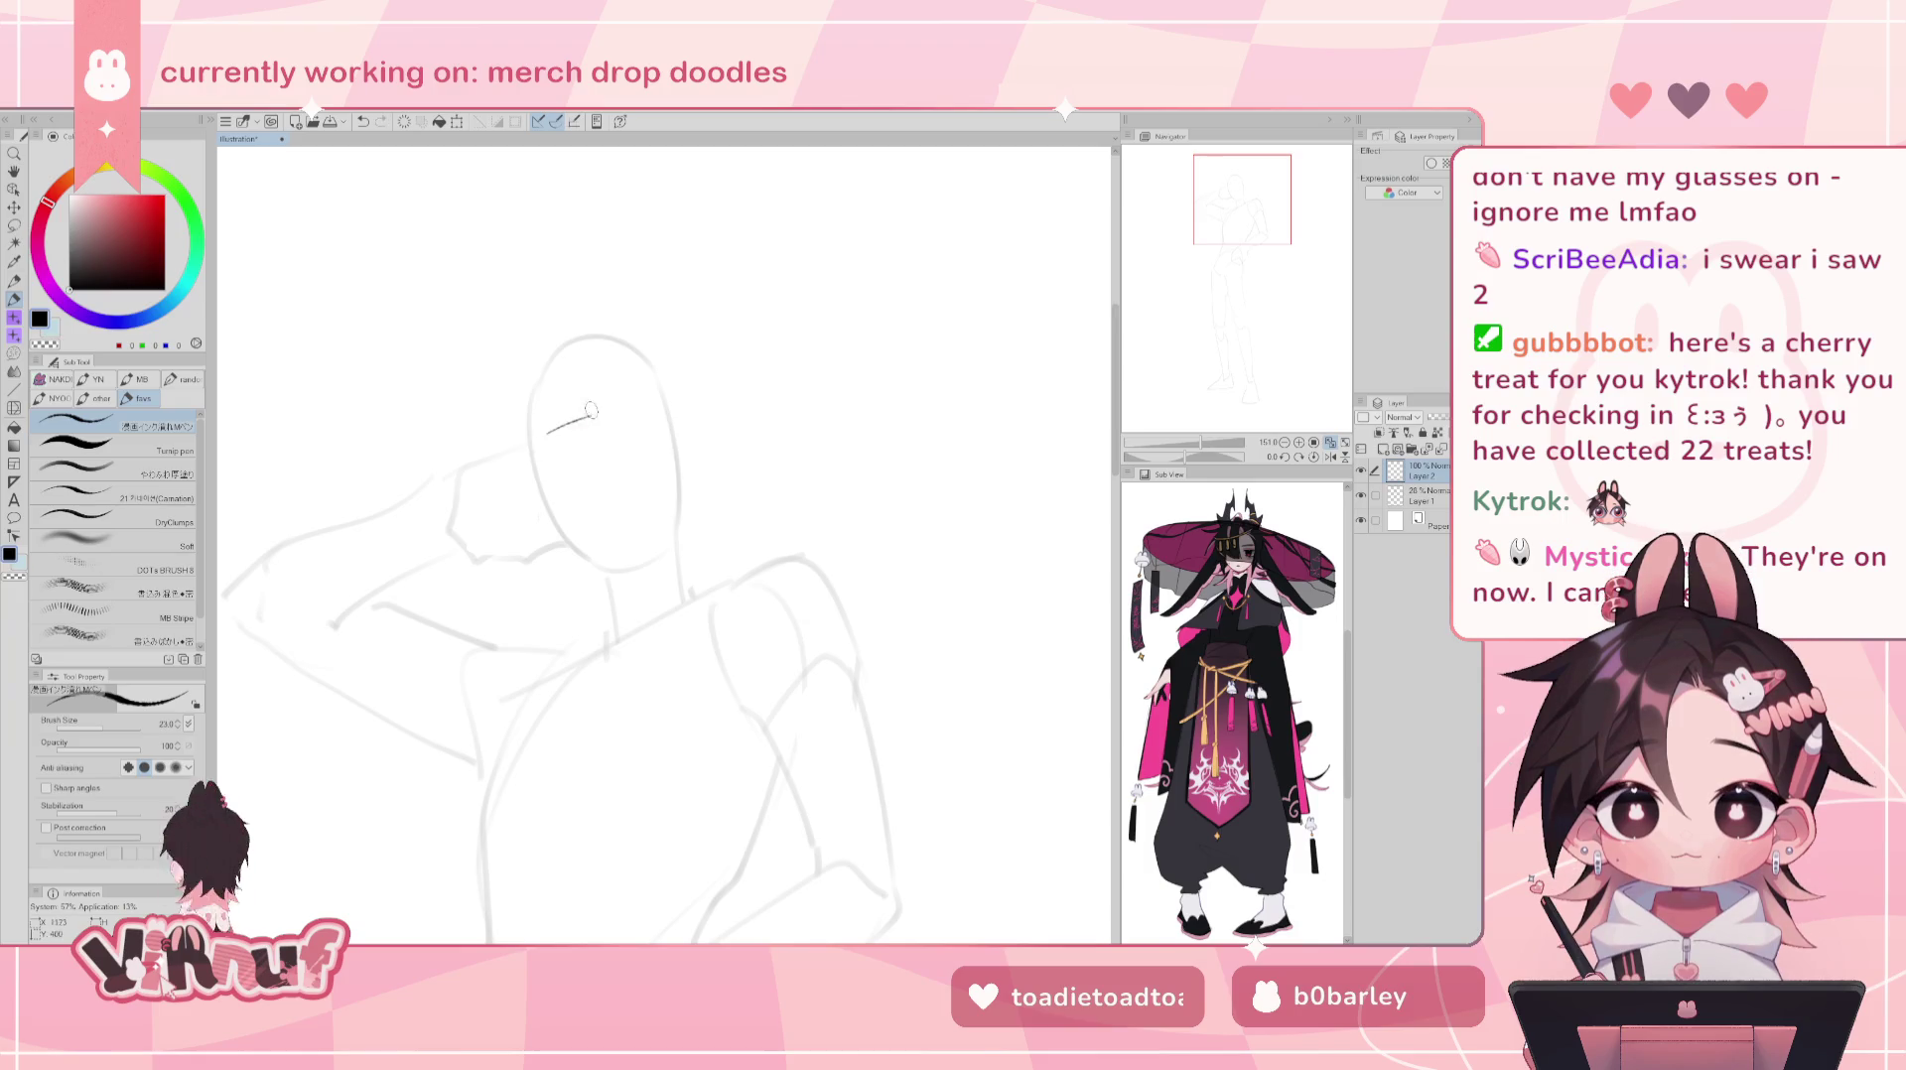
key(ctrl+z)
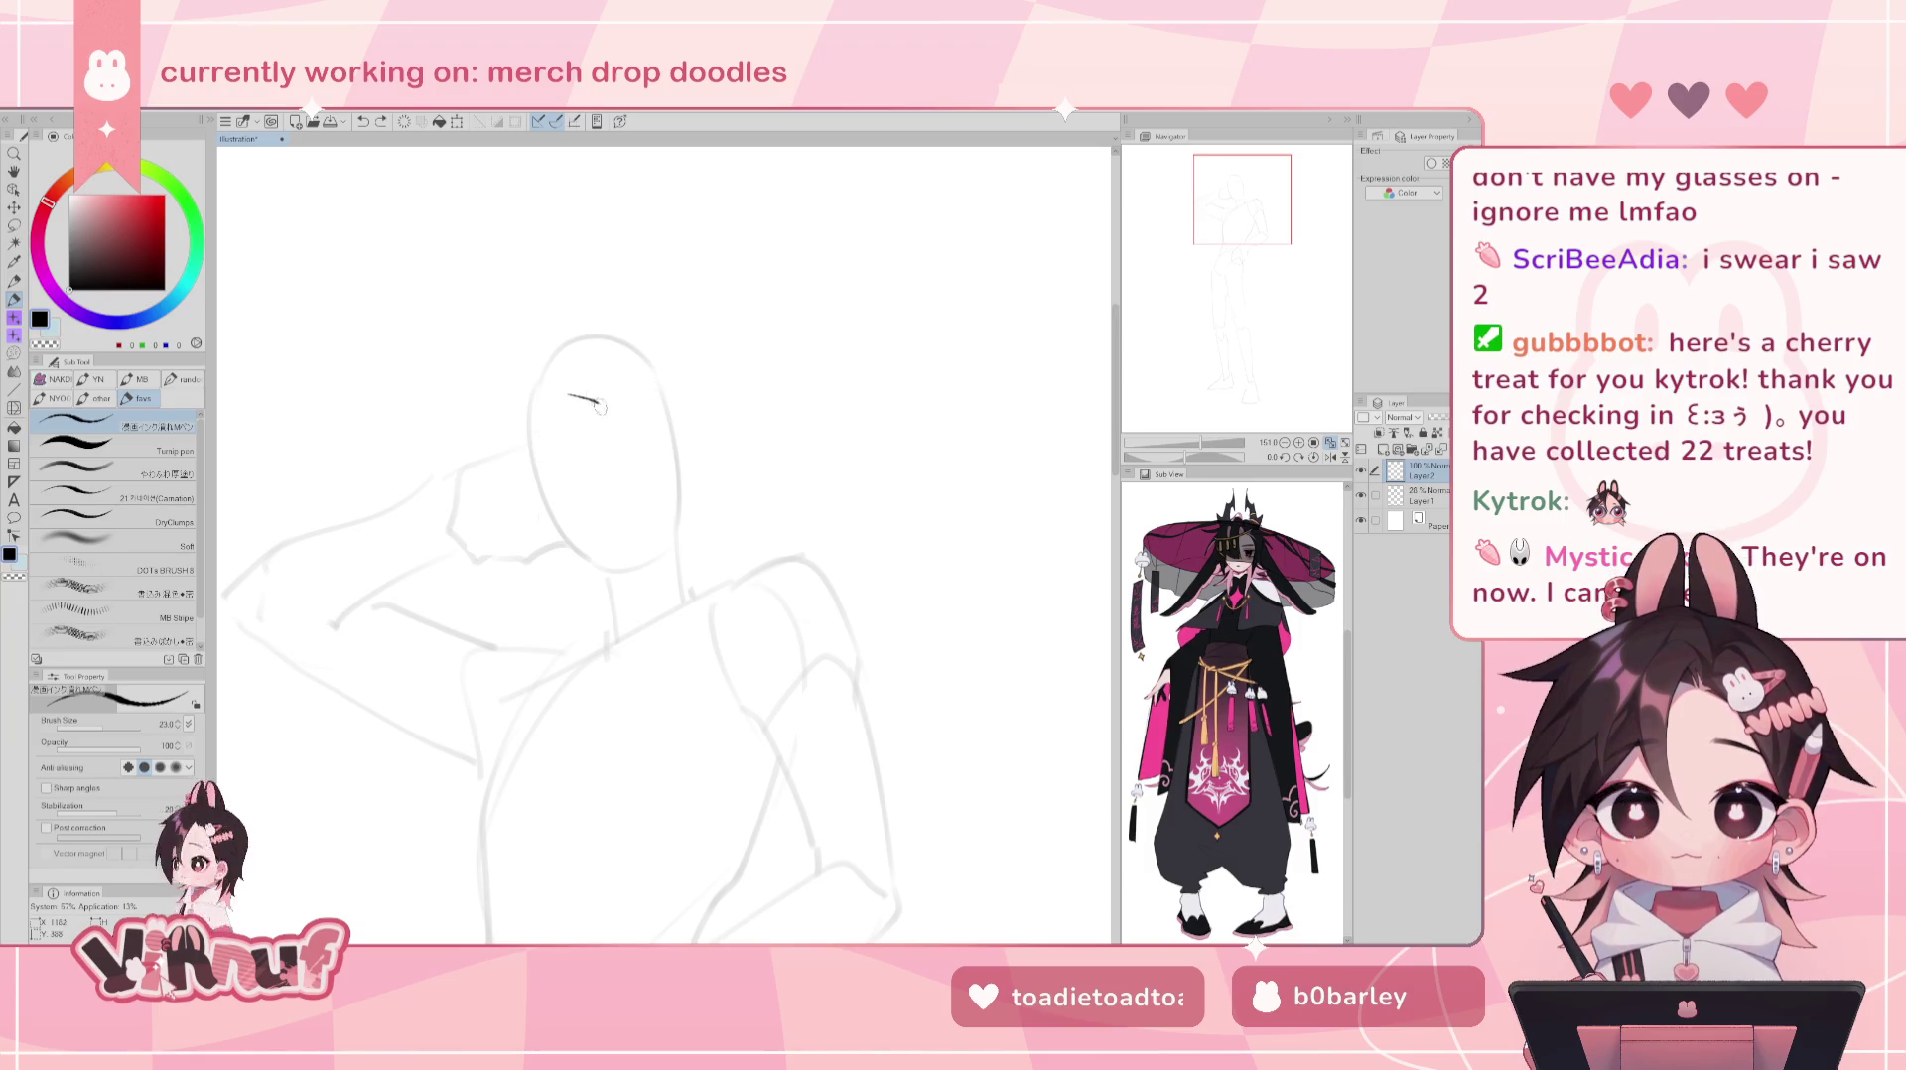
drag(612, 402, 668, 393)
key(ctrl+z)
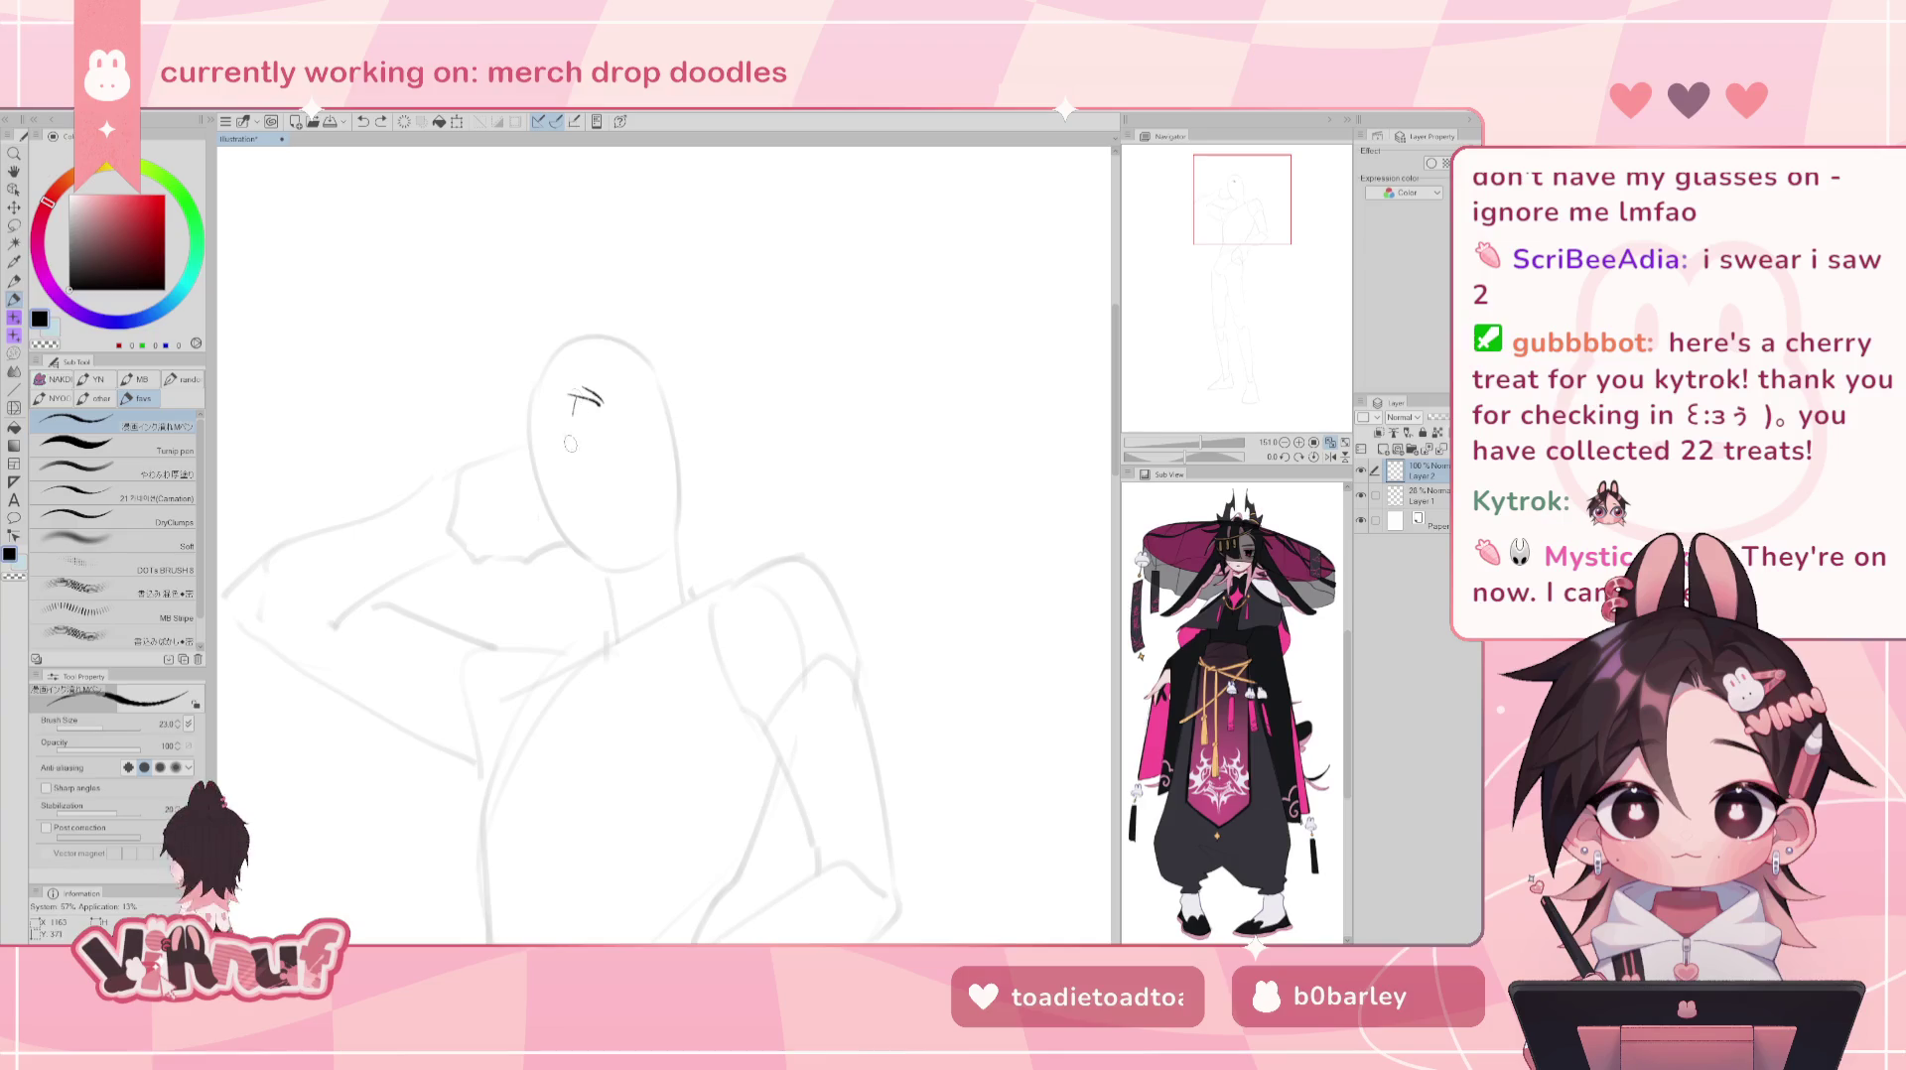
- Try straight and curved lines down the side of the head, undoing each attempt
drag(573, 381, 601, 516)
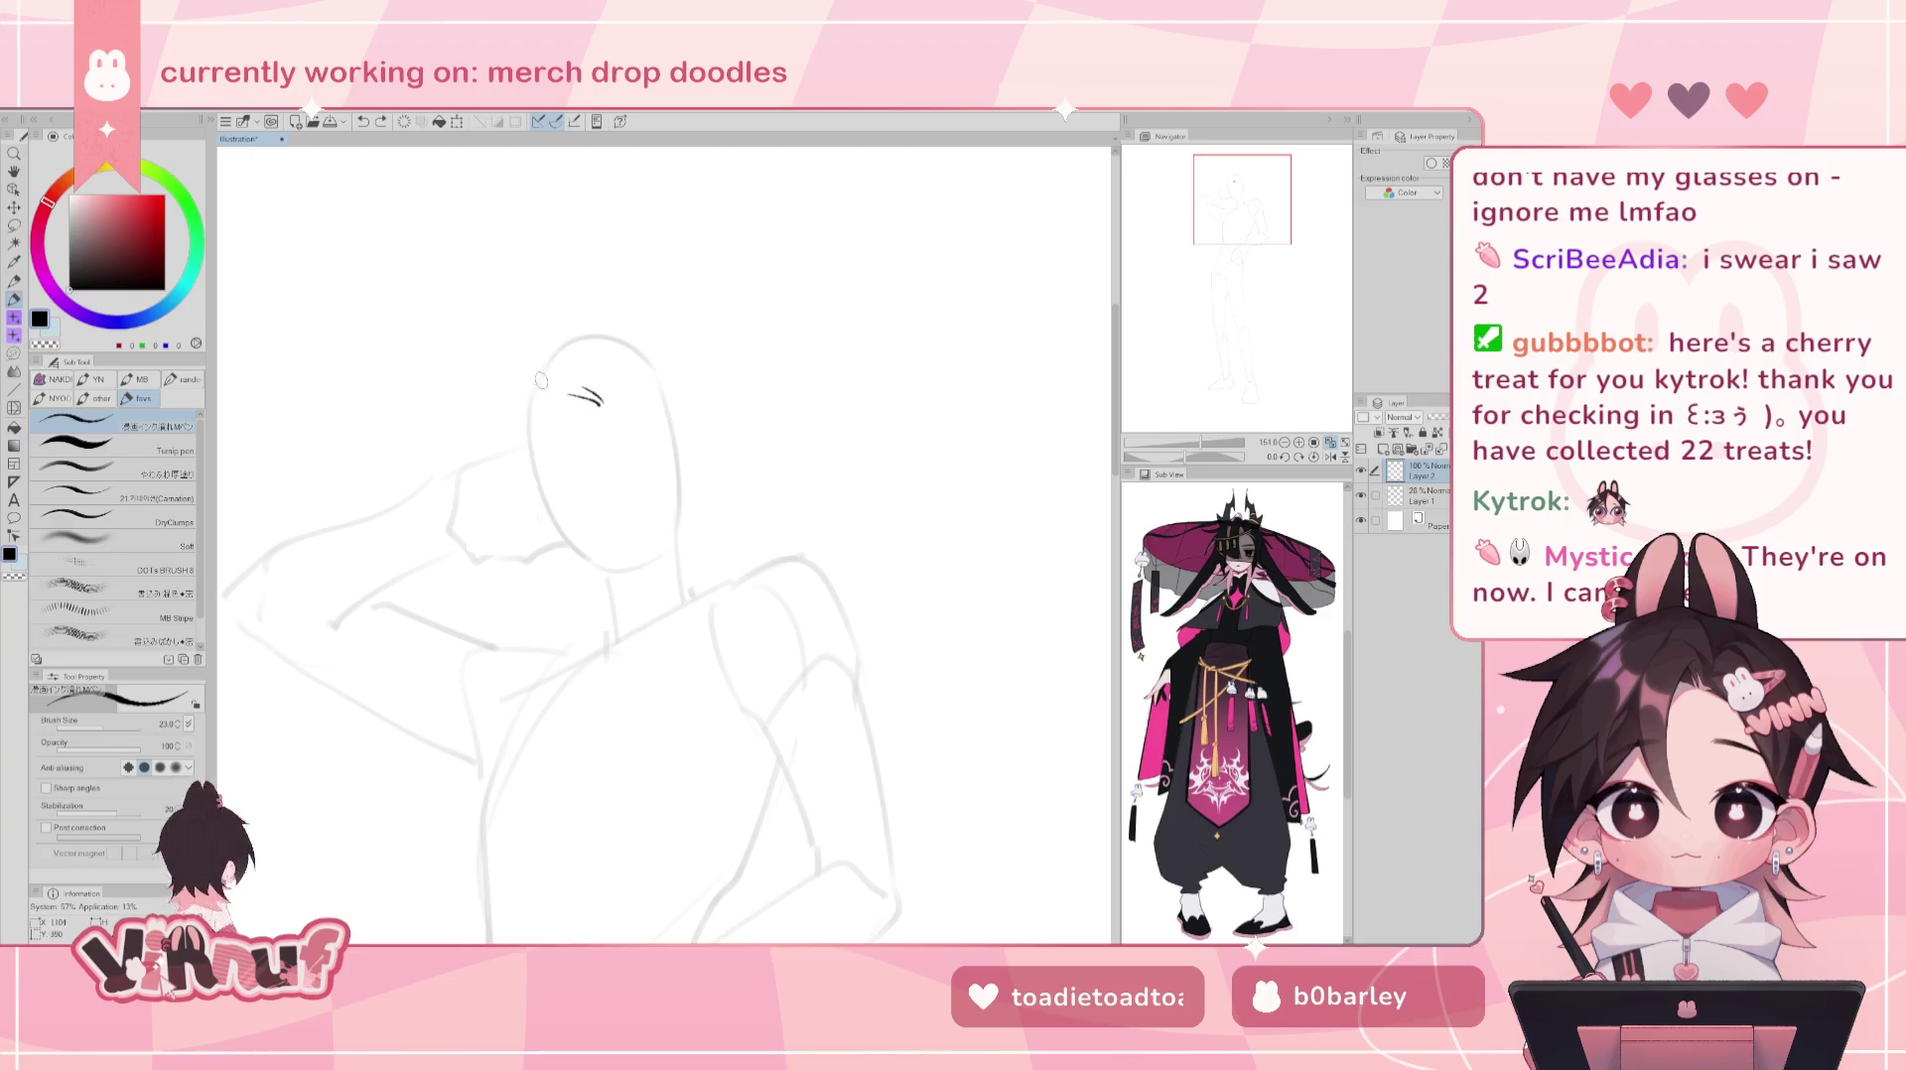
key(ctrl+z)
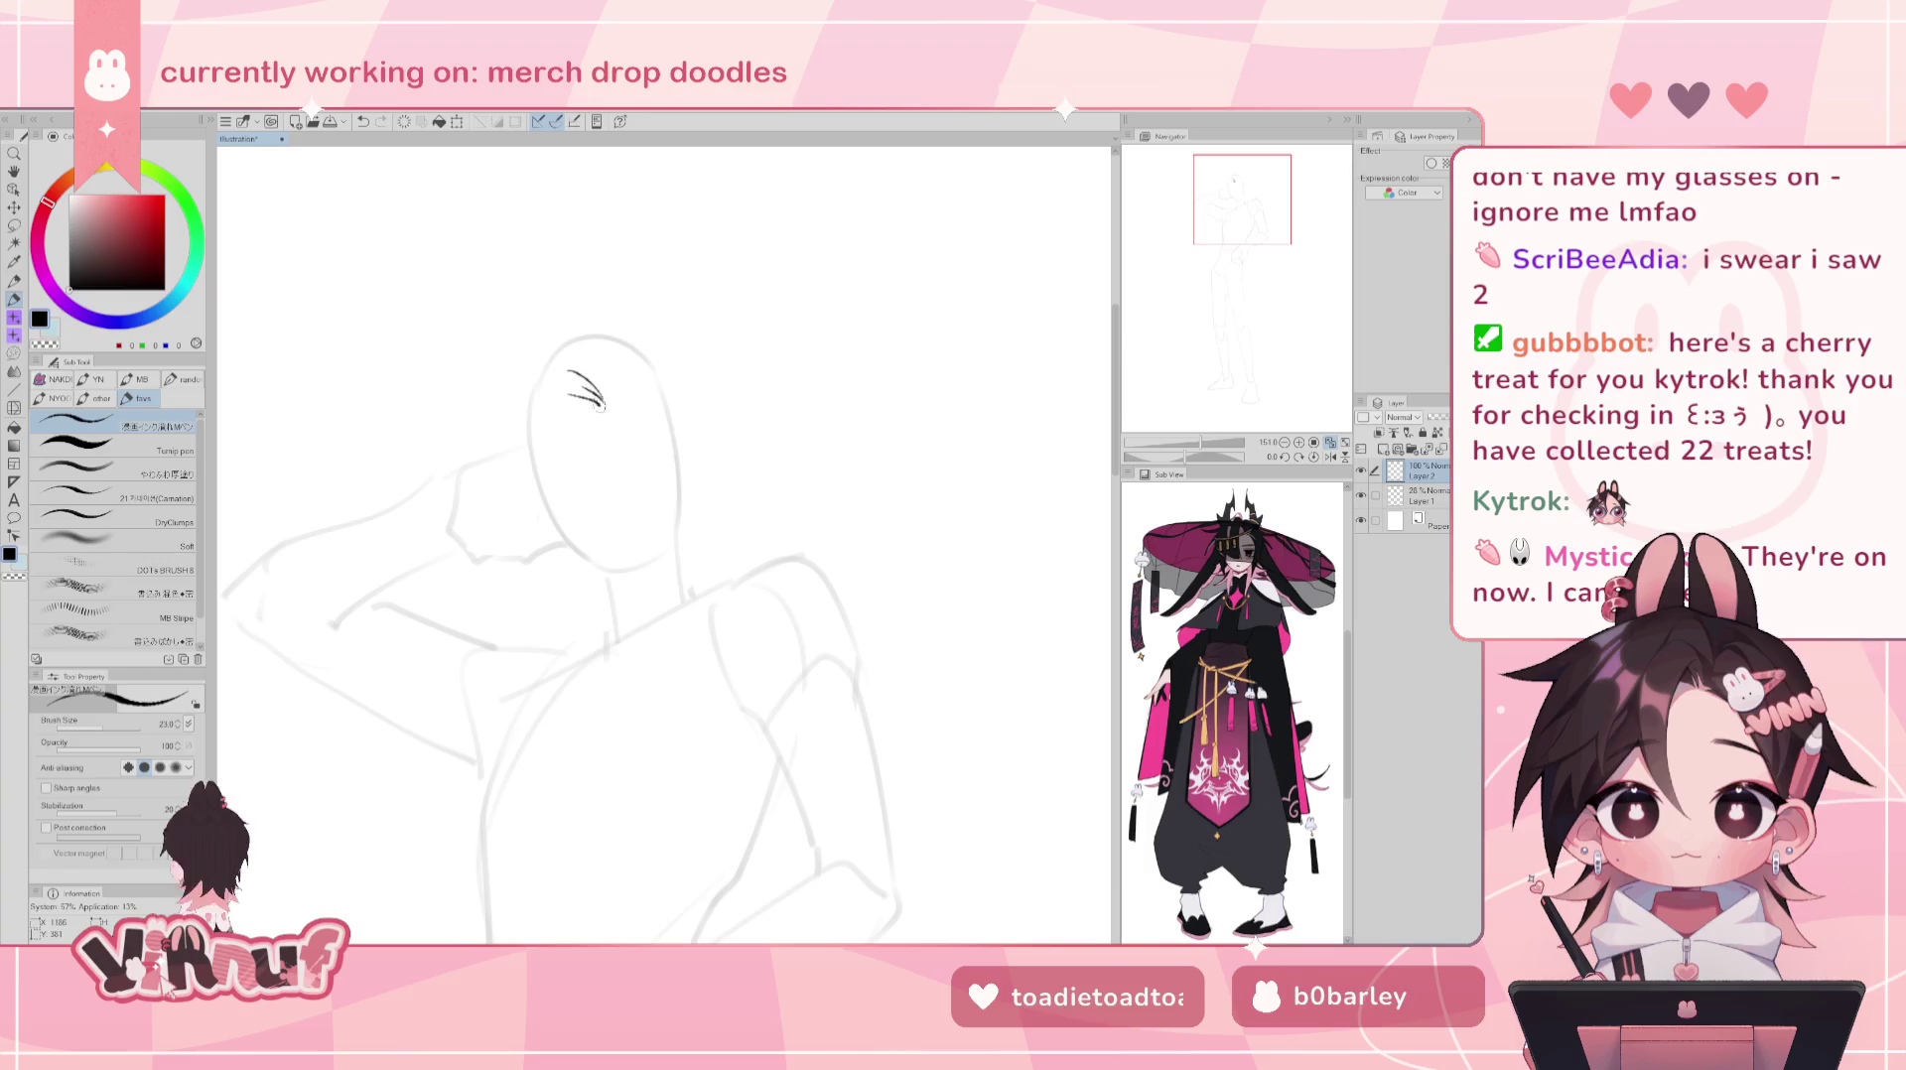
key(ctrl+z)
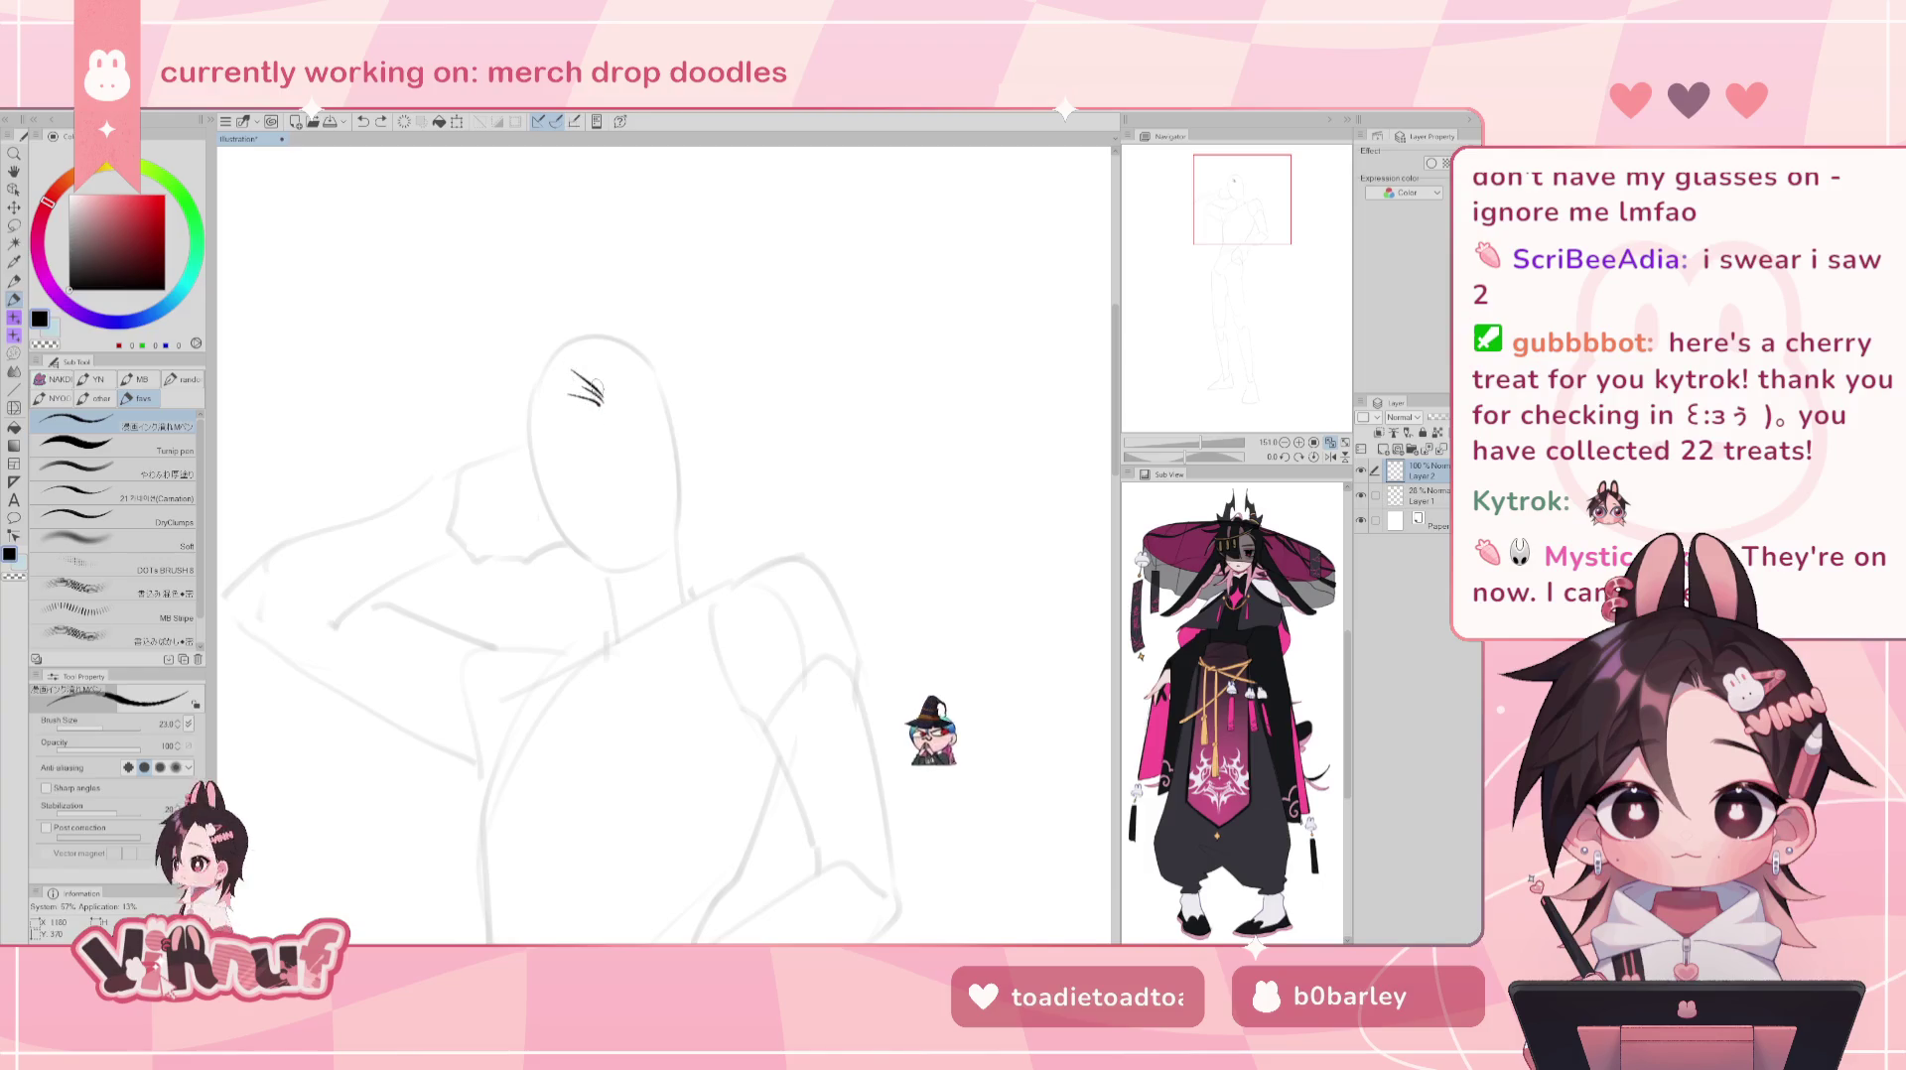
drag(568, 373, 577, 493)
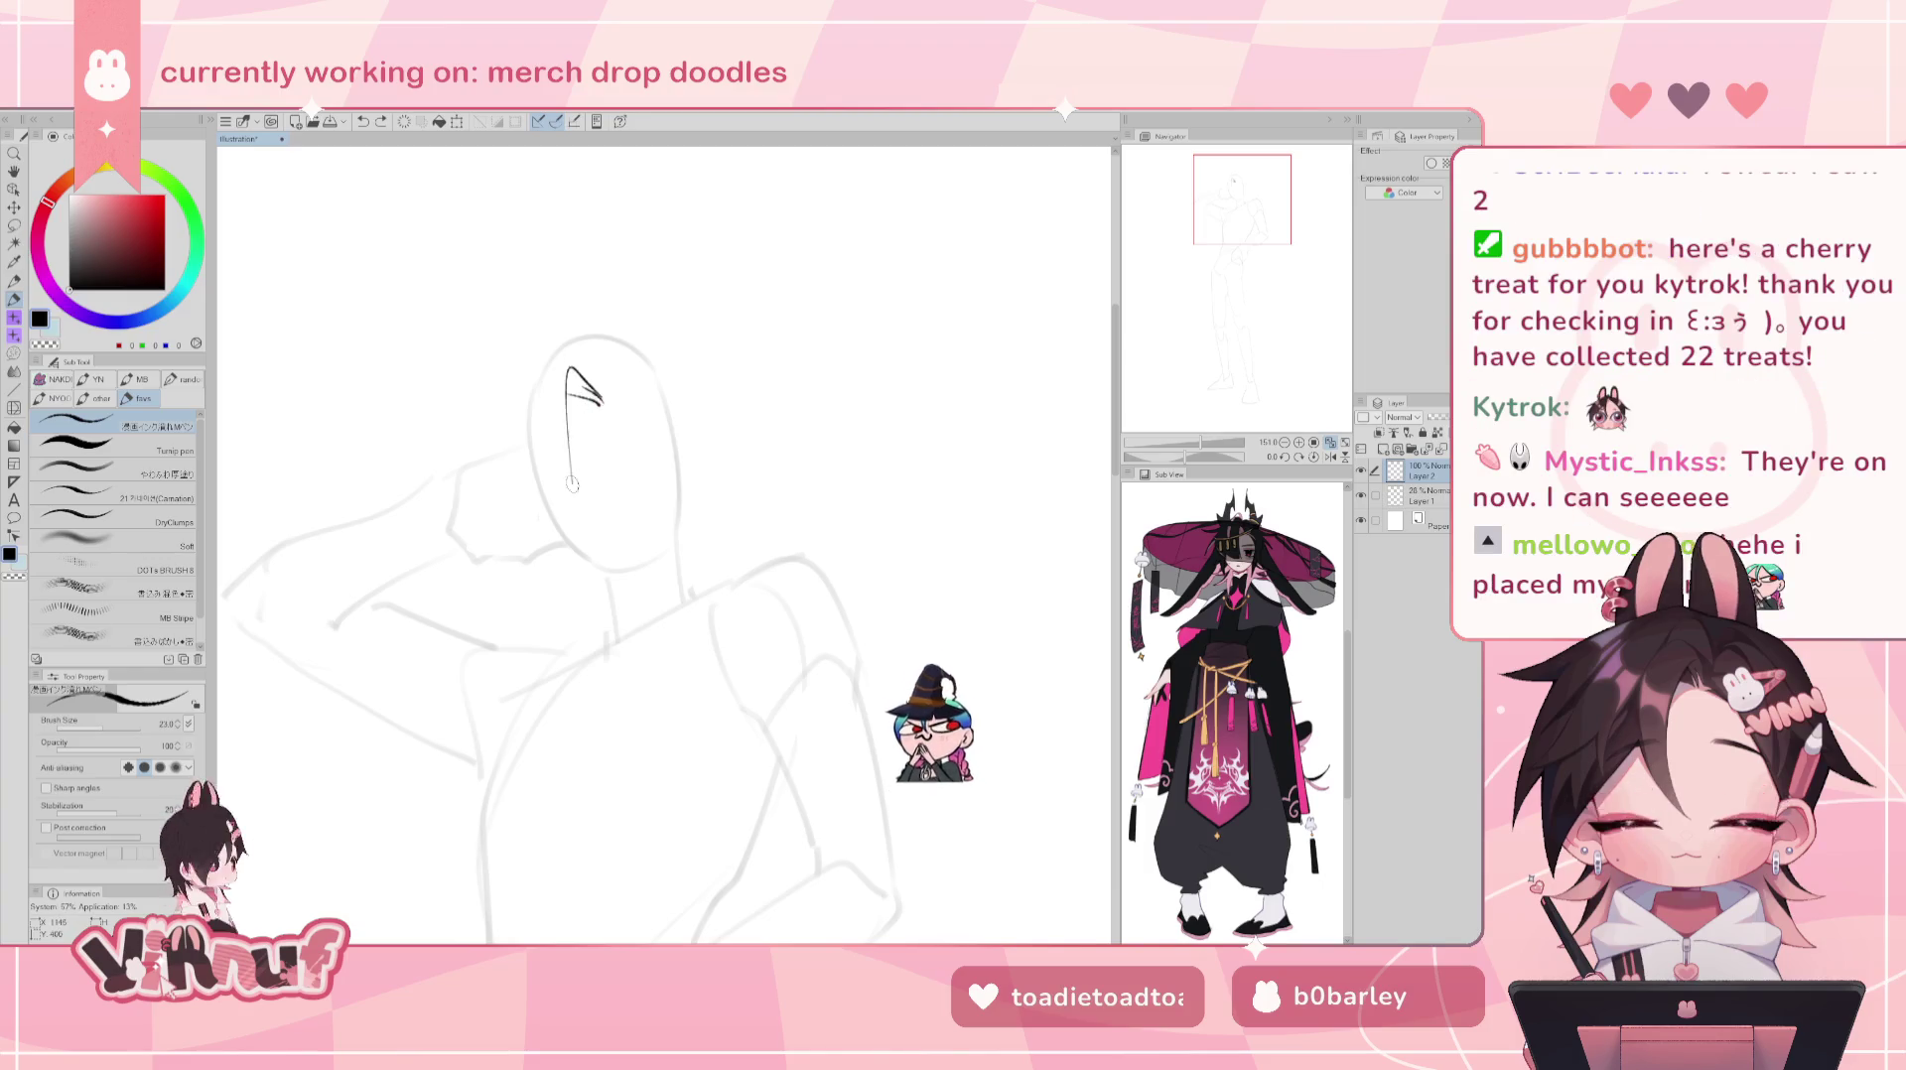
key(ctrl+z)
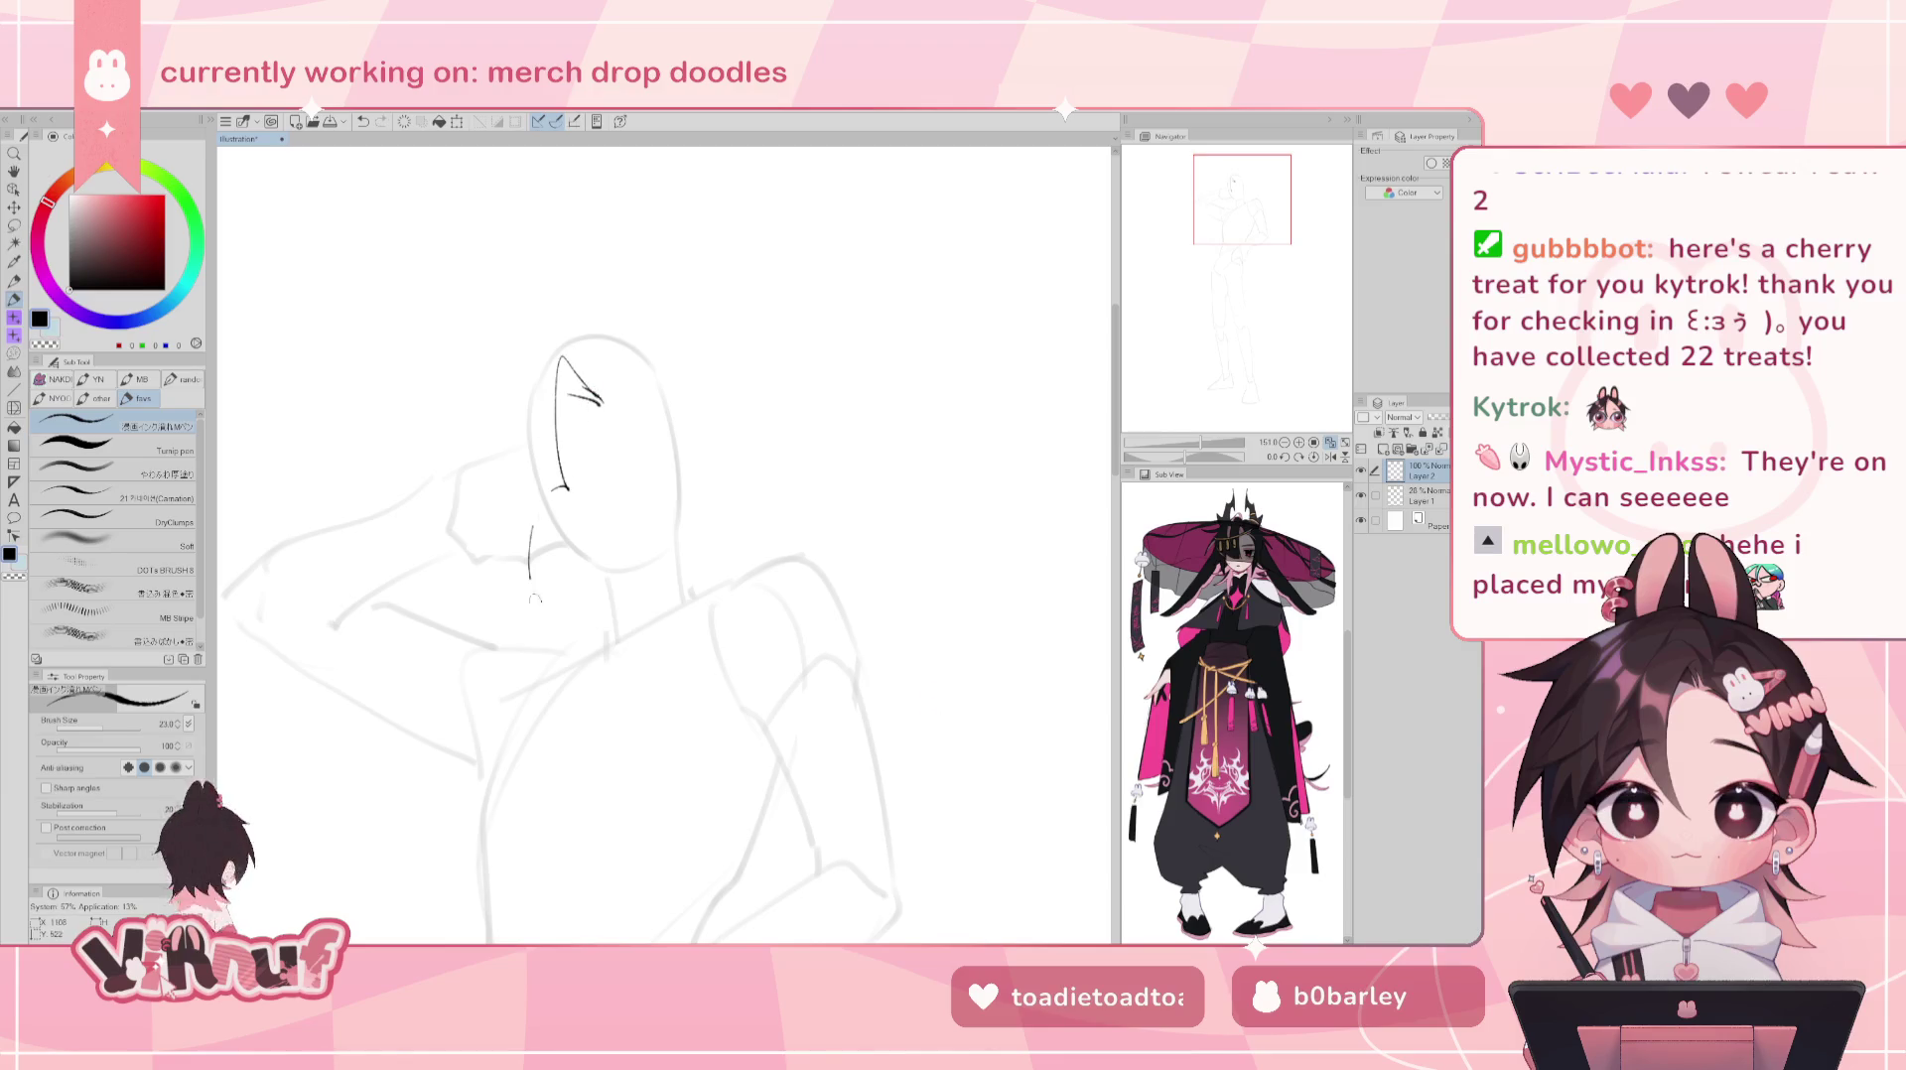
key(ctrl+z)
drag(568, 377, 540, 600)
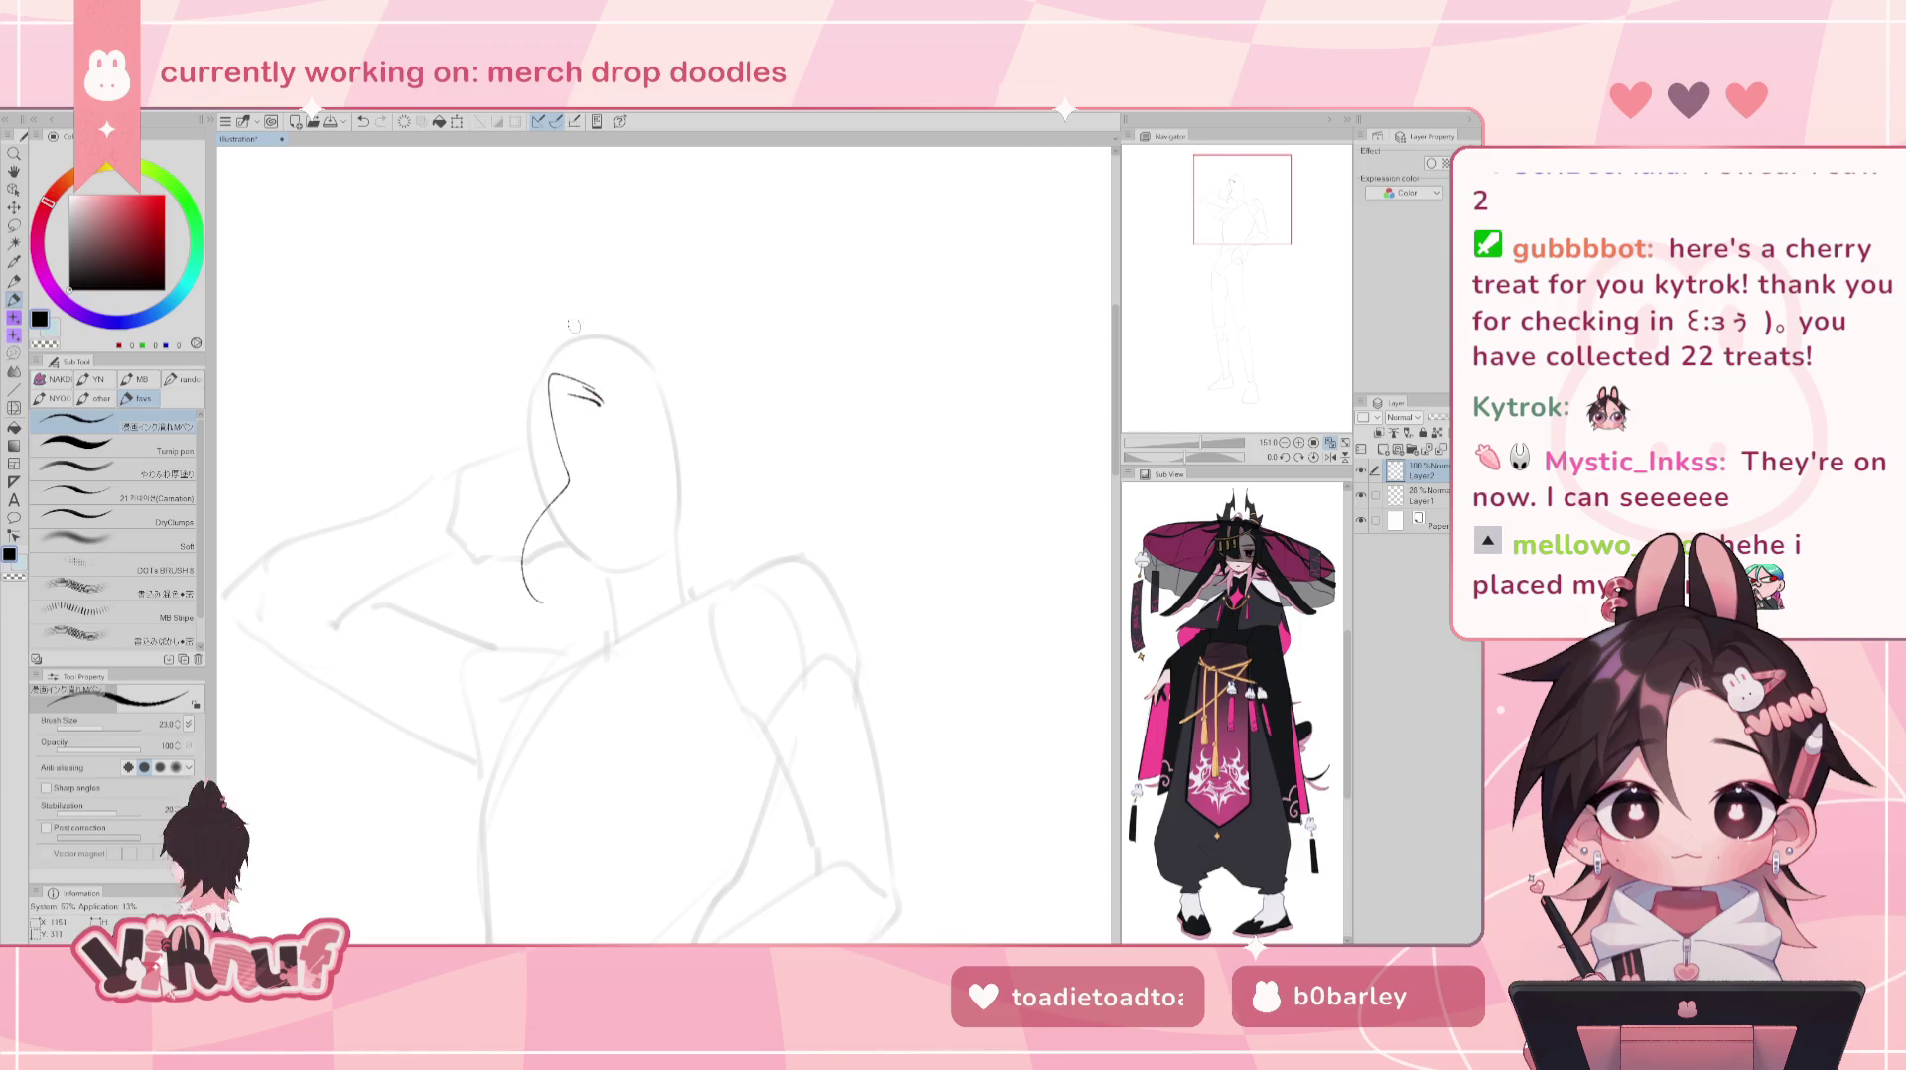
key(ctrl+z)
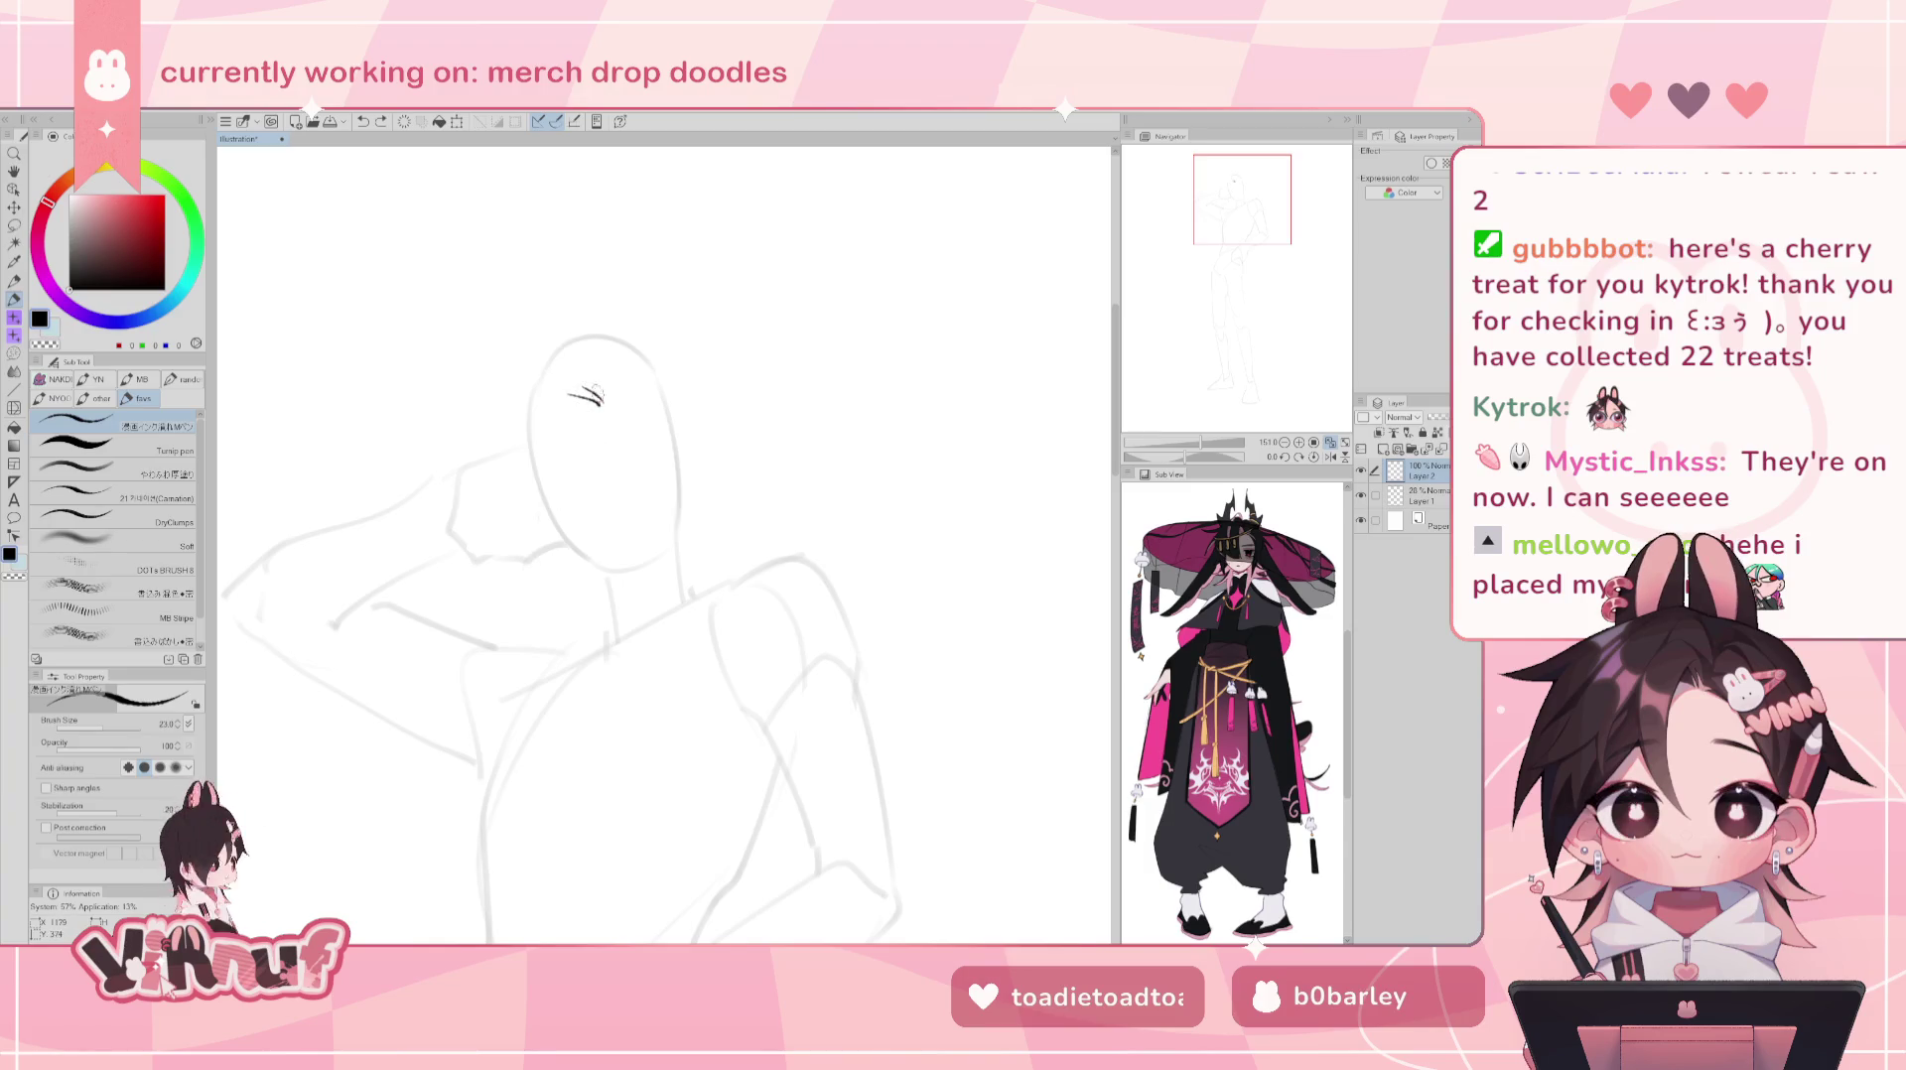
key(ctrl+z)
- Ink a long line down the face's left side to the jaw and a hair arc over the head
drag(564, 387, 566, 491)
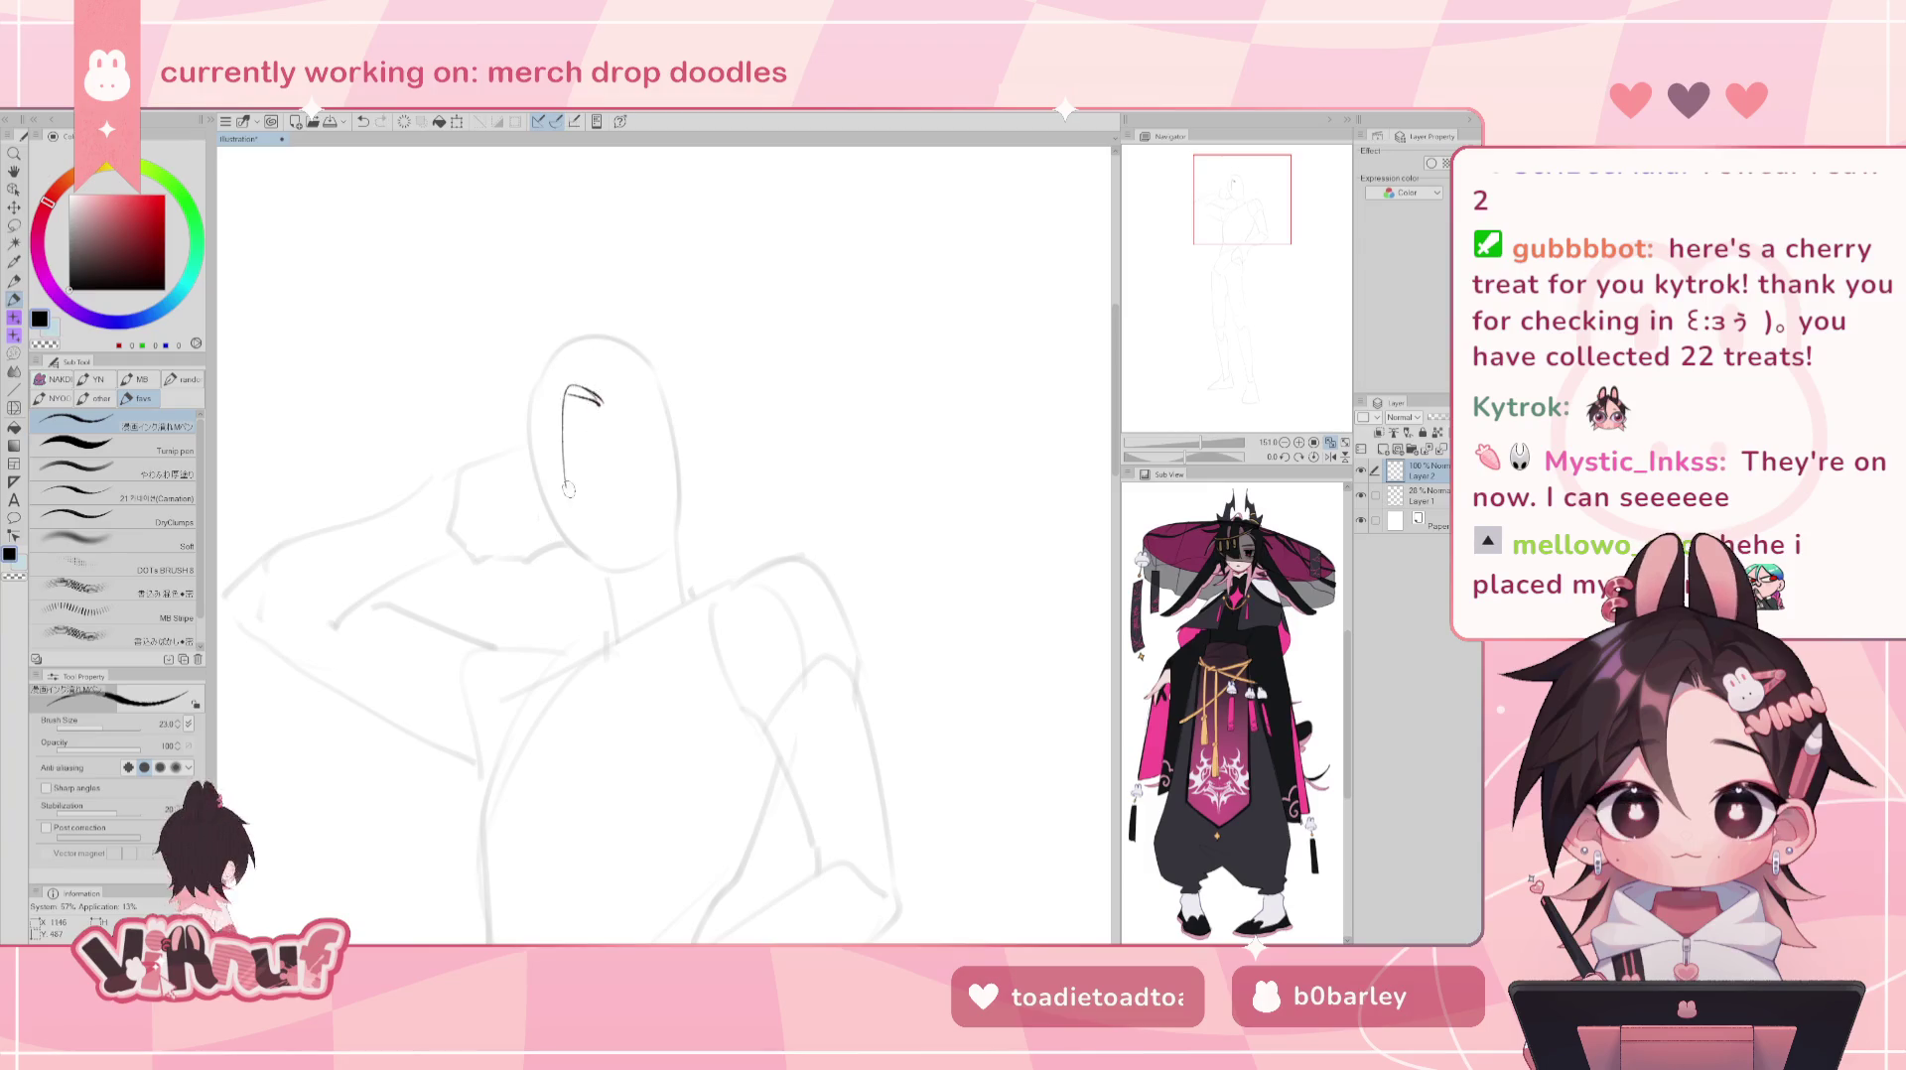
key(ctrl+z)
mouse_move(559, 380)
mouse_down()
mouse_move(565, 534)
mouse_move(541, 600)
mouse_up()
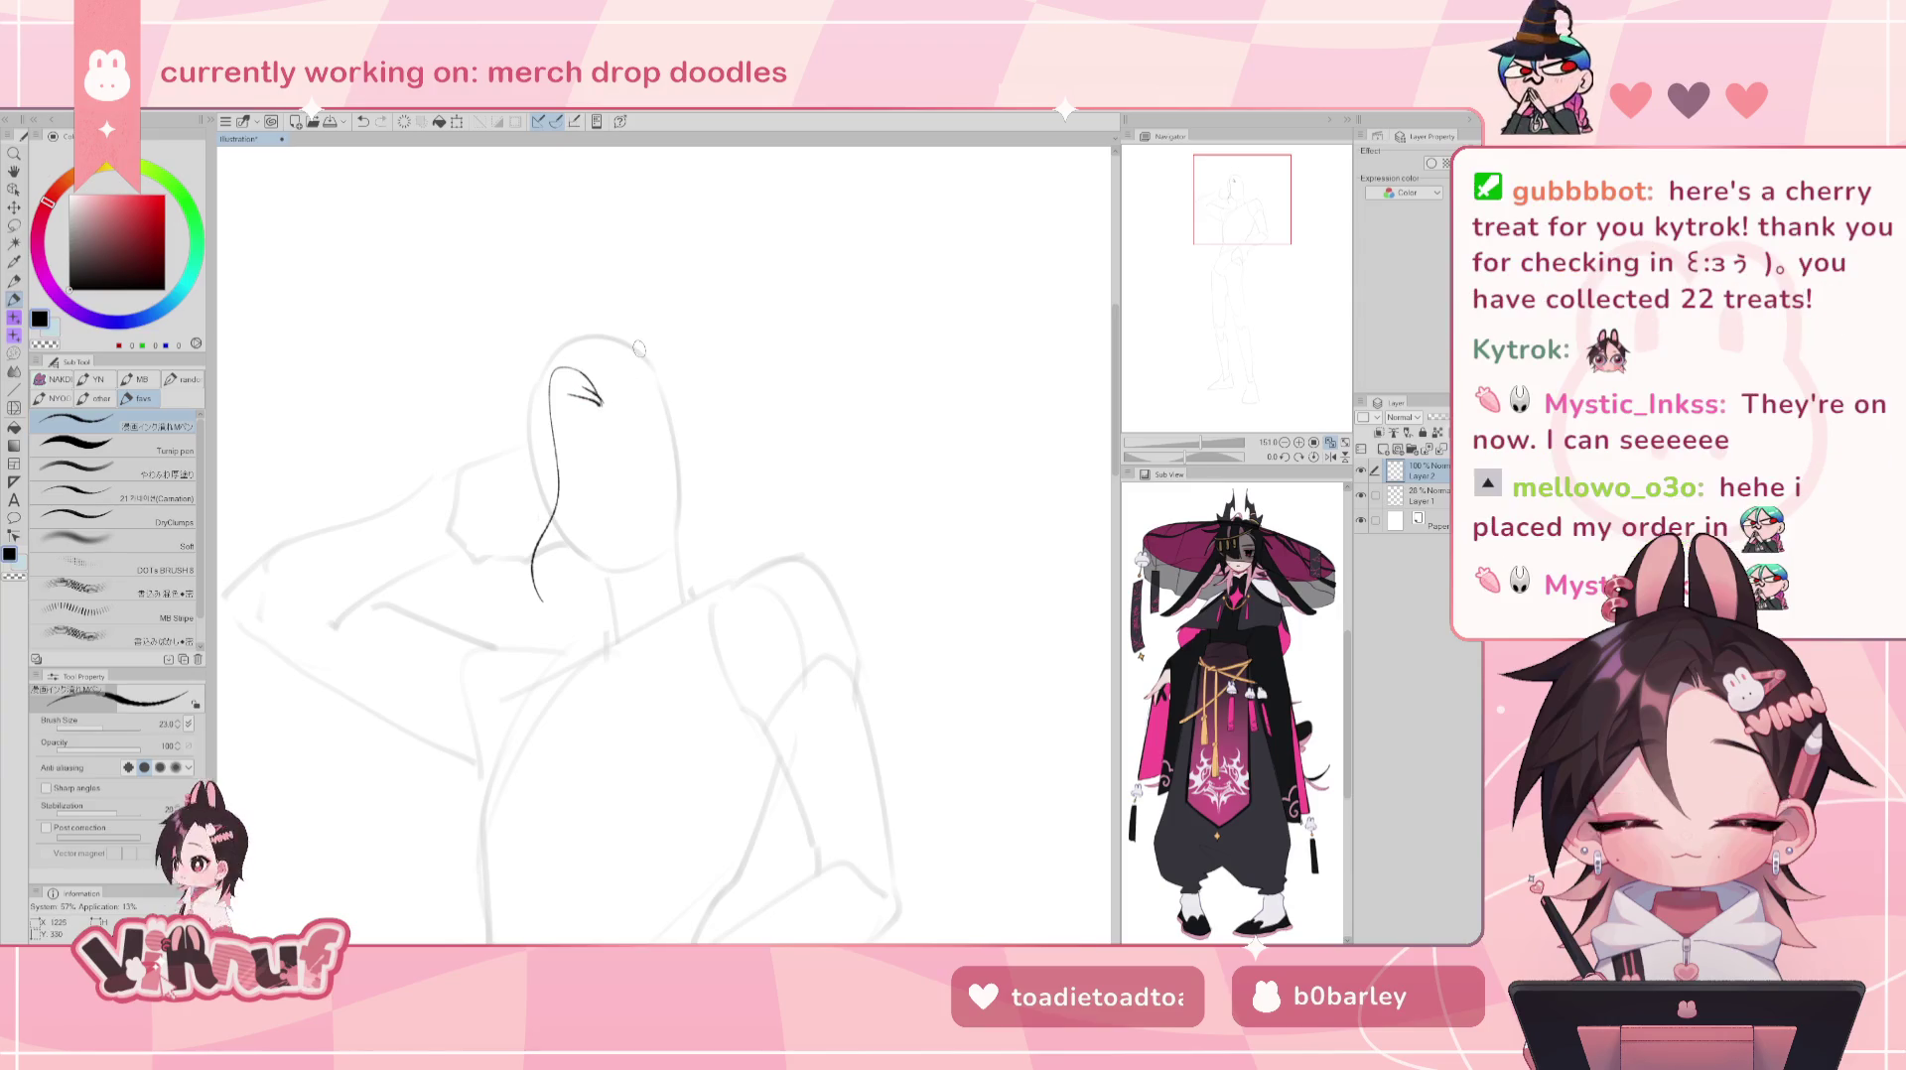
drag(573, 369, 603, 401)
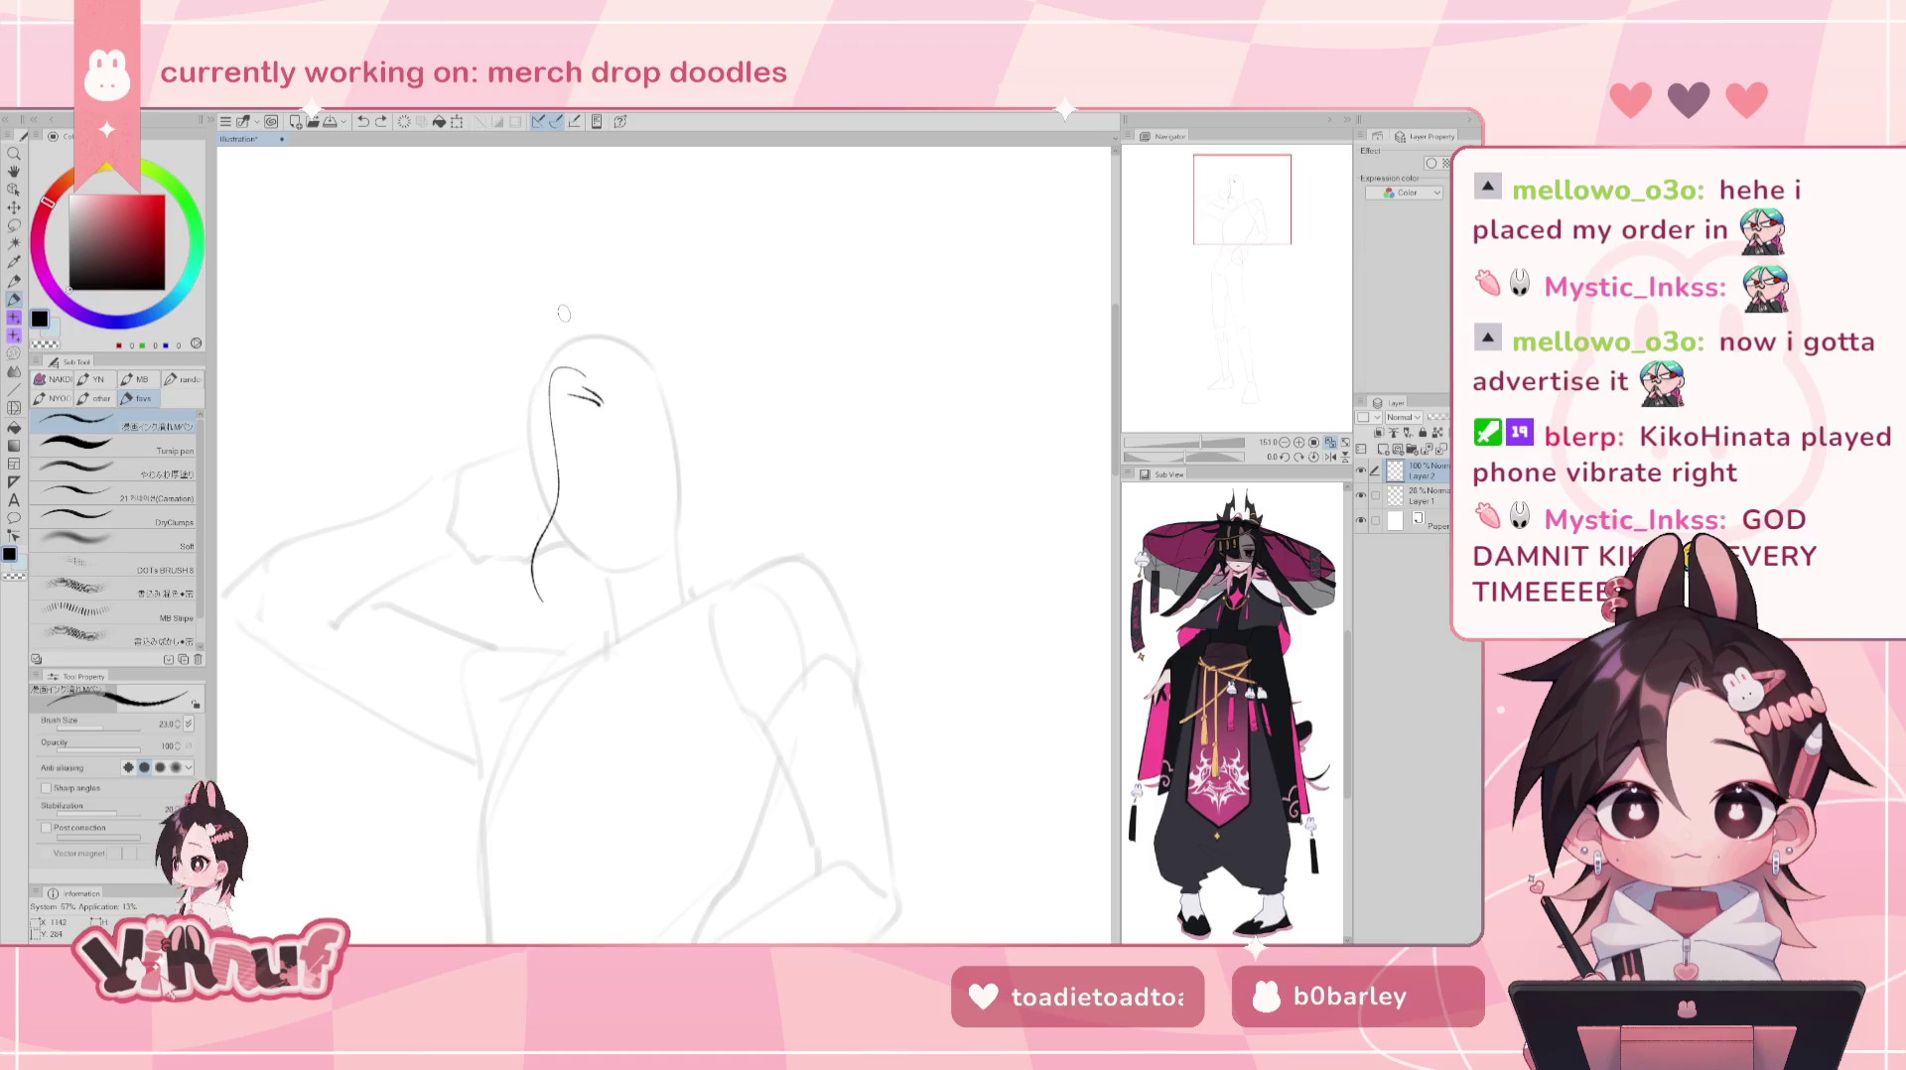
- Retry the arc over the top of the head, including a taller version, undoing the attempts
key(ctrl+z)
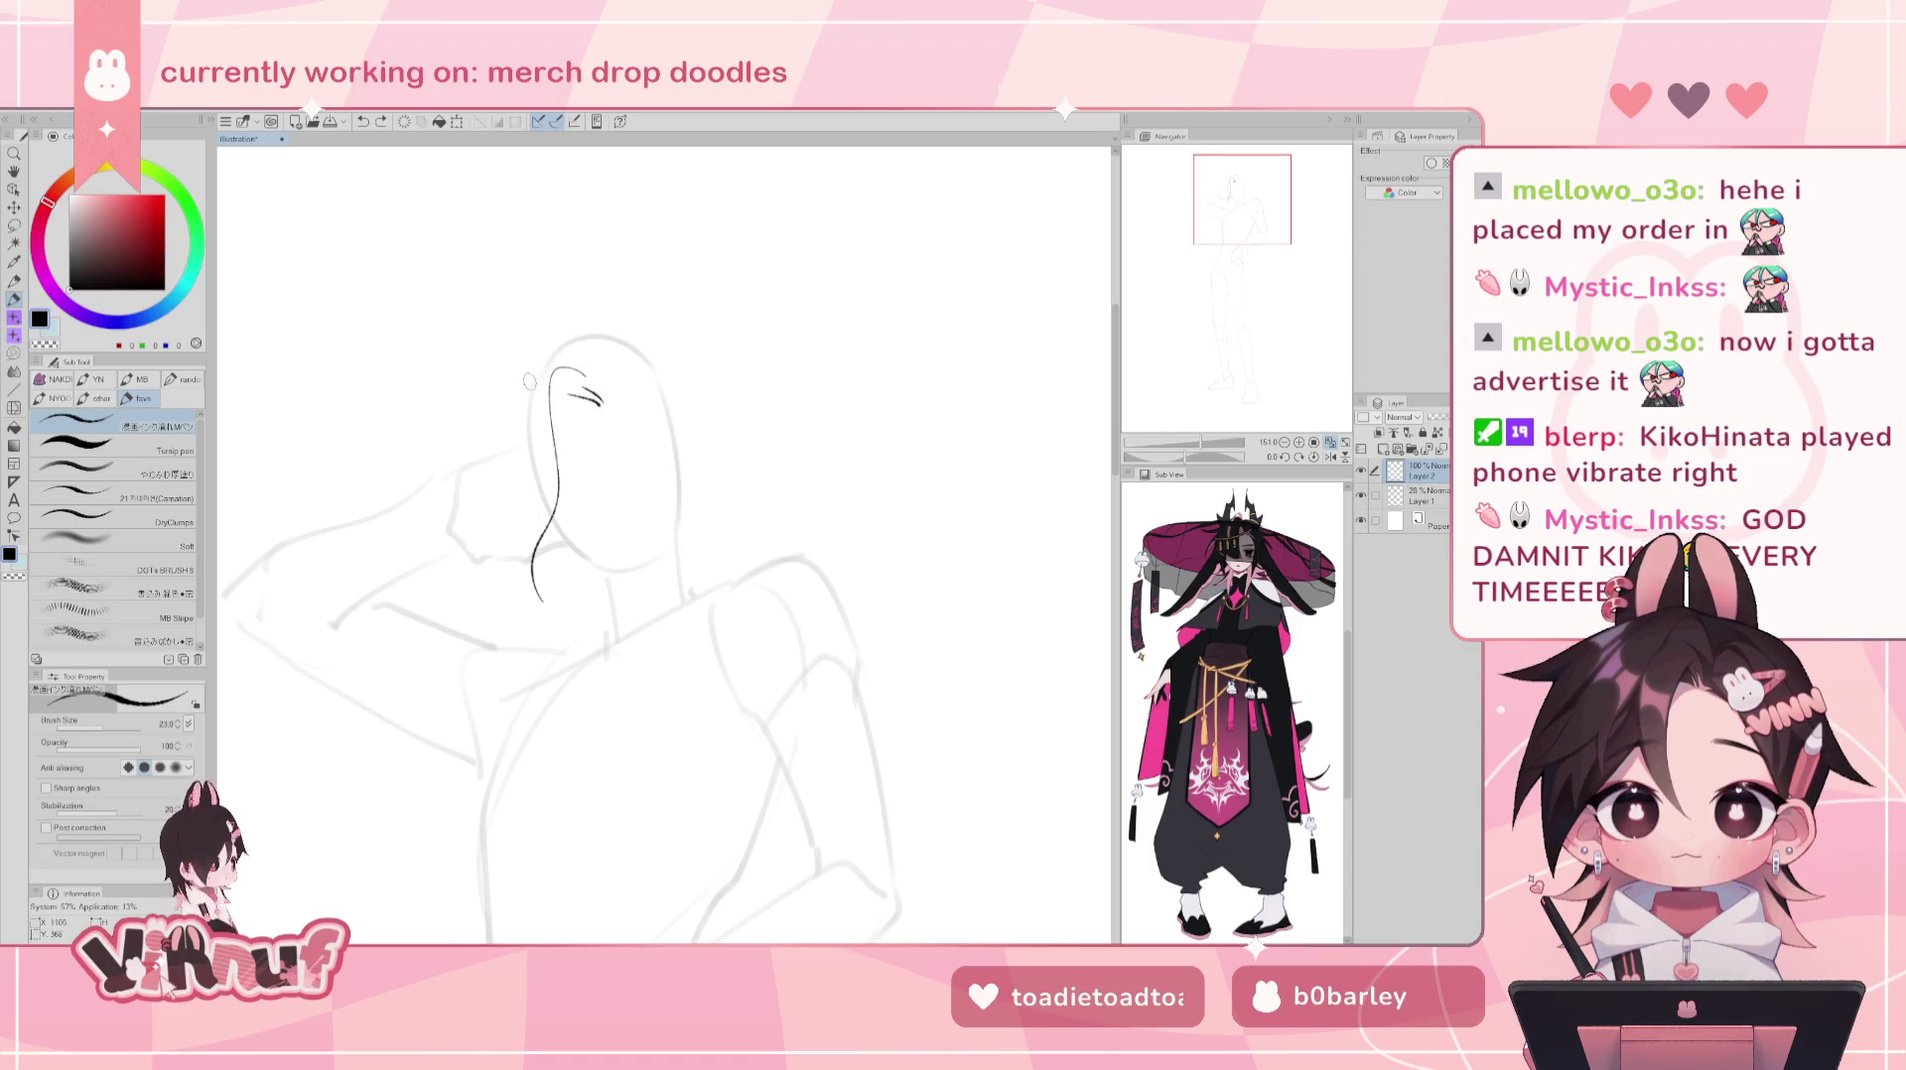
key(ctrl+z)
mouse_move(529, 378)
mouse_down()
mouse_move(607, 414)
mouse_move(605, 399)
mouse_up()
key(ctrl+z)
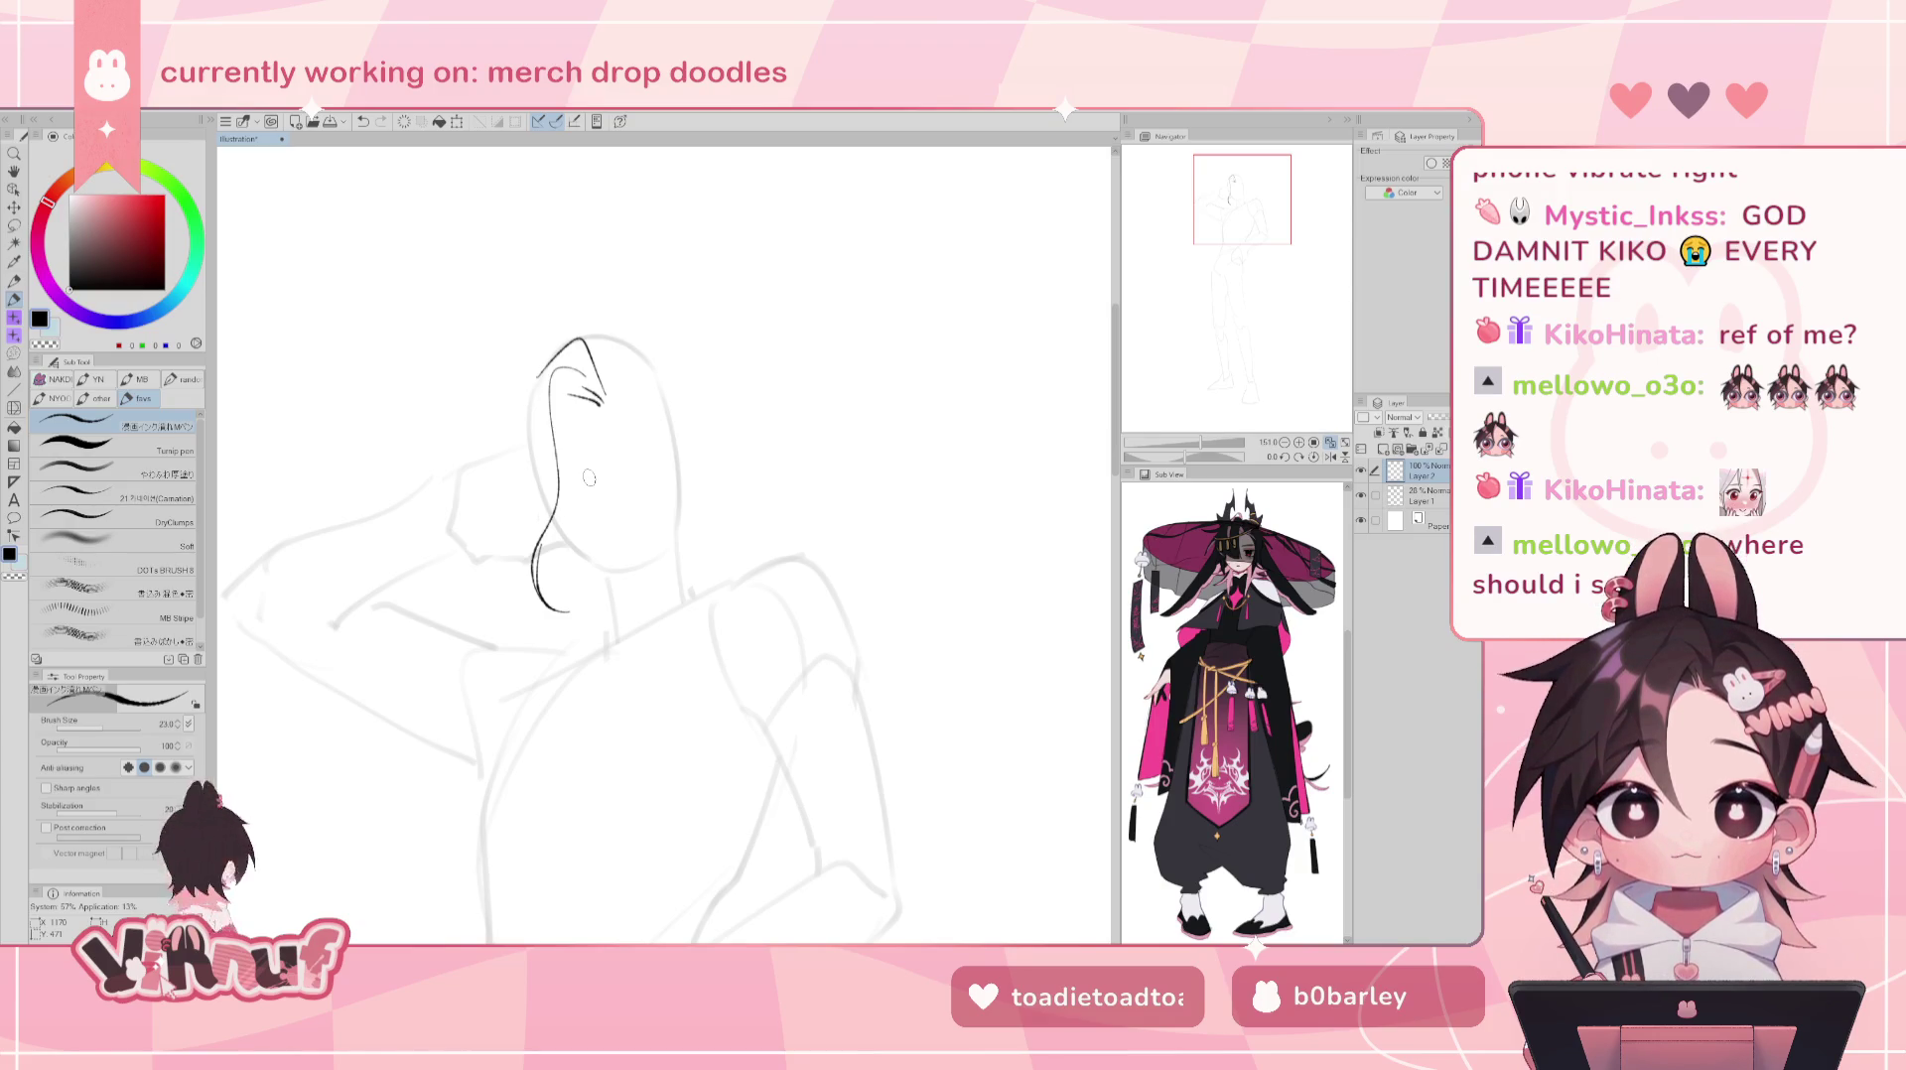
- Try a stroke off the head's left outline and a shorter cheek curve, undoing to retry
mouse_move(541, 373)
mouse_down()
mouse_move(497, 449)
mouse_move(533, 491)
mouse_up()
key(ctrl+z)
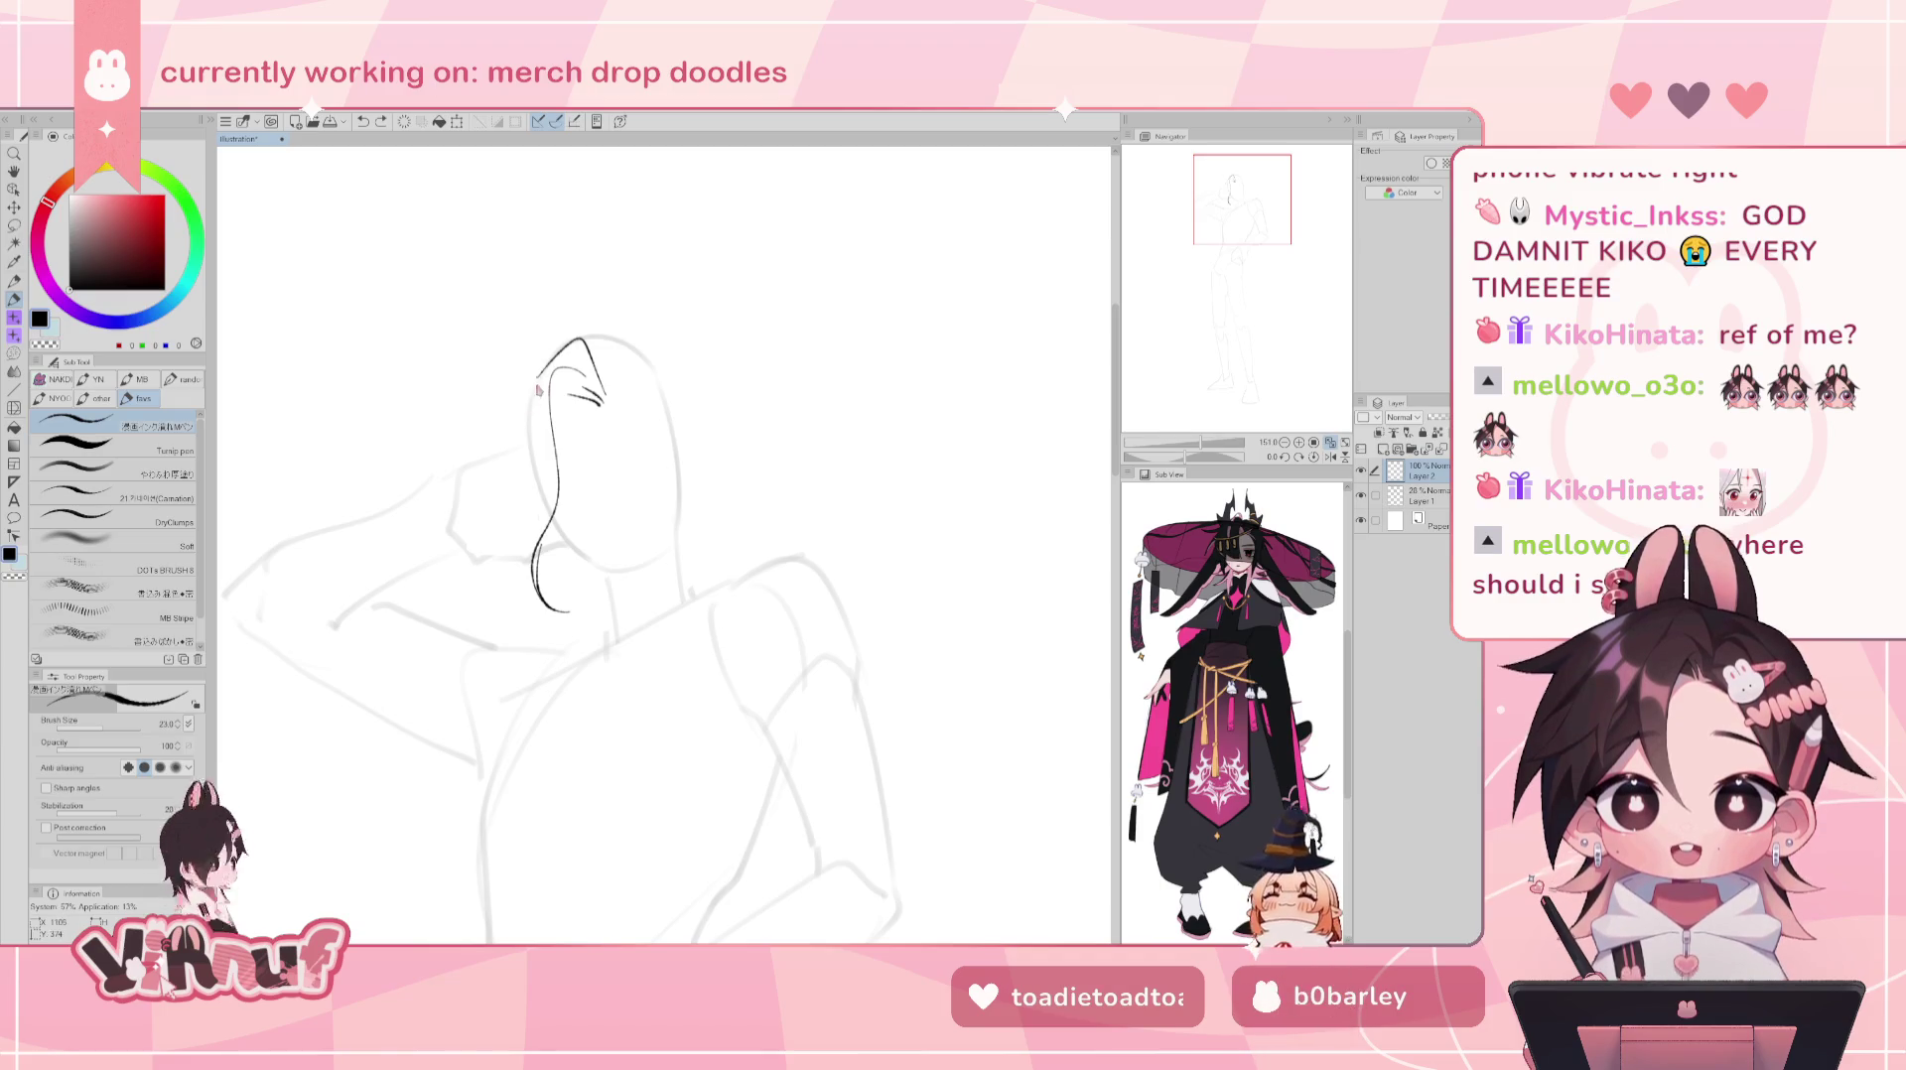
key(ctrl+z)
drag(508, 432, 542, 500)
key(ctrl+z)
key(ctrl+z)
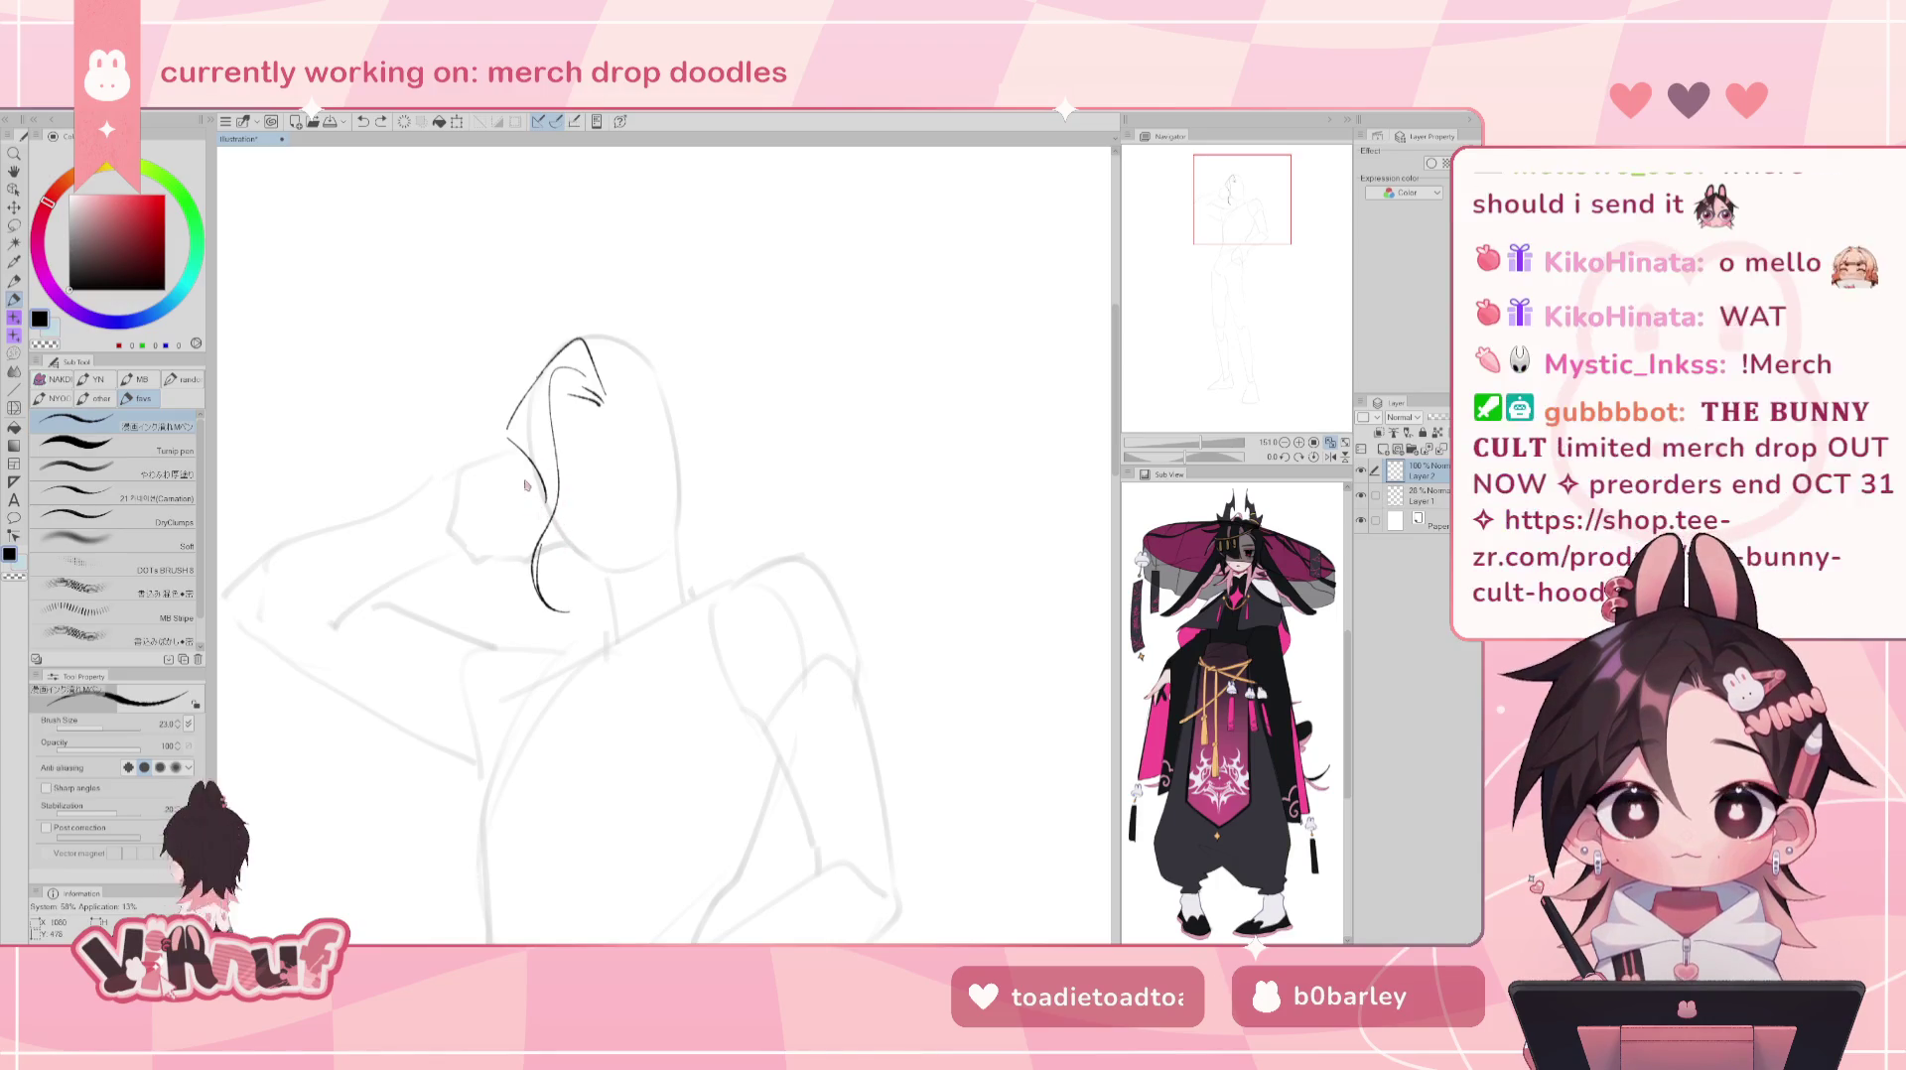
- Try hair strands sweeping down-left beside the face, undoing the newest ones
drag(543, 488, 486, 568)
key(ctrl+z)
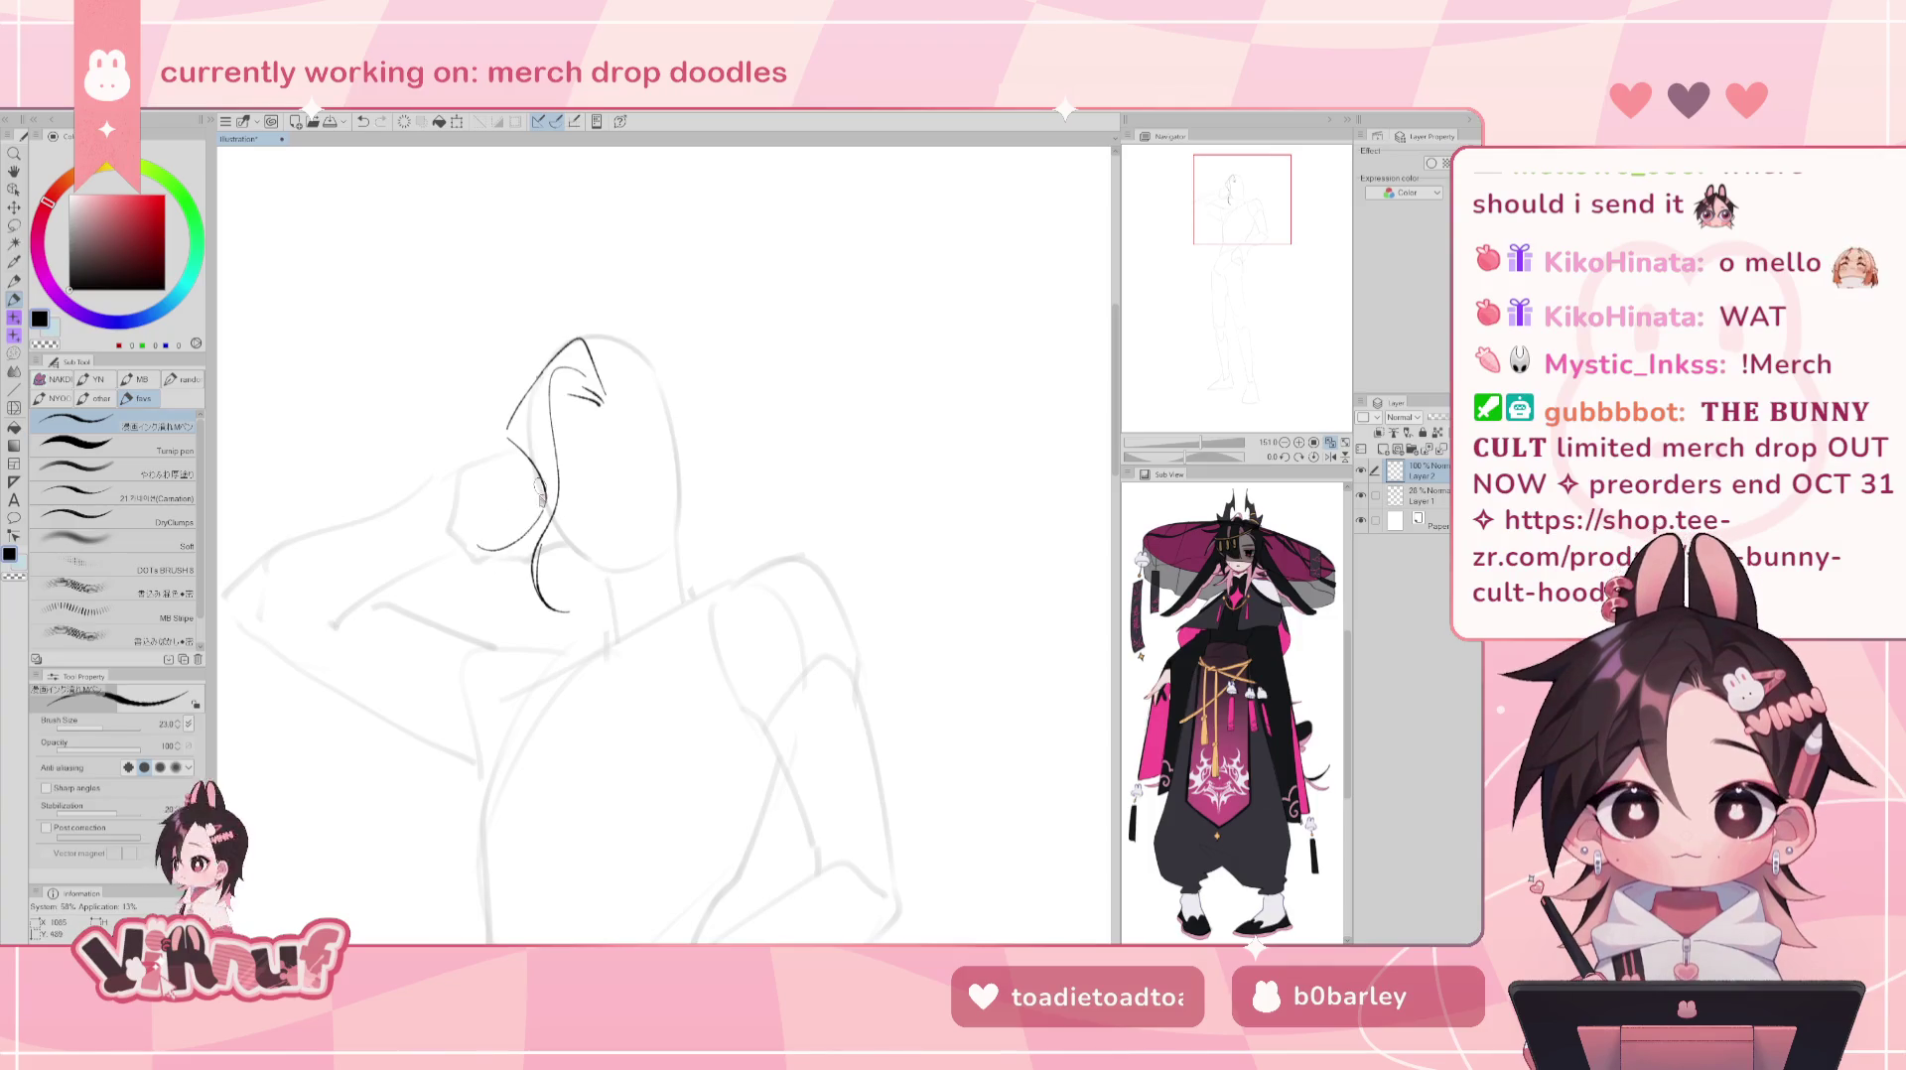
drag(529, 521, 481, 540)
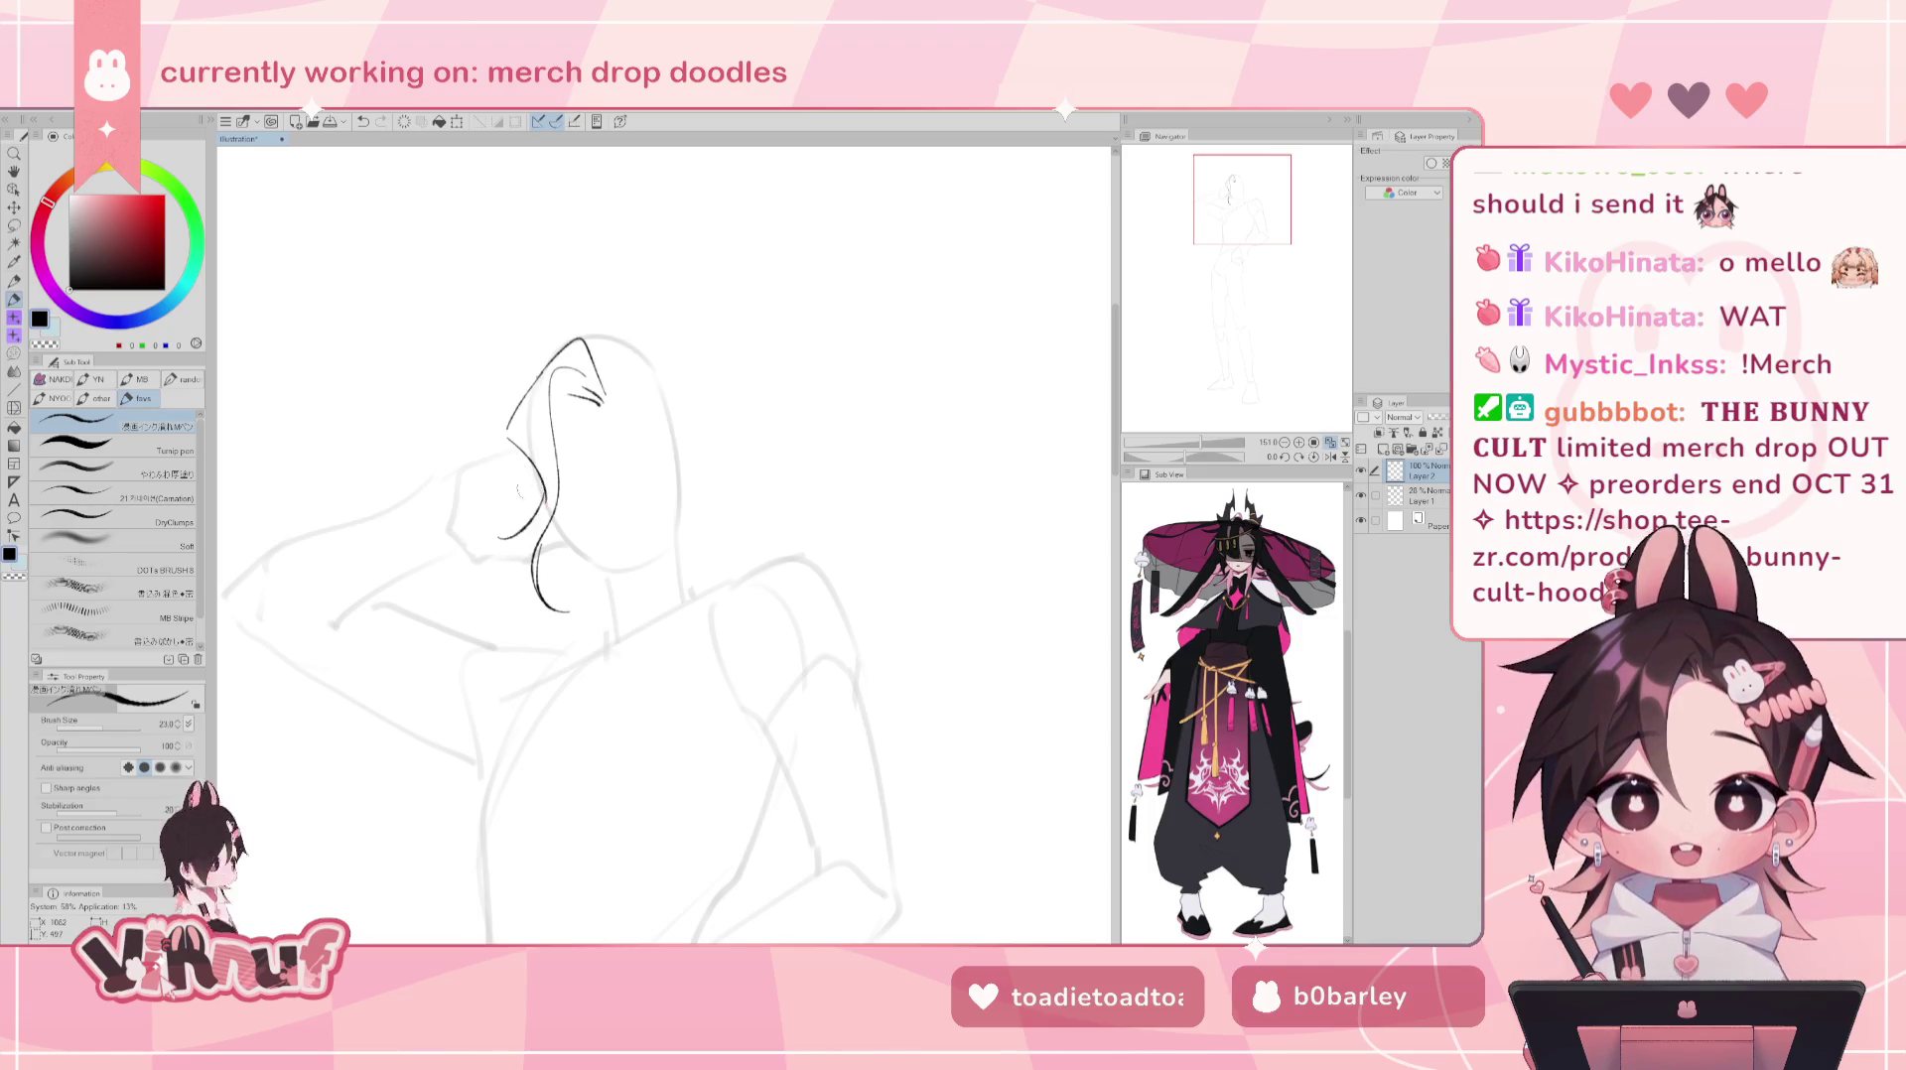
drag(550, 453, 480, 516)
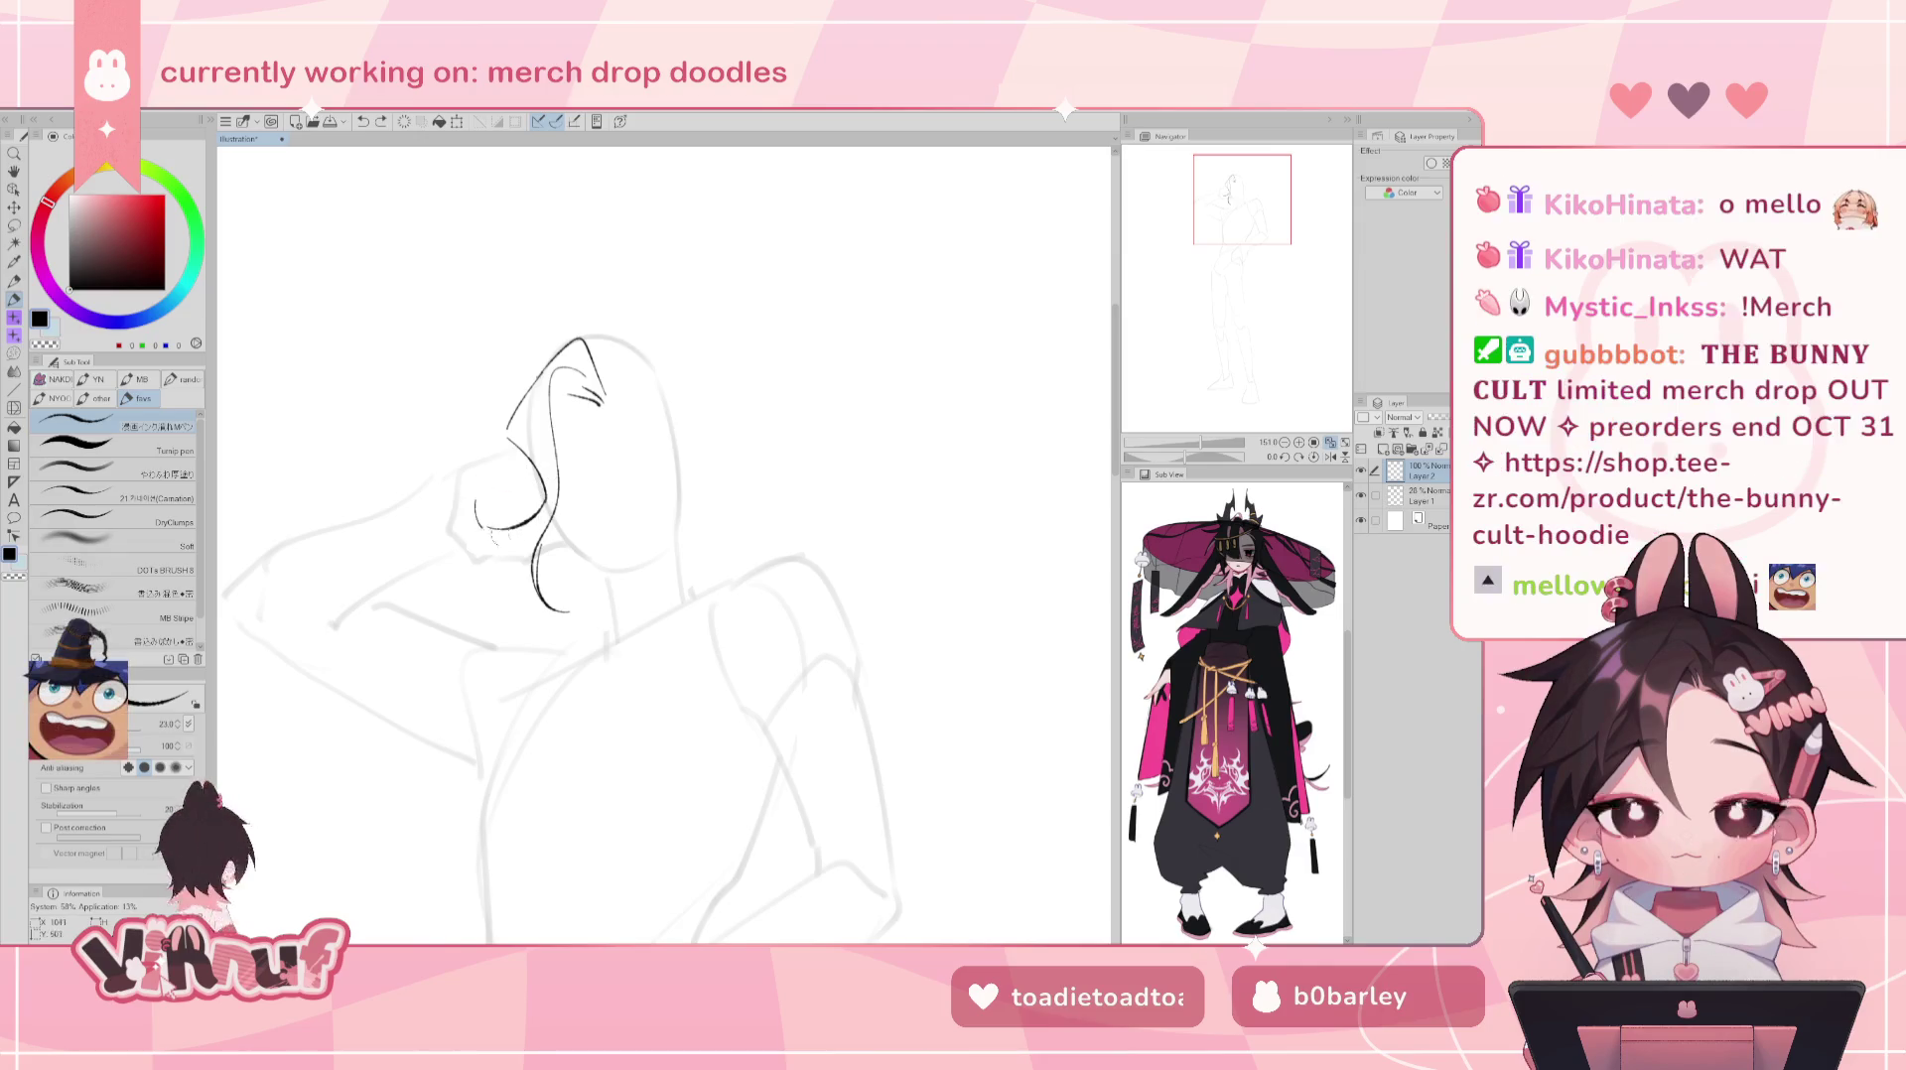
key(ctrl+z)
key(ctrl+z)
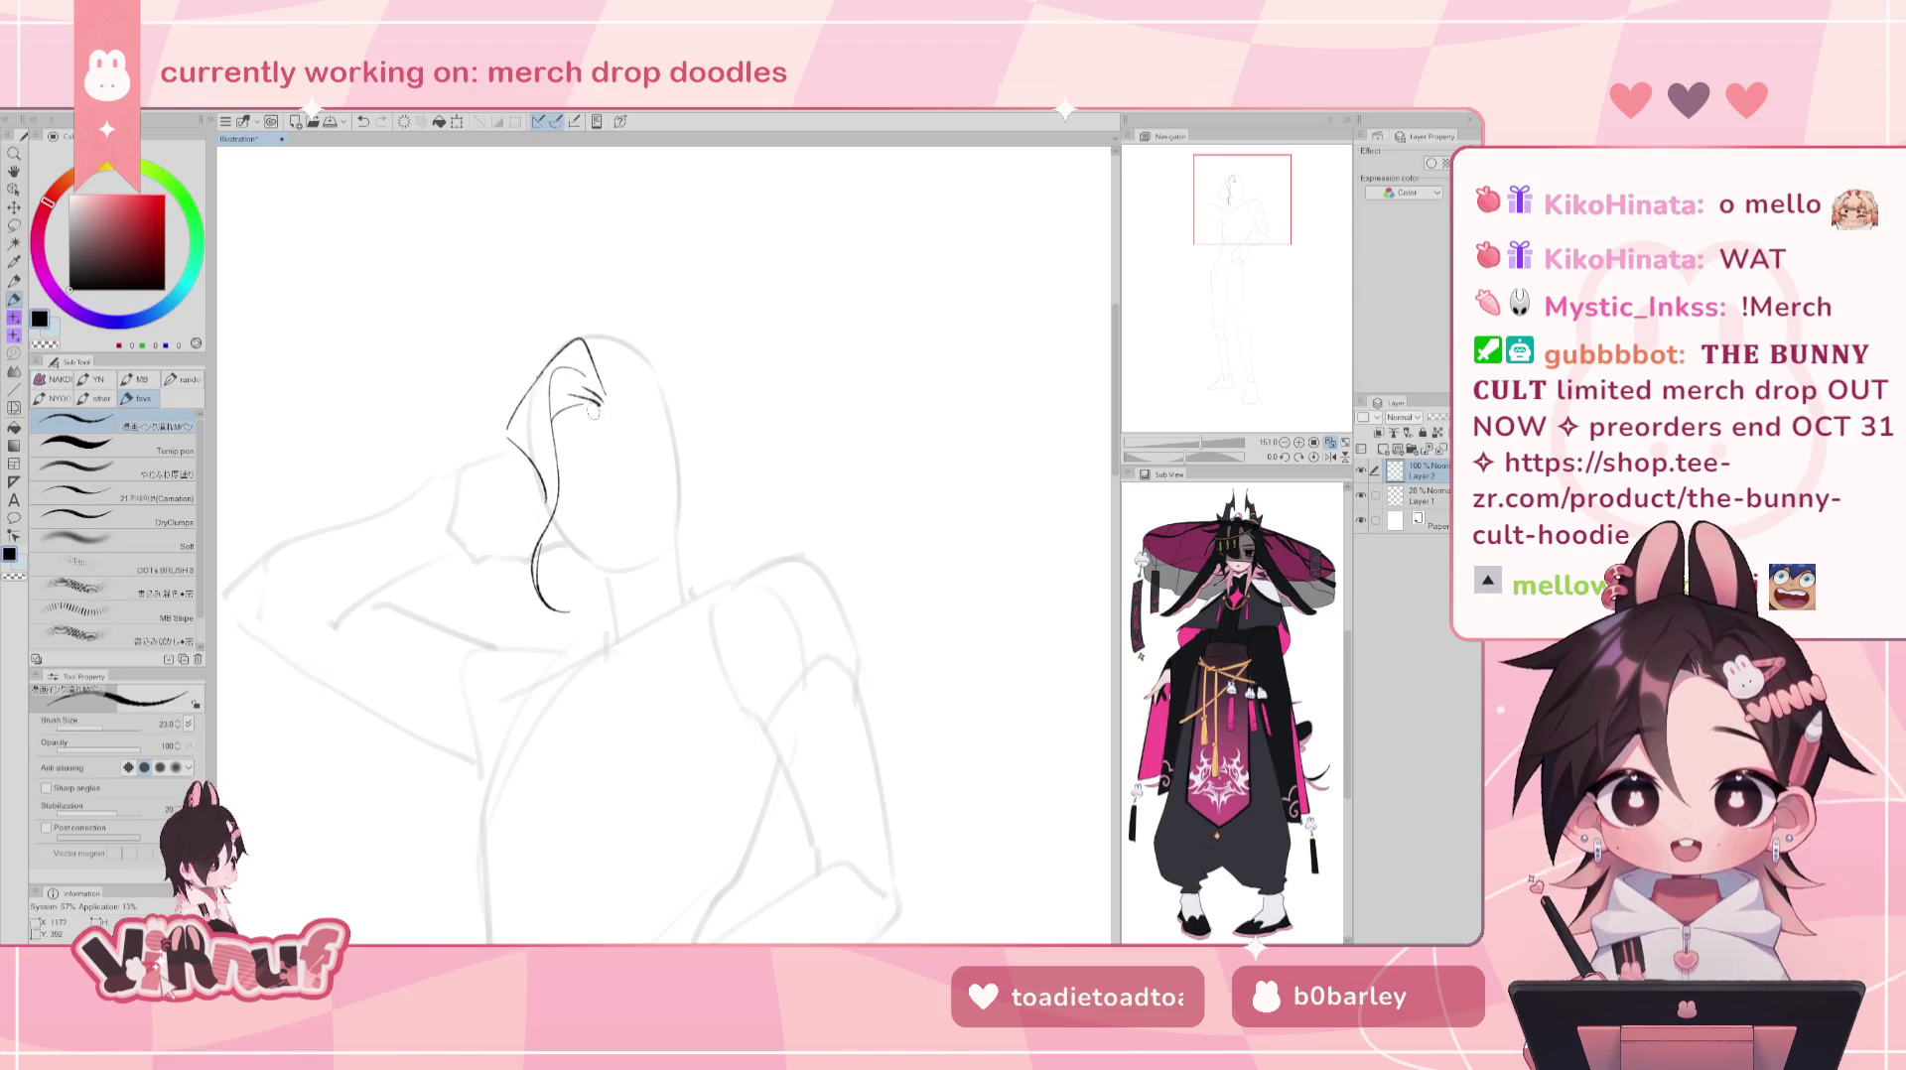
key(ctrl+z)
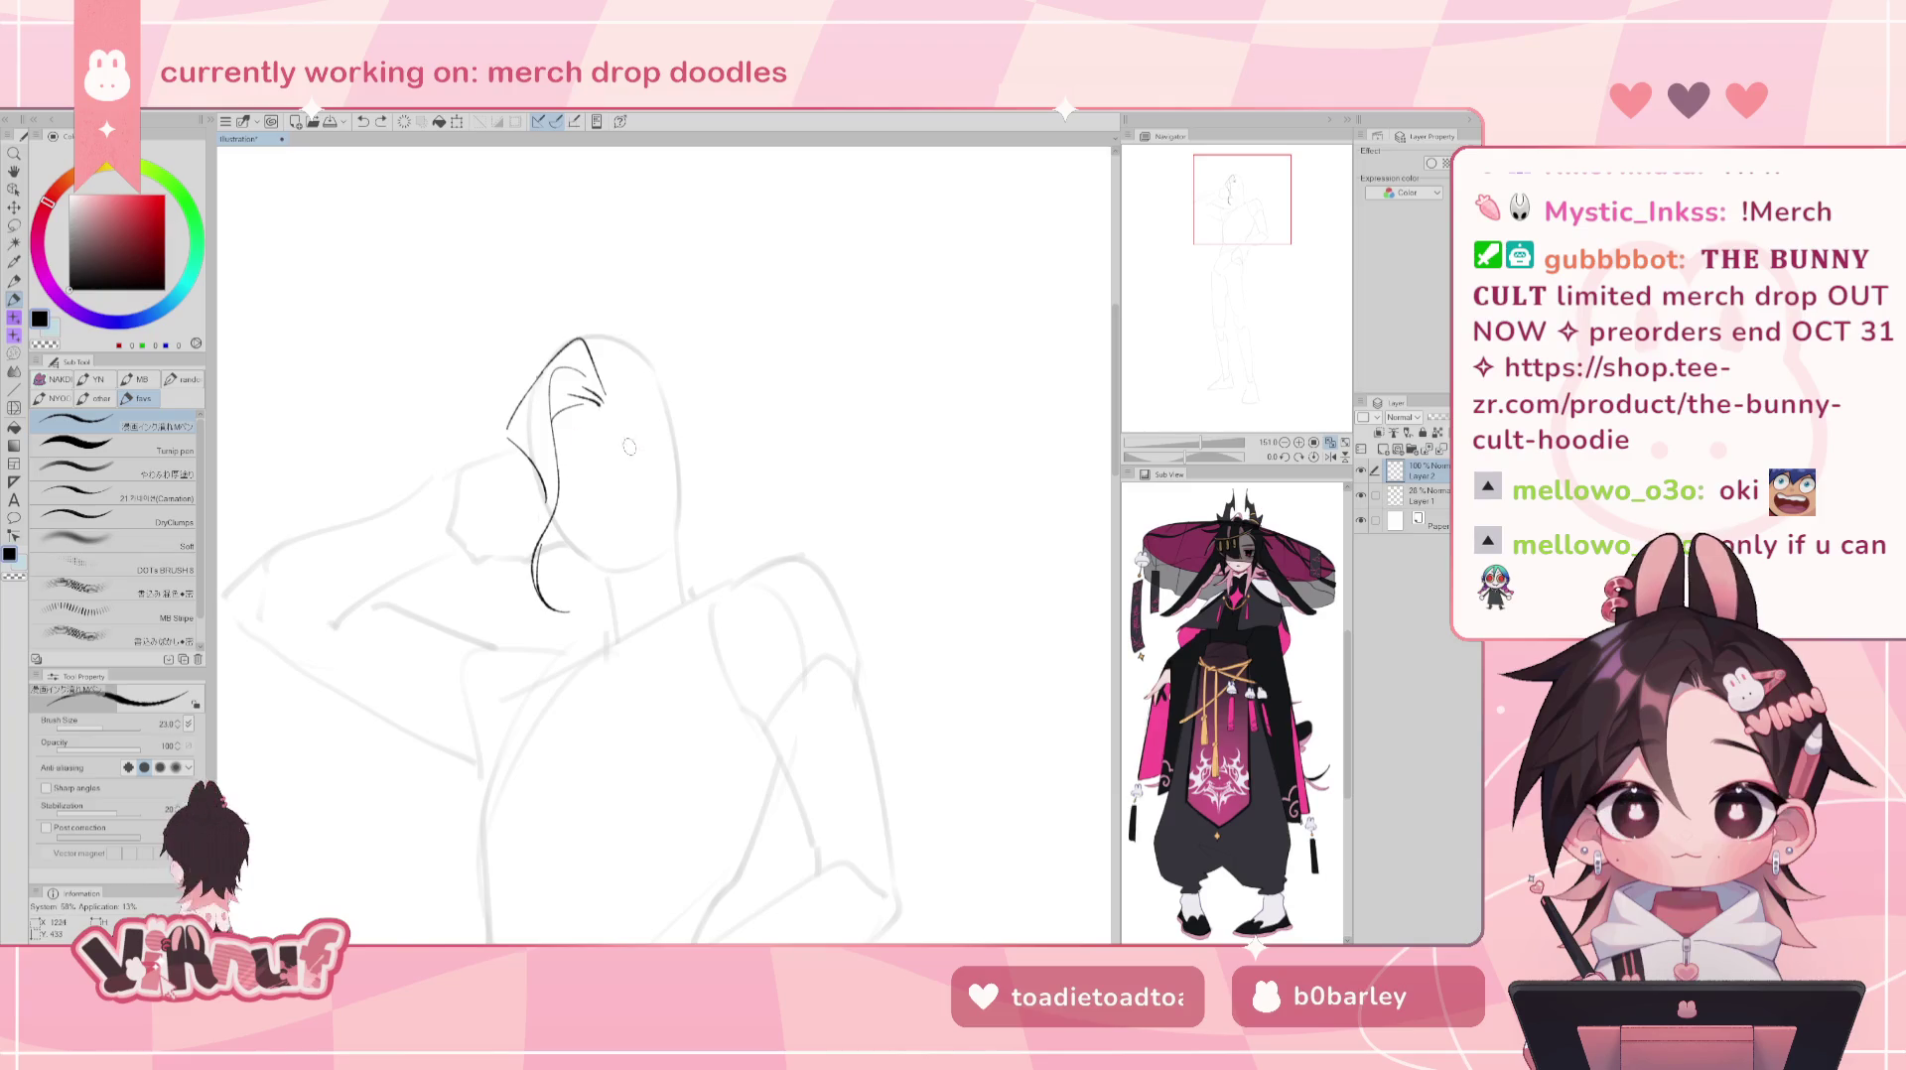
- Discard a trial eye line, extend the top-of-head hair curve right, and rotate the canvas
drag(624, 451, 664, 449)
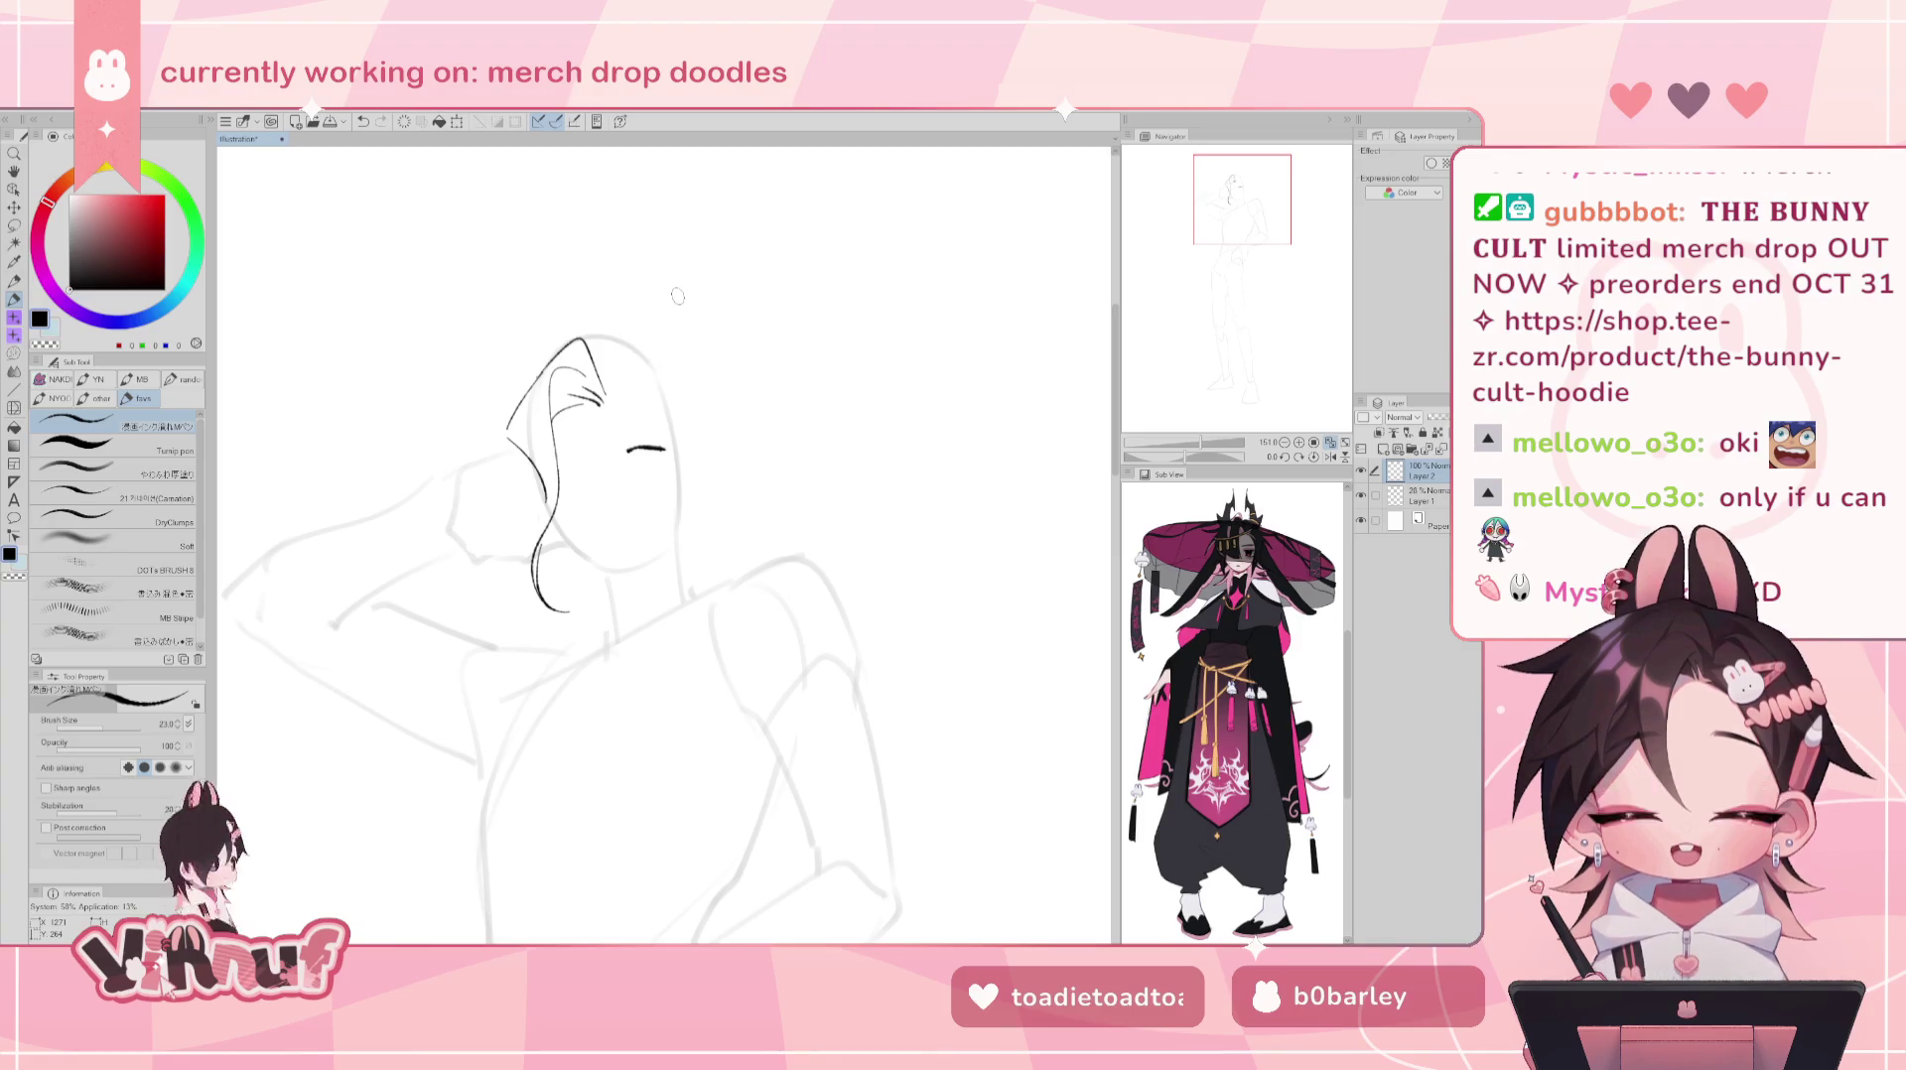
key(ctrl+z)
mouse_move(610, 392)
mouse_down()
mouse_move(634, 344)
mouse_move(663, 391)
mouse_up()
key(ctrl+z)
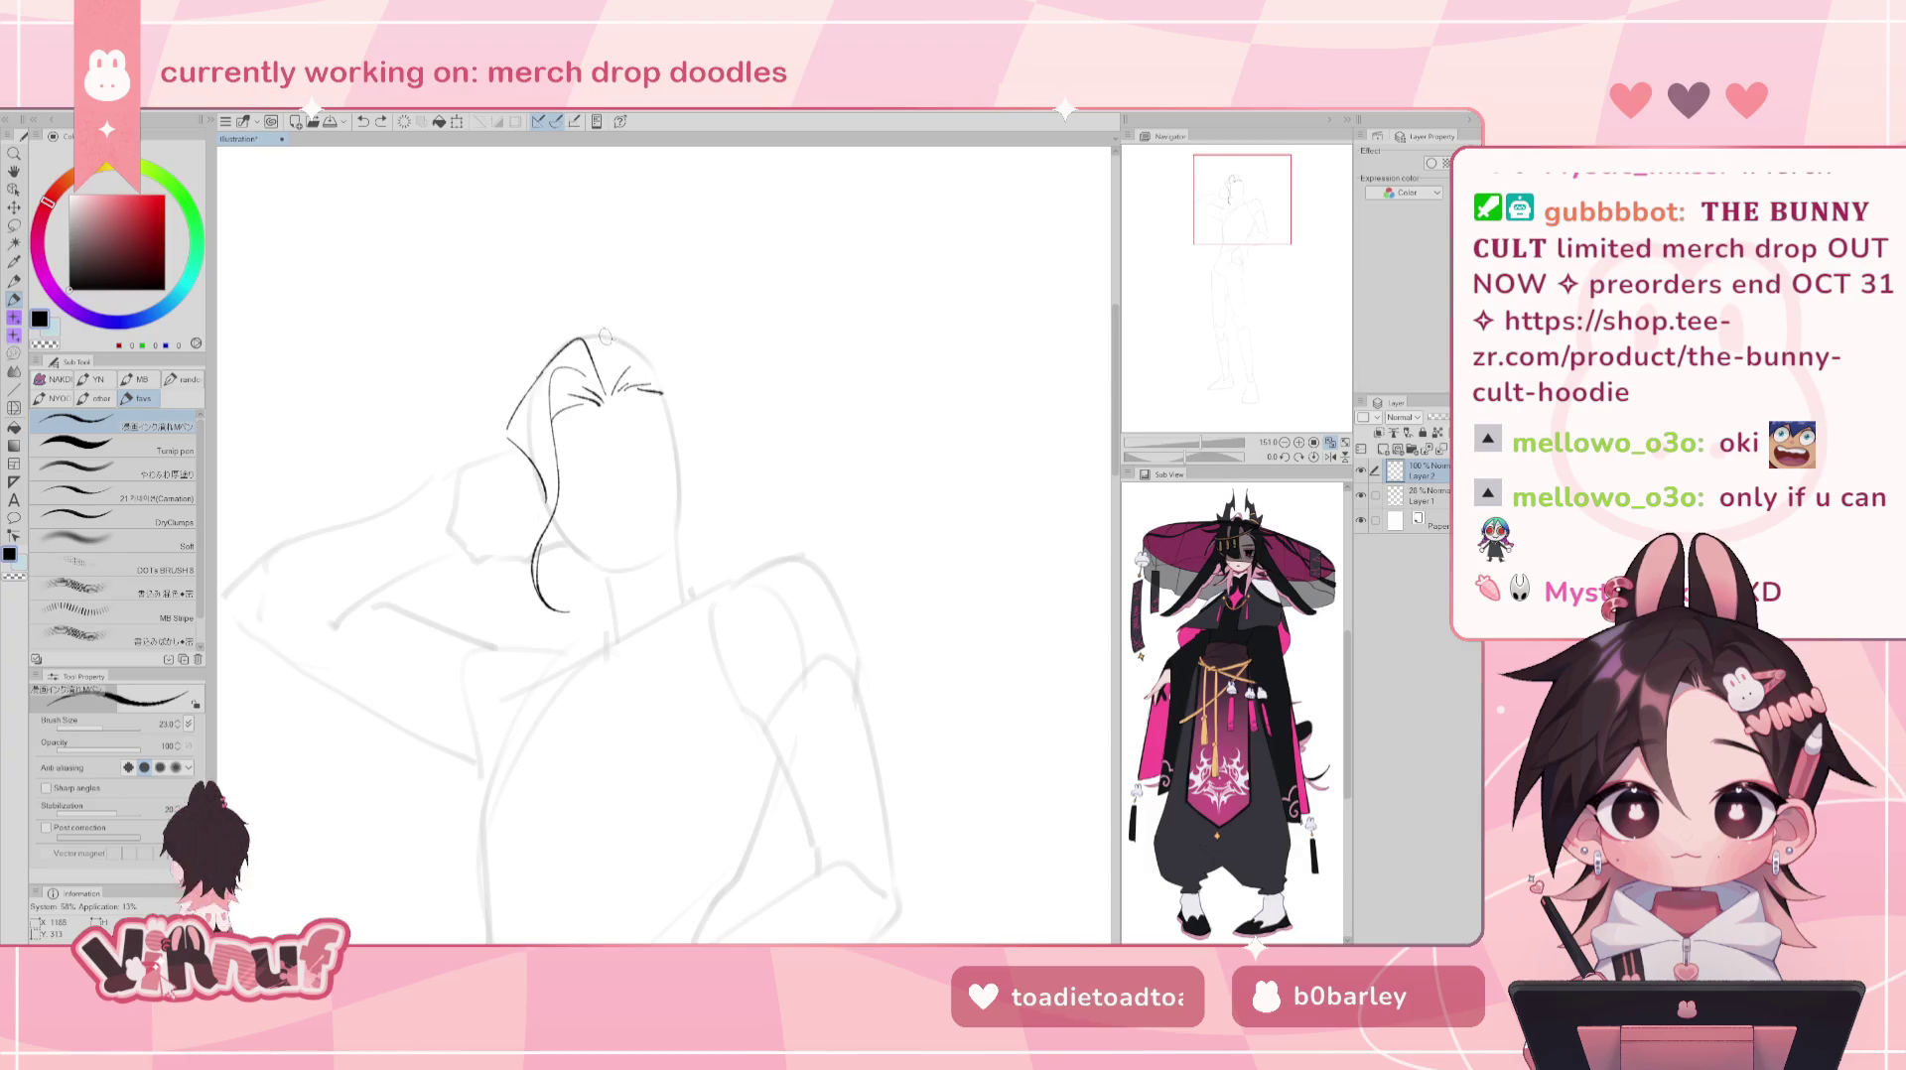
drag(583, 338, 611, 331)
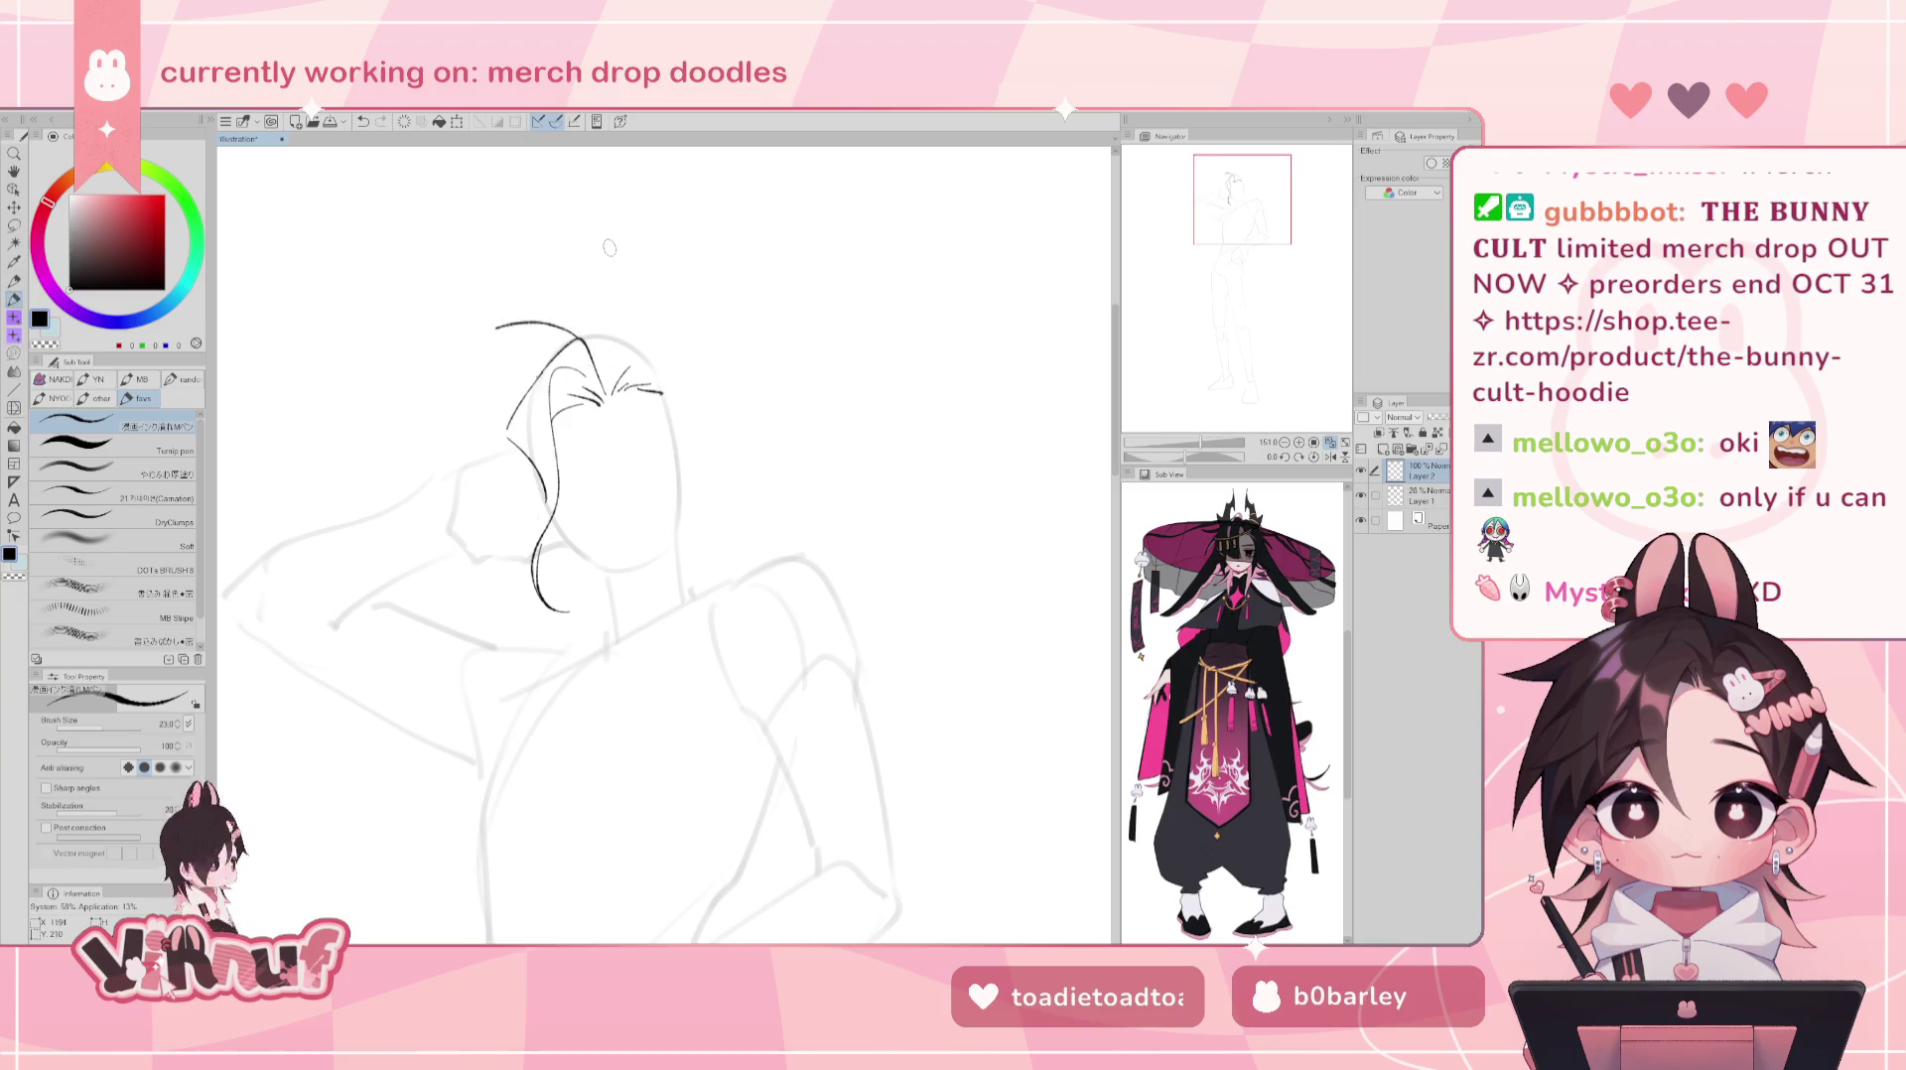
drag(556, 476, 672, 826)
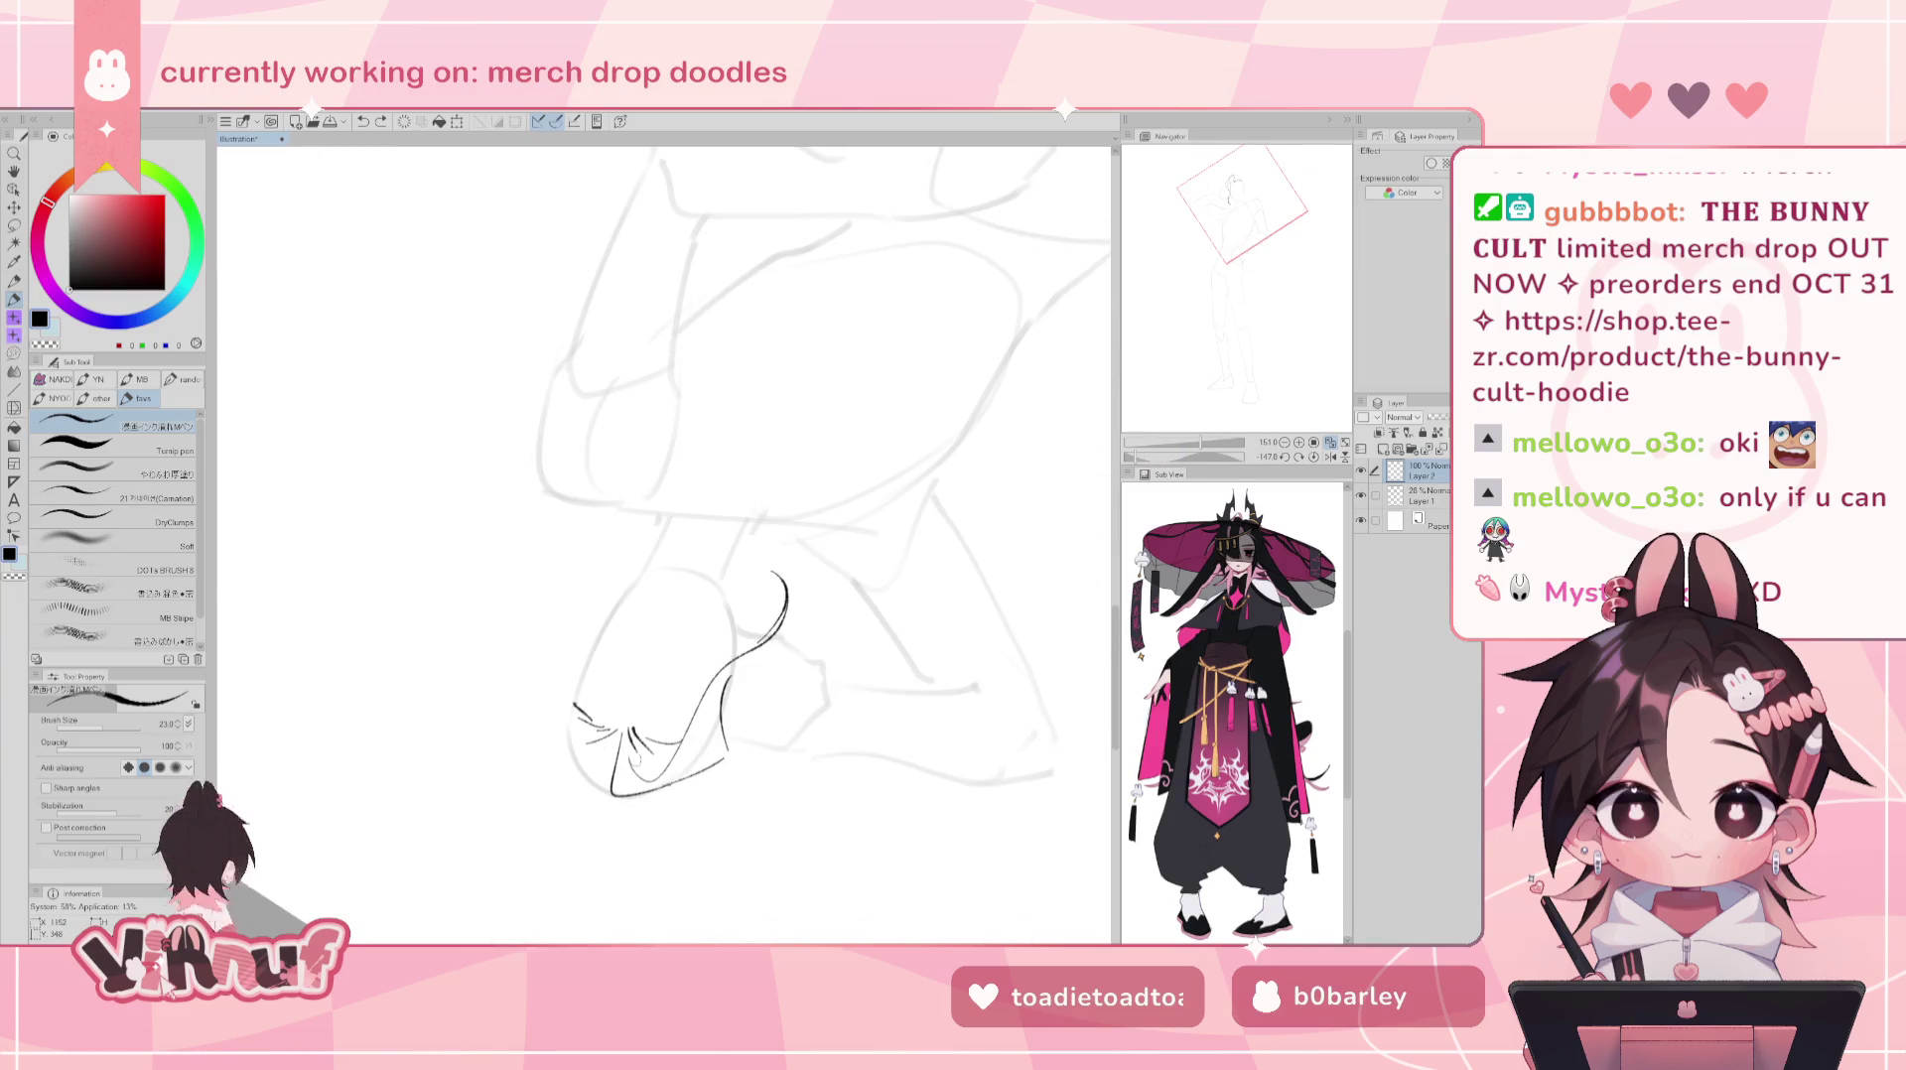
- Retry inking the dark hair curve over the faint sketch line, undoing each attempt
key(ctrl+z)
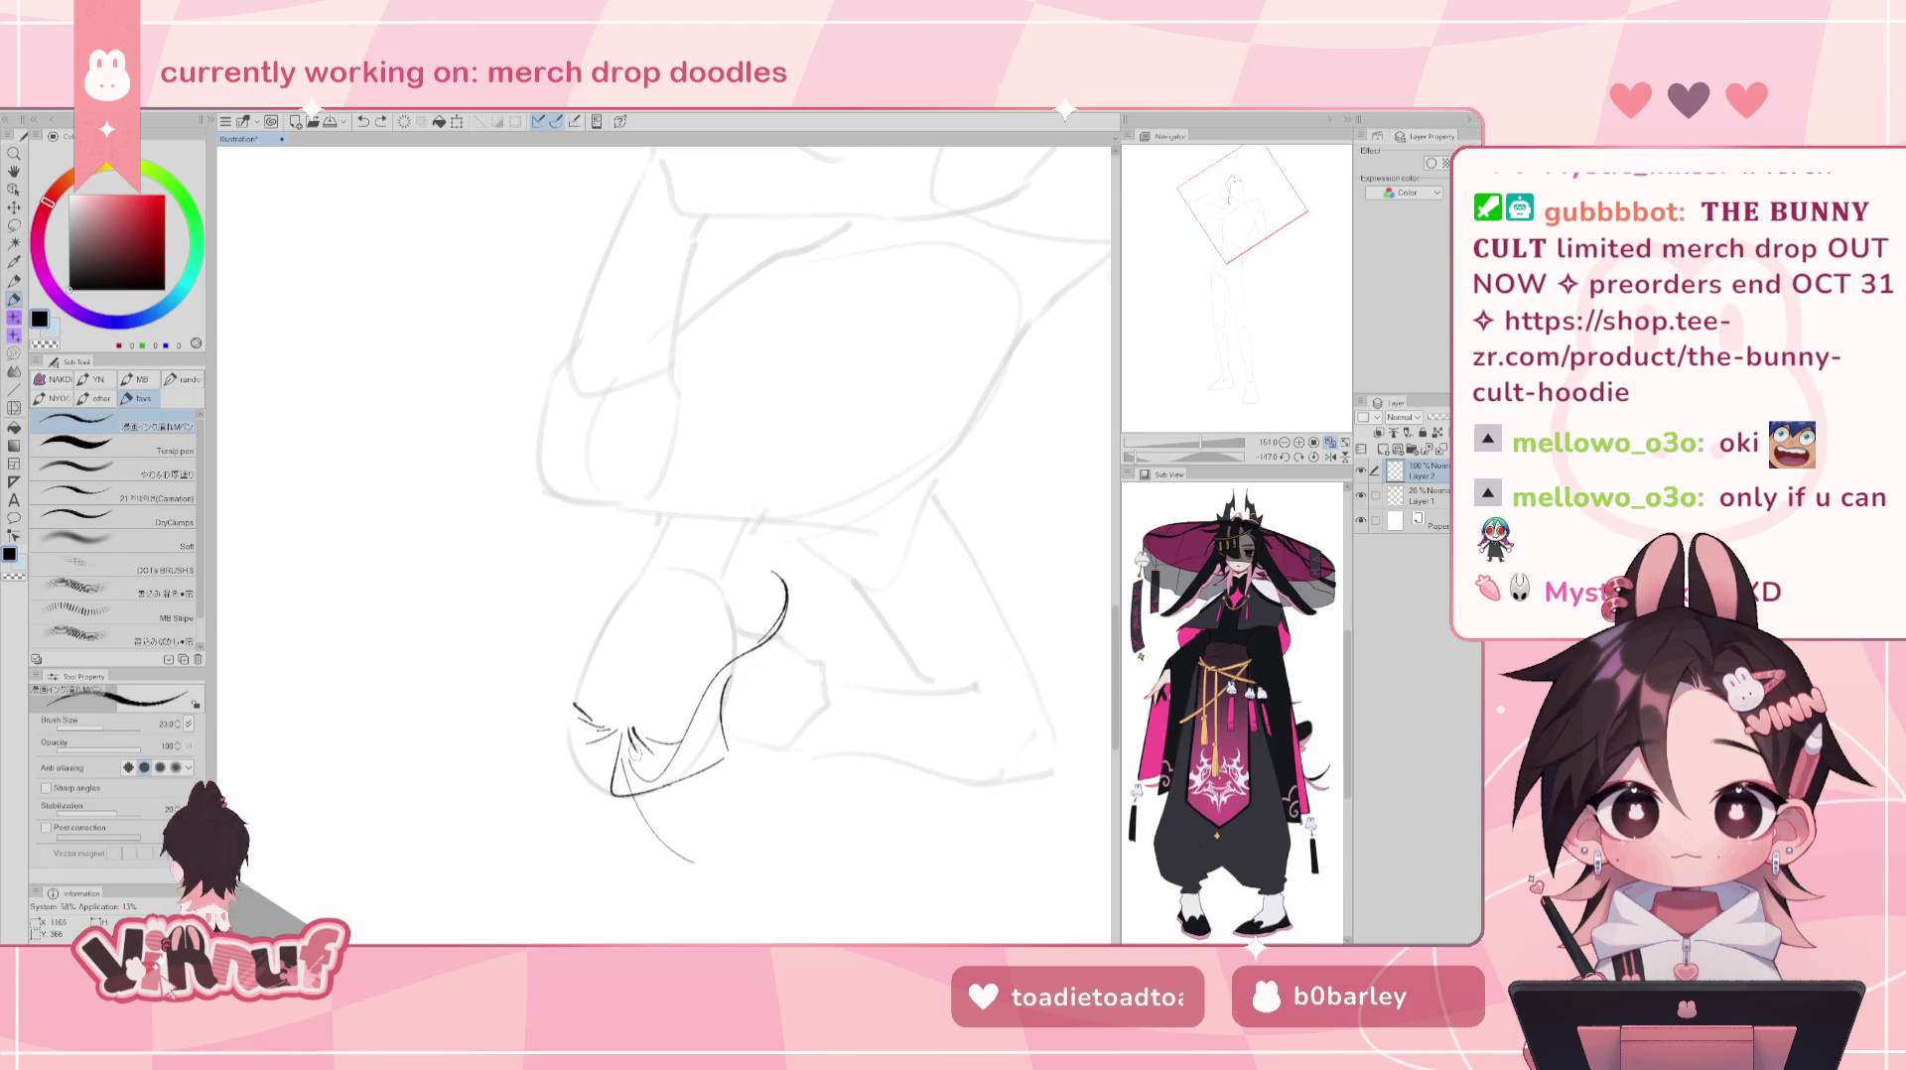
drag(629, 778, 706, 864)
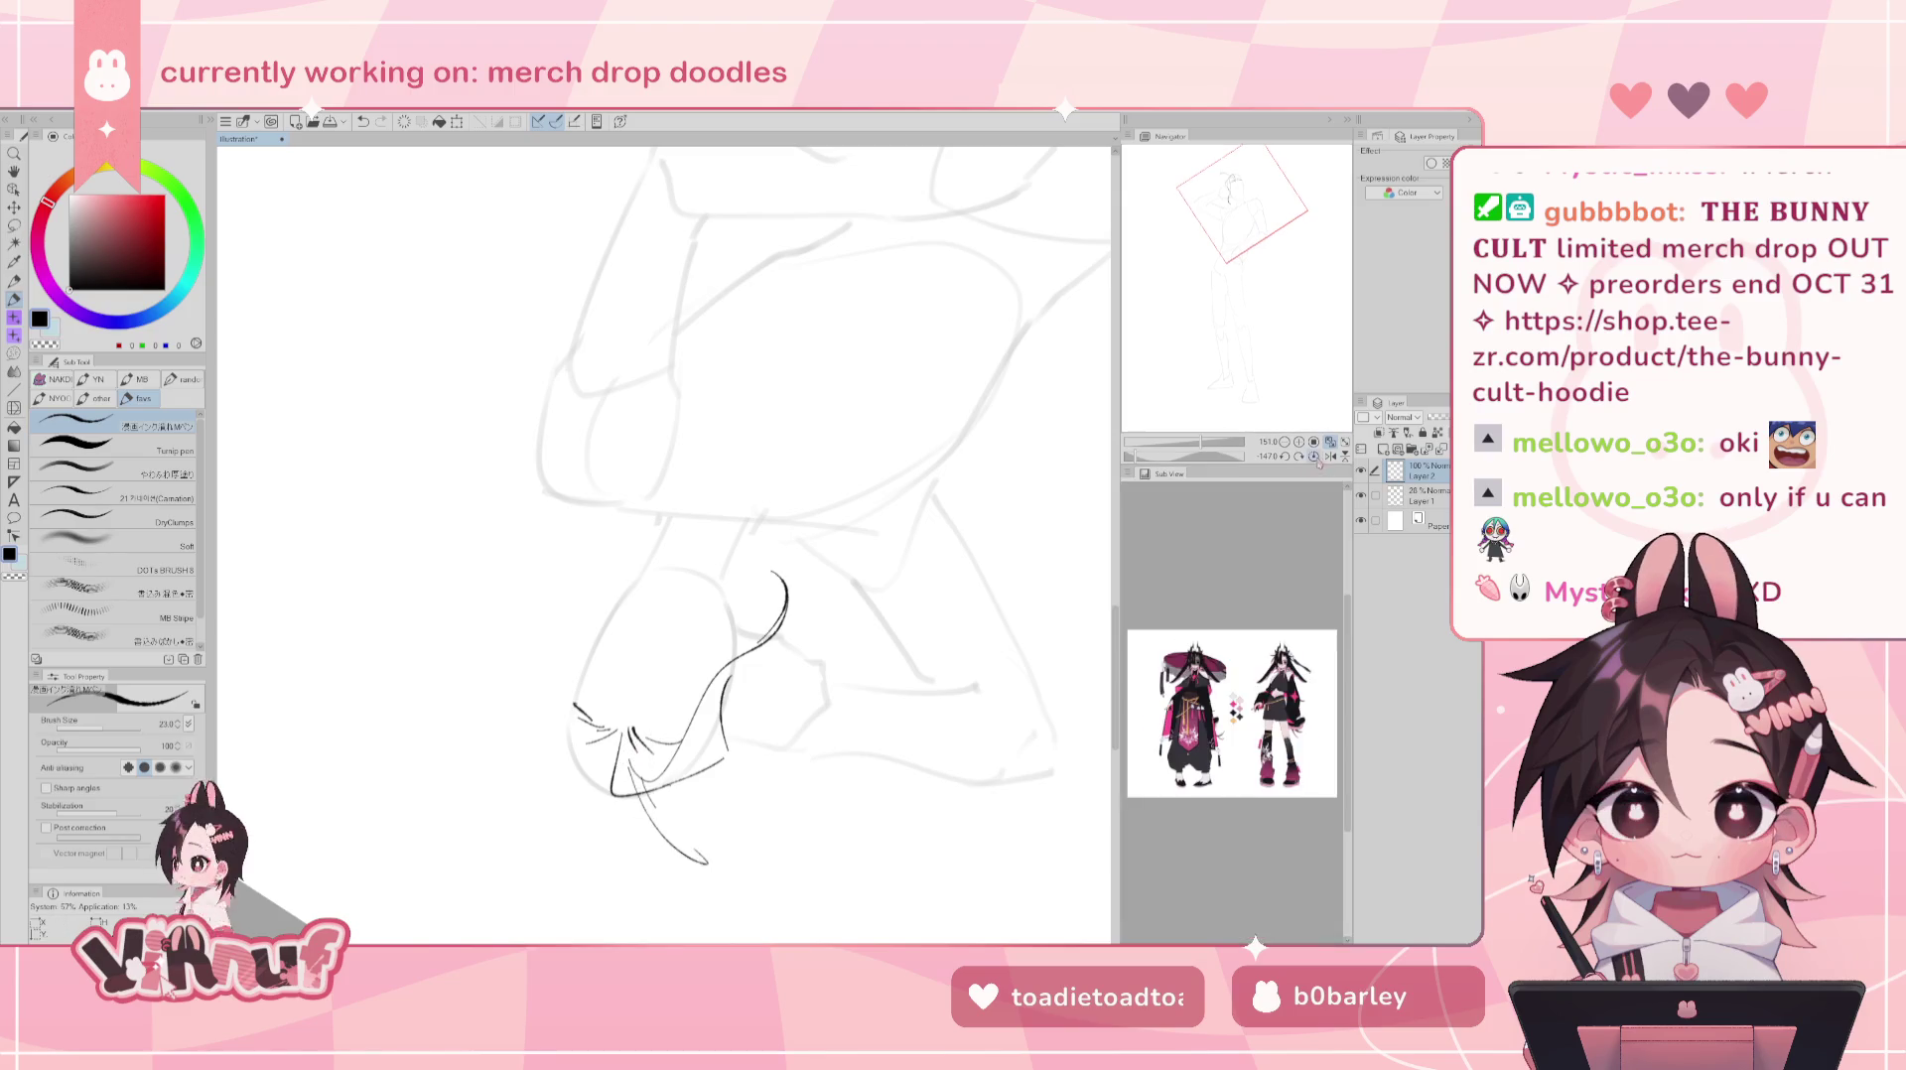
key(ctrl+z)
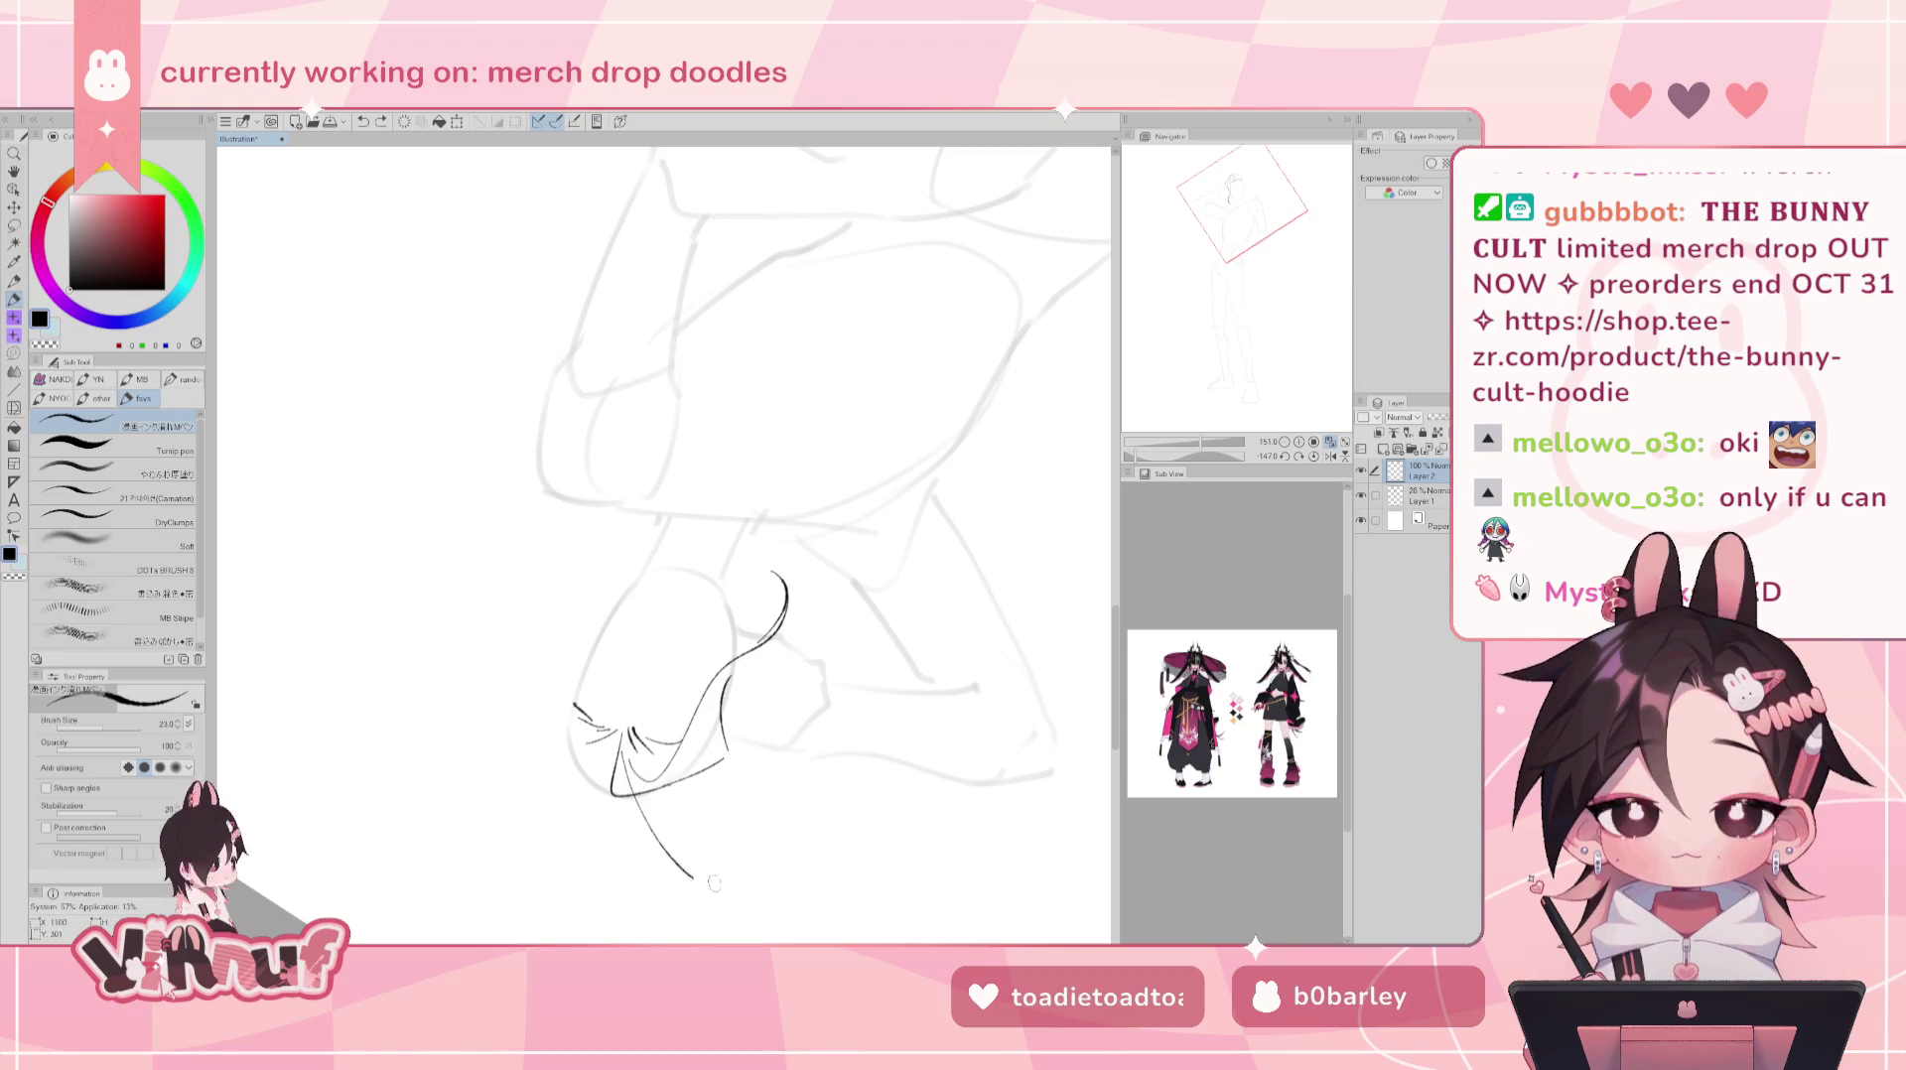
drag(627, 774, 706, 881)
key(ctrl+z)
drag(627, 740, 697, 869)
- Try the curve once more, reset the canvas rotation upright and undo the long hair stroke
drag(635, 764, 700, 868)
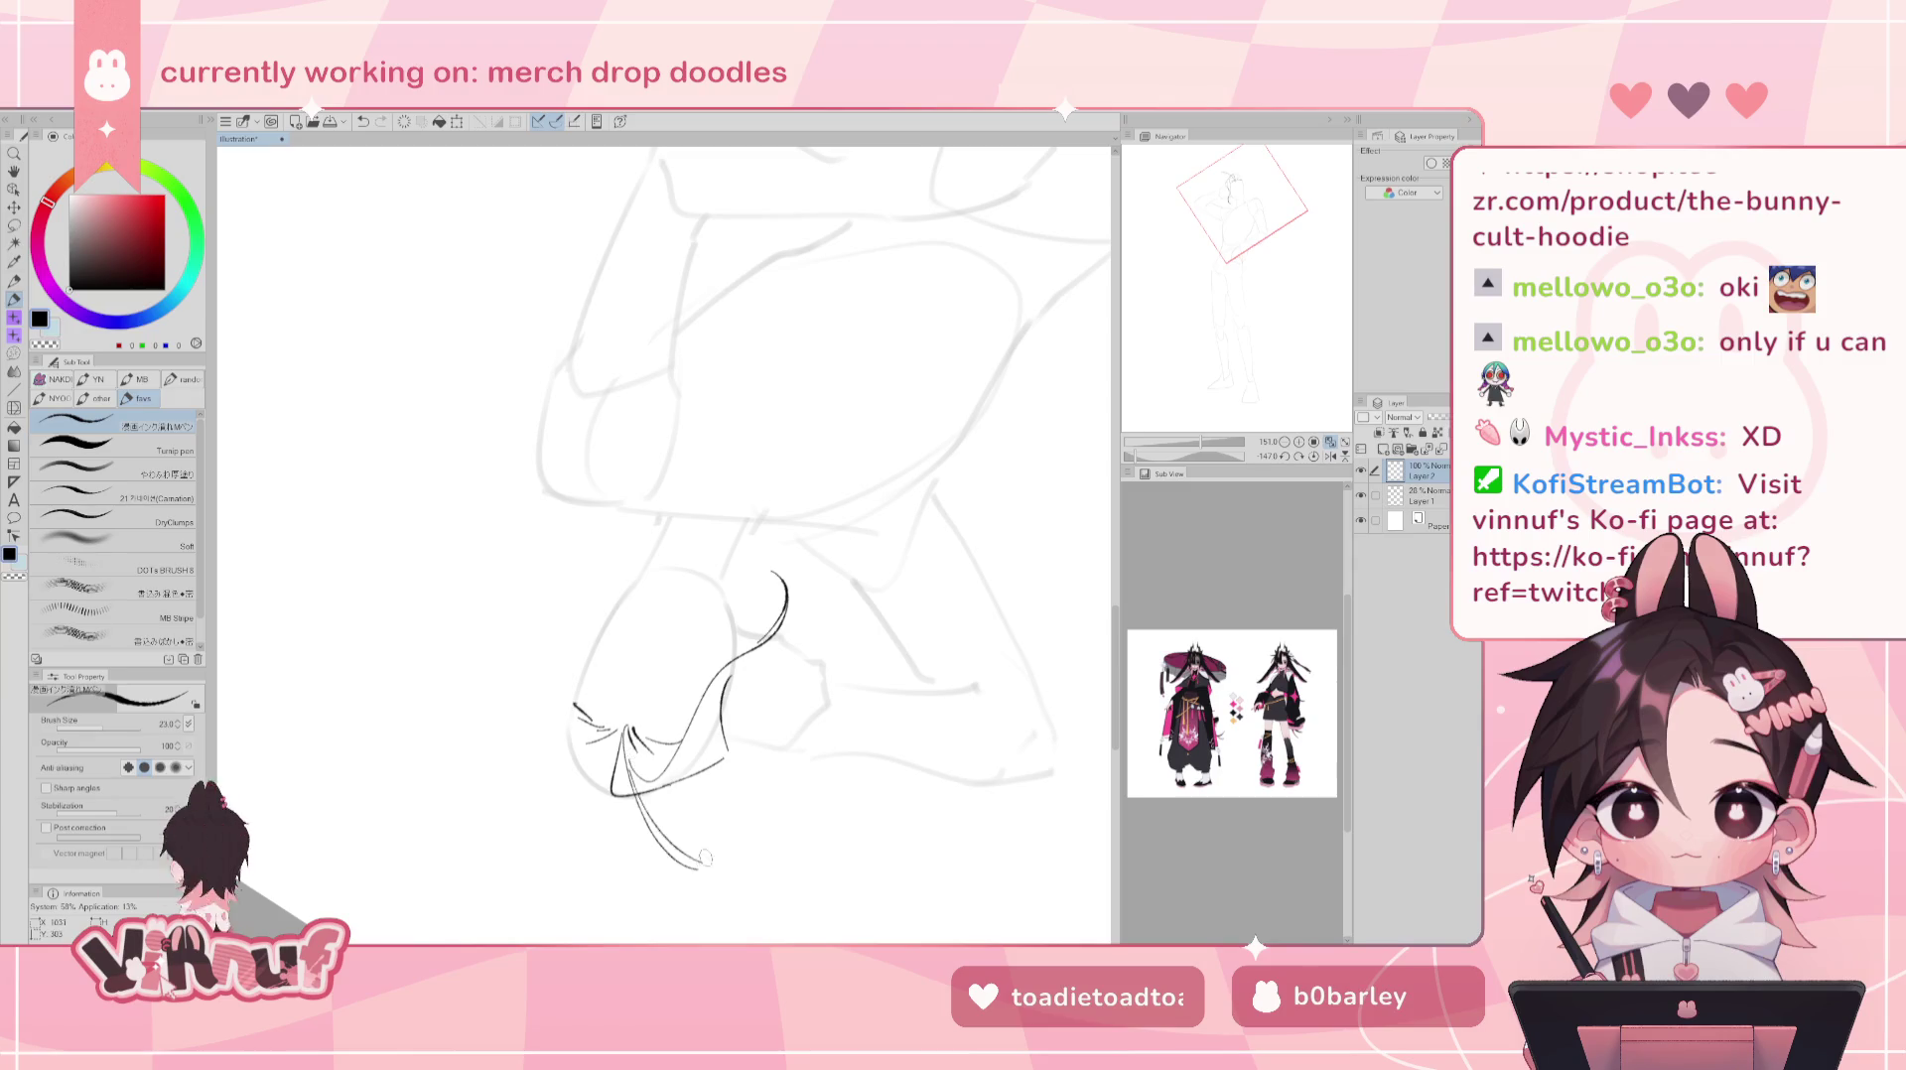
key(ctrl+z)
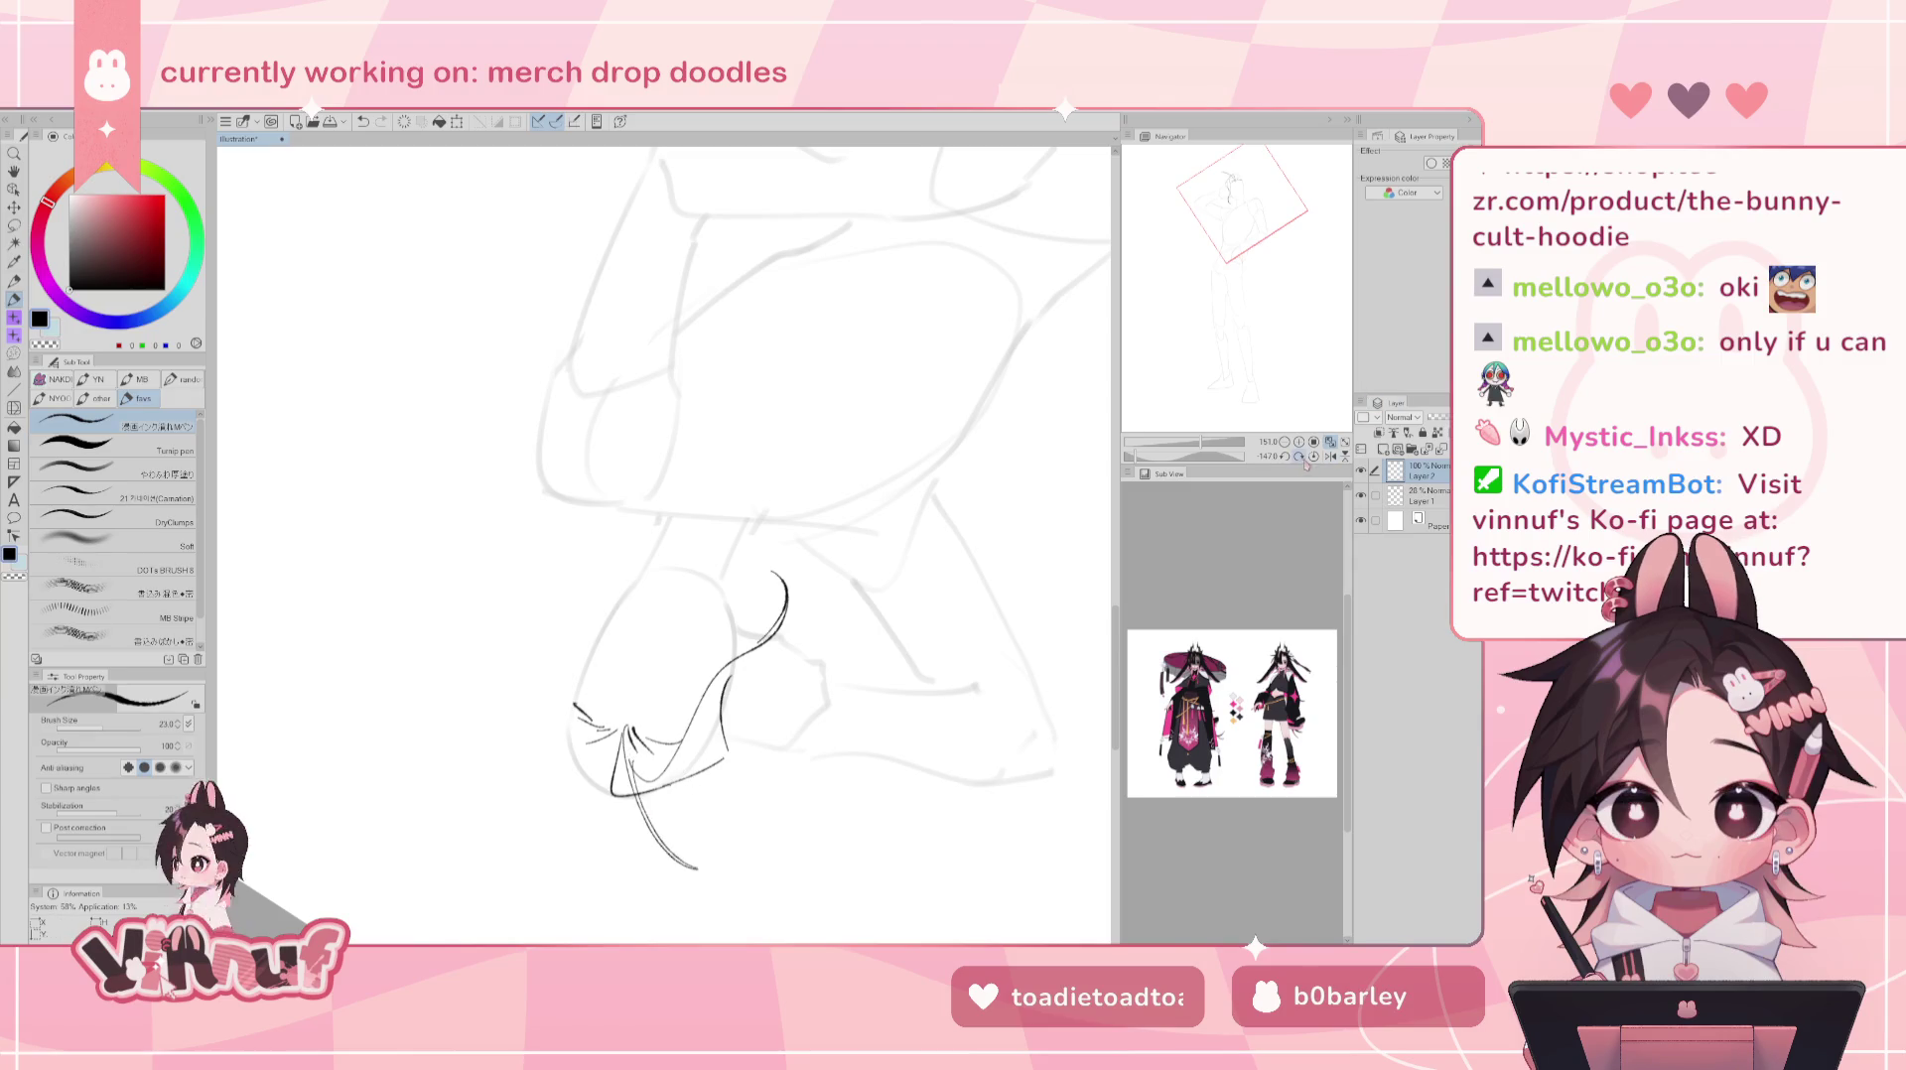
click(1299, 457)
key(ctrl+z)
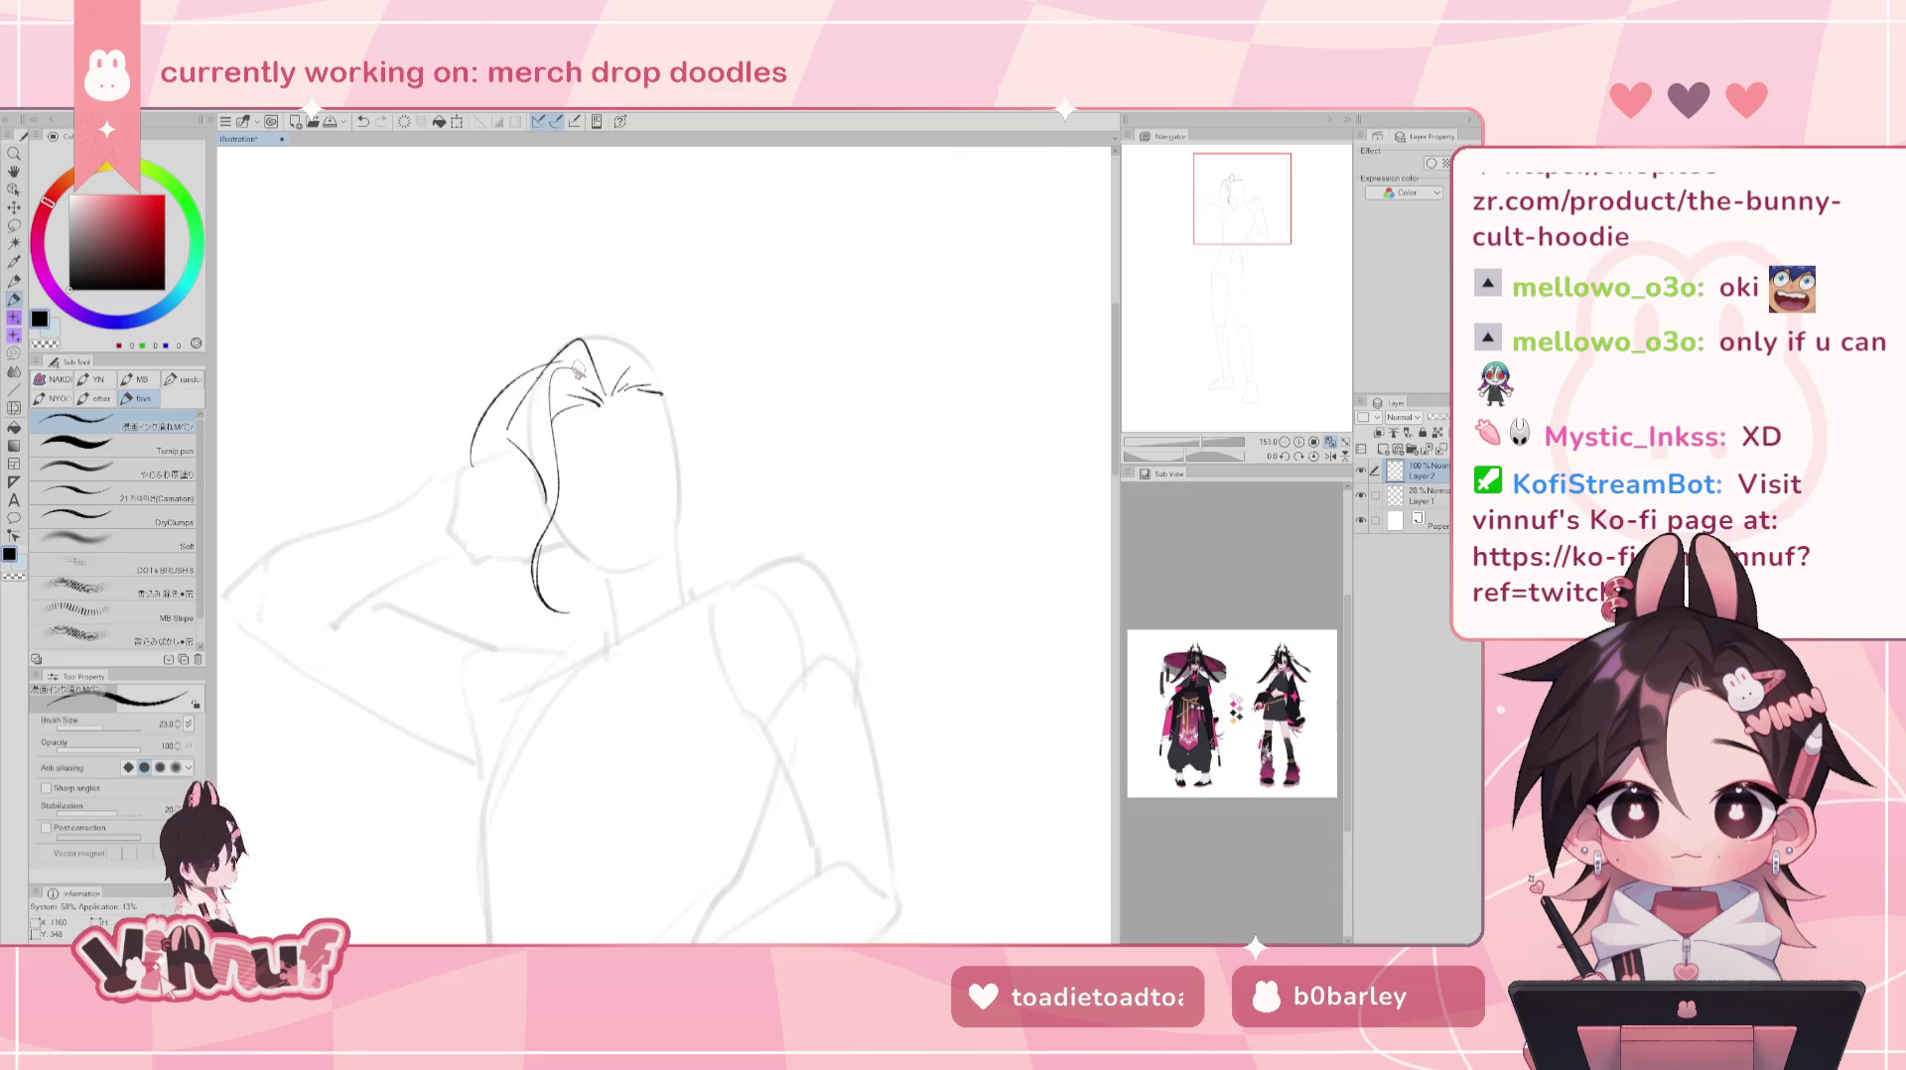
- Redraw the long hair sweep down-left and erase a small bit of it
drag(581, 370, 454, 465)
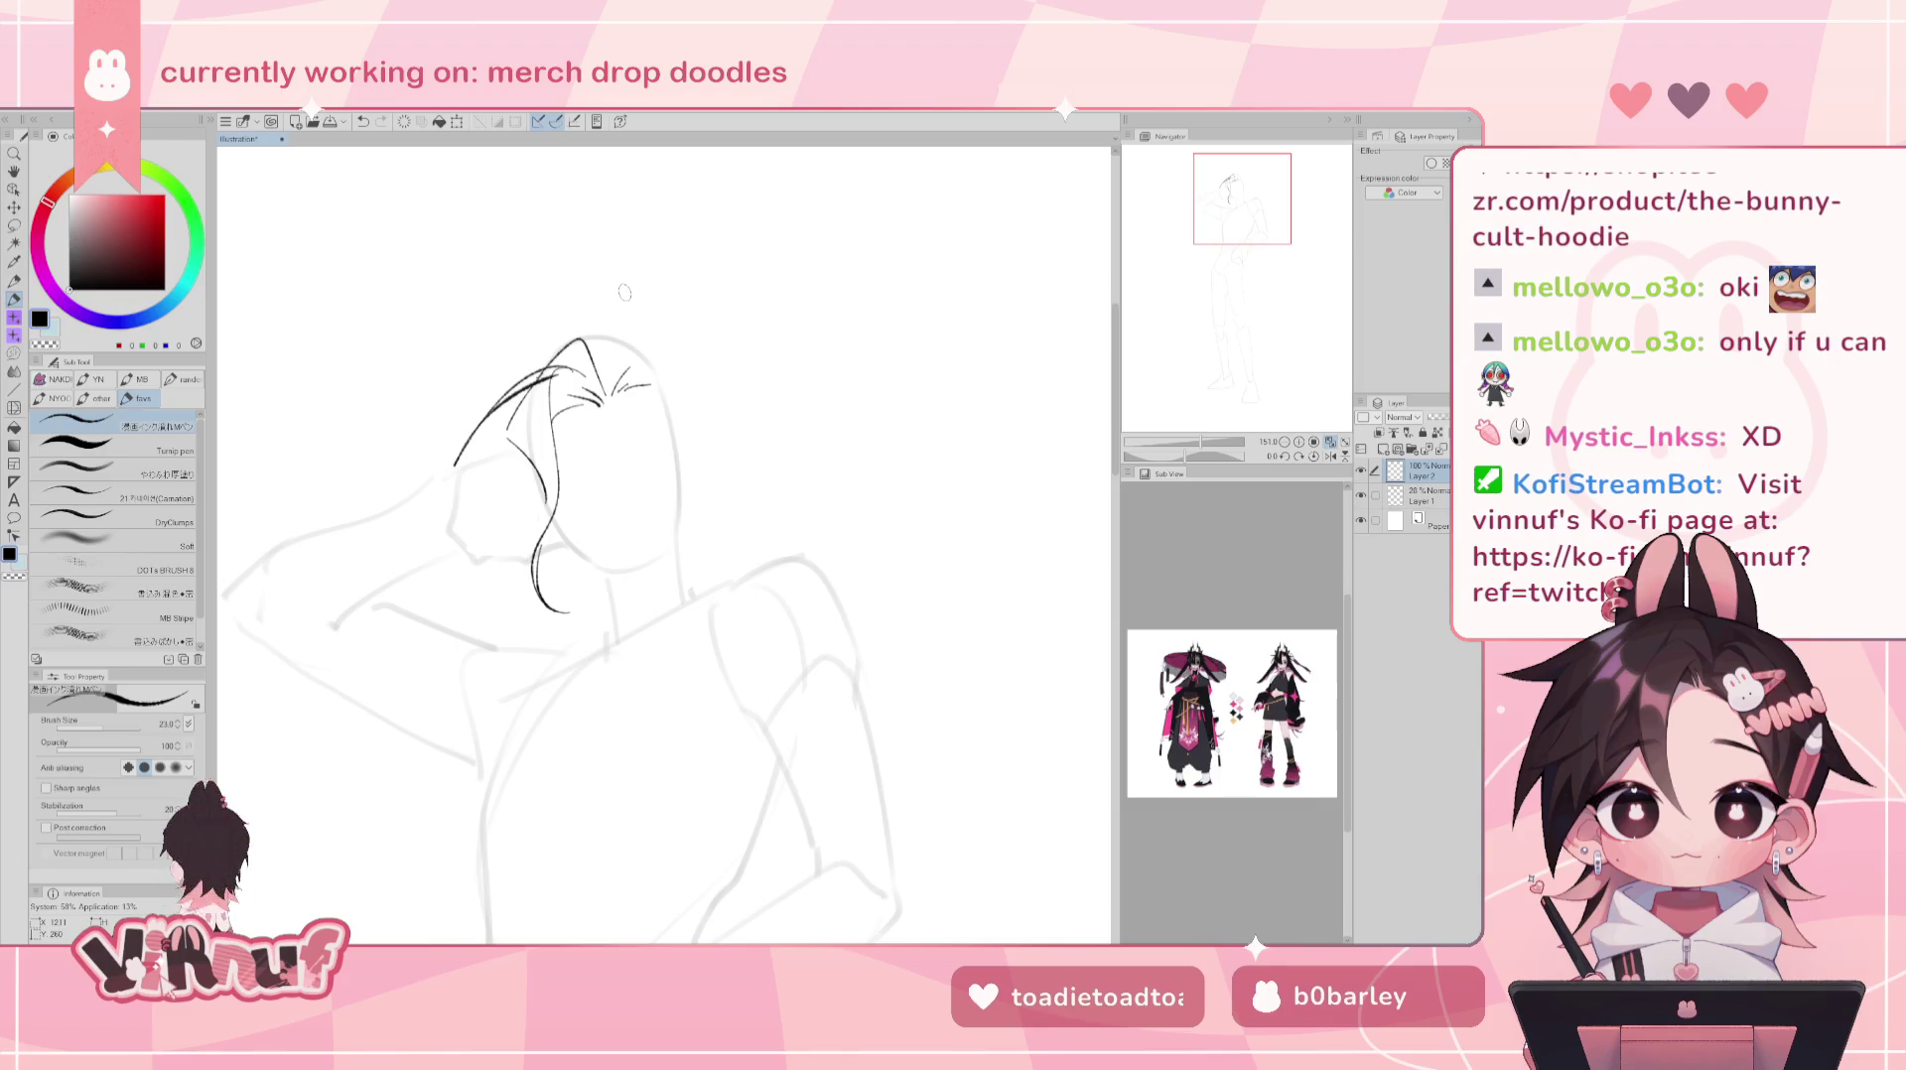
key(e)
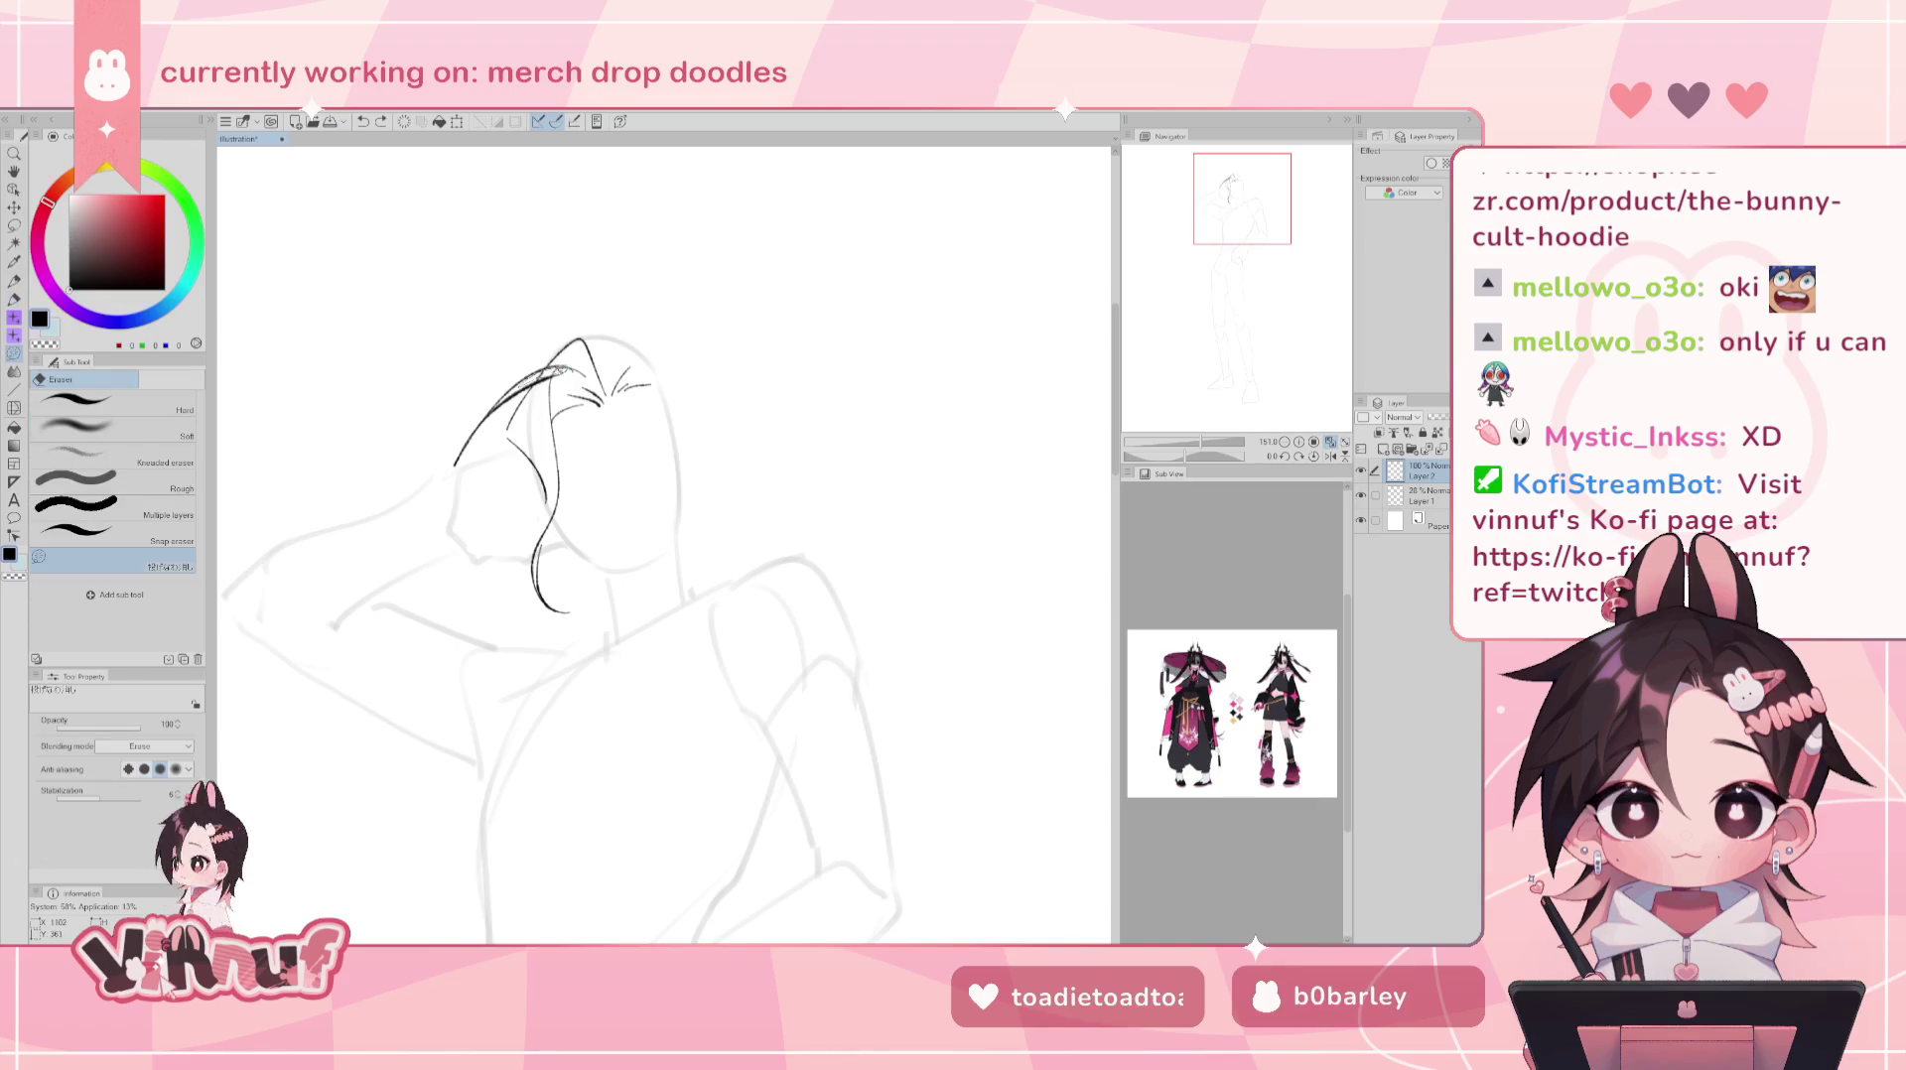
drag(528, 381, 561, 366)
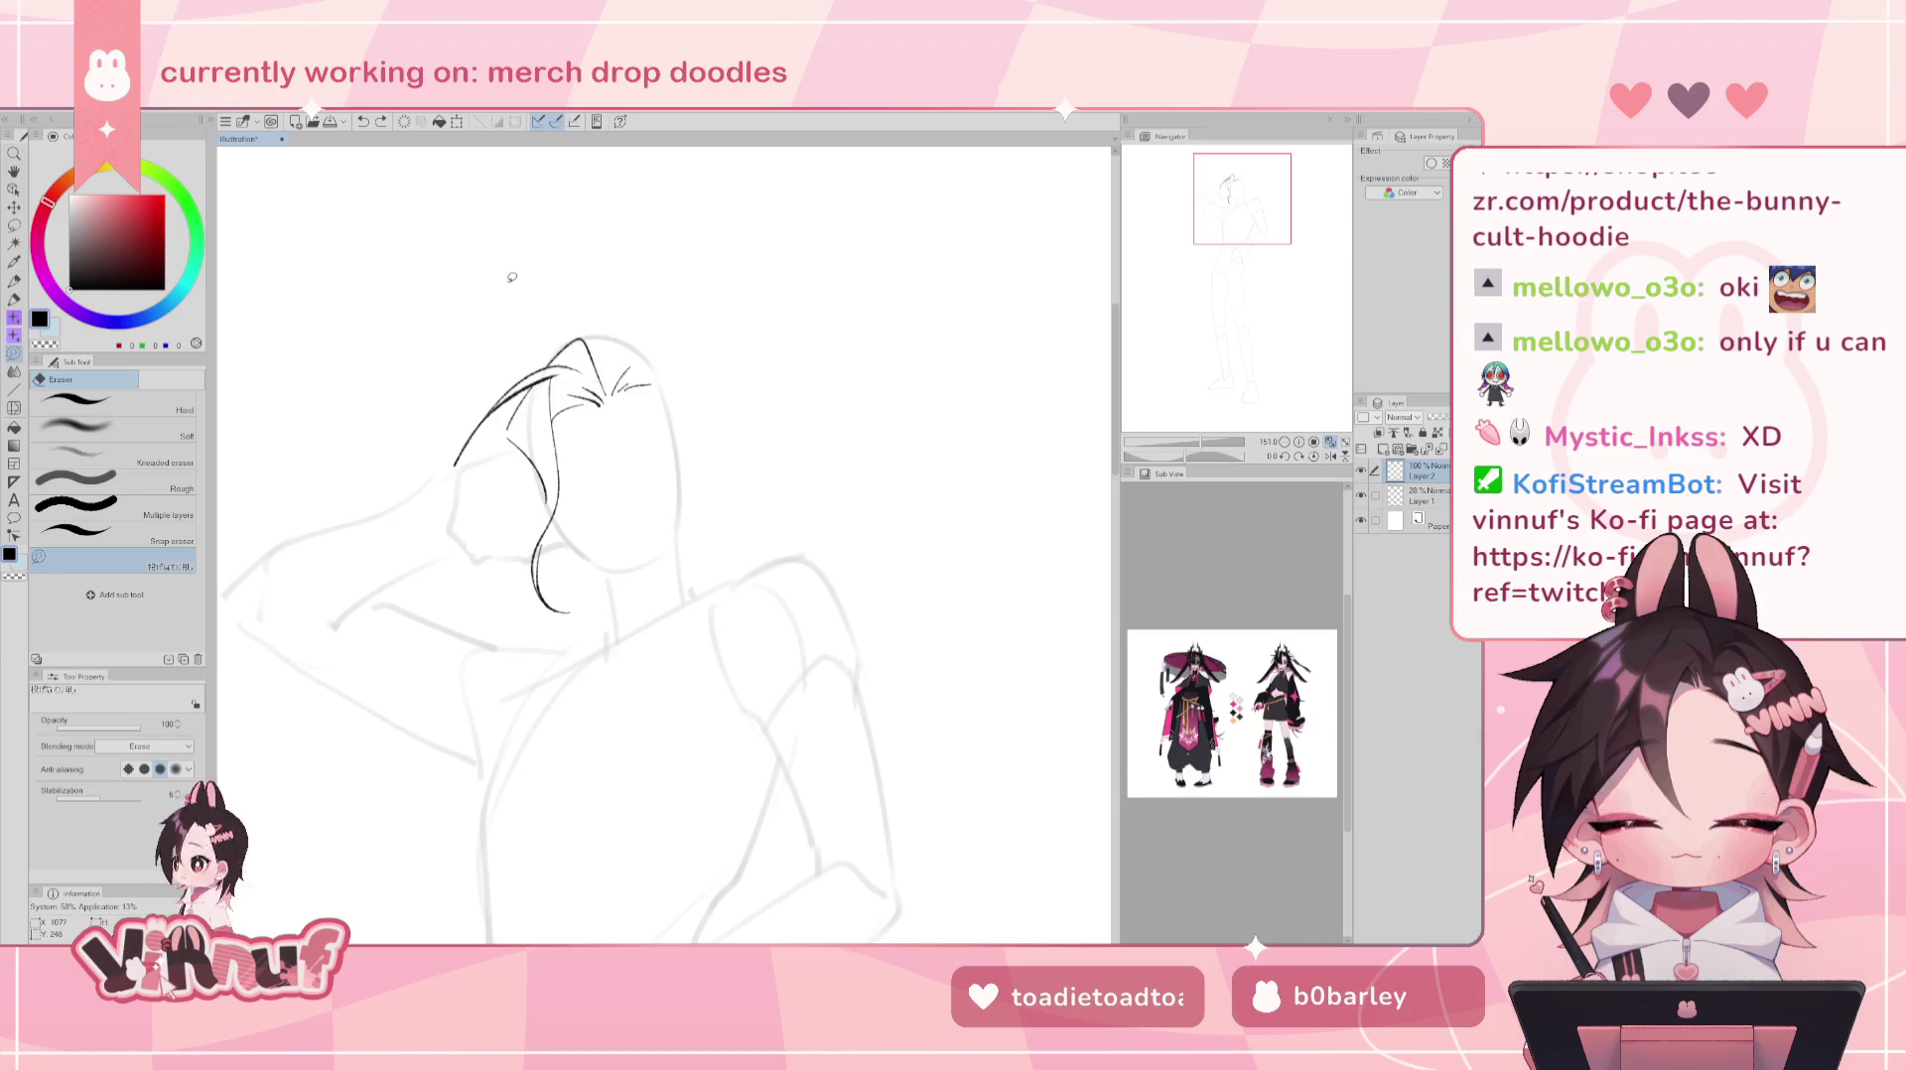
key(p)
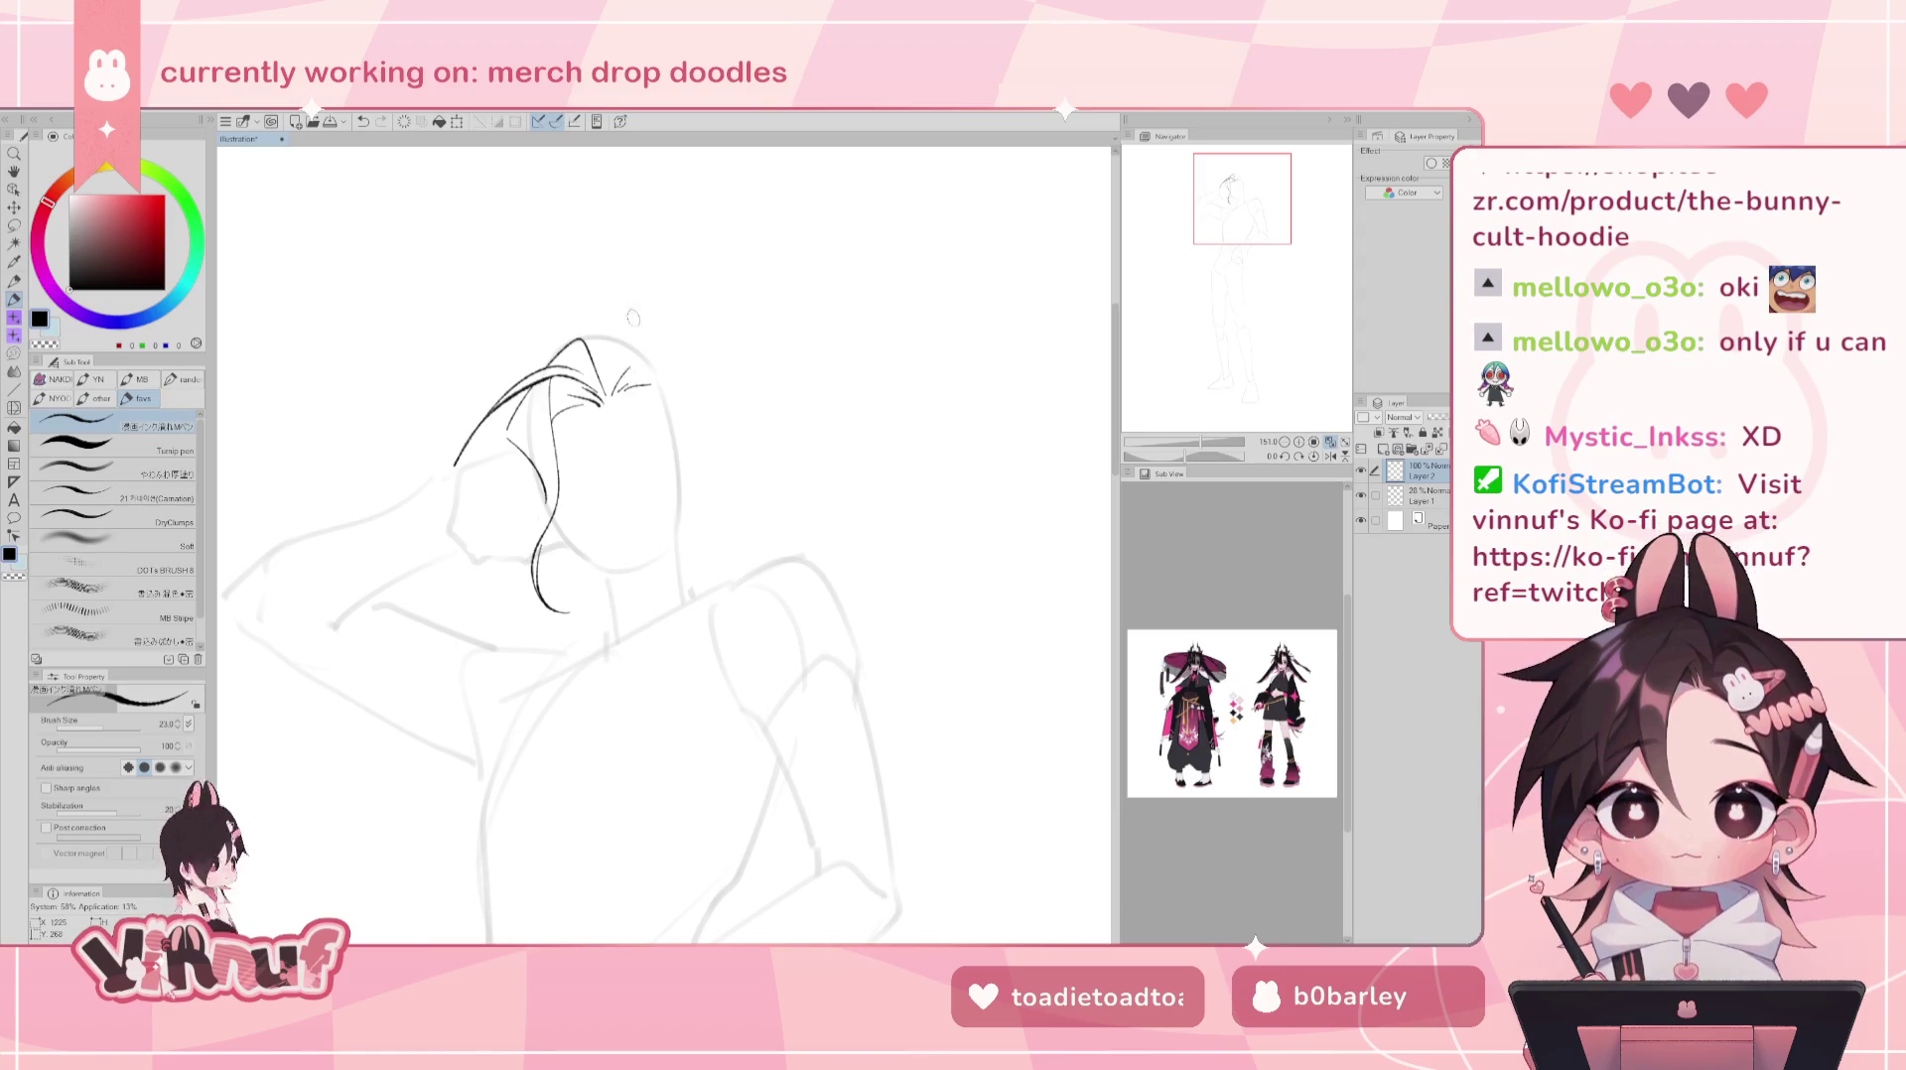
- Replace the head-top curve and stray tail with a hair strand sweeping right from the crown
drag(586, 334, 657, 364)
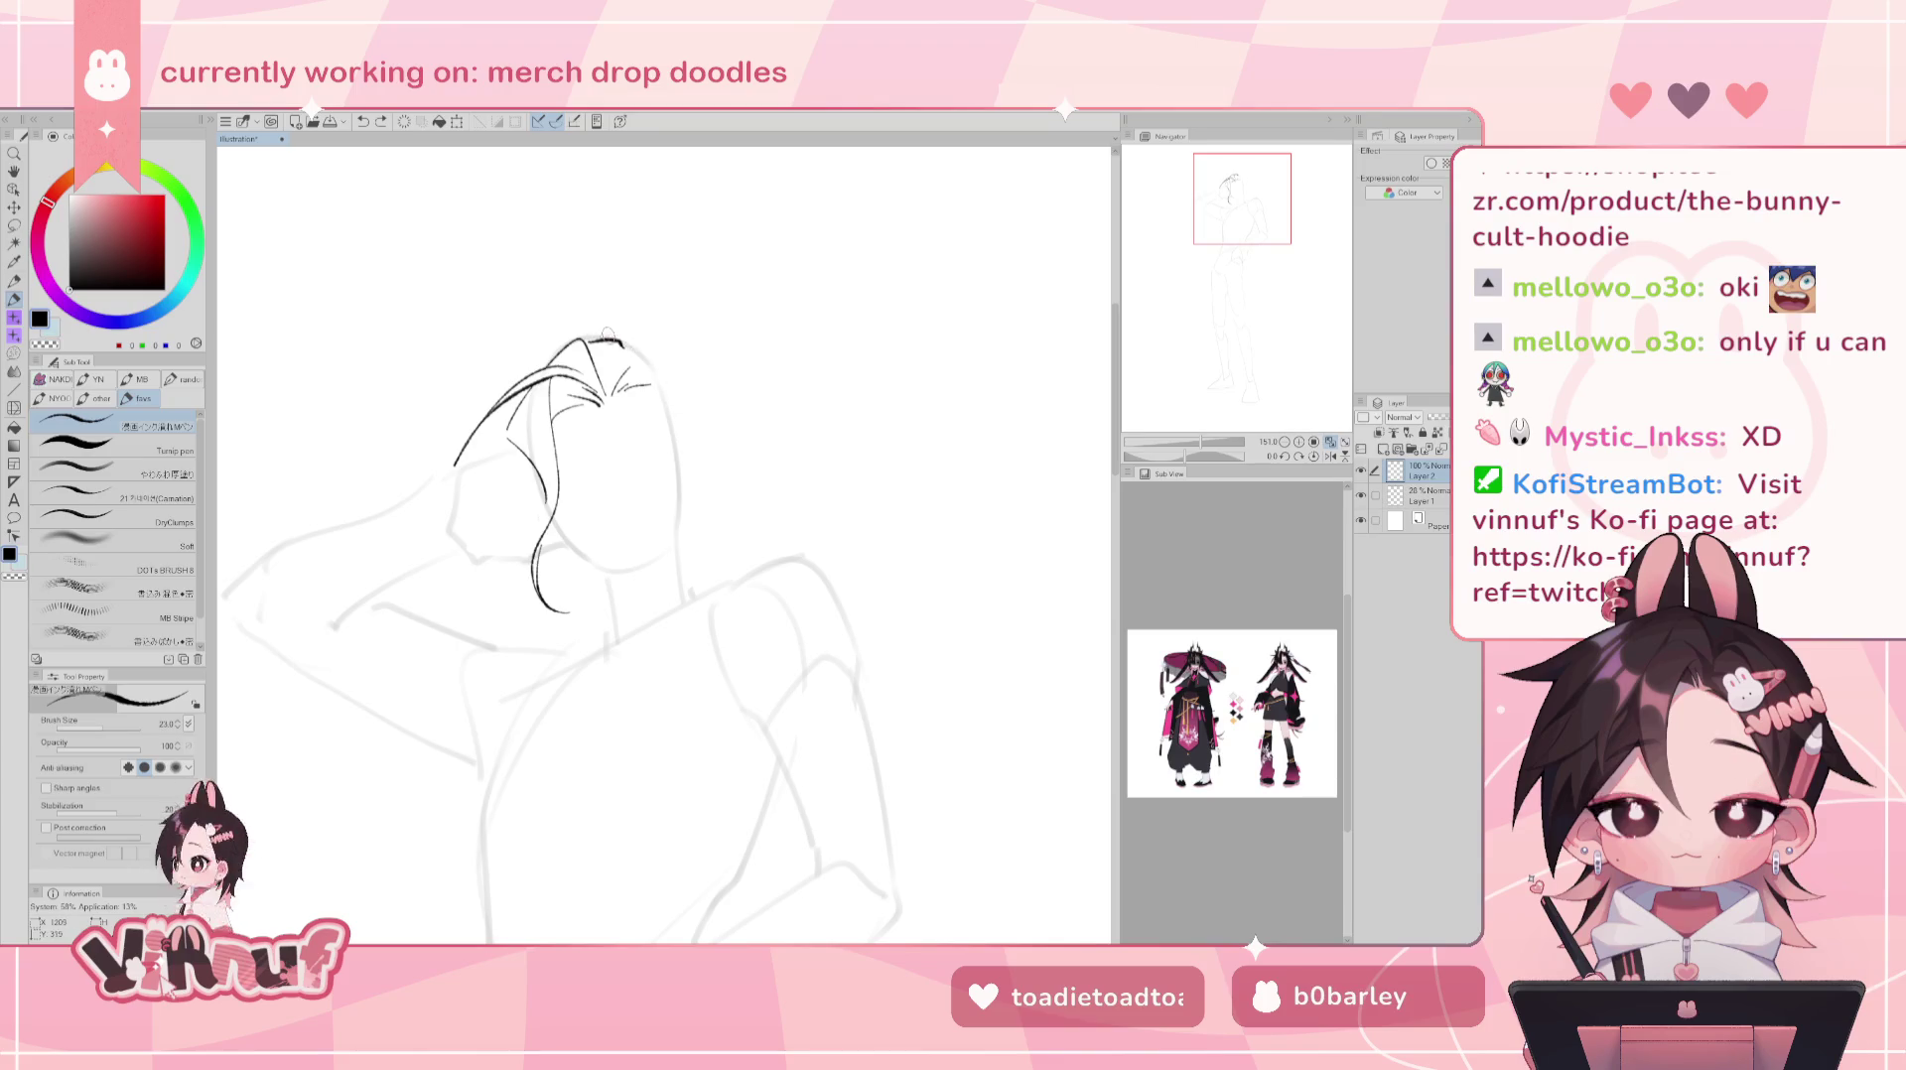
key(ctrl+z)
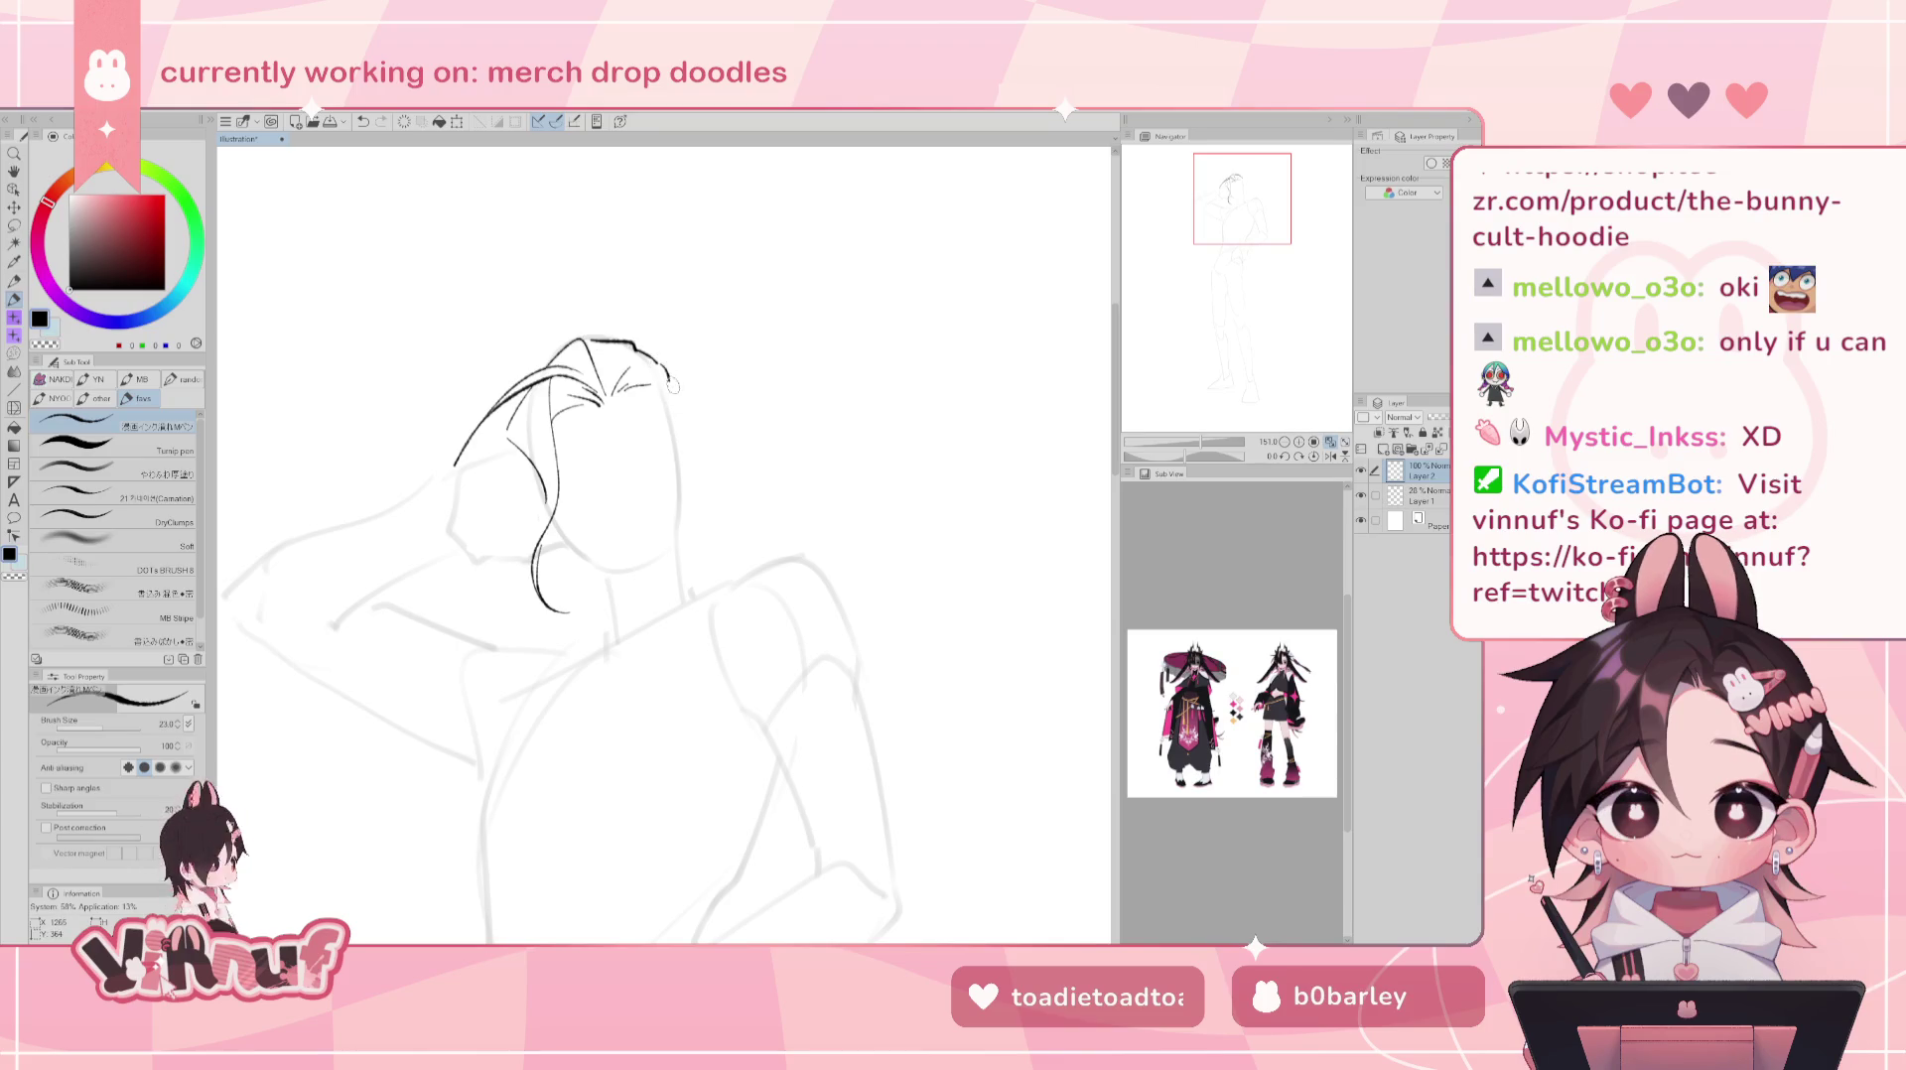
key(ctrl+z)
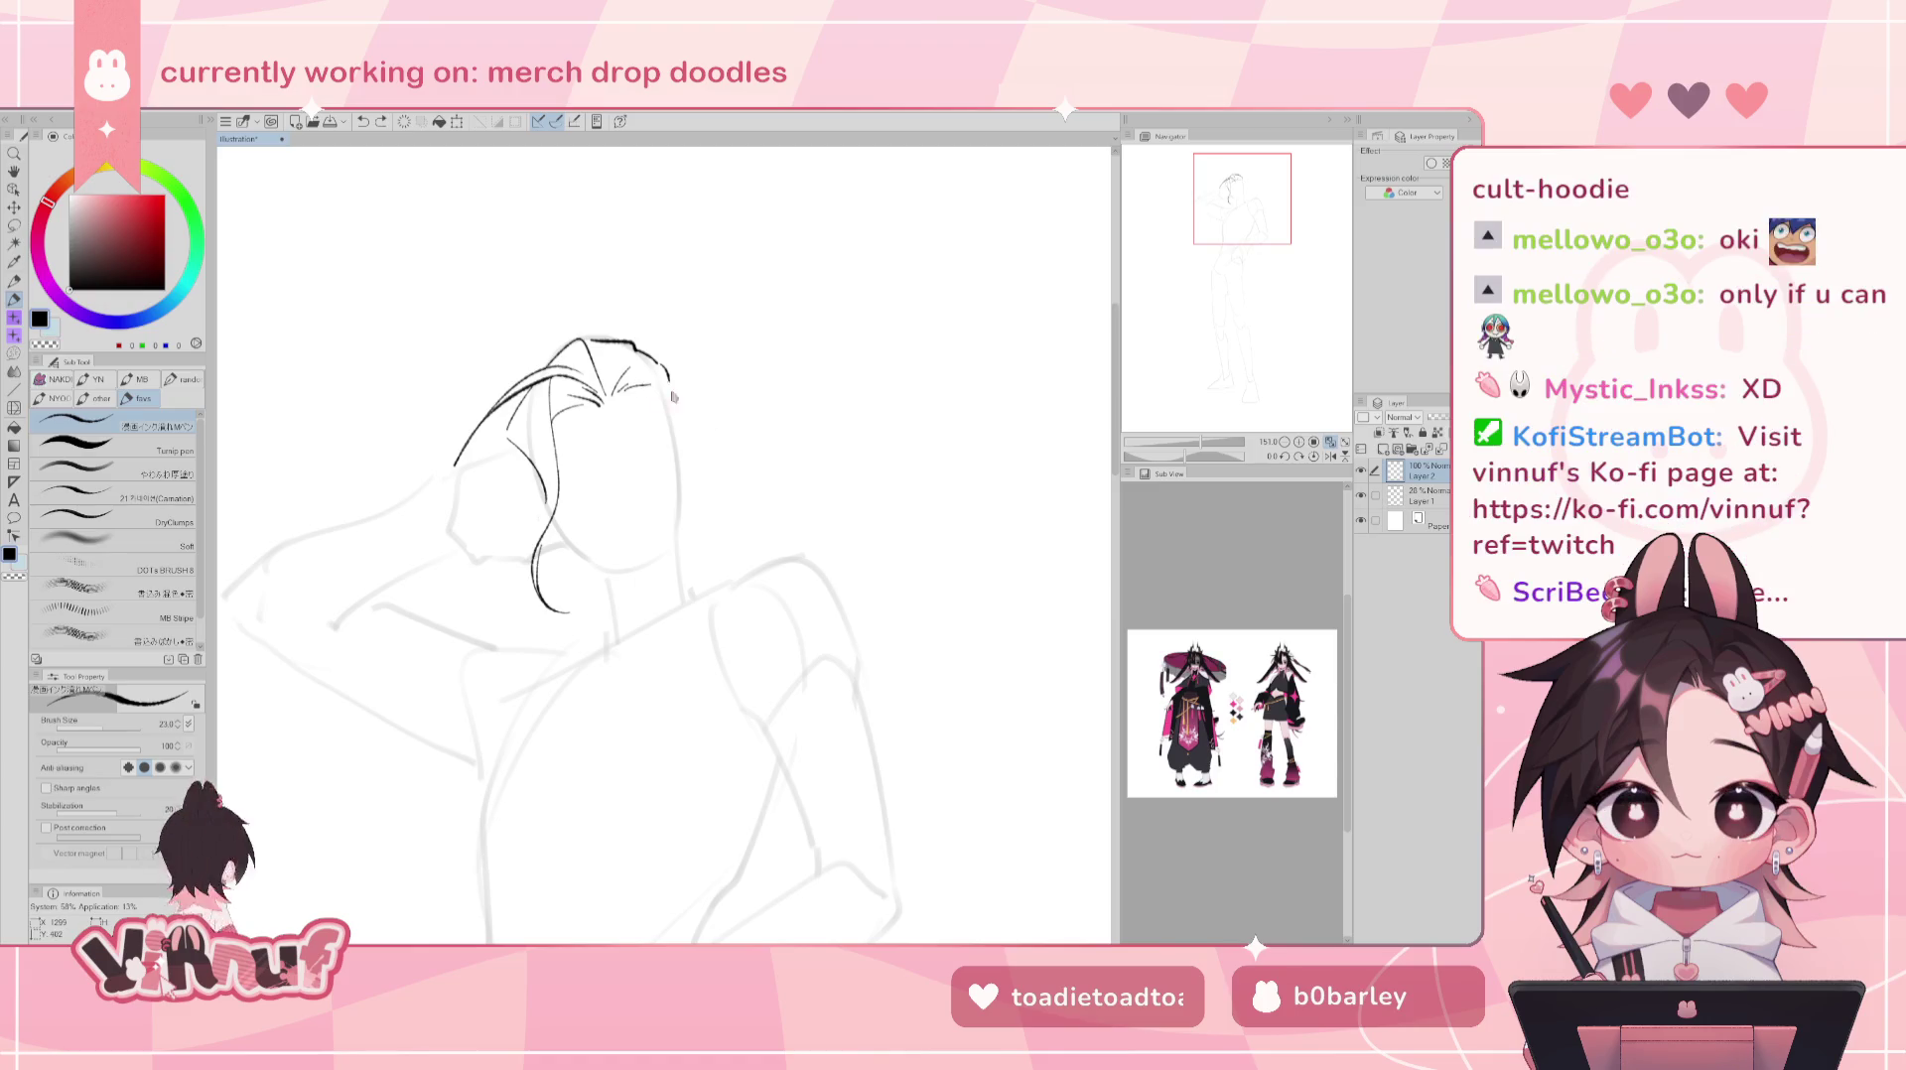
drag(620, 382, 723, 399)
key(e)
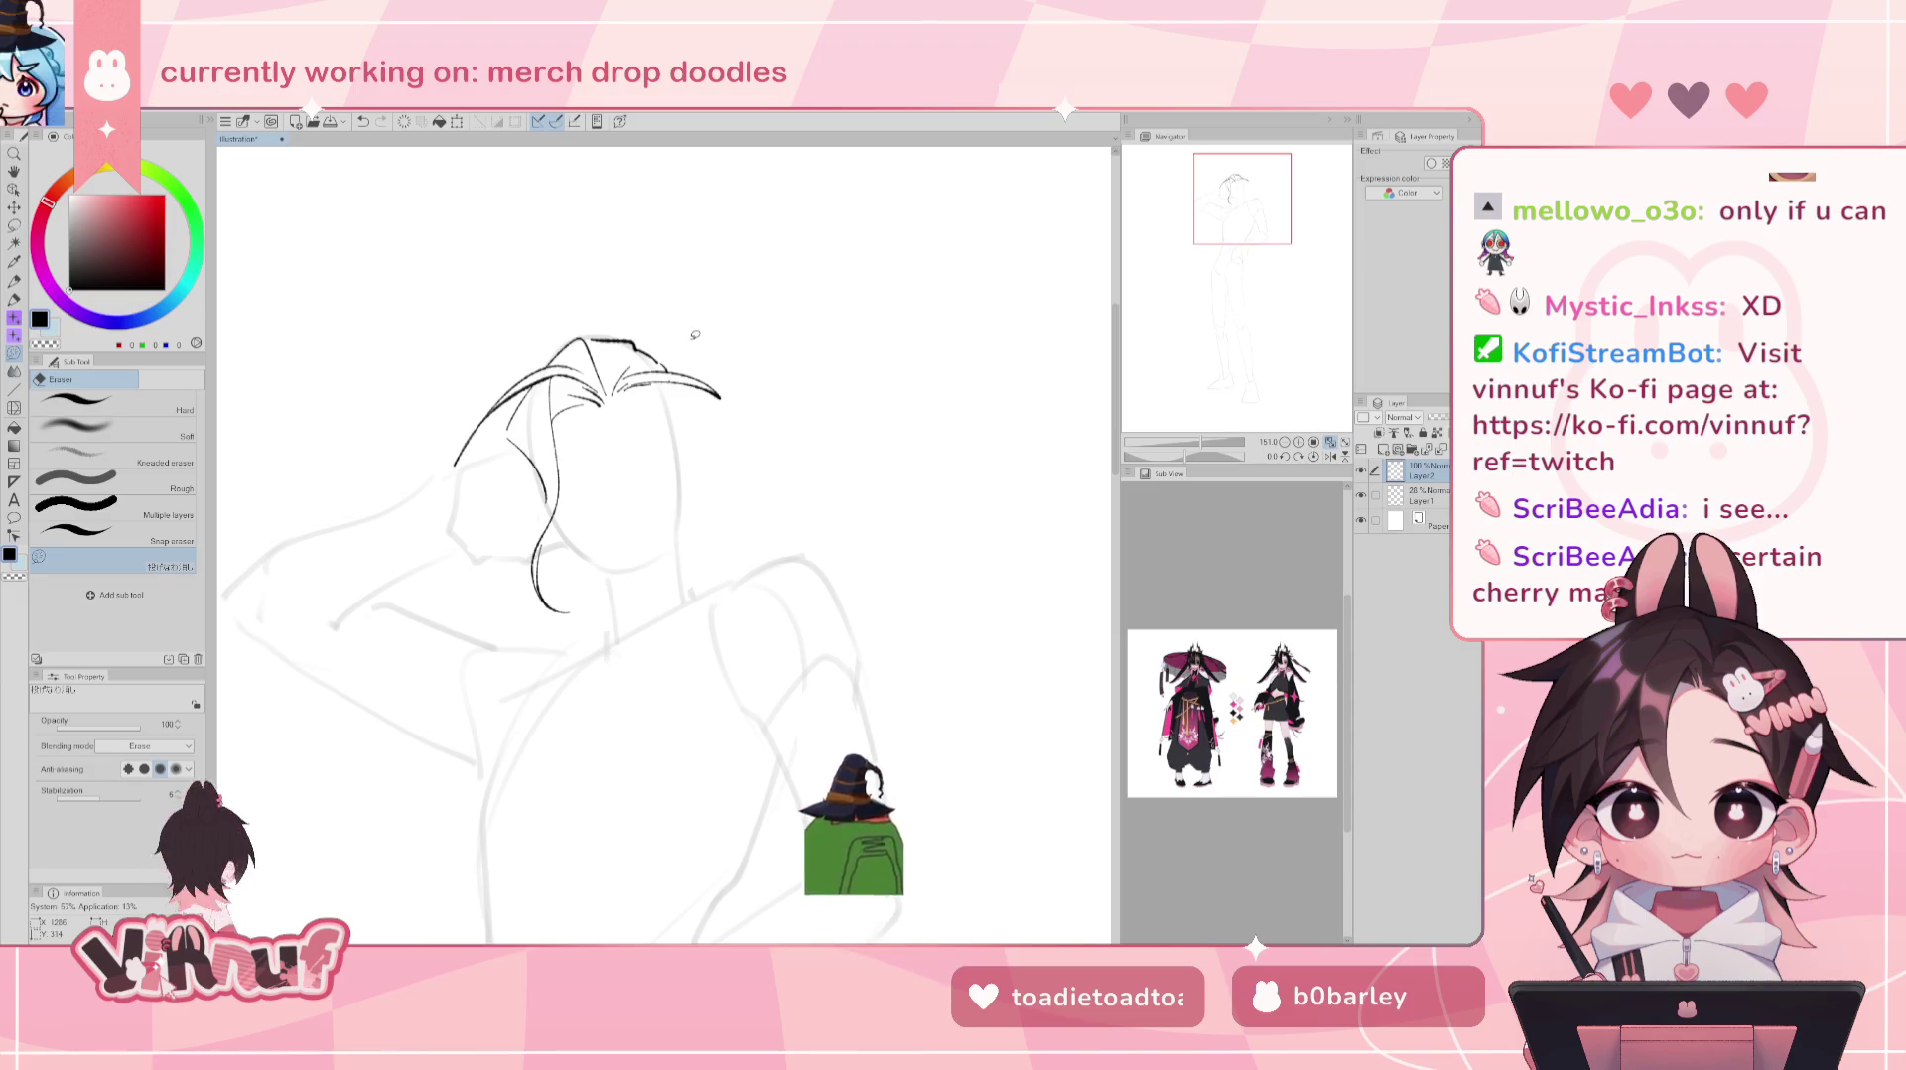
key(p)
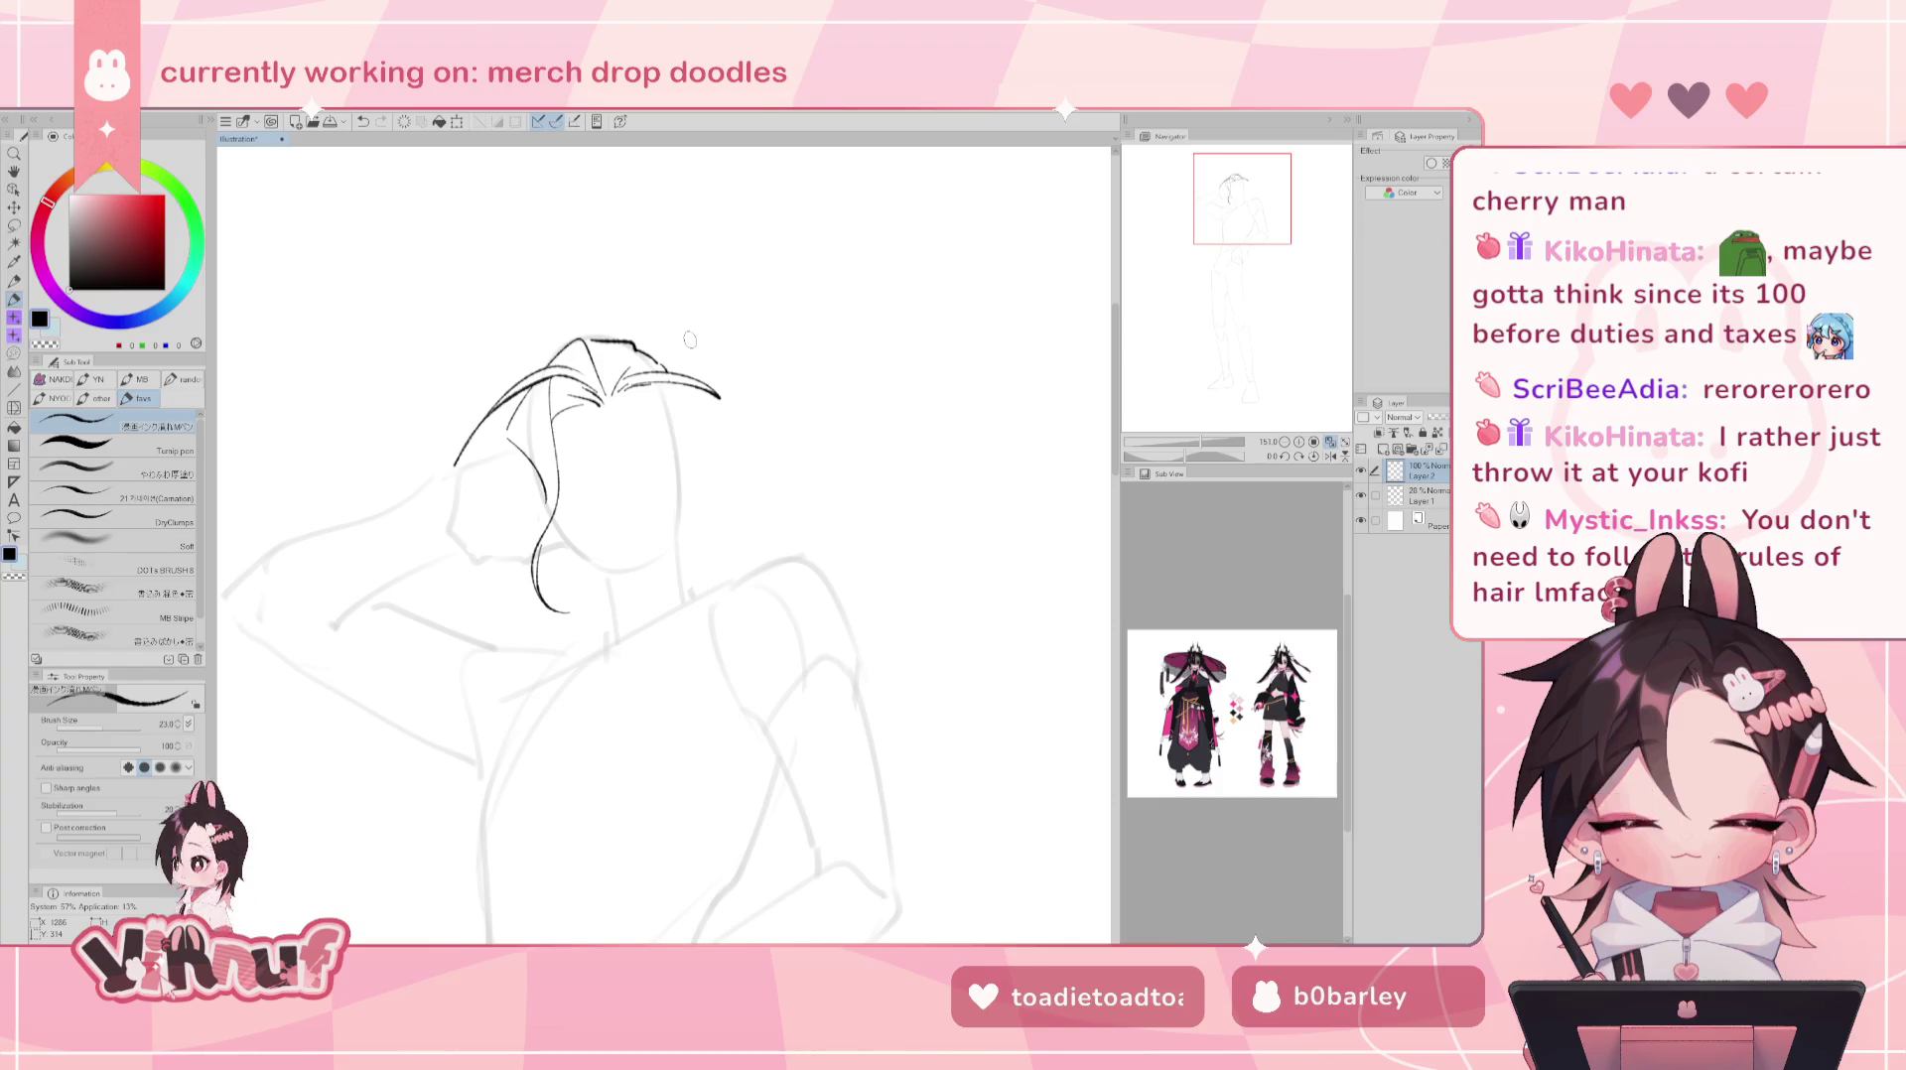
key(j)
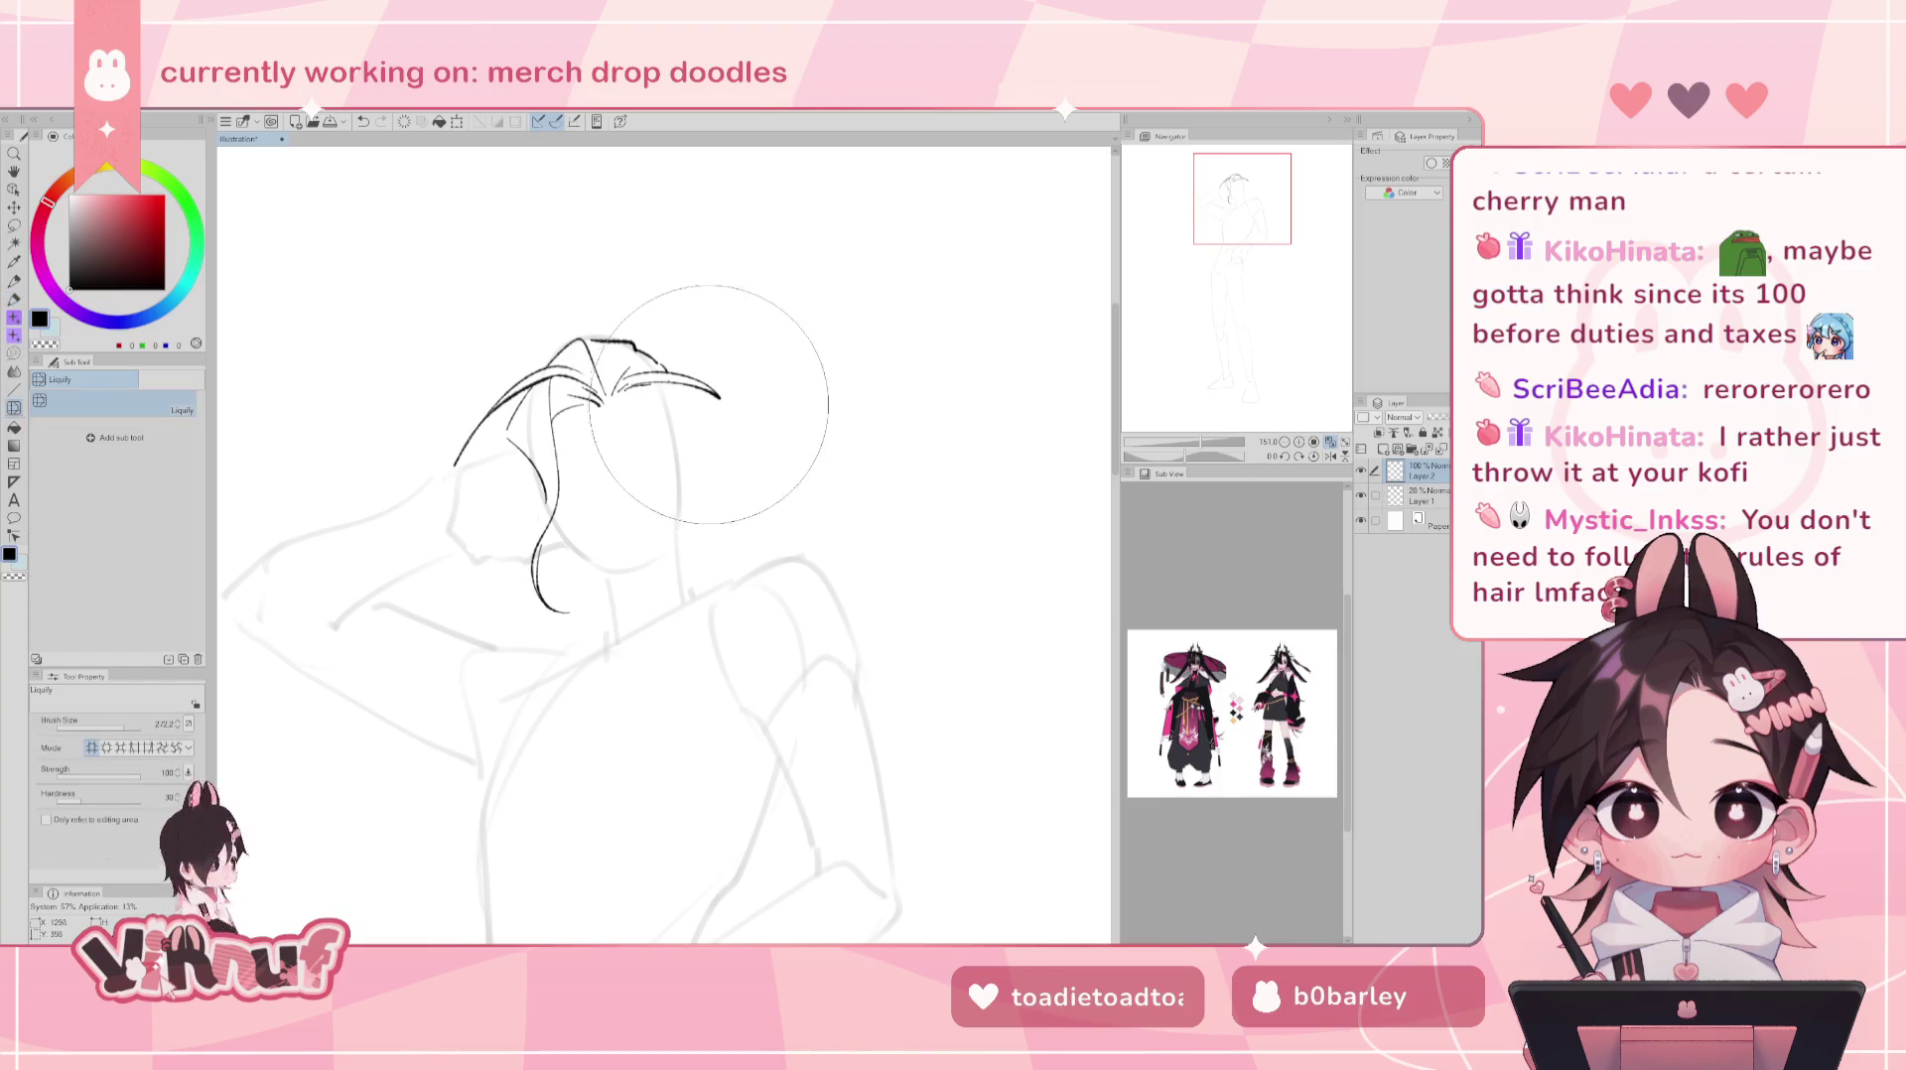
- Liquify the right hair strand, pushing it downward and flattening its tip
drag(719, 382, 803, 450)
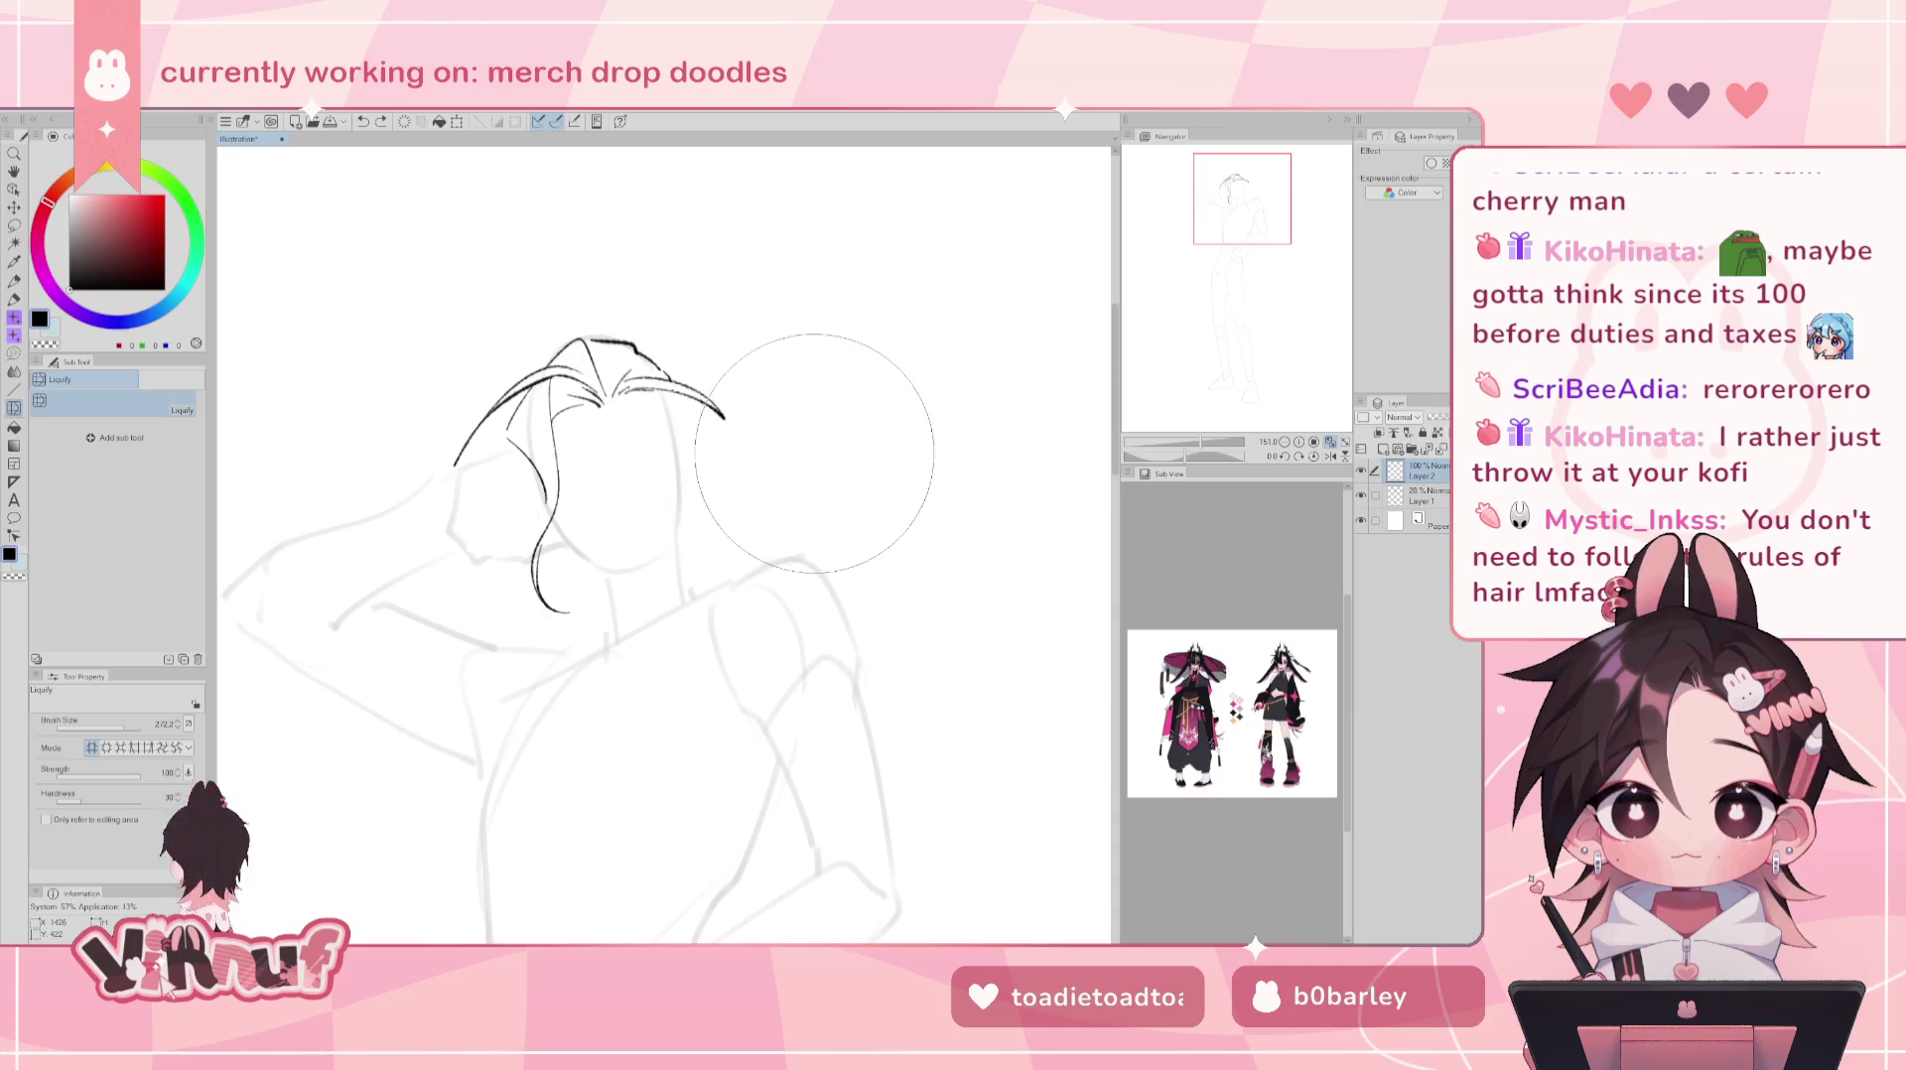
drag(803, 449, 807, 457)
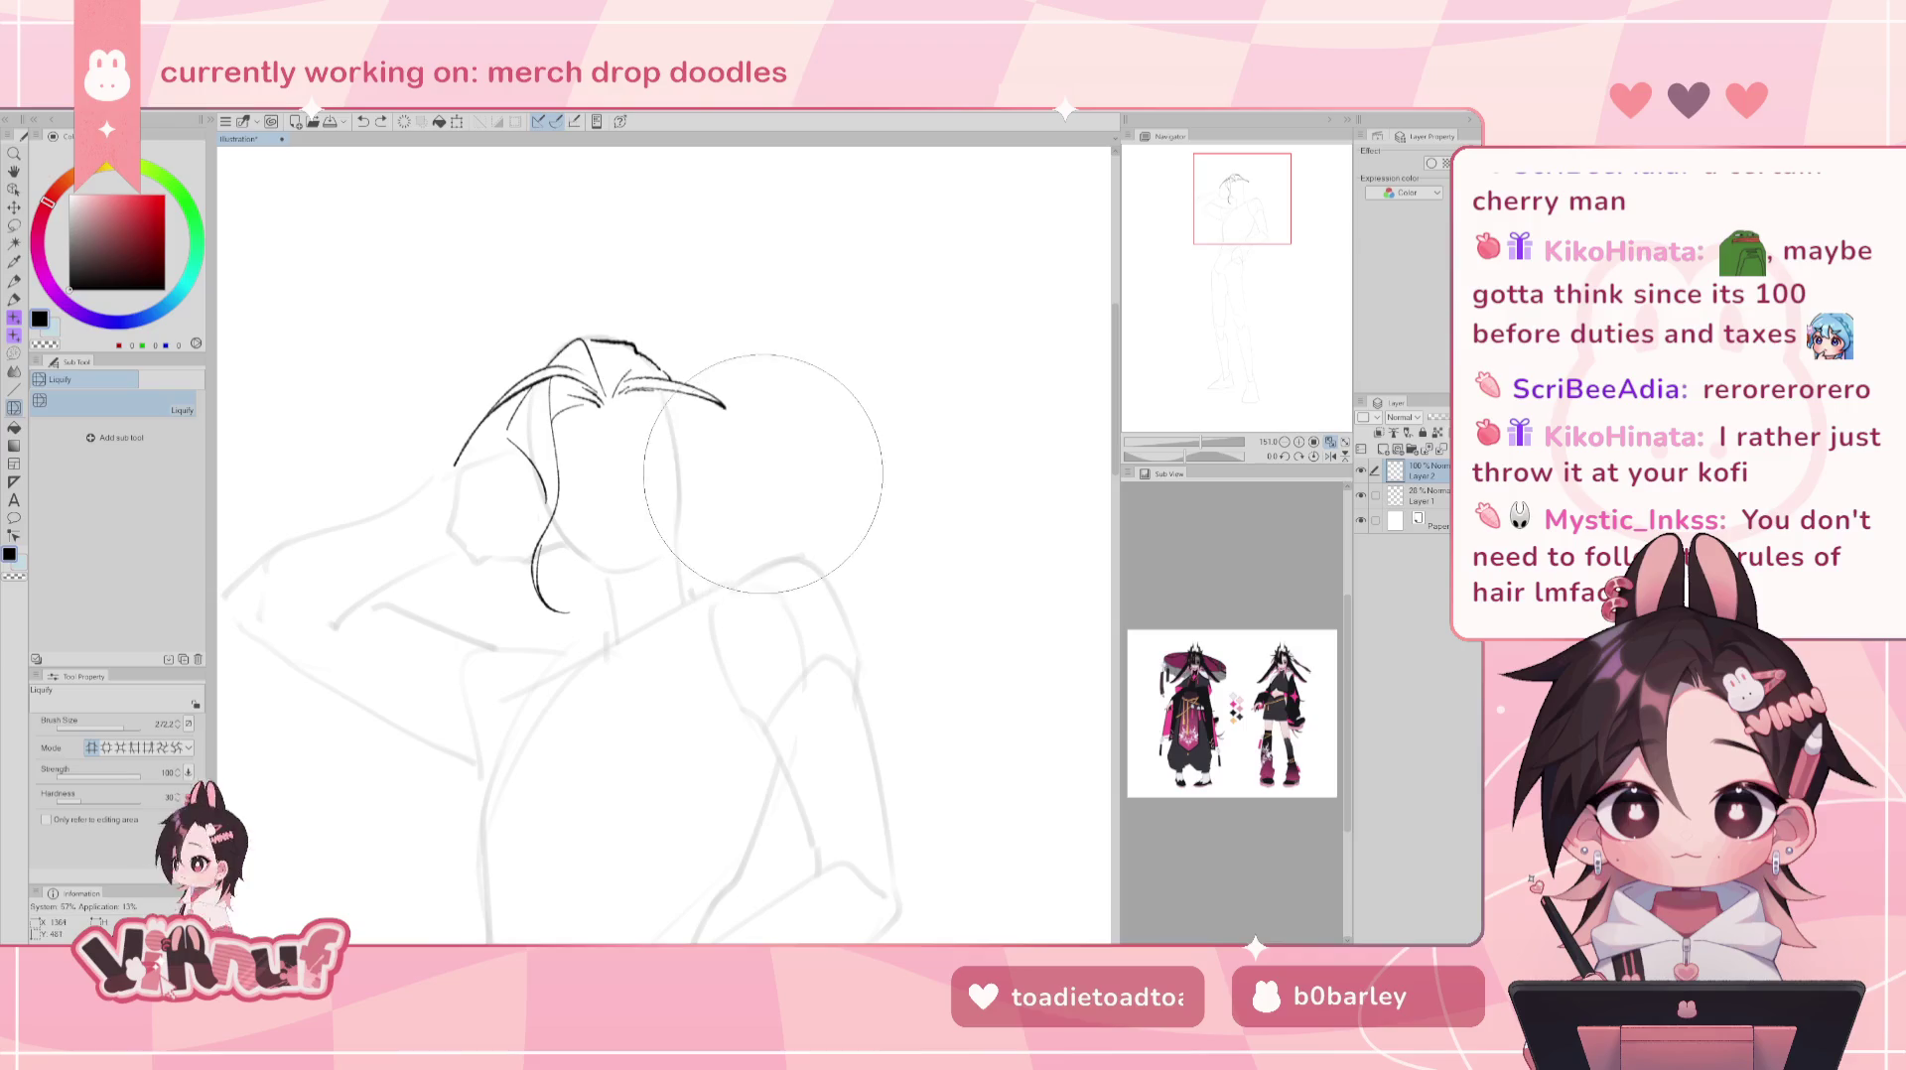
key(p)
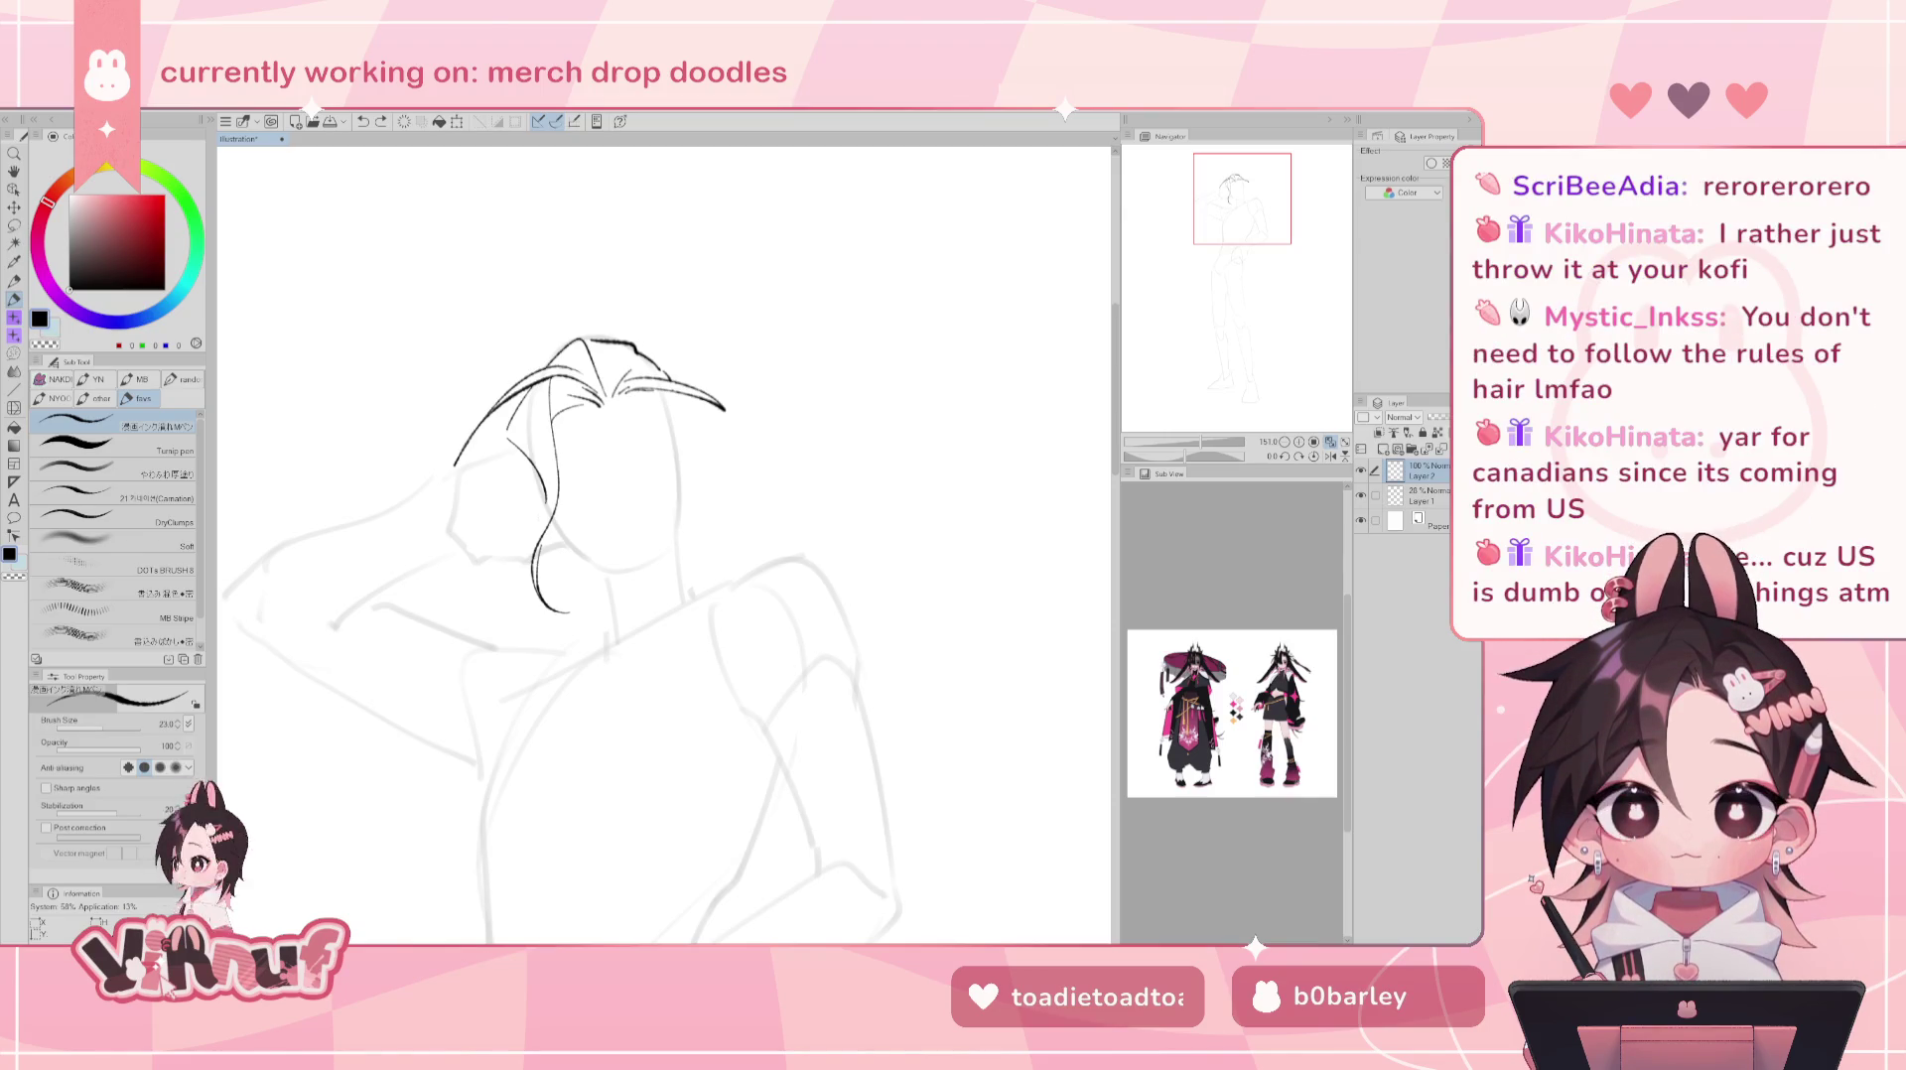
scroll(627, 387, down, 1)
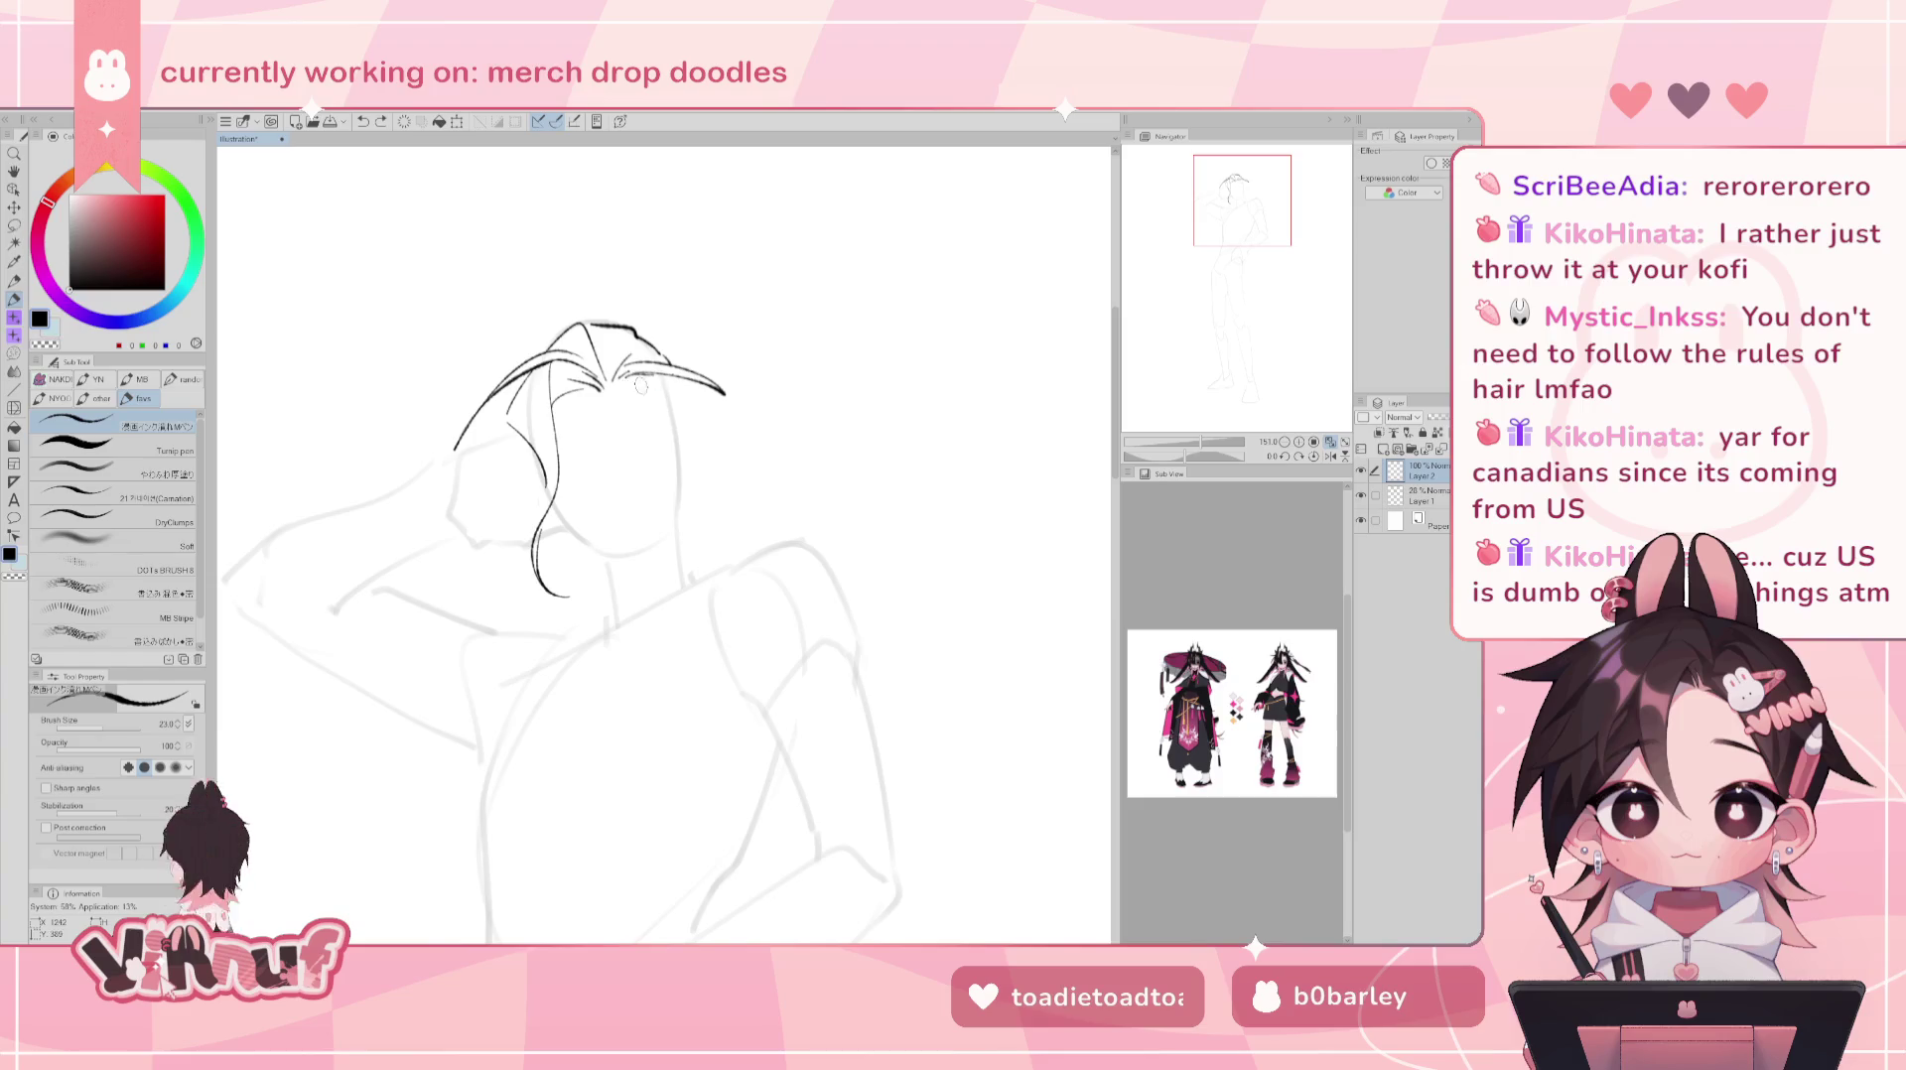
- Draw a thin strand down from the head top and a short hairline stroke, then shift the view up
drag(654, 393, 670, 423)
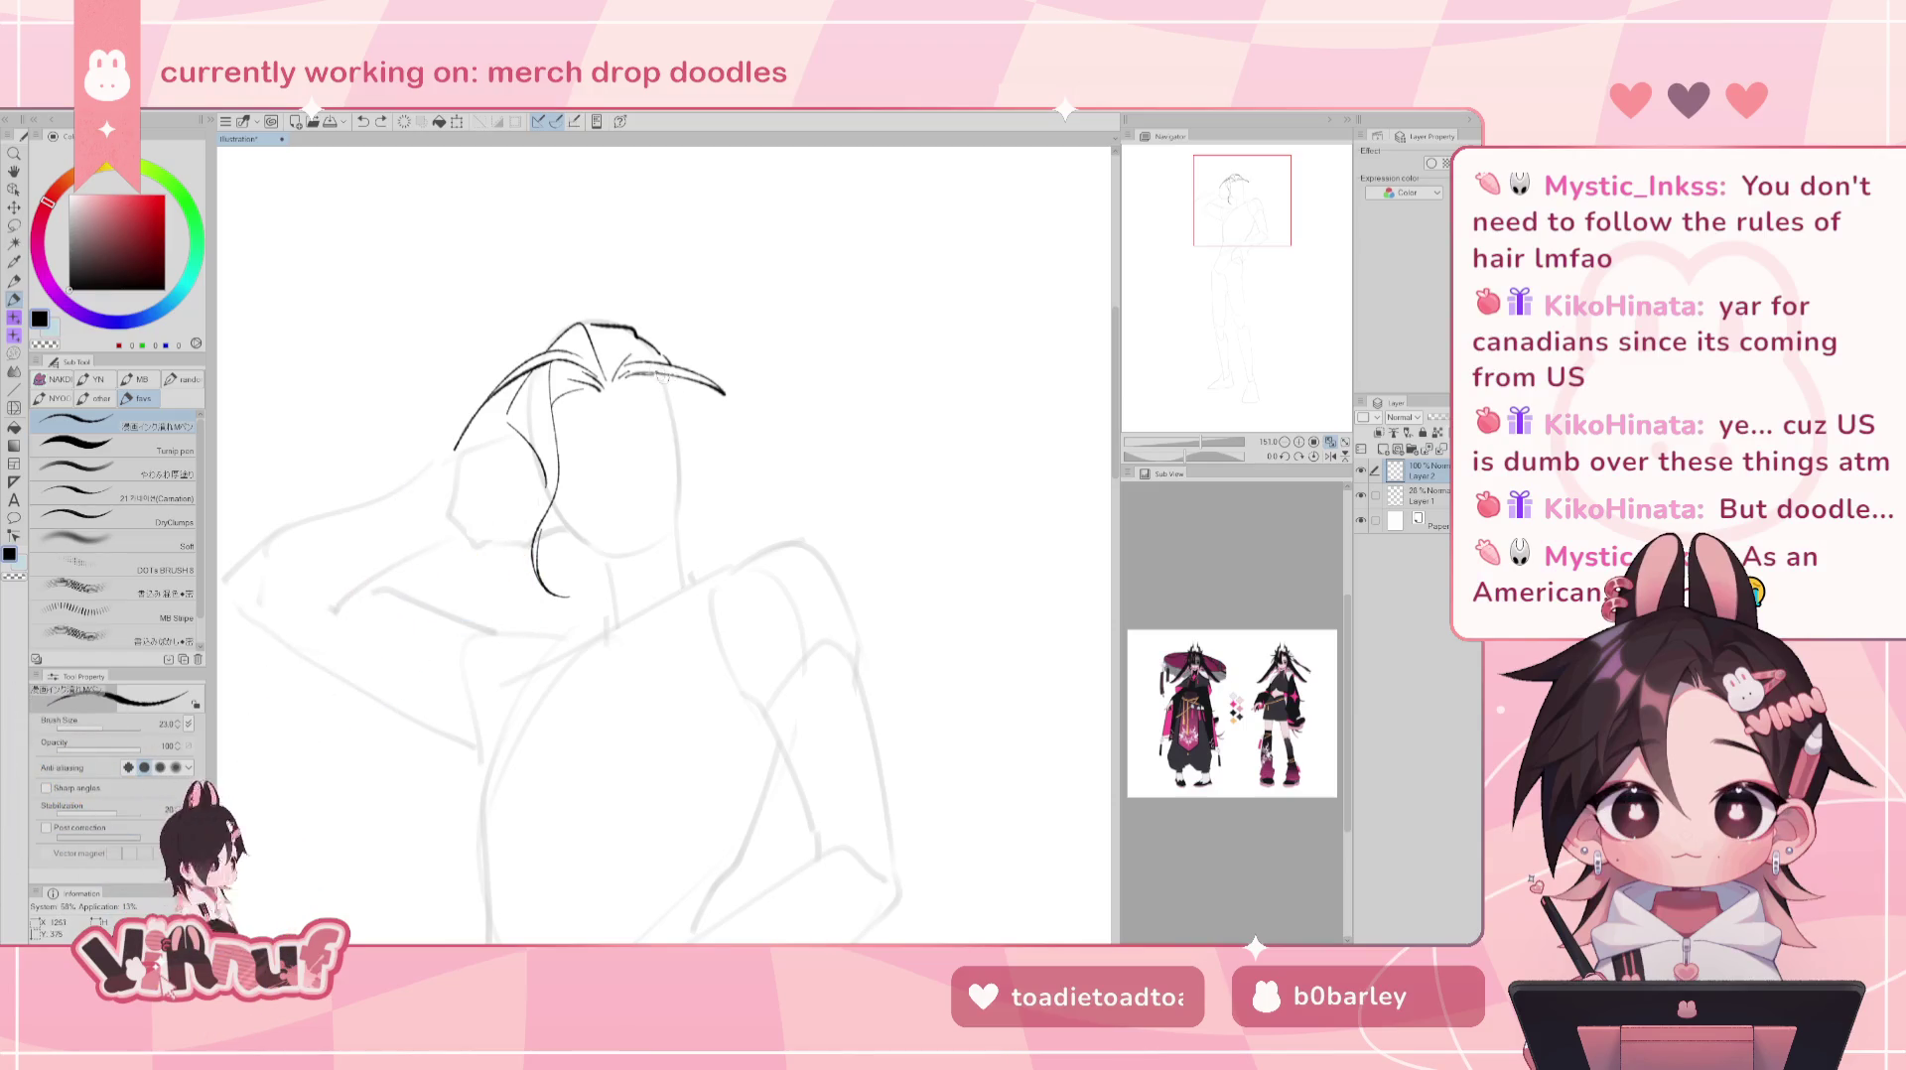
drag(657, 373, 681, 388)
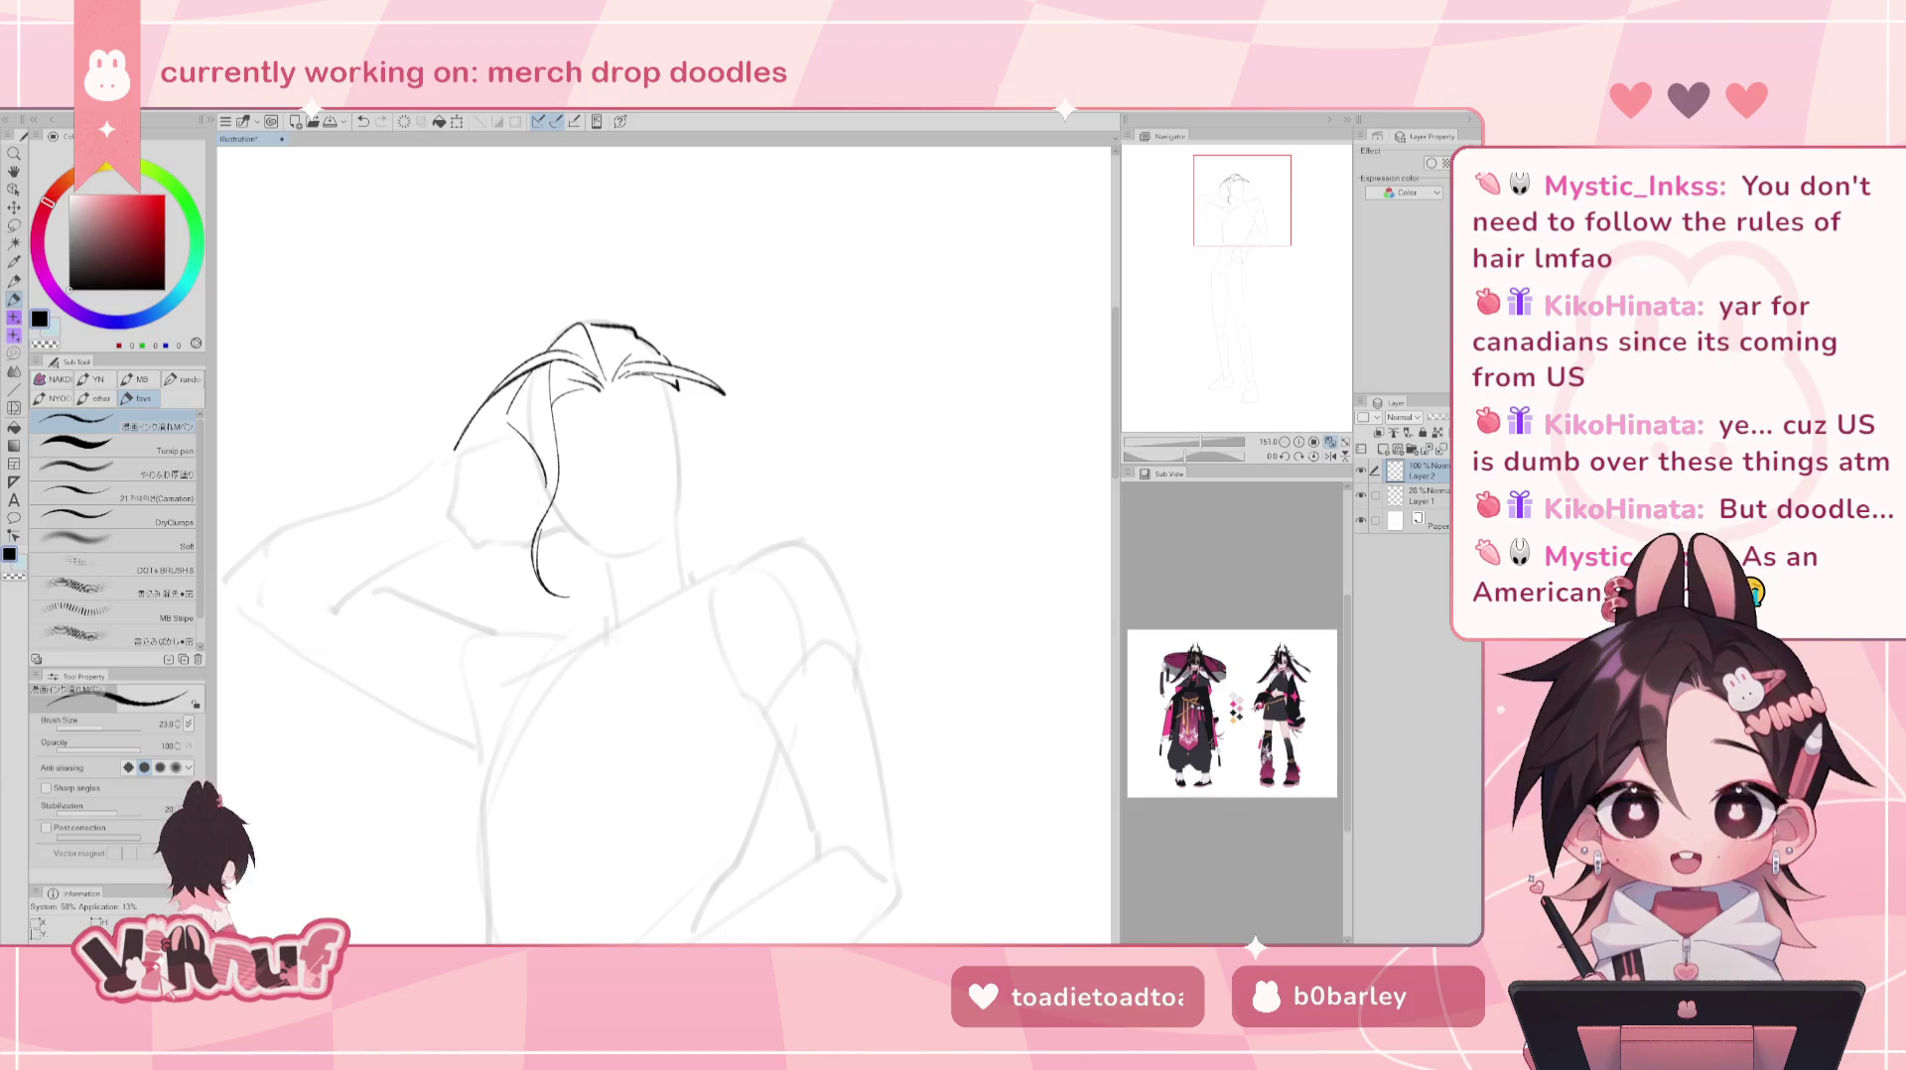
drag(1236, 225, 1239, 227)
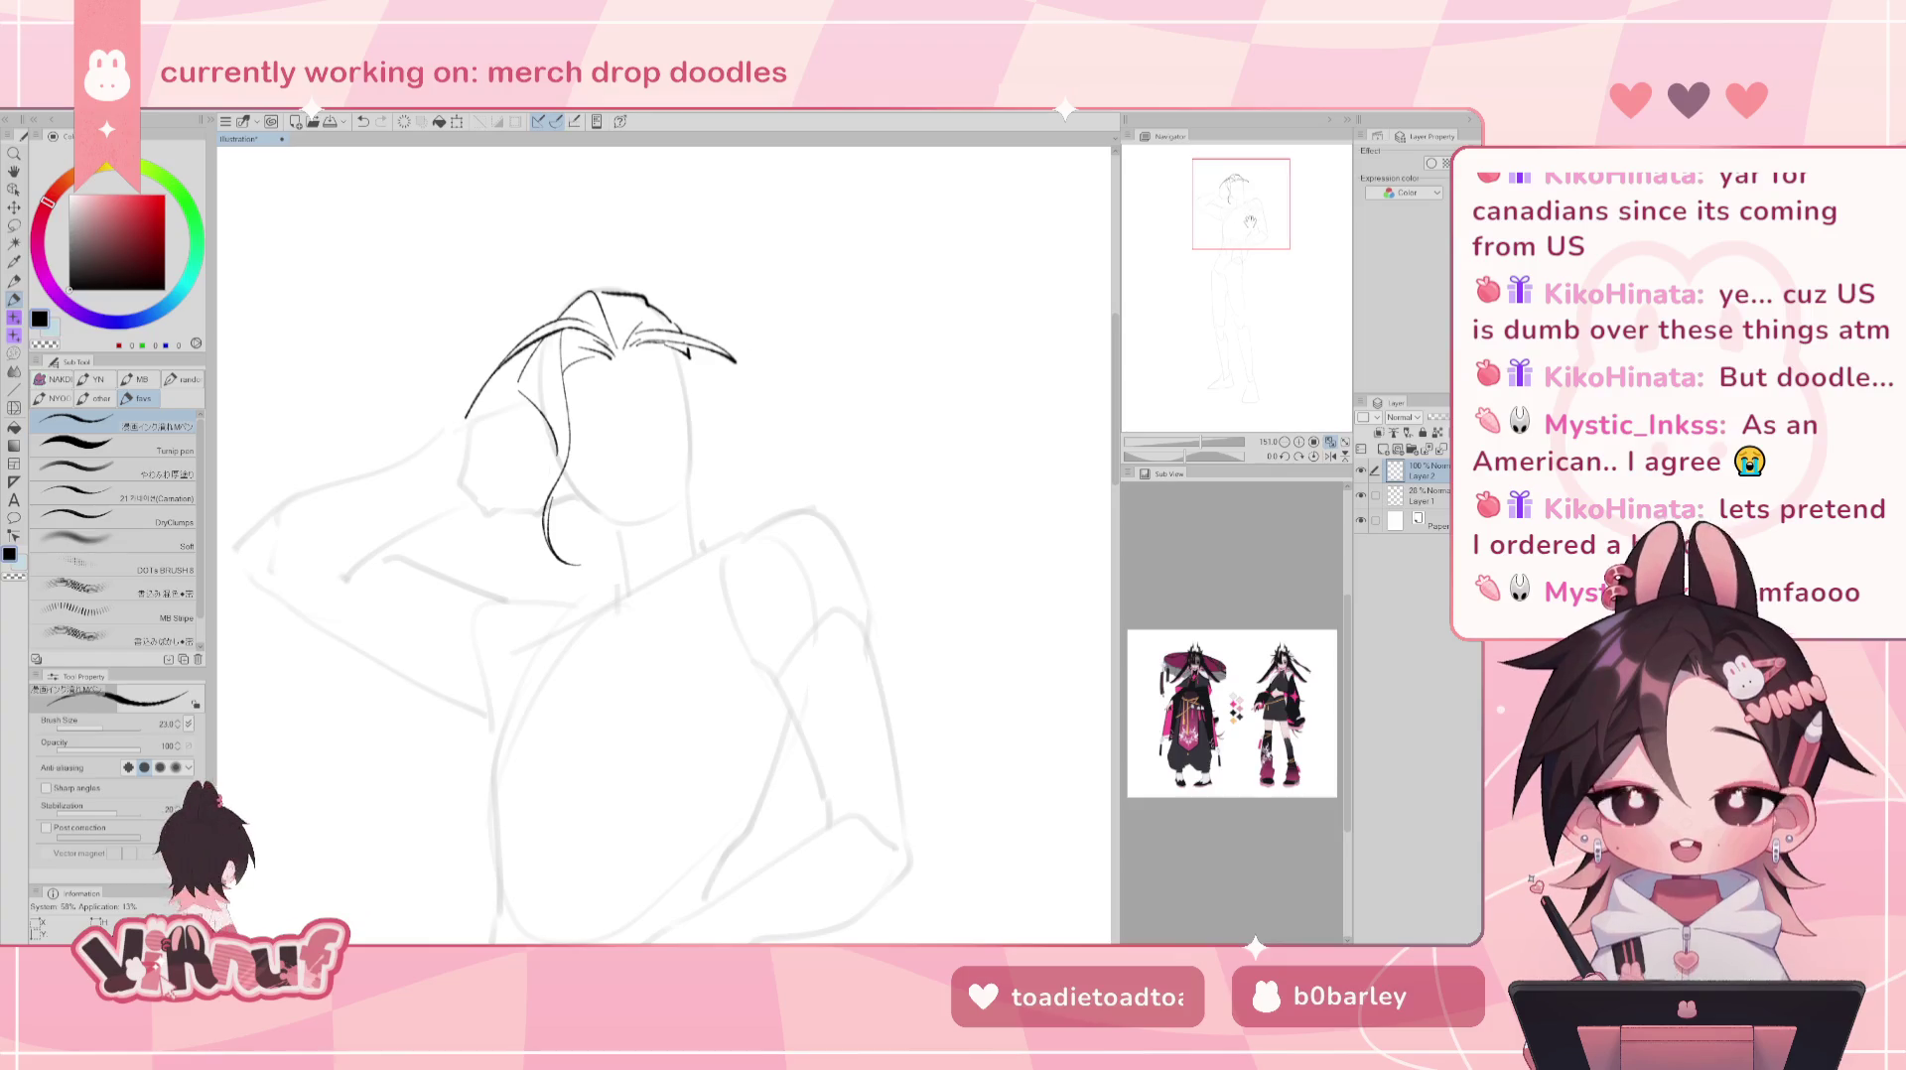
- Undo the last hair stroke and retry a strand near the head top
drag(1231, 241, 1253, 197)
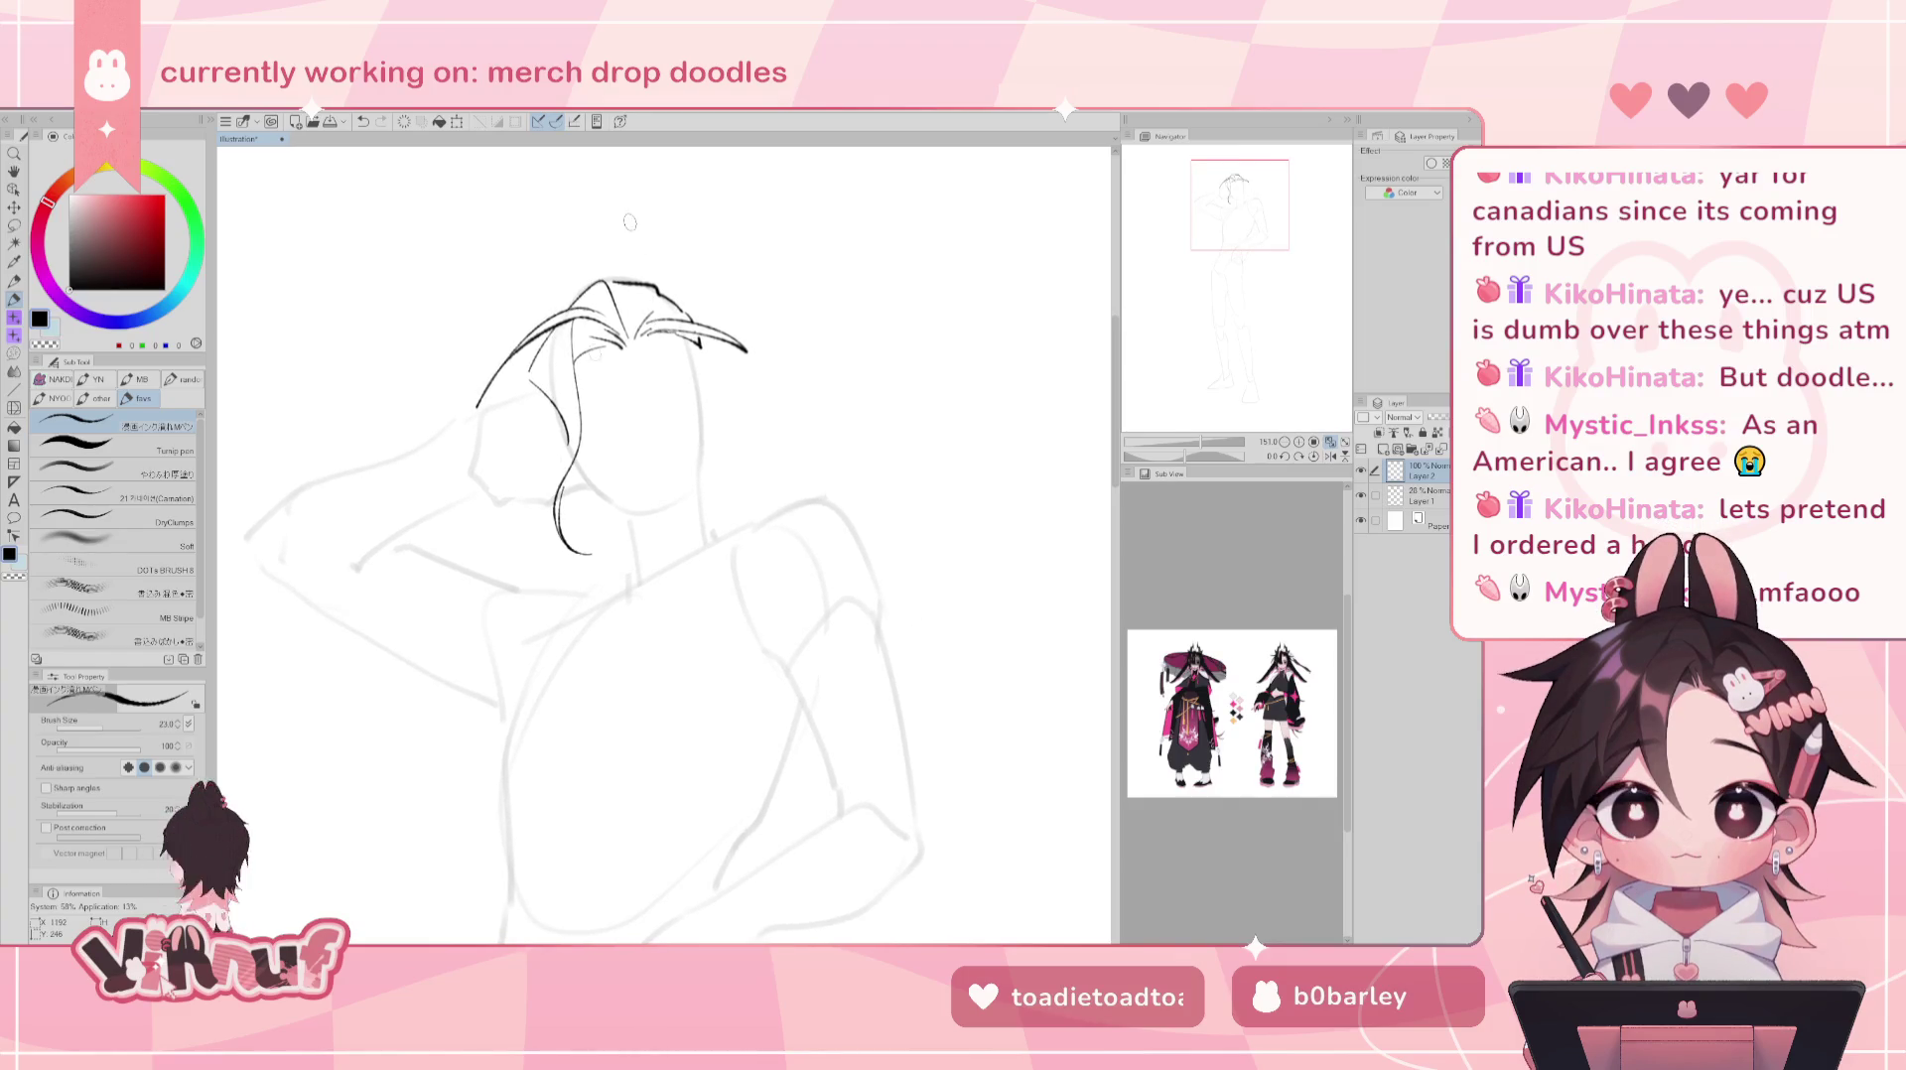
key(ctrl+z)
drag(592, 328, 576, 407)
key(ctrl+z)
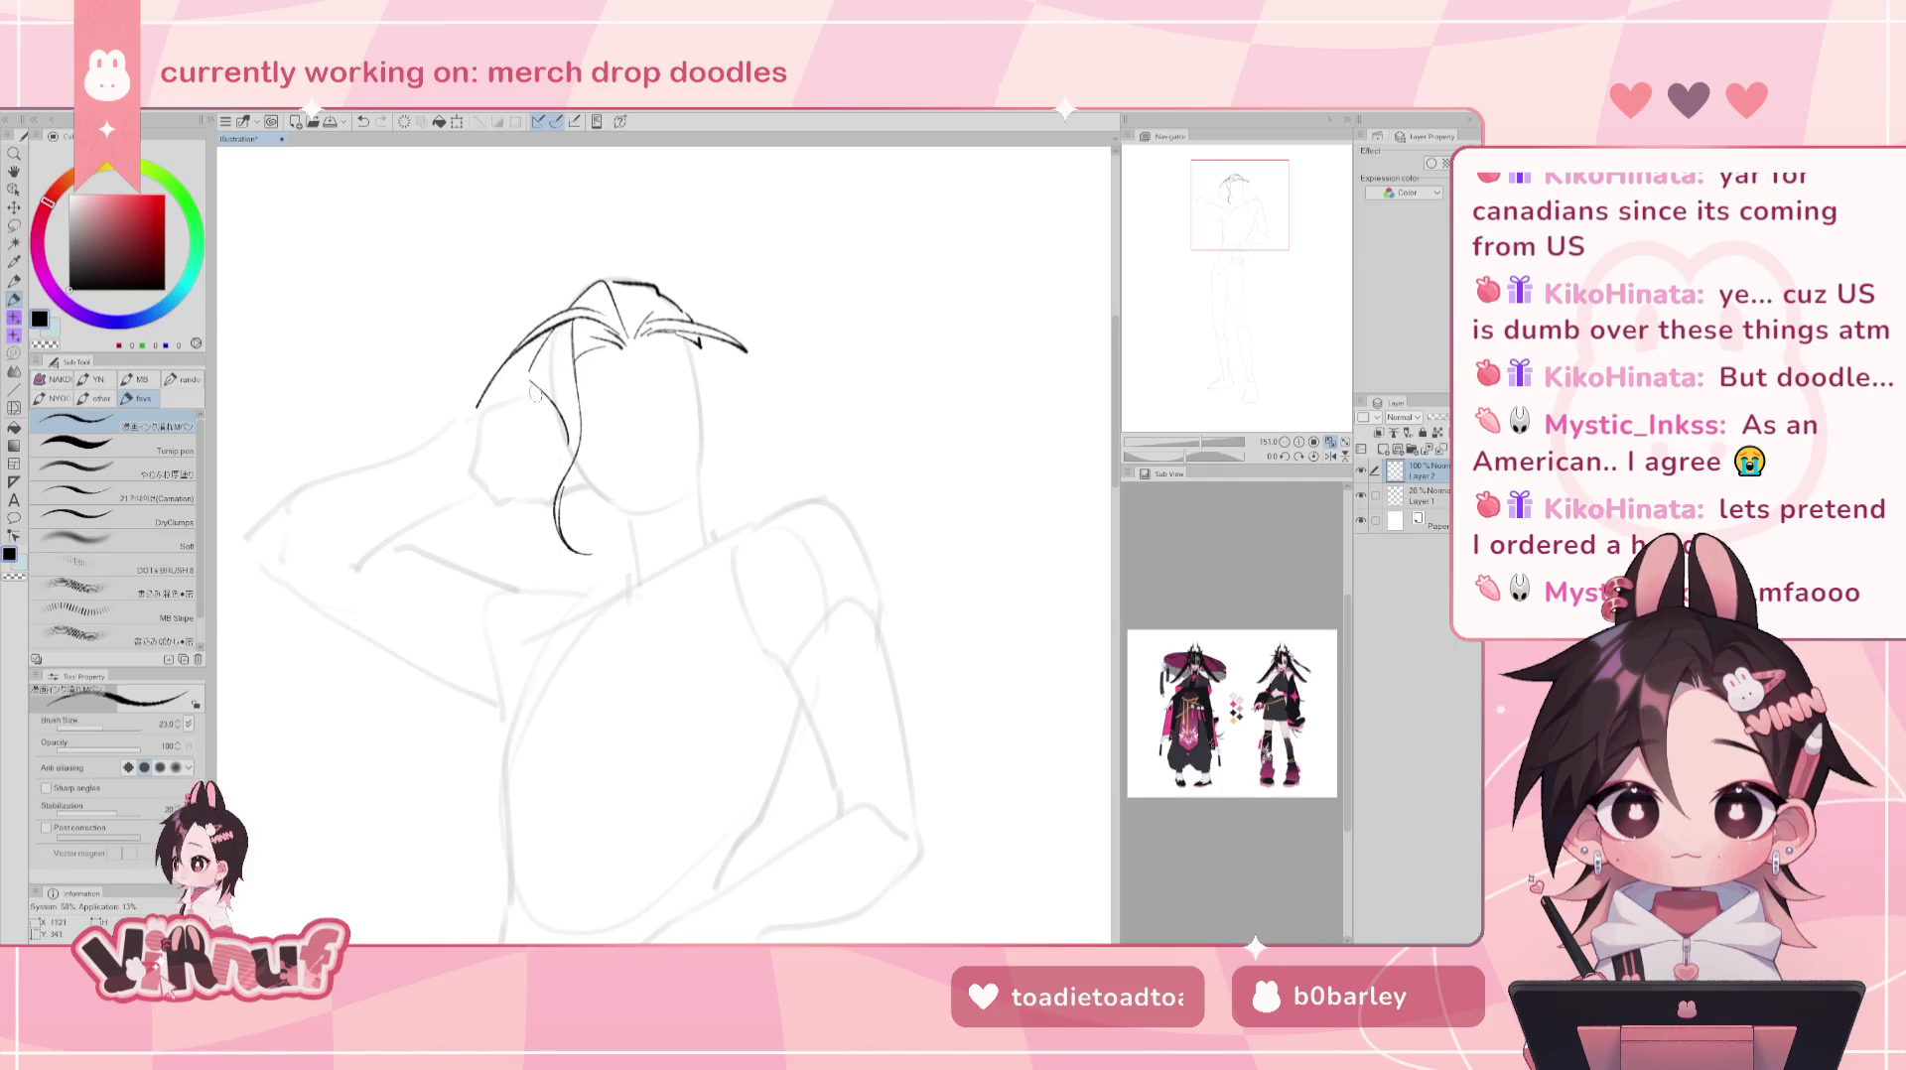
- Try a vertical hair strand left of the face, then undo it and the curling strand tail
drag(525, 382, 527, 486)
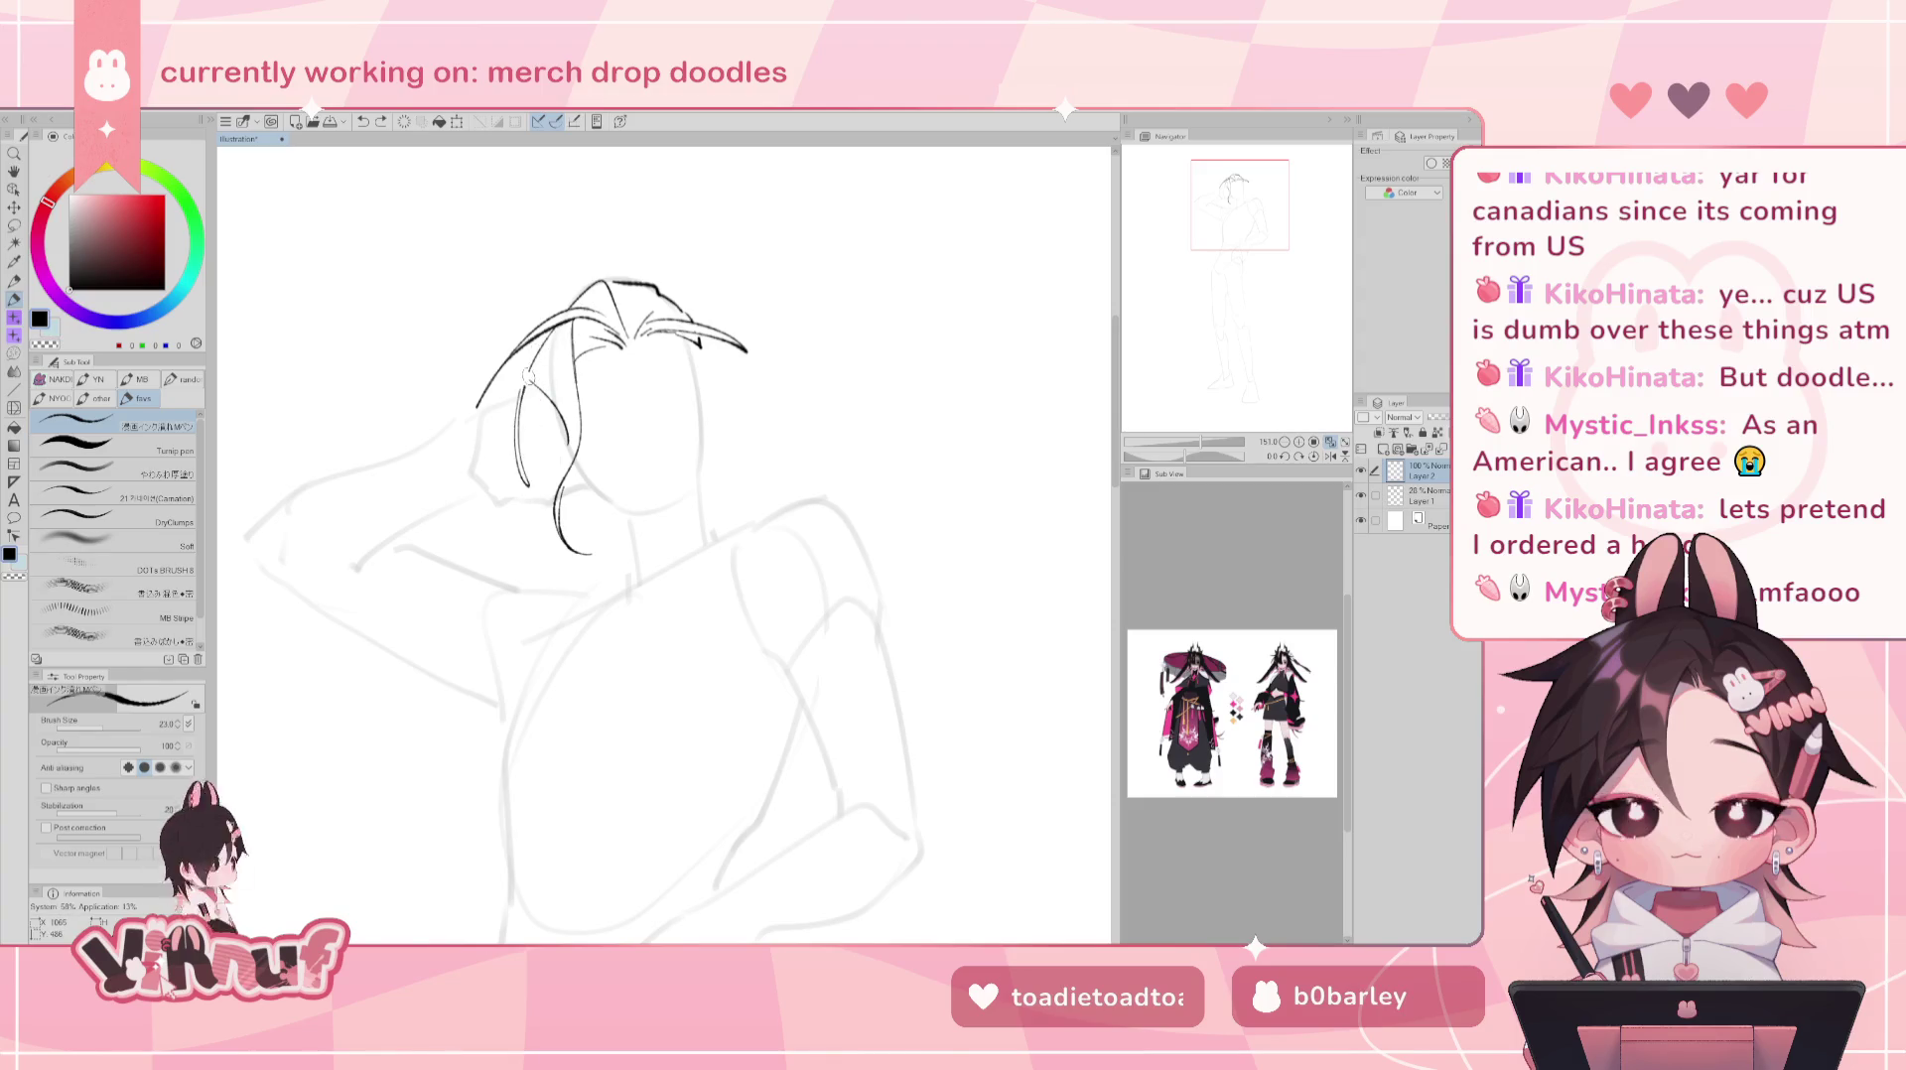
drag(526, 384, 534, 475)
key(ctrl+z)
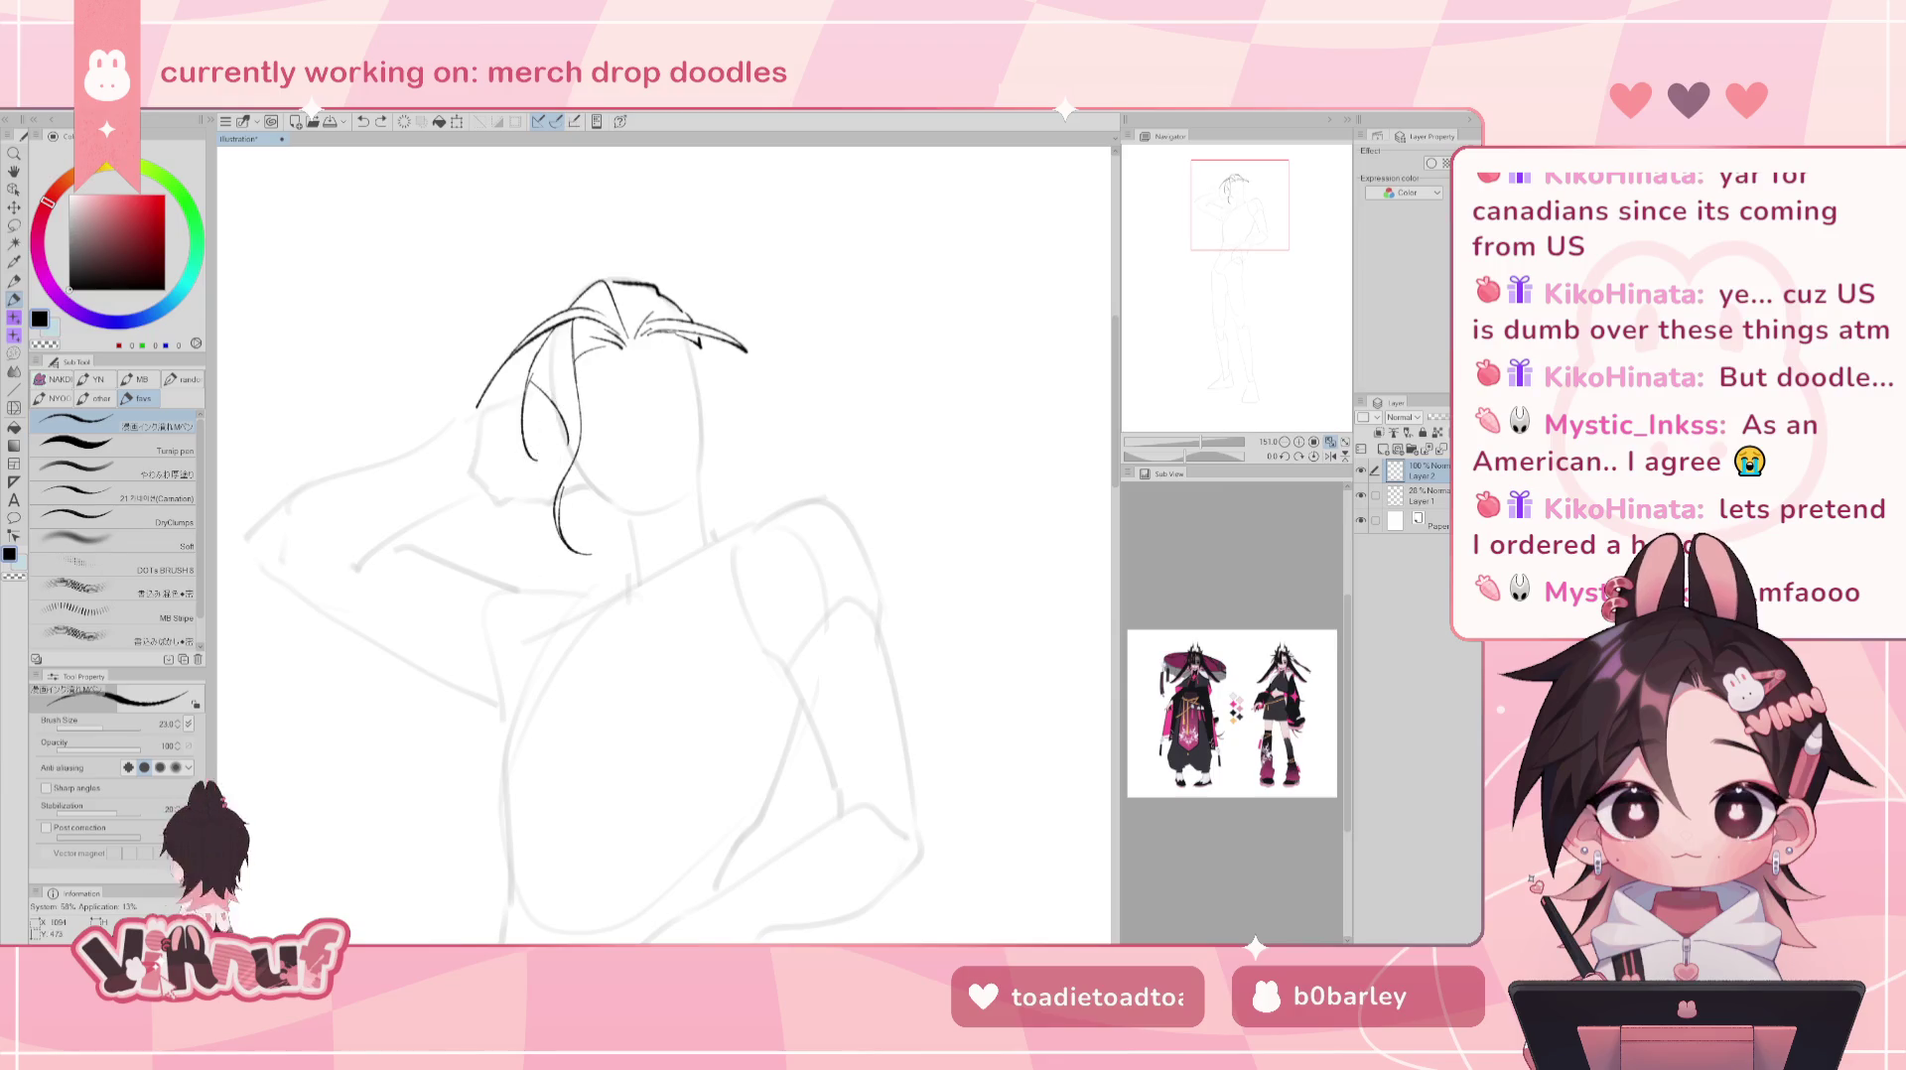
key(ctrl+z)
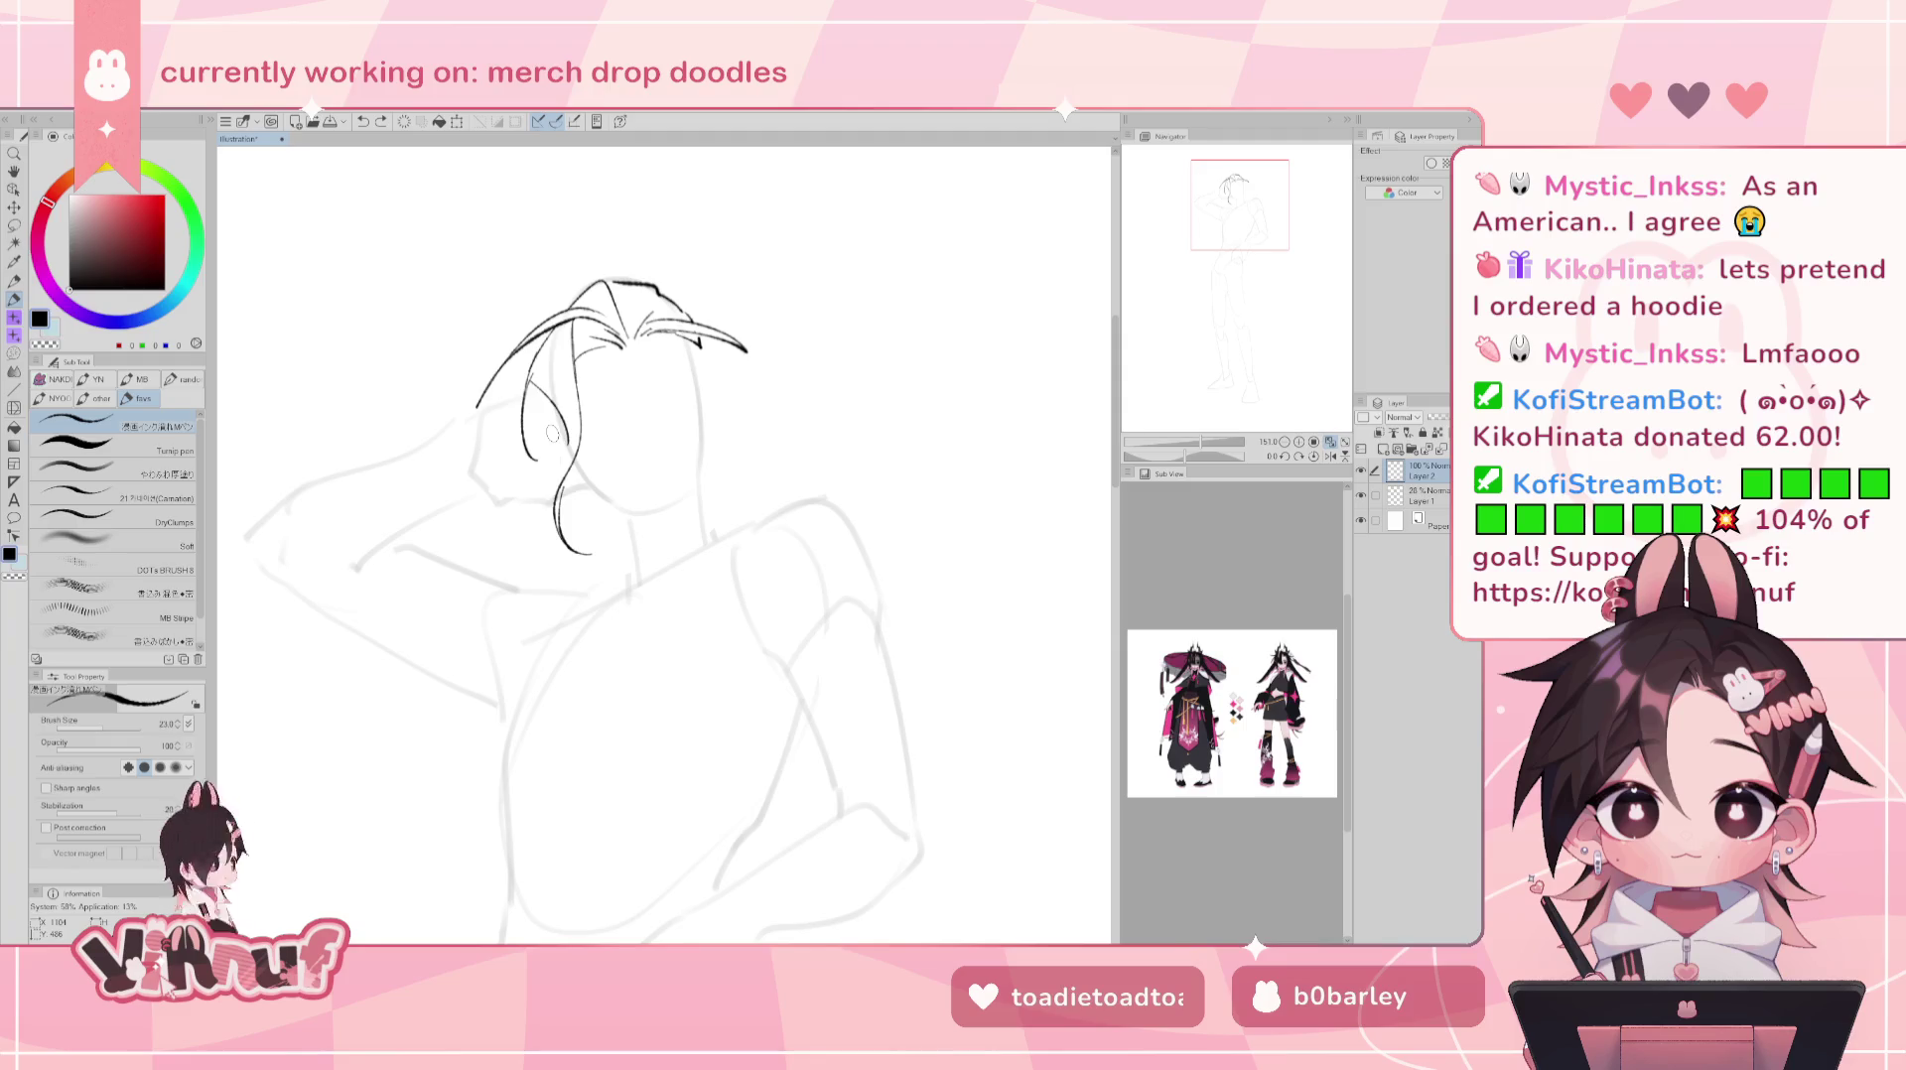
key(e)
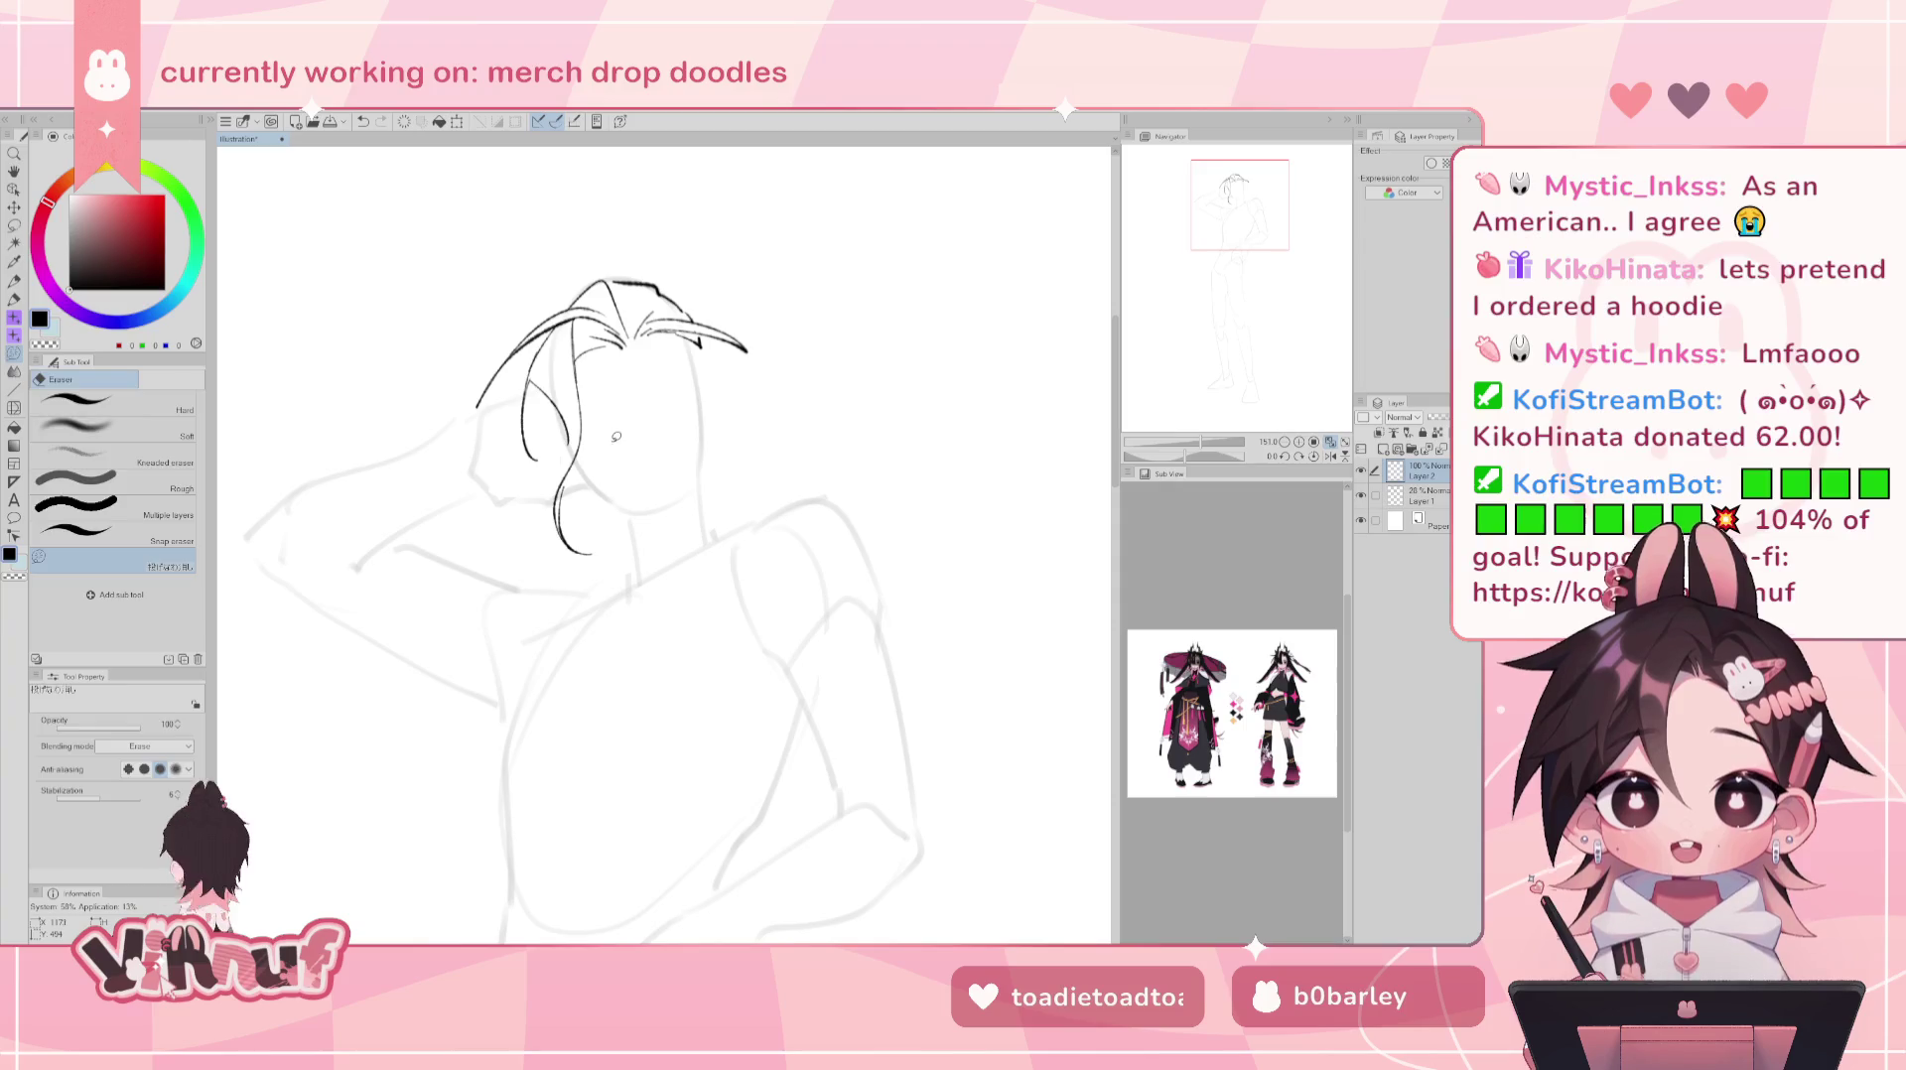
key(p)
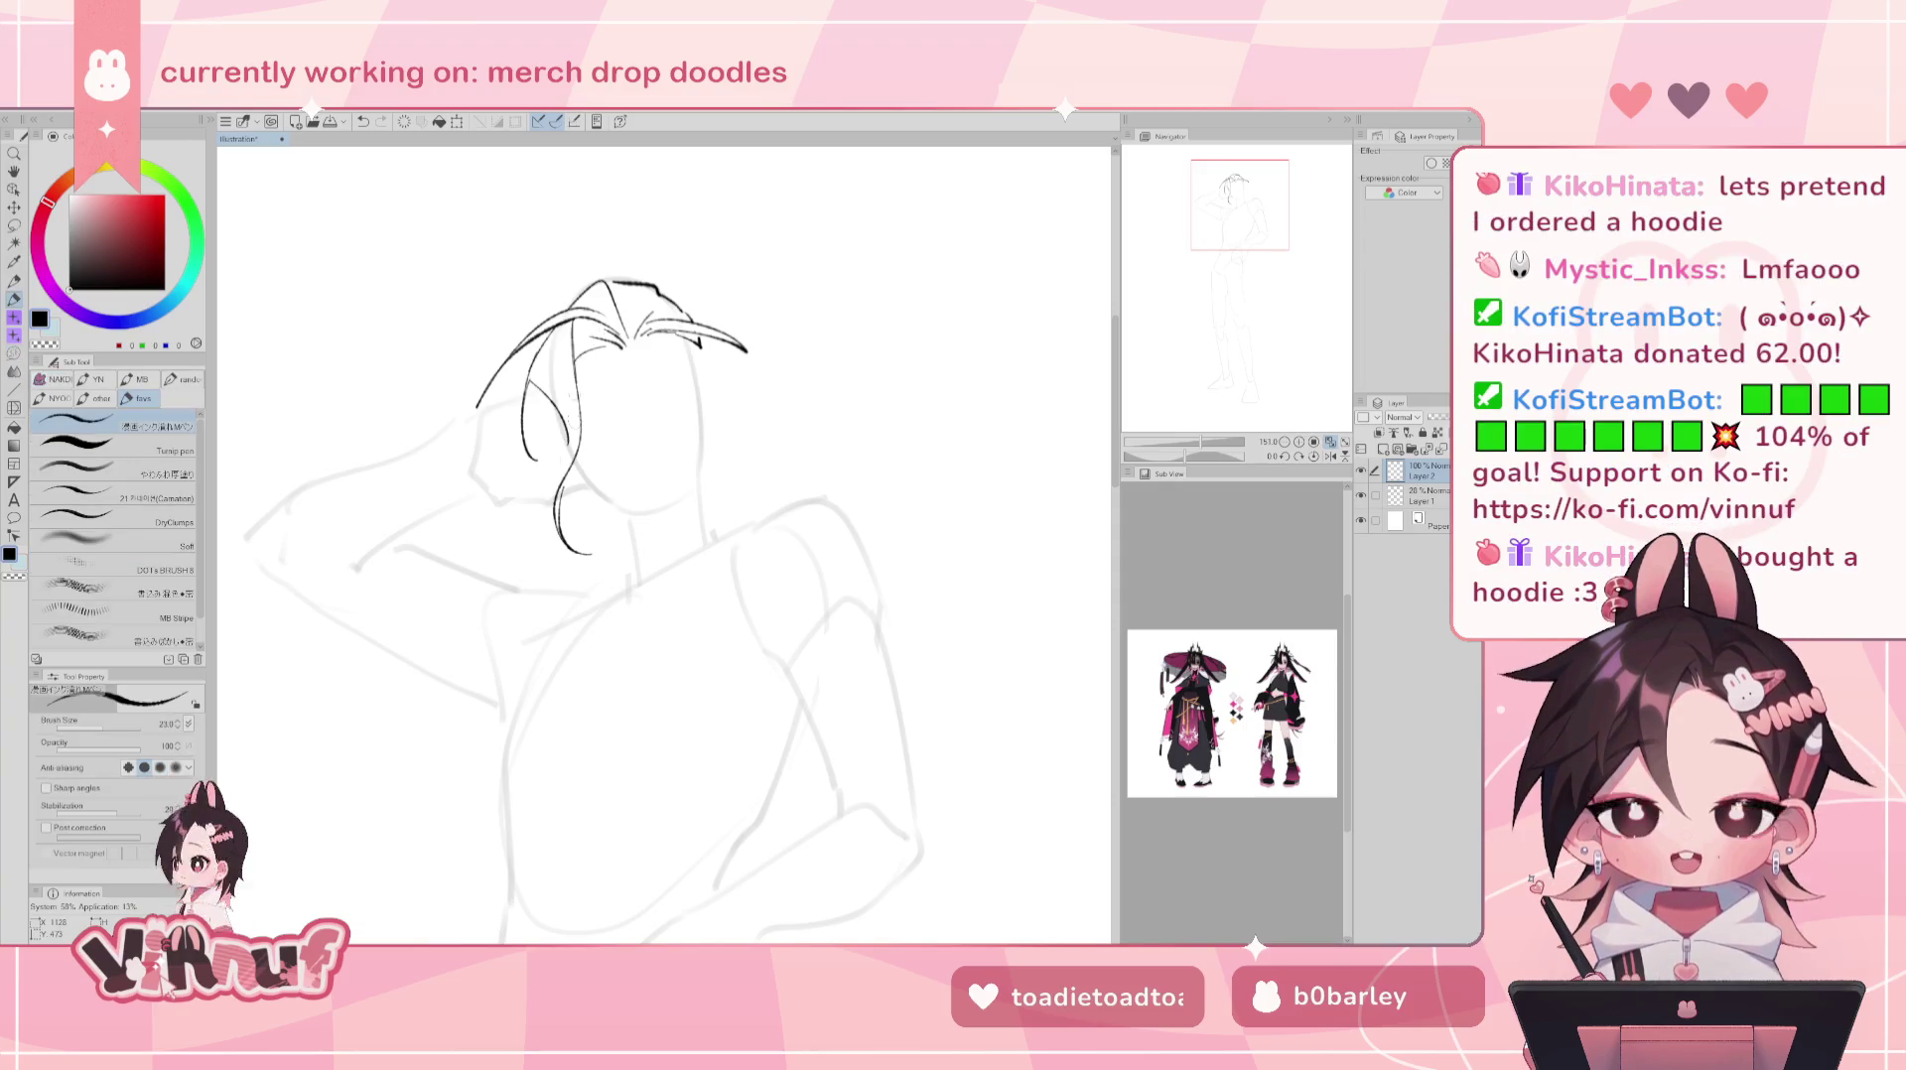
mouse_move(570, 378)
mouse_down()
mouse_move(637, 518)
mouse_move(576, 463)
mouse_up()
key(ctrl+z)
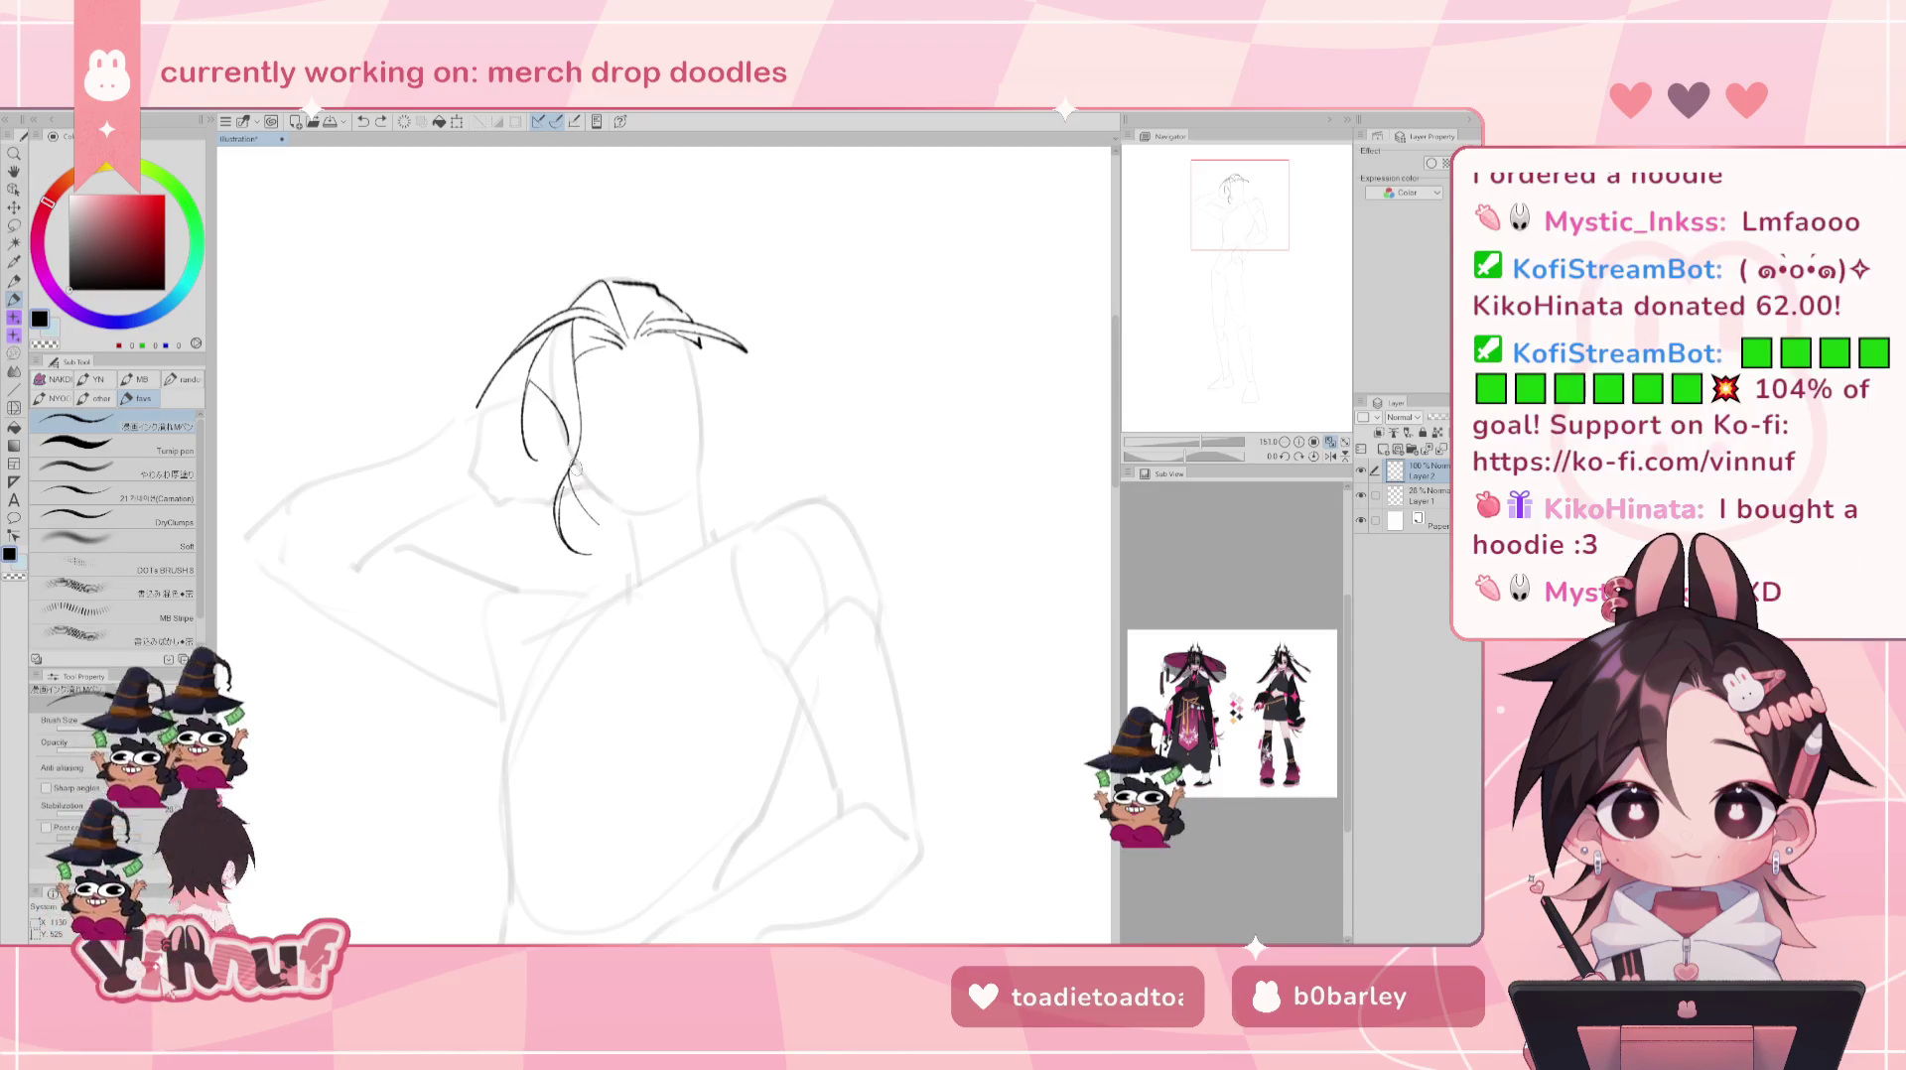
key(ctrl+z)
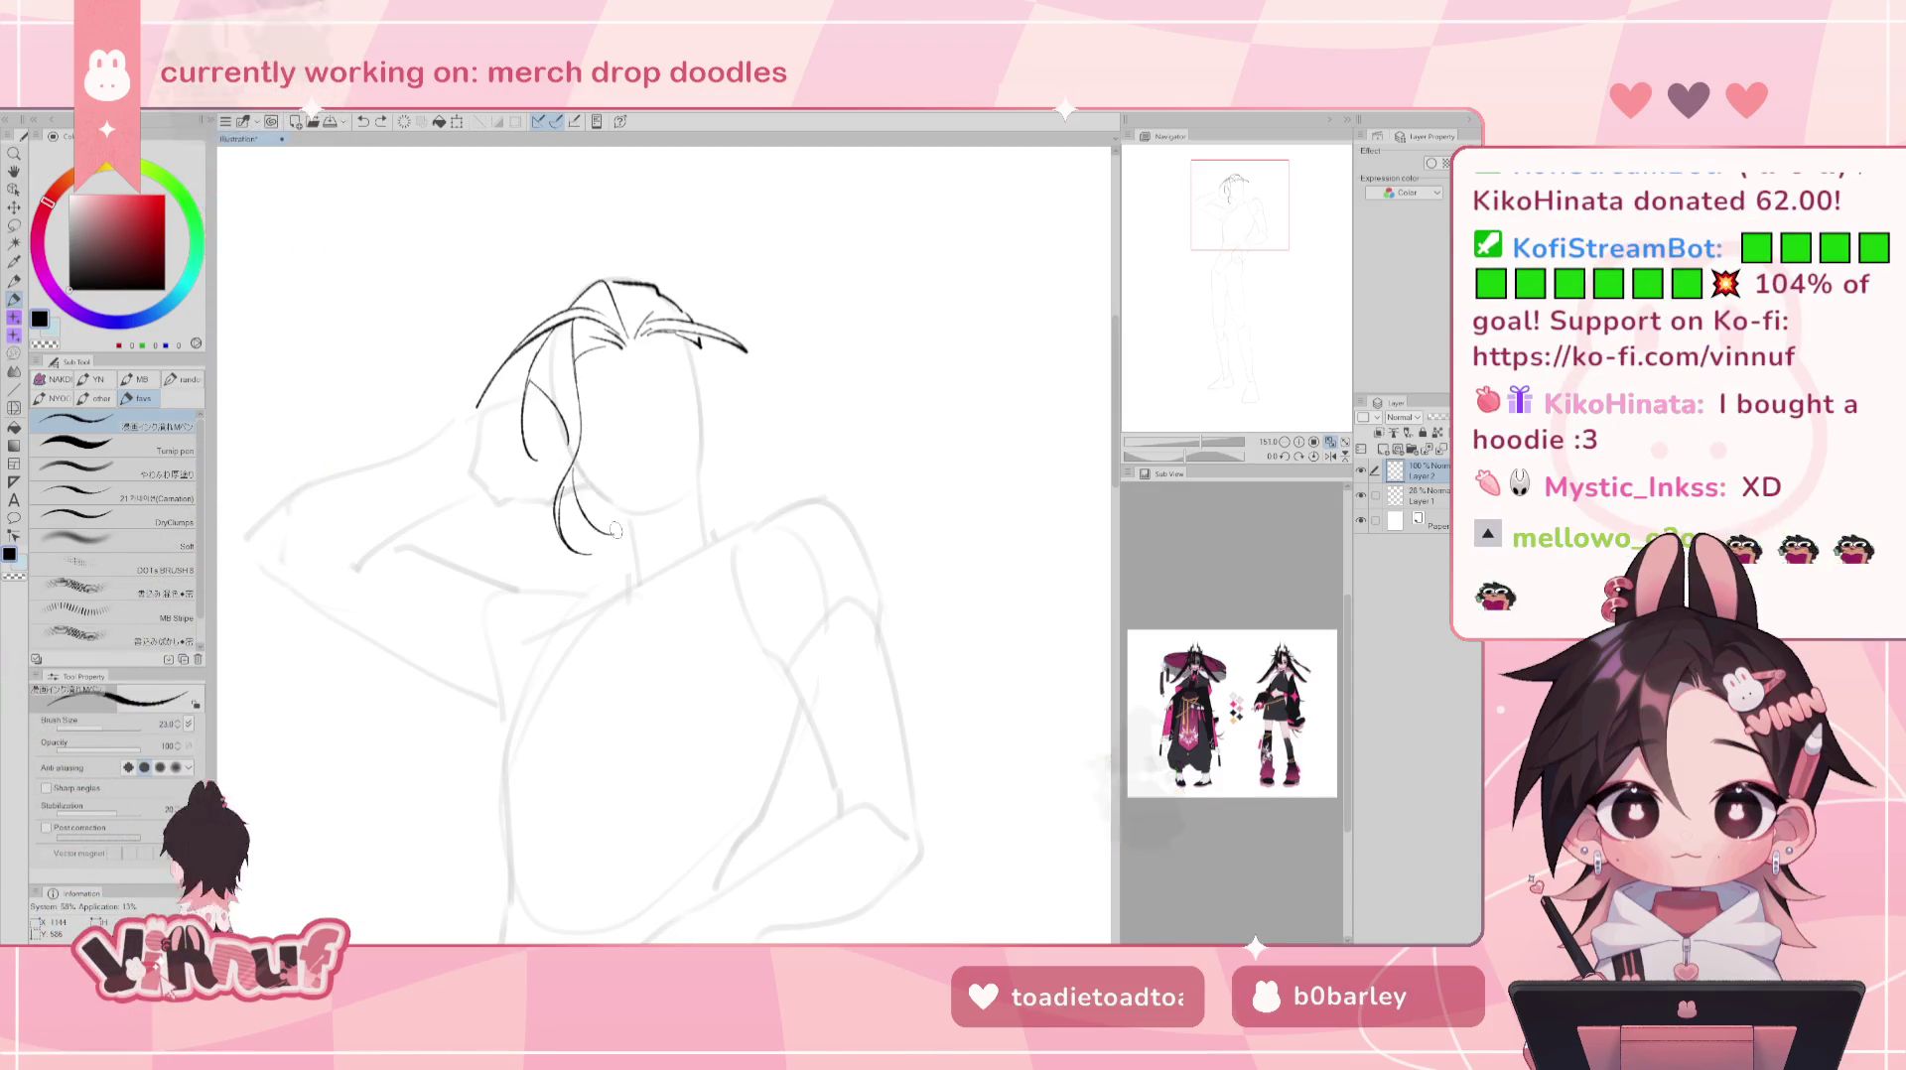
drag(568, 490, 611, 524)
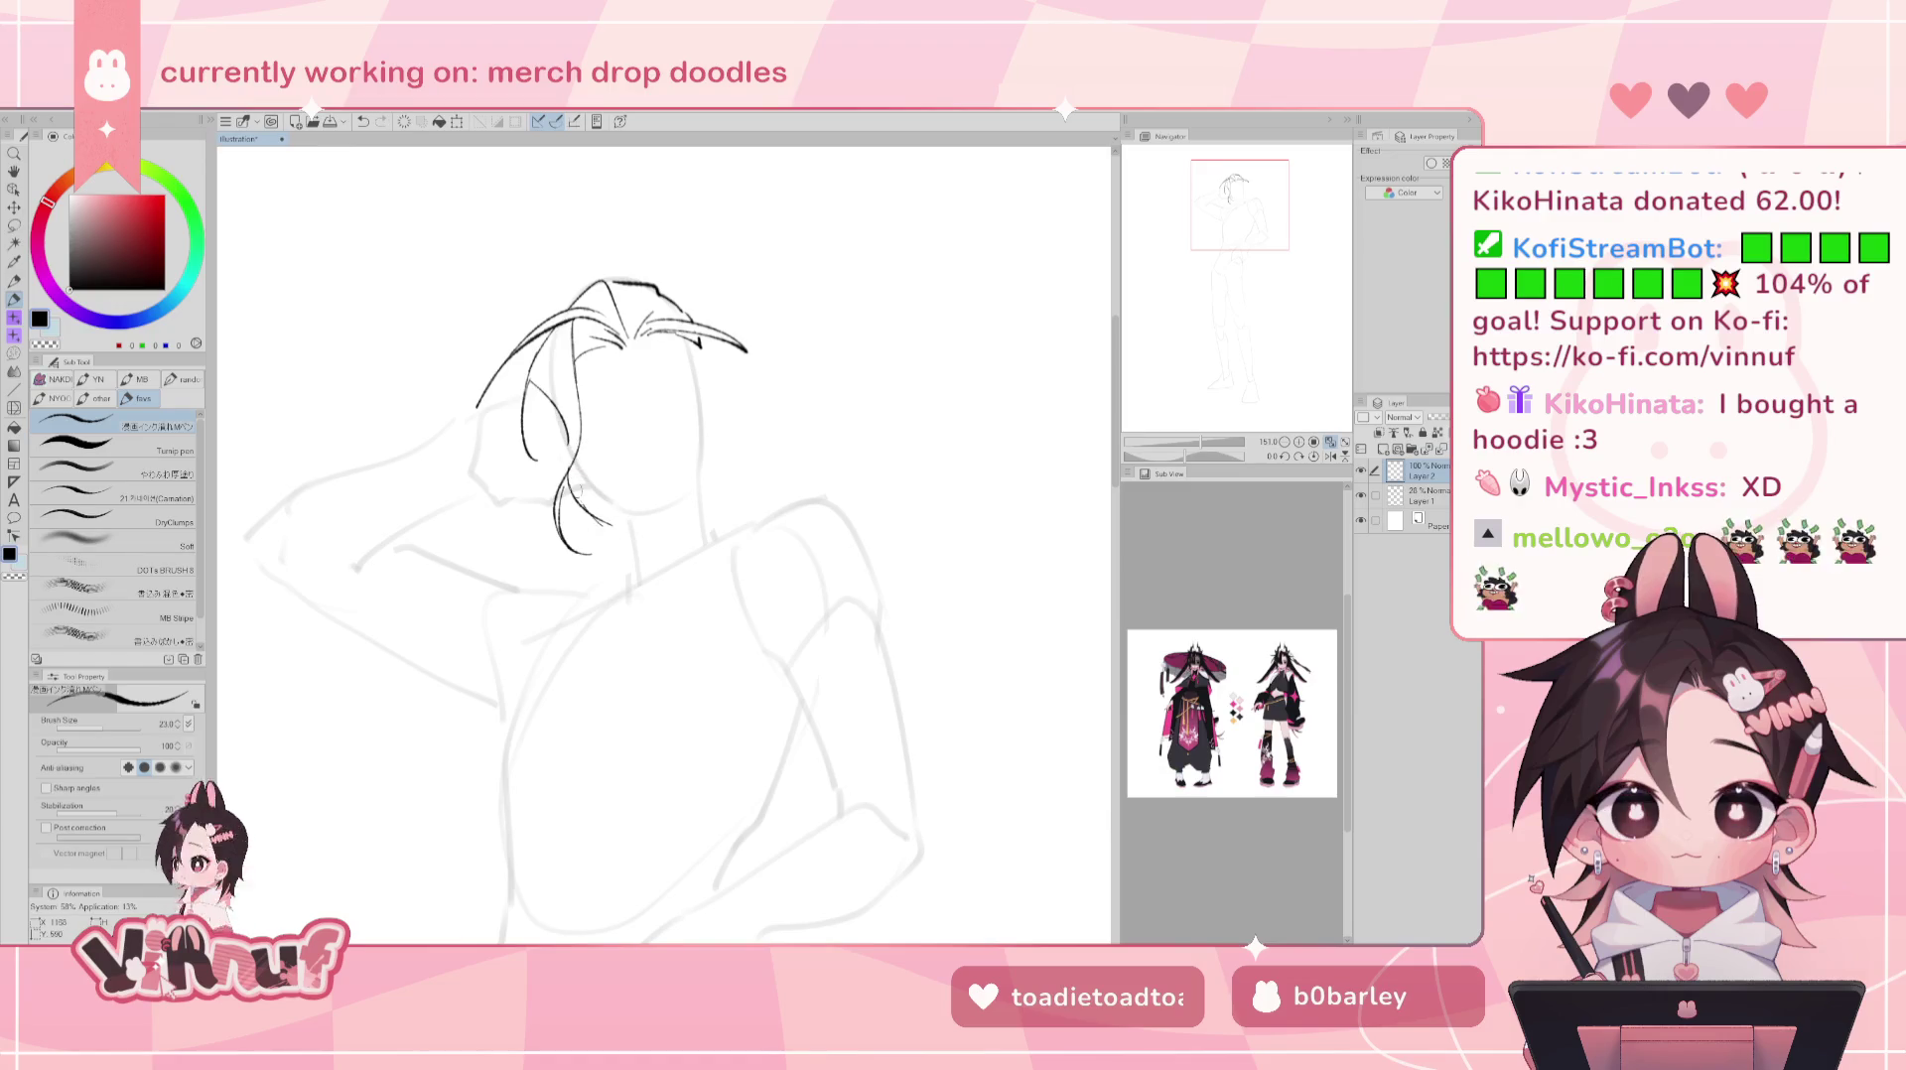
key(ctrl+z)
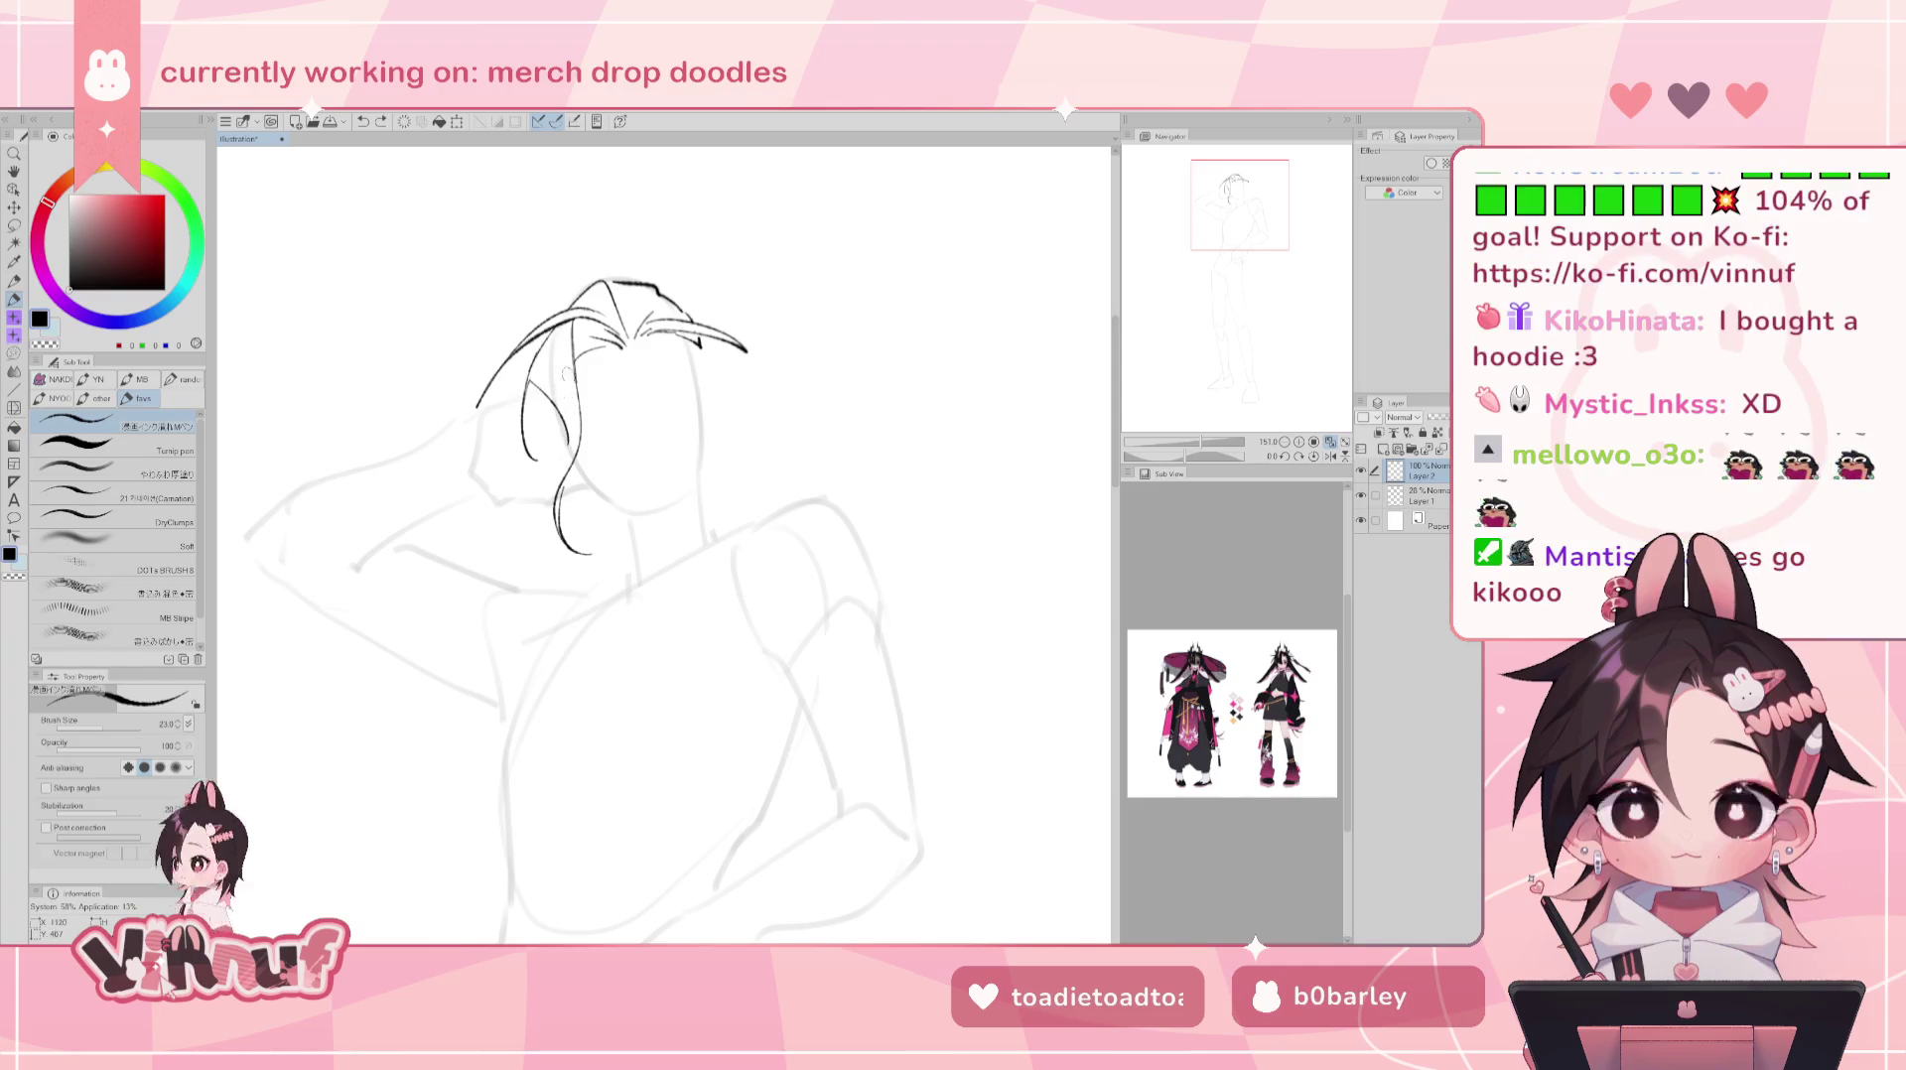
drag(572, 354, 558, 478)
drag(534, 397, 541, 477)
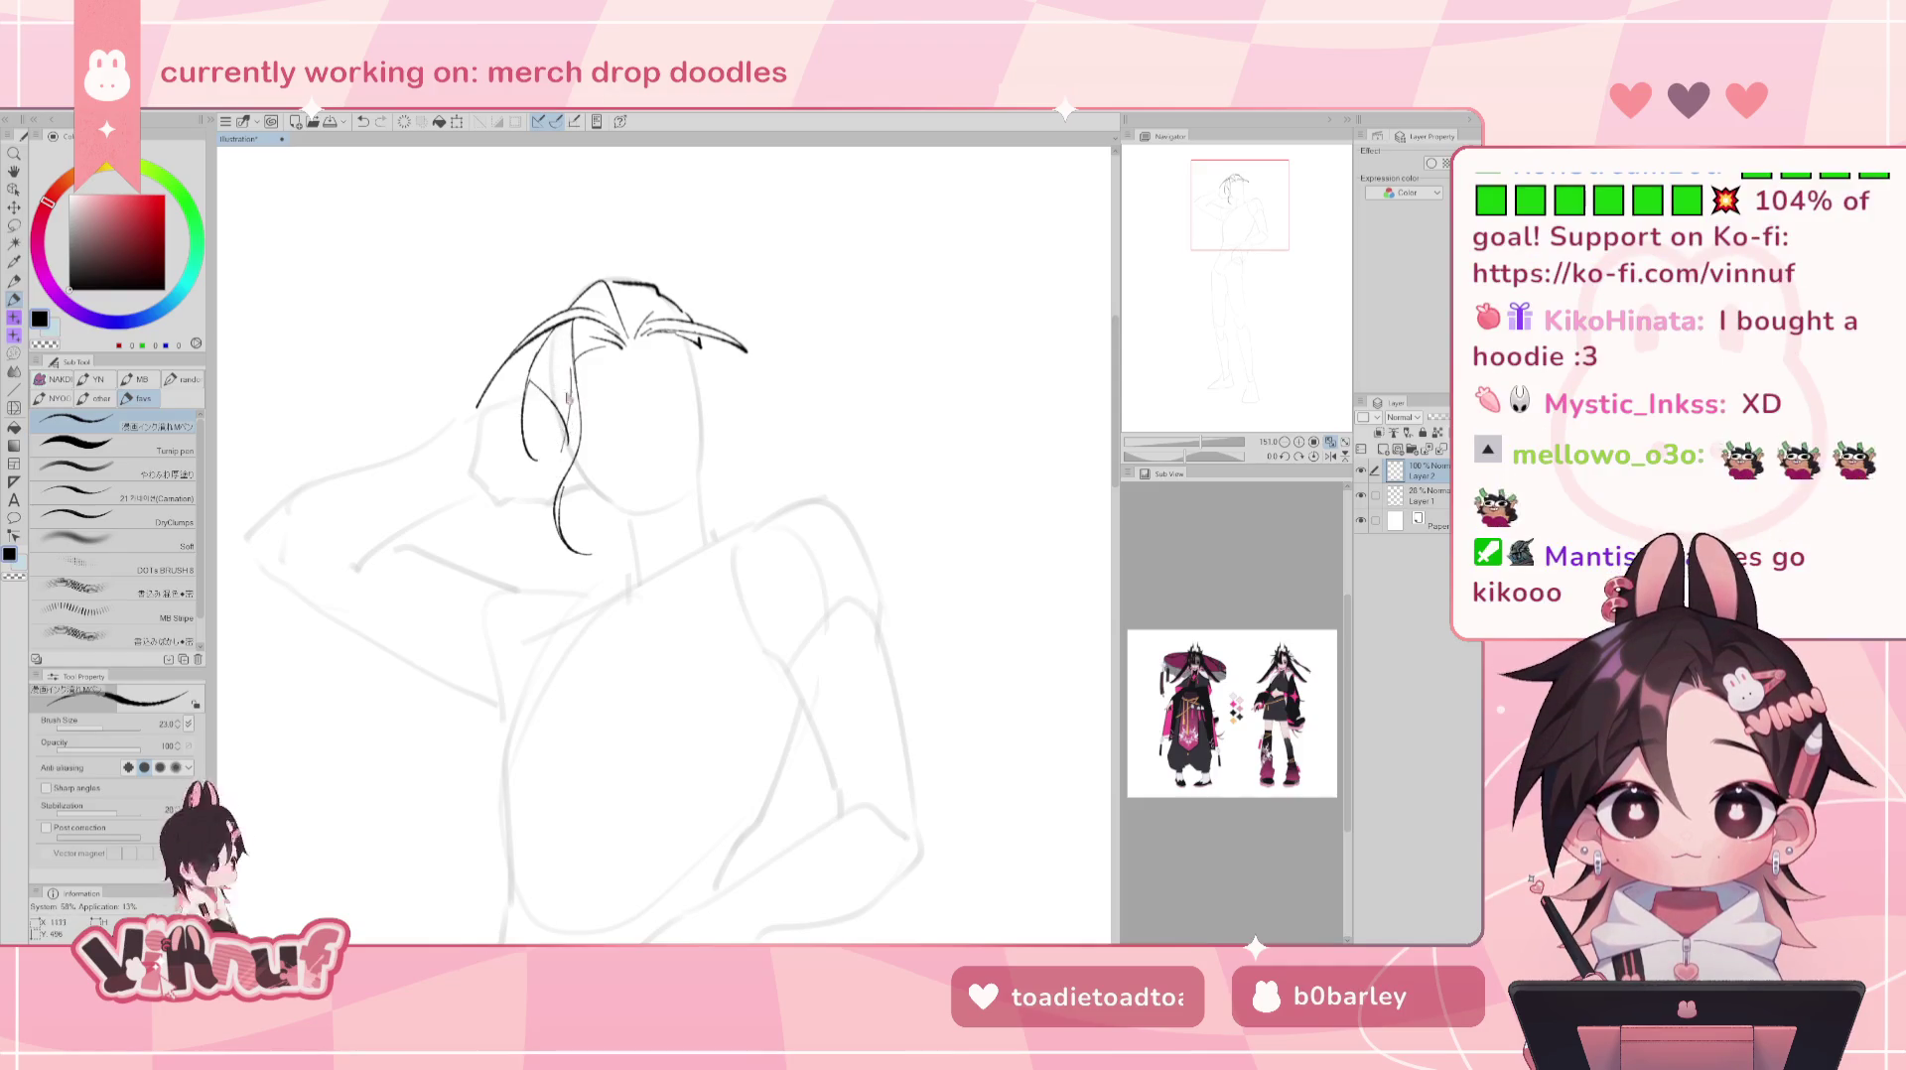
drag(572, 366, 560, 455)
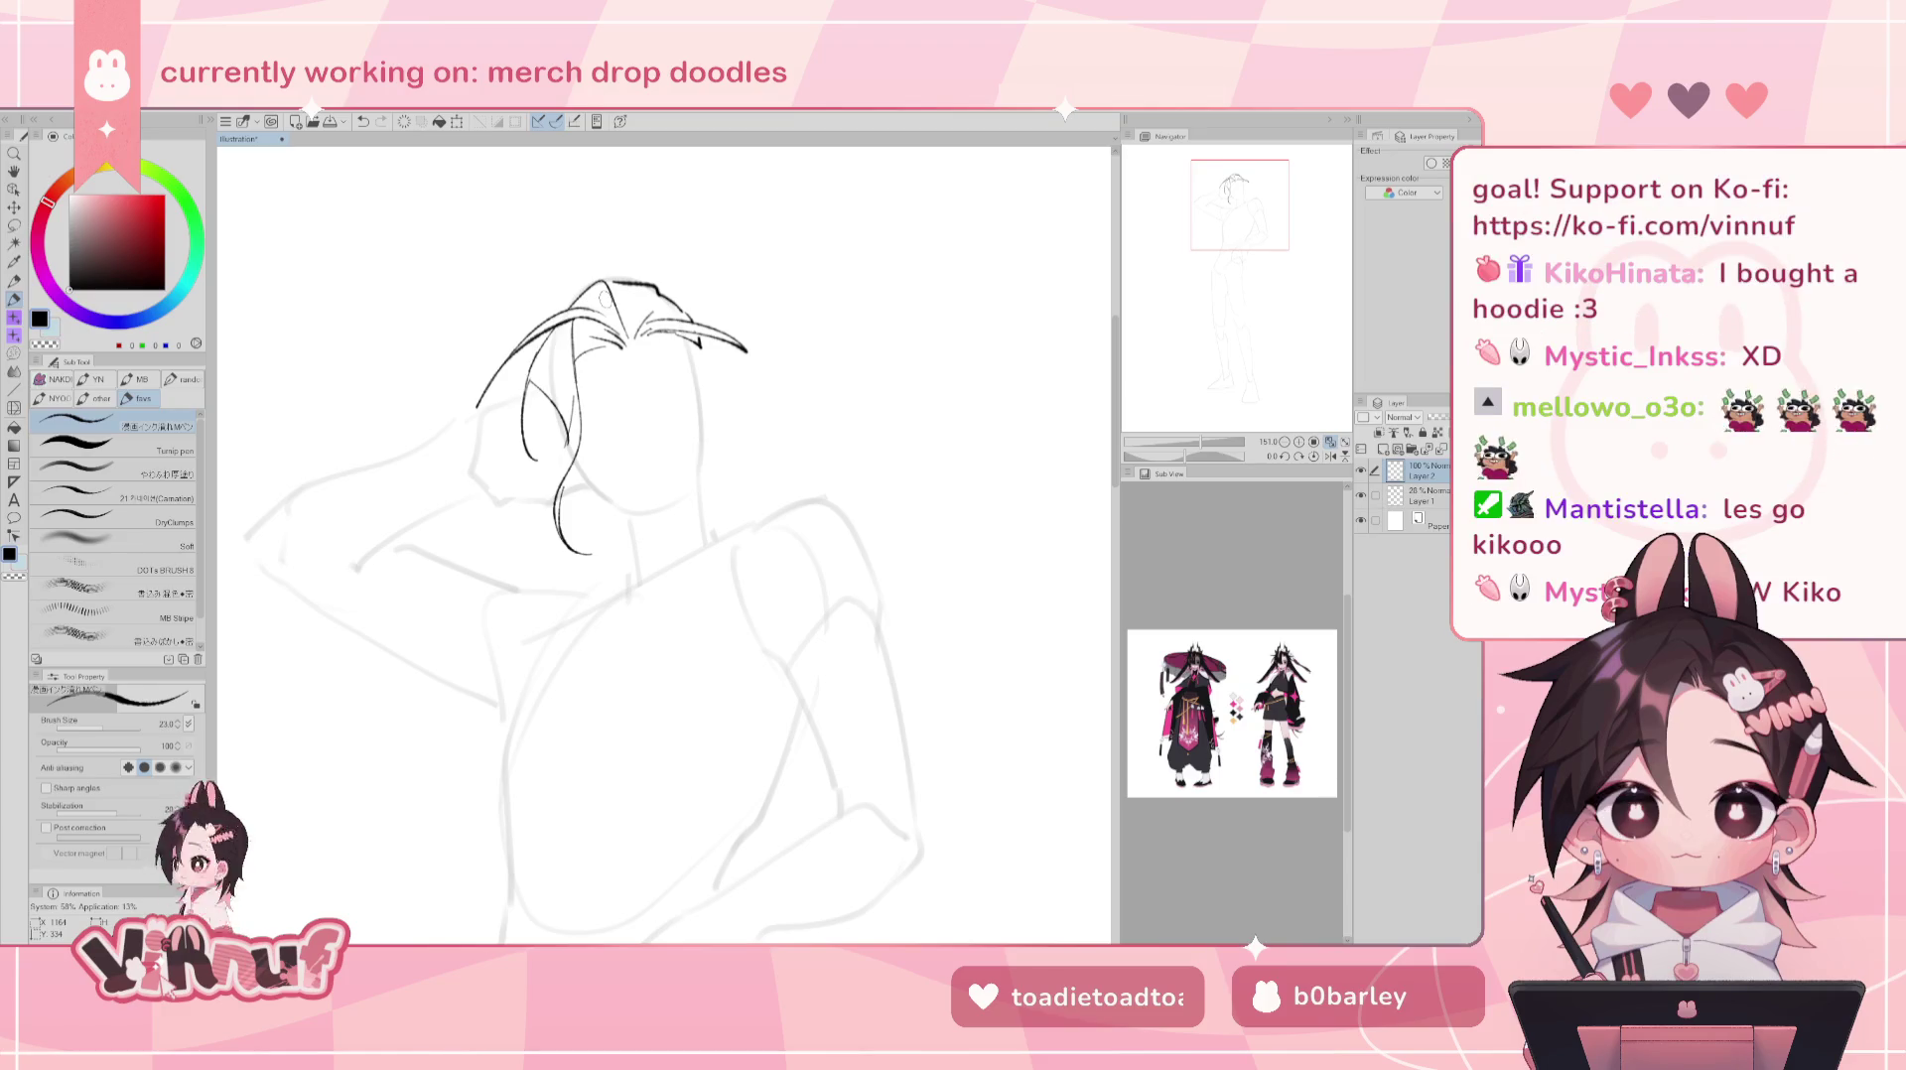
key(e)
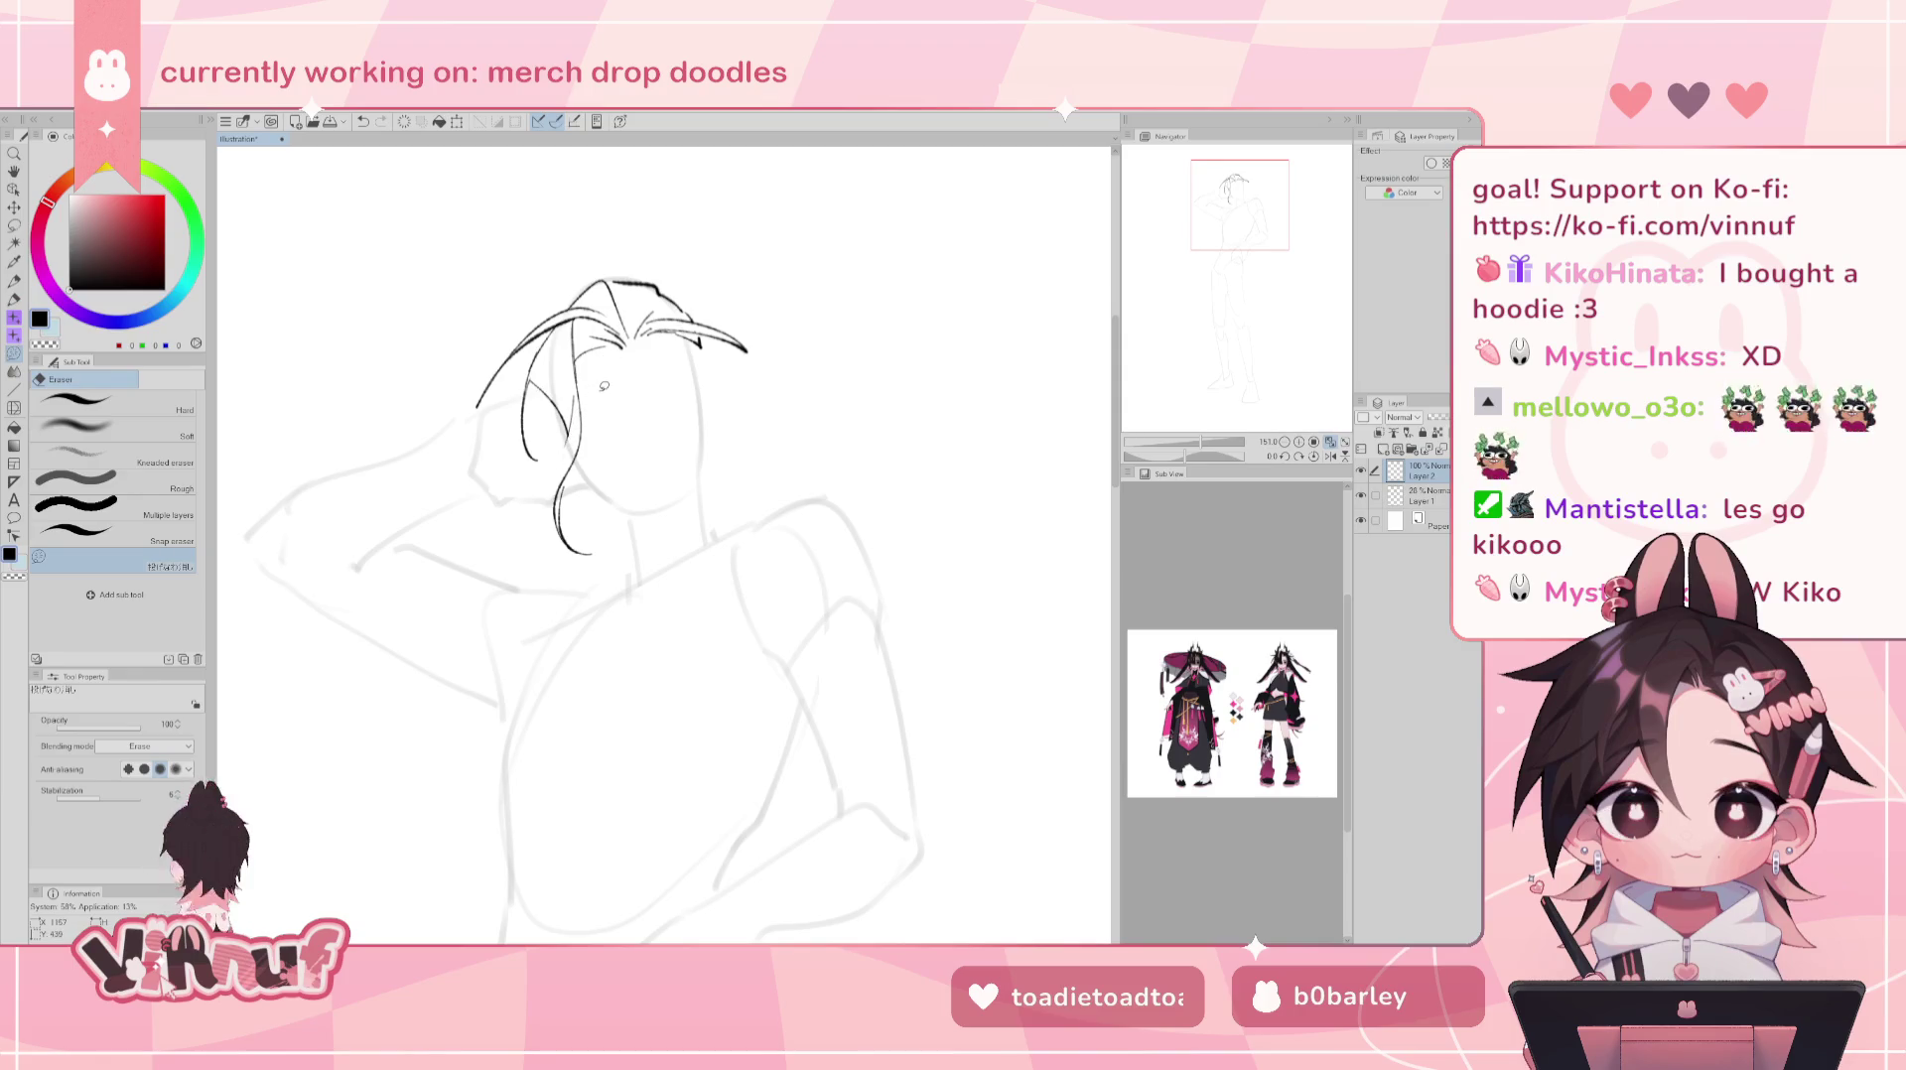
key(p)
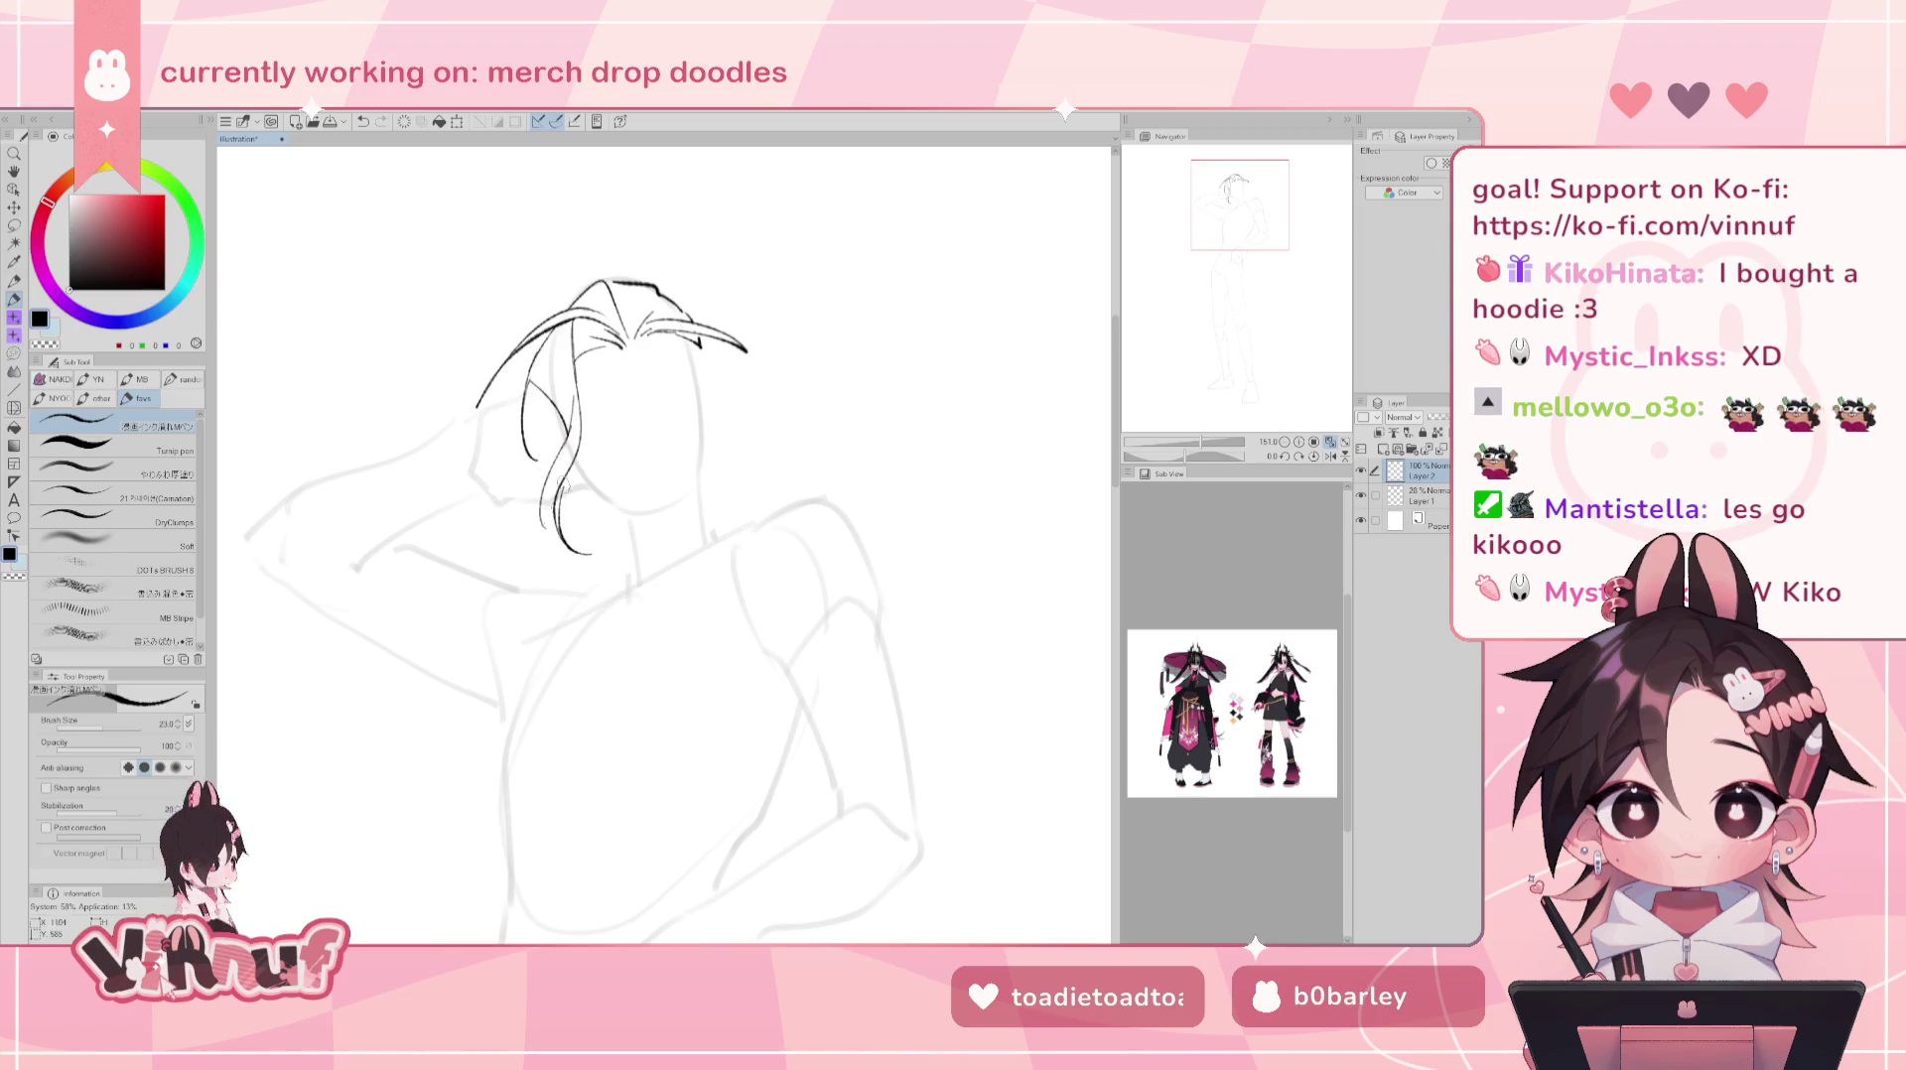
key(ctrl+z)
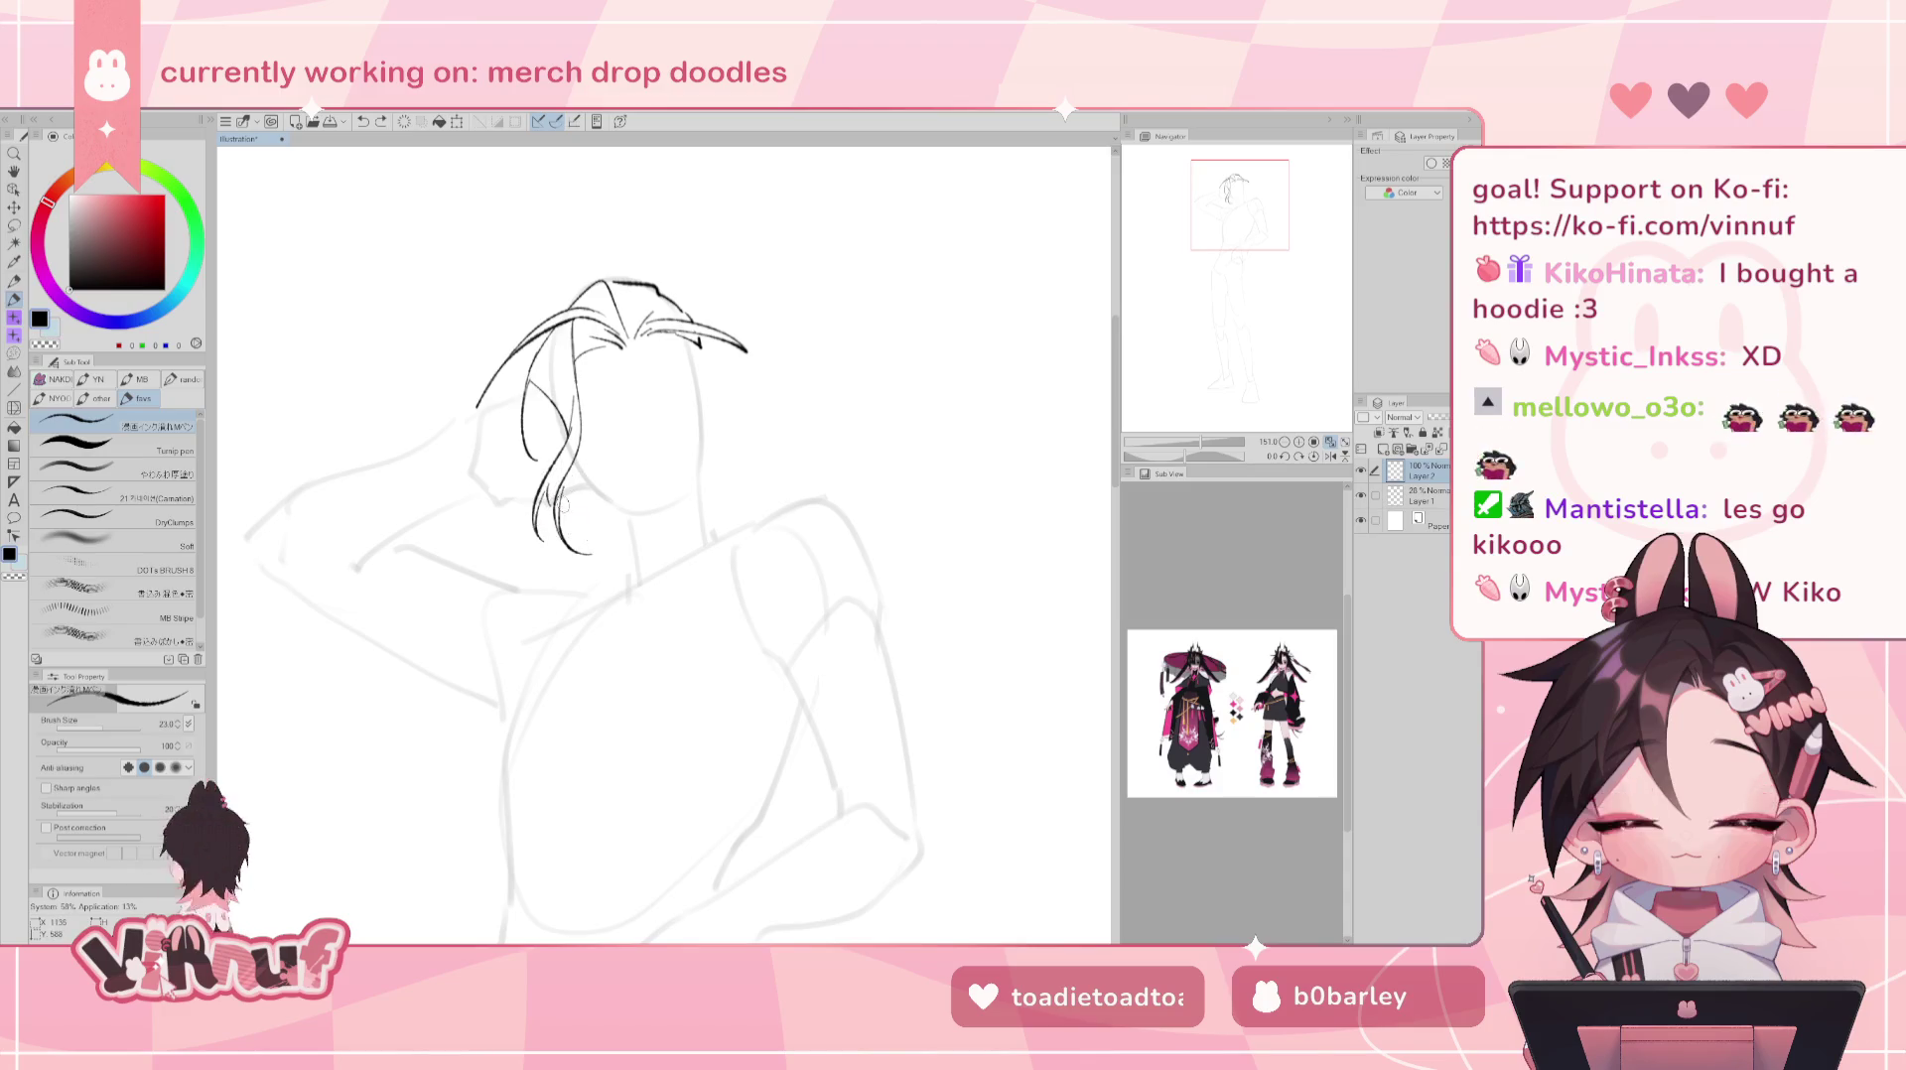
drag(576, 479, 562, 524)
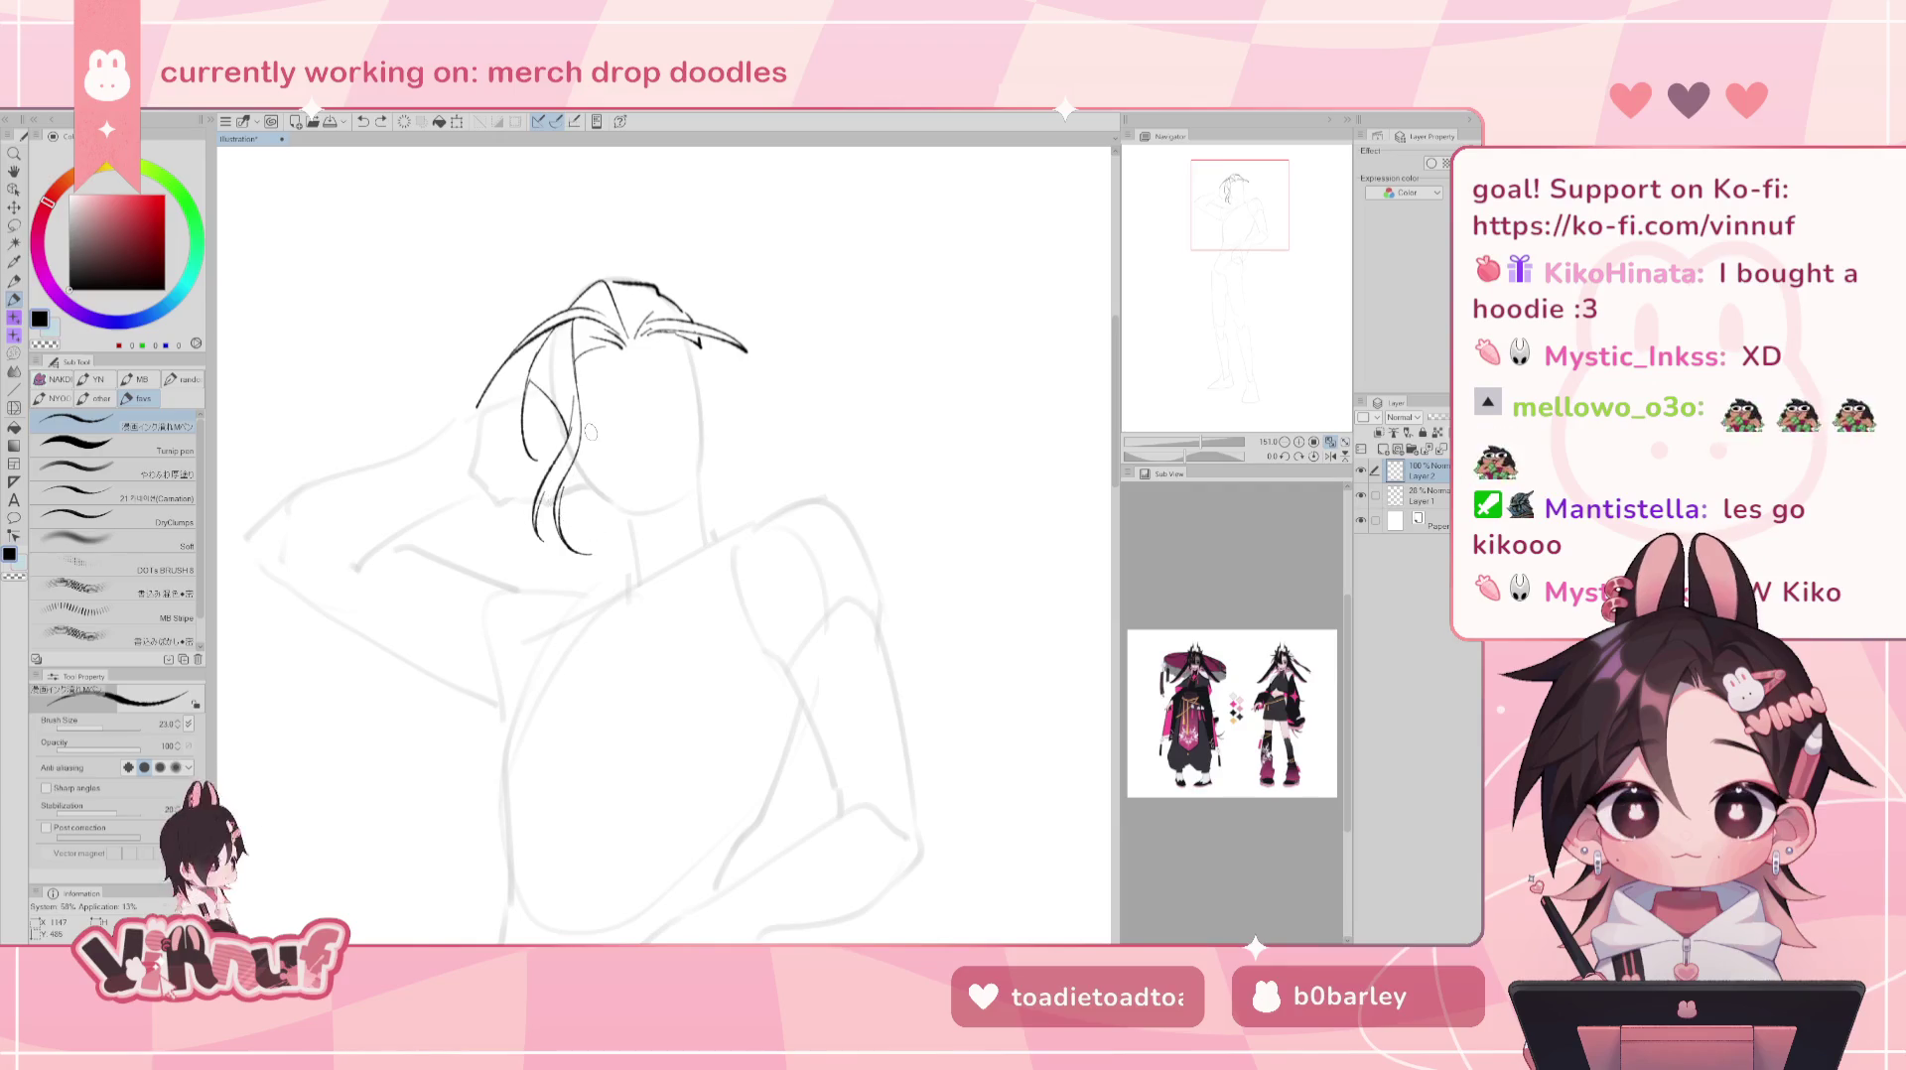
key(ctrl+z)
key(ctrl+z)
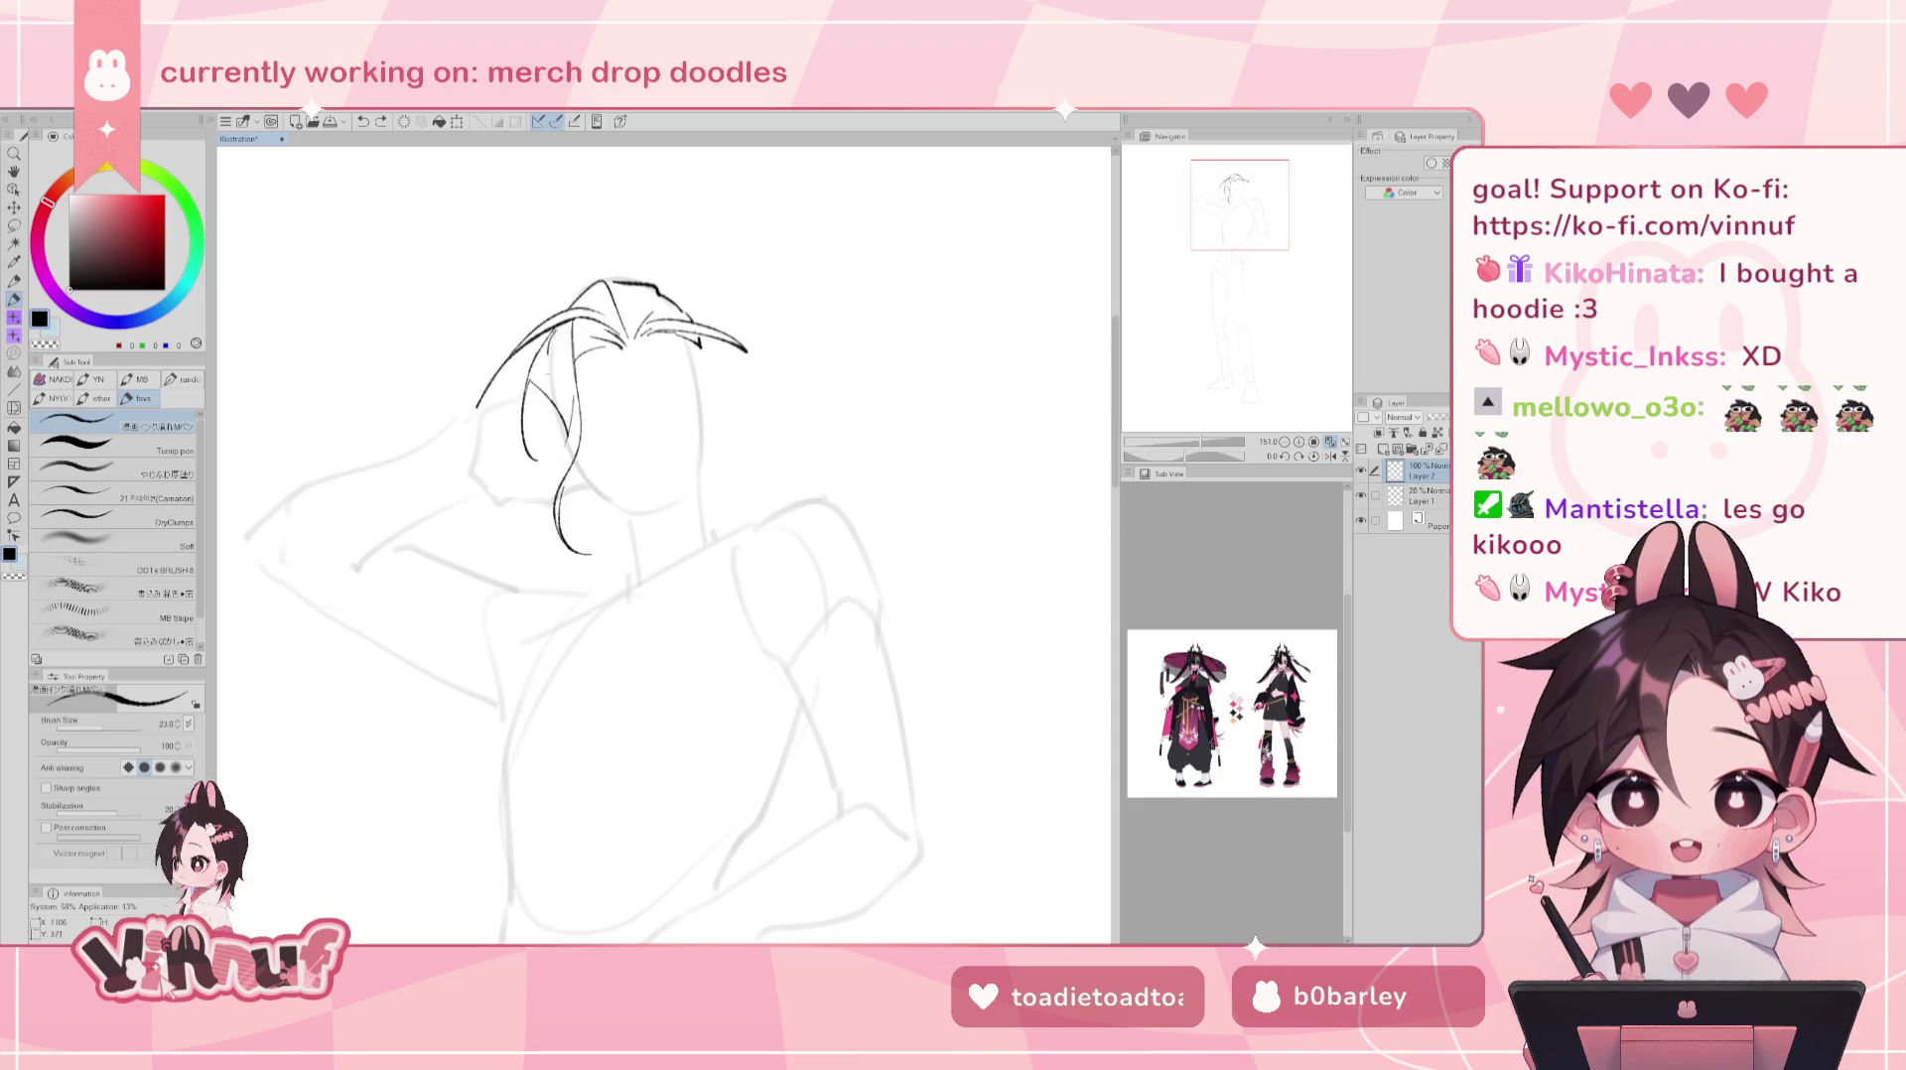
drag(548, 337, 569, 425)
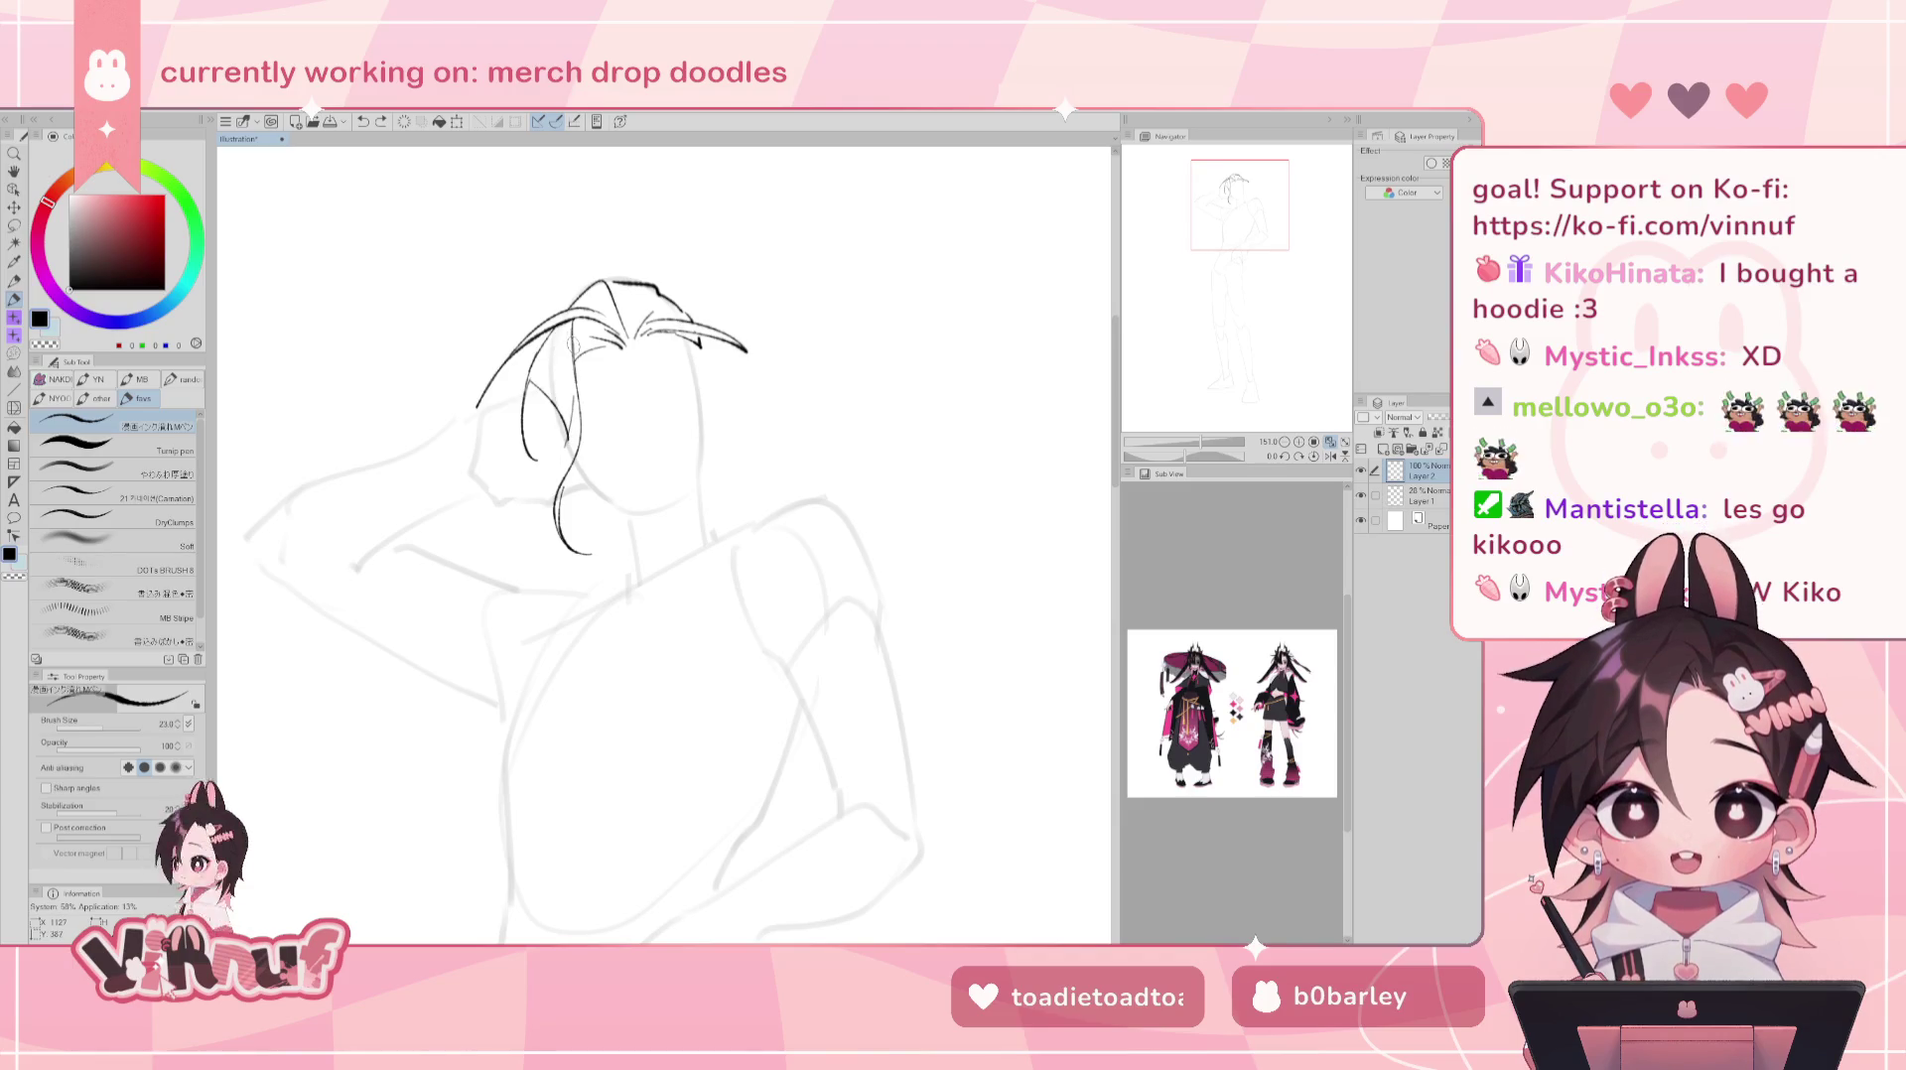
key(e)
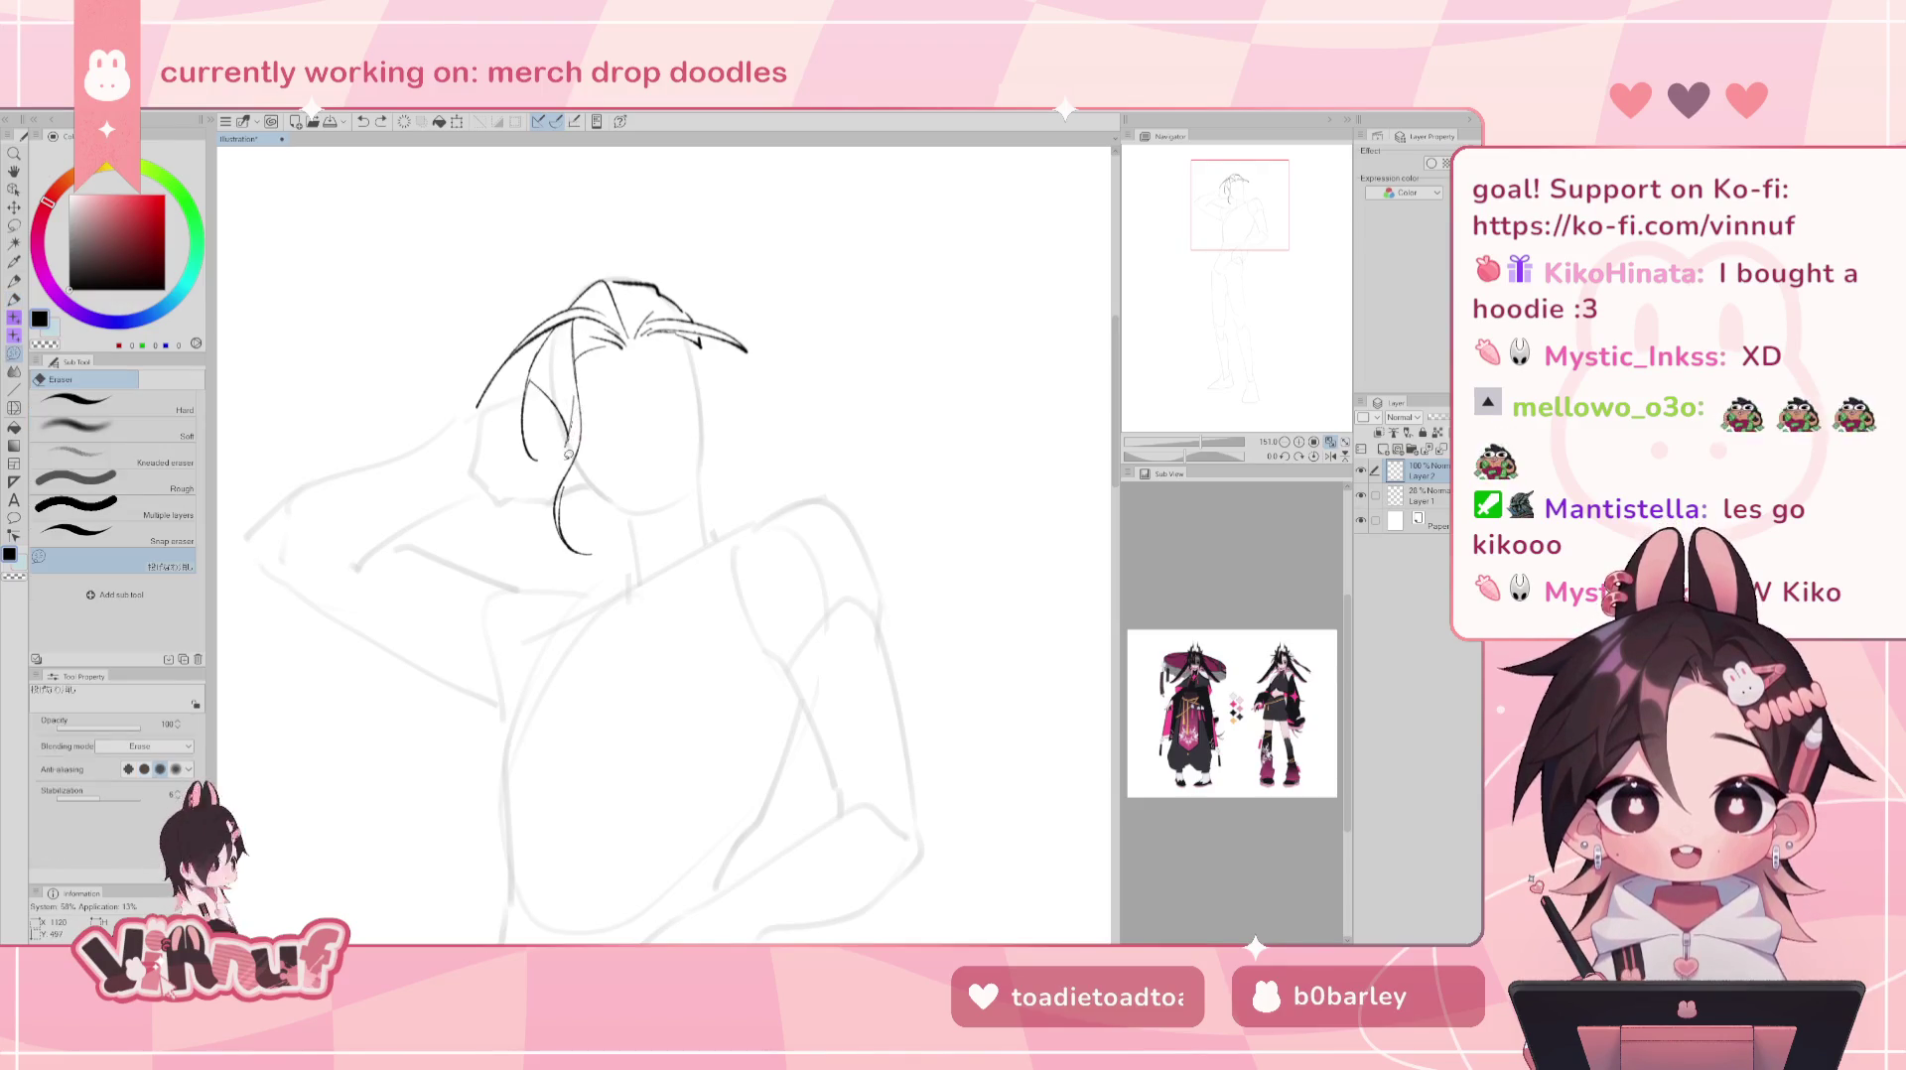
key(p)
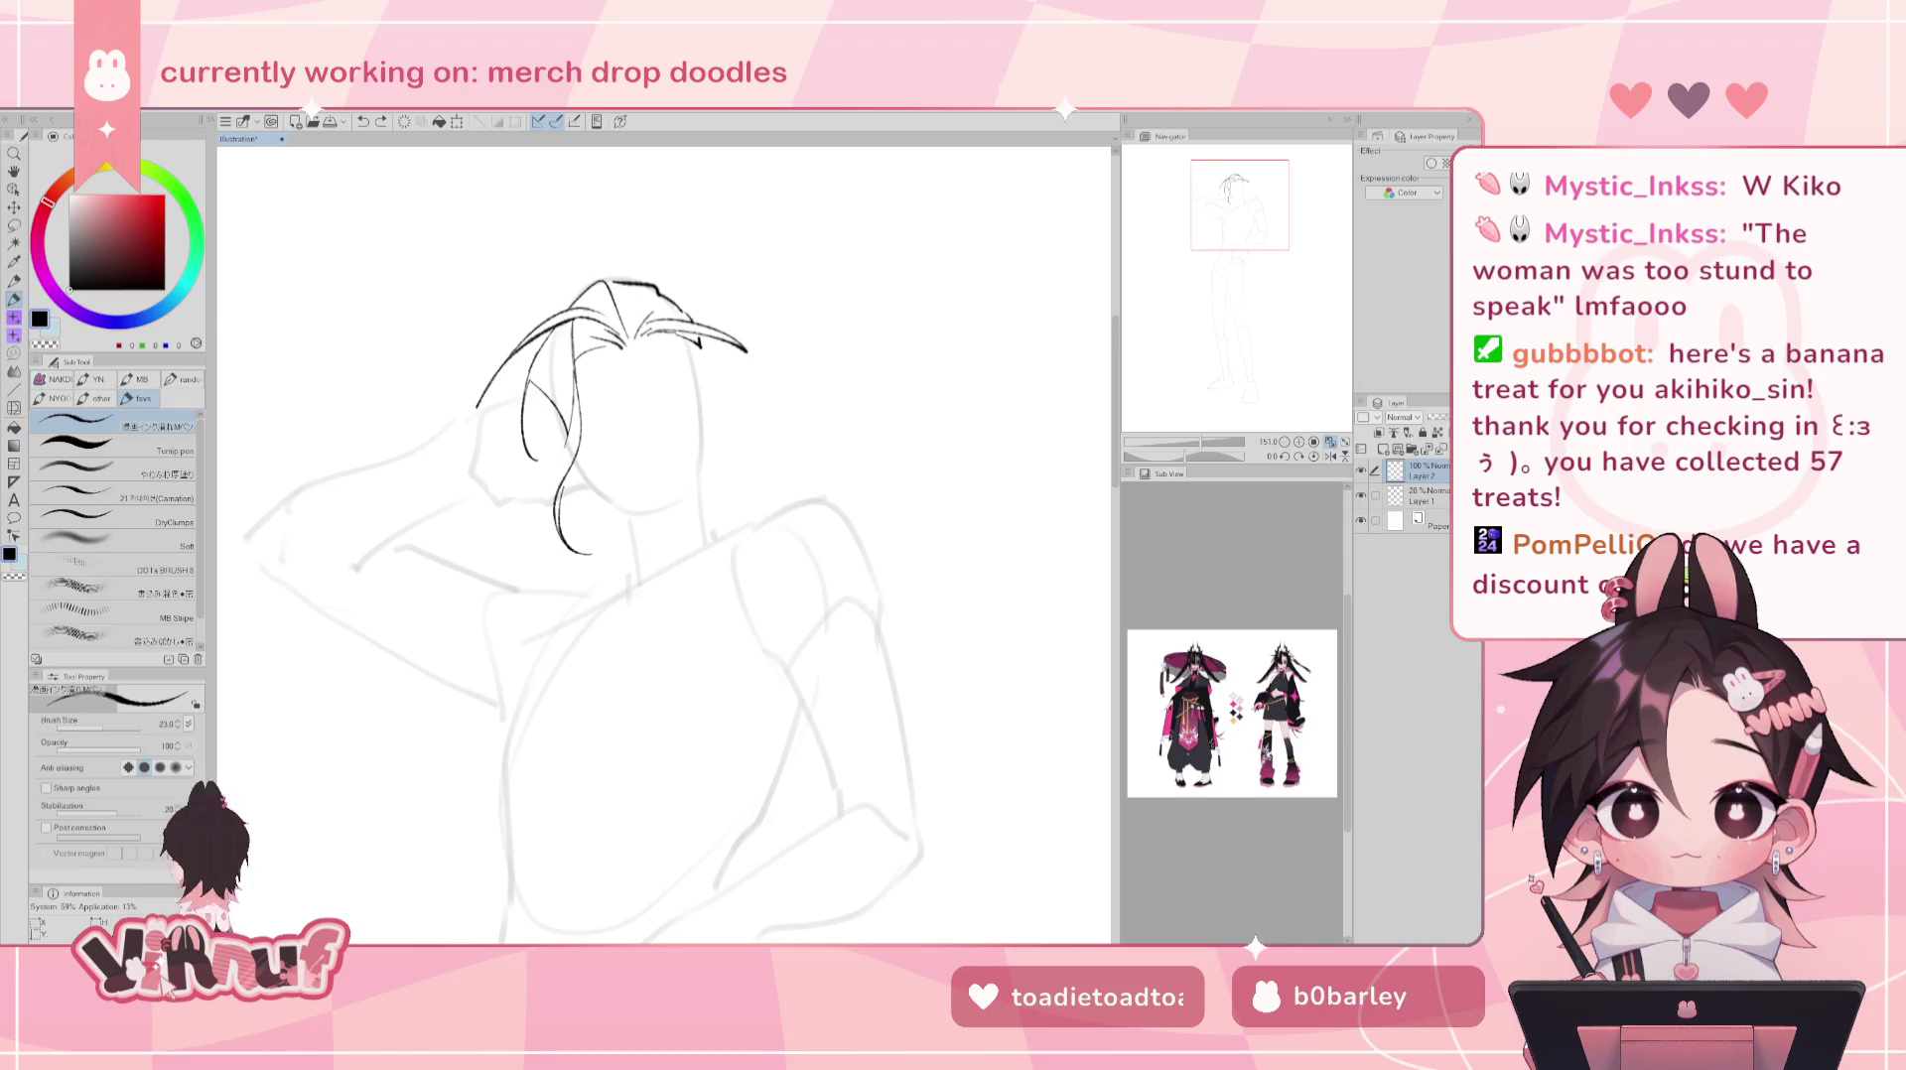
- Ink a hair line on the left of the face with a short stroke beneath it
drag(663, 536, 636, 552)
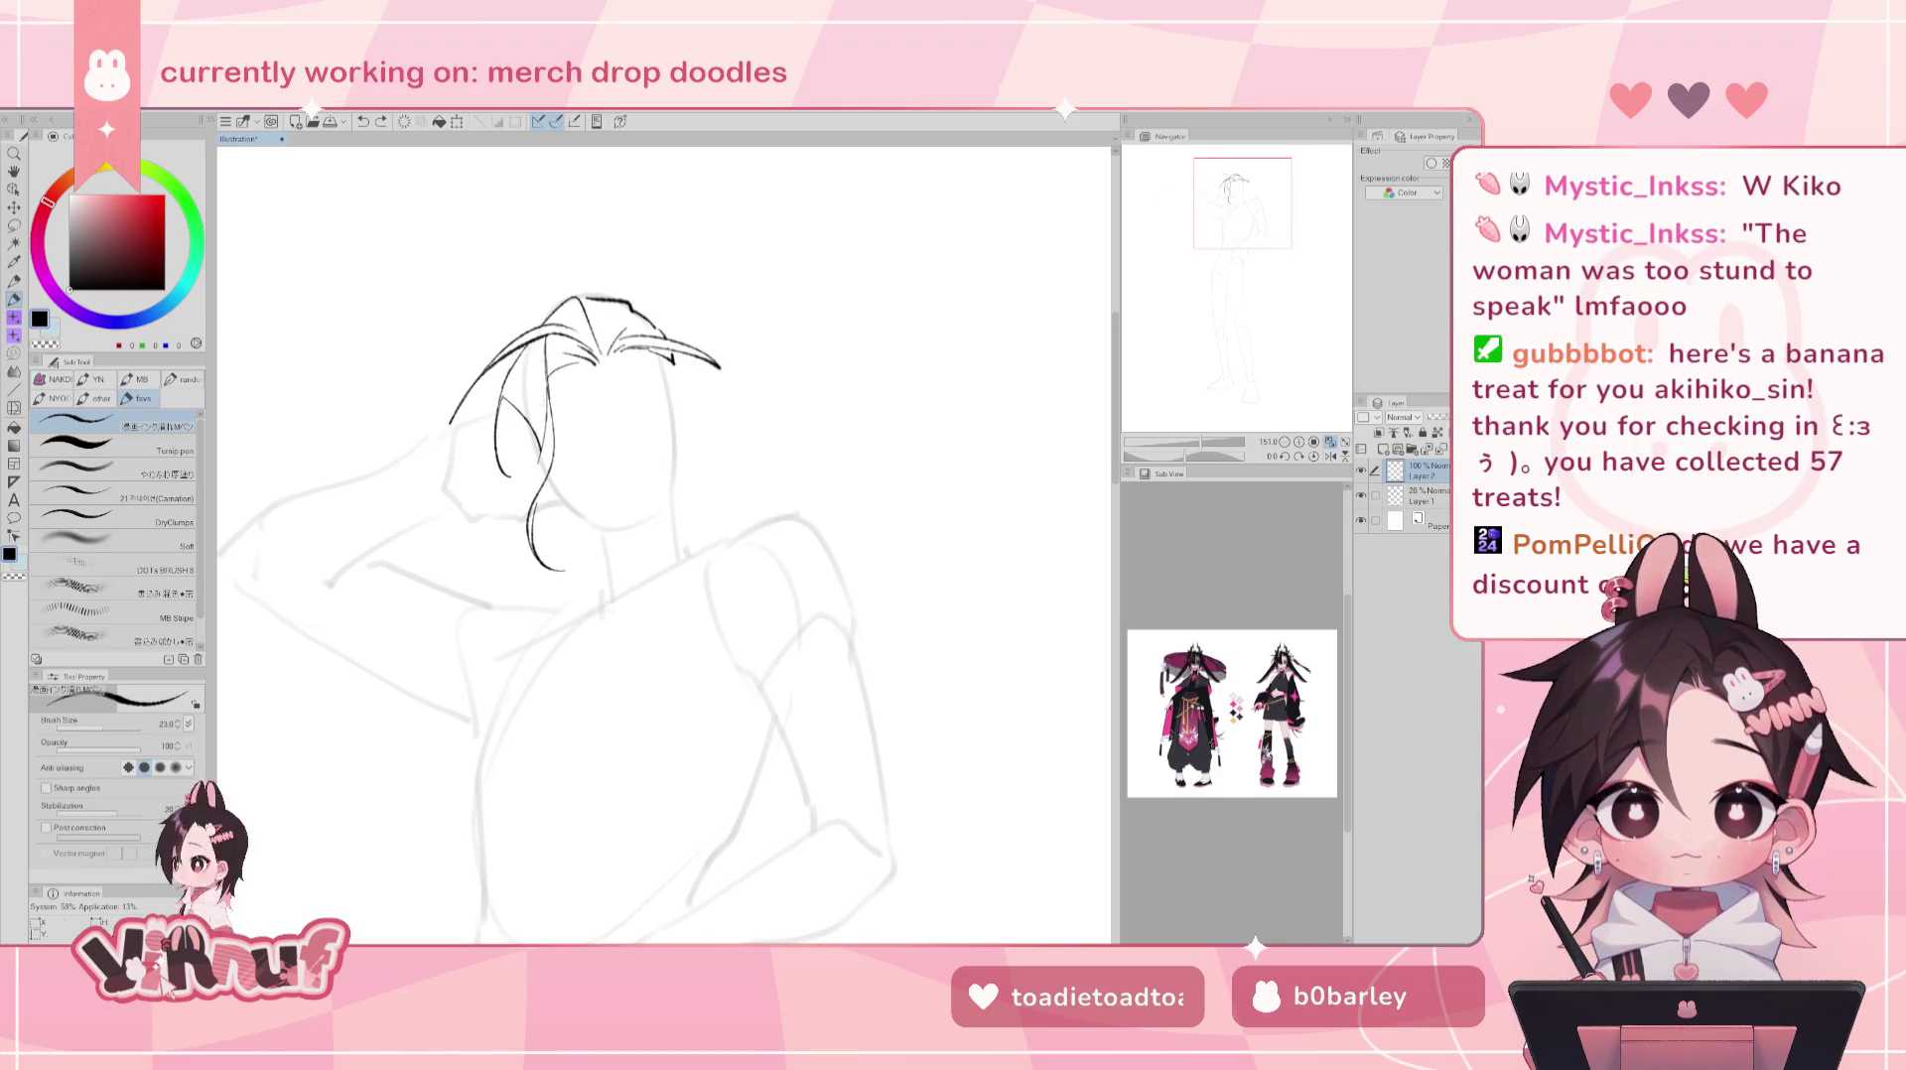
drag(502, 397, 474, 499)
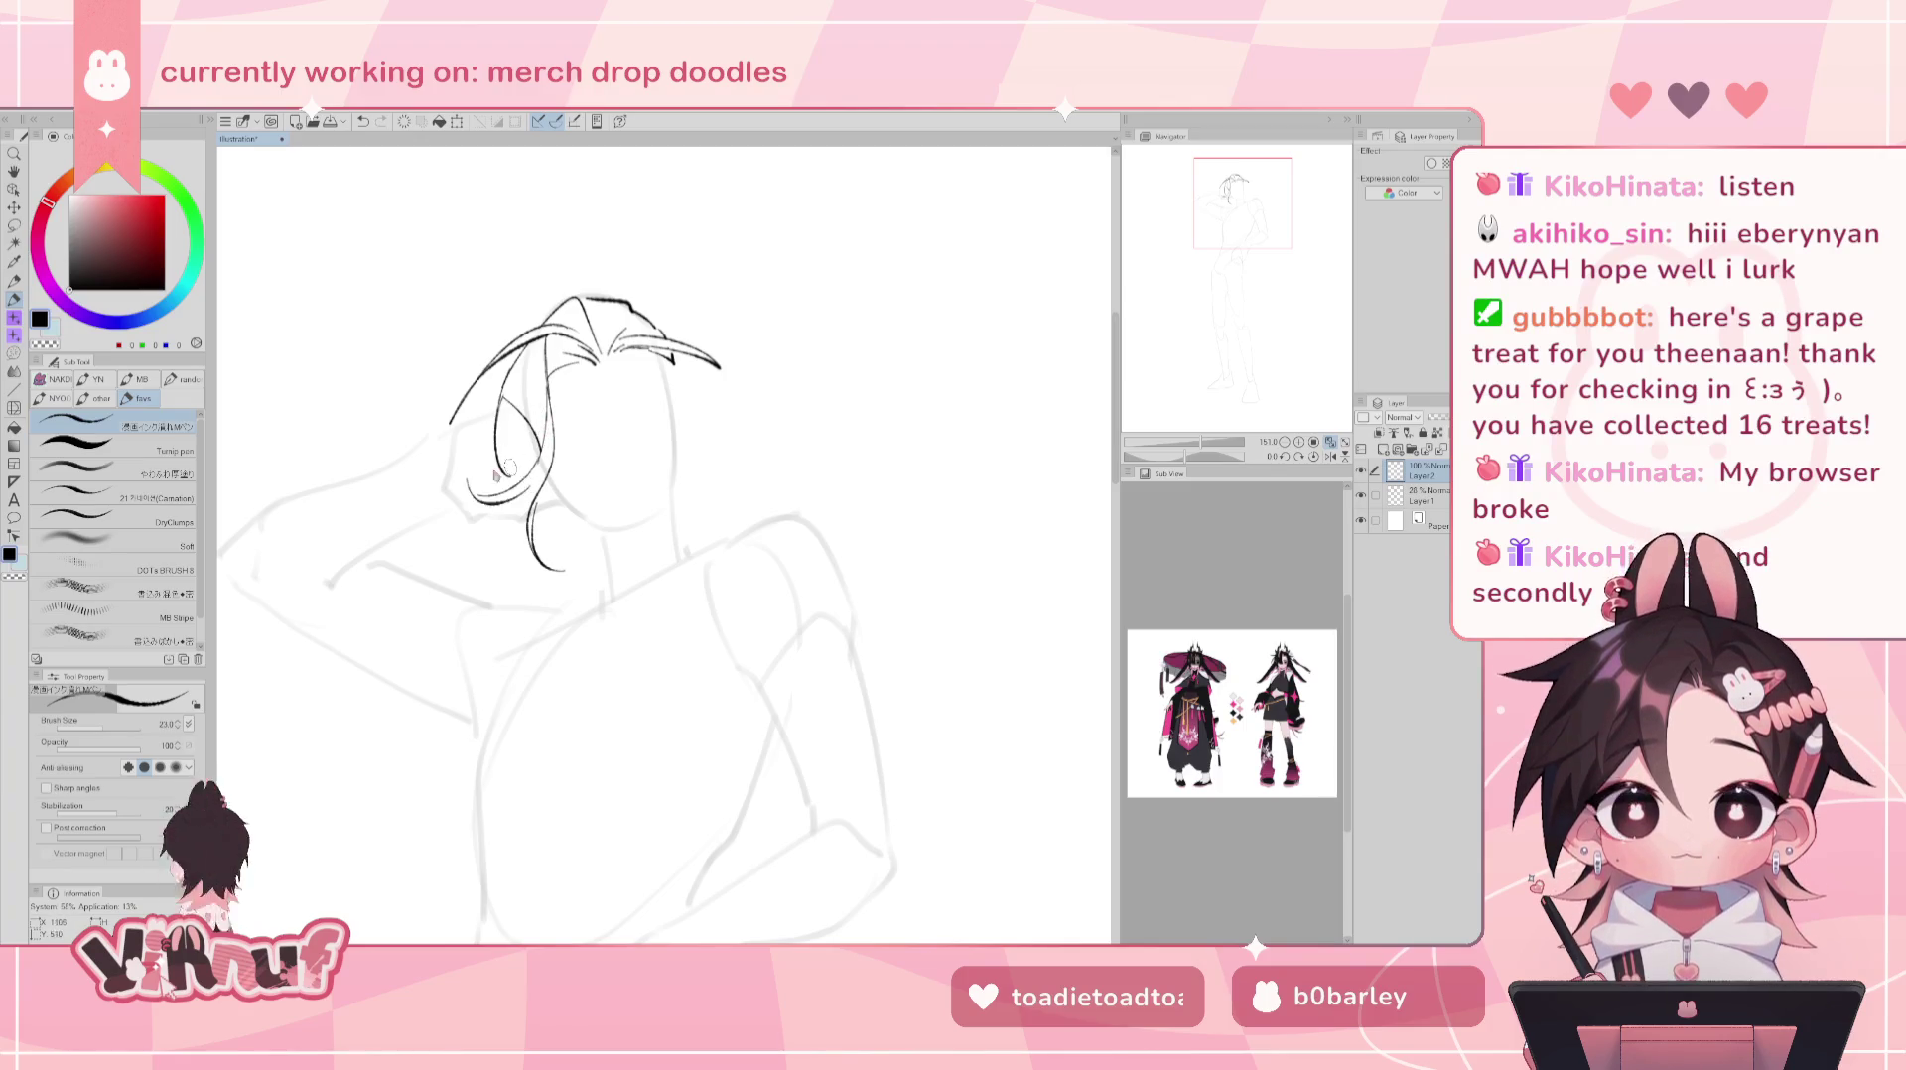
drag(536, 474, 467, 491)
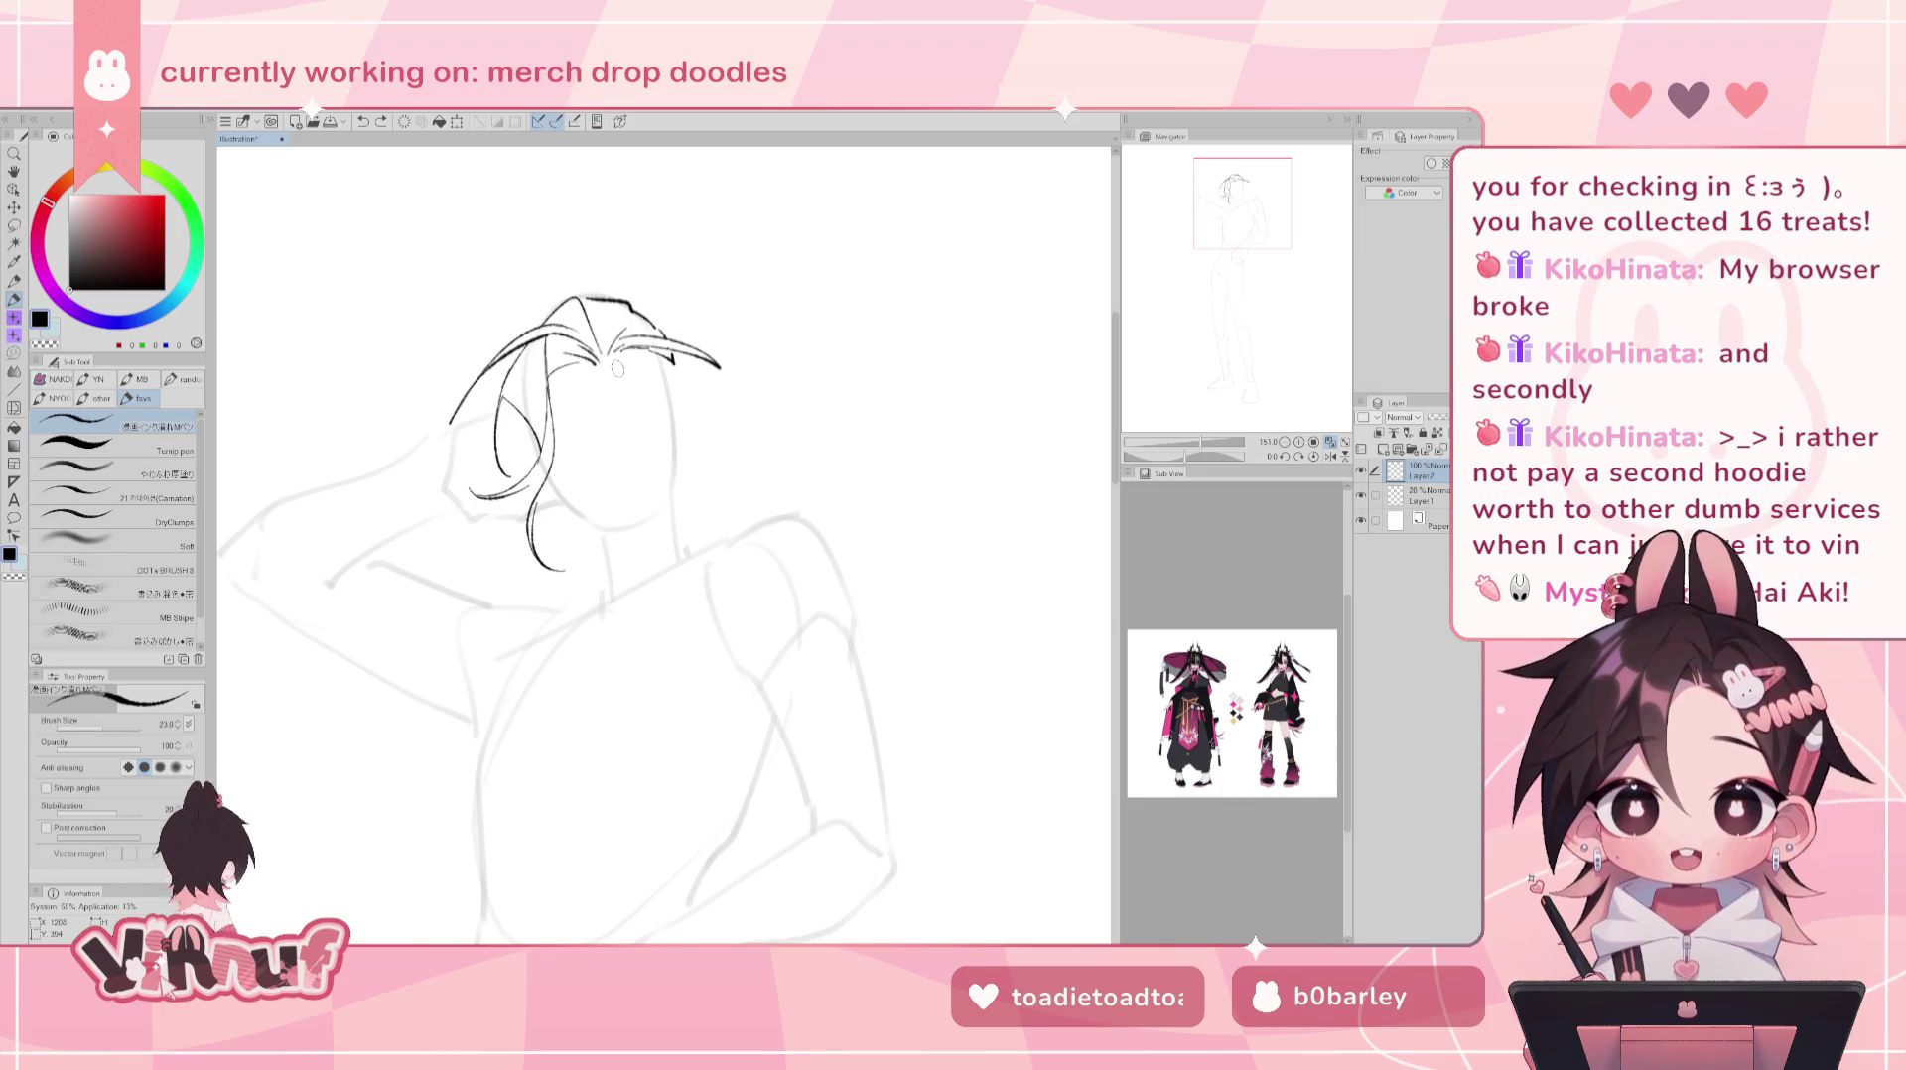
key(e)
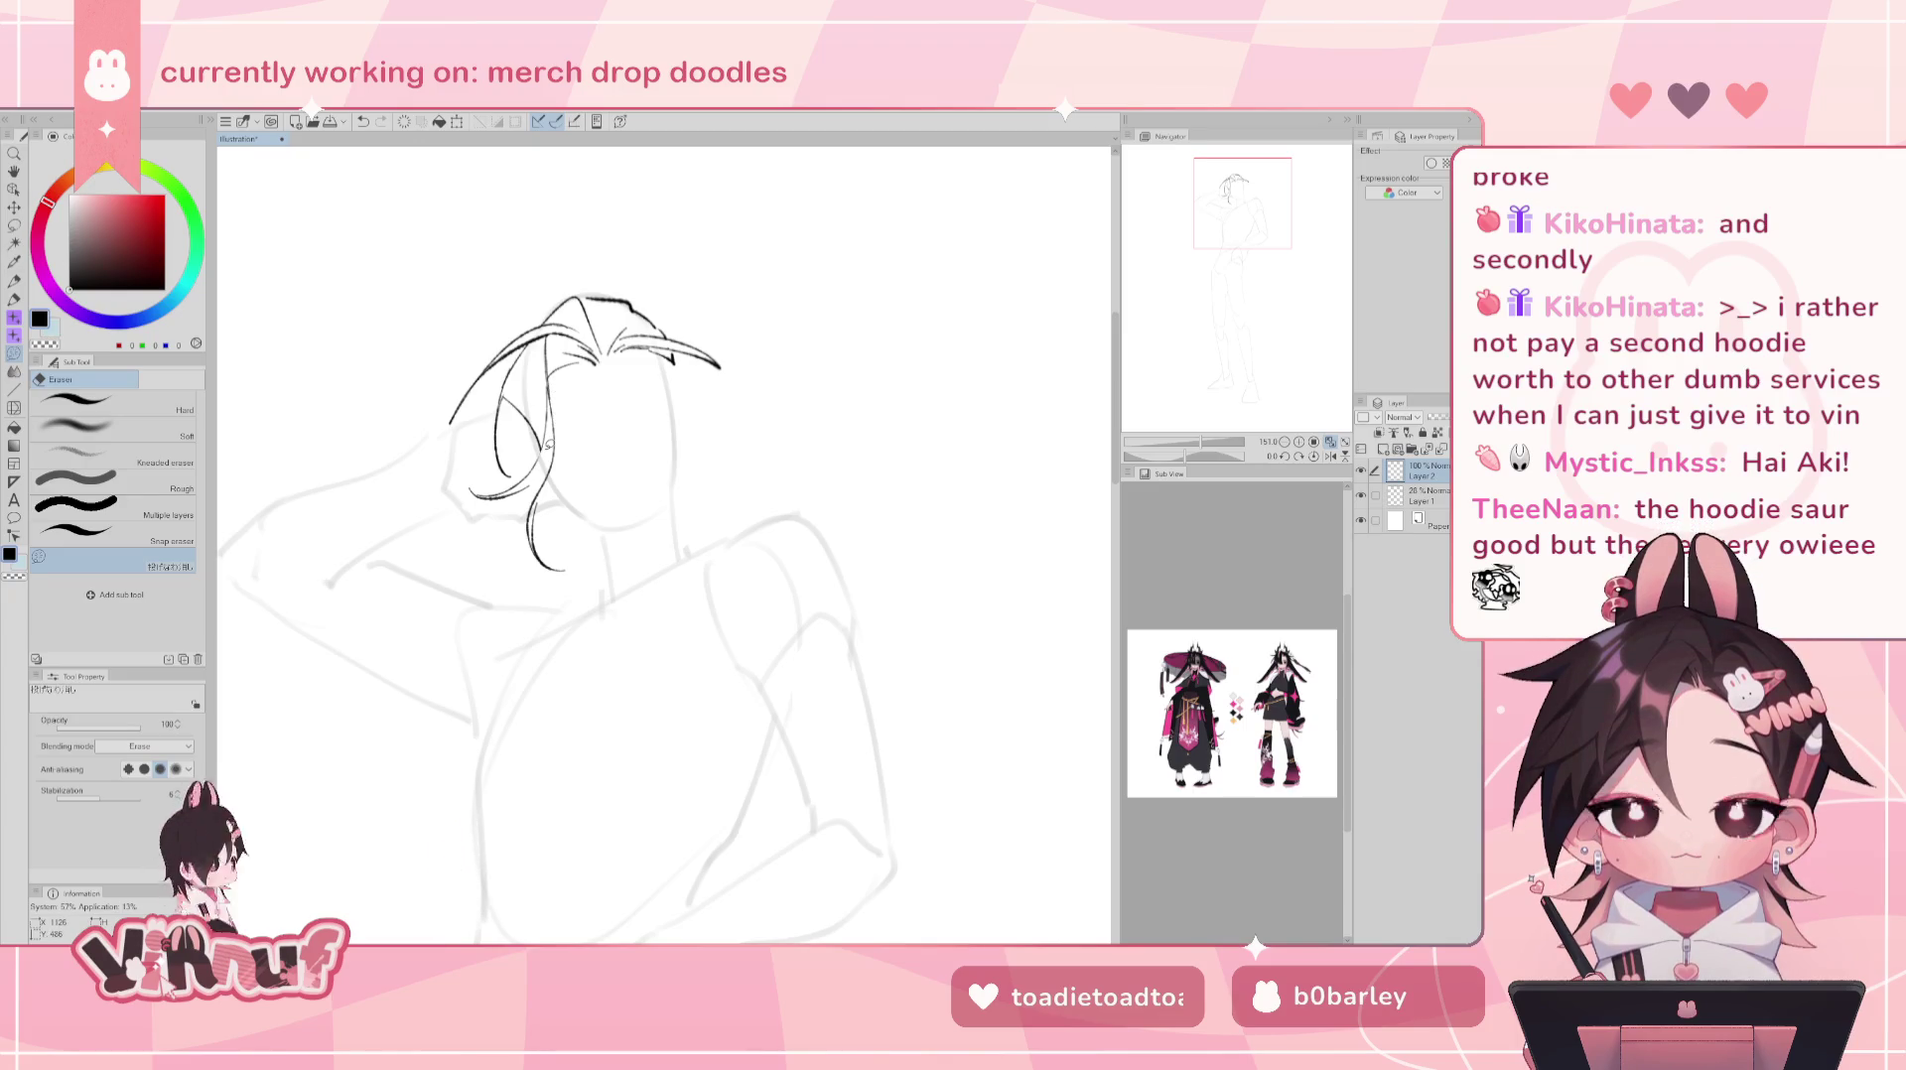
key(p)
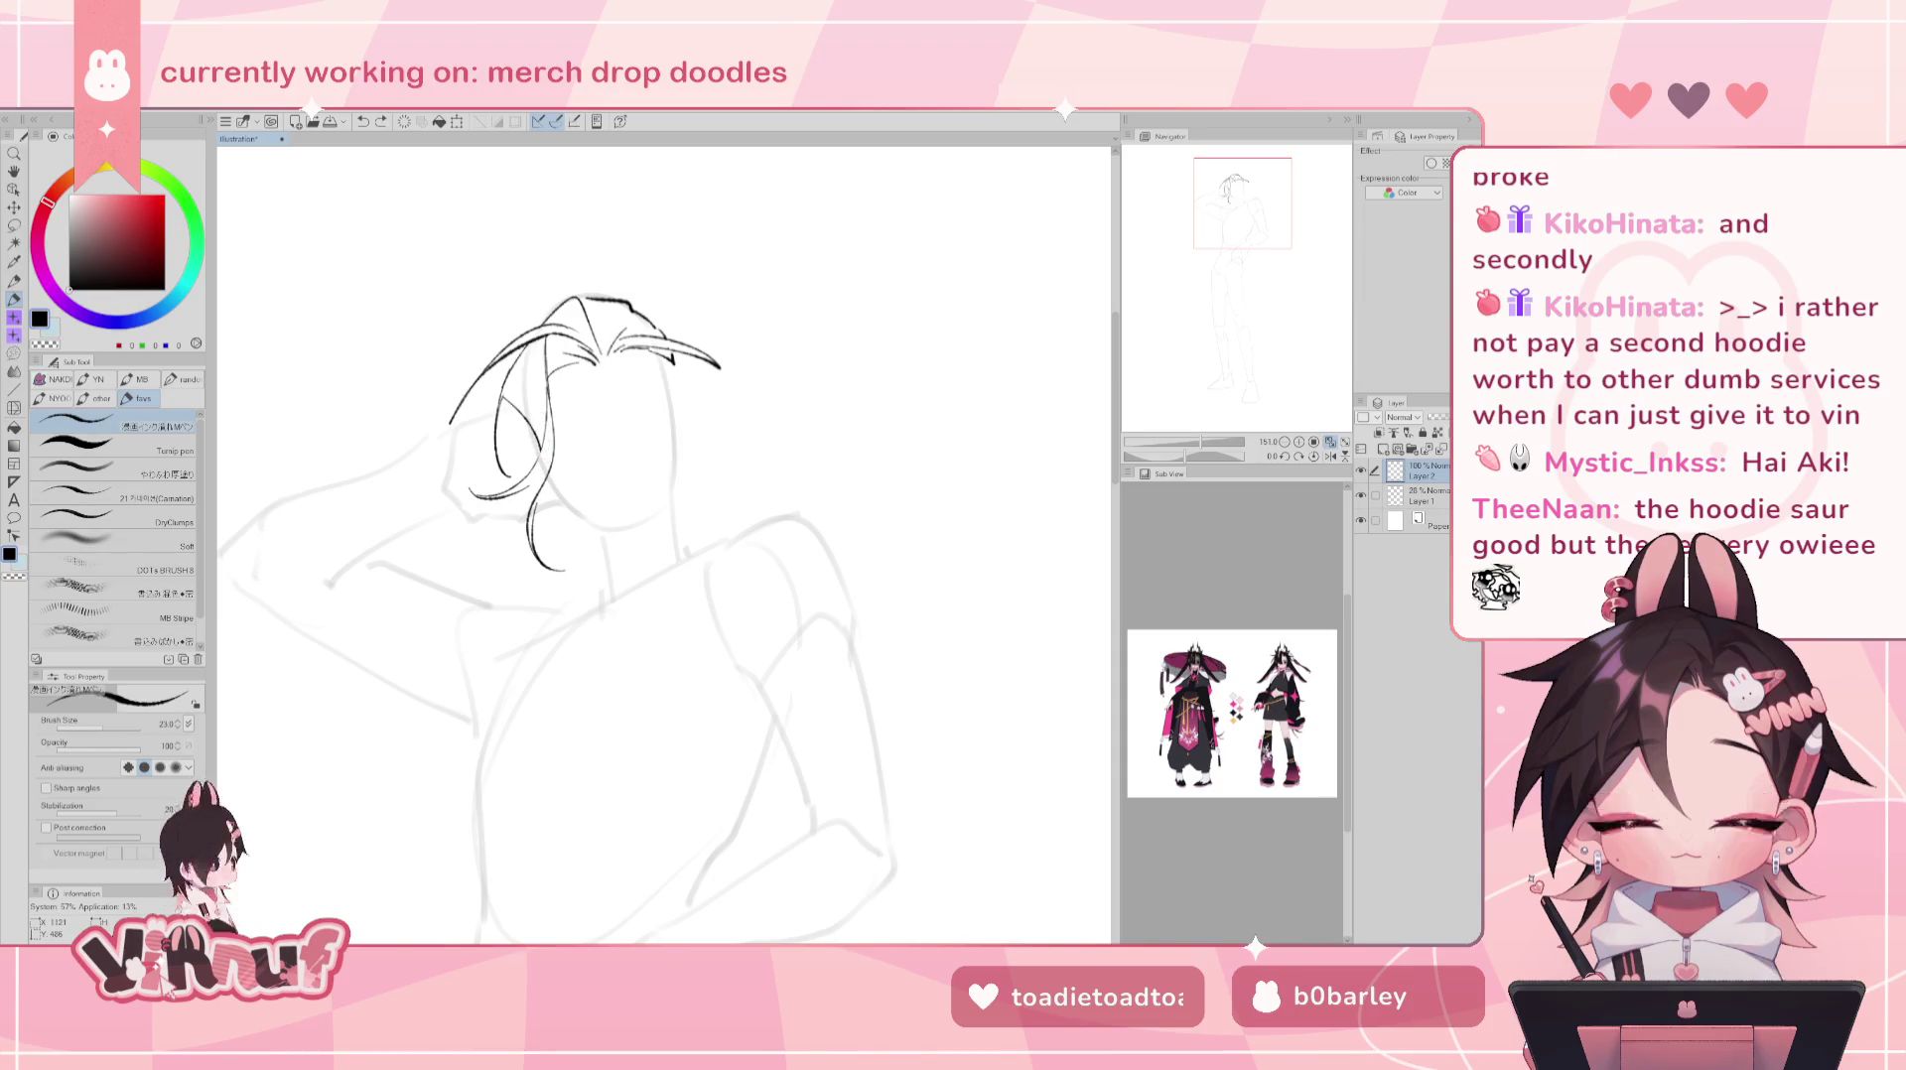
- Retry a left-side hair strand, then liquify the left strands outward and down
key(ctrl+z)
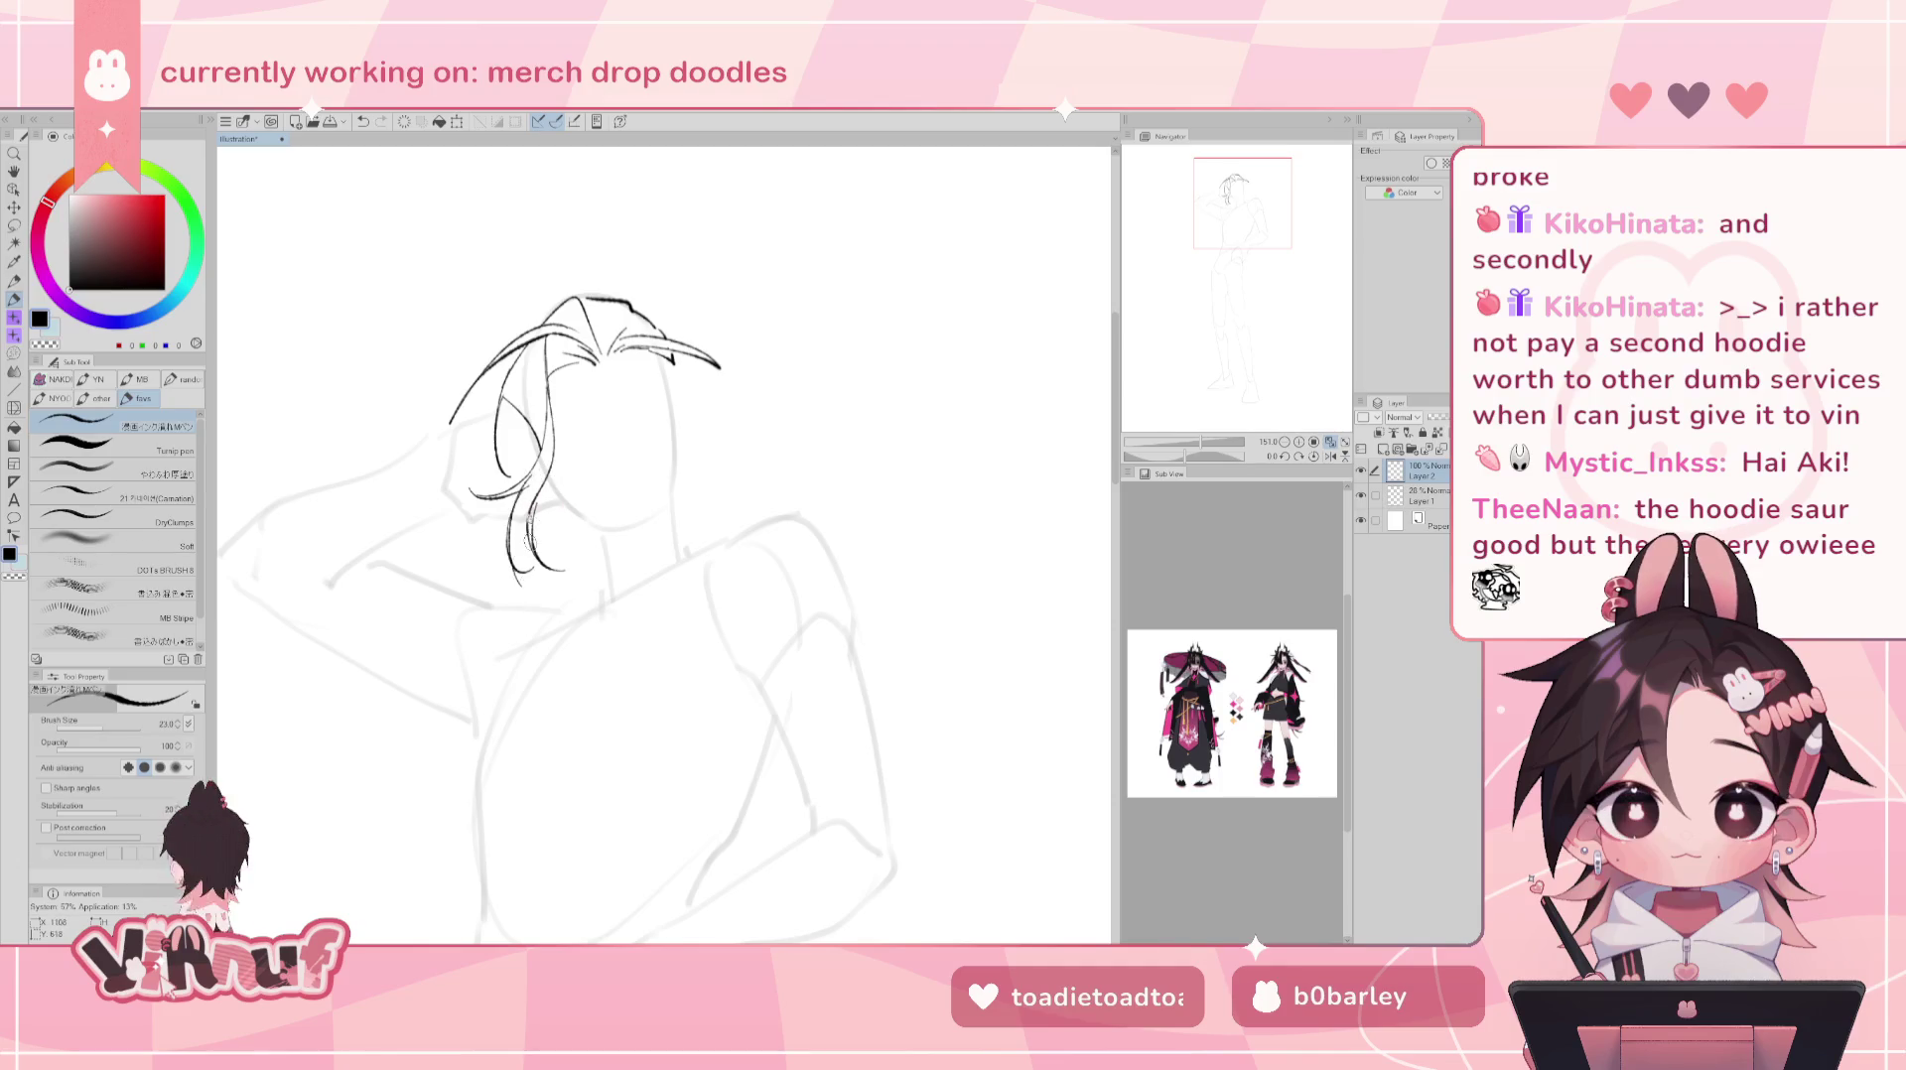
drag(512, 593, 532, 484)
key(ctrl+z)
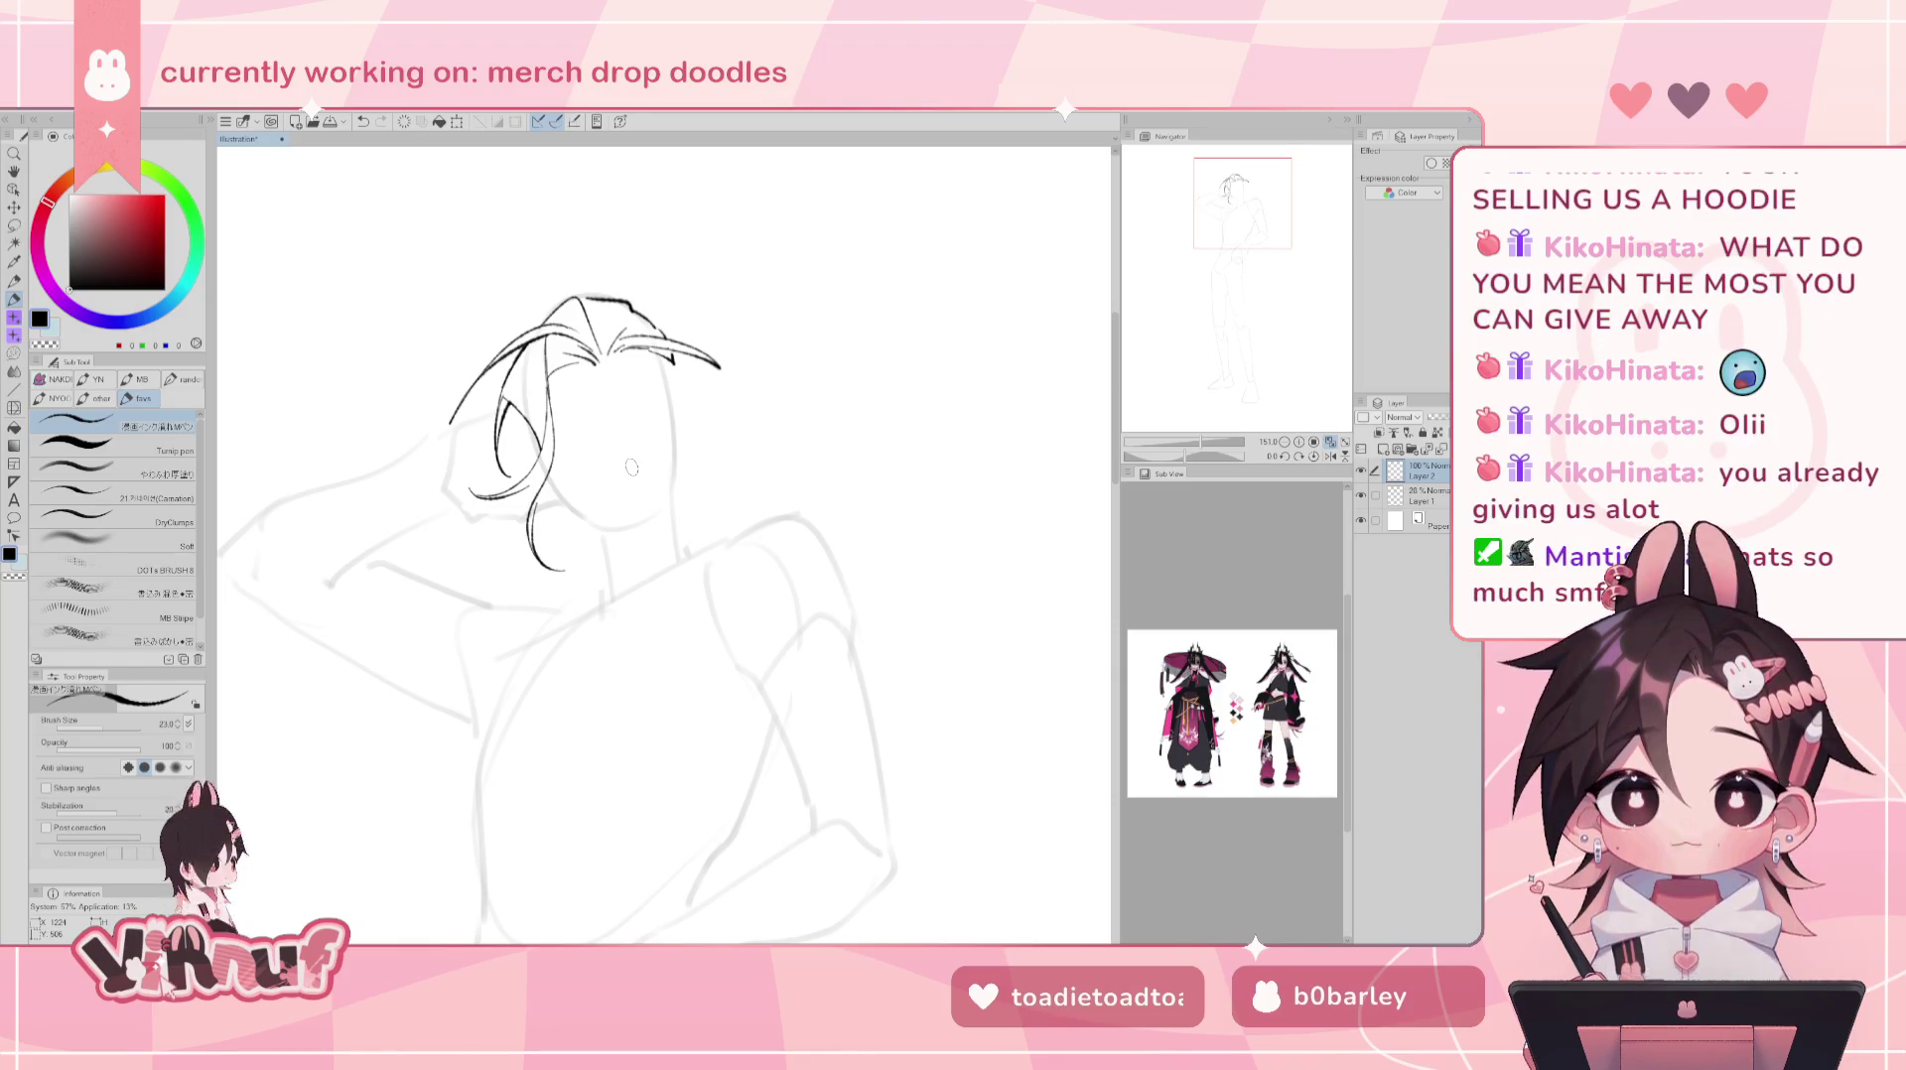
key(ctrl+z)
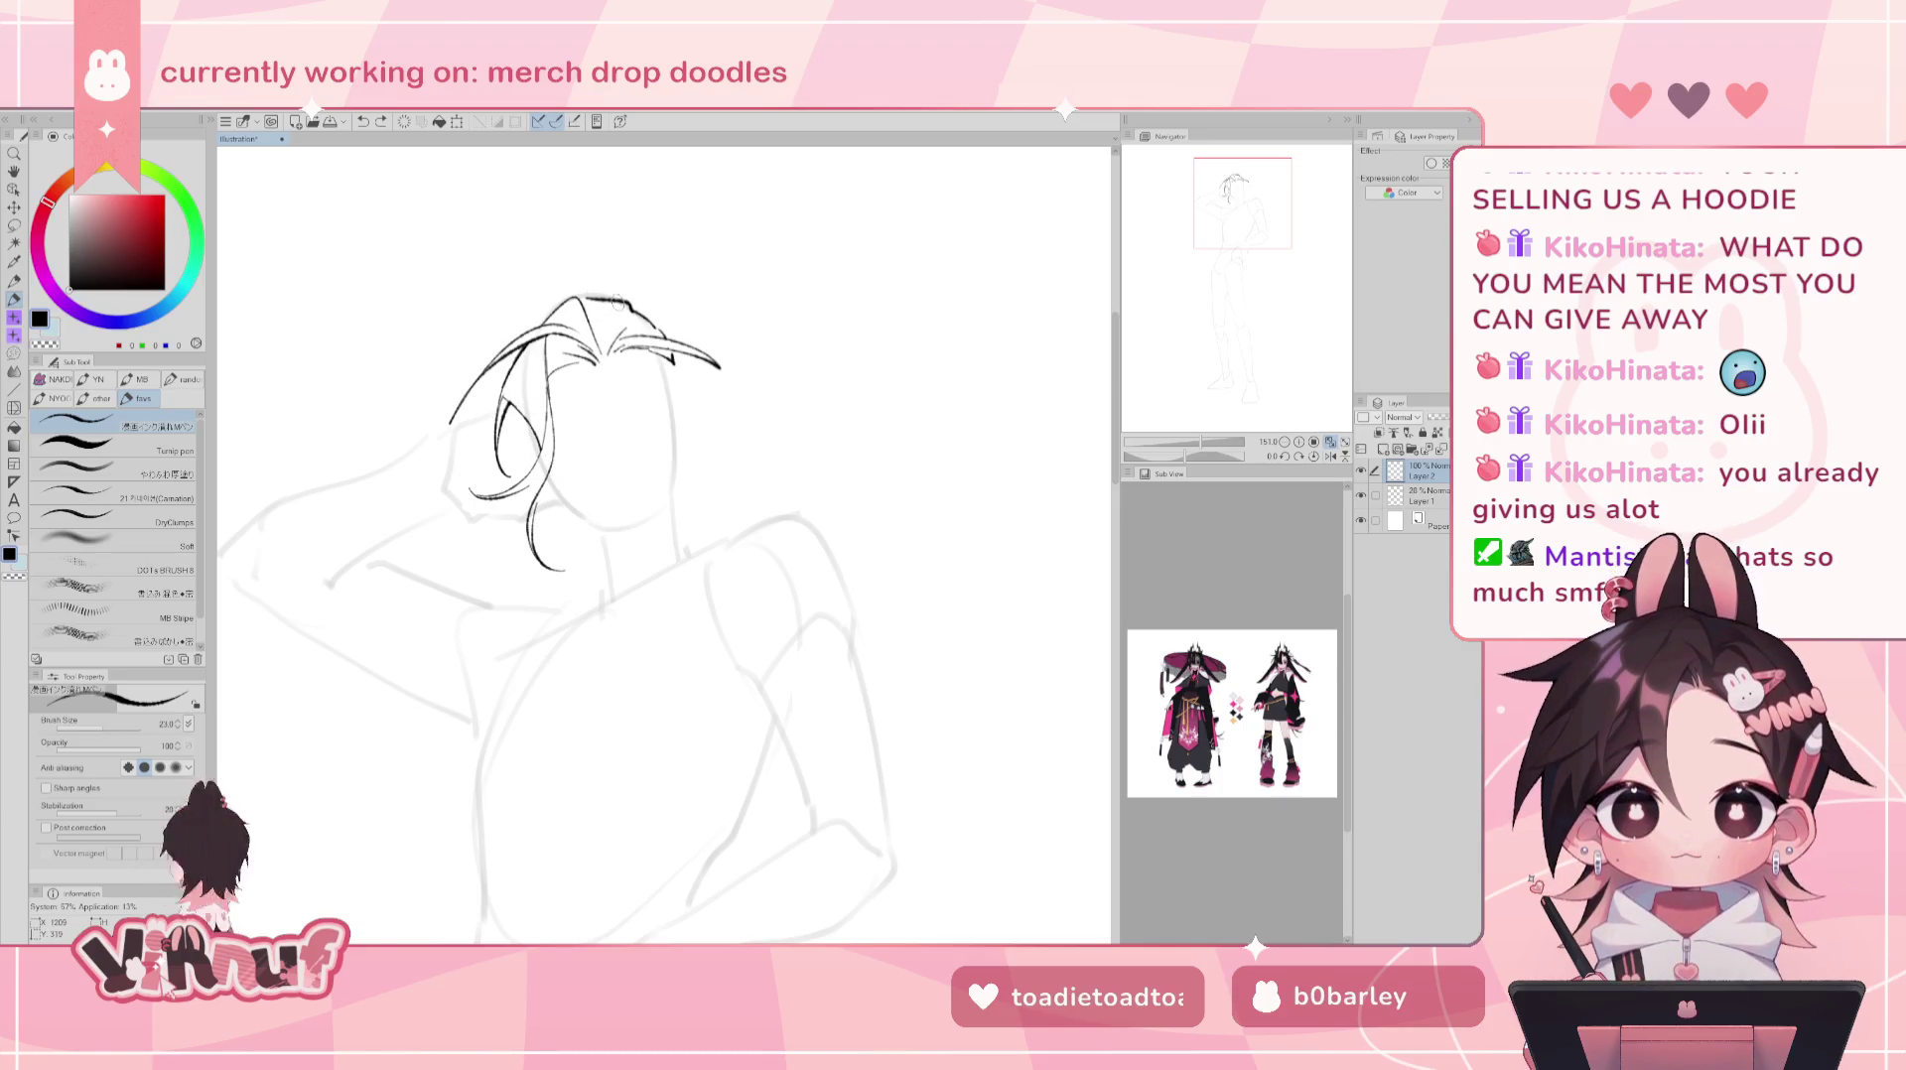
key(j)
mouse_move(516, 436)
mouse_down()
mouse_move(476, 486)
mouse_move(436, 462)
mouse_up()
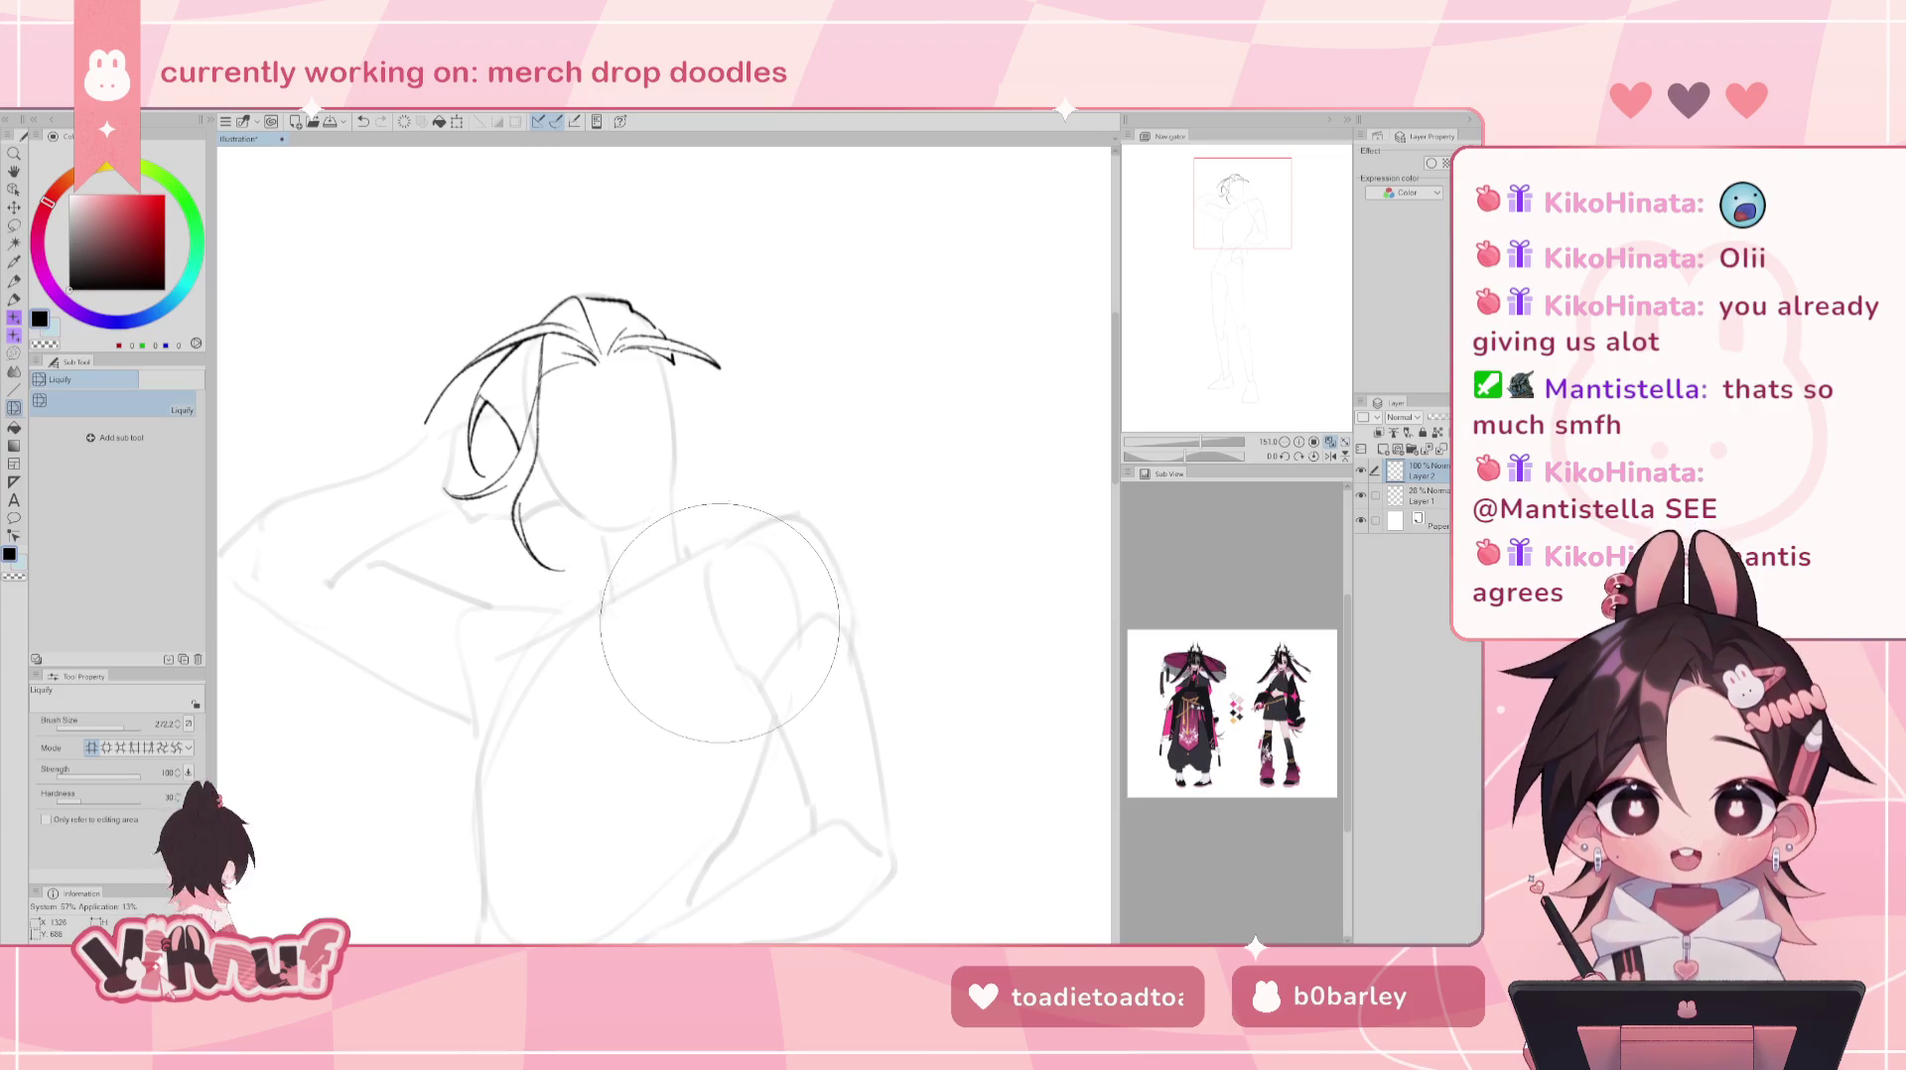
- Thin part of the left hair loop with the eraser
key(p)
key(e)
drag(545, 452, 548, 568)
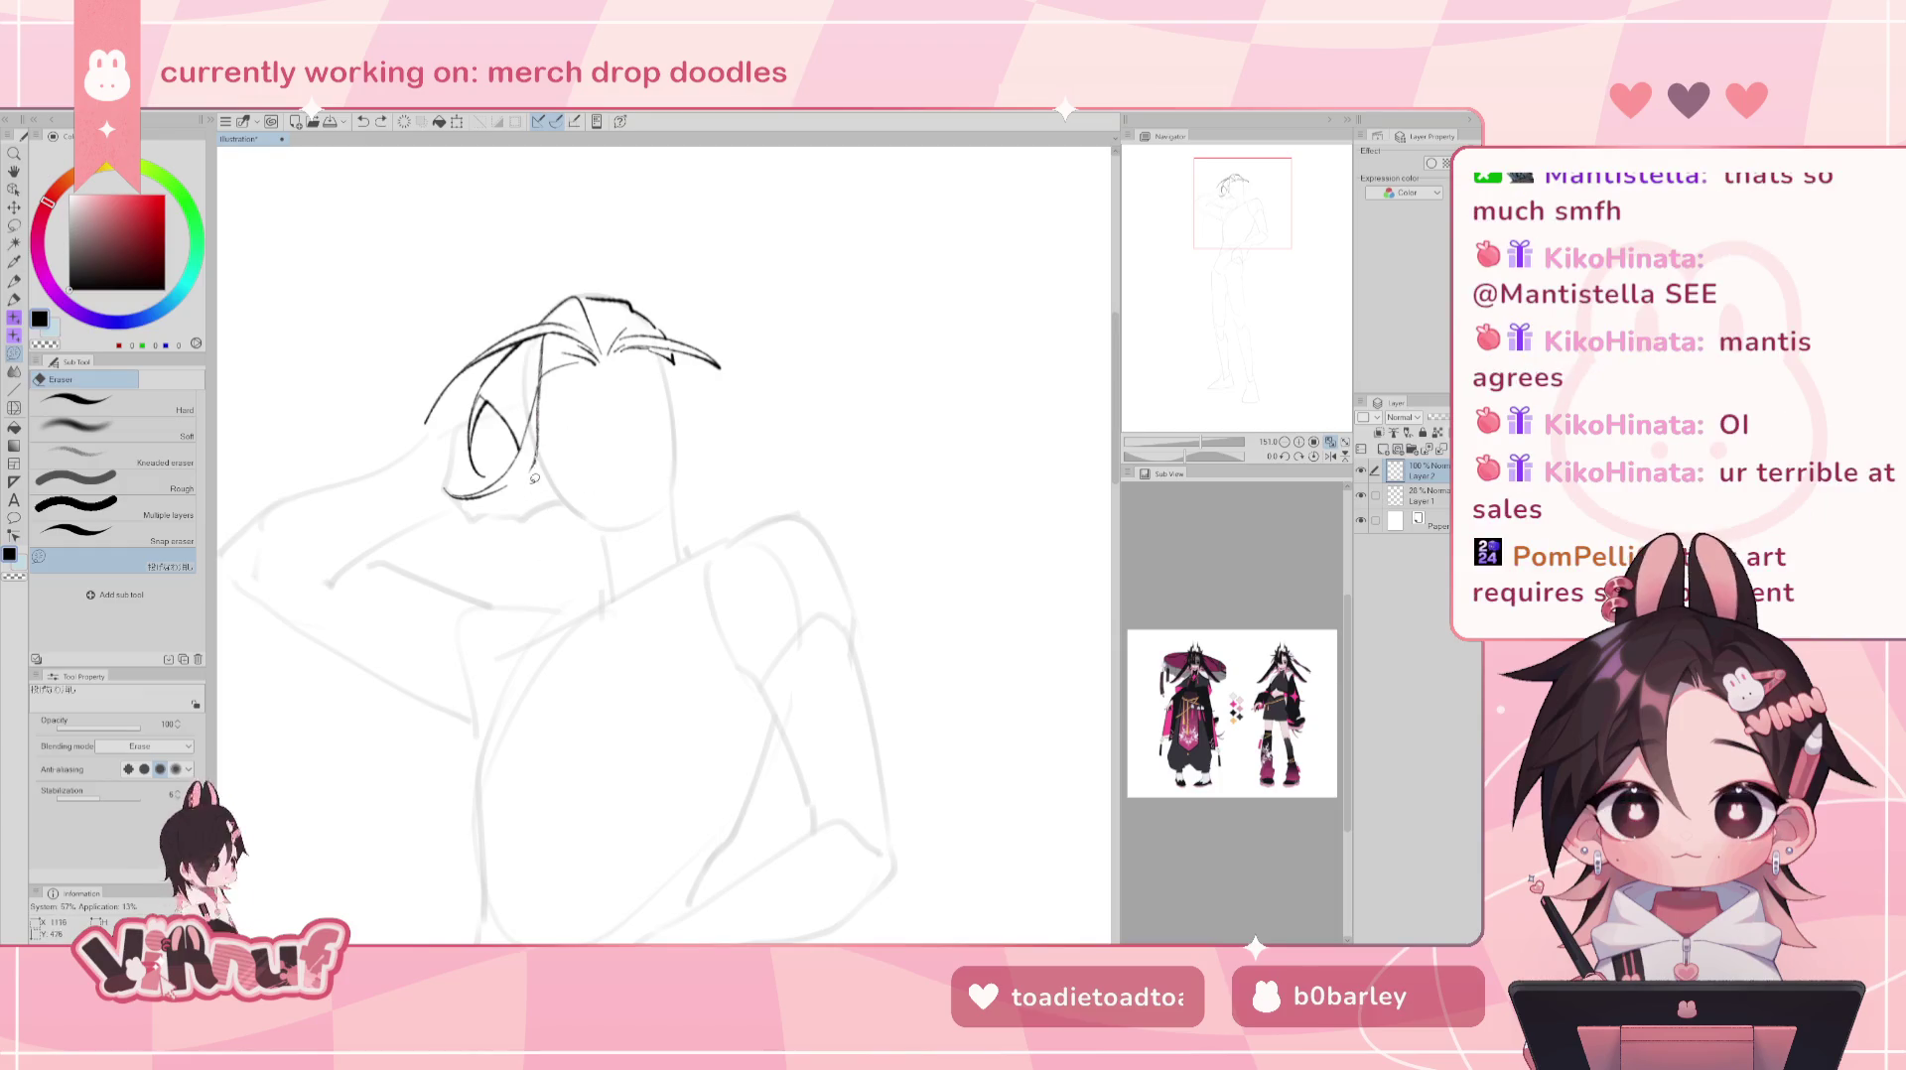
key(p)
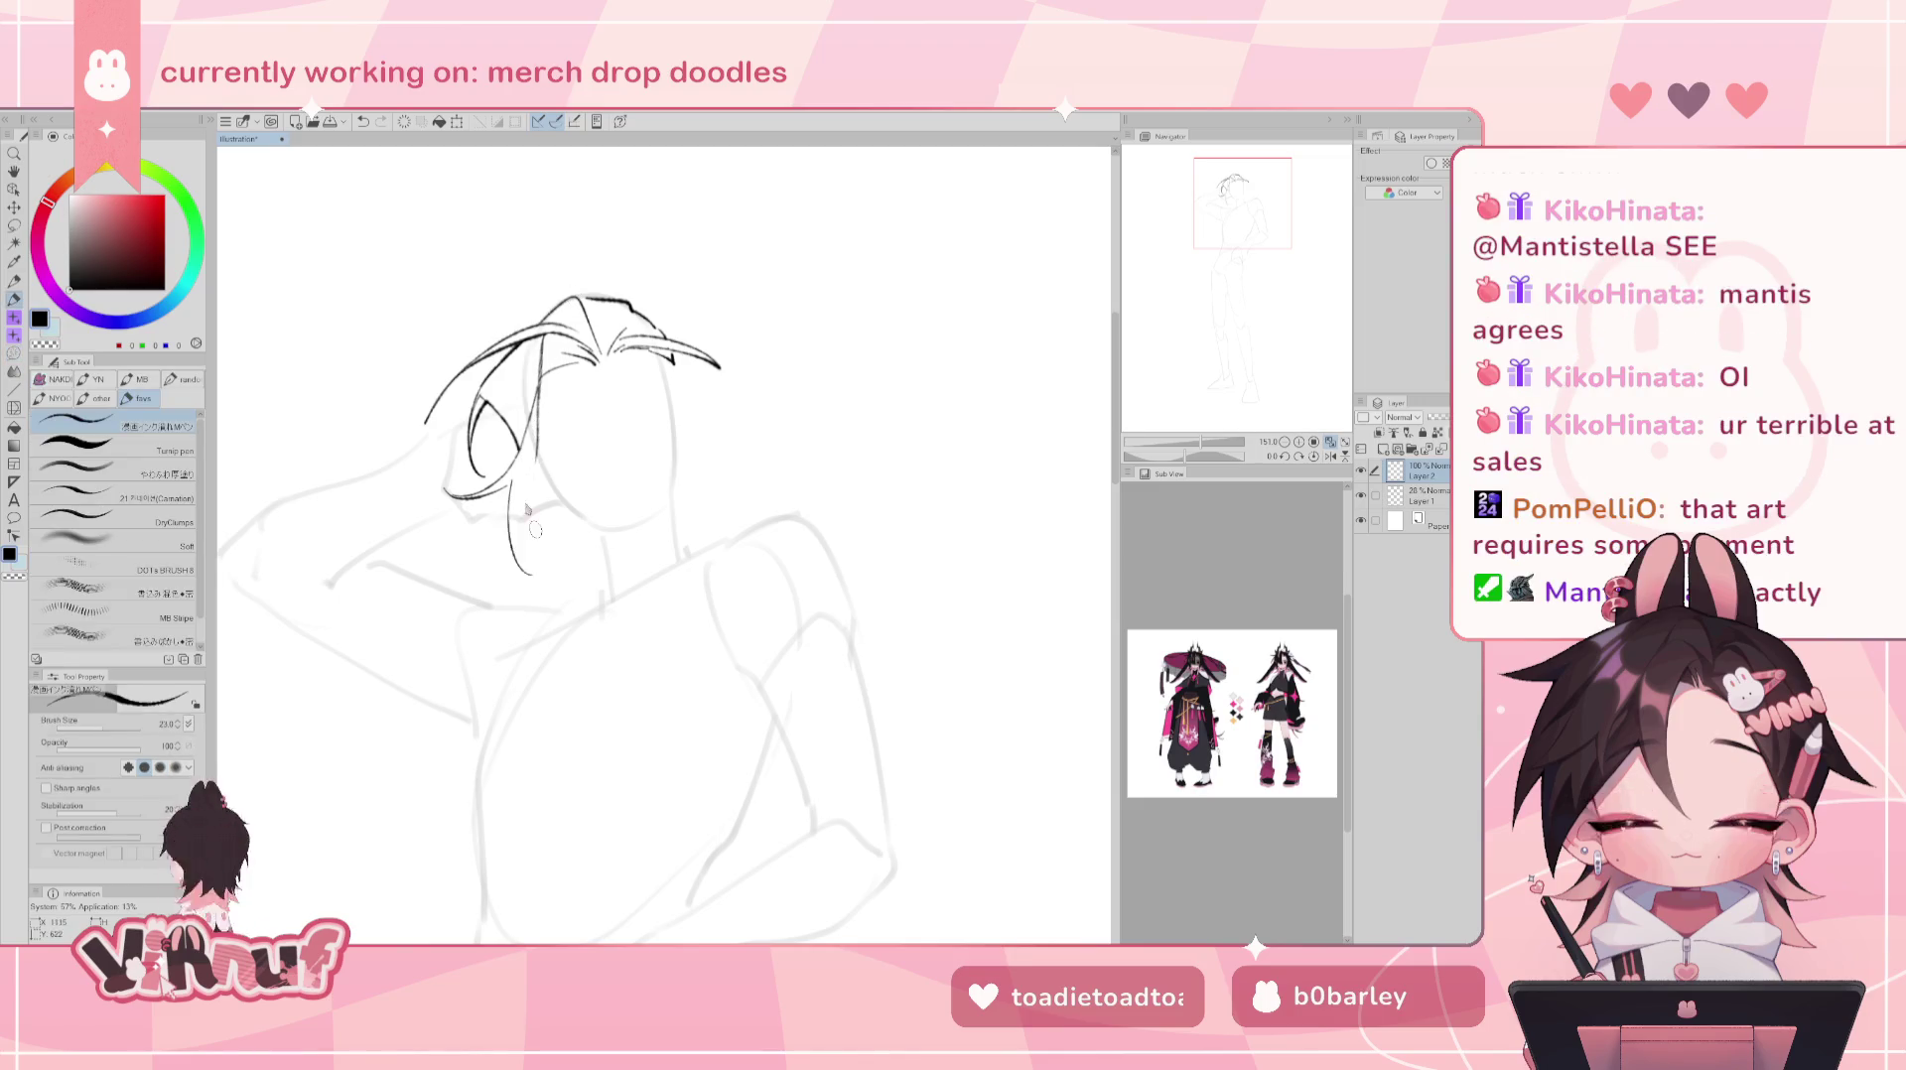
- Undo the strokes below the face and draw a shortened hair strand down beside the cheek
key(ctrl+z)
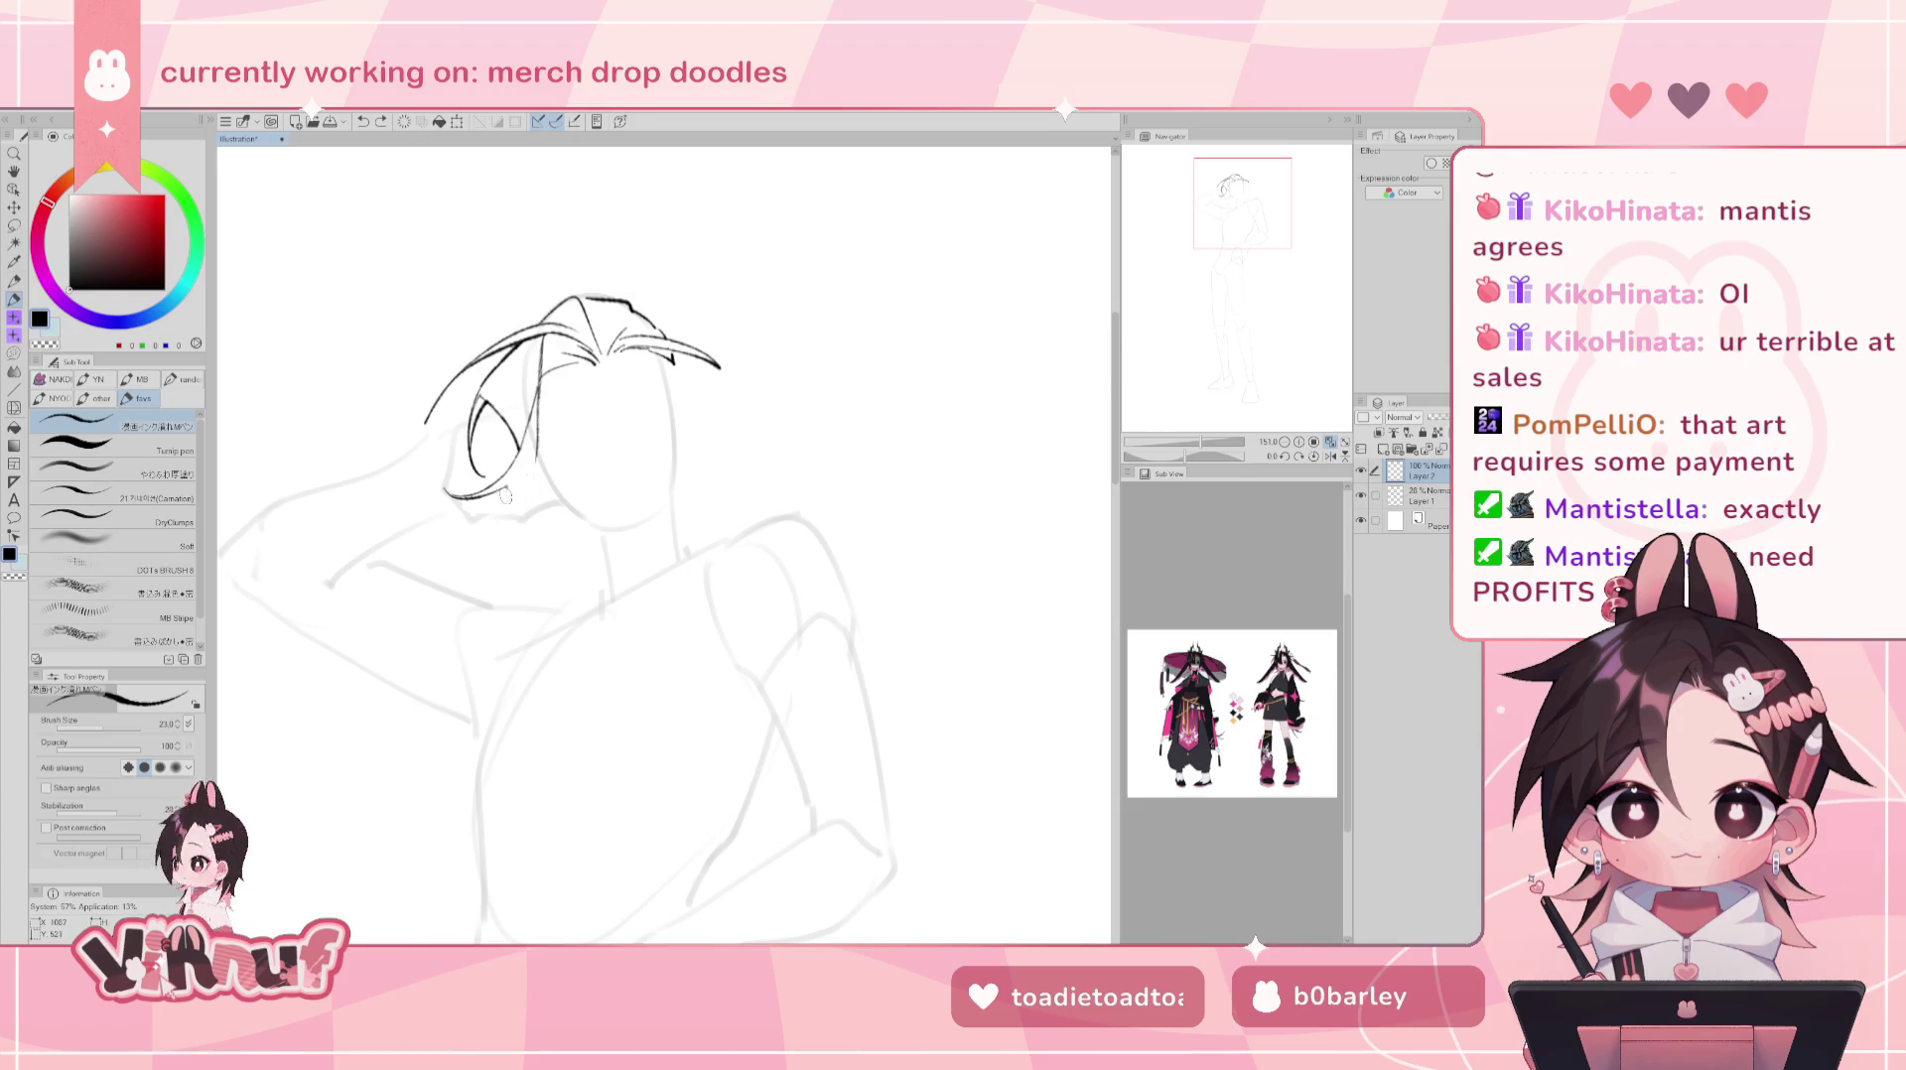
key(ctrl+z)
key(ctrl+z)
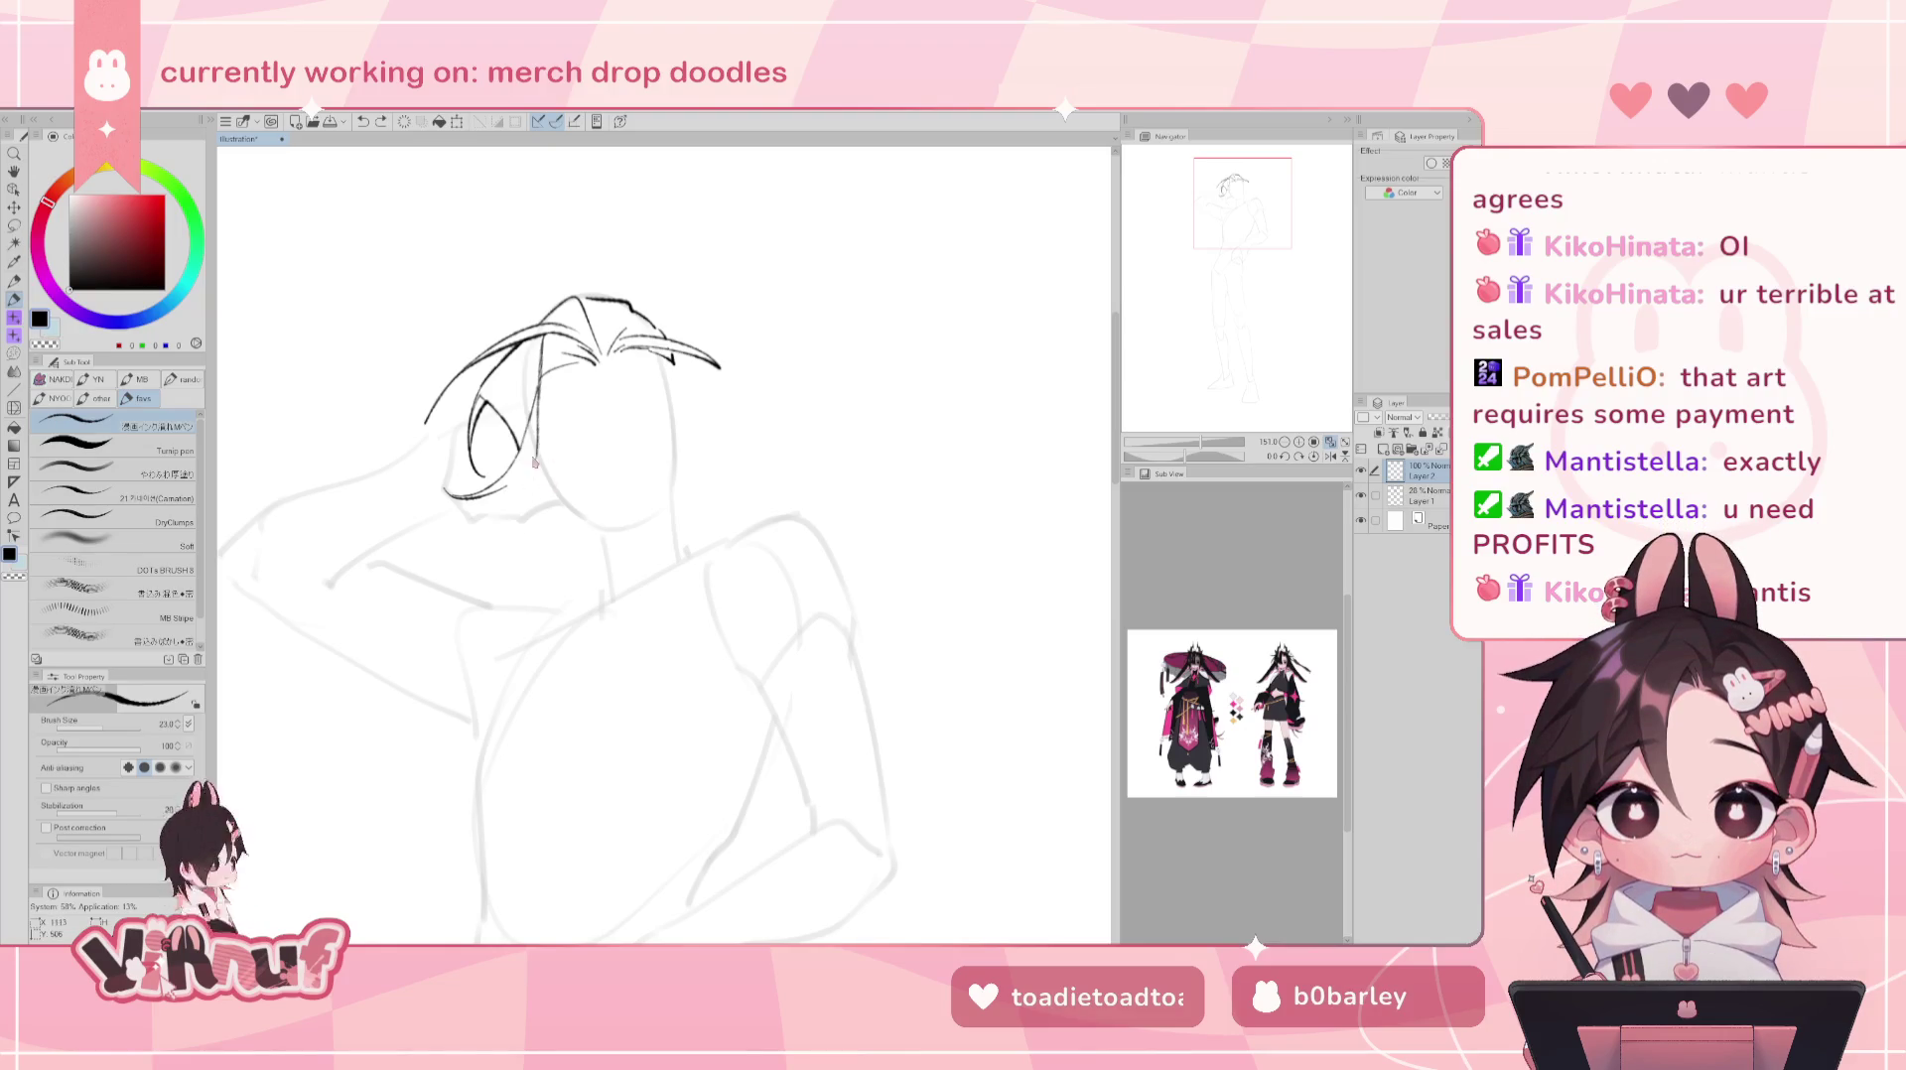
drag(542, 333, 512, 543)
key(ctrl+z)
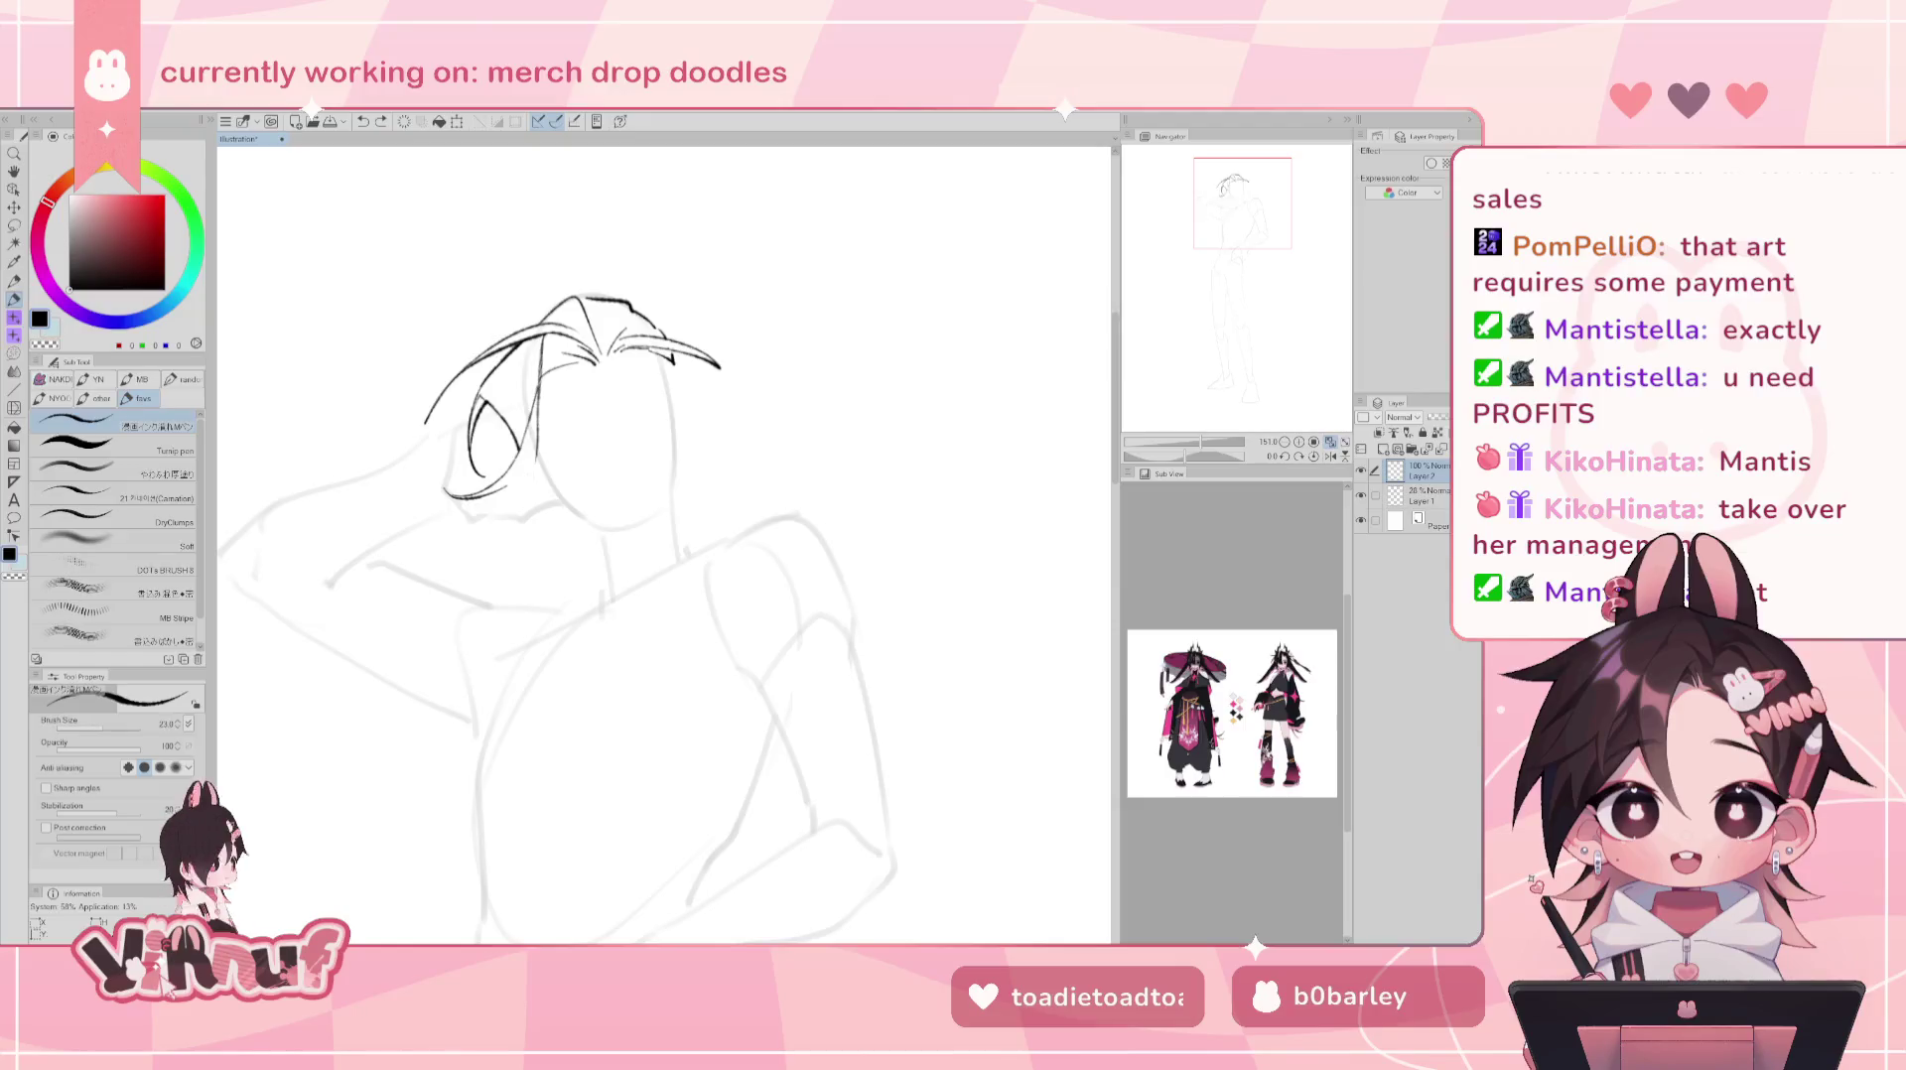
drag(645, 496, 692, 475)
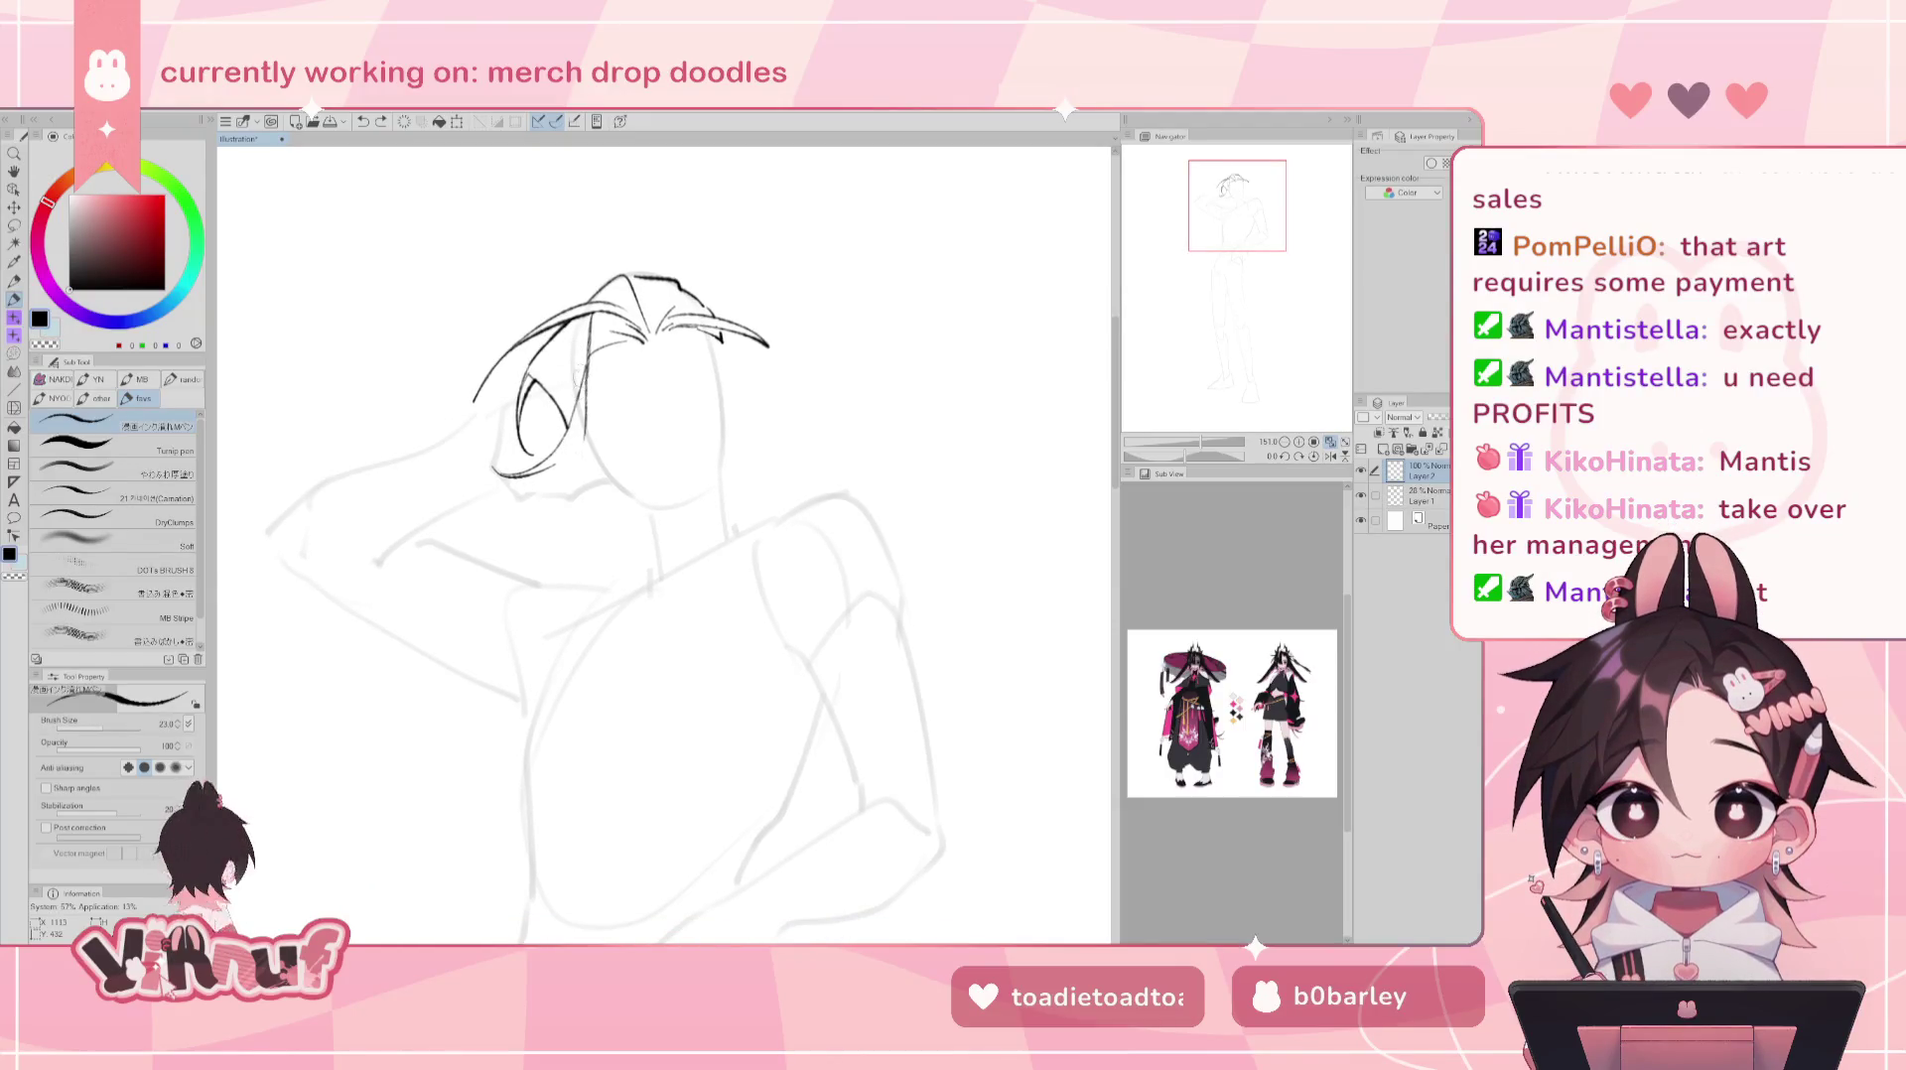
- Draw a vertical hair strand in front of the face, redrawing it shorter
key(e)
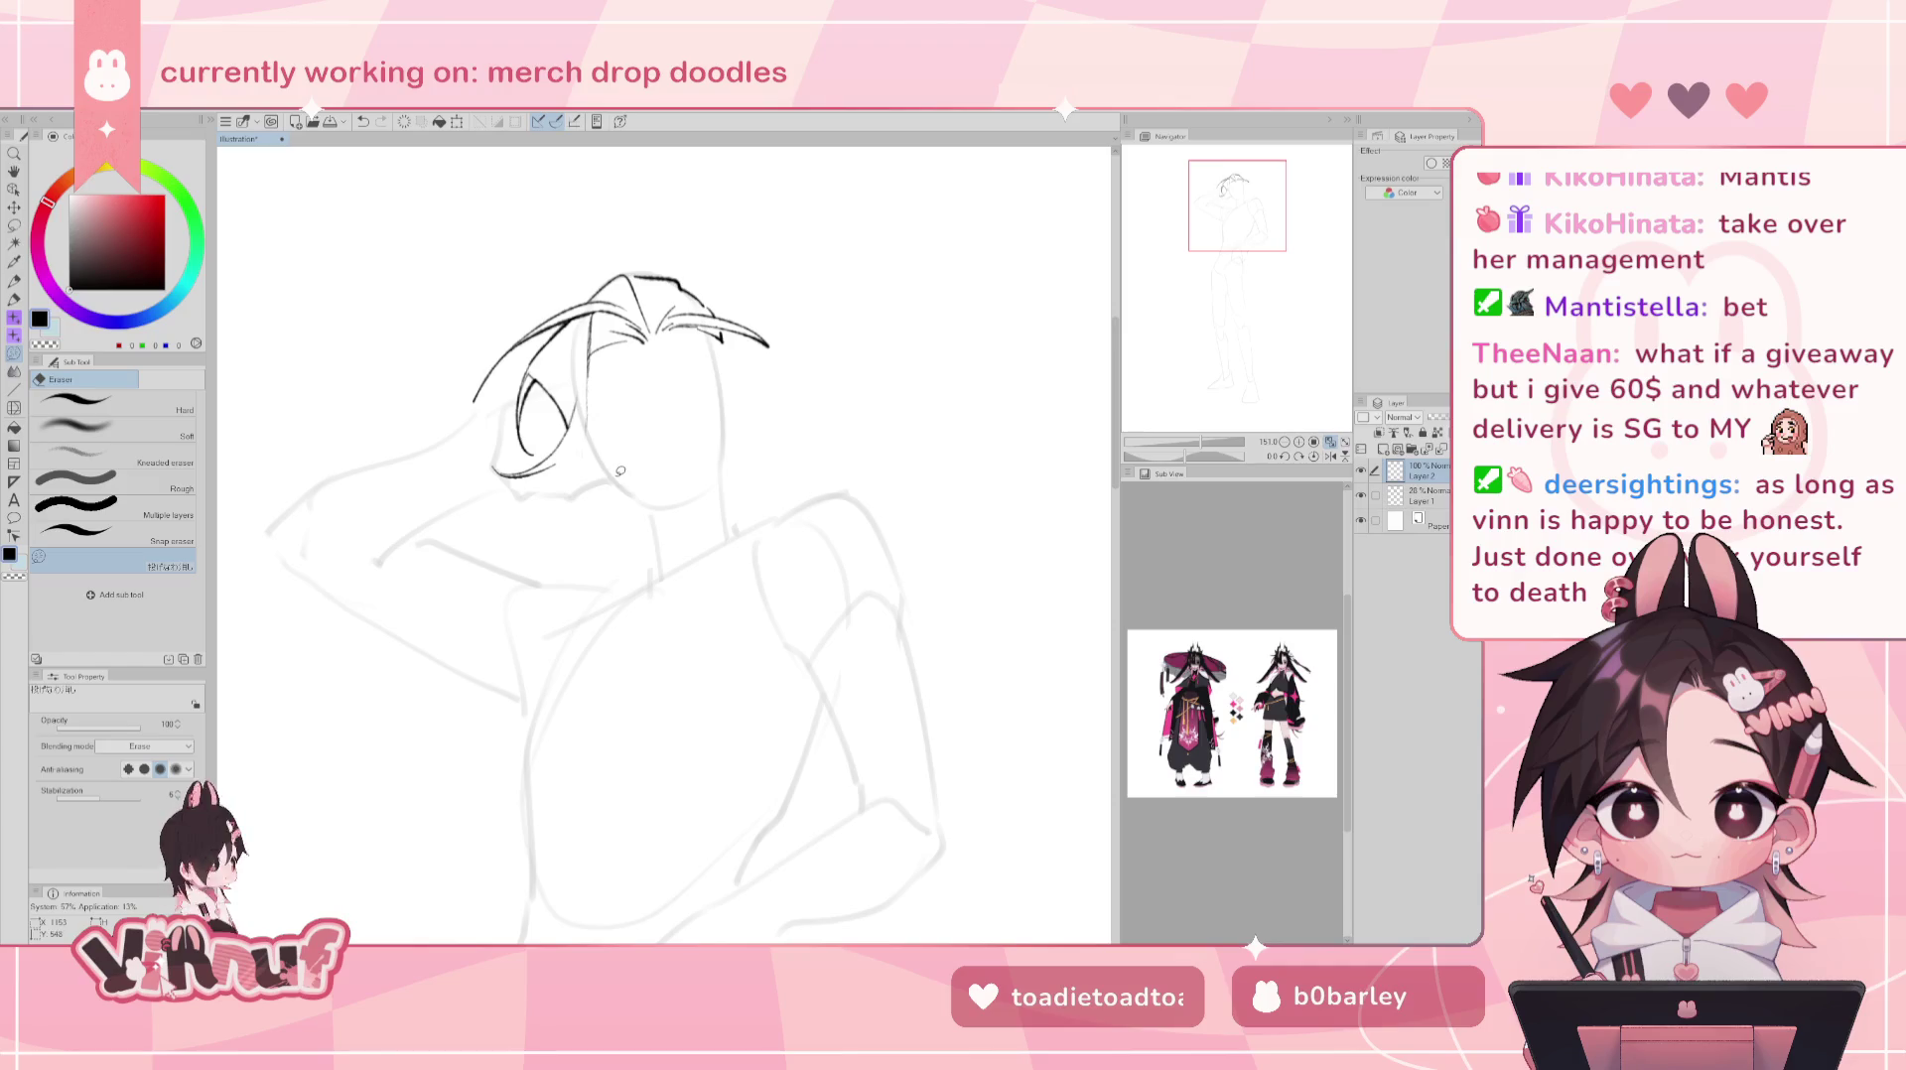
key(p)
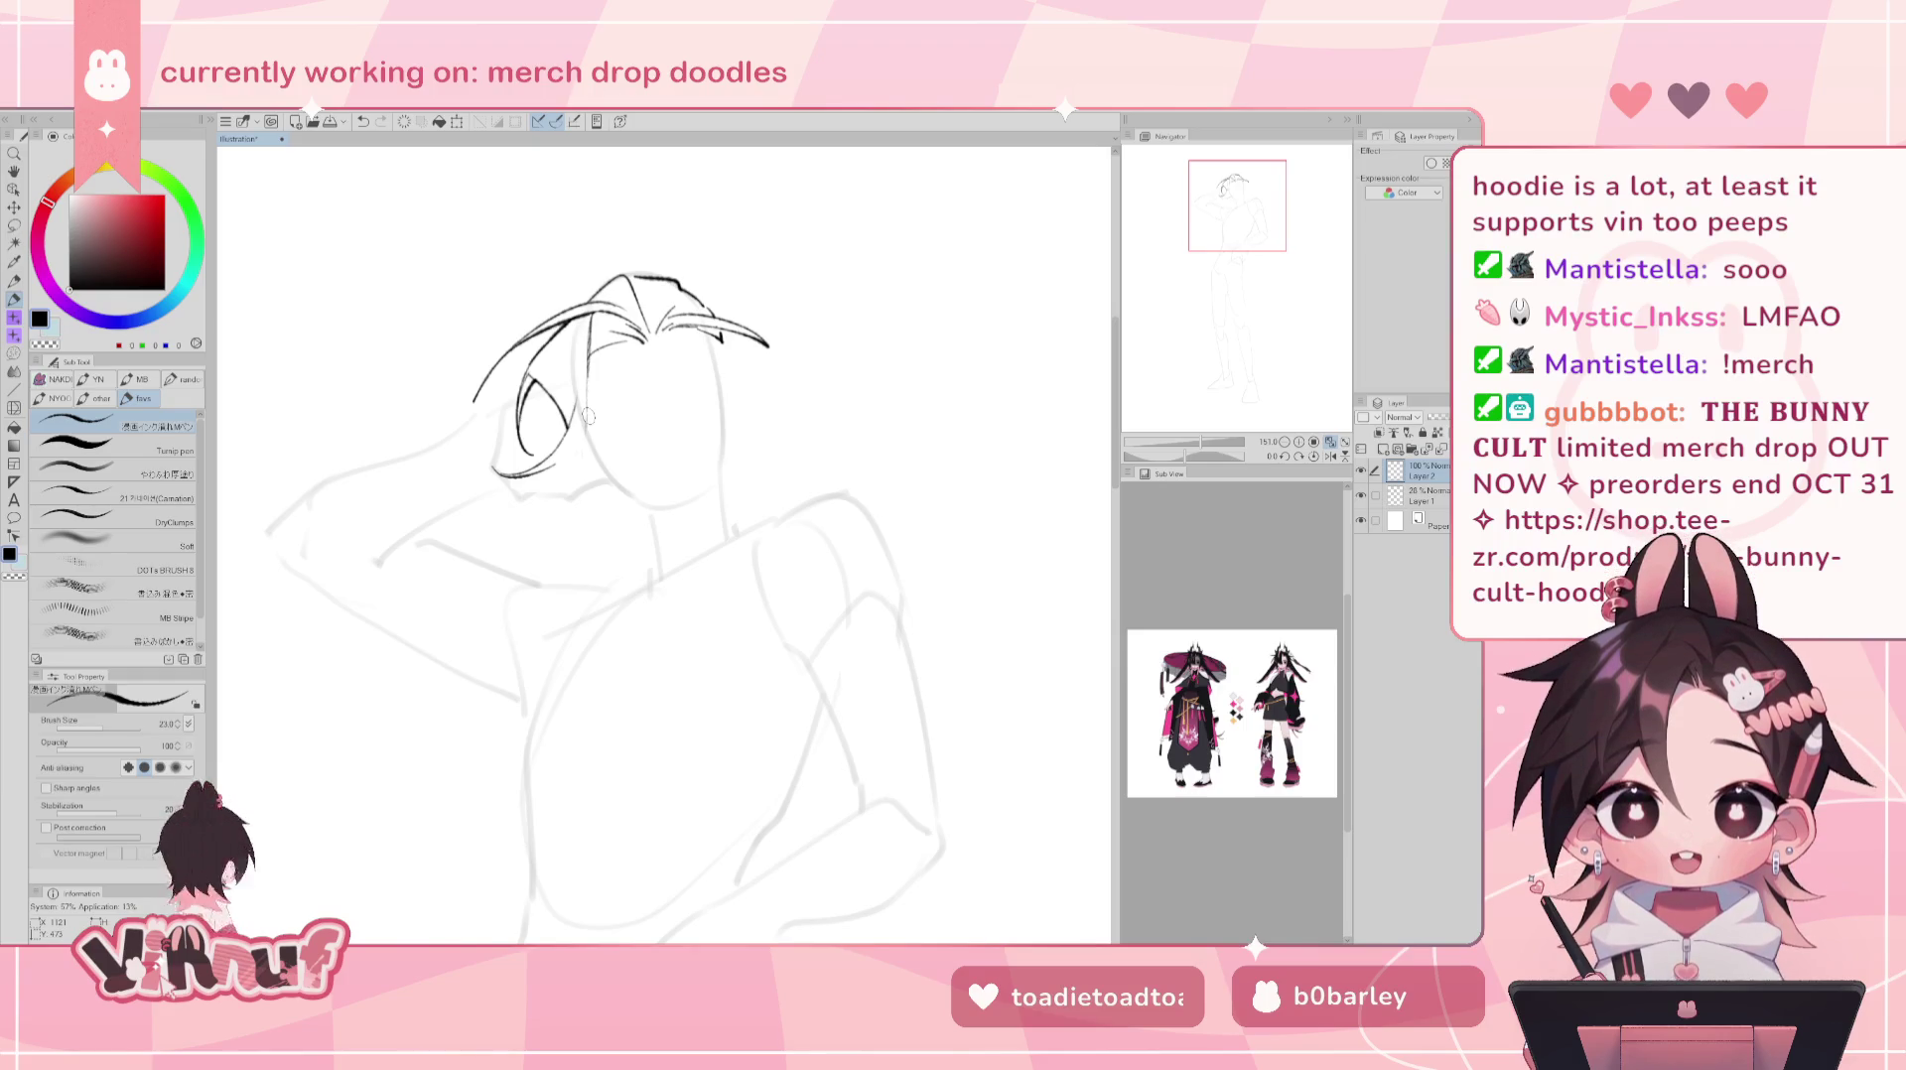
drag(590, 359, 579, 494)
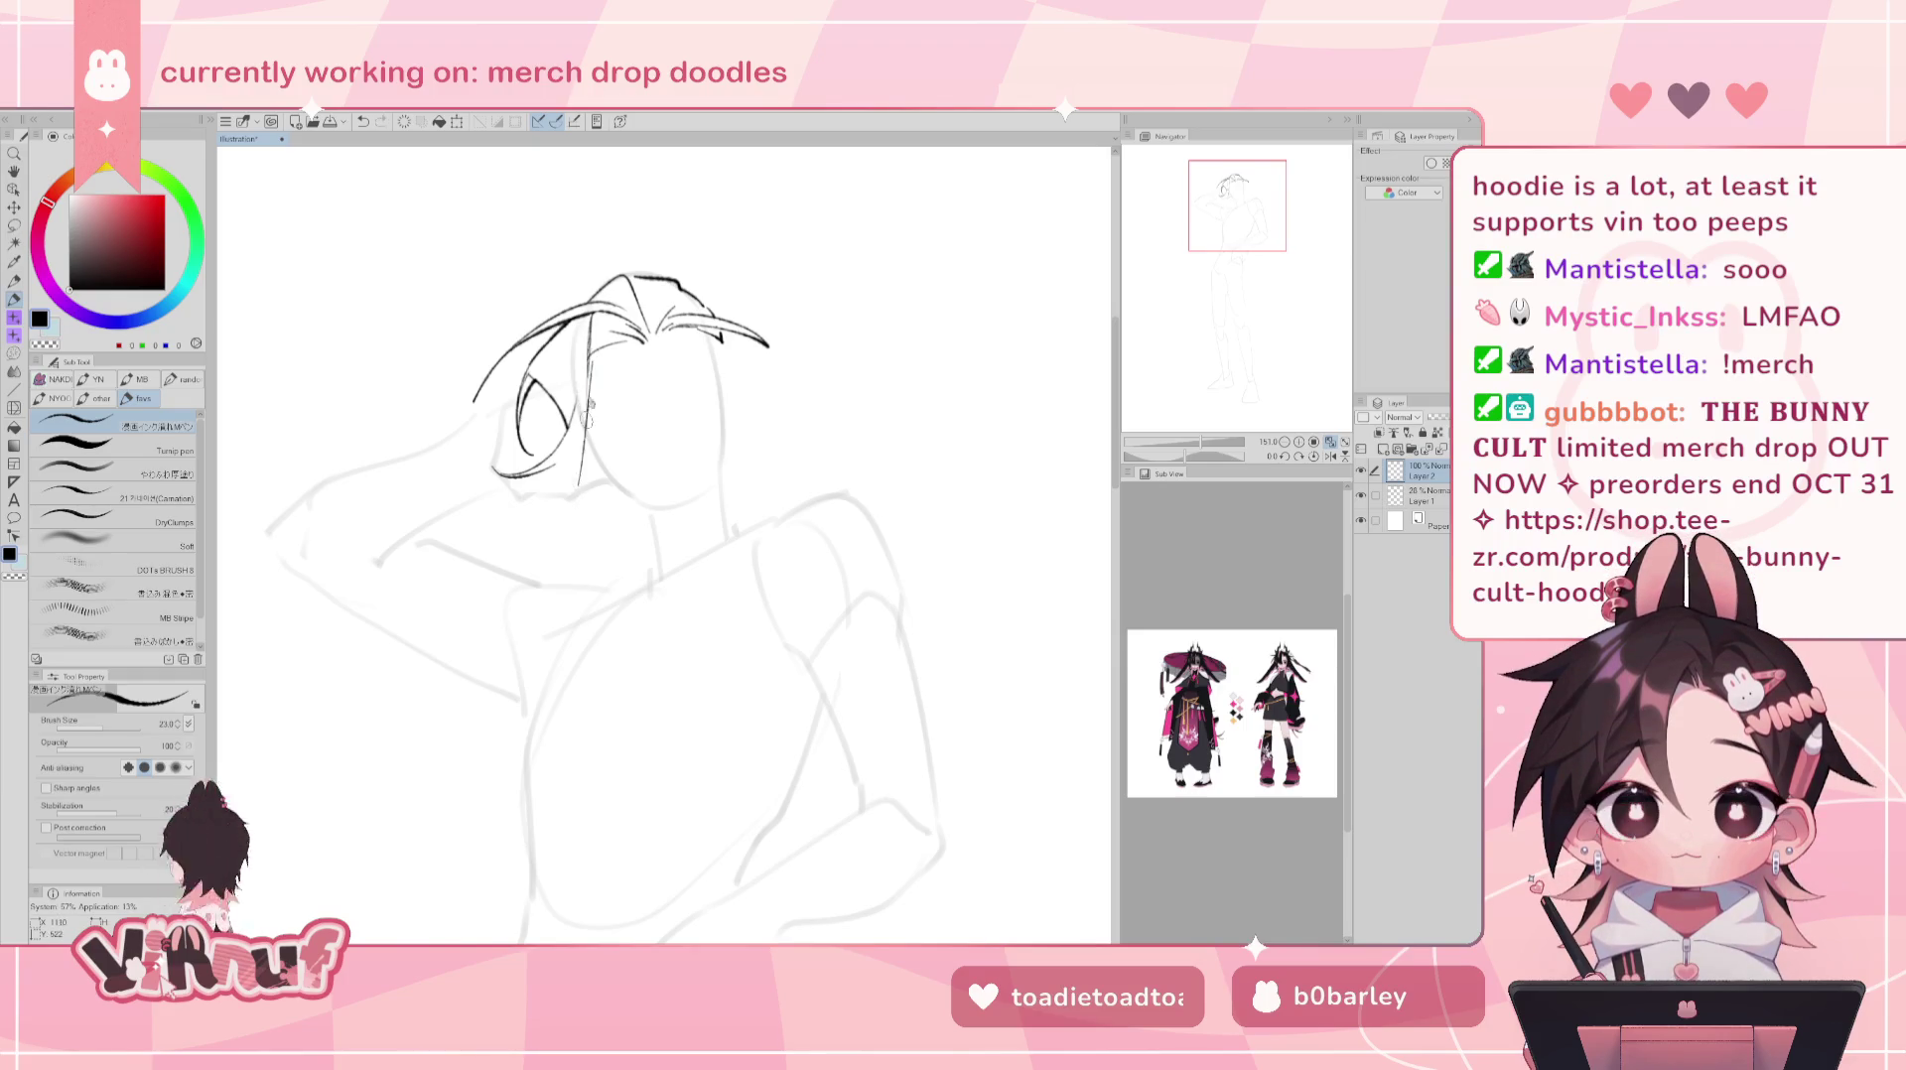
key(ctrl+z)
drag(587, 372, 583, 464)
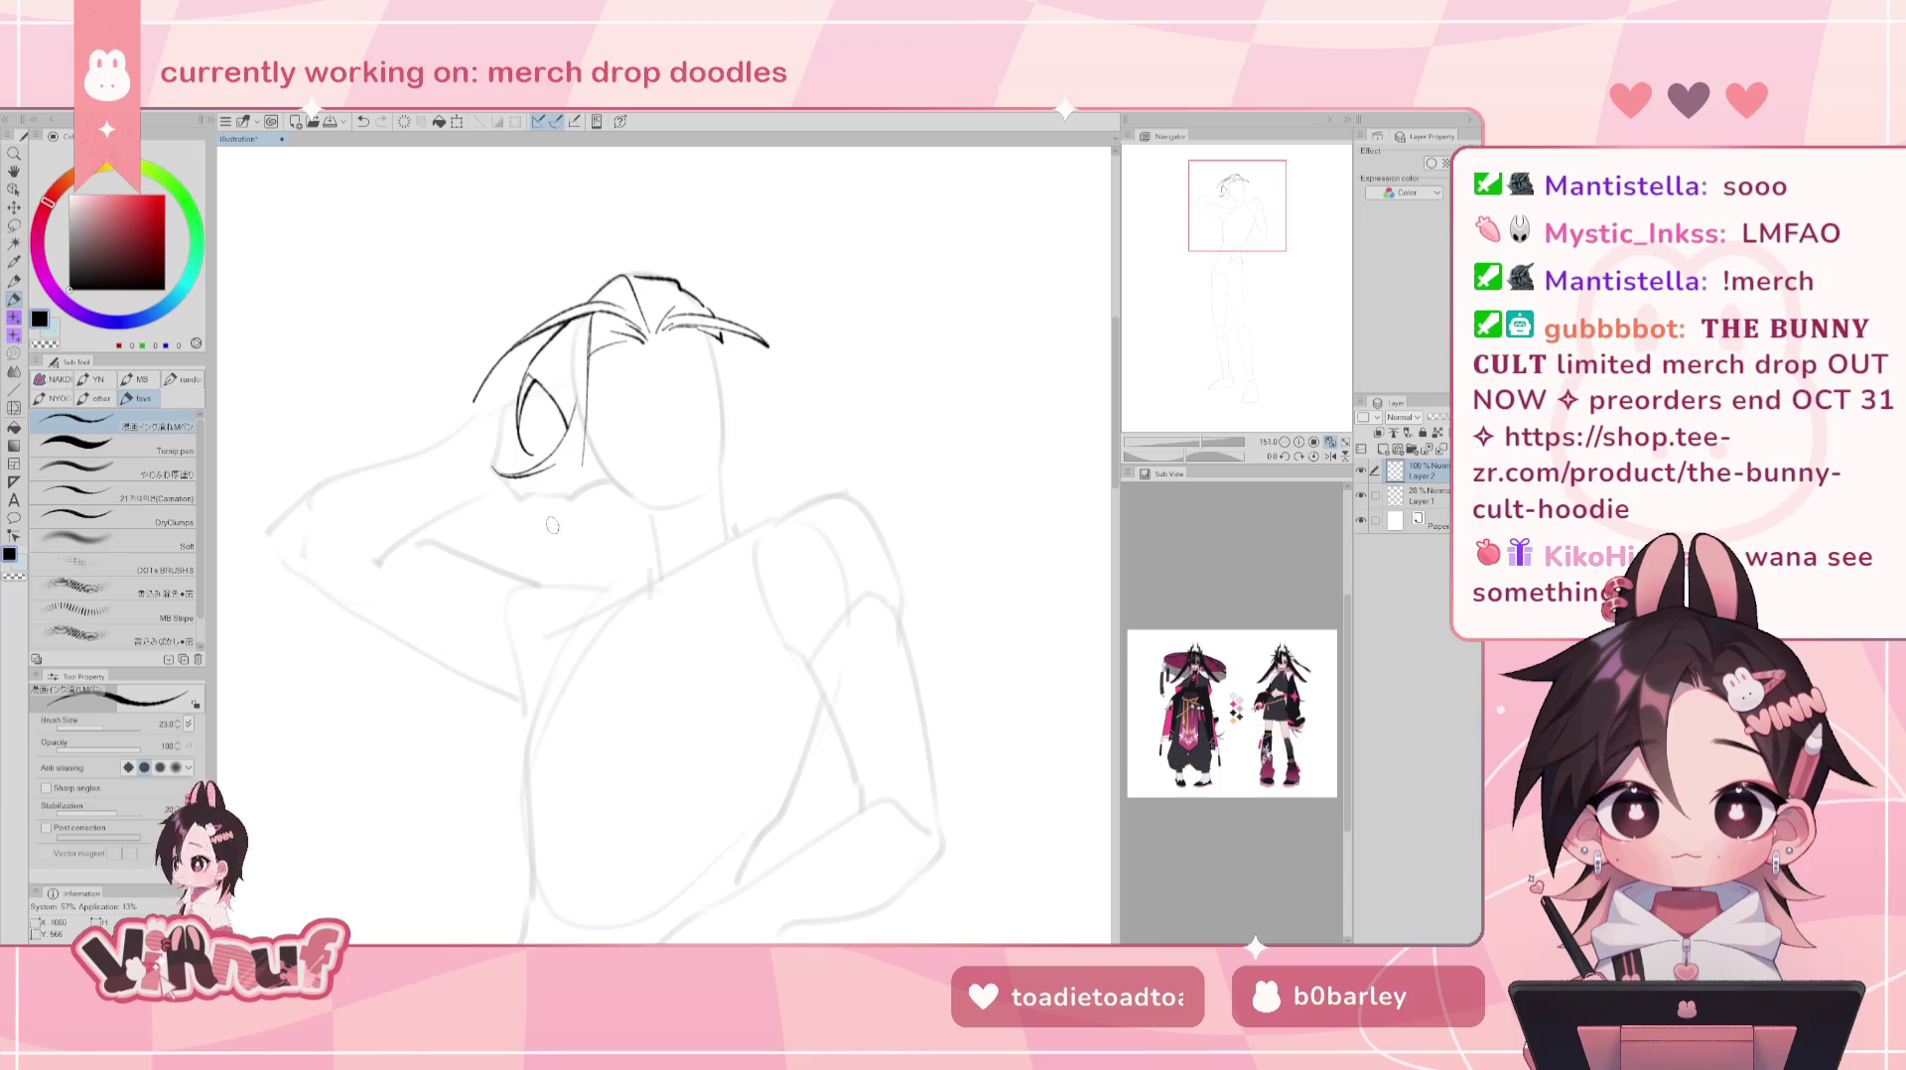
- Try a lower vertical strand and then a curved strand sweeping down-left
drag(558, 441, 556, 561)
key(ctrl+z)
key(ctrl+z)
drag(556, 457, 552, 565)
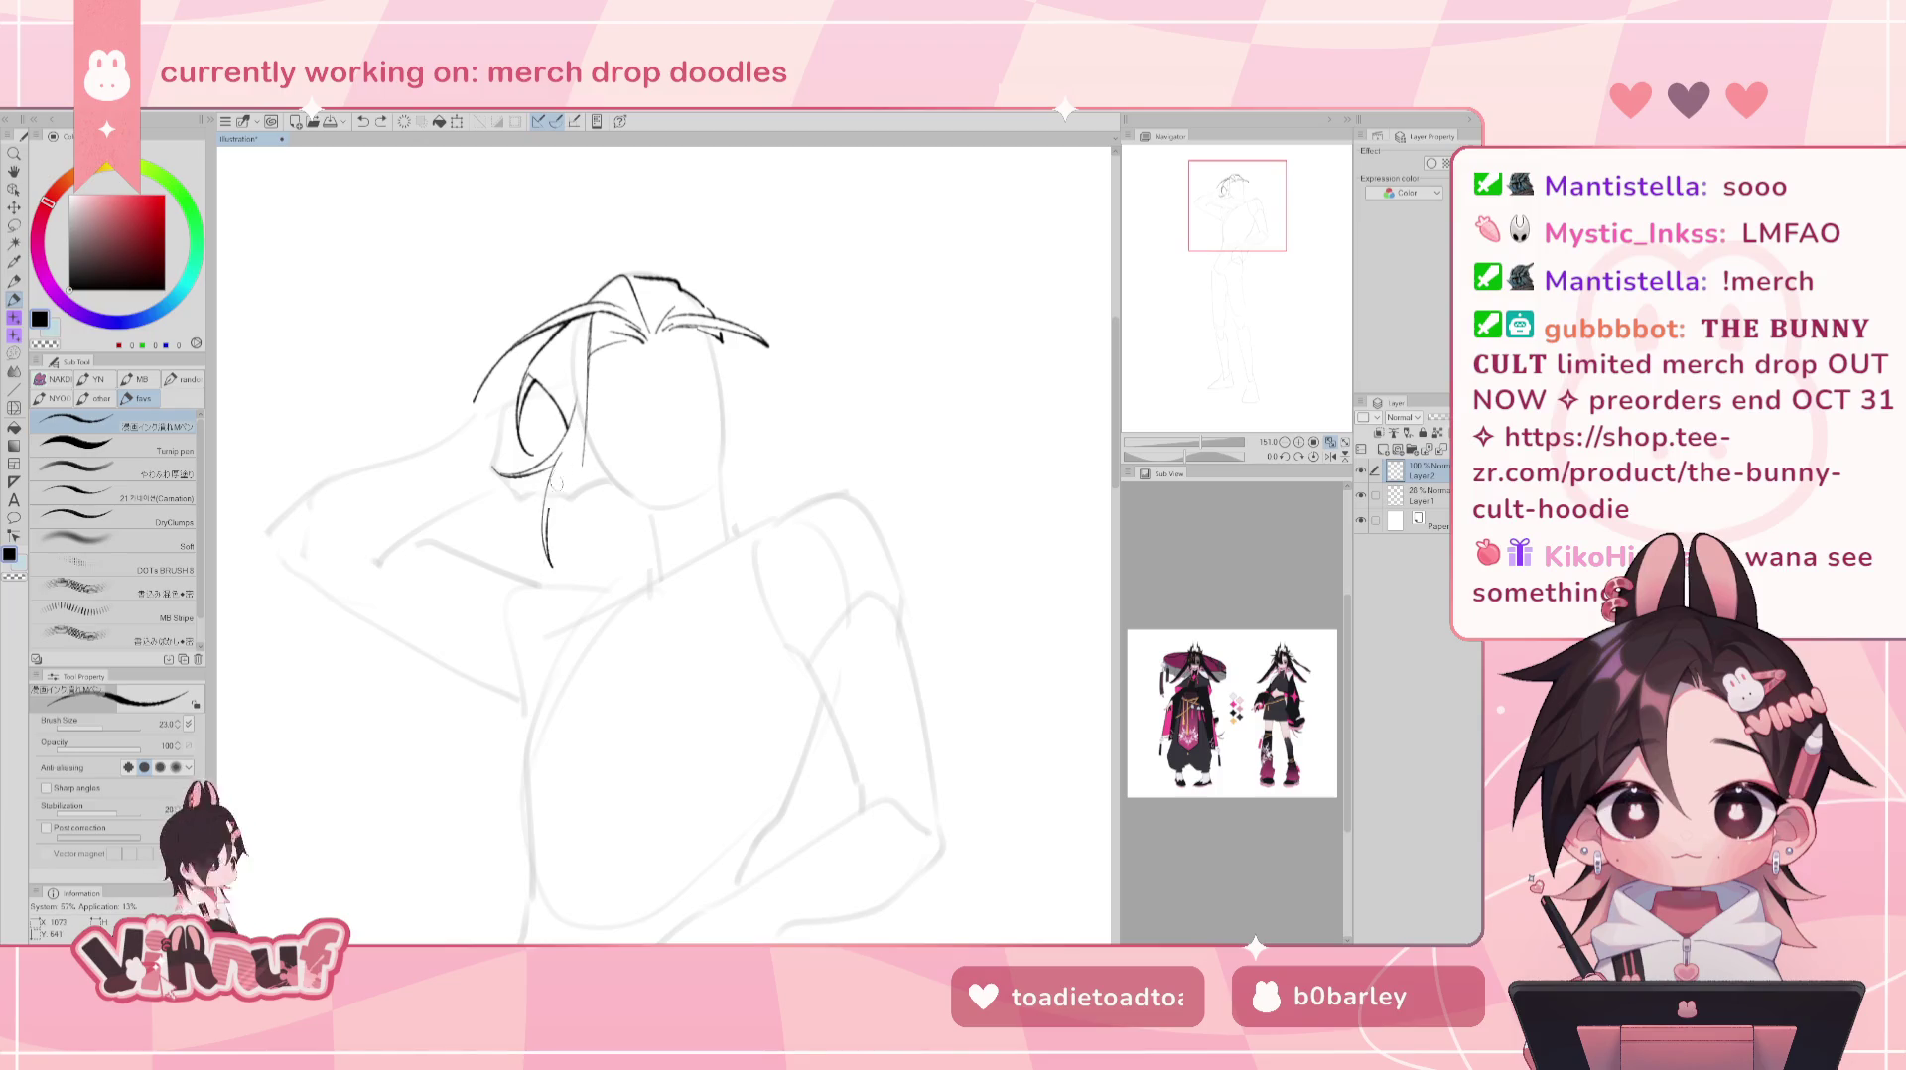
drag(580, 436, 536, 533)
- Test steeper and differently angled strands, undoing each trial
key(ctrl+z)
key(ctrl+z)
drag(586, 440, 526, 542)
key(ctrl+z)
drag(583, 437, 541, 548)
key(ctrl+z)
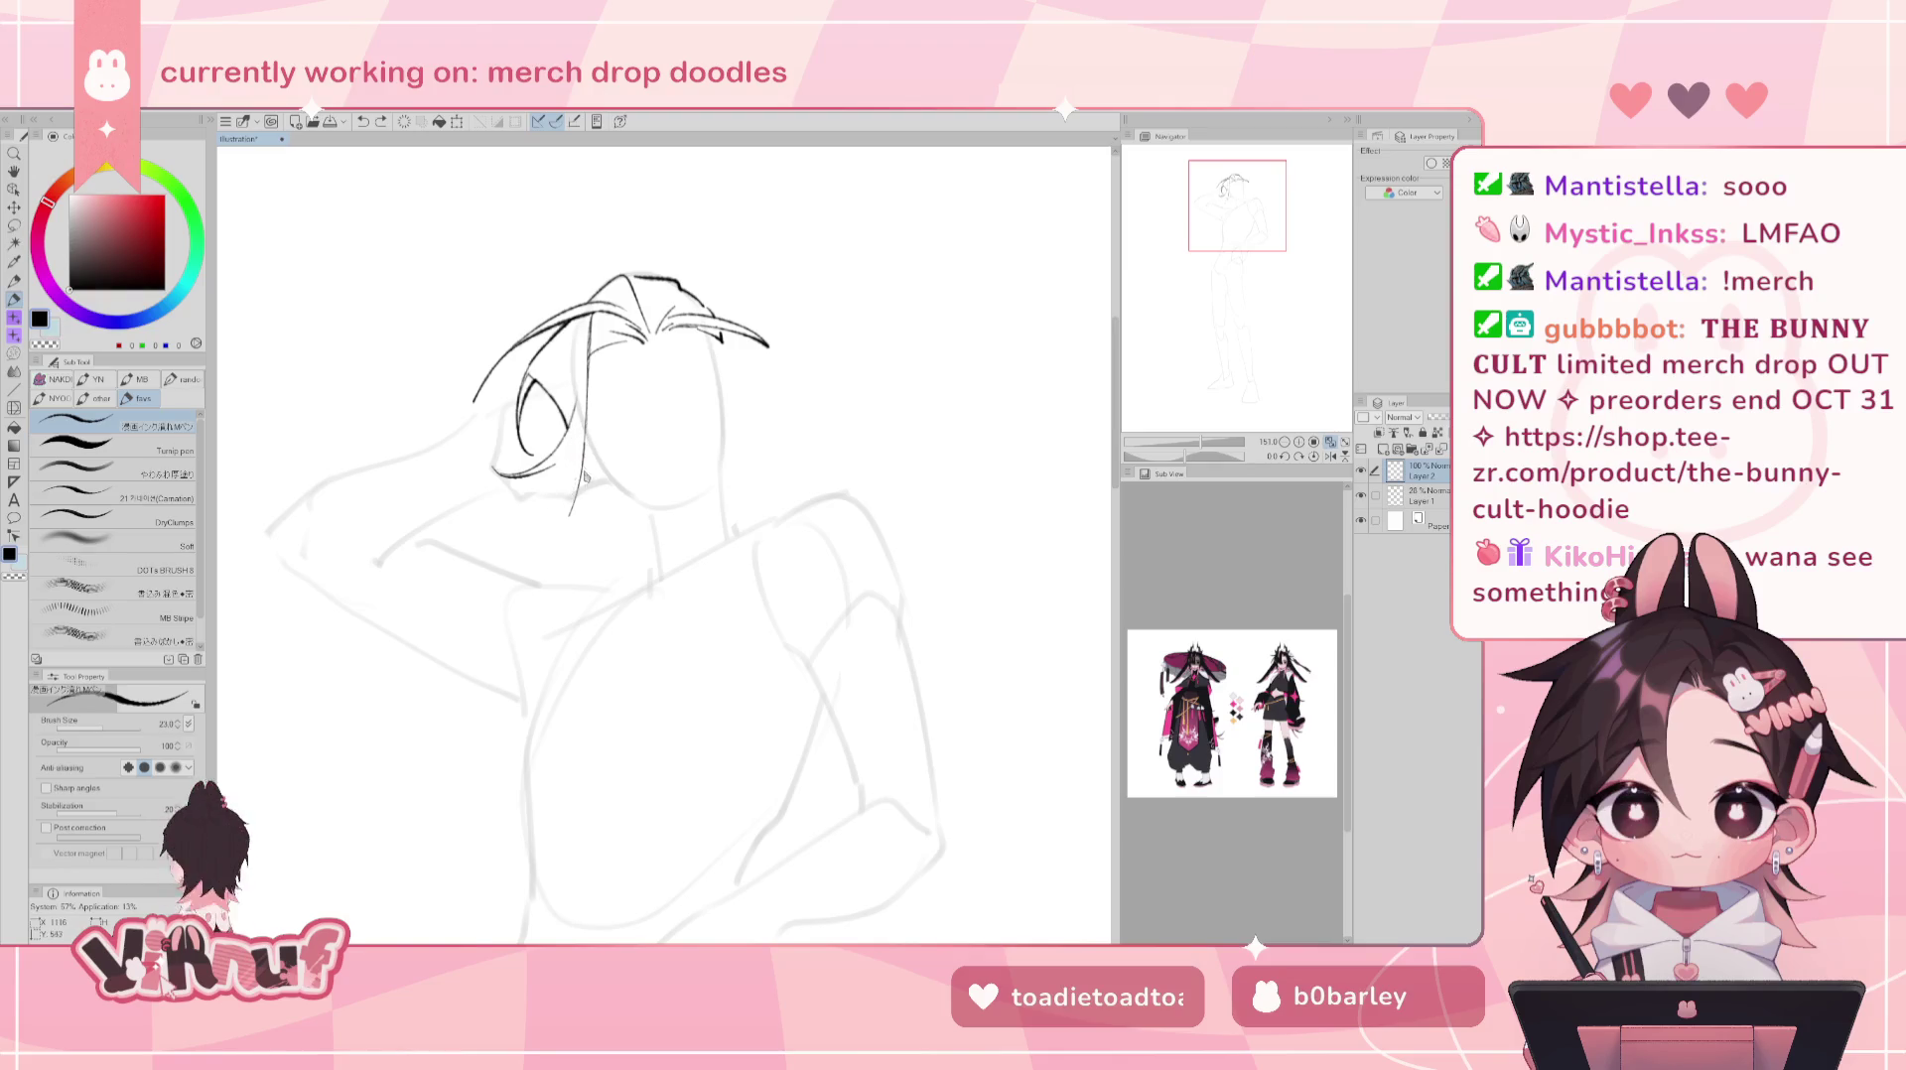
drag(584, 444, 536, 548)
key(ctrl+z)
key(ctrl+z)
- Try a thin strand over the face, then erase the lower part of the hair loop
mouse_move(574, 339)
mouse_down()
mouse_move(562, 452)
mouse_move(562, 417)
mouse_up()
key(ctrl+z)
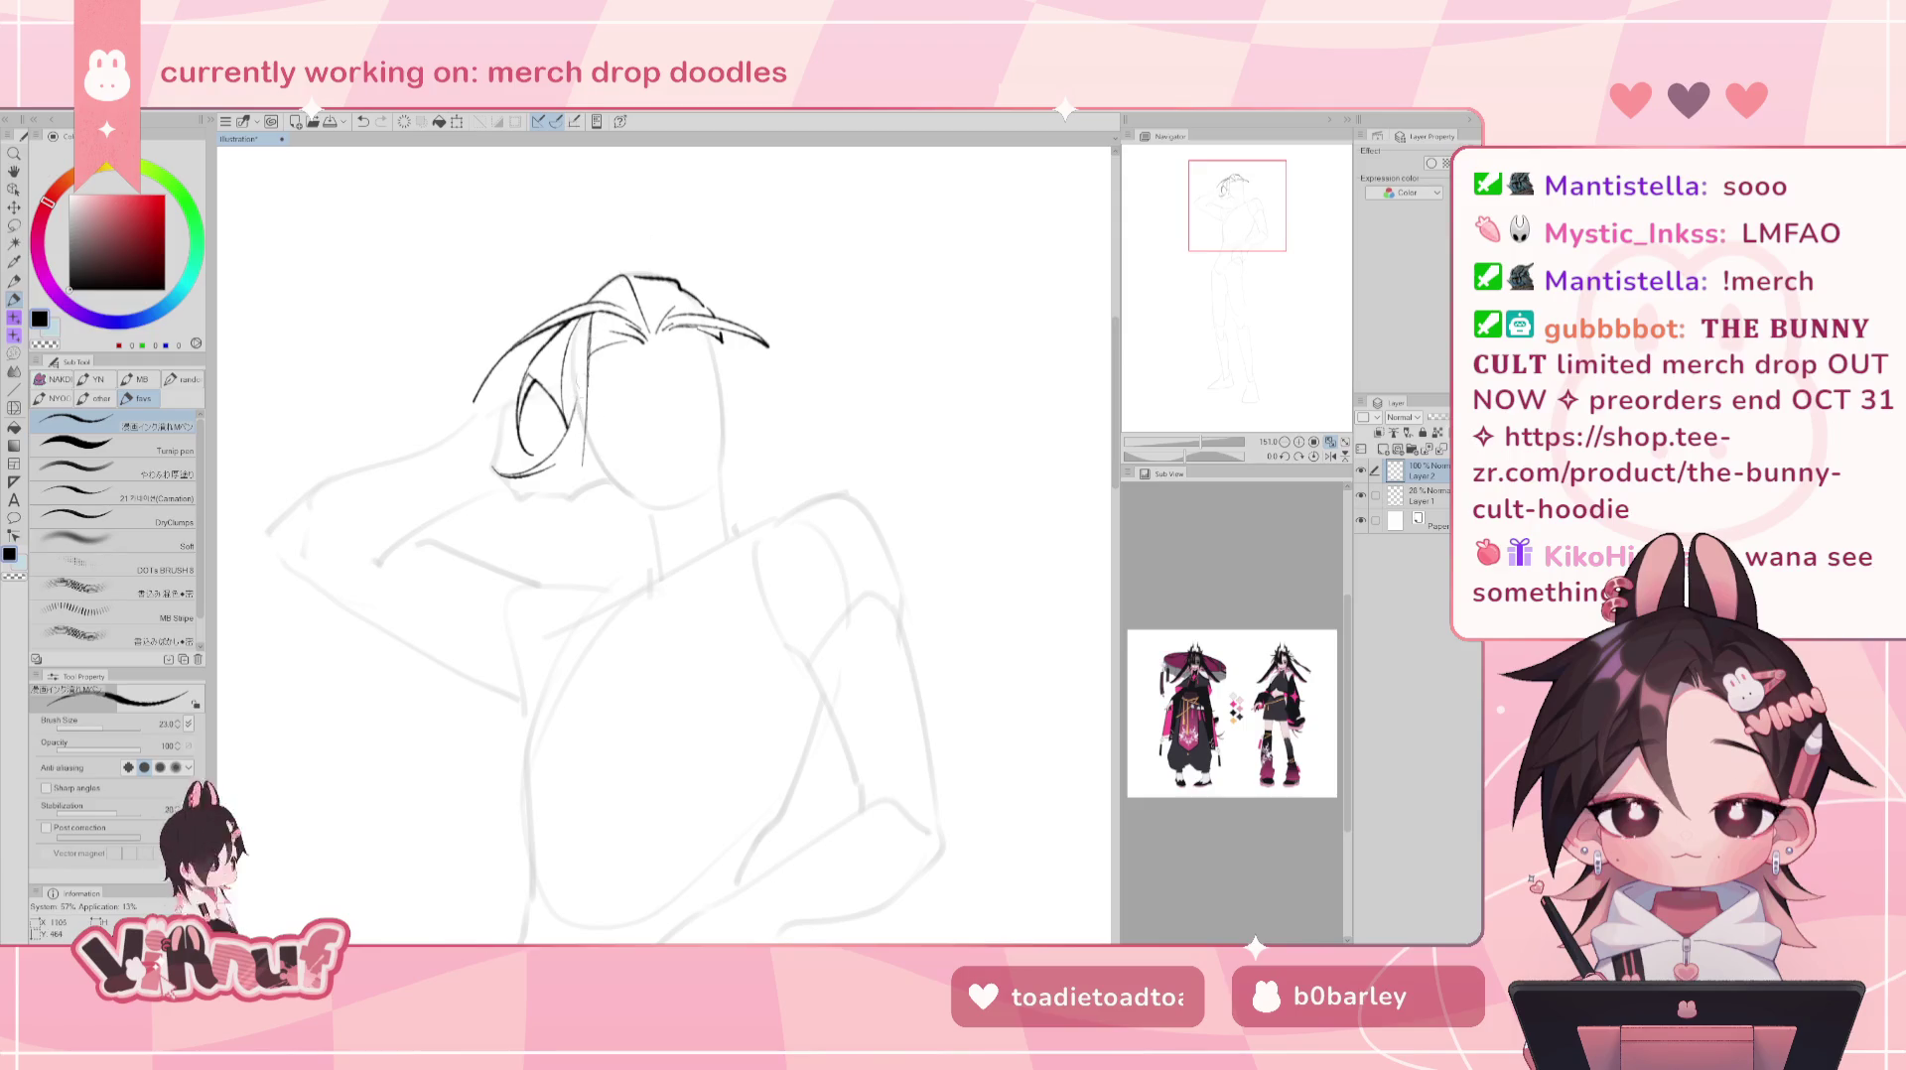
key(ctrl+z)
drag(587, 342, 562, 432)
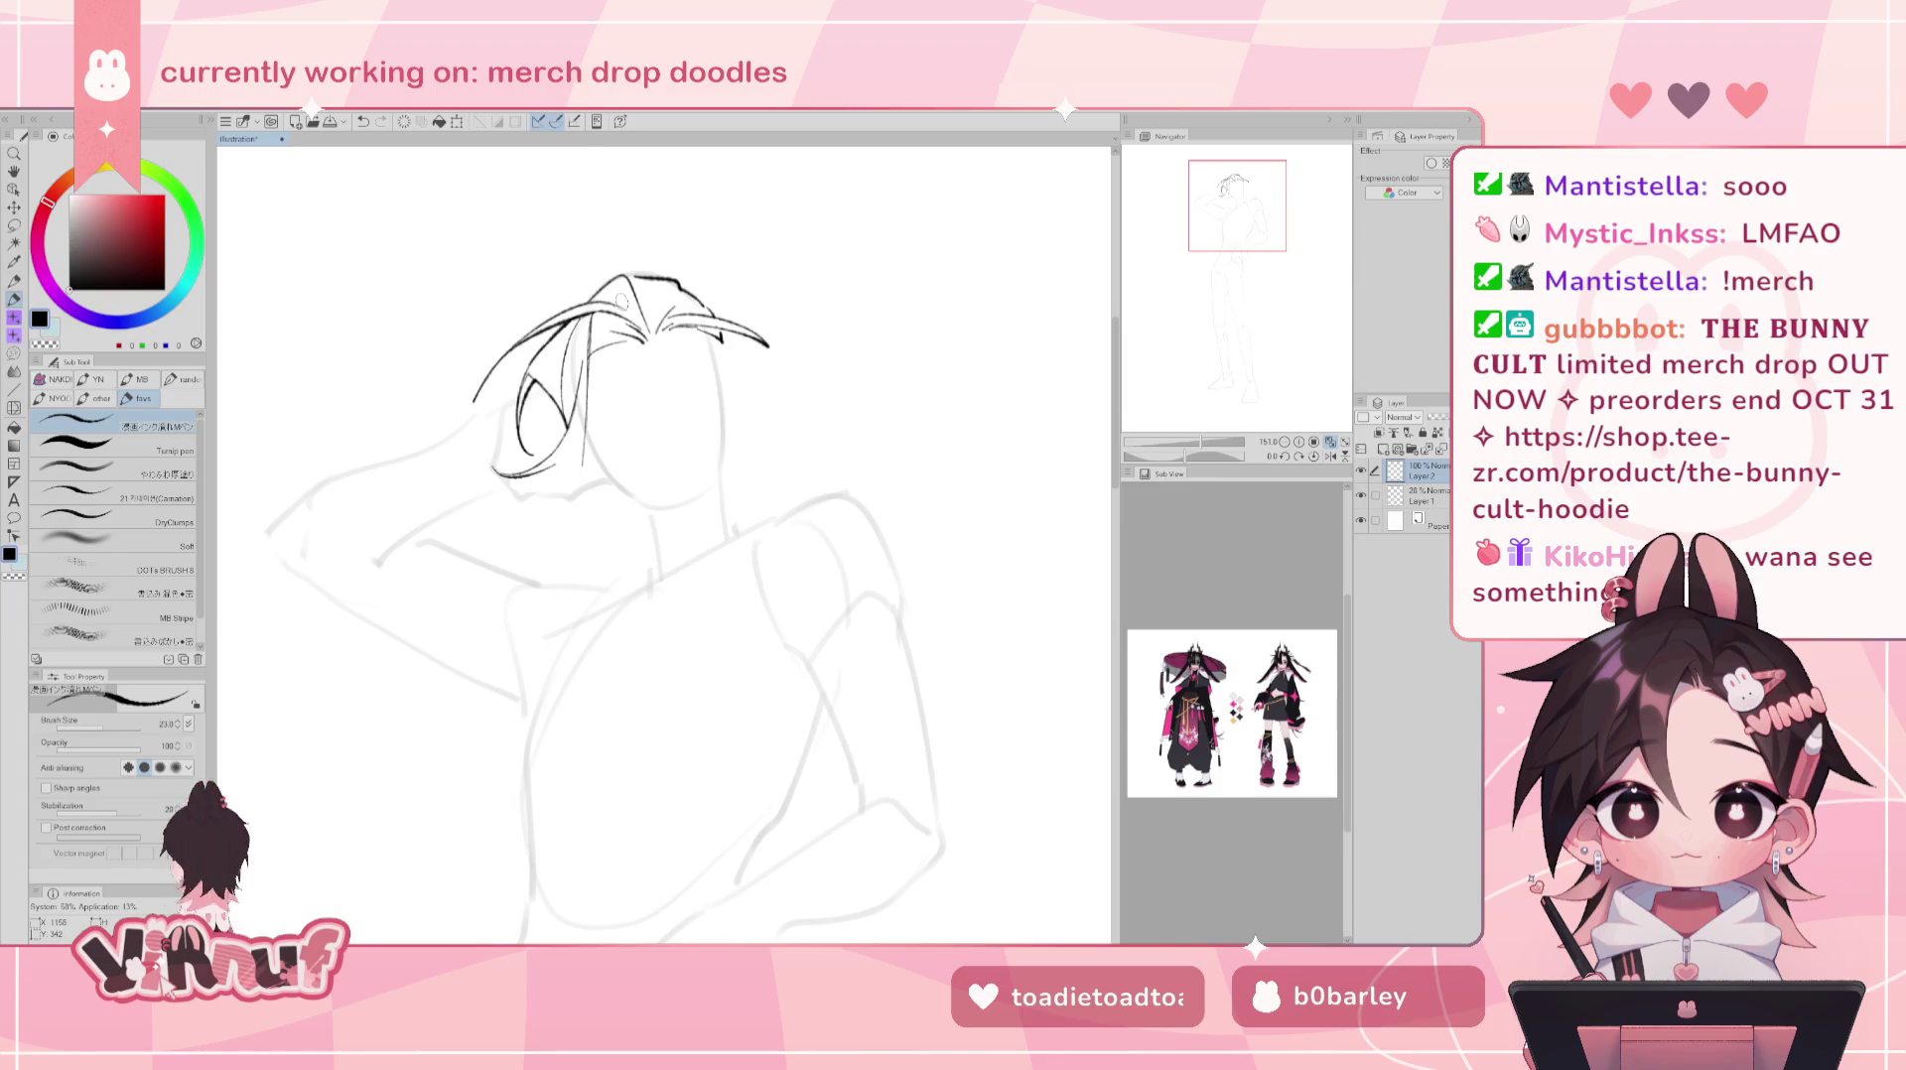
key(ctrl+z)
key(ctrl+z)
key(e)
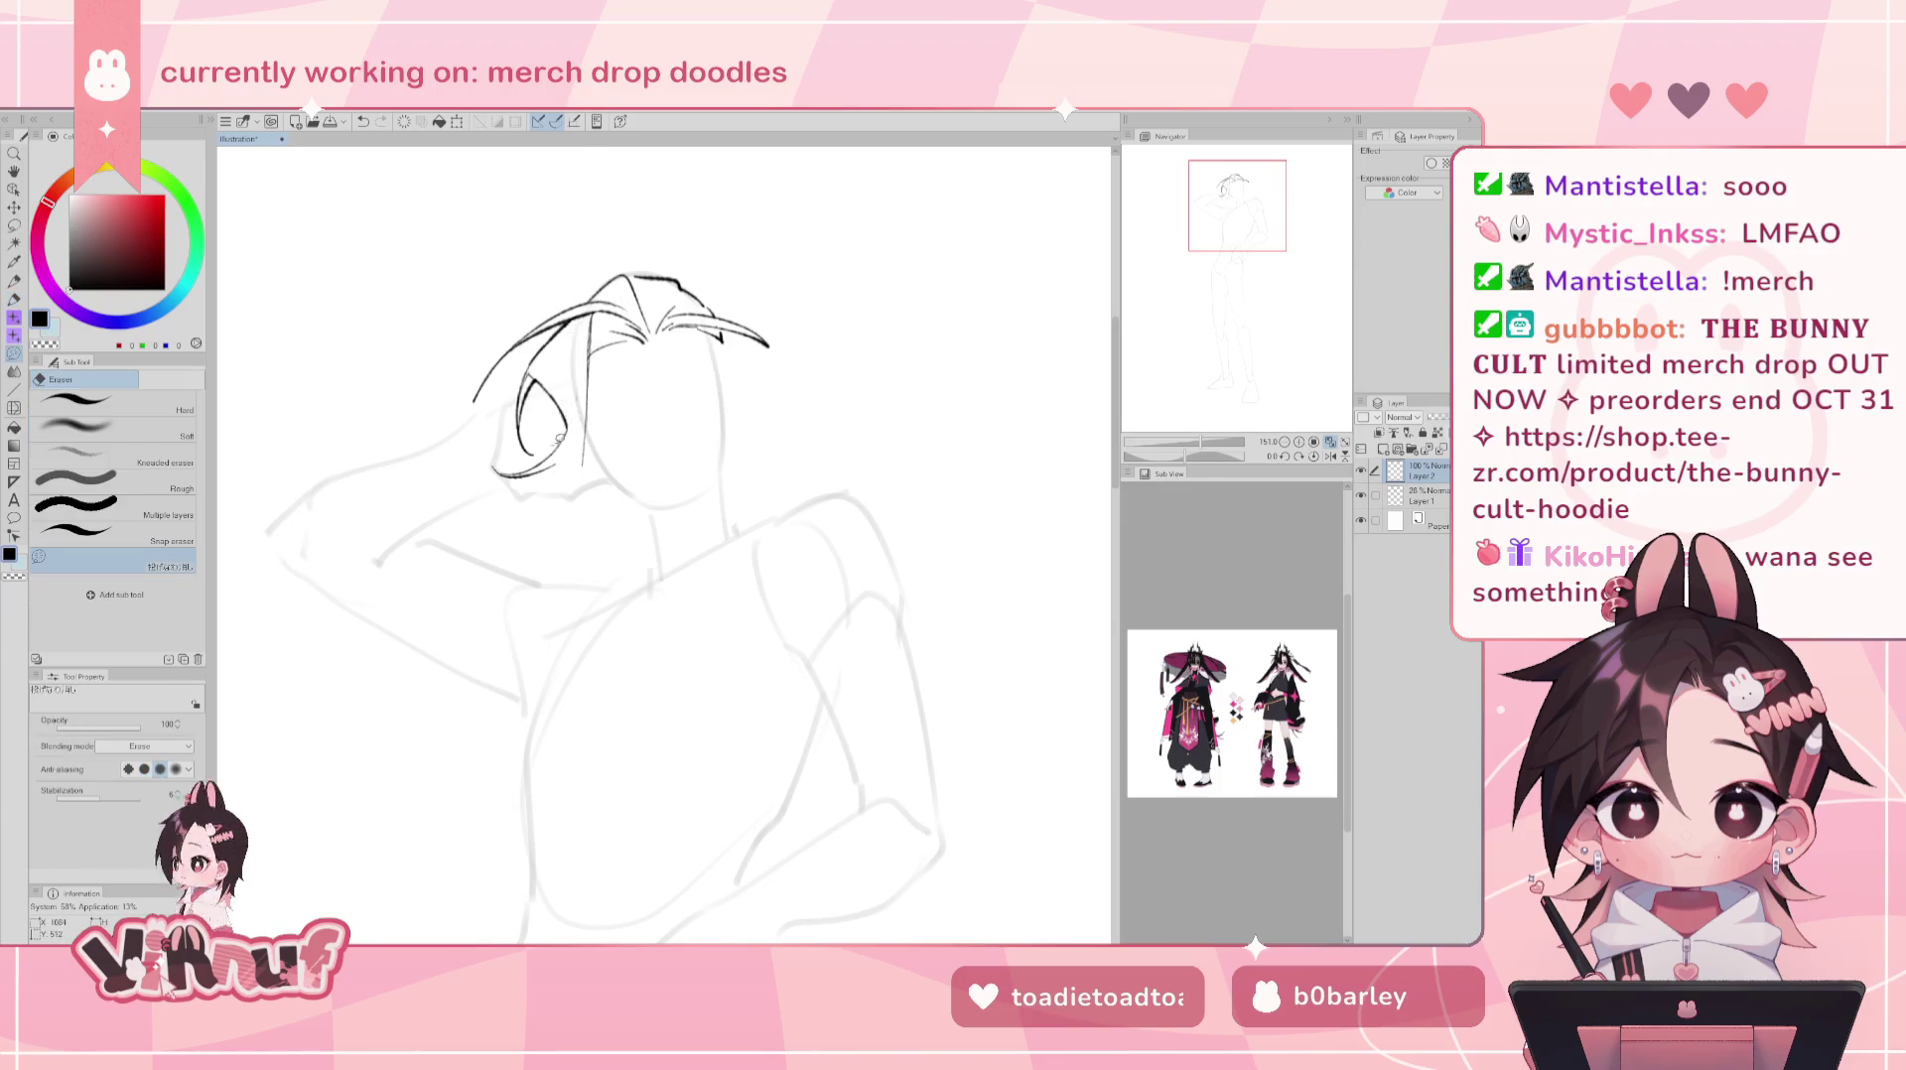
drag(496, 472, 563, 435)
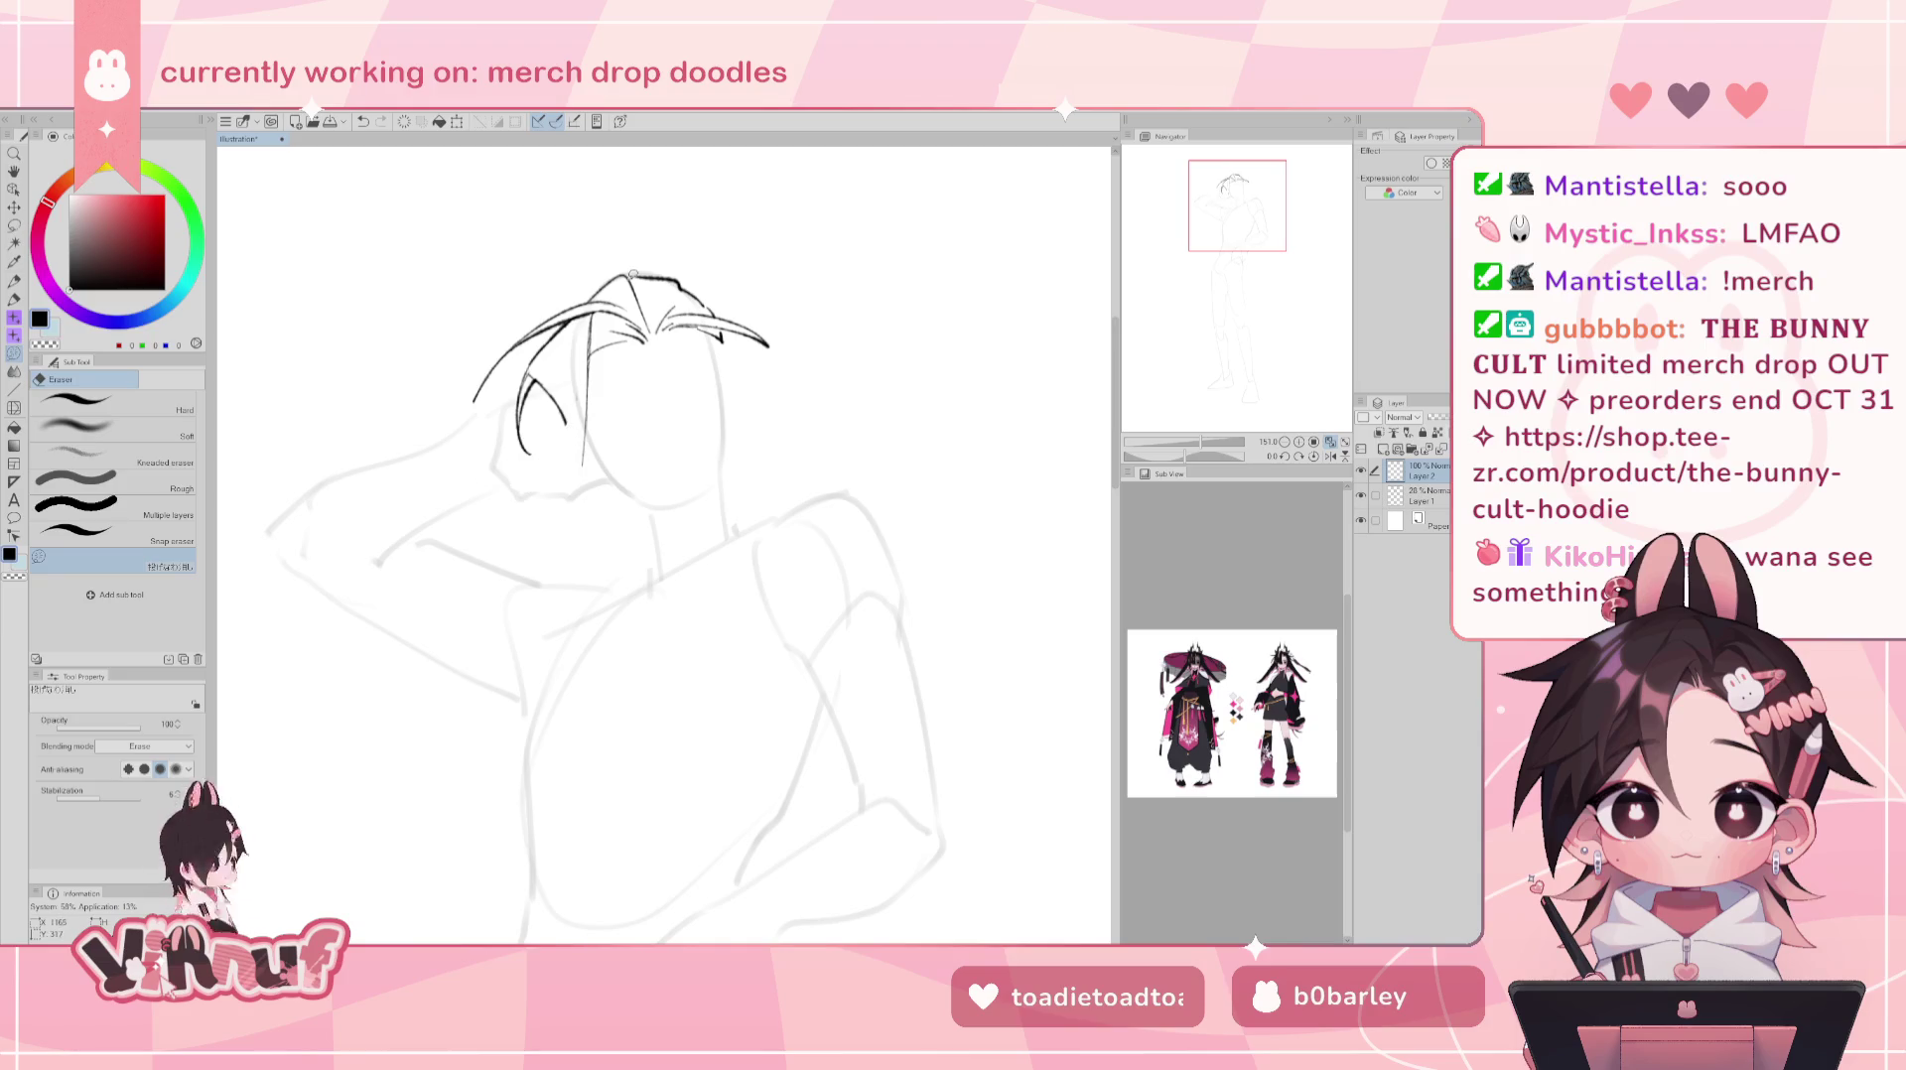
key(p)
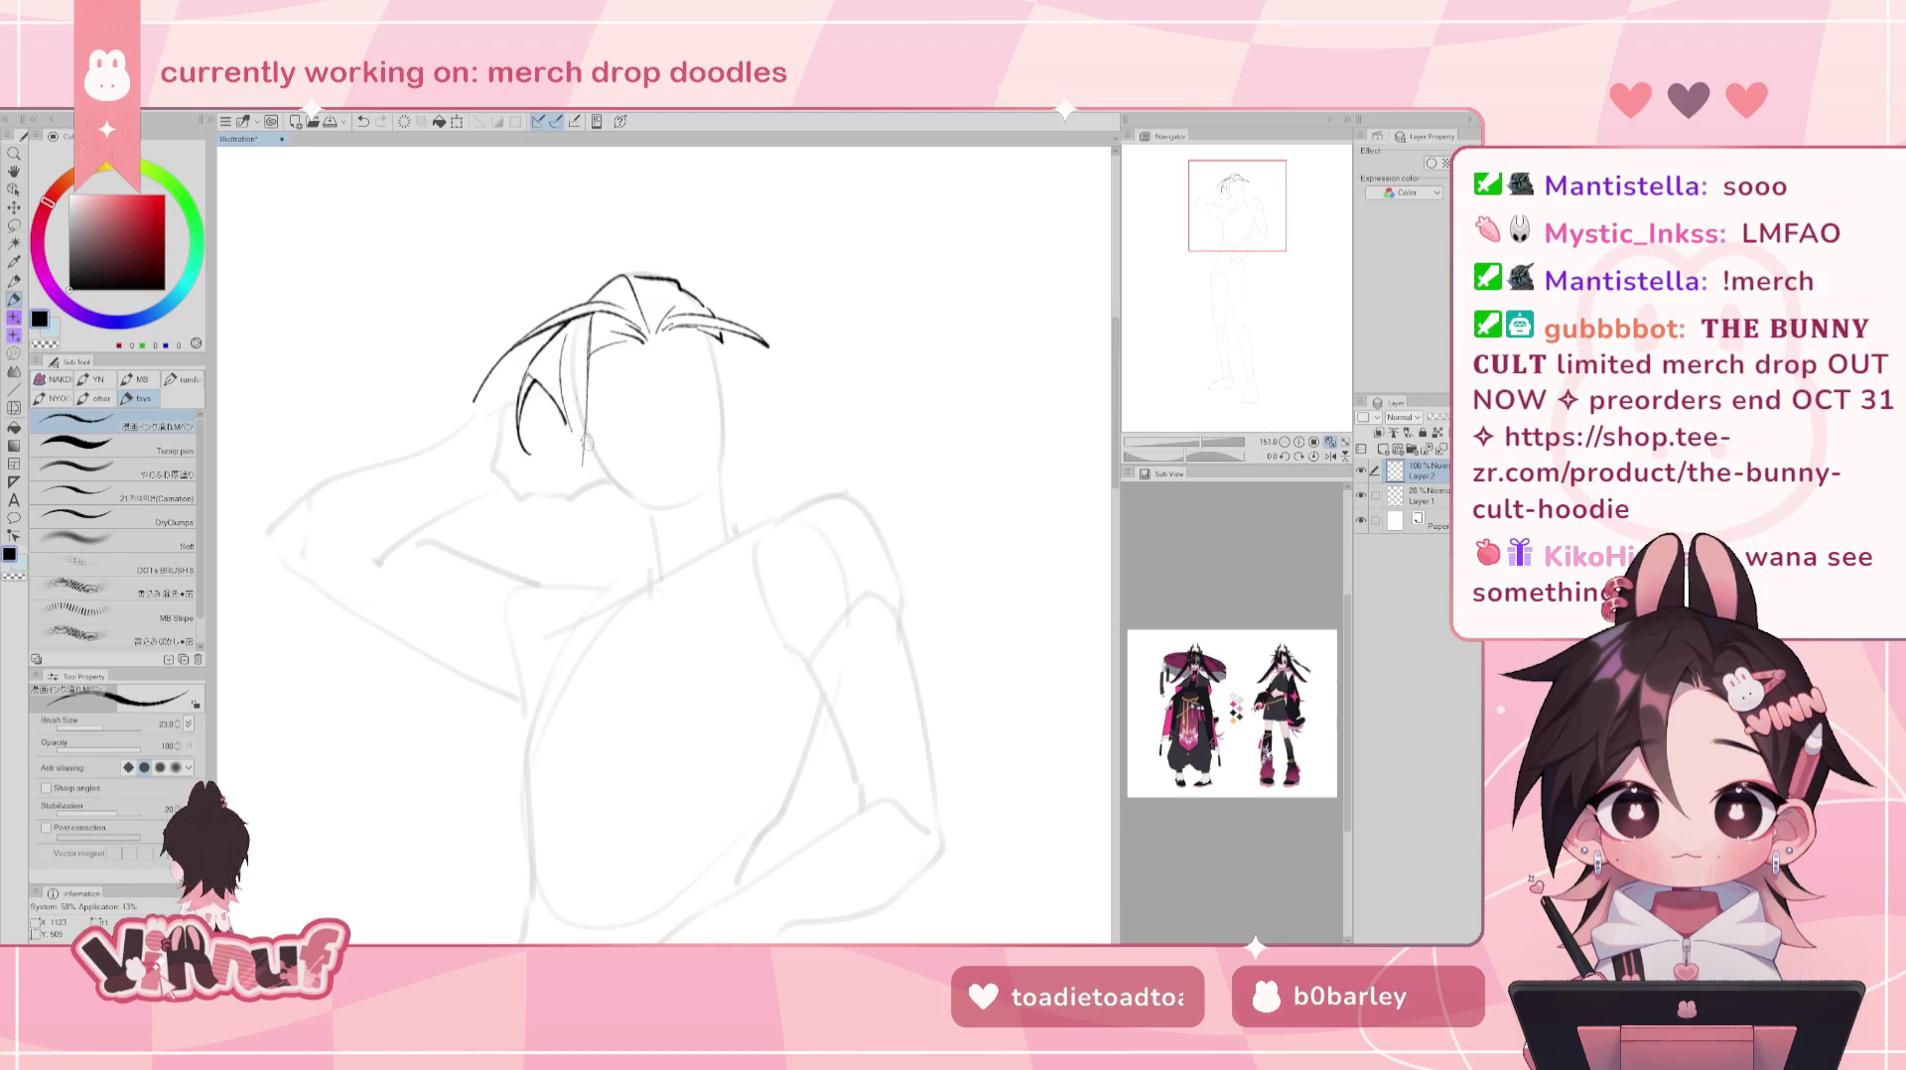
- Attempt curved hair strands beside the face, undoing the unsatisfying strokes
drag(564, 329, 571, 447)
key(ctrl+z)
drag(560, 333, 611, 496)
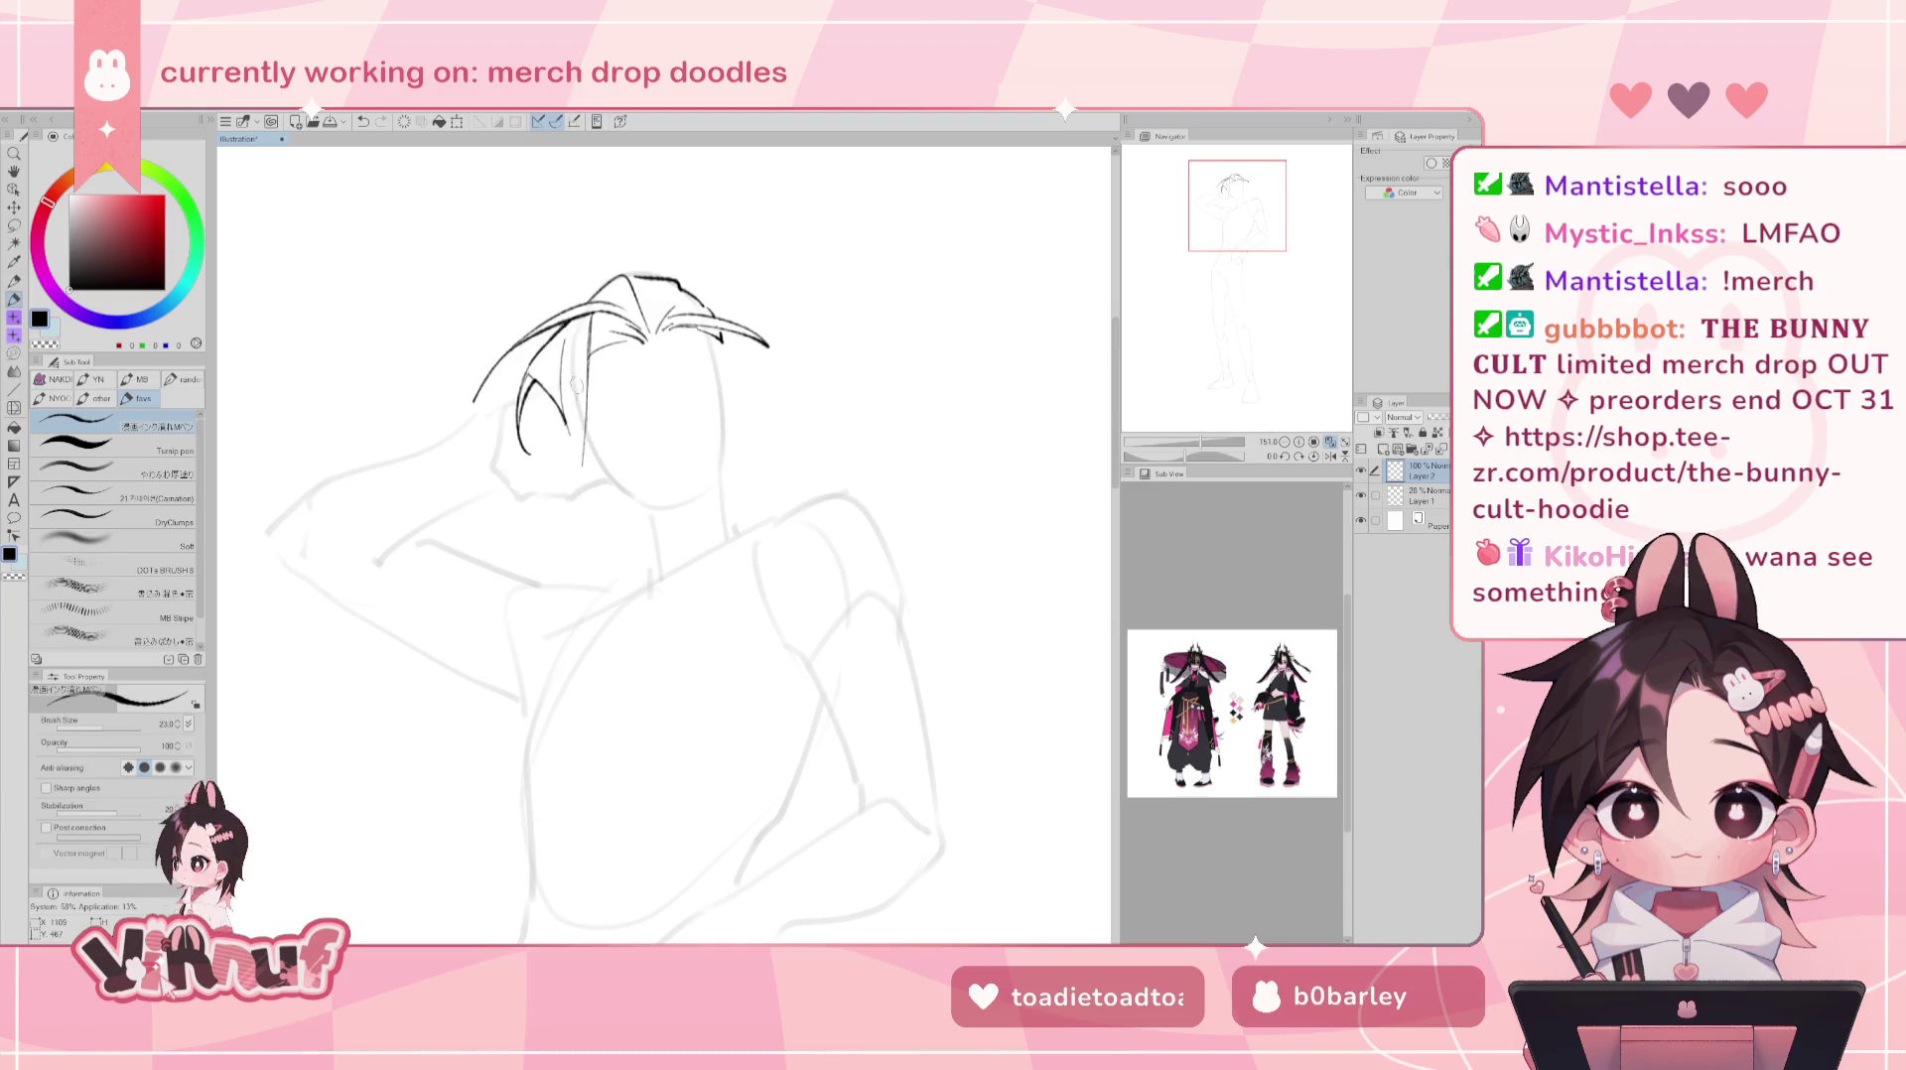
key(ctrl+z)
key(ctrl+z)
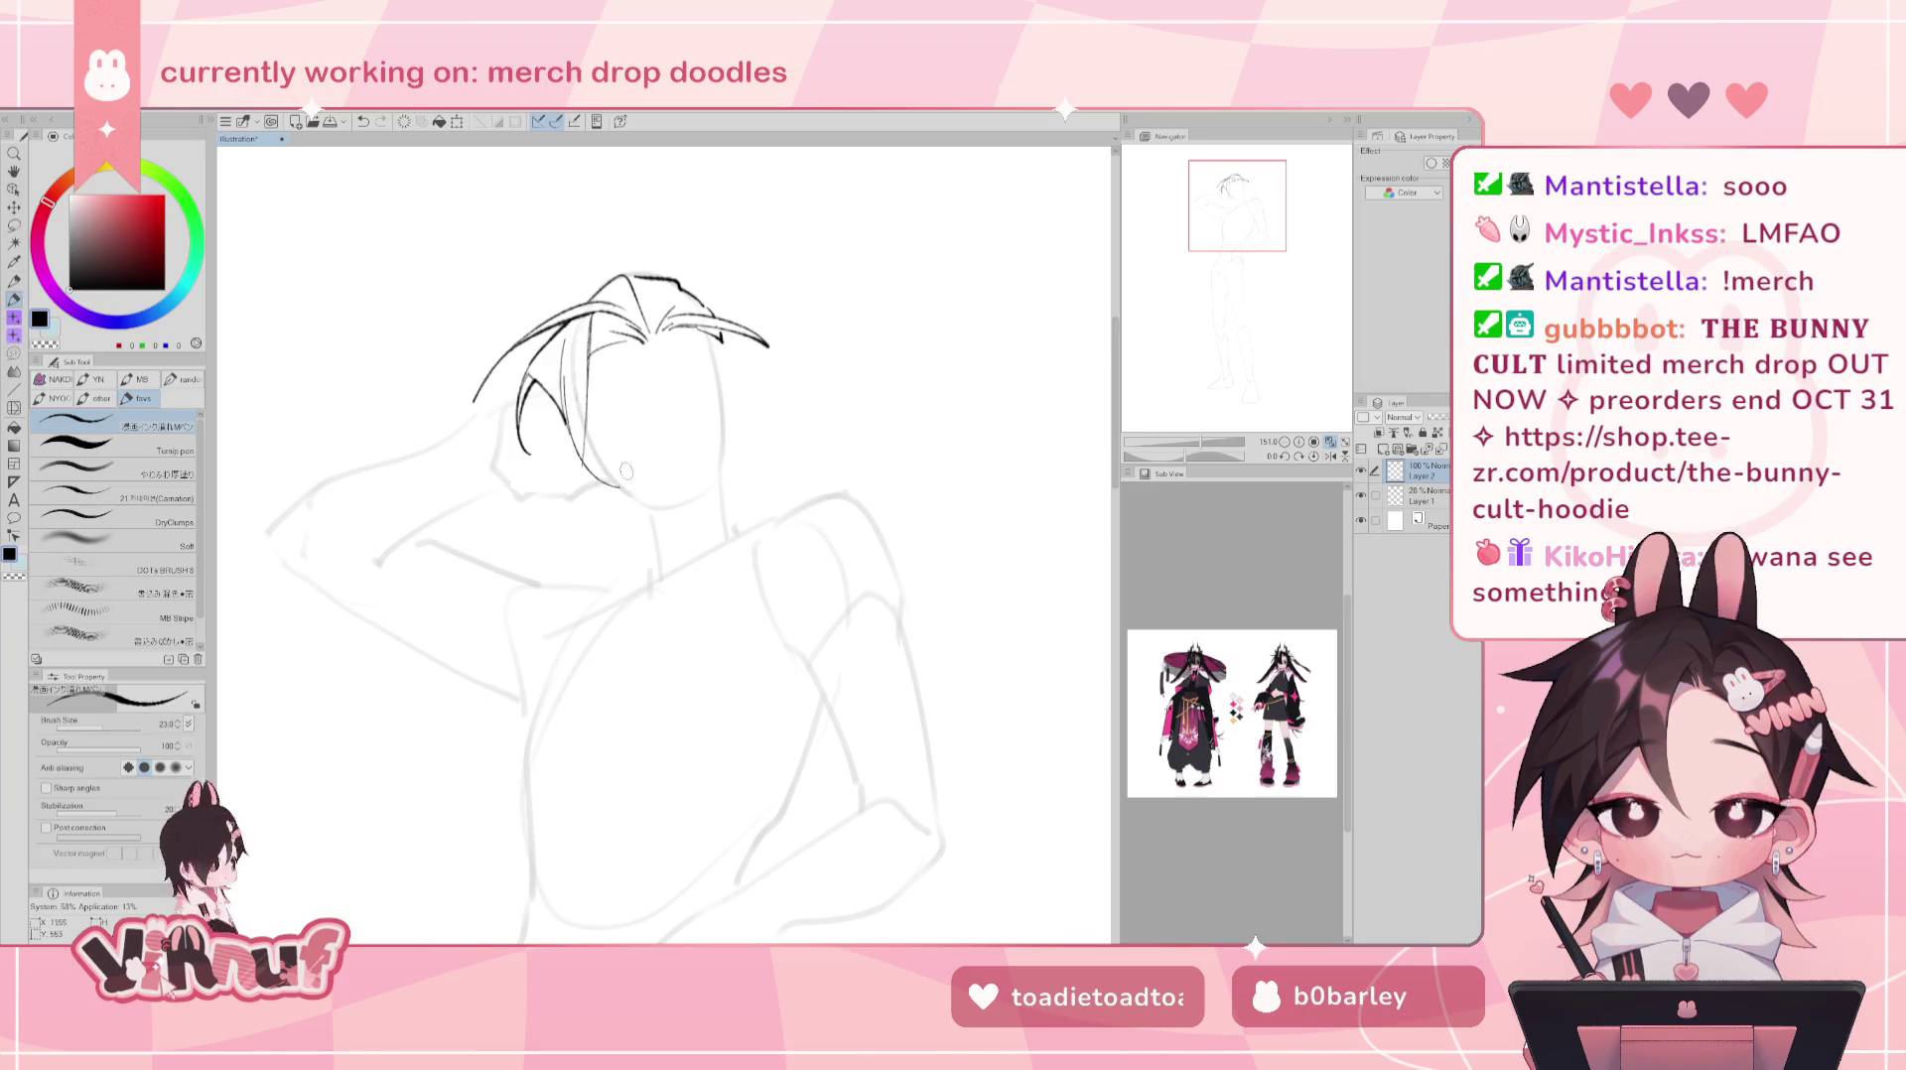
key(ctrl+z)
drag(576, 429, 640, 489)
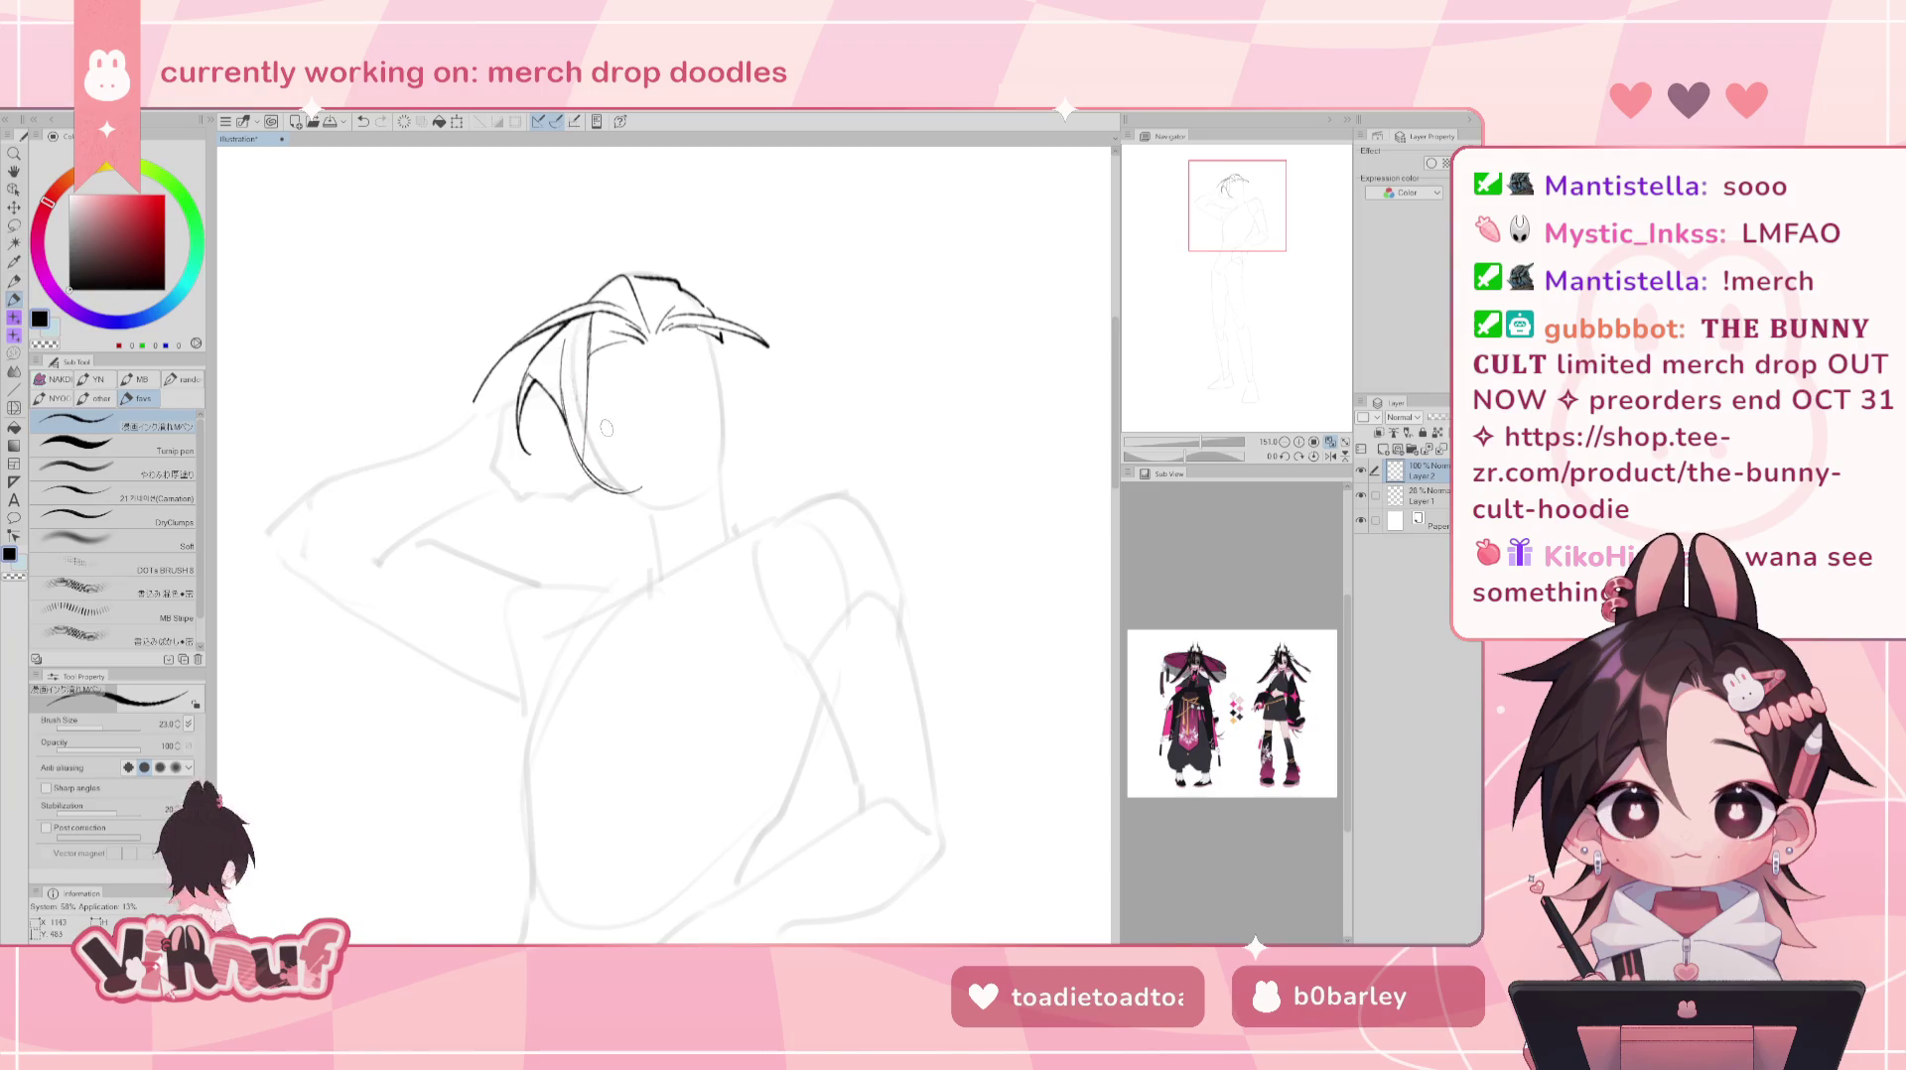
key(ctrl+z)
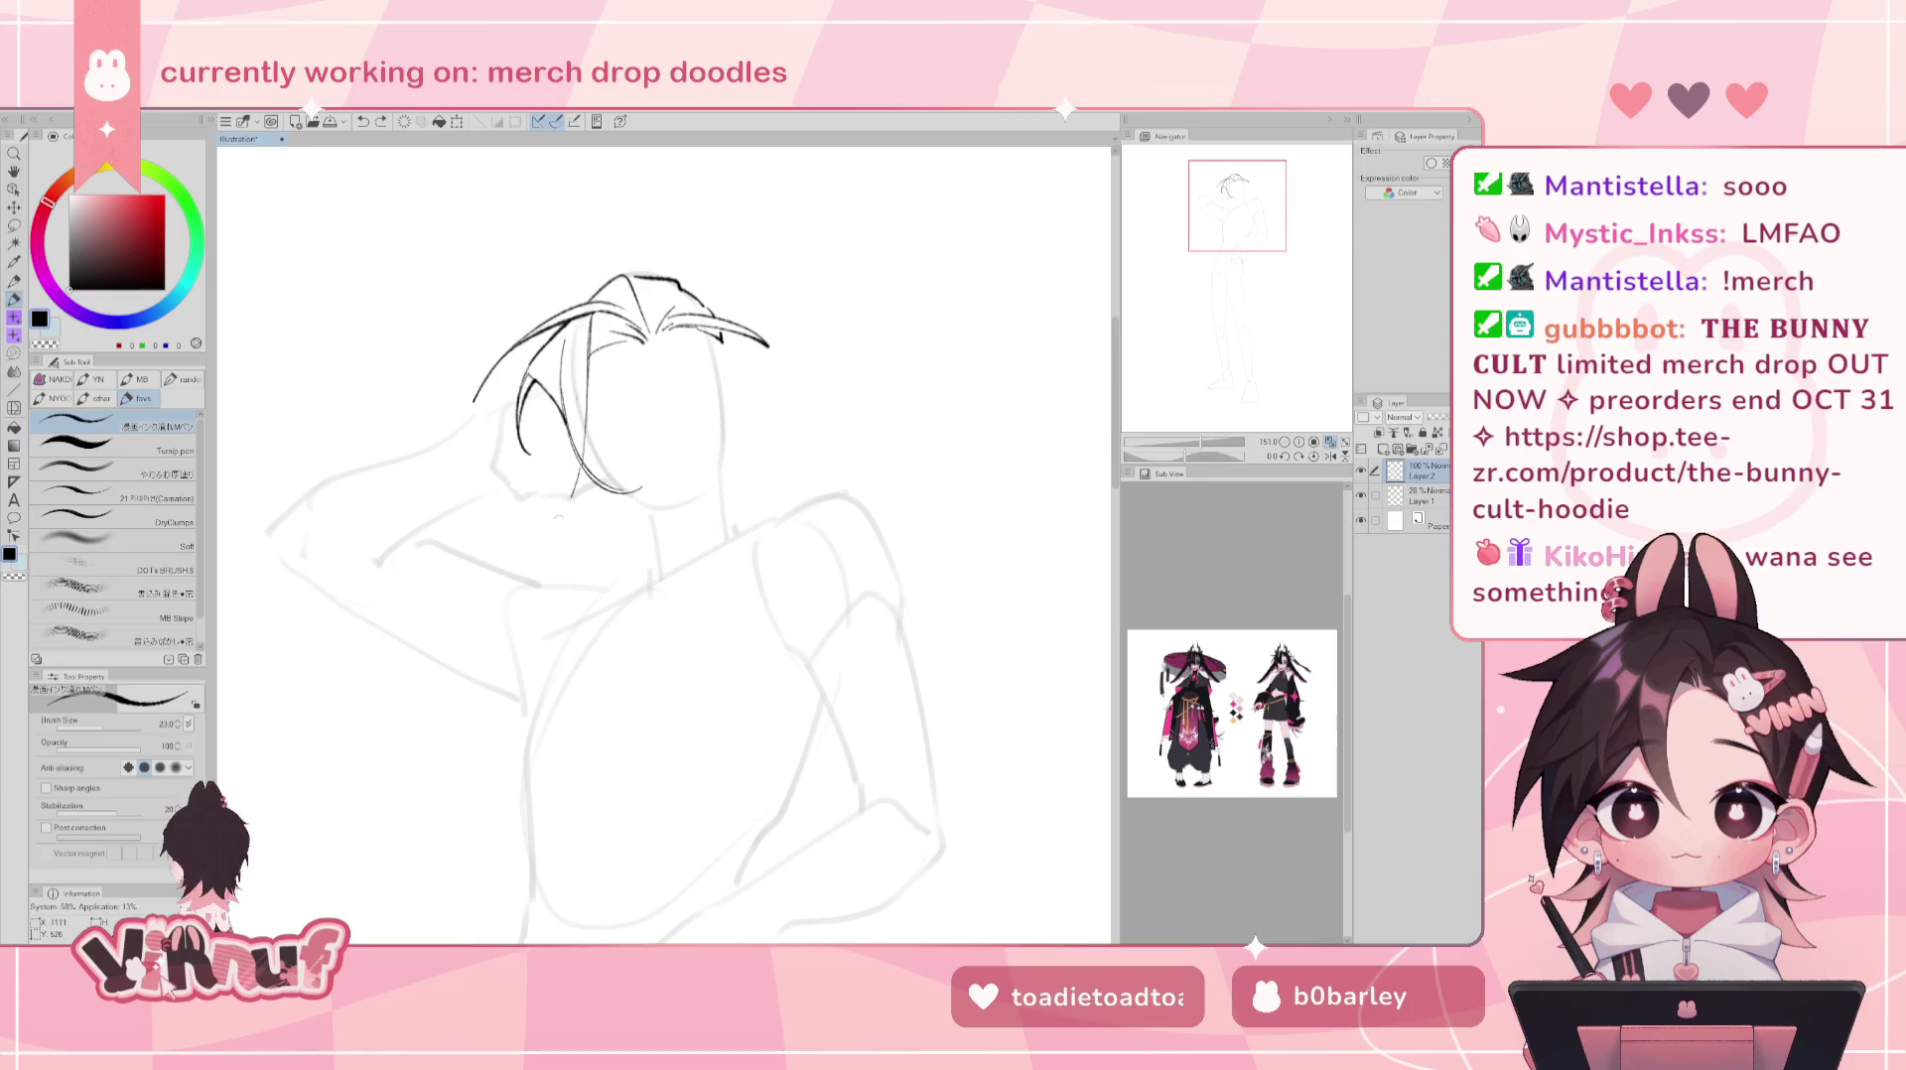
- Ink a long strand falling beside the face toward the jaw, checking it with a horizontal flip
drag(564, 405, 559, 568)
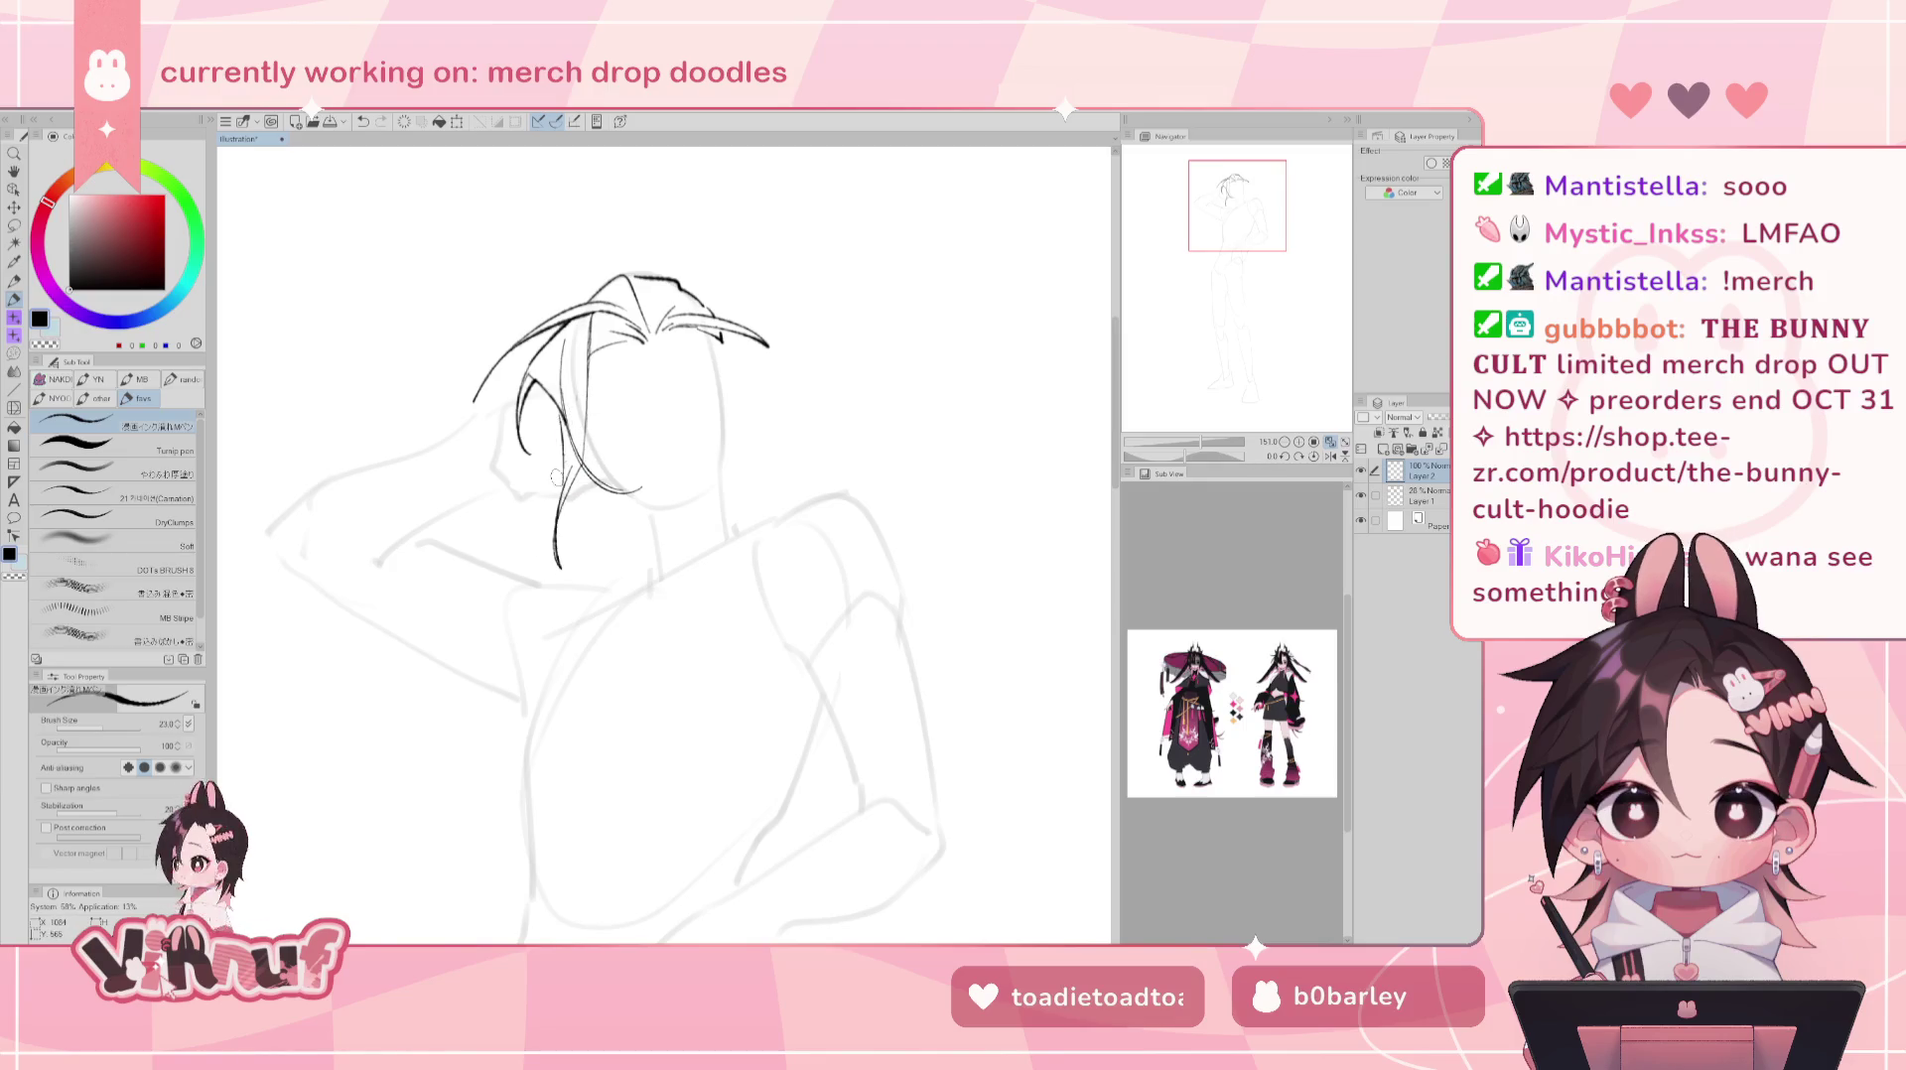
key(ctrl+z)
click(576, 524)
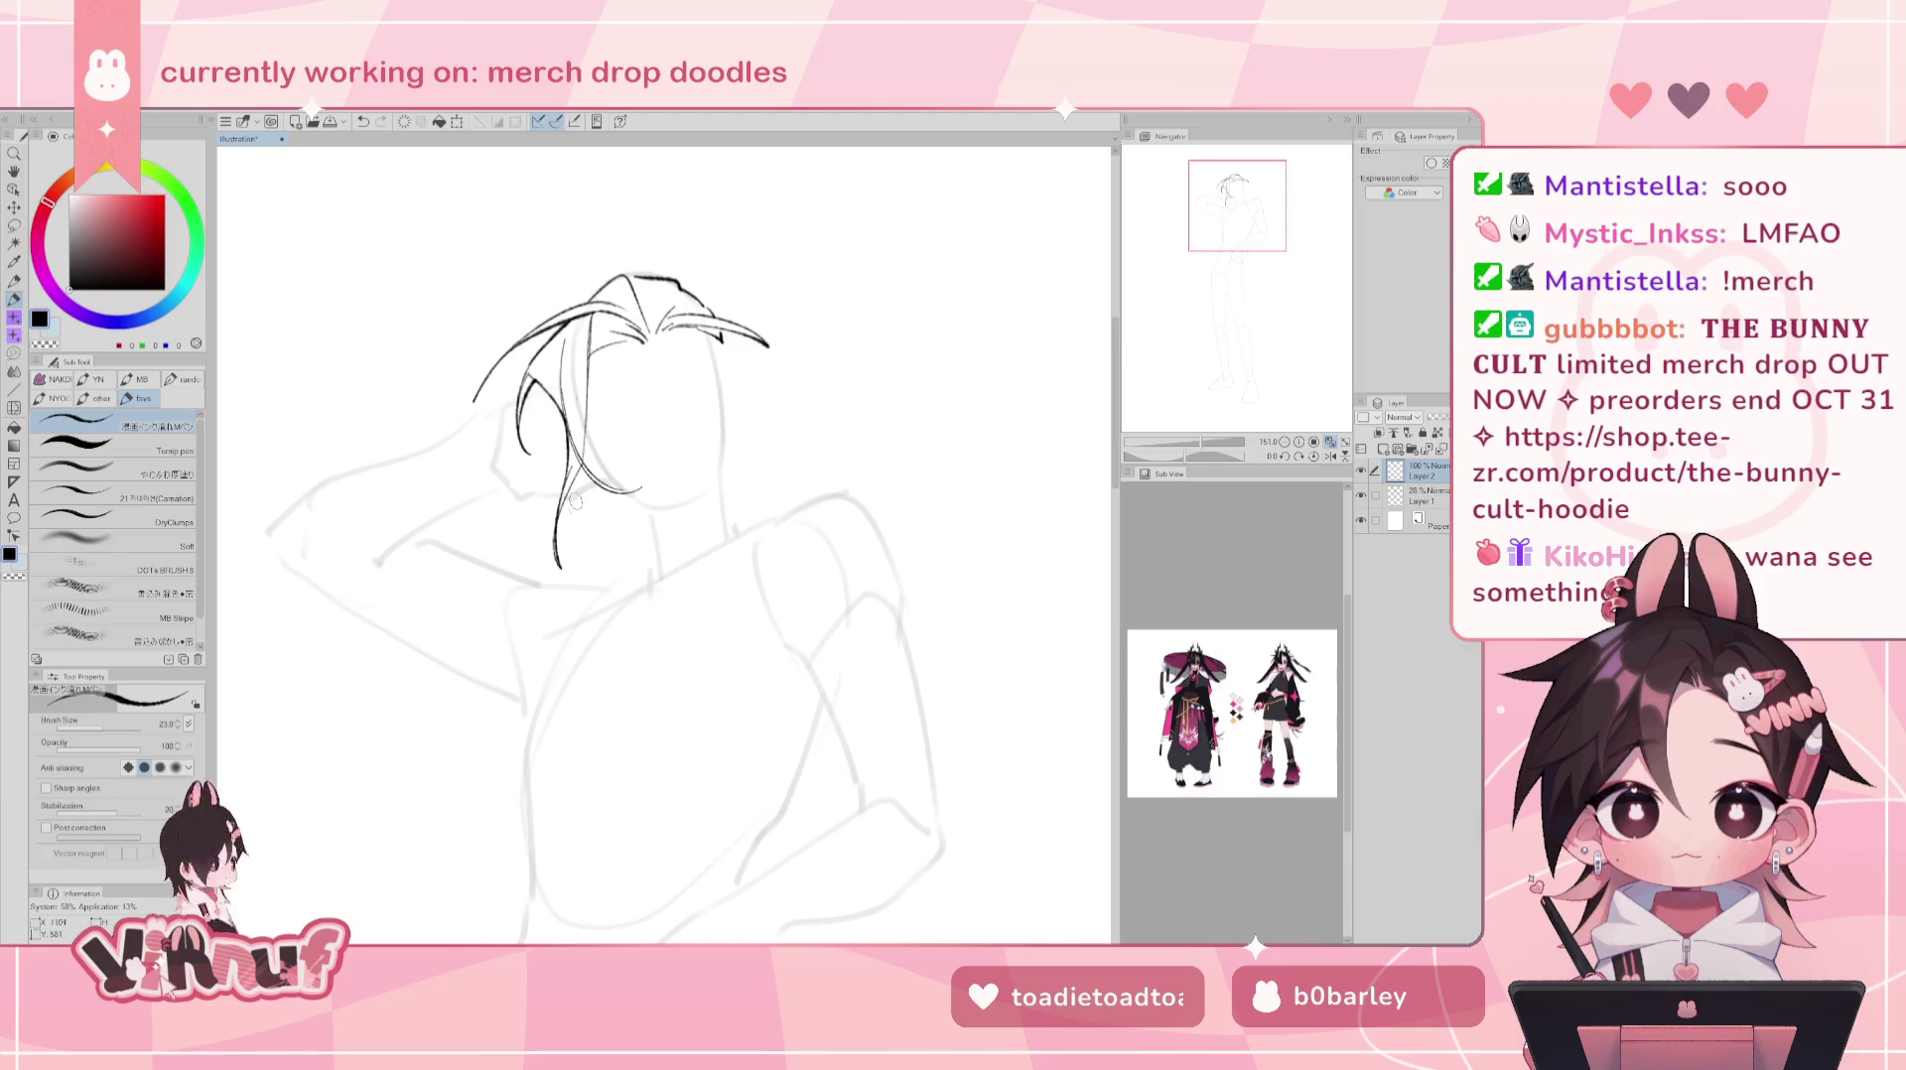
key(ctrl+z)
mouse_move(591, 382)
mouse_down()
mouse_move(592, 469)
mouse_move(562, 536)
mouse_up()
key(ctrl+z)
key(ctrl+z)
drag(592, 473, 581, 490)
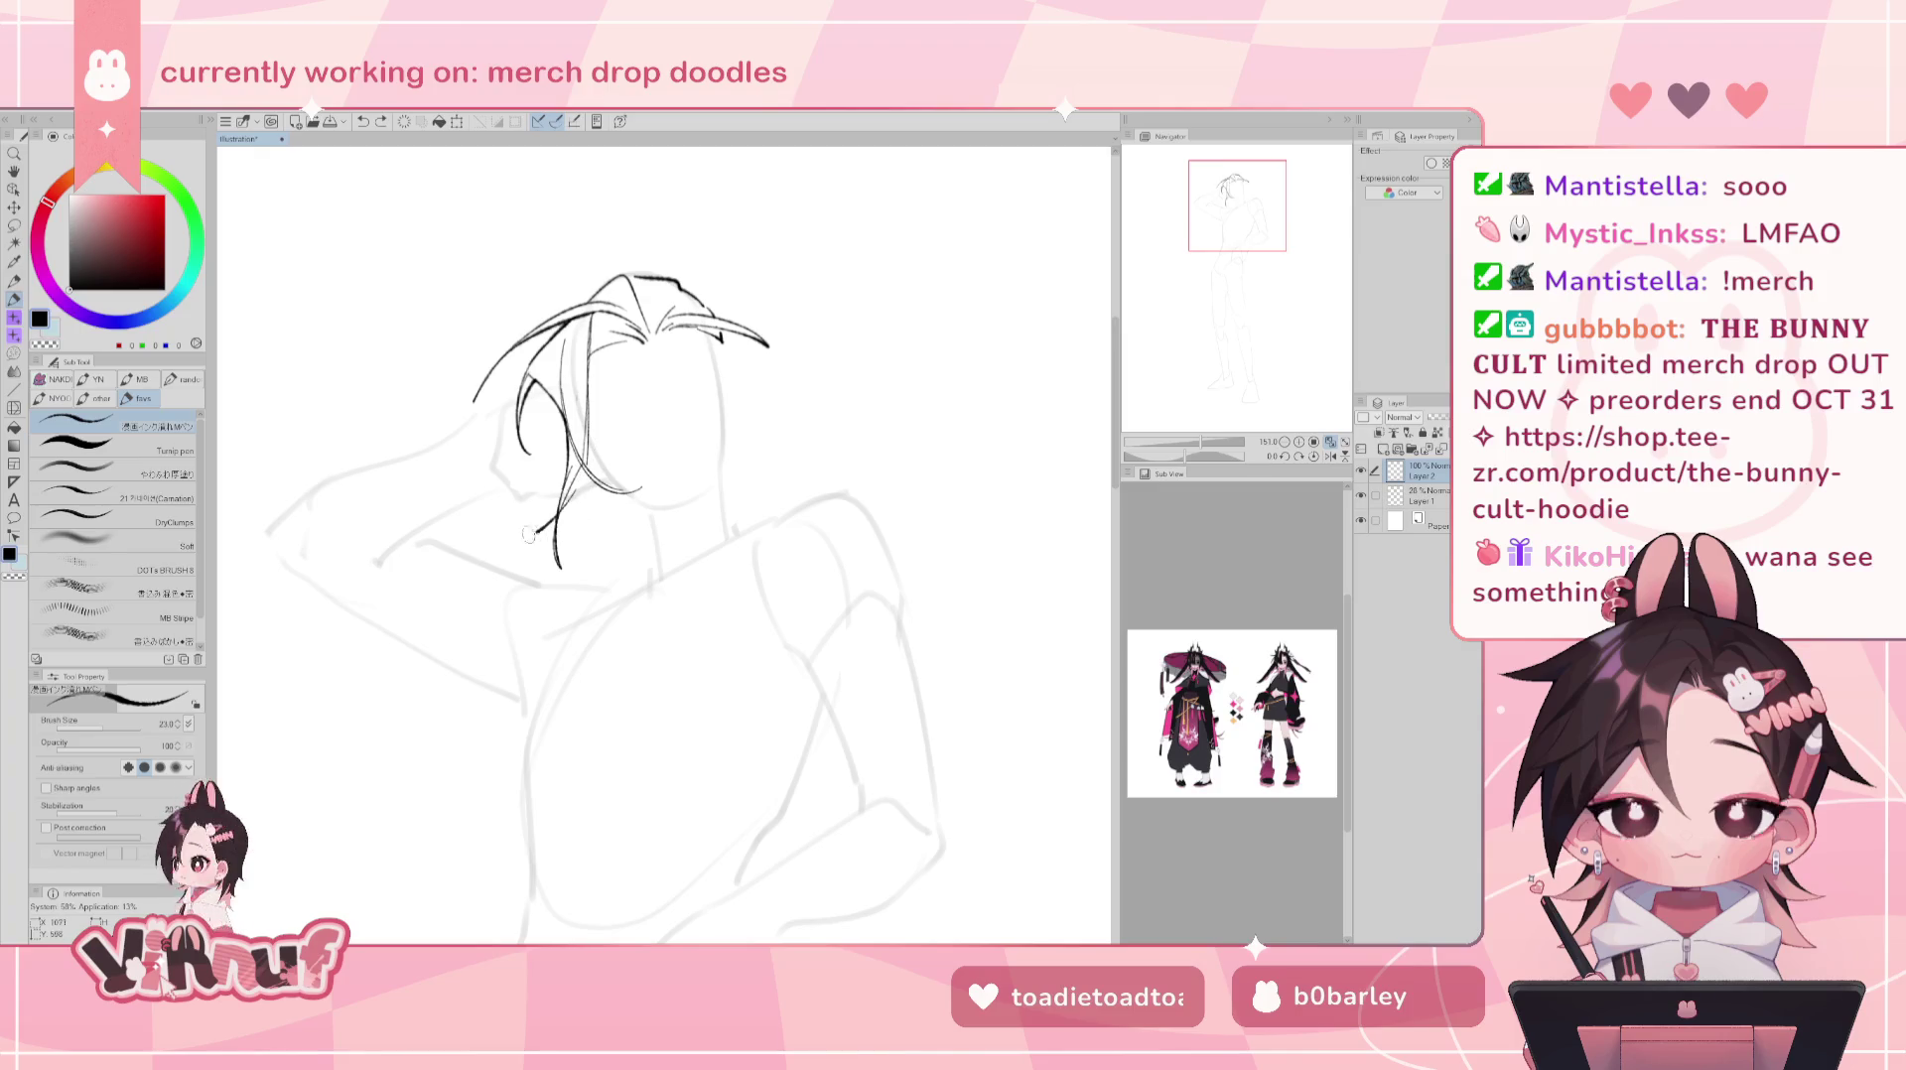
key(h)
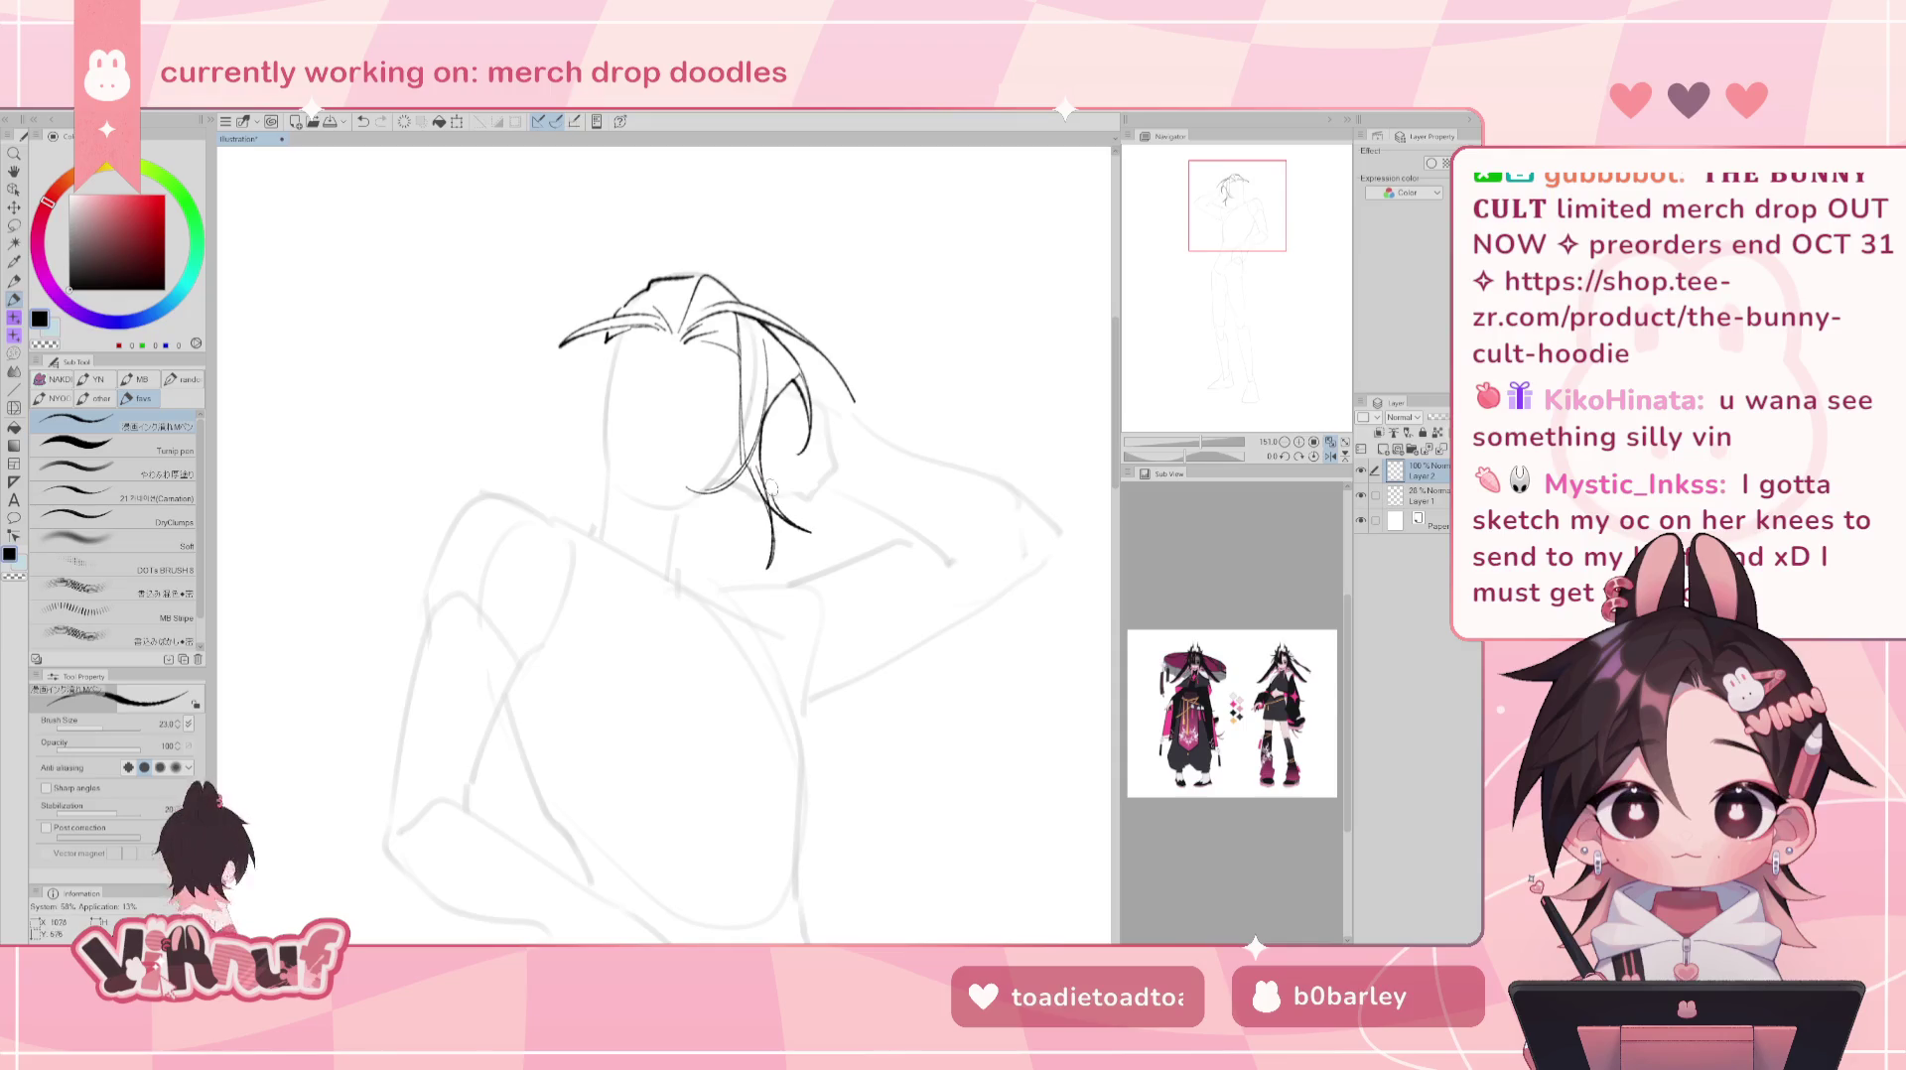
key(h)
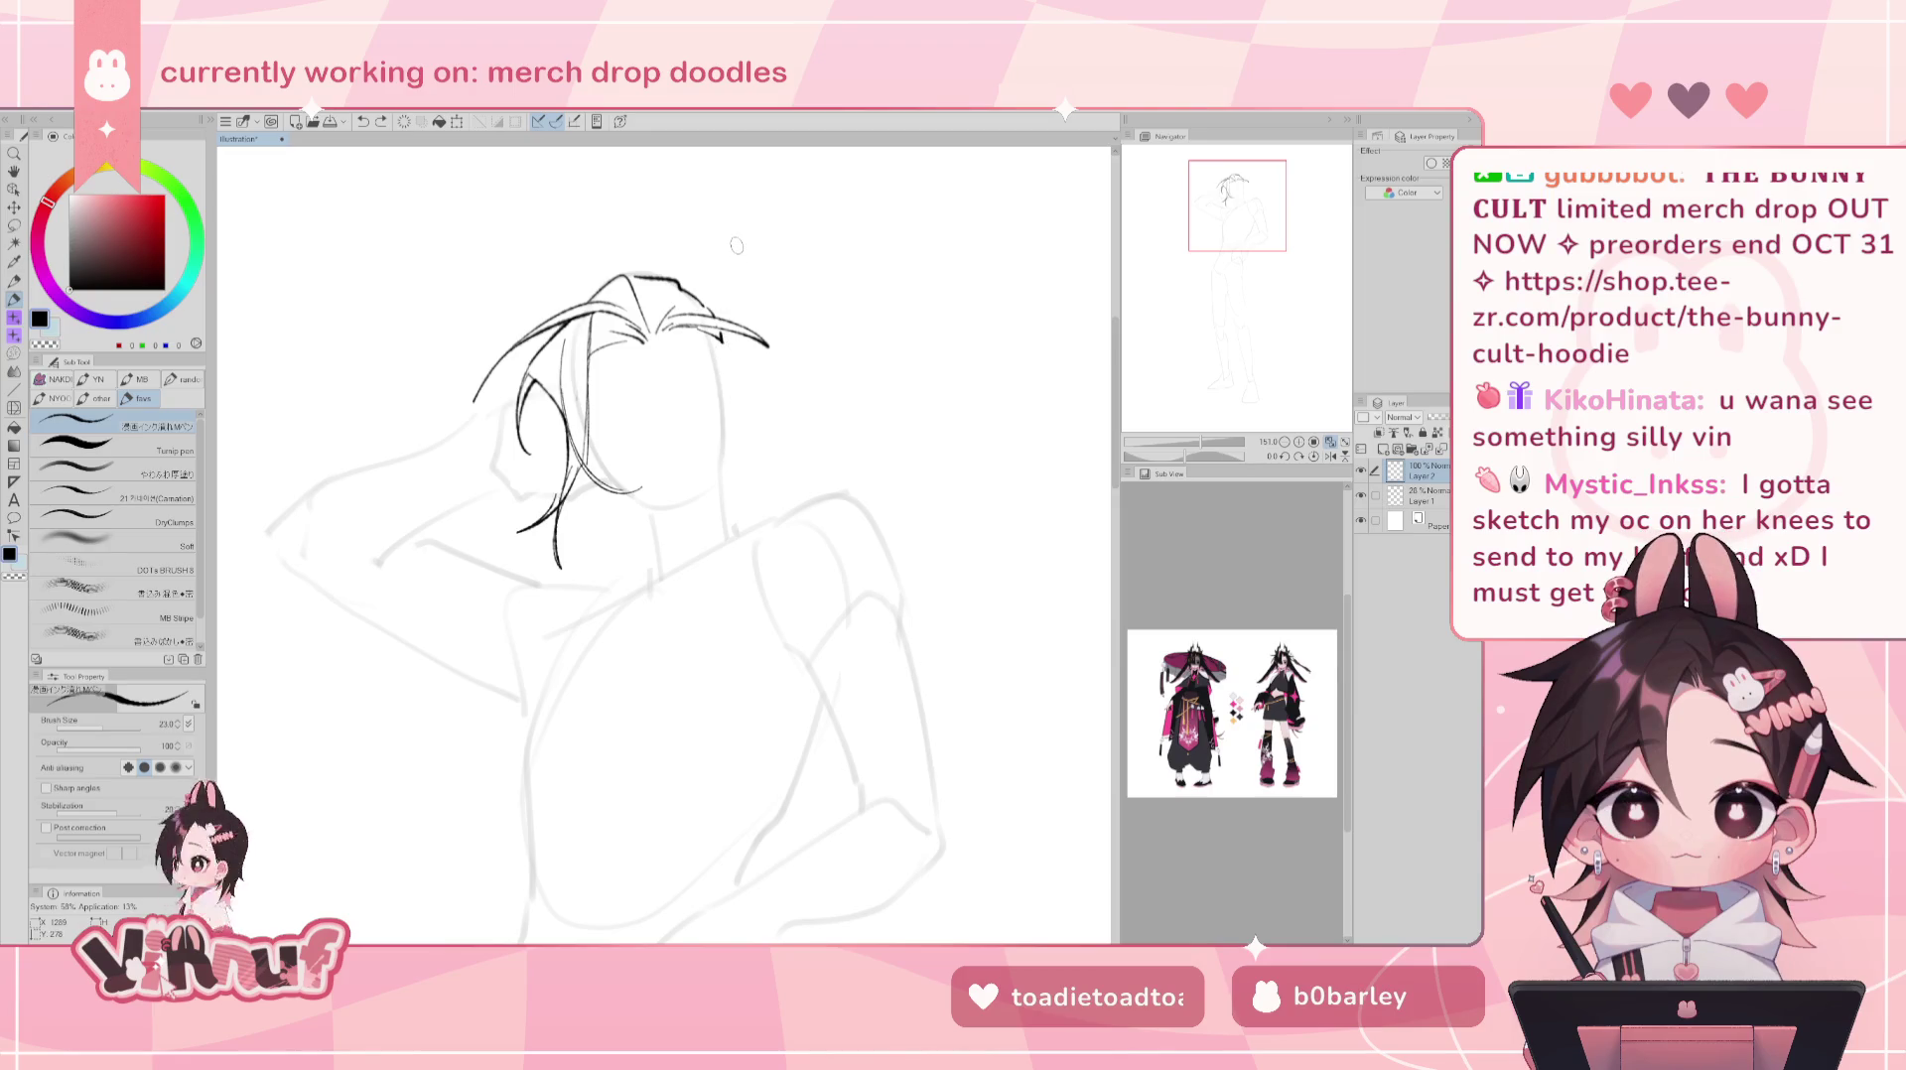
scroll(1285, 396, down, 3)
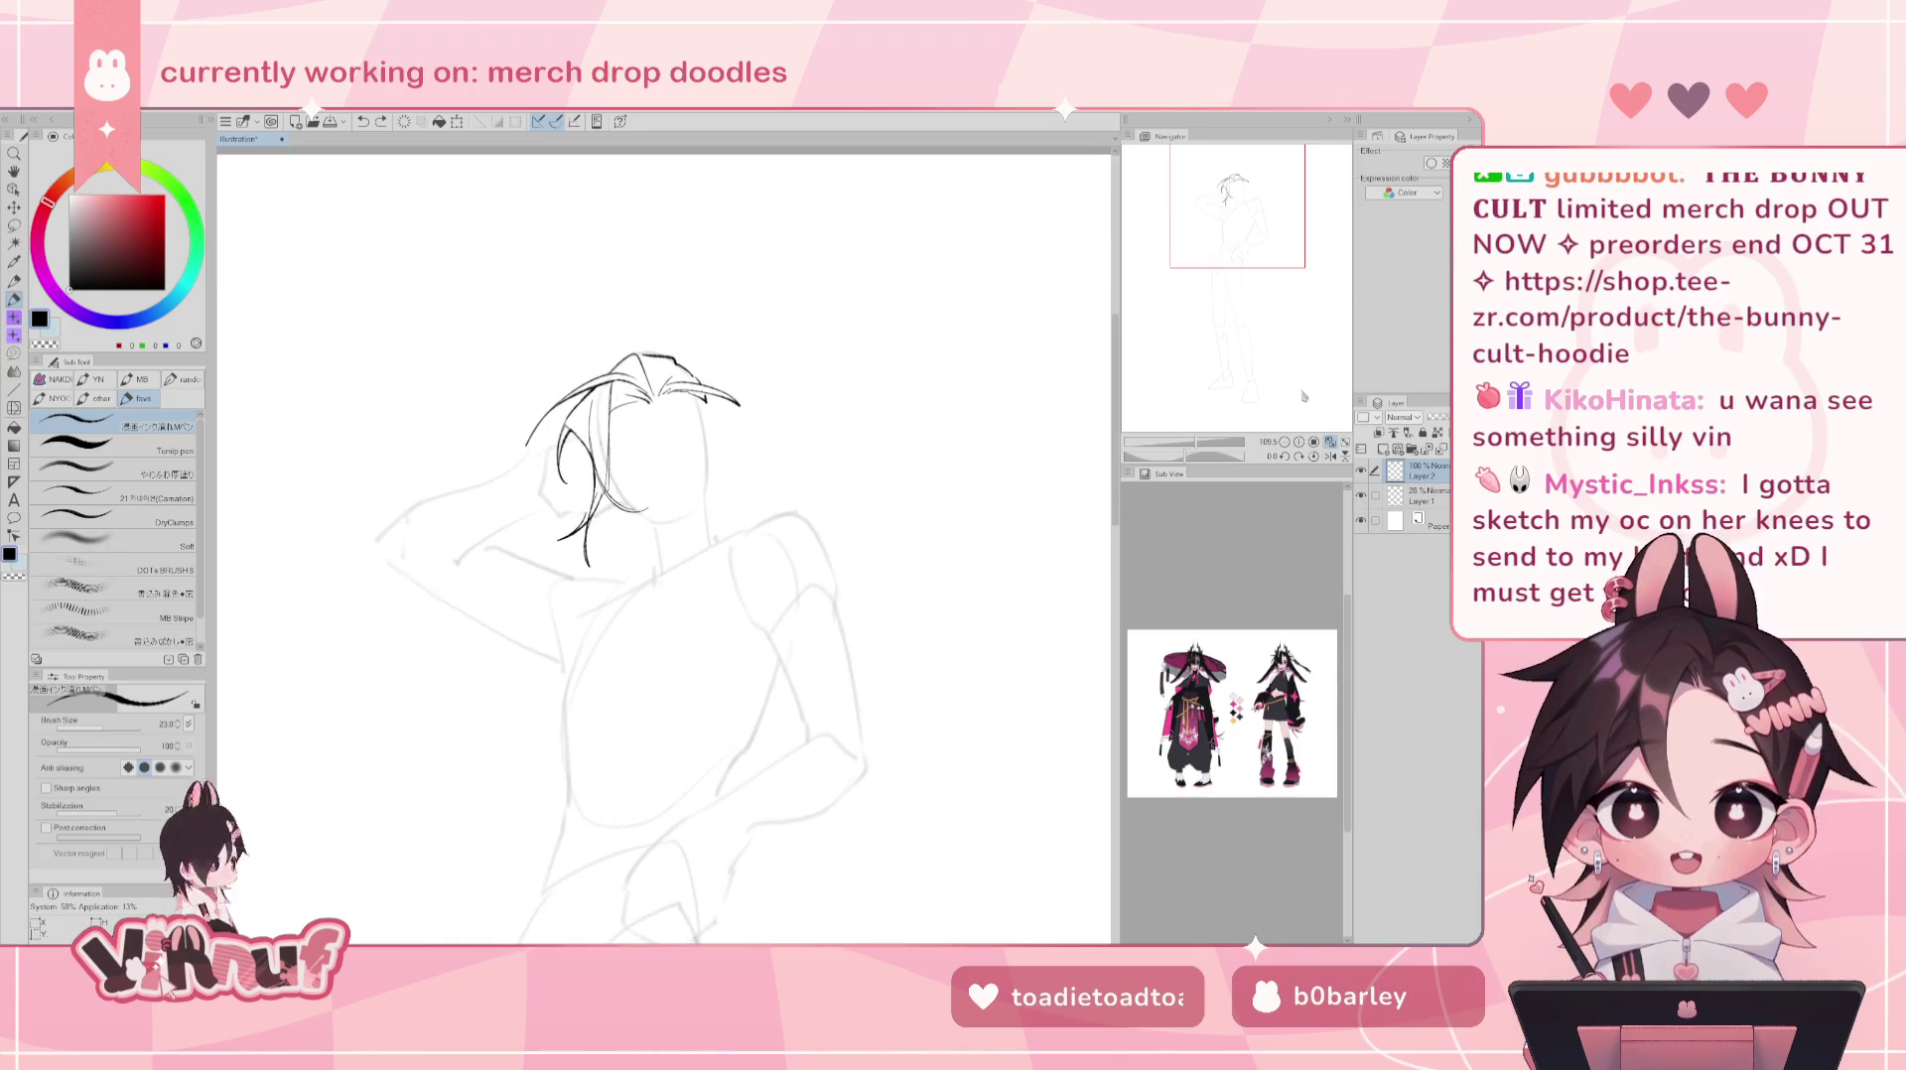
scroll(1222, 349, up, 3)
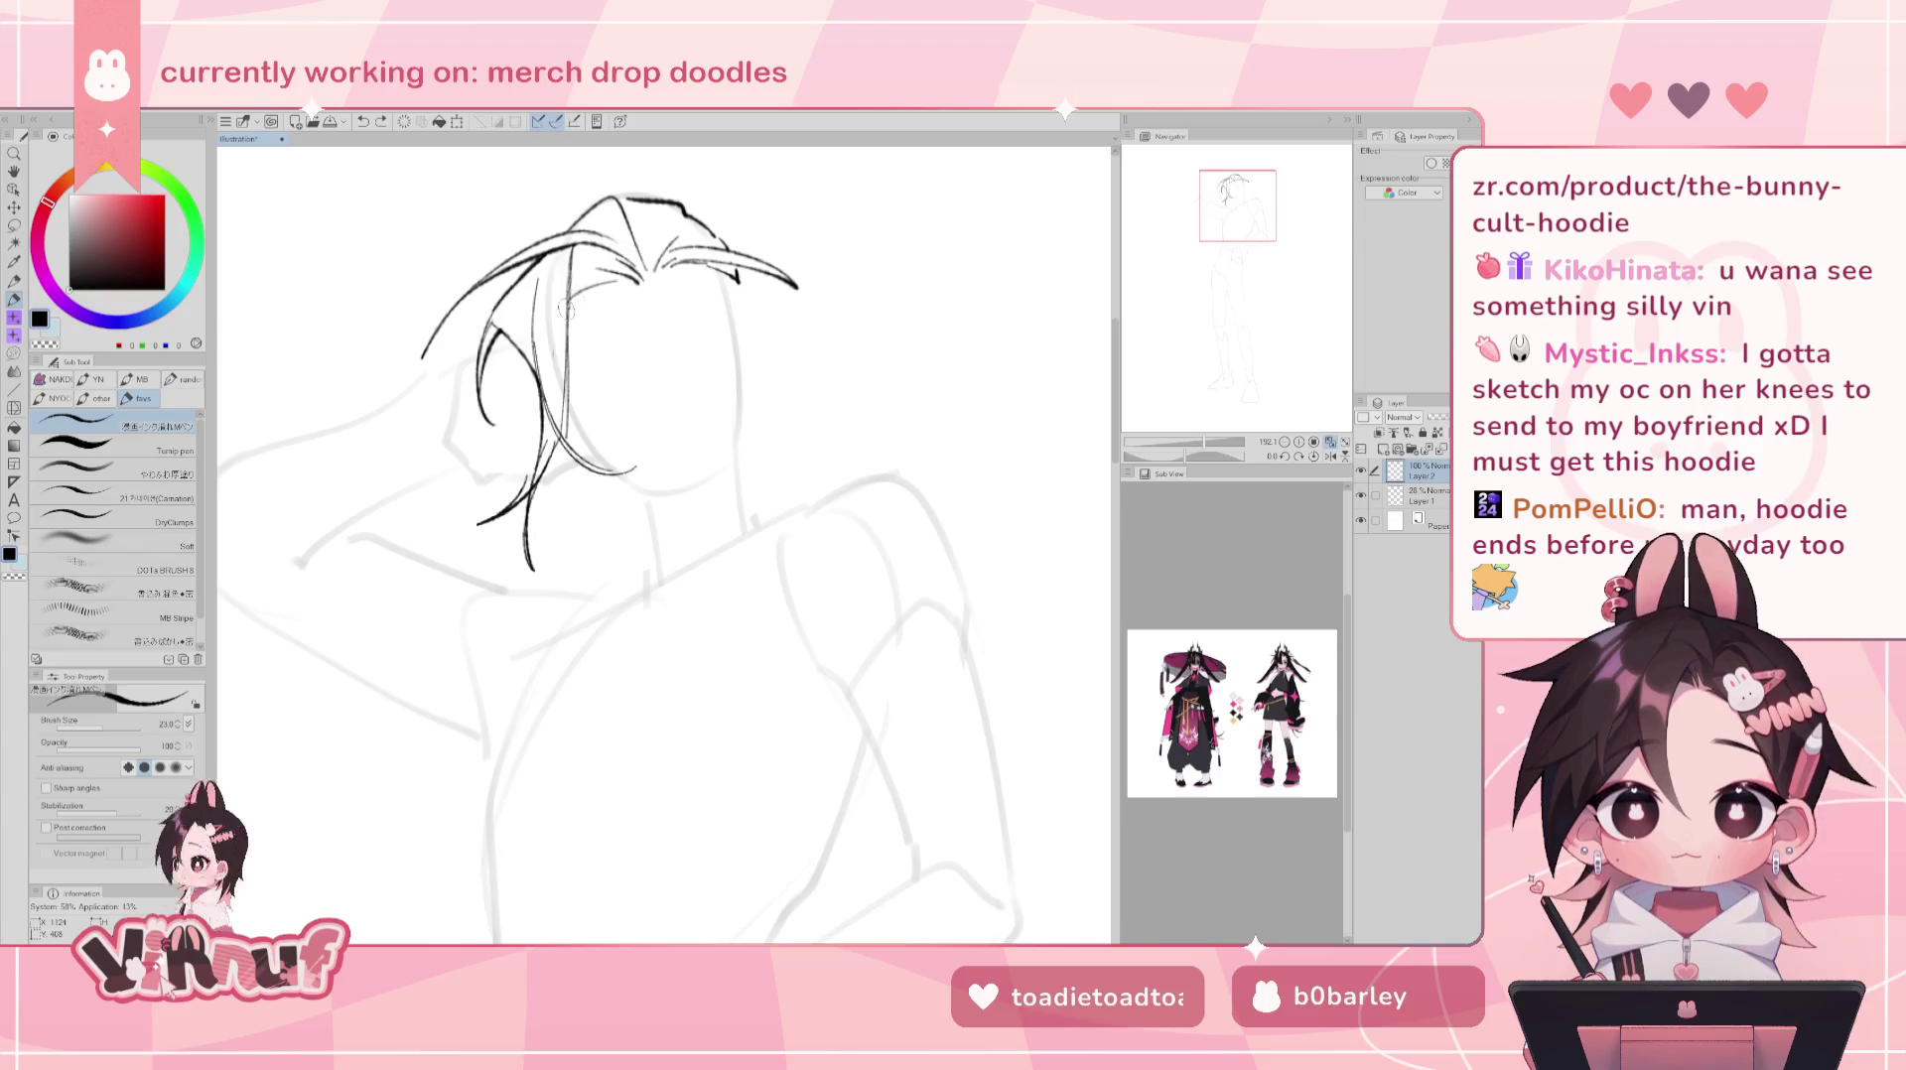
drag(593, 299, 596, 296)
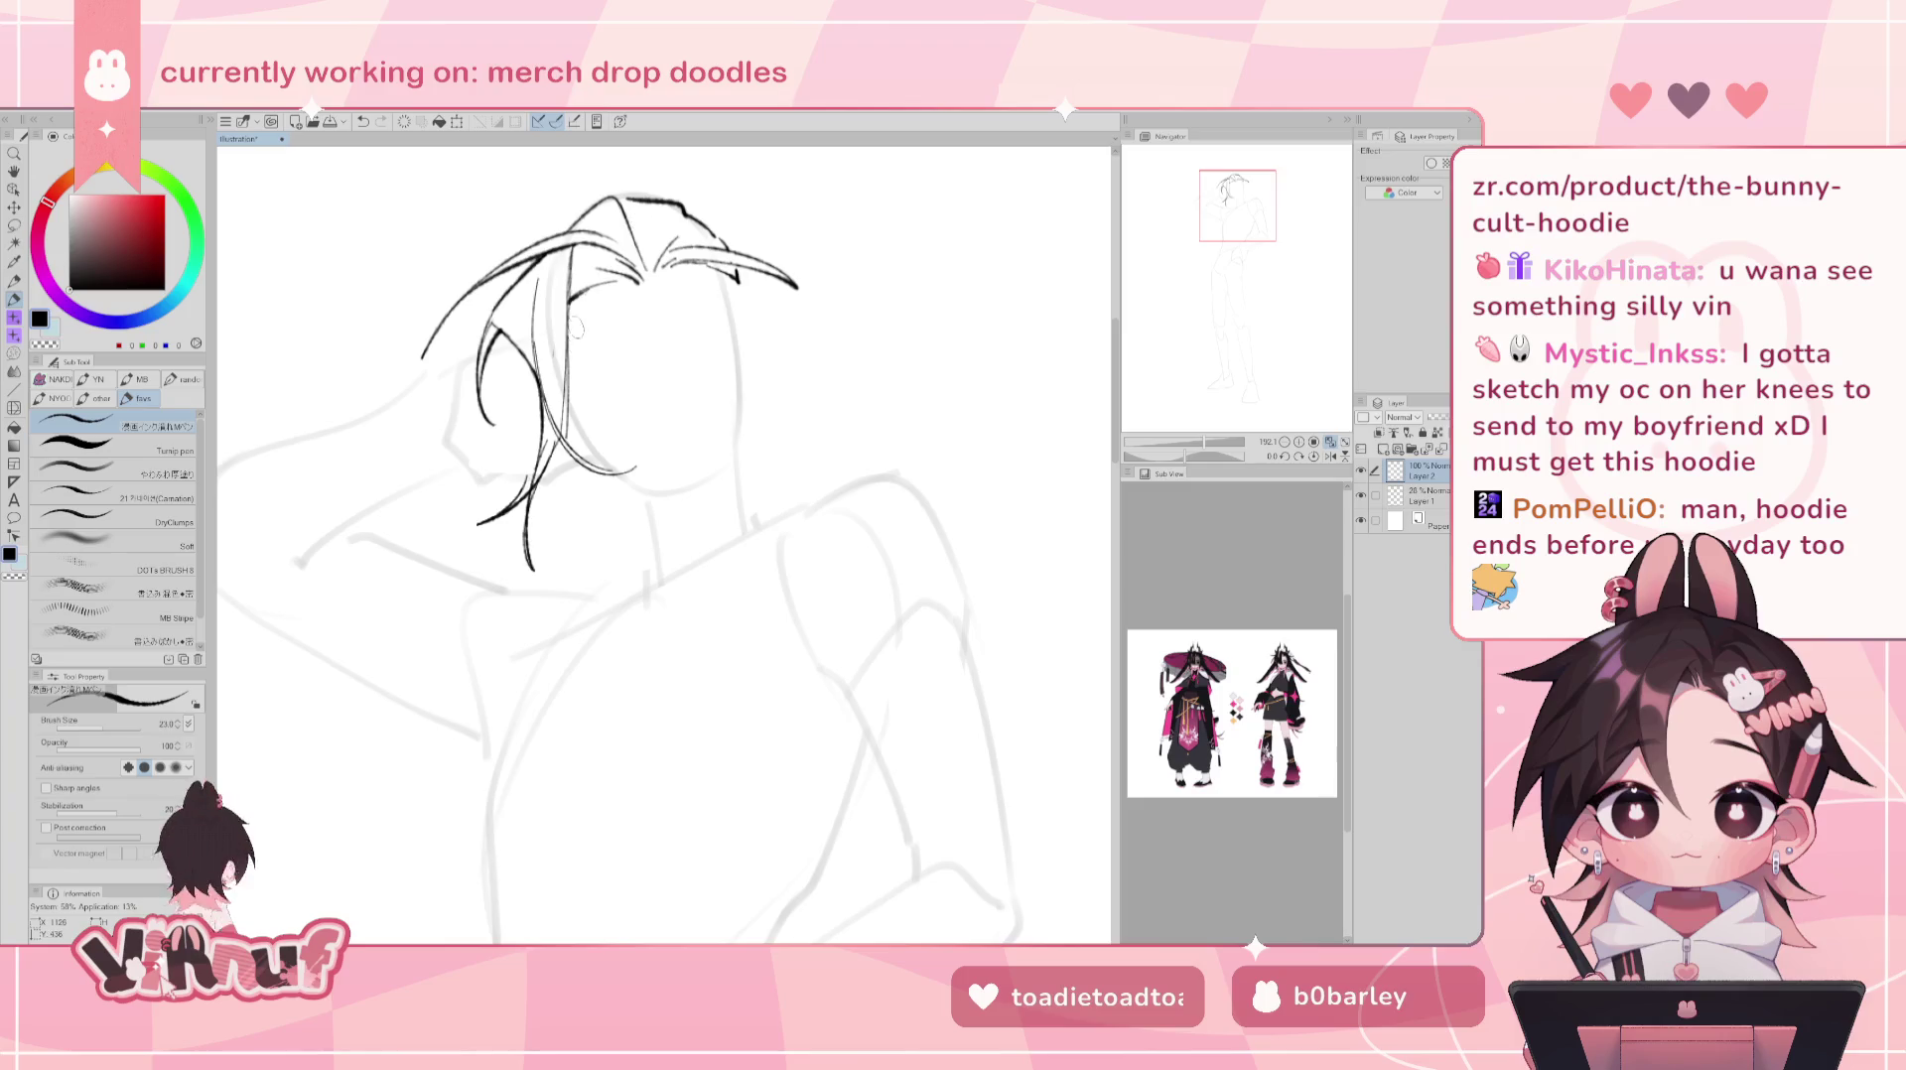
- On the mirrored canvas, try a new hair strand and undo the attempts
key(h)
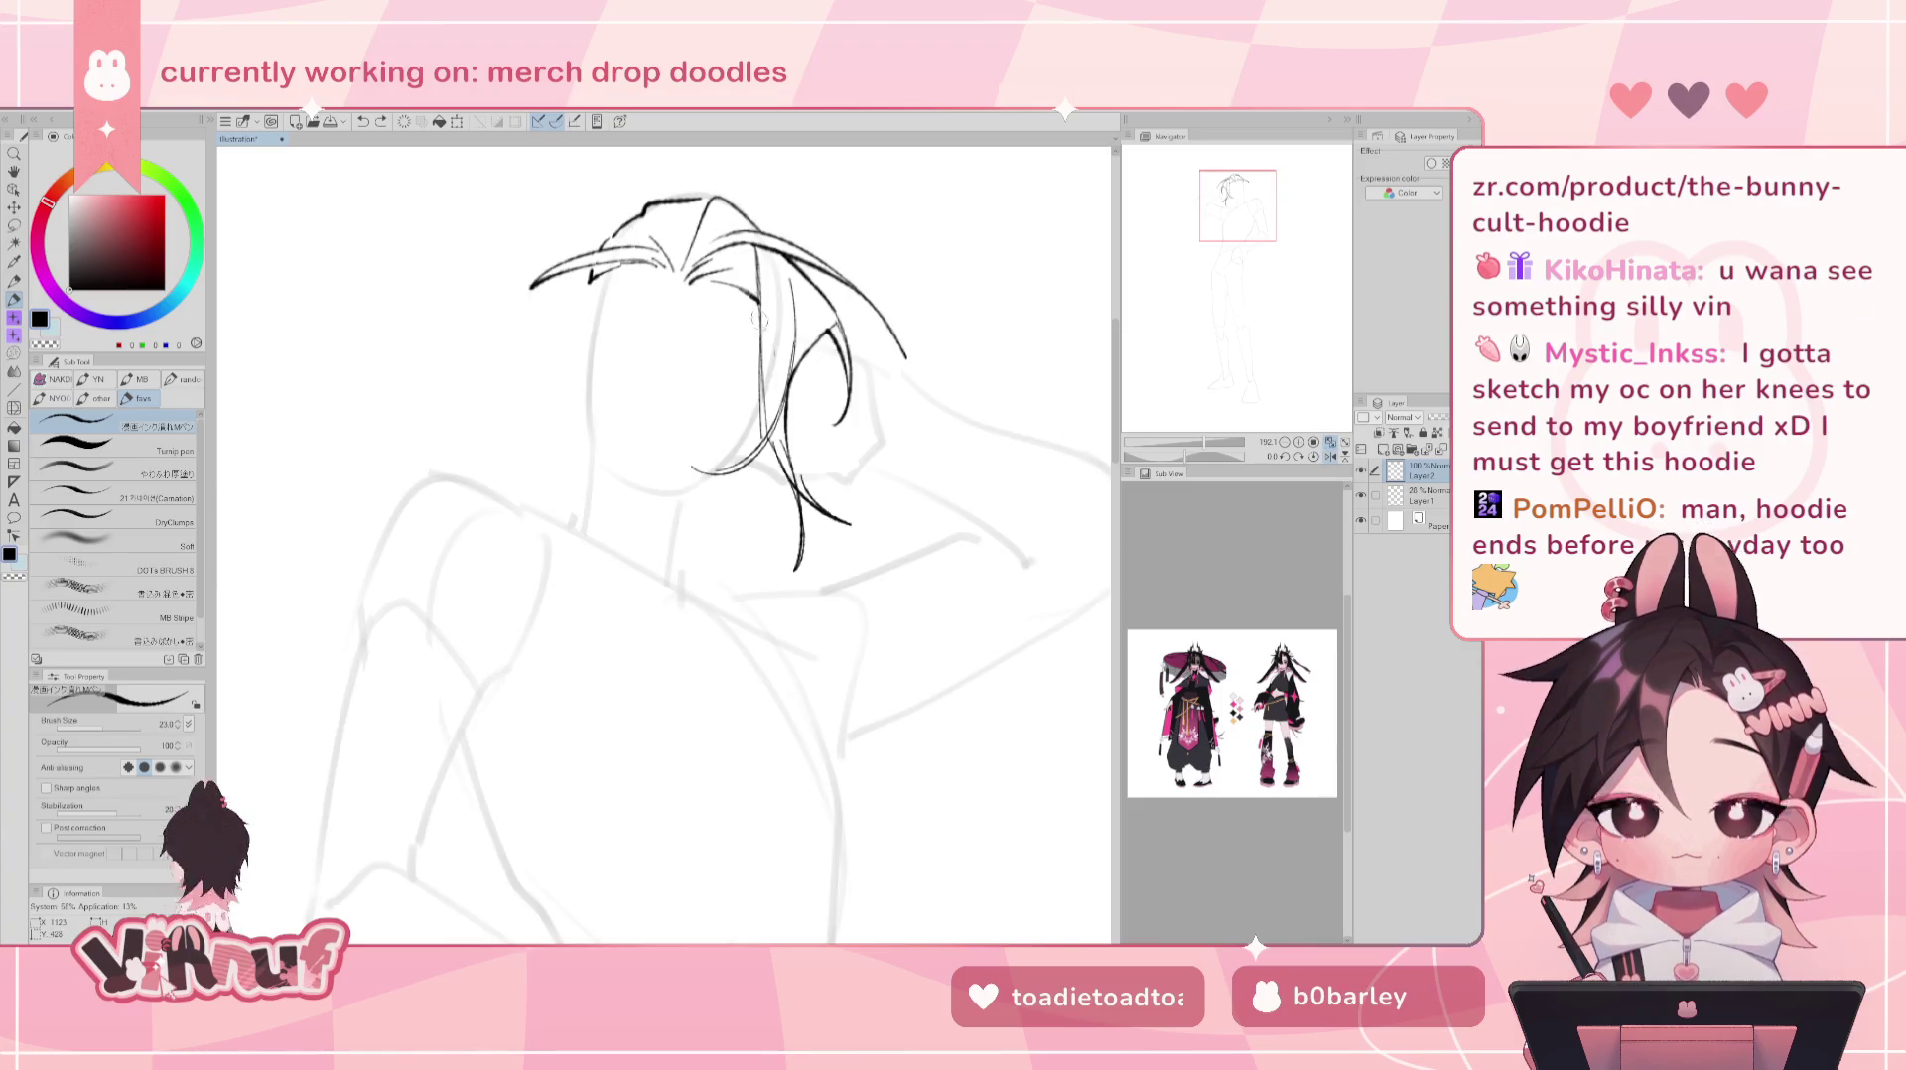
key(e)
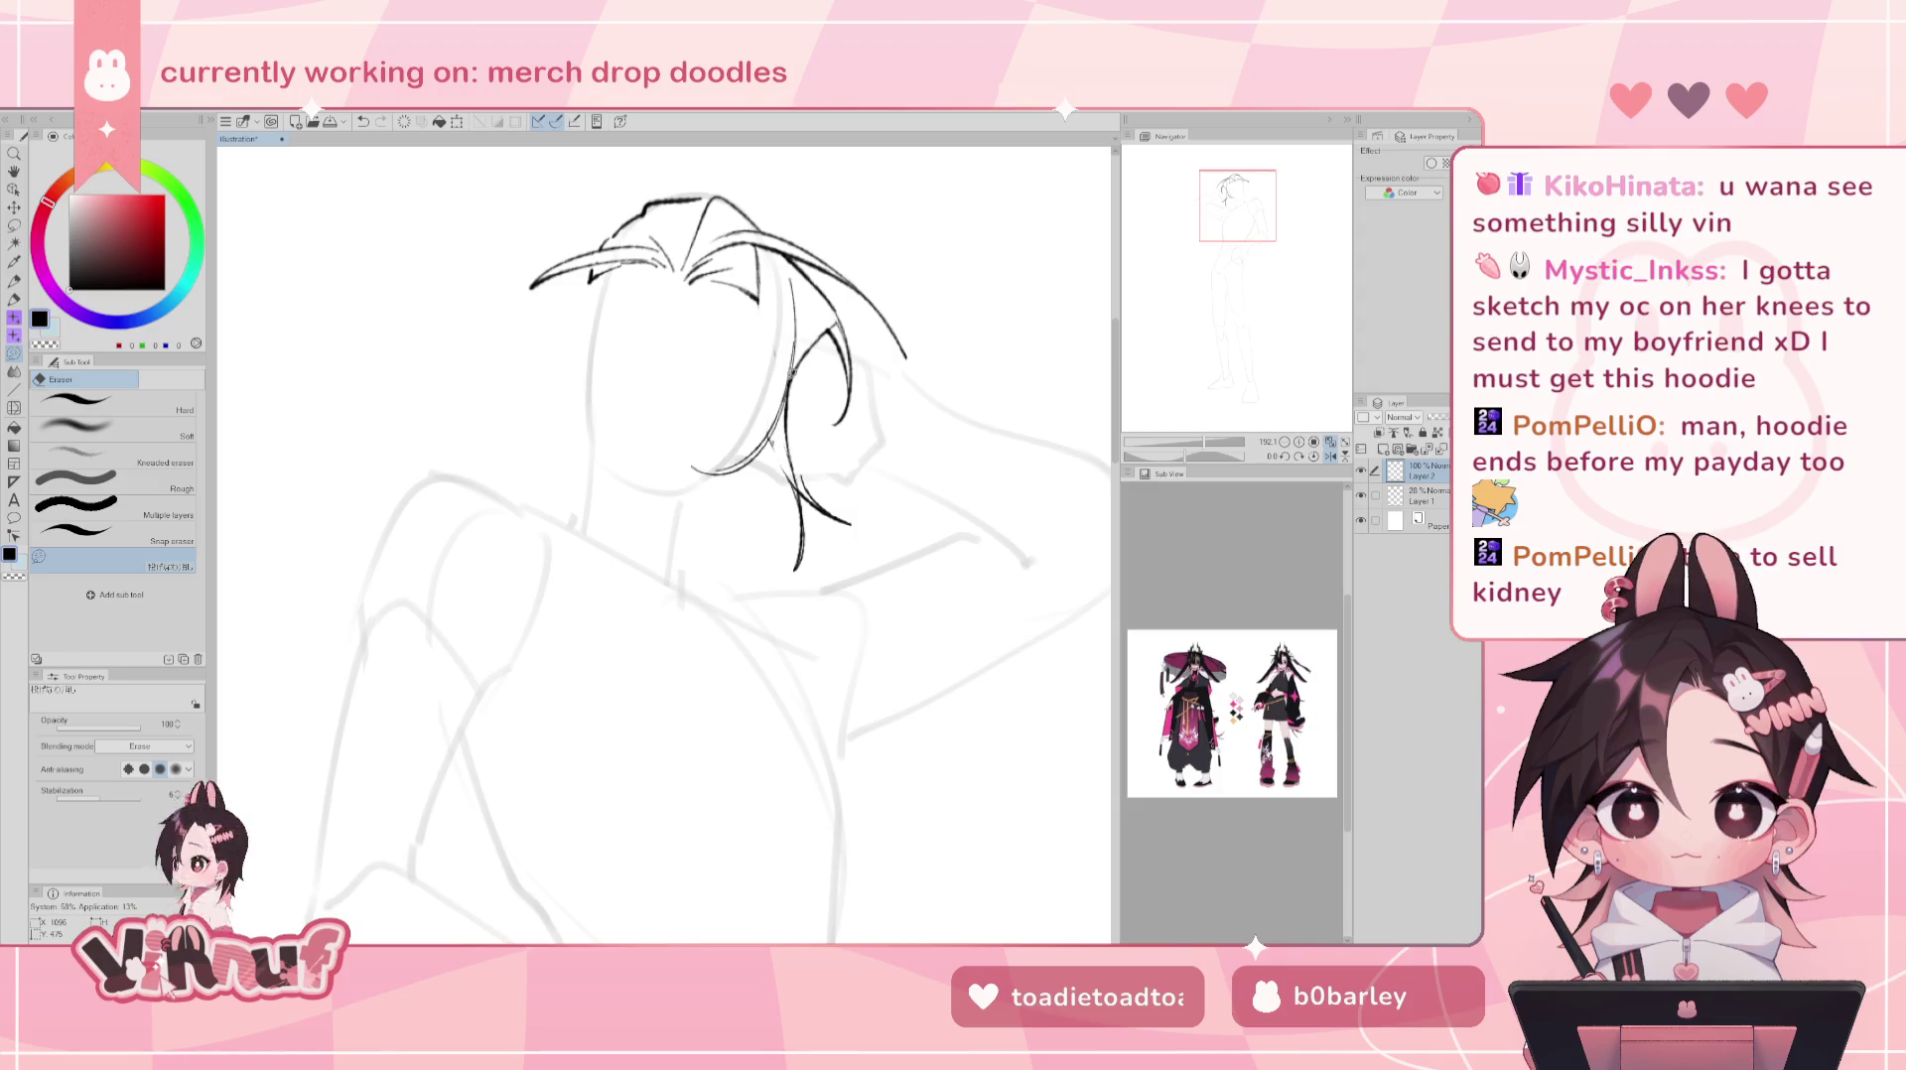
key(p)
drag(759, 282, 765, 451)
key(ctrl+z)
mouse_move(757, 293)
mouse_down()
mouse_move(764, 442)
mouse_move(792, 485)
mouse_up()
key(ctrl+z)
key(ctrl+z)
key(ctrl+z)
key(e)
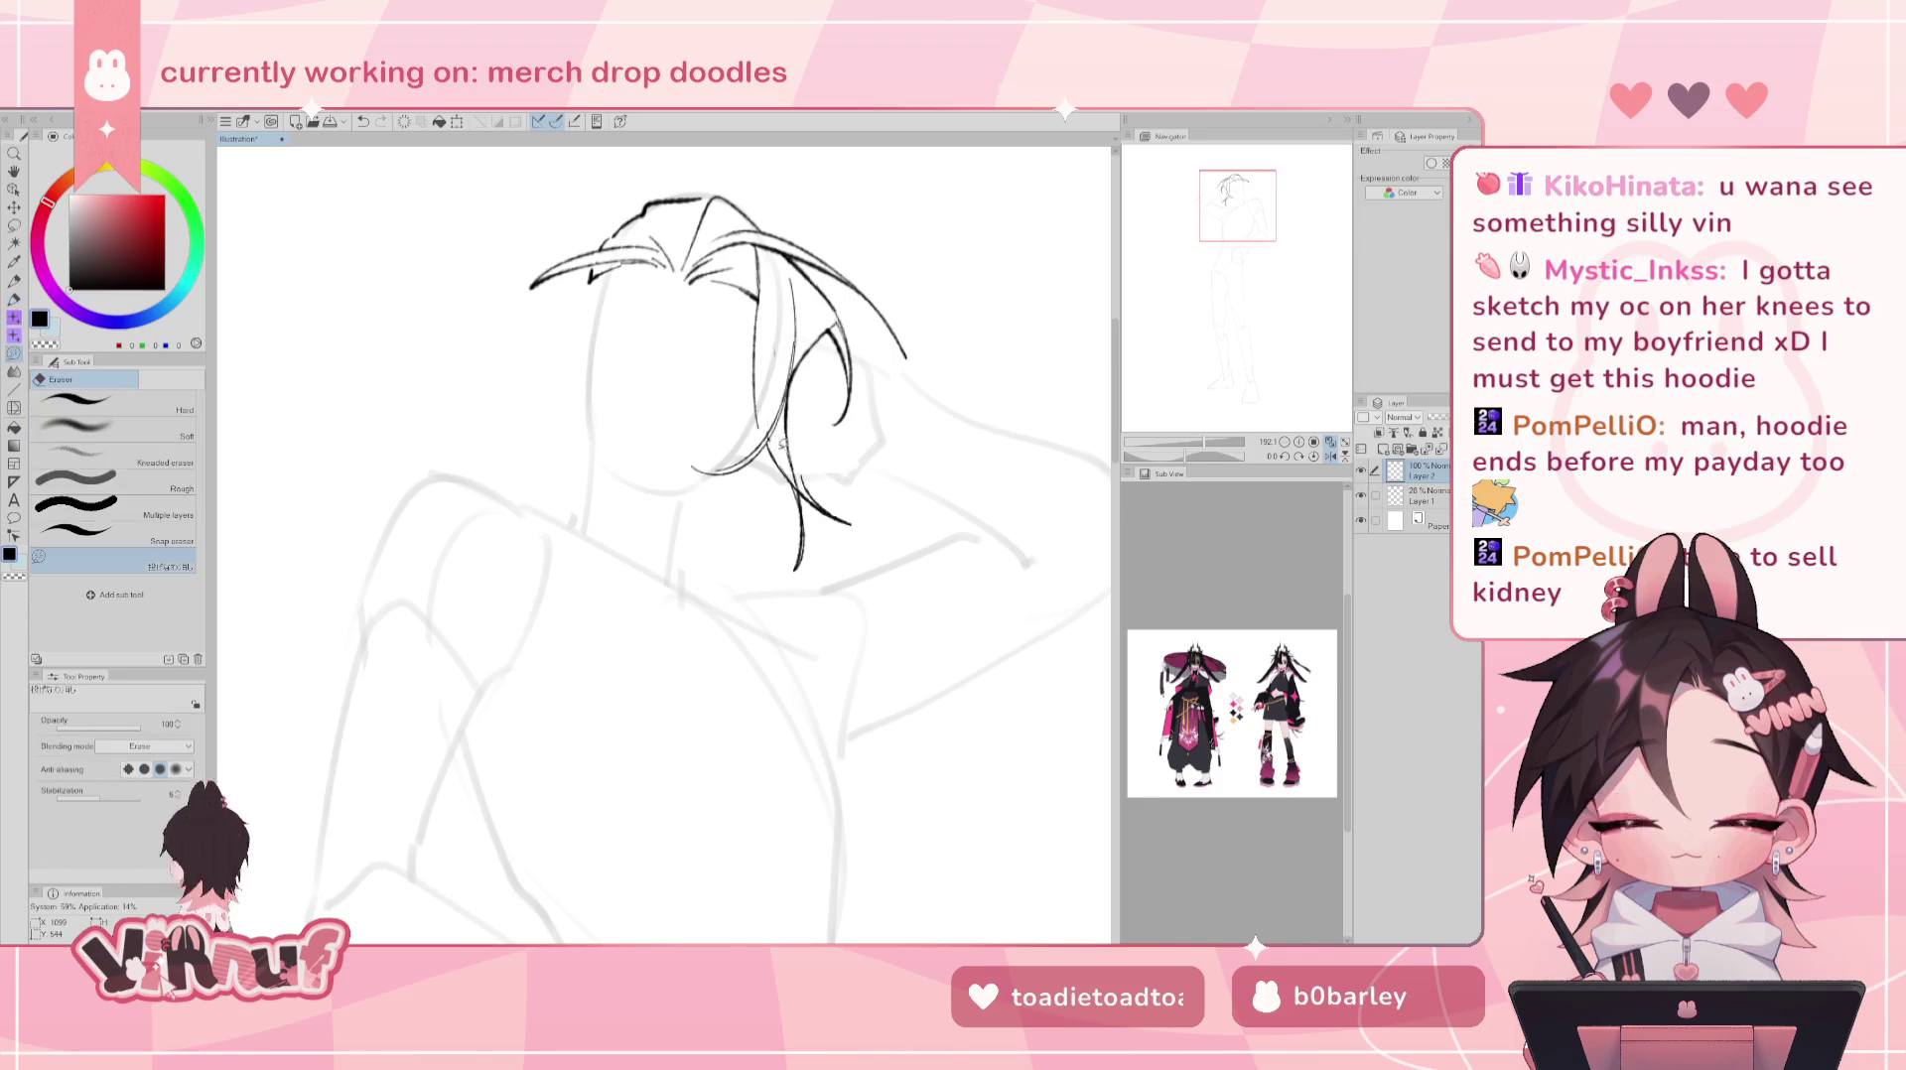
key(h)
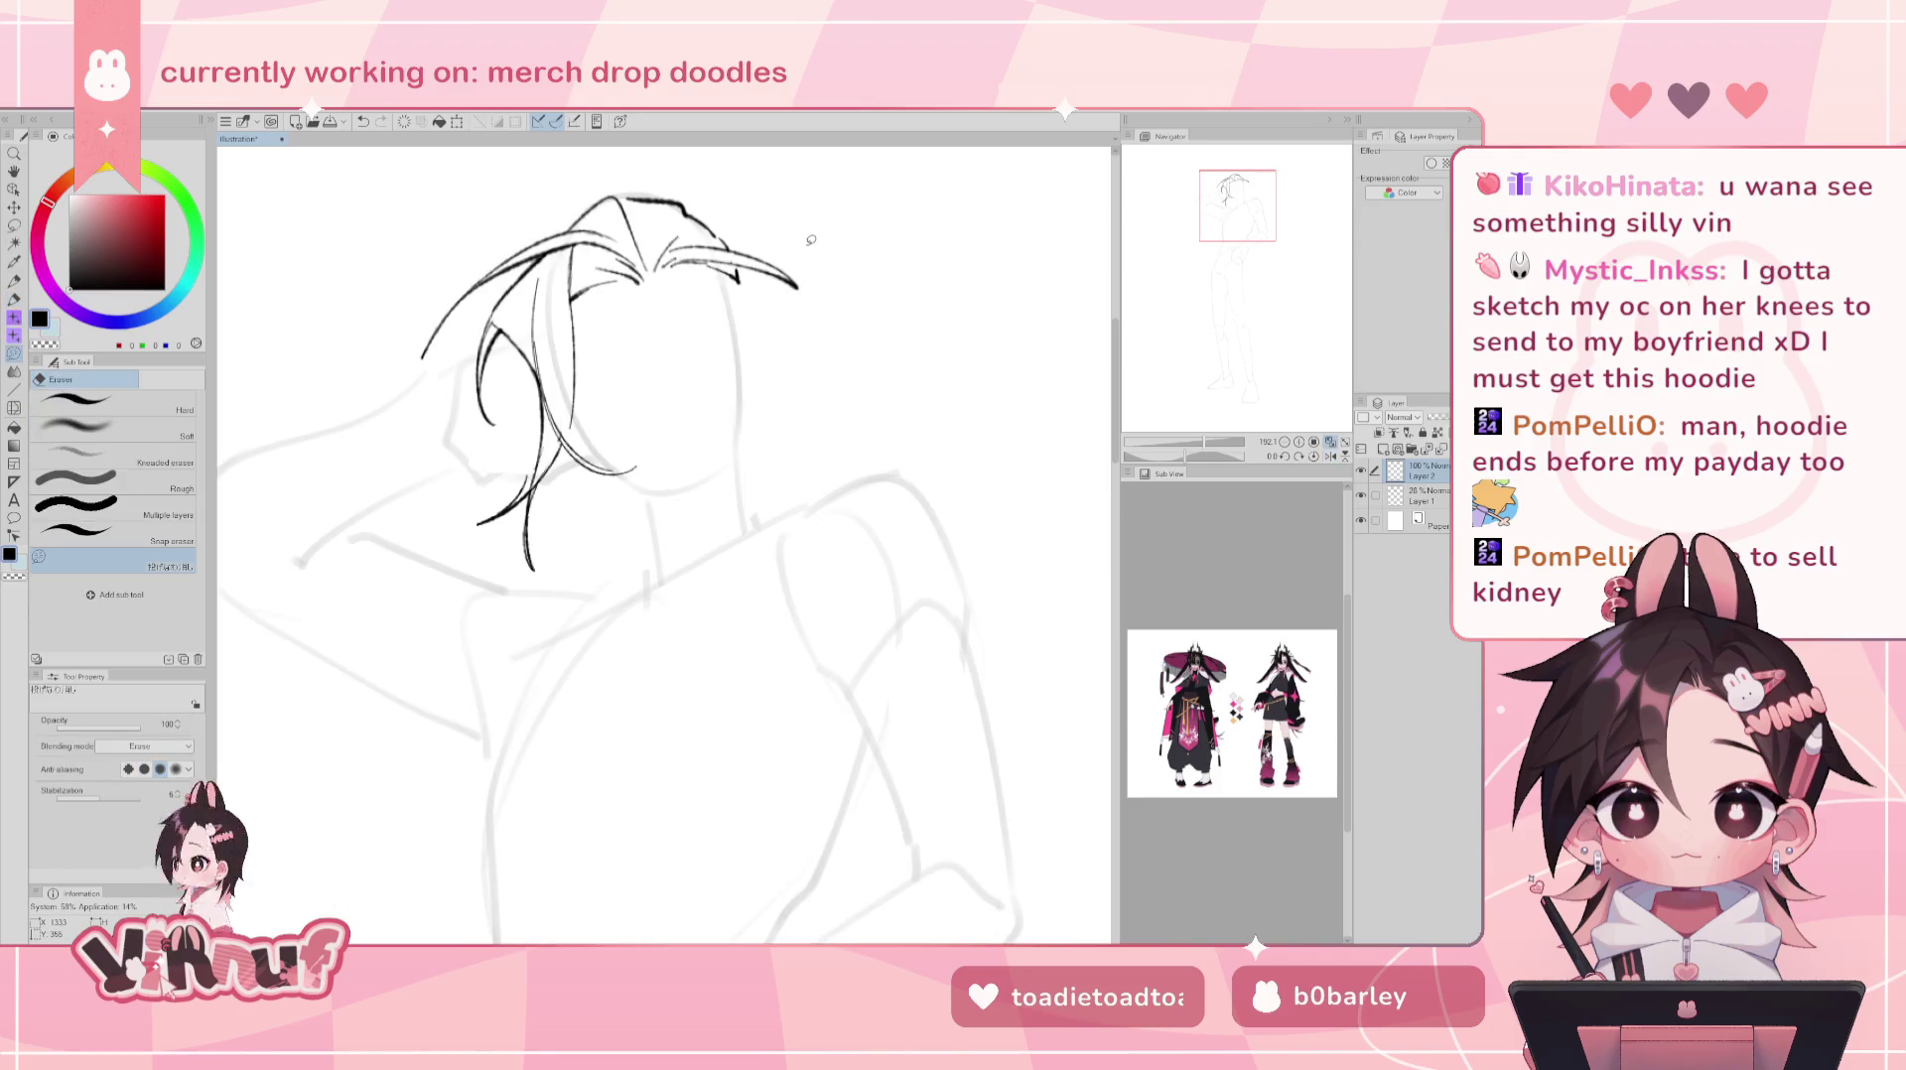
- Try a short strand stroke in the hair near the crown
key(p)
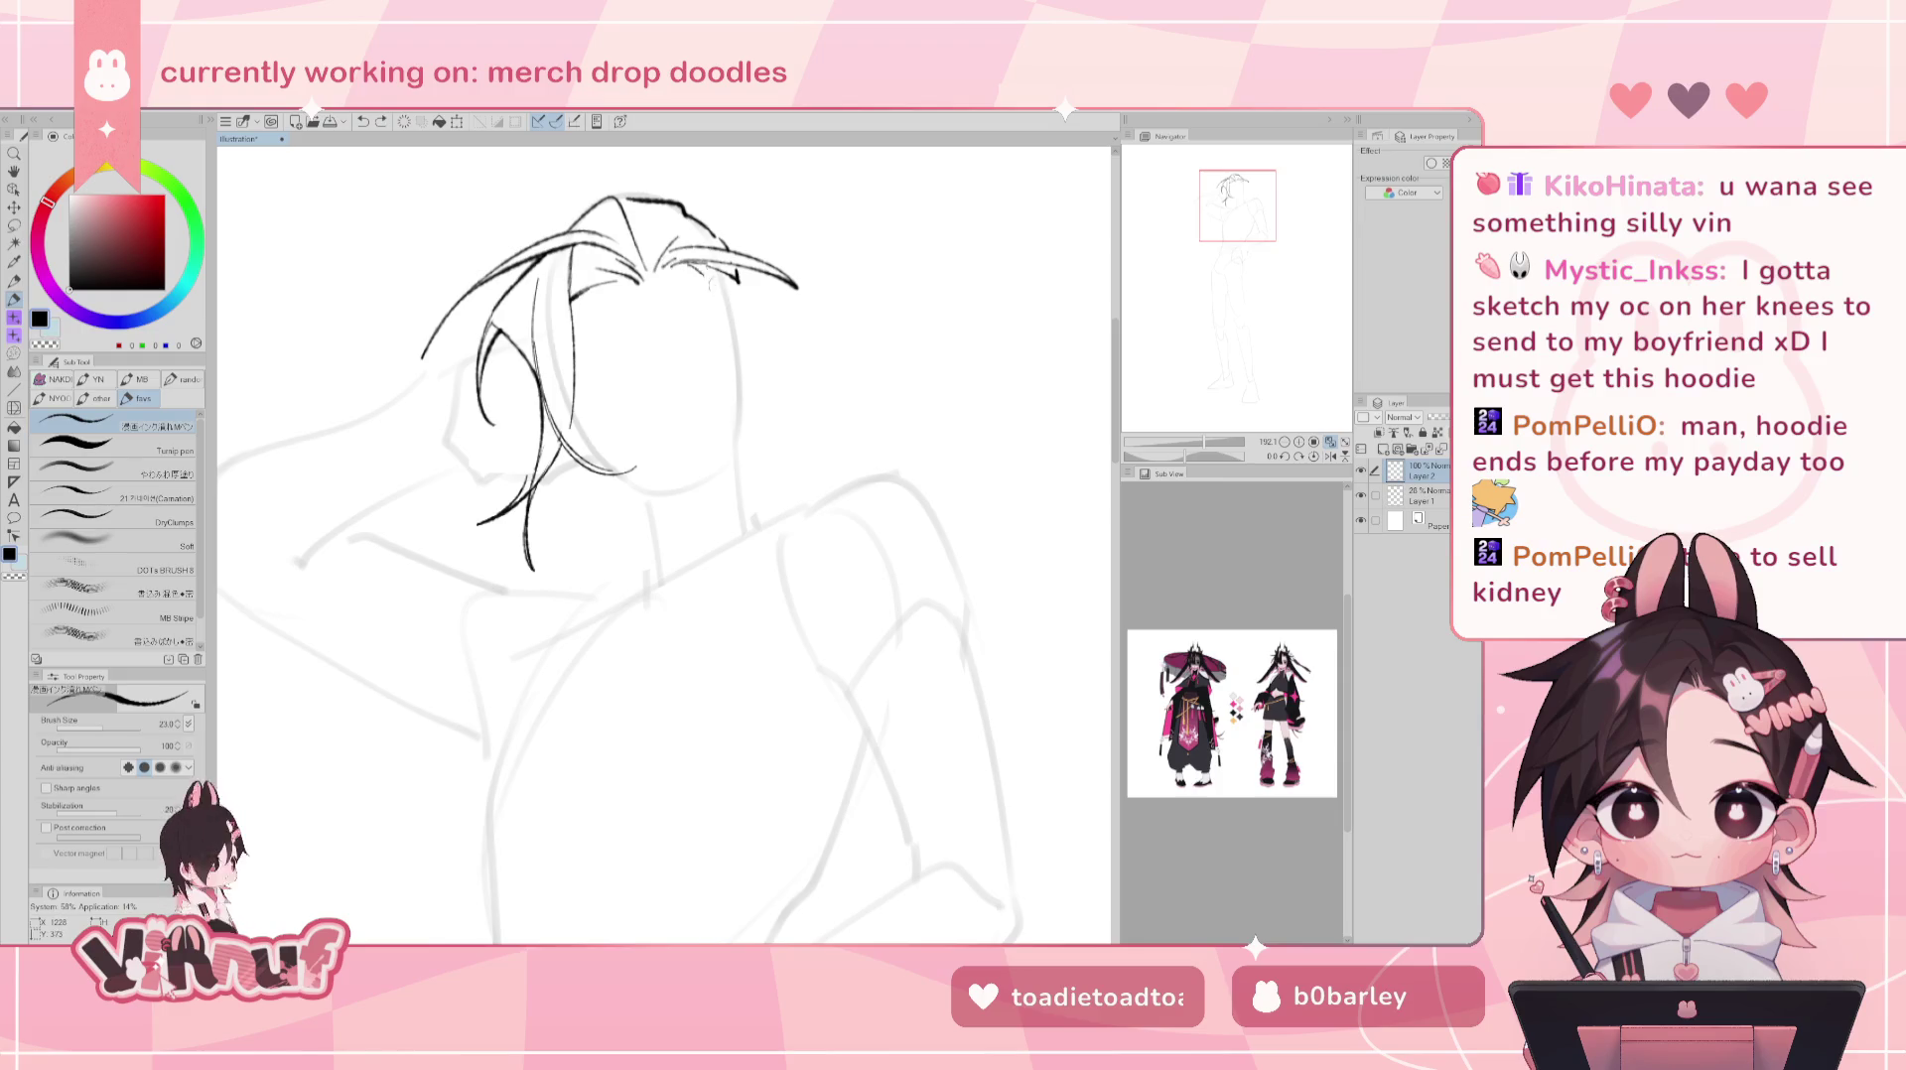
drag(698, 283, 726, 312)
key(ctrl+z)
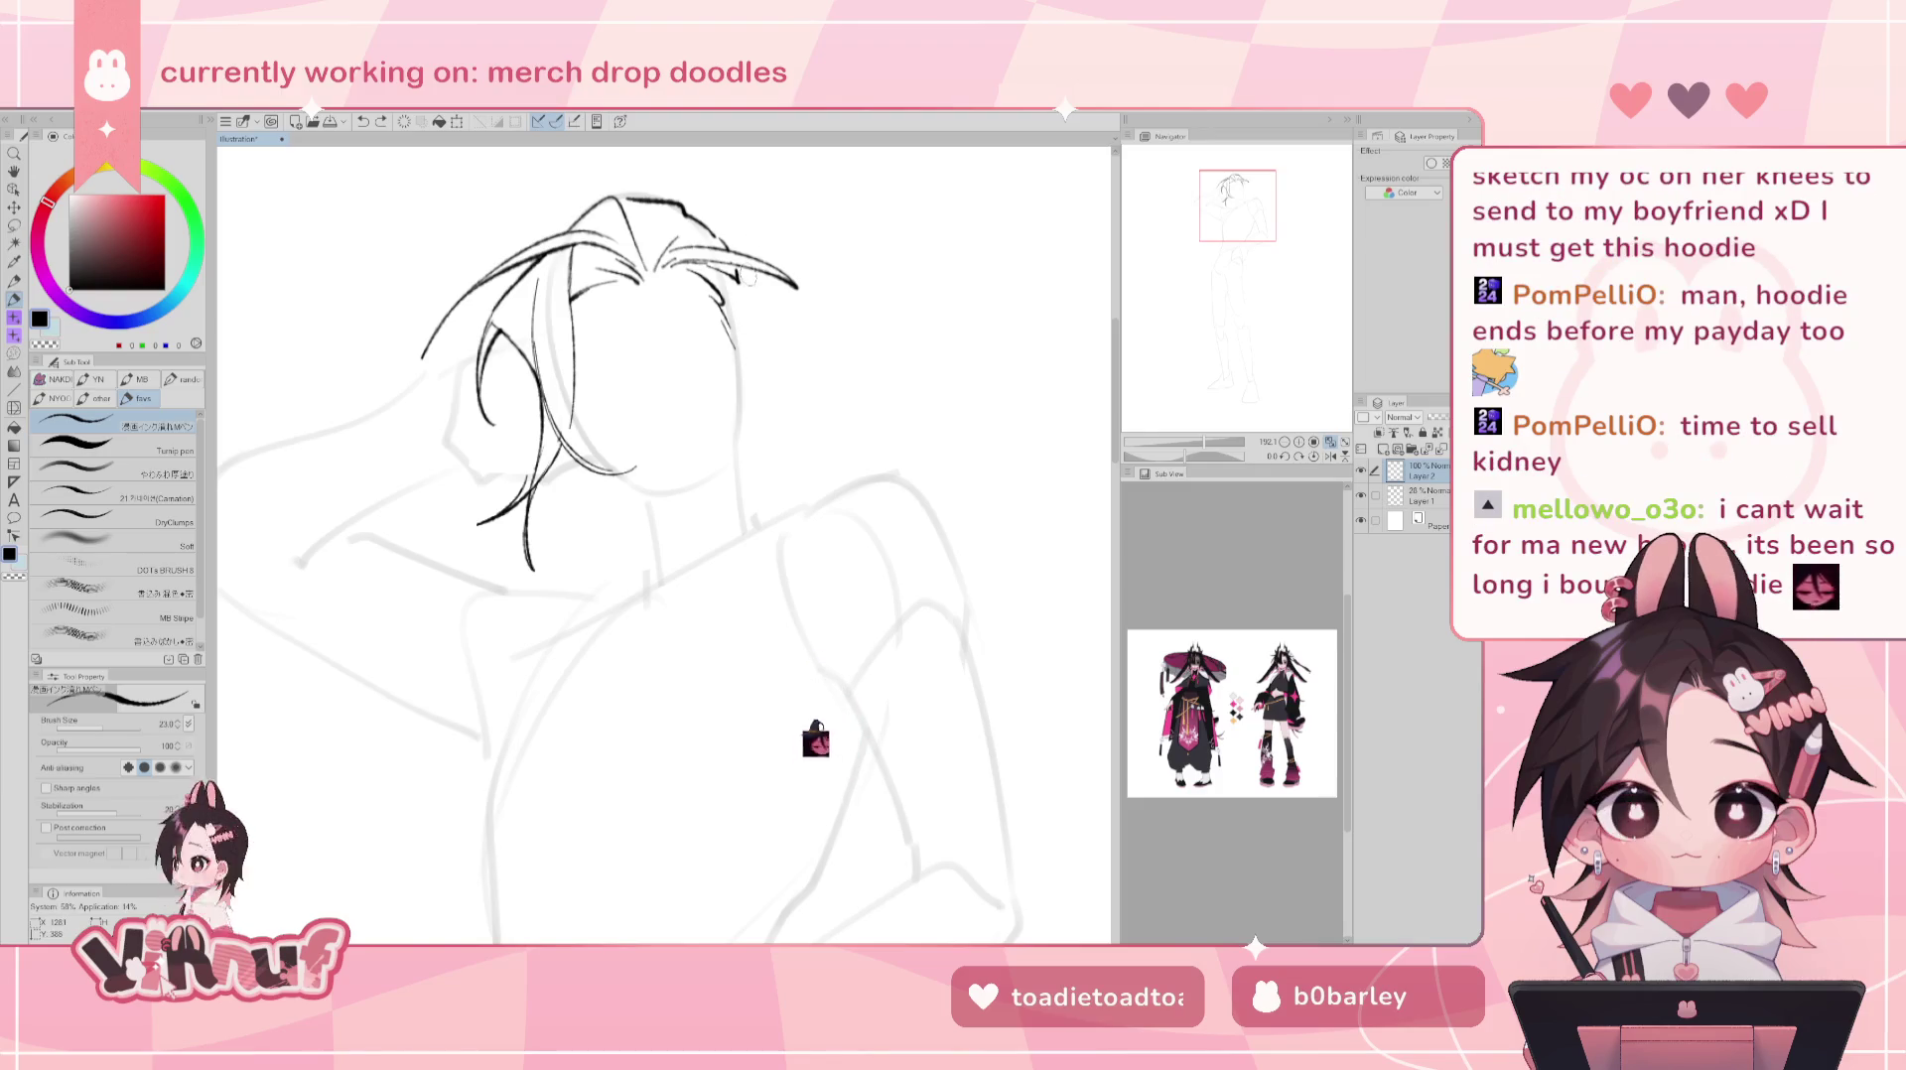
key(e)
key(p)
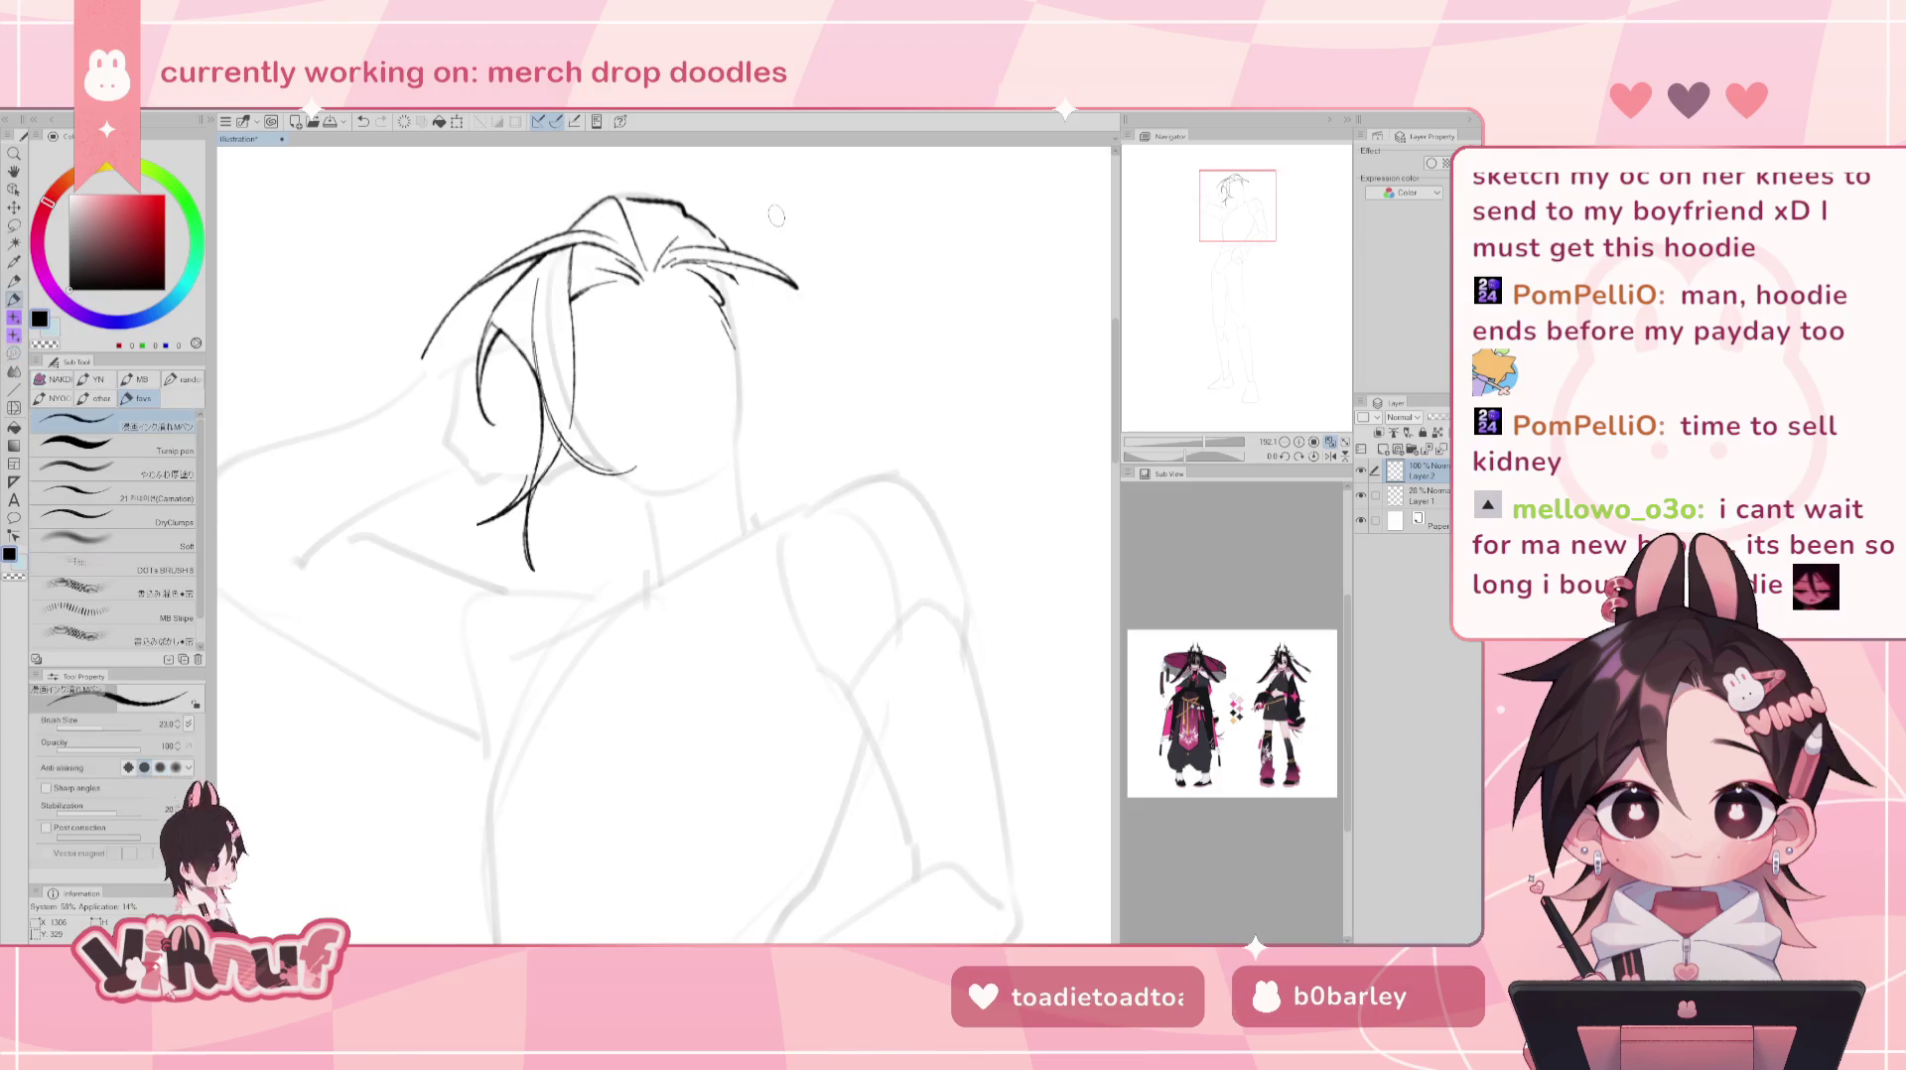
- Erase the stray short stroke at the top of the head on the mirrored canvas
key(h)
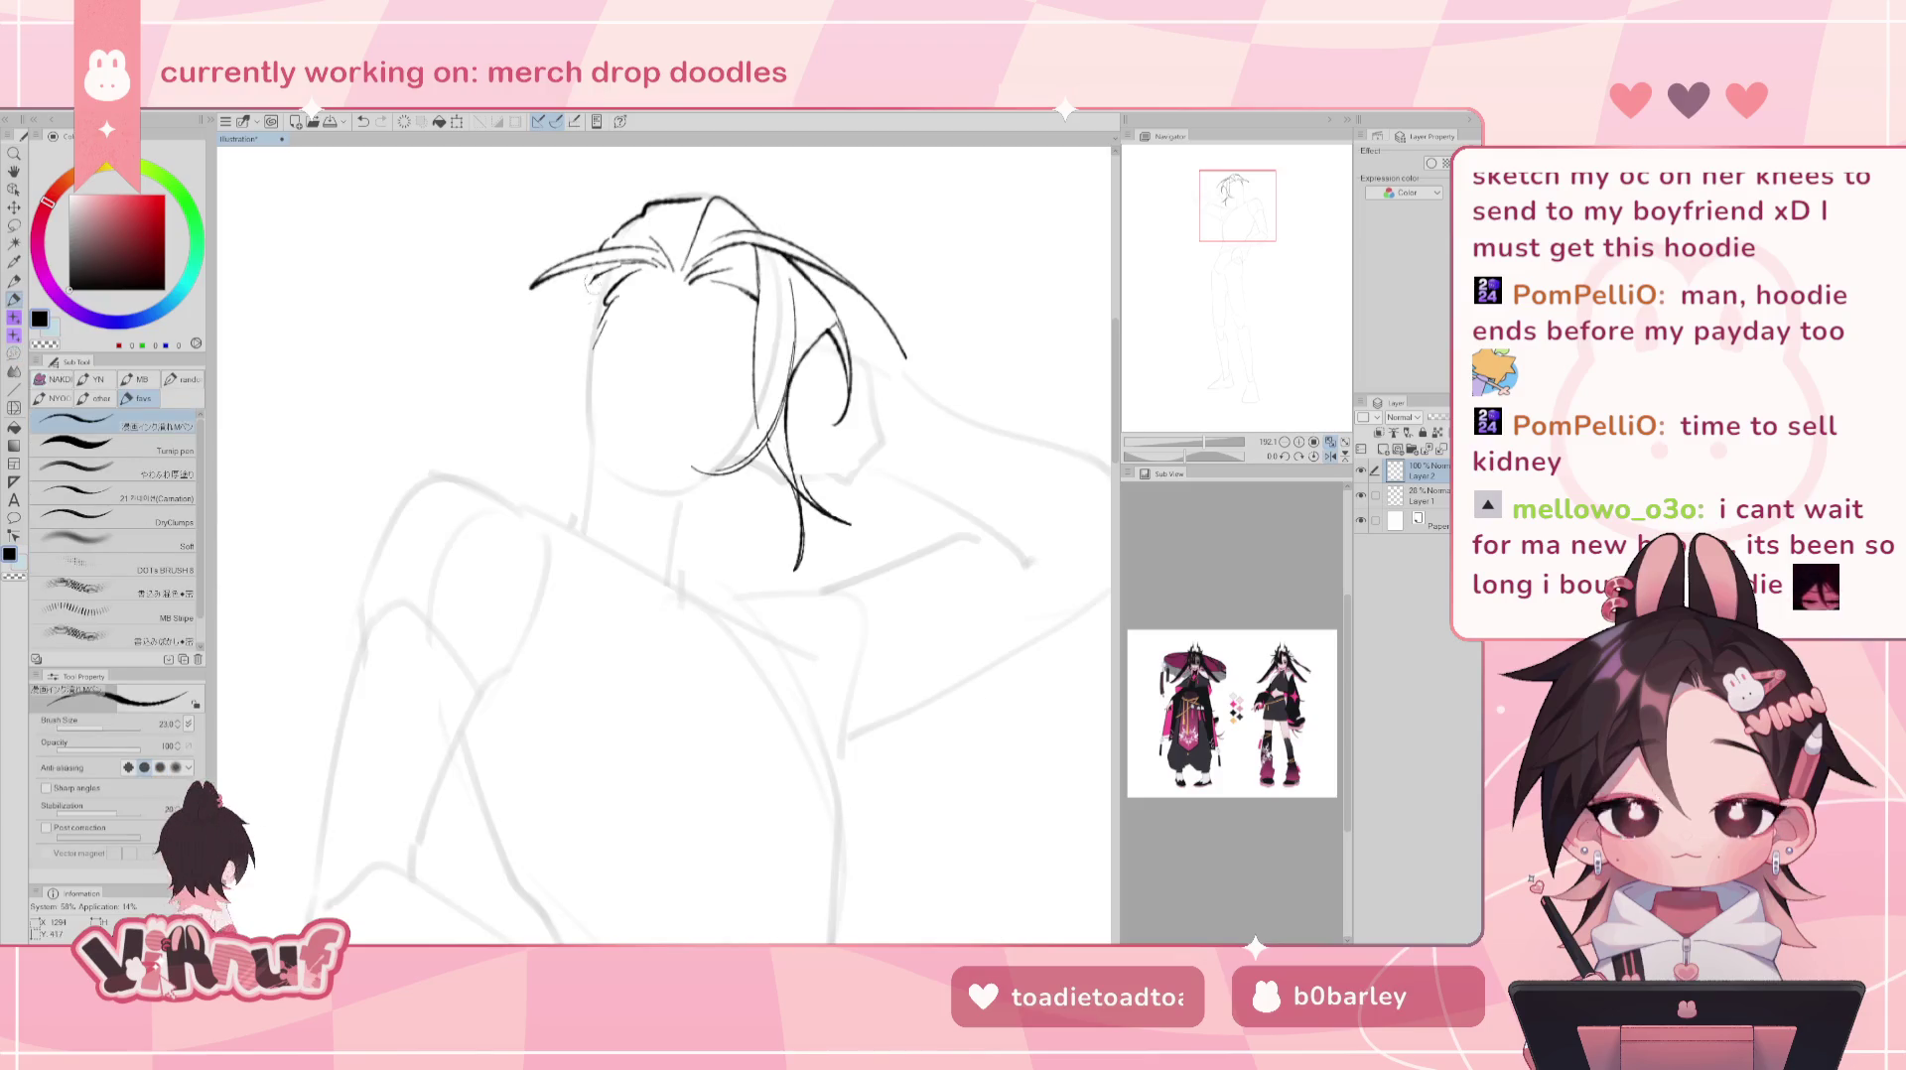
key(e)
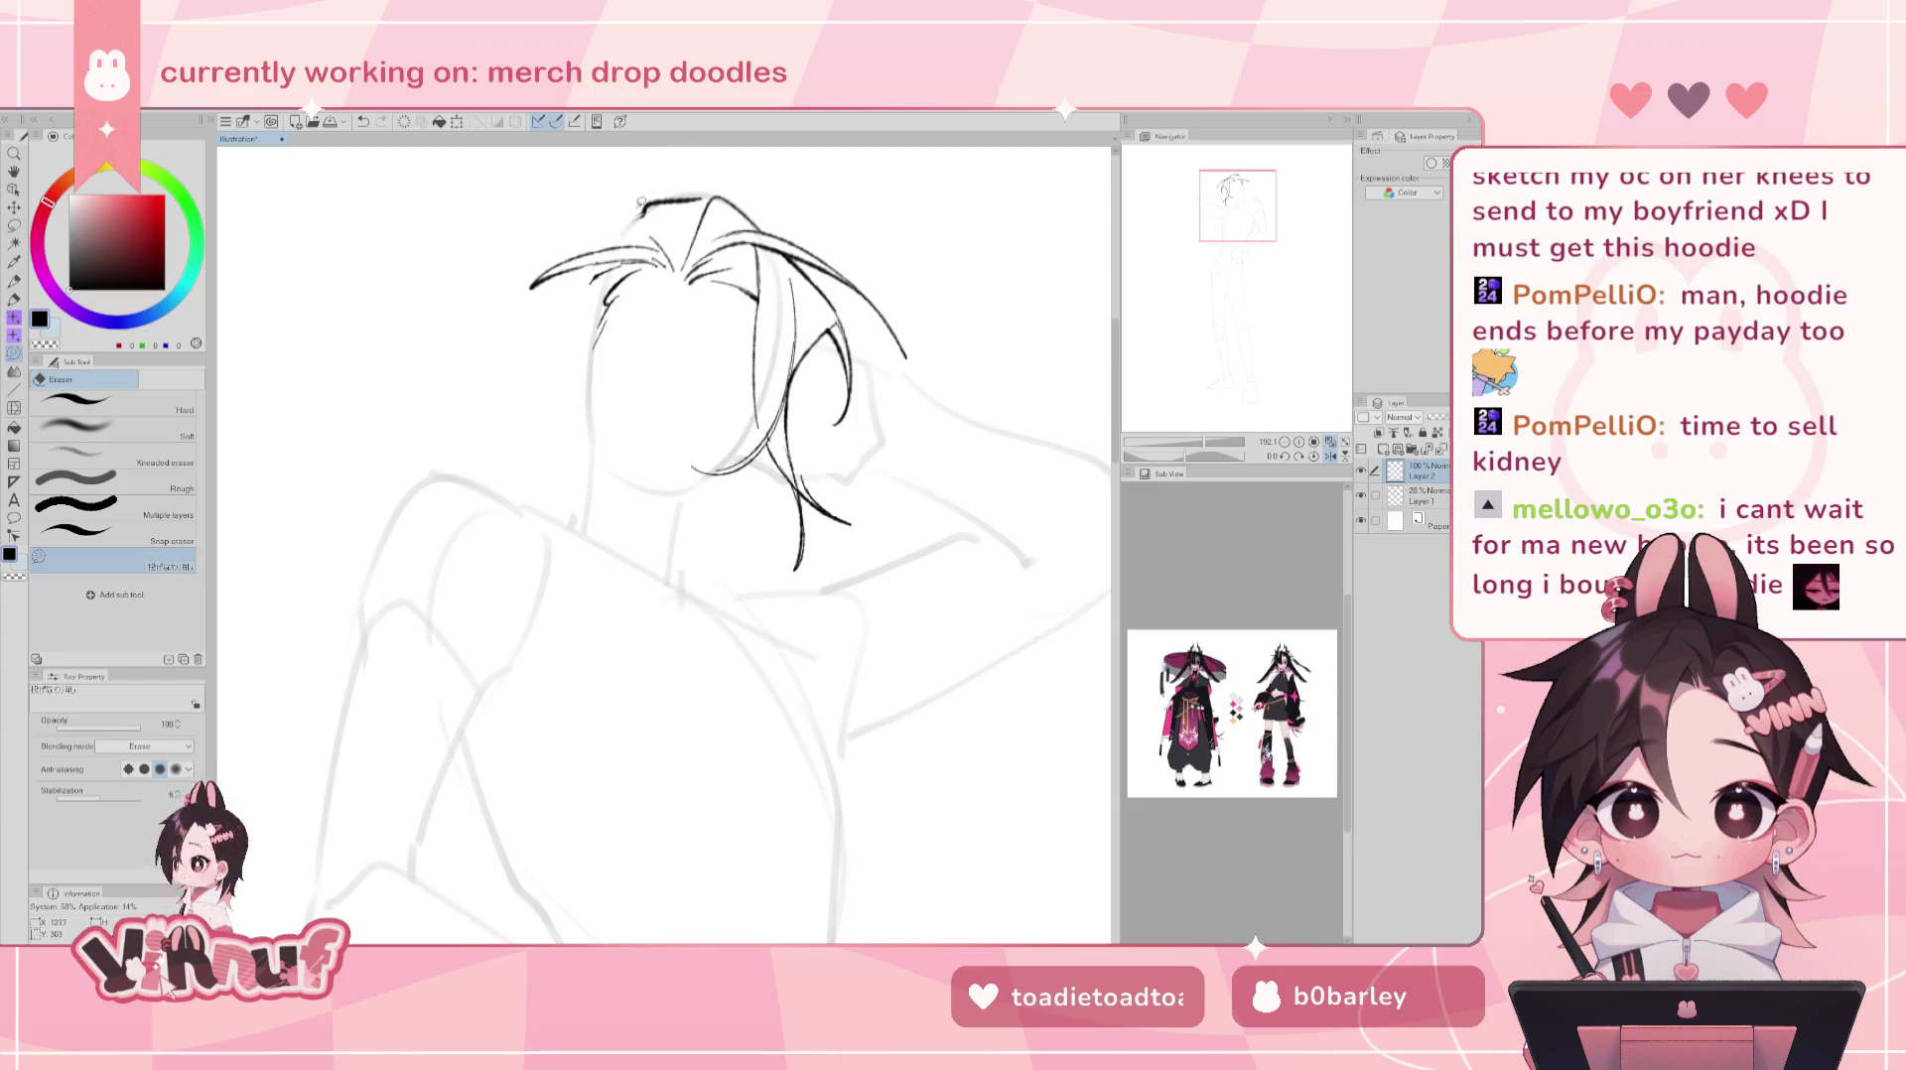
key(p)
key(e)
drag(647, 209, 684, 187)
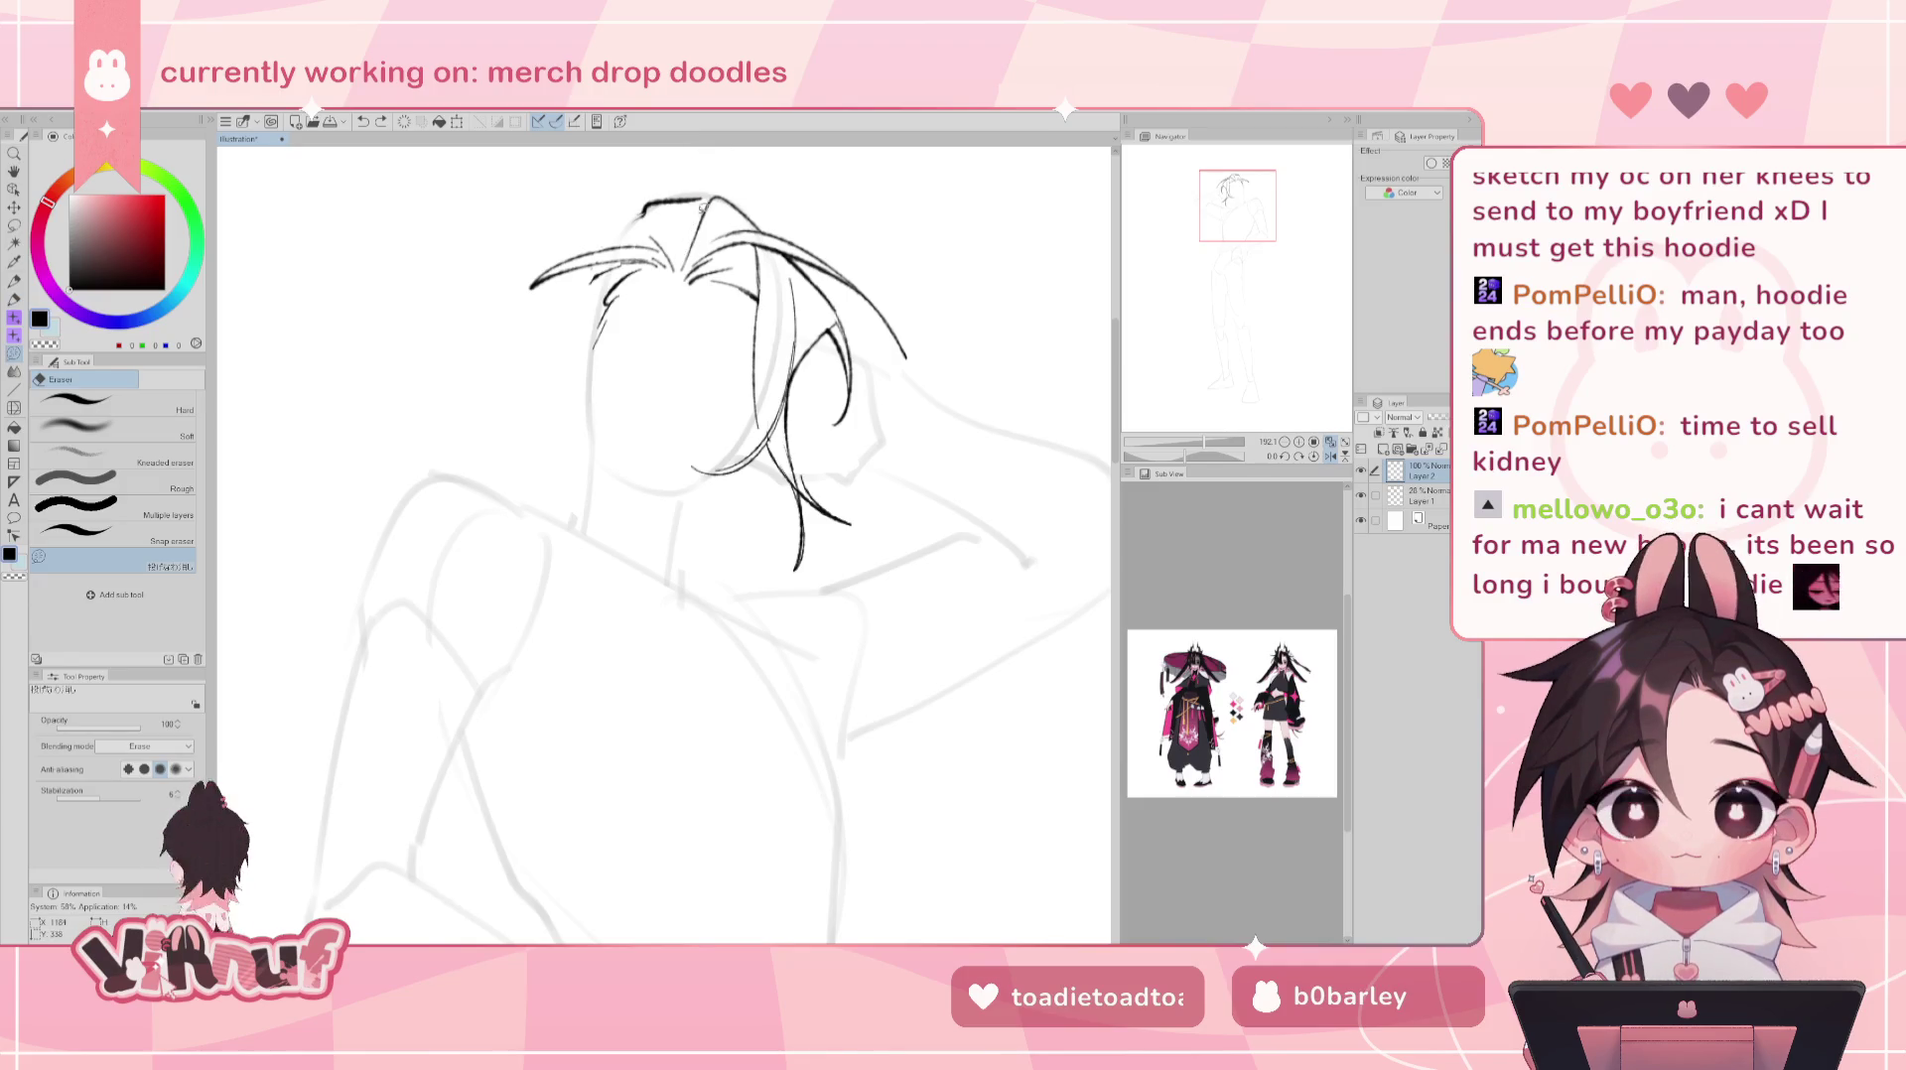
drag(643, 210, 727, 184)
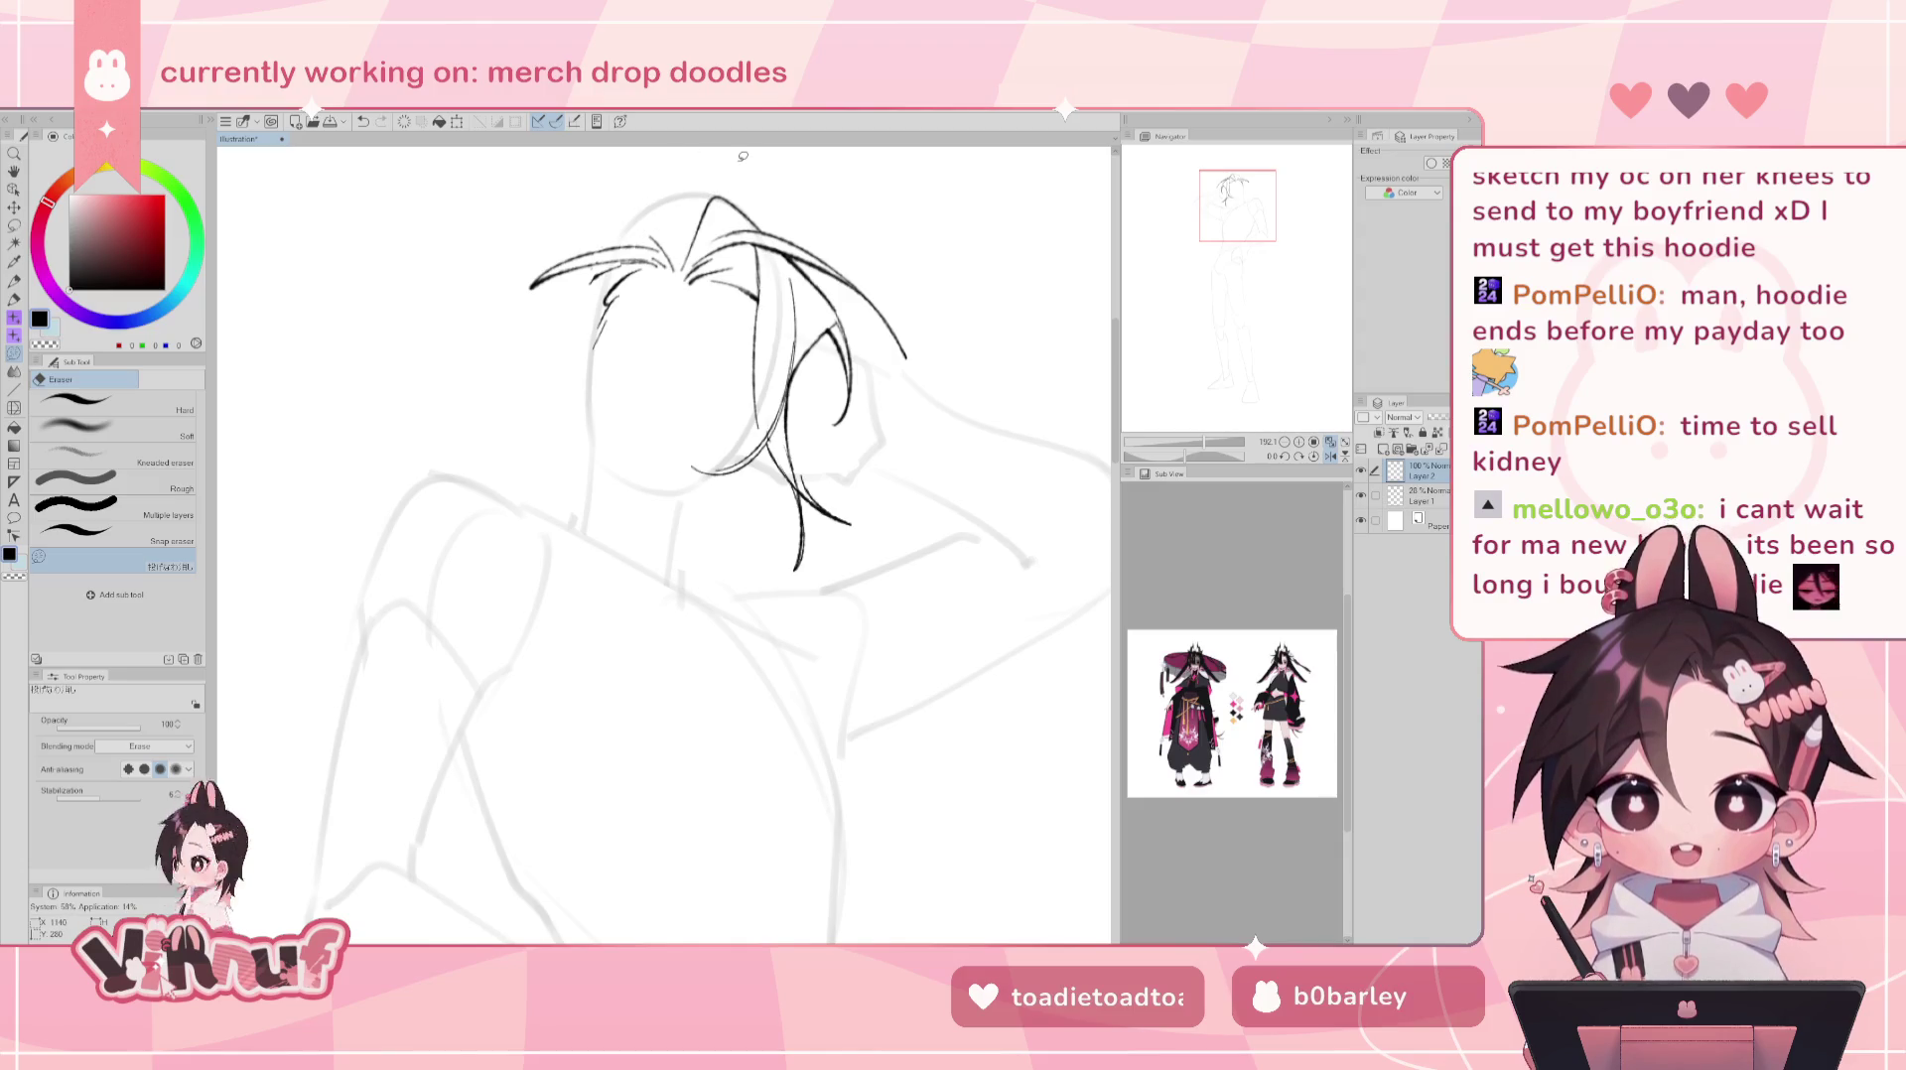
key(p)
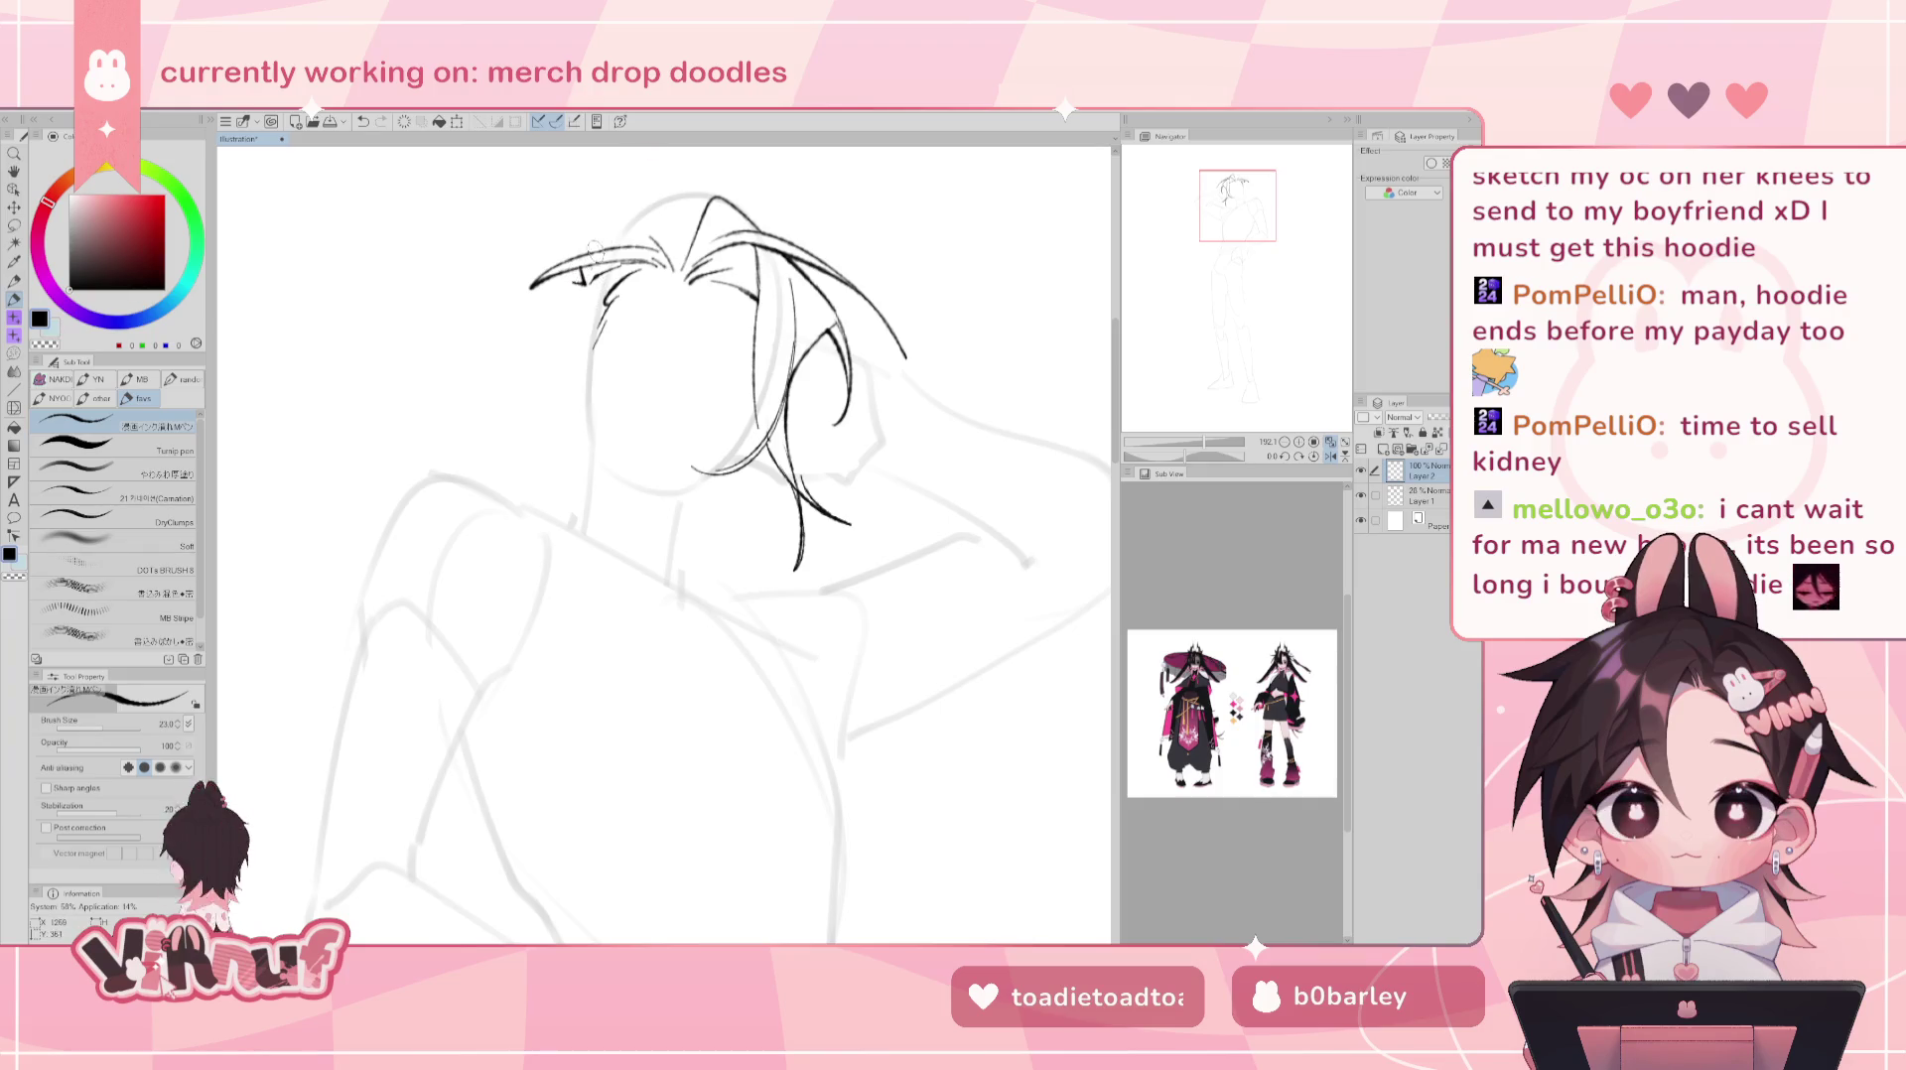
key(h)
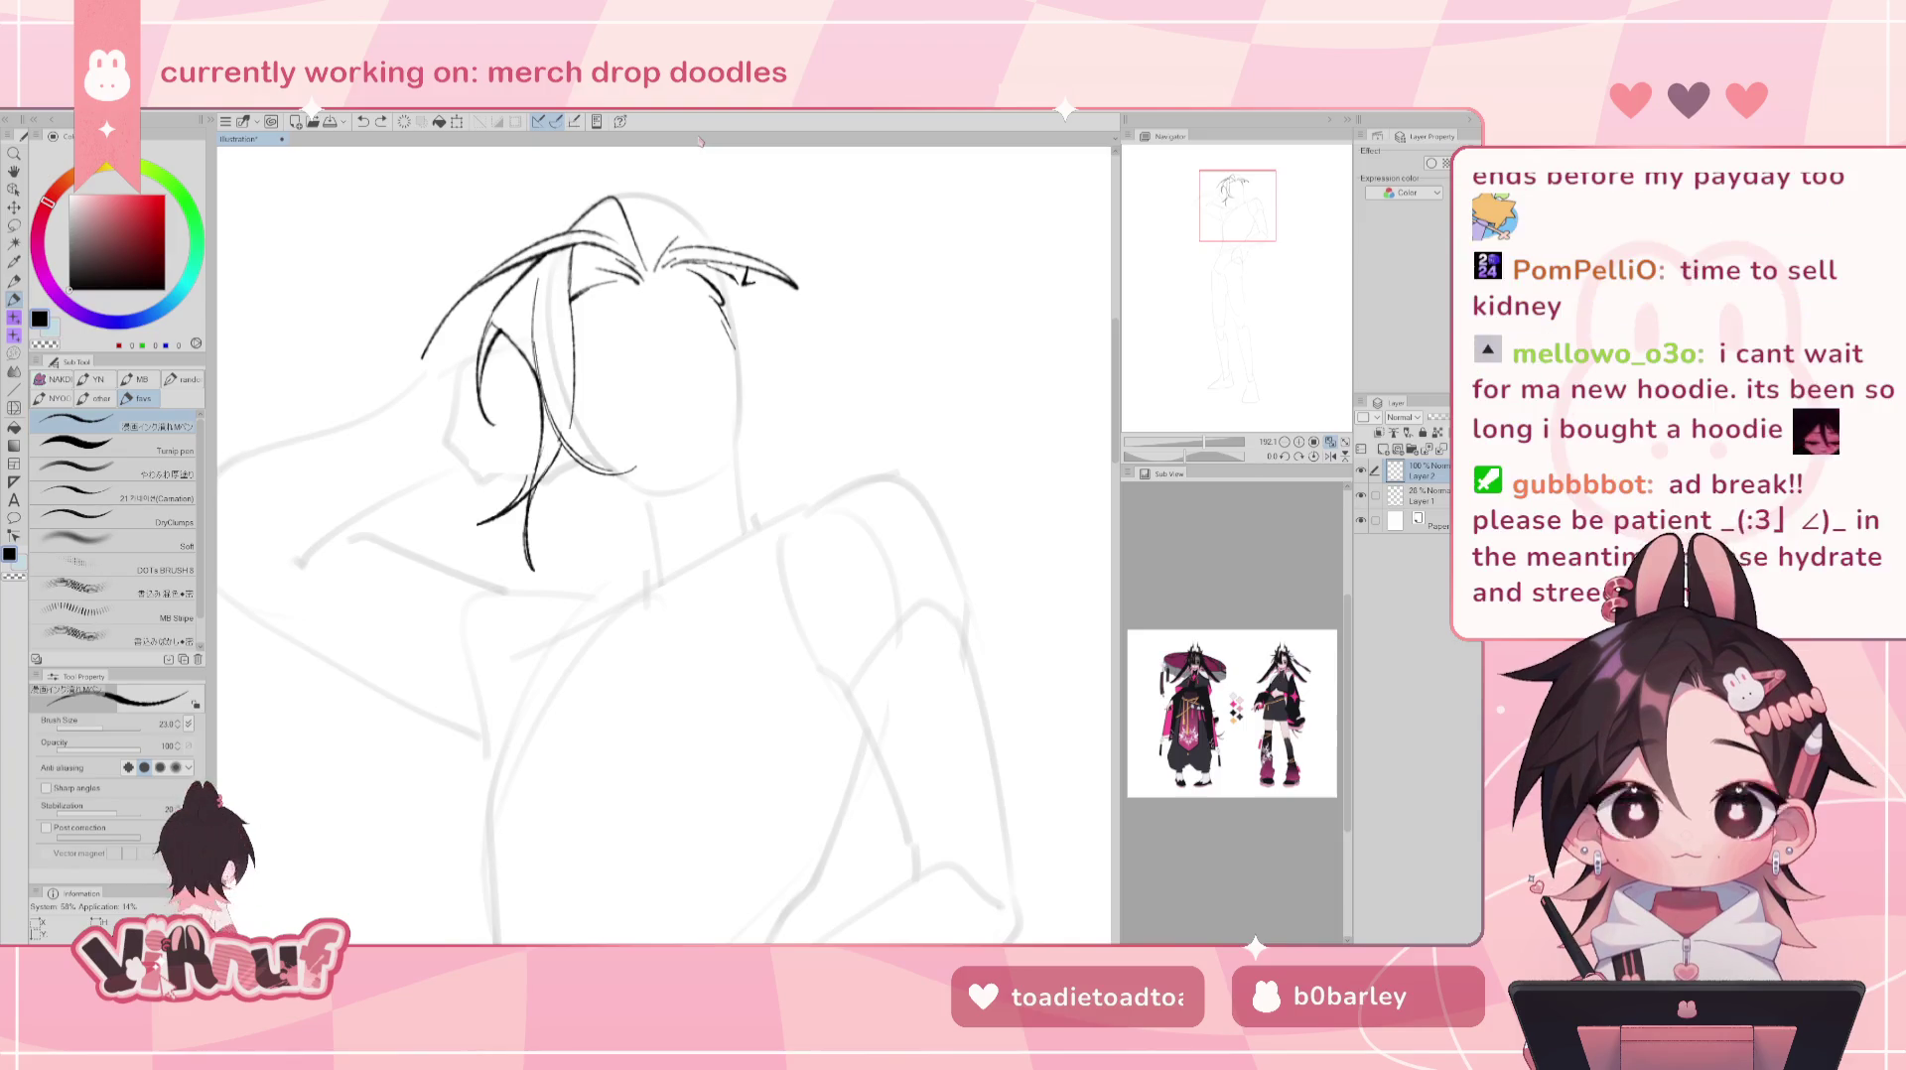
scroll(730, 447, up, 3)
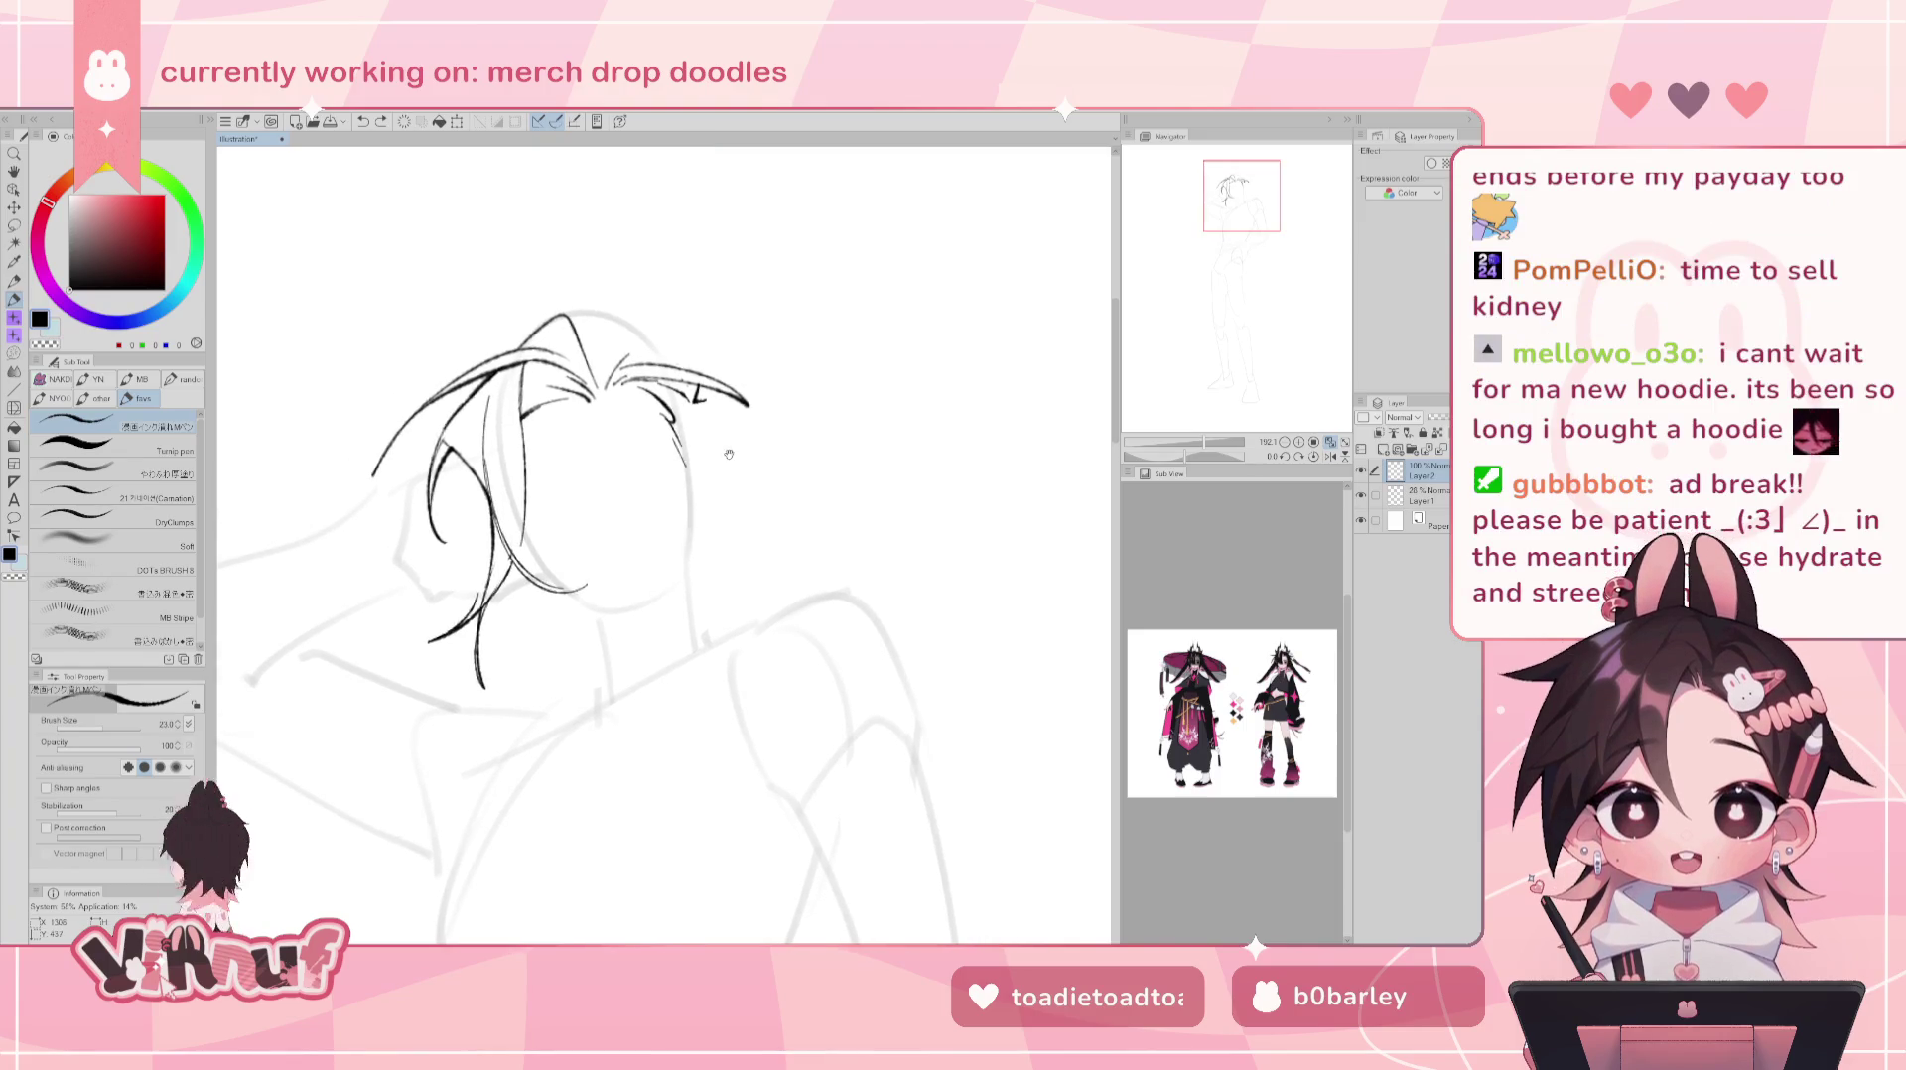
- Warp the right-side hair strands left and down into shape, using an enlarged warp area
scroll(747, 382, right, 2)
key(j)
mouse_move(744, 362)
mouse_down()
mouse_move(683, 425)
mouse_move(655, 588)
mouse_move(663, 561)
mouse_up()
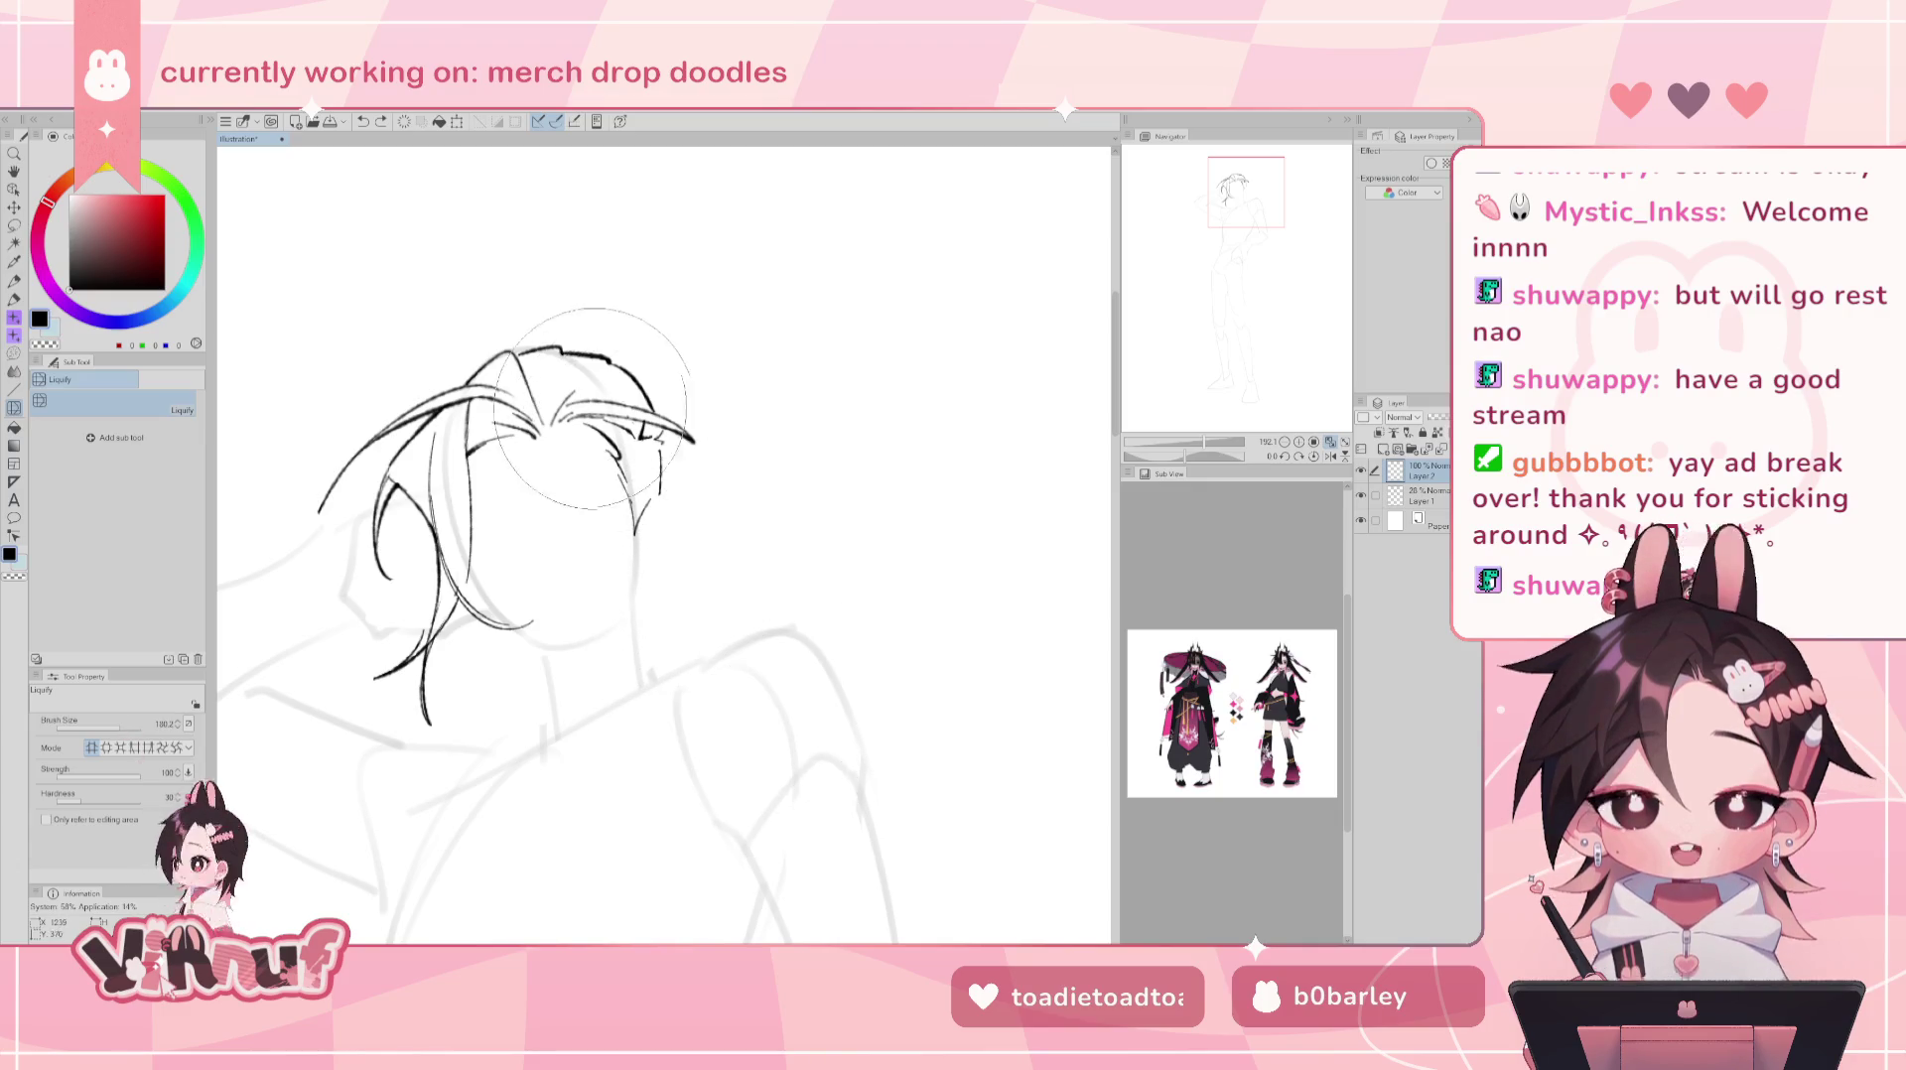
drag(124, 730, 127, 723)
mouse_move(695, 428)
mouse_down()
mouse_move(675, 492)
mouse_move(720, 456)
mouse_move(744, 513)
mouse_move(730, 501)
mouse_up()
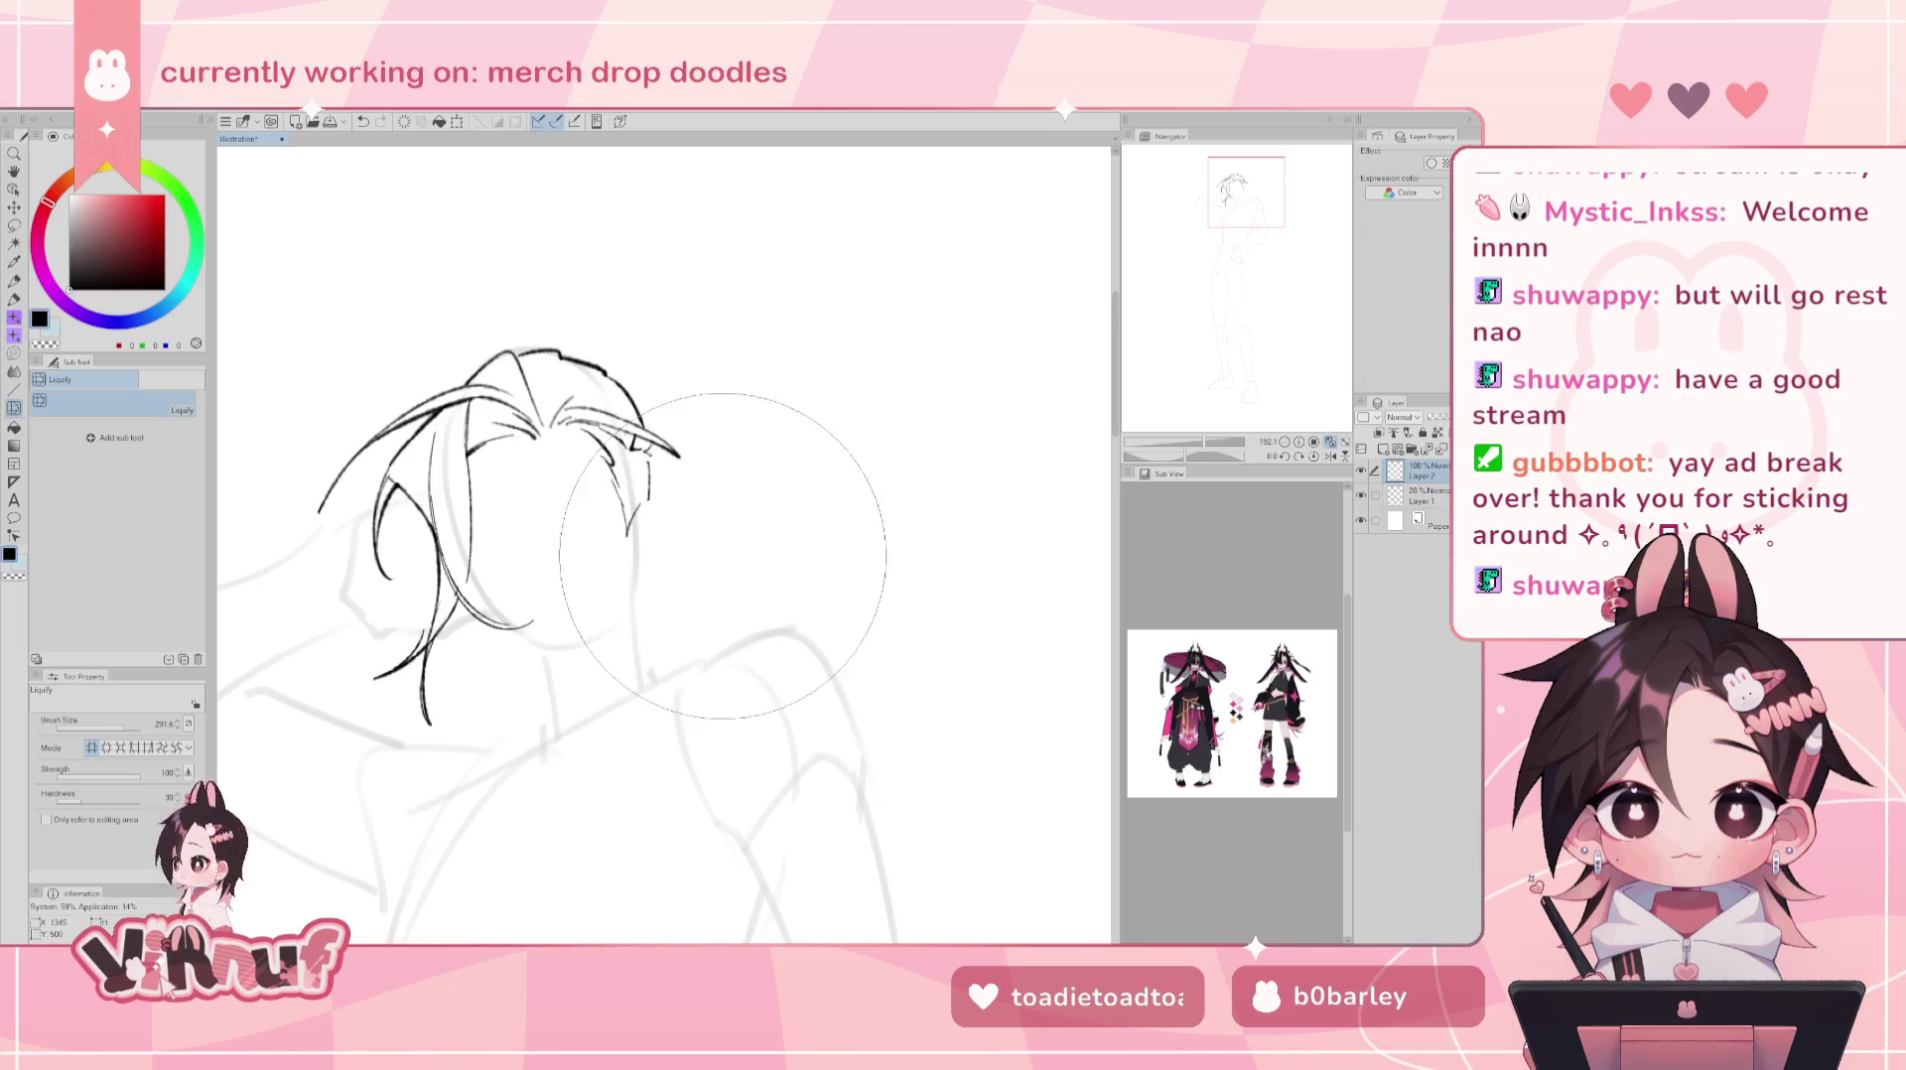
- Touch up the left hair-strand lines and ink a new curved strand
key(p)
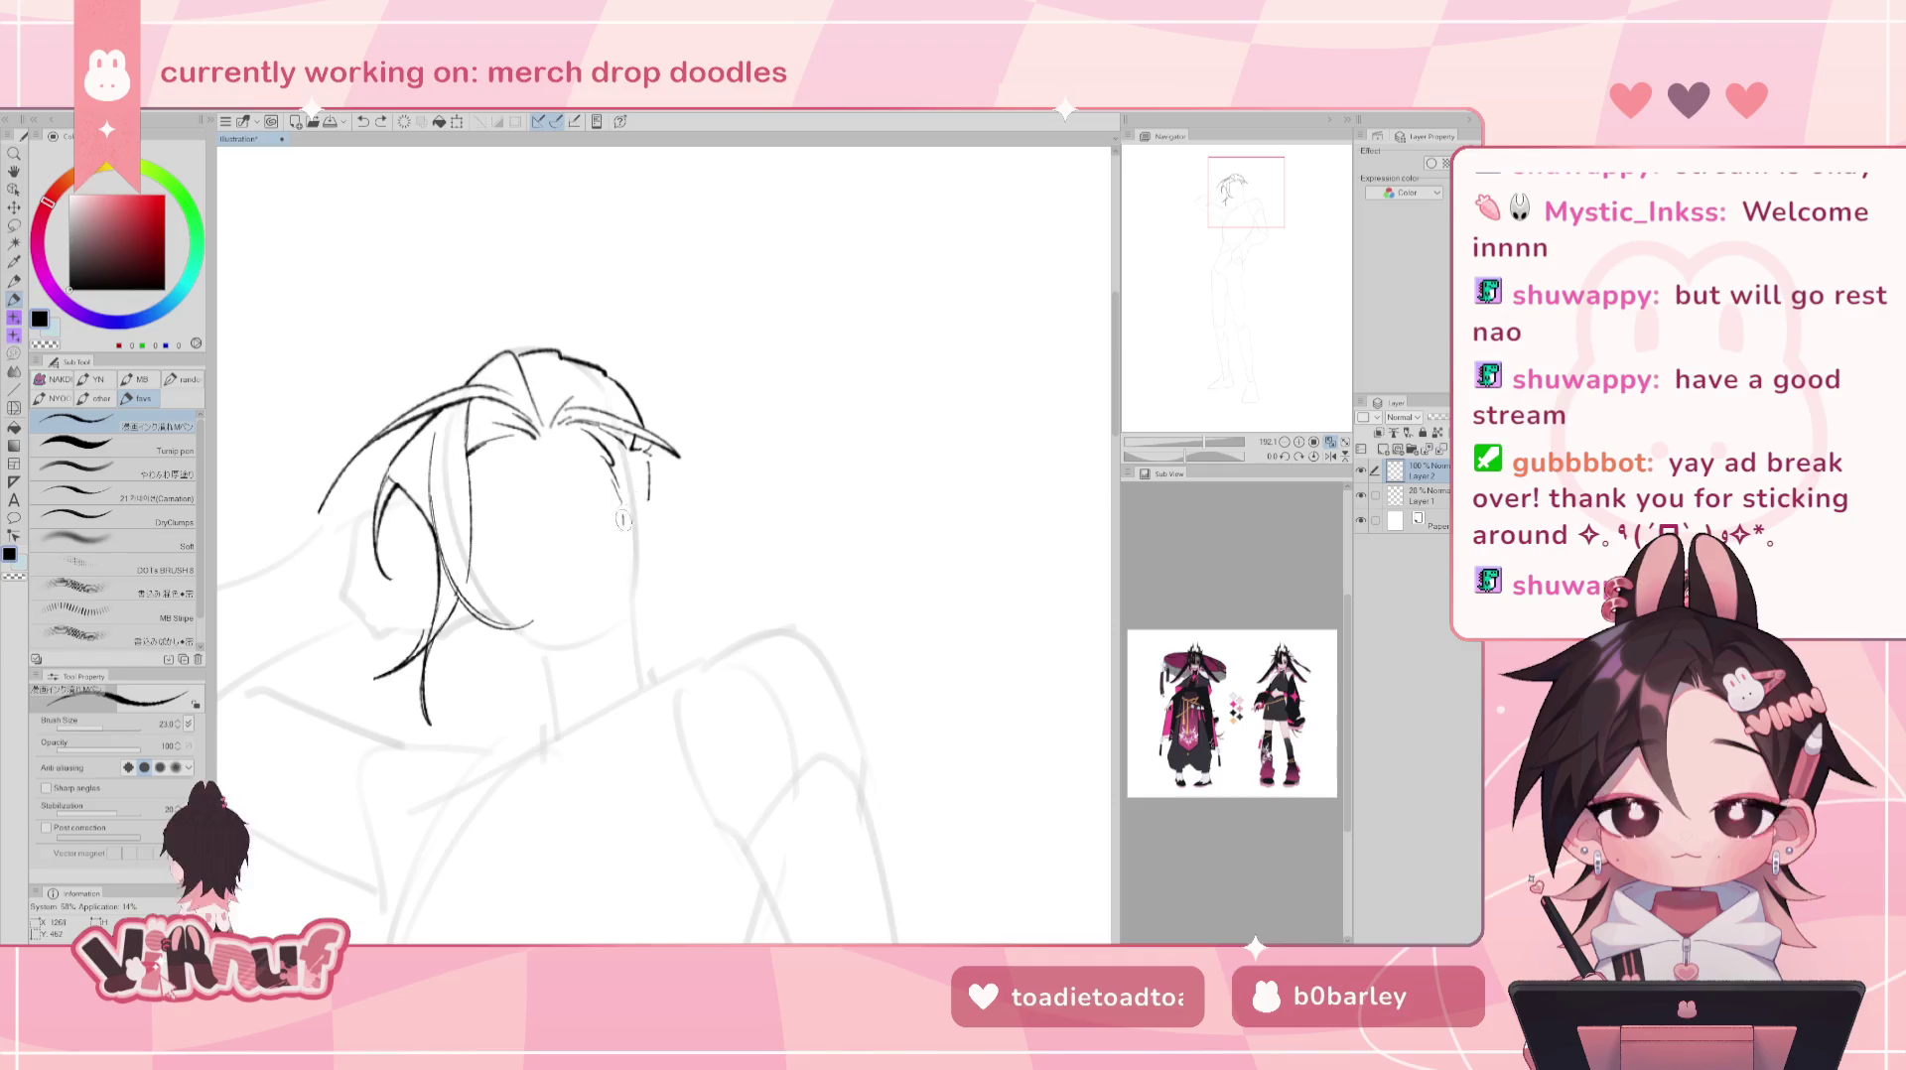
mouse_move(614, 483)
mouse_down()
mouse_move(652, 498)
mouse_move(657, 526)
mouse_up()
key(ctrl+z)
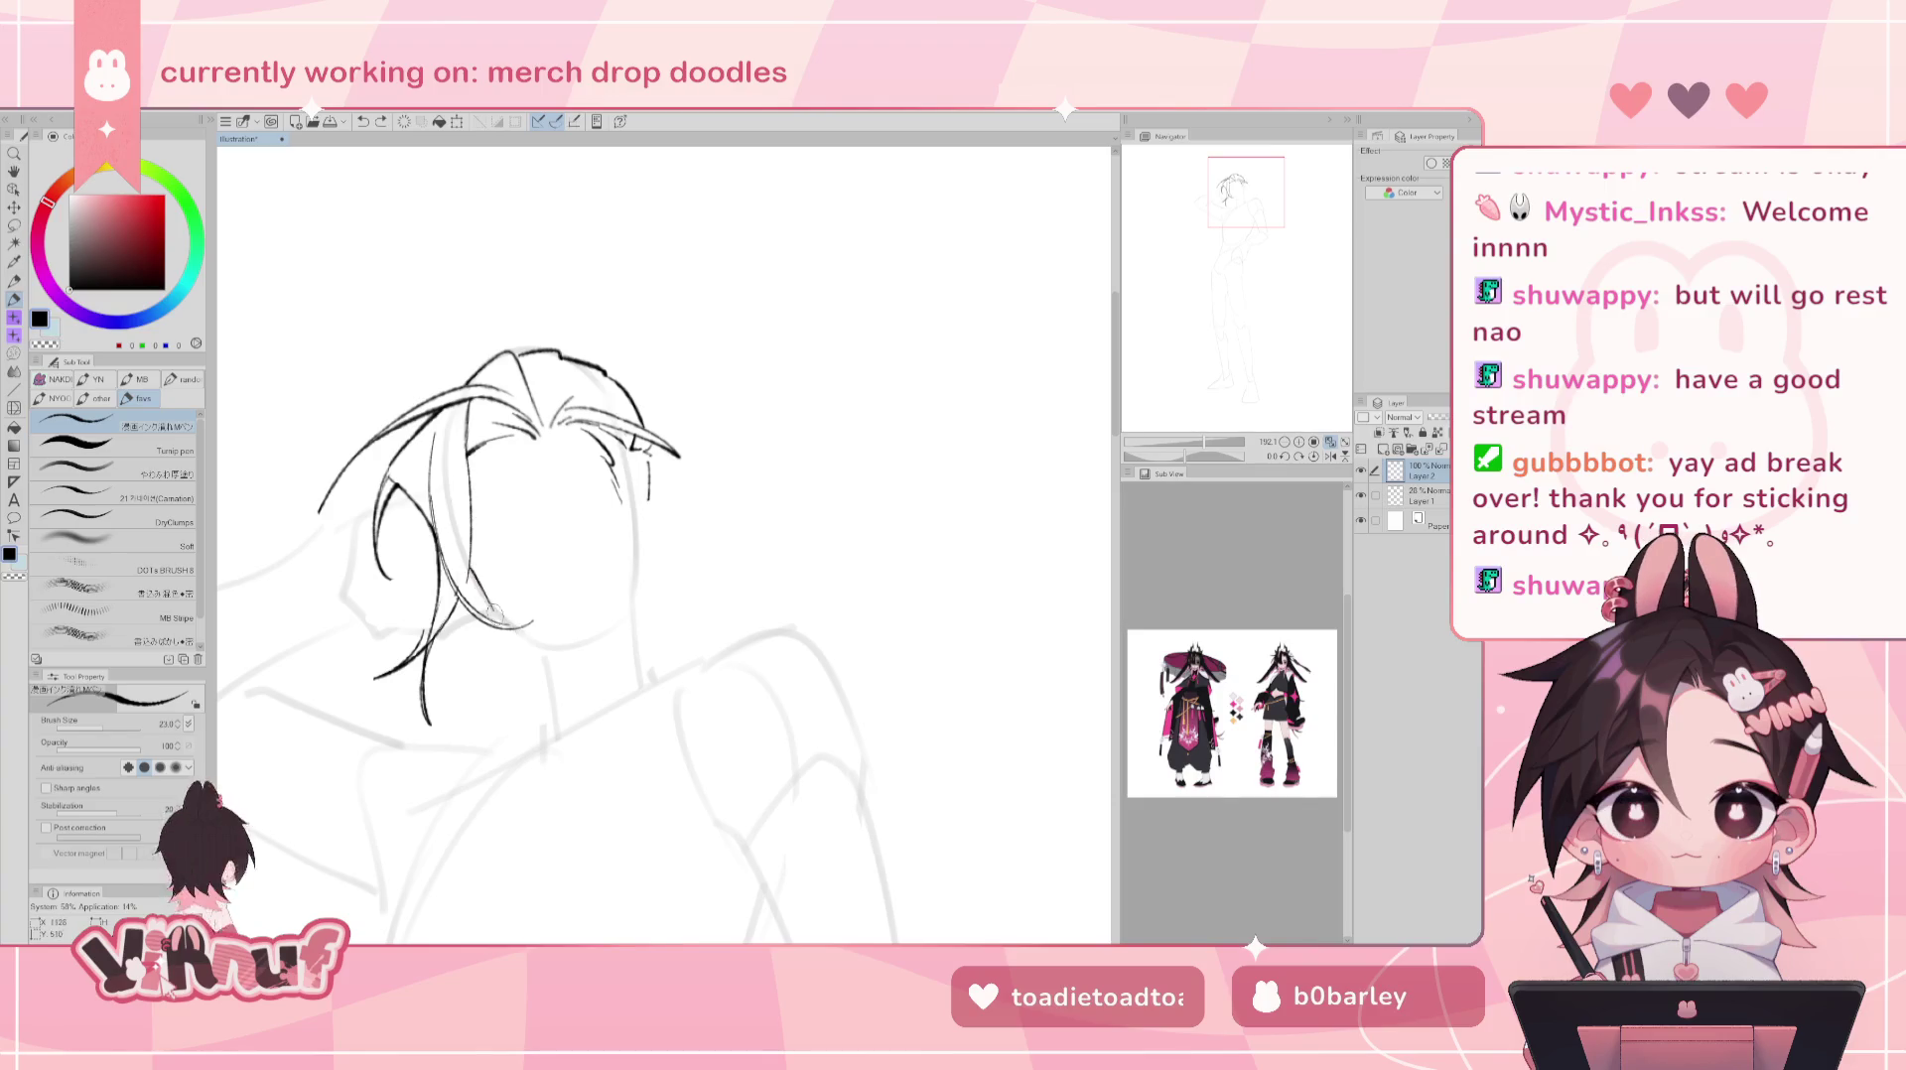
drag(467, 566, 530, 645)
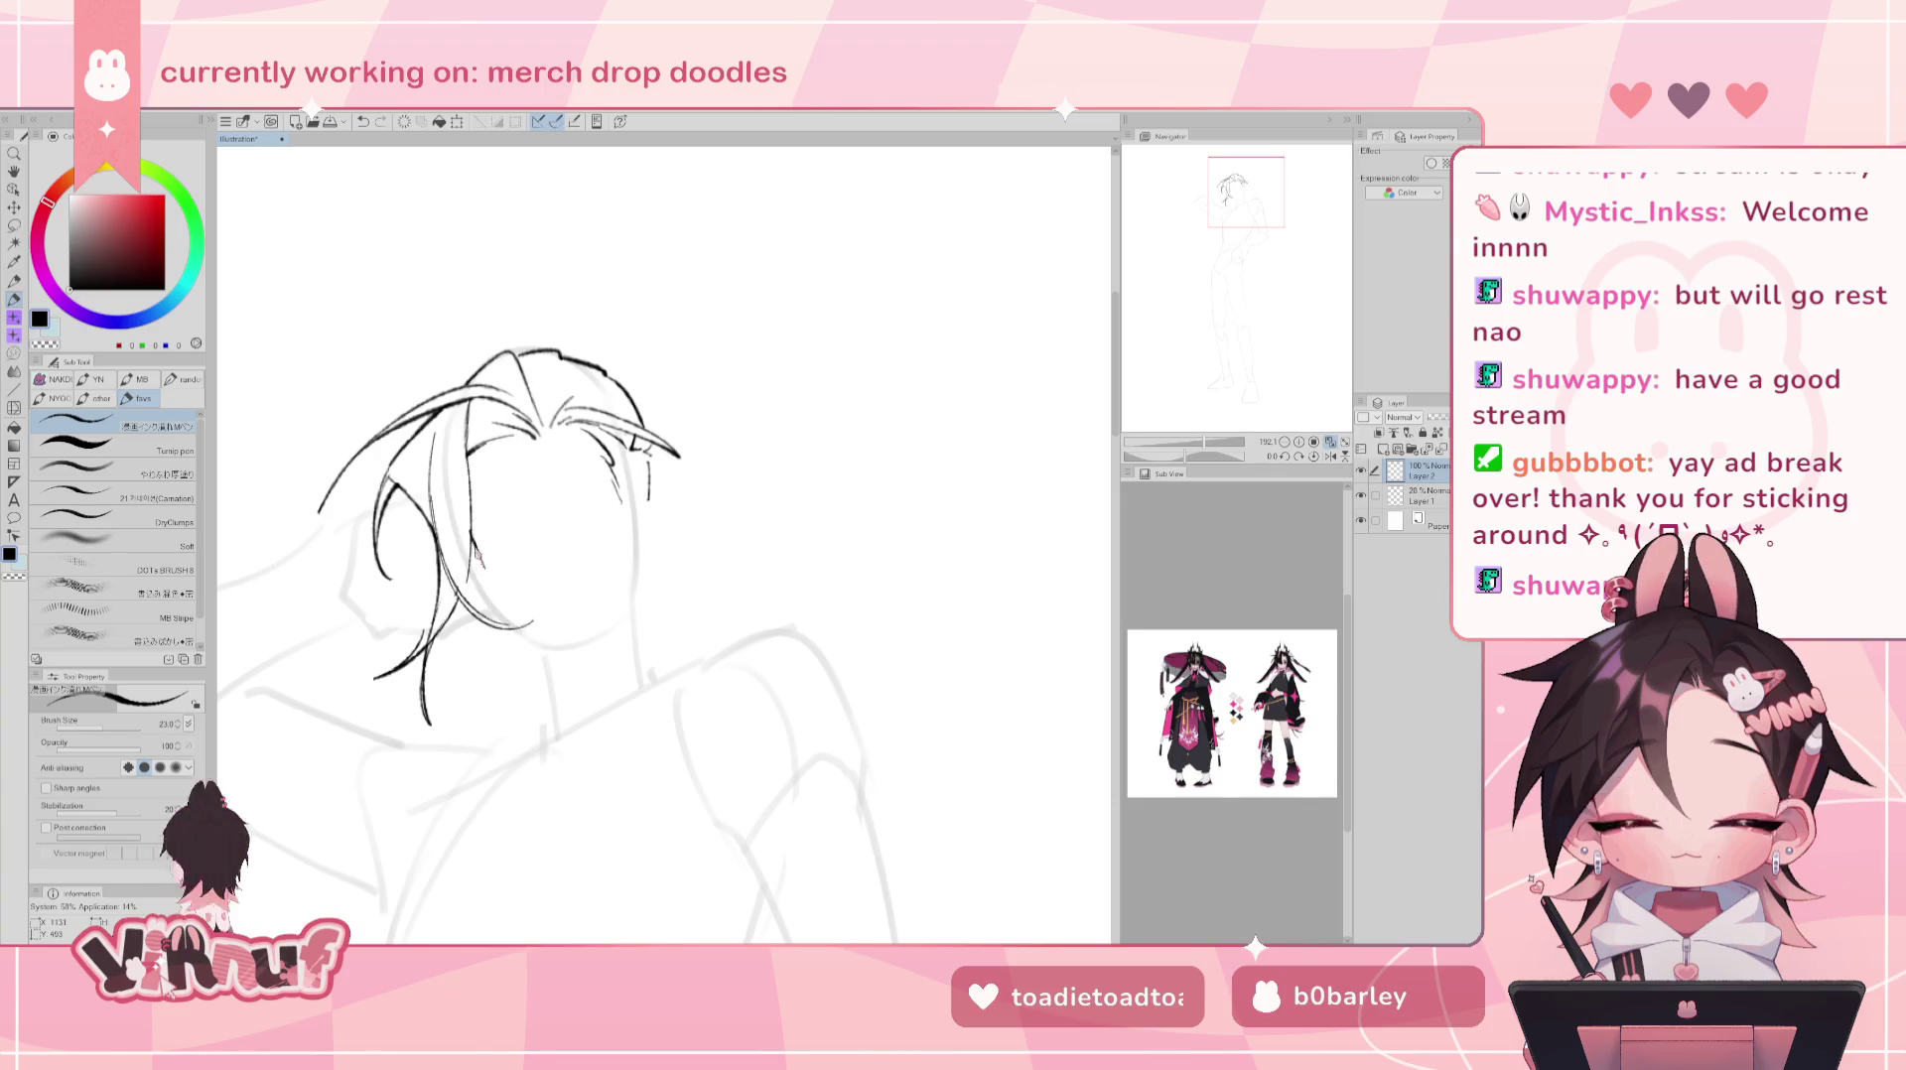
drag(478, 561, 520, 645)
mouse_move(599, 372)
mouse_down()
mouse_move(655, 372)
mouse_move(630, 359)
mouse_up()
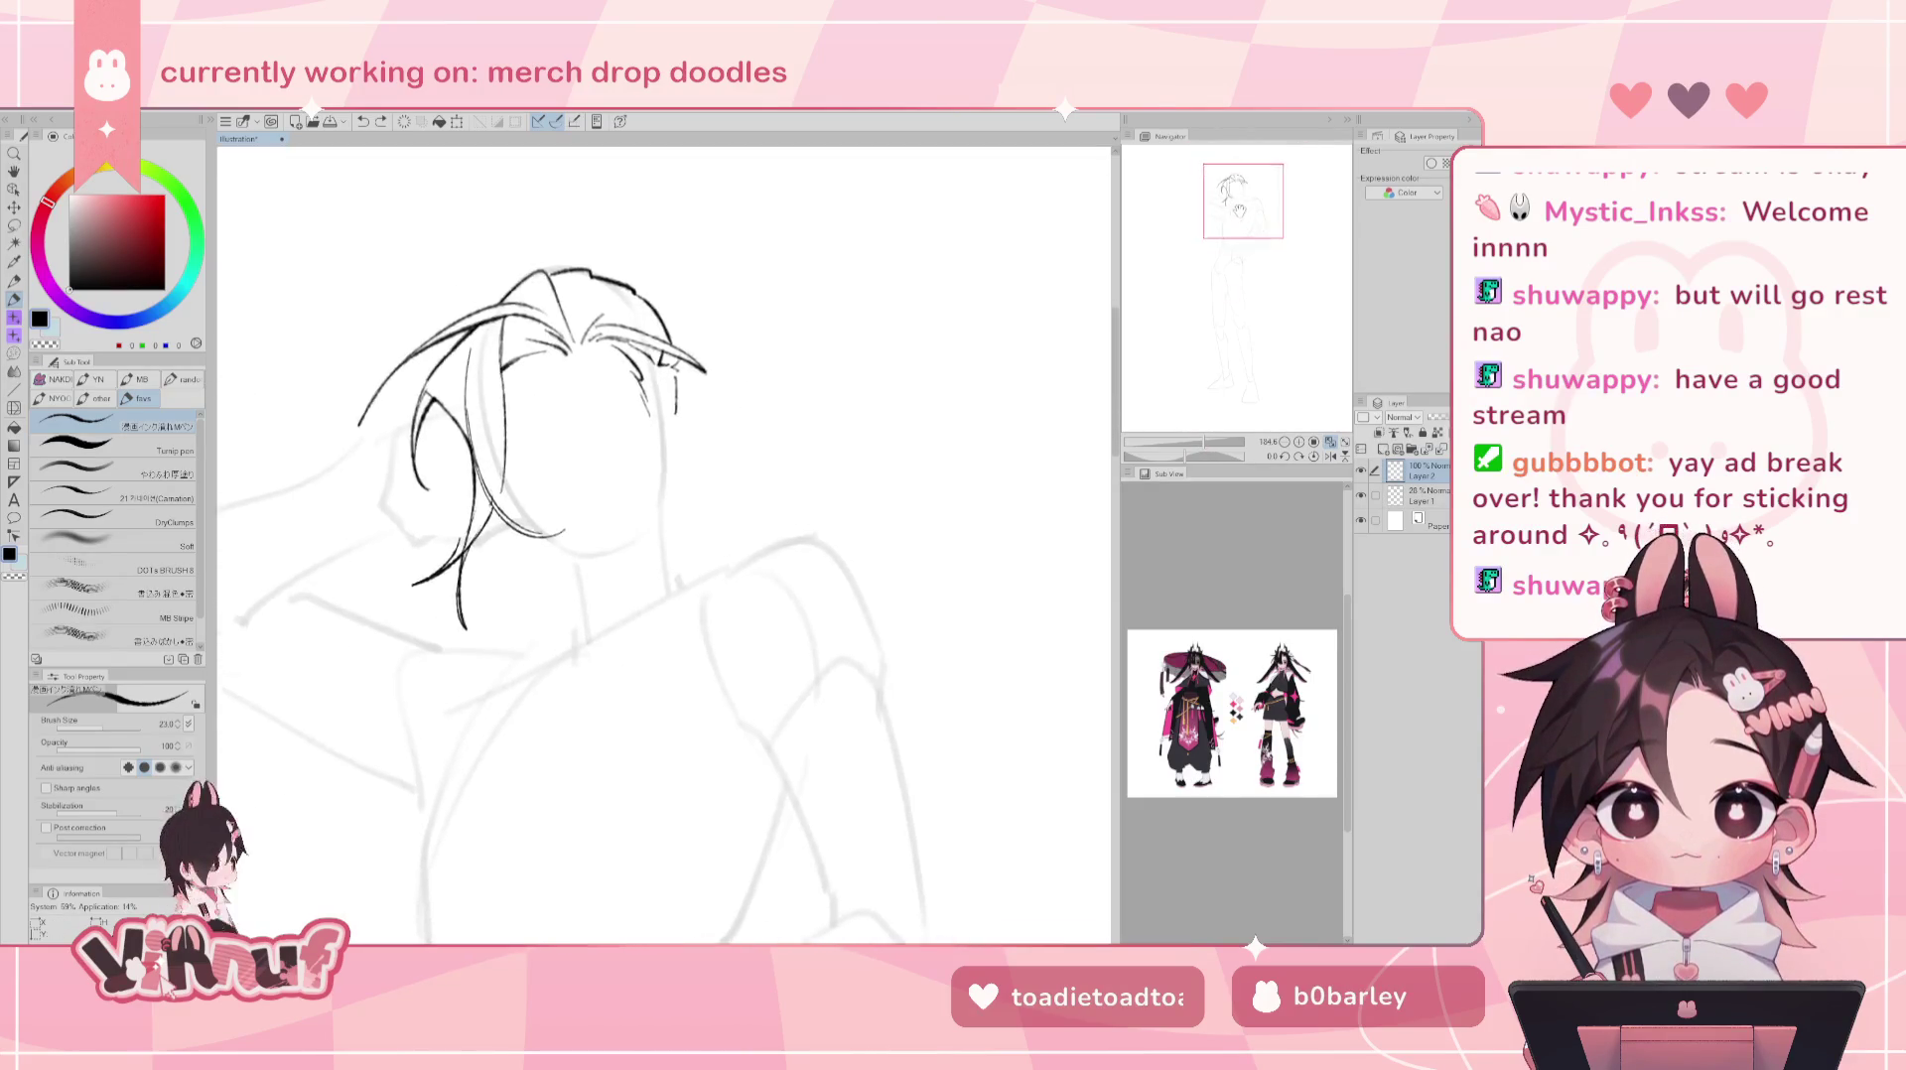
- Draw curved strands rising from the hair top, undoing and redrawing stray strokes
key(ctrl+z)
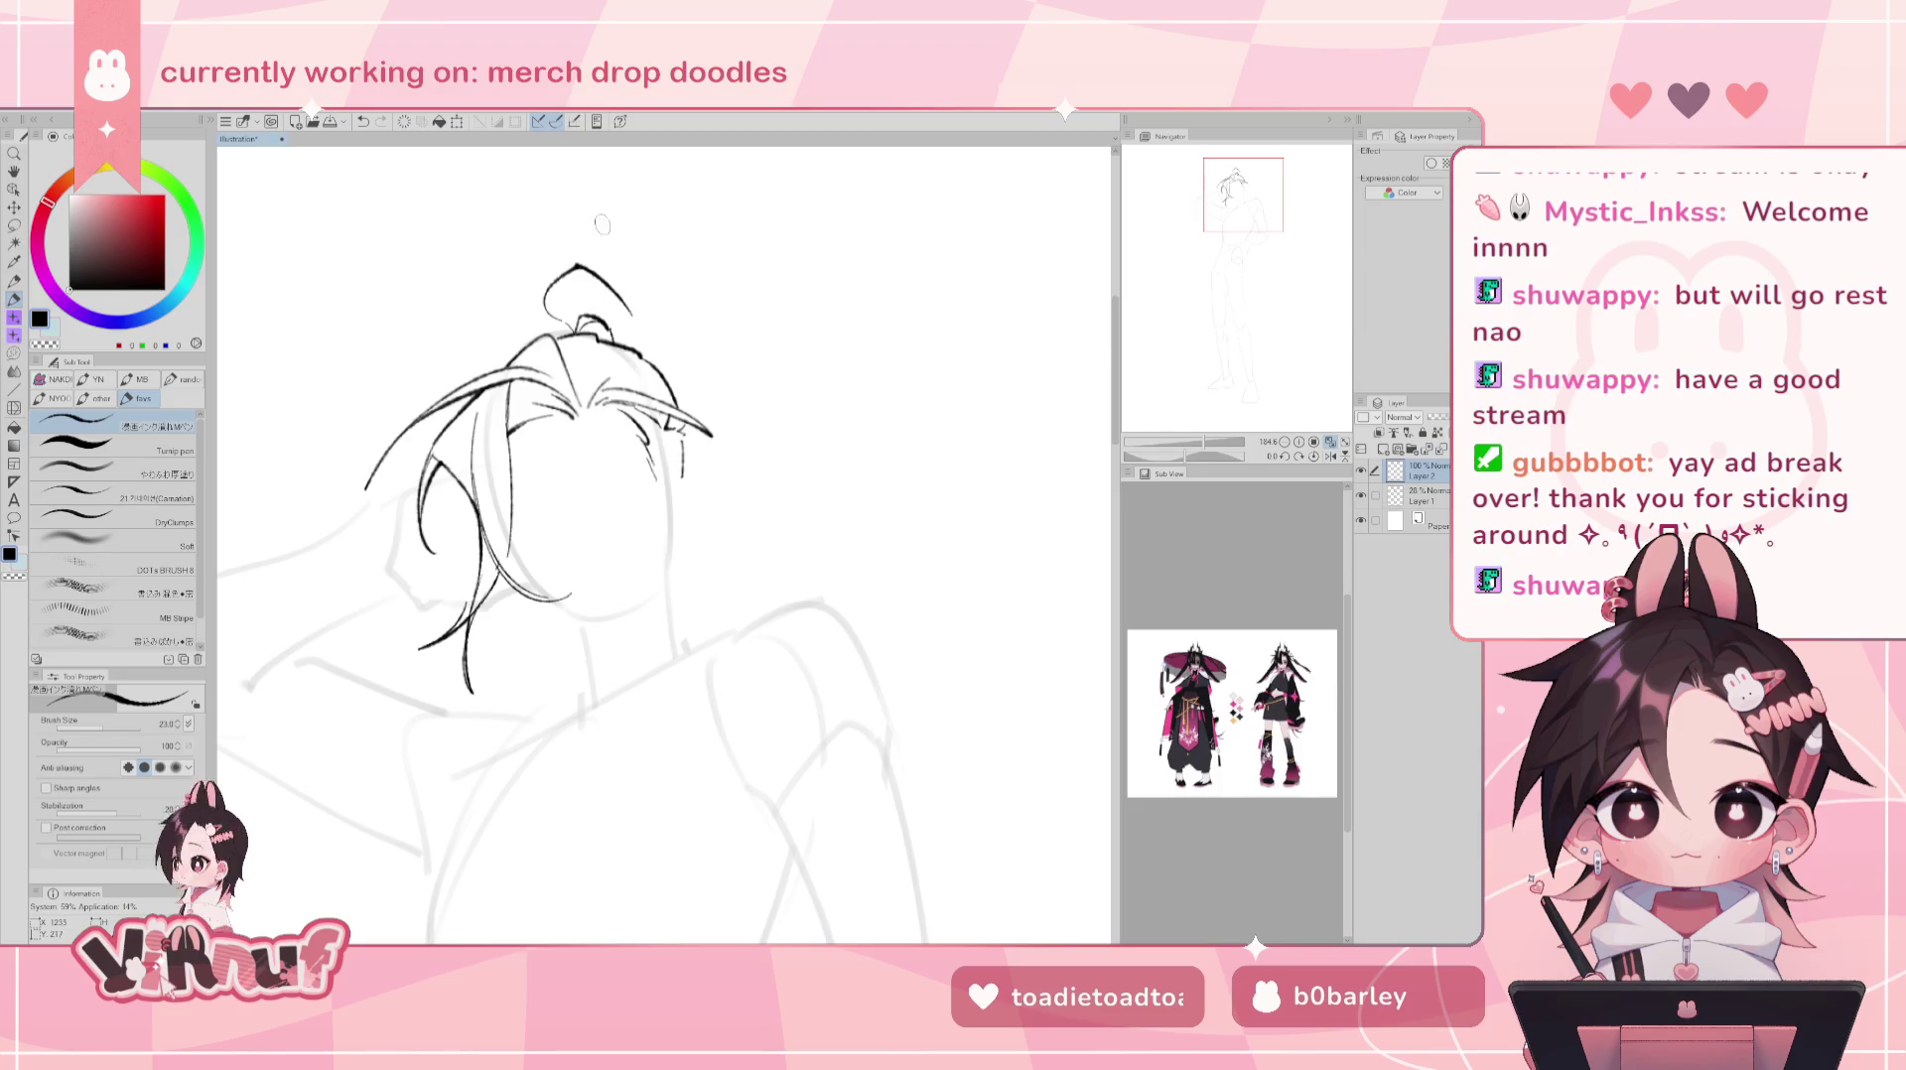
key(ctrl+z)
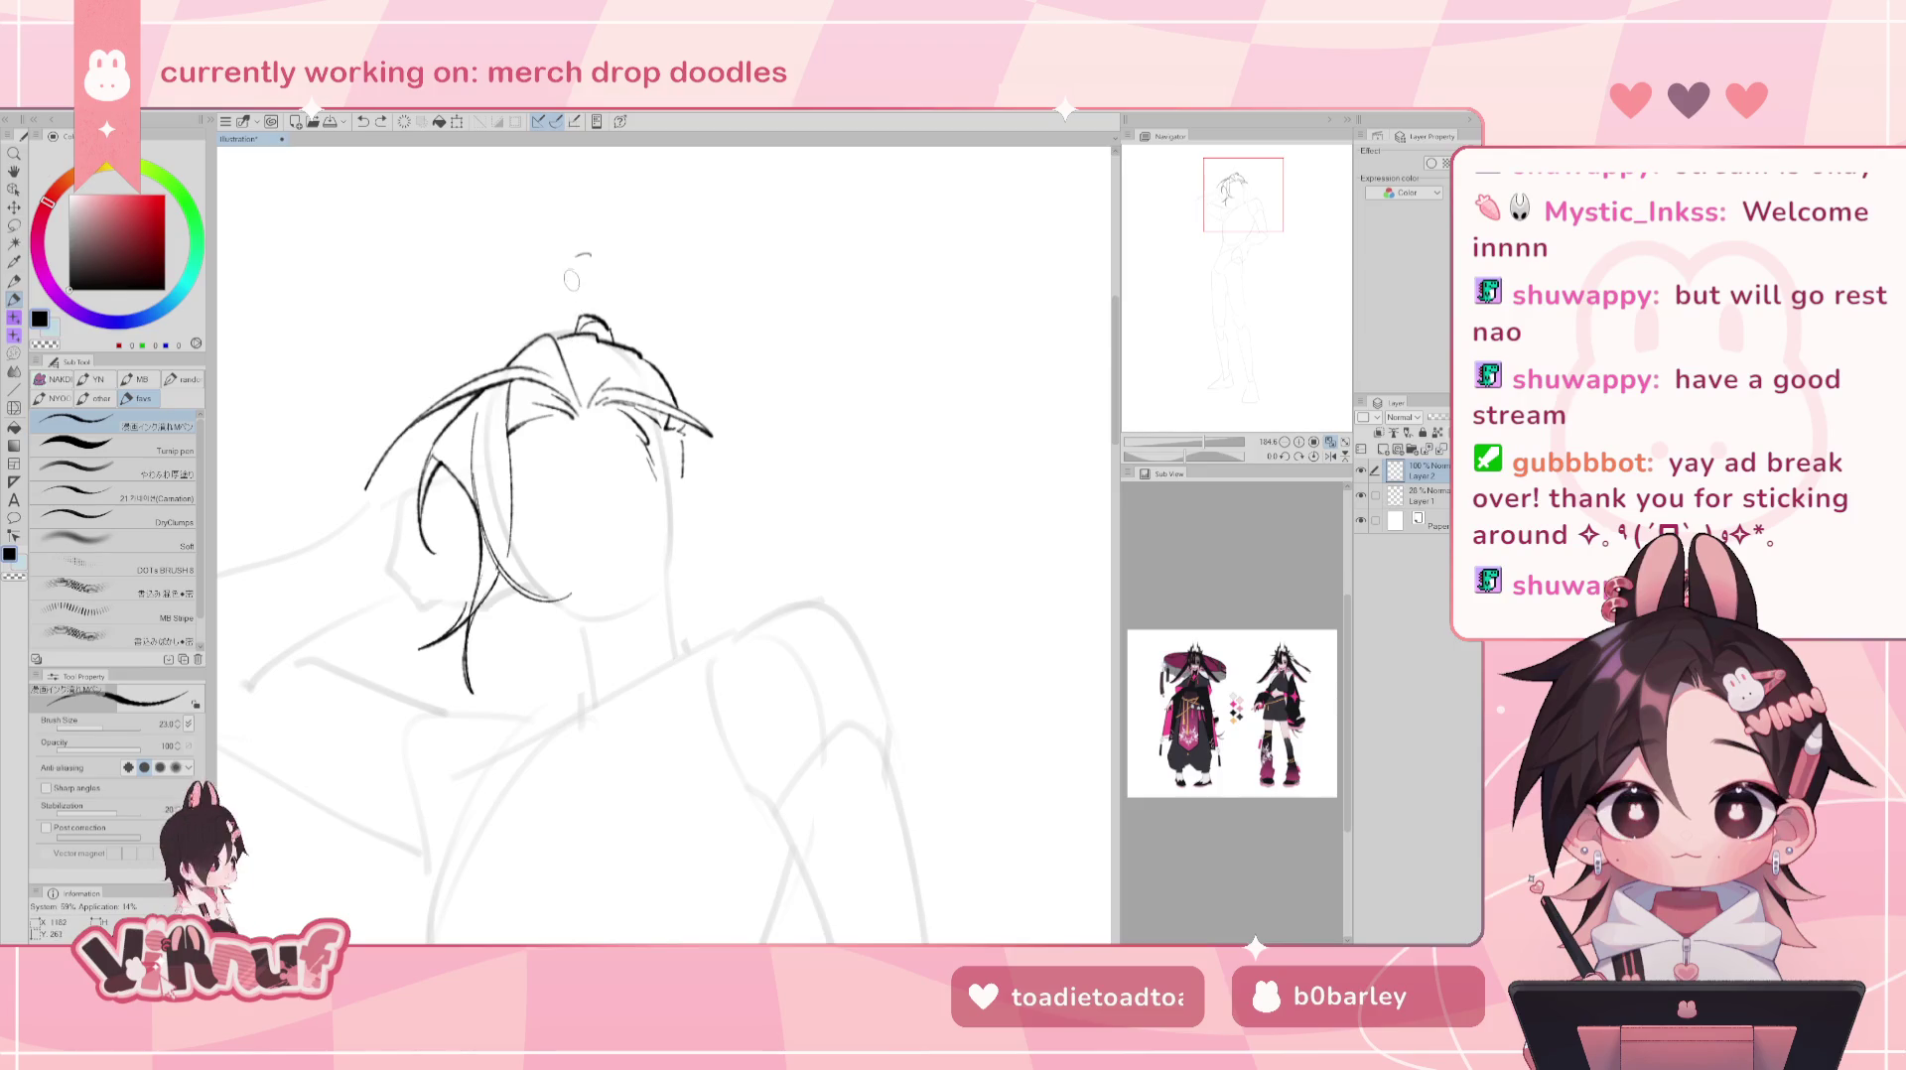
mouse_move(572, 324)
mouse_down()
mouse_move(594, 255)
mouse_move(643, 303)
mouse_up()
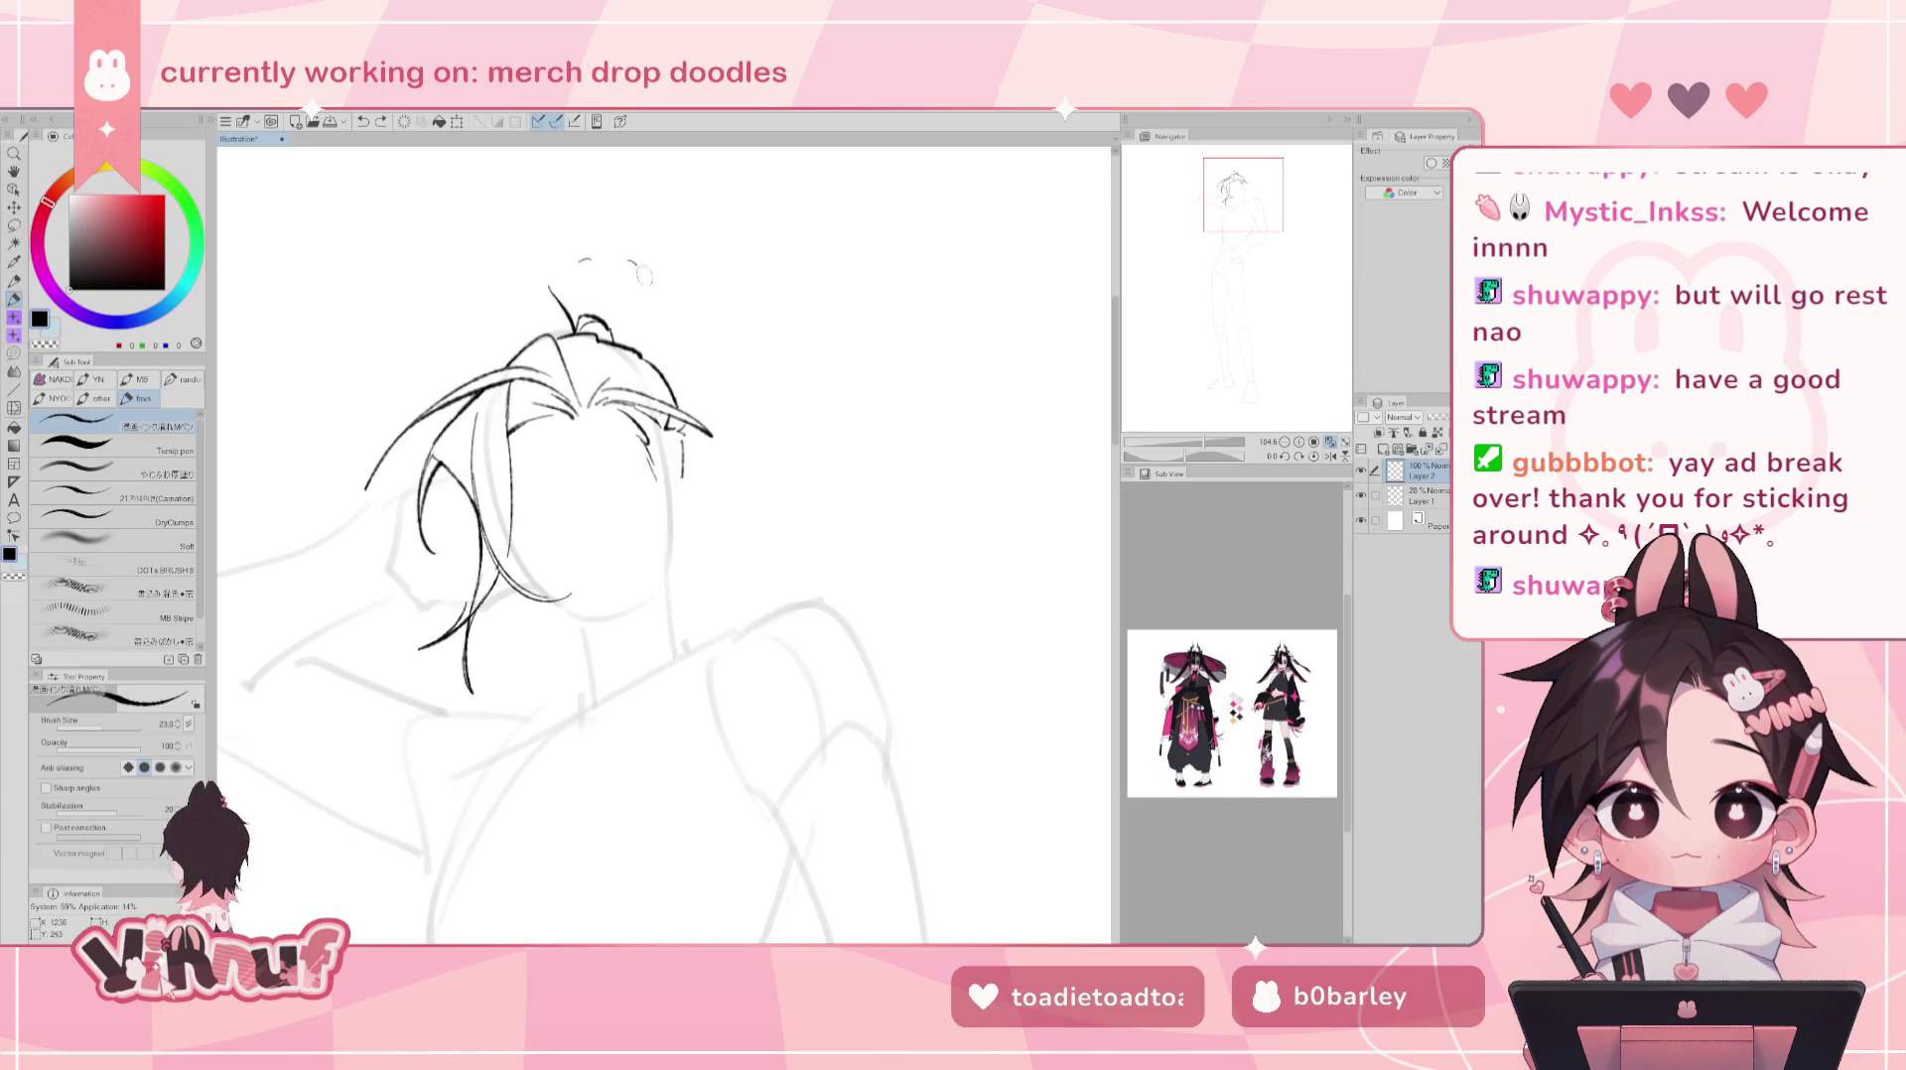
key(ctrl+z)
key(ctrl+z)
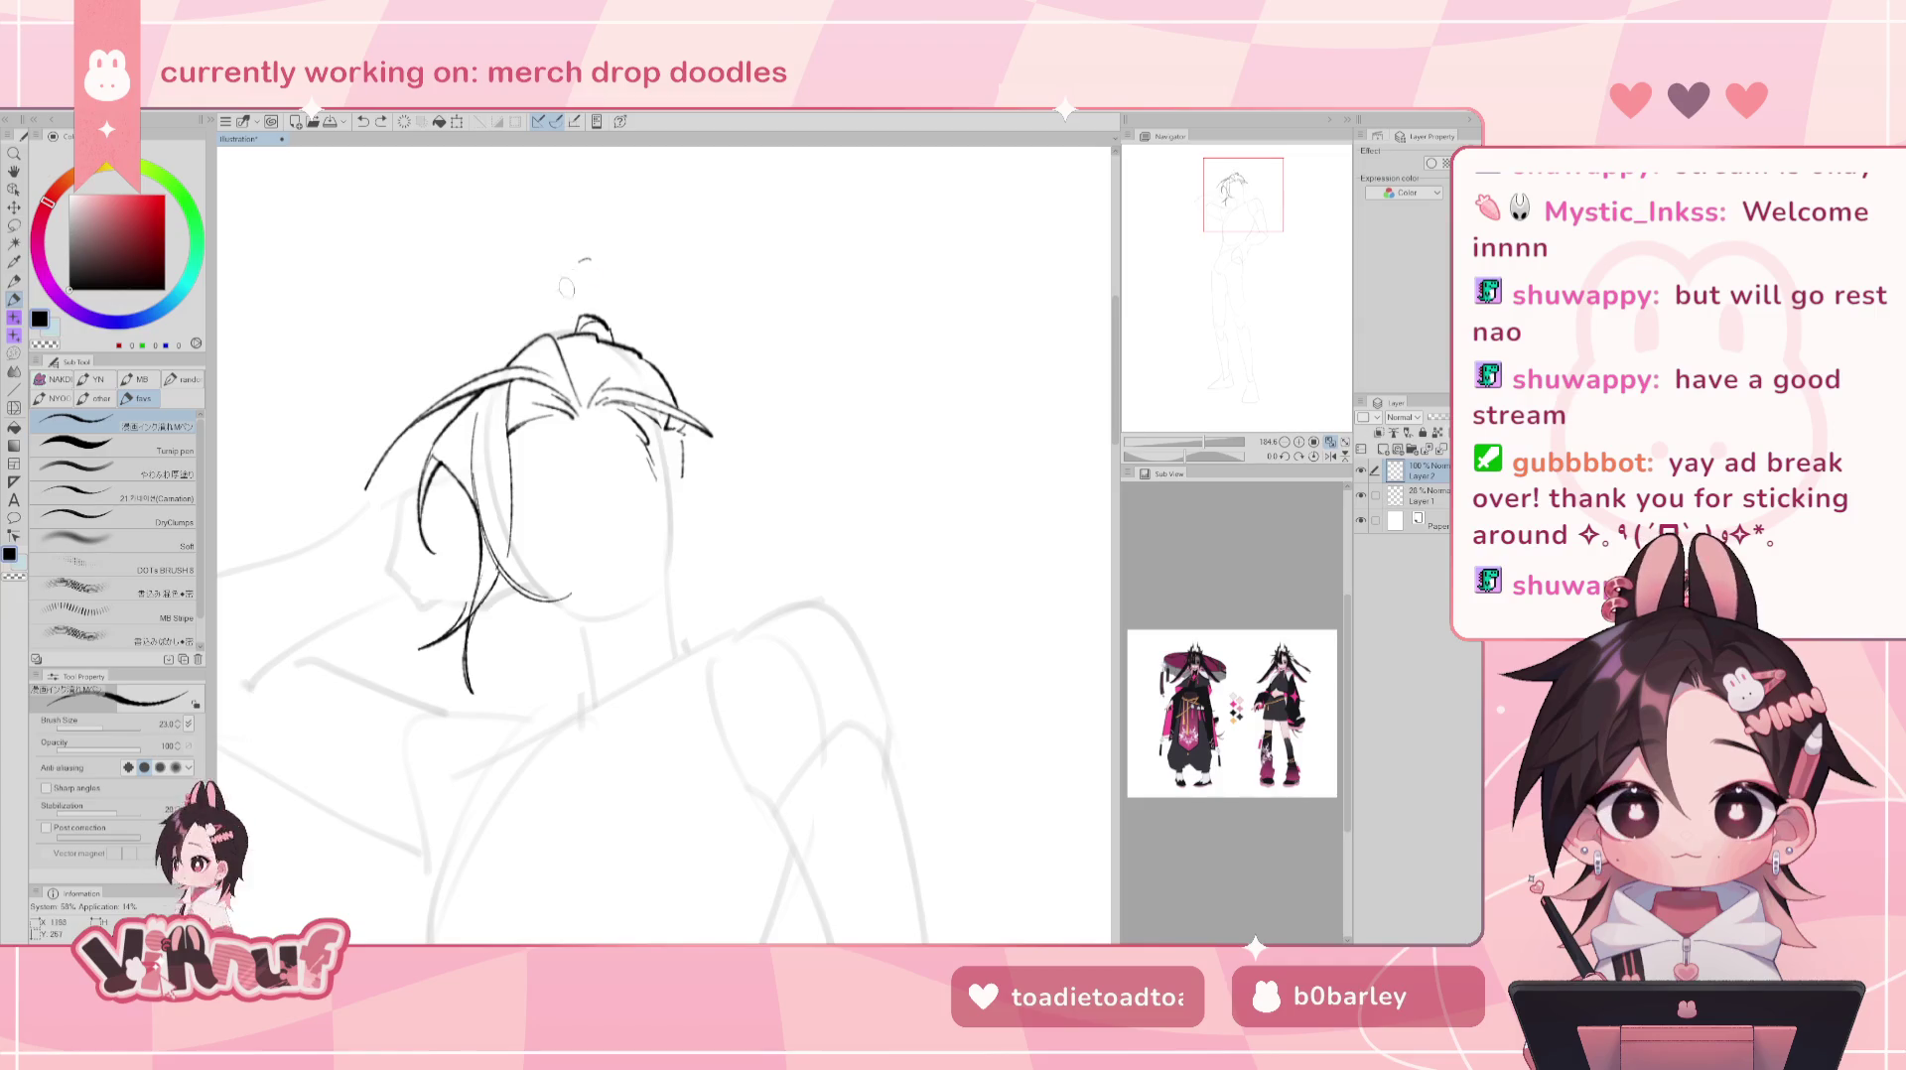
mouse_move(566, 332)
mouse_down()
mouse_move(540, 273)
mouse_move(631, 264)
mouse_up()
key(ctrl+z)
key(ctrl+z)
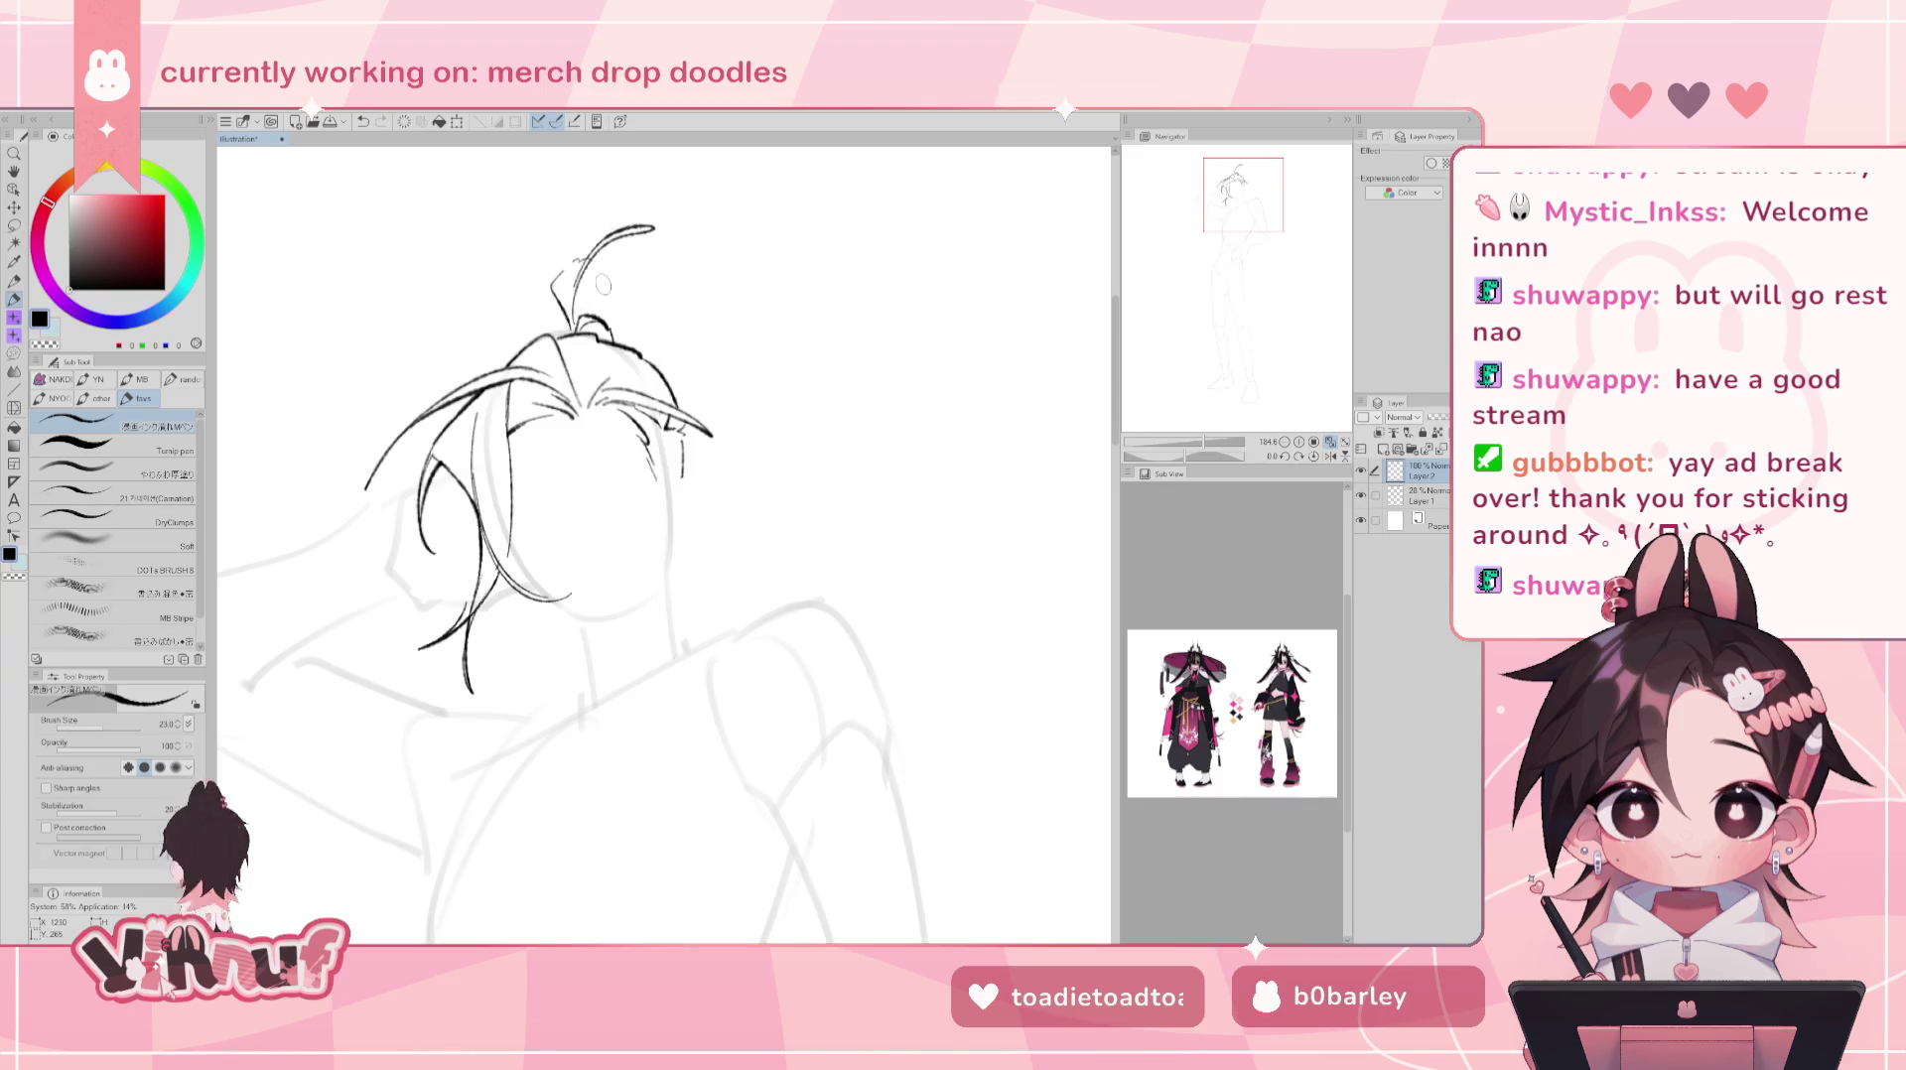
- Shape the tuft's longer top arc and inner strands, then start the left jawline
drag(595, 258, 658, 244)
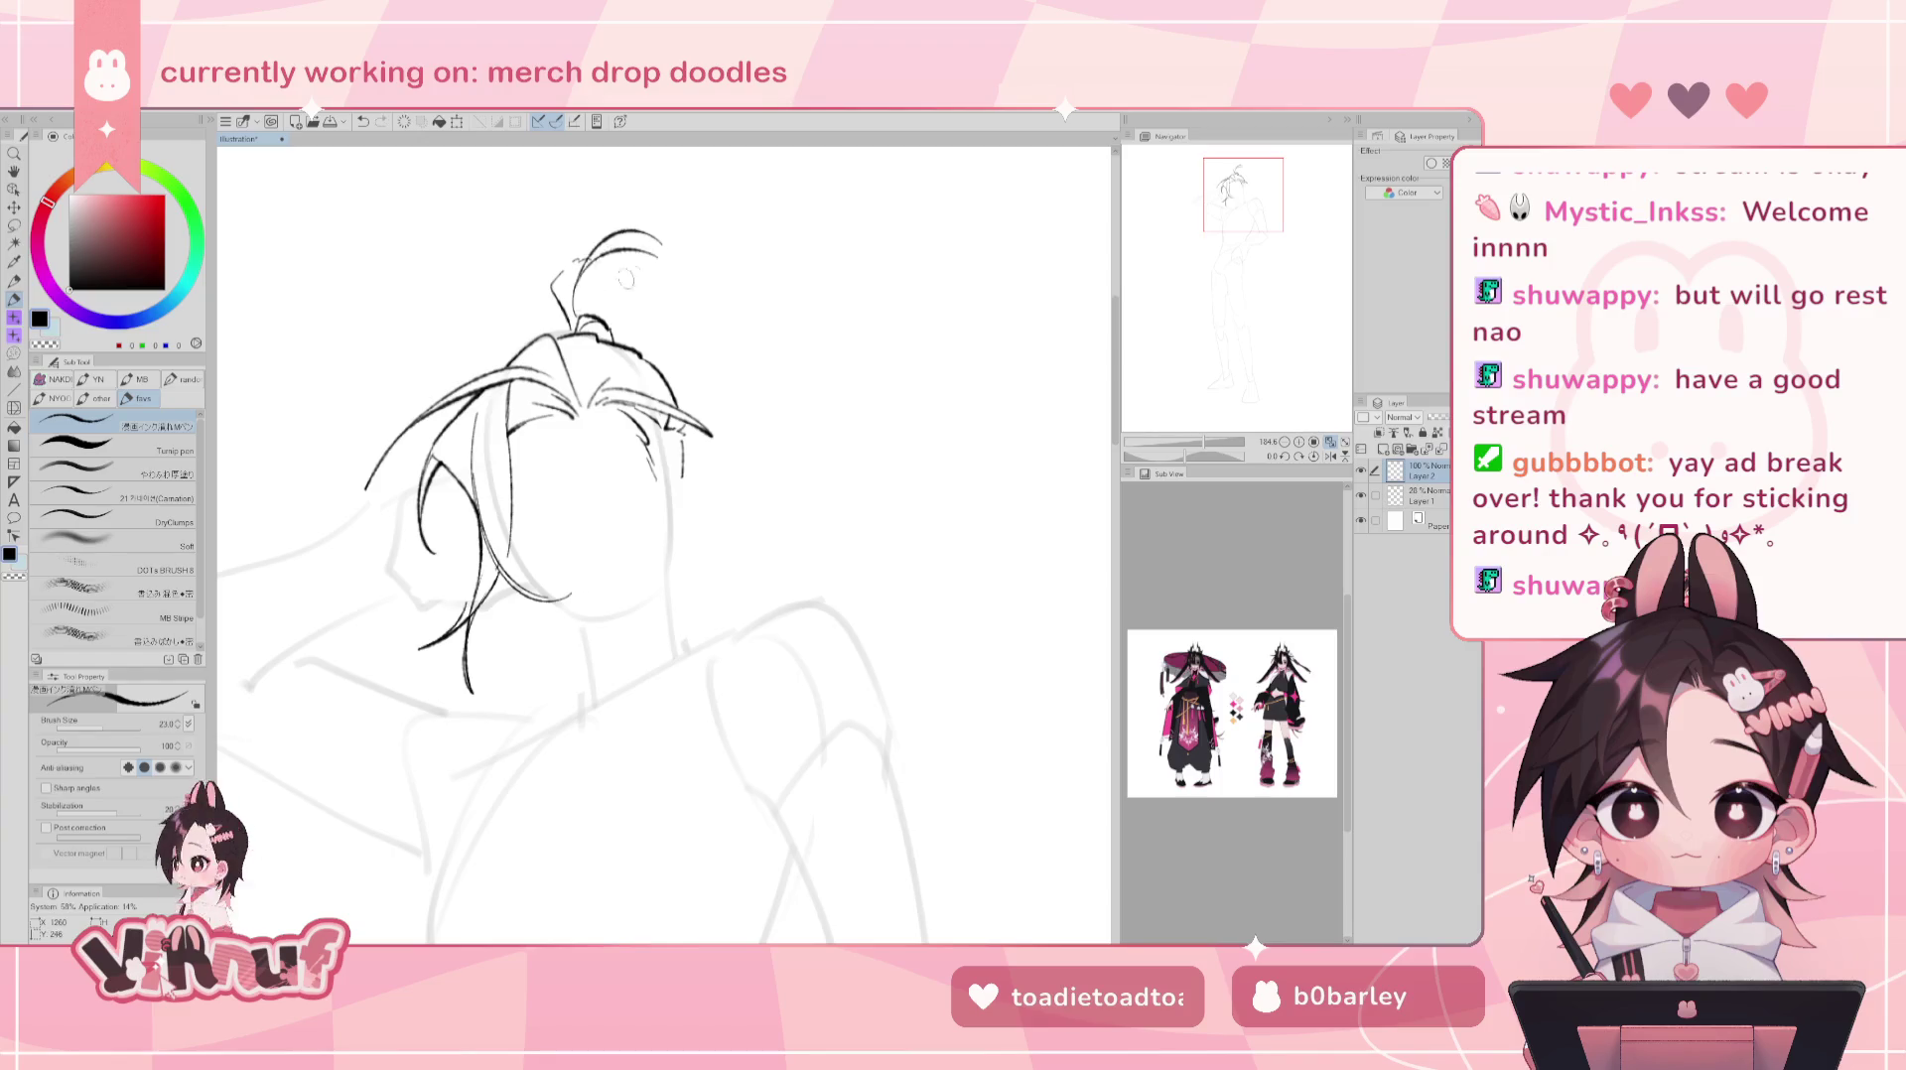
key(ctrl+z)
drag(577, 298, 667, 253)
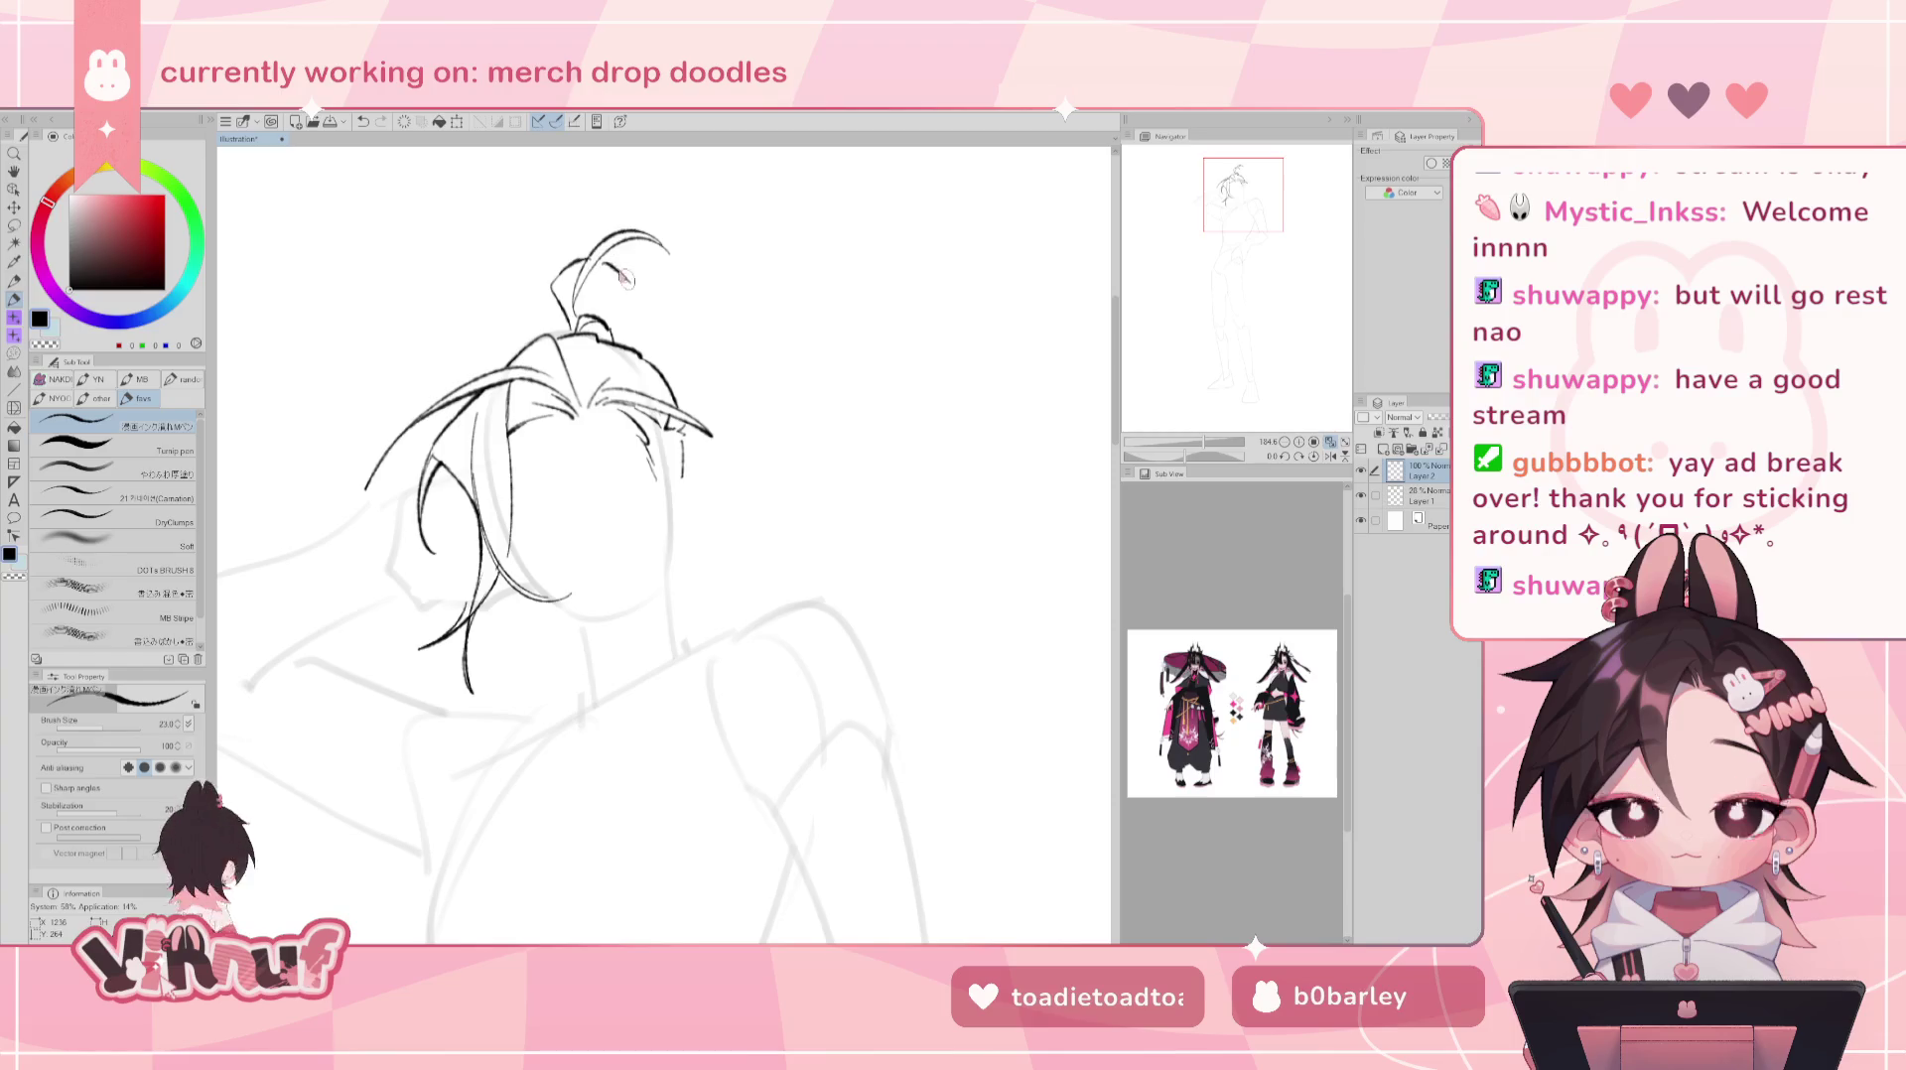
mouse_move(562, 269)
mouse_down()
mouse_move(630, 264)
mouse_move(679, 368)
mouse_up()
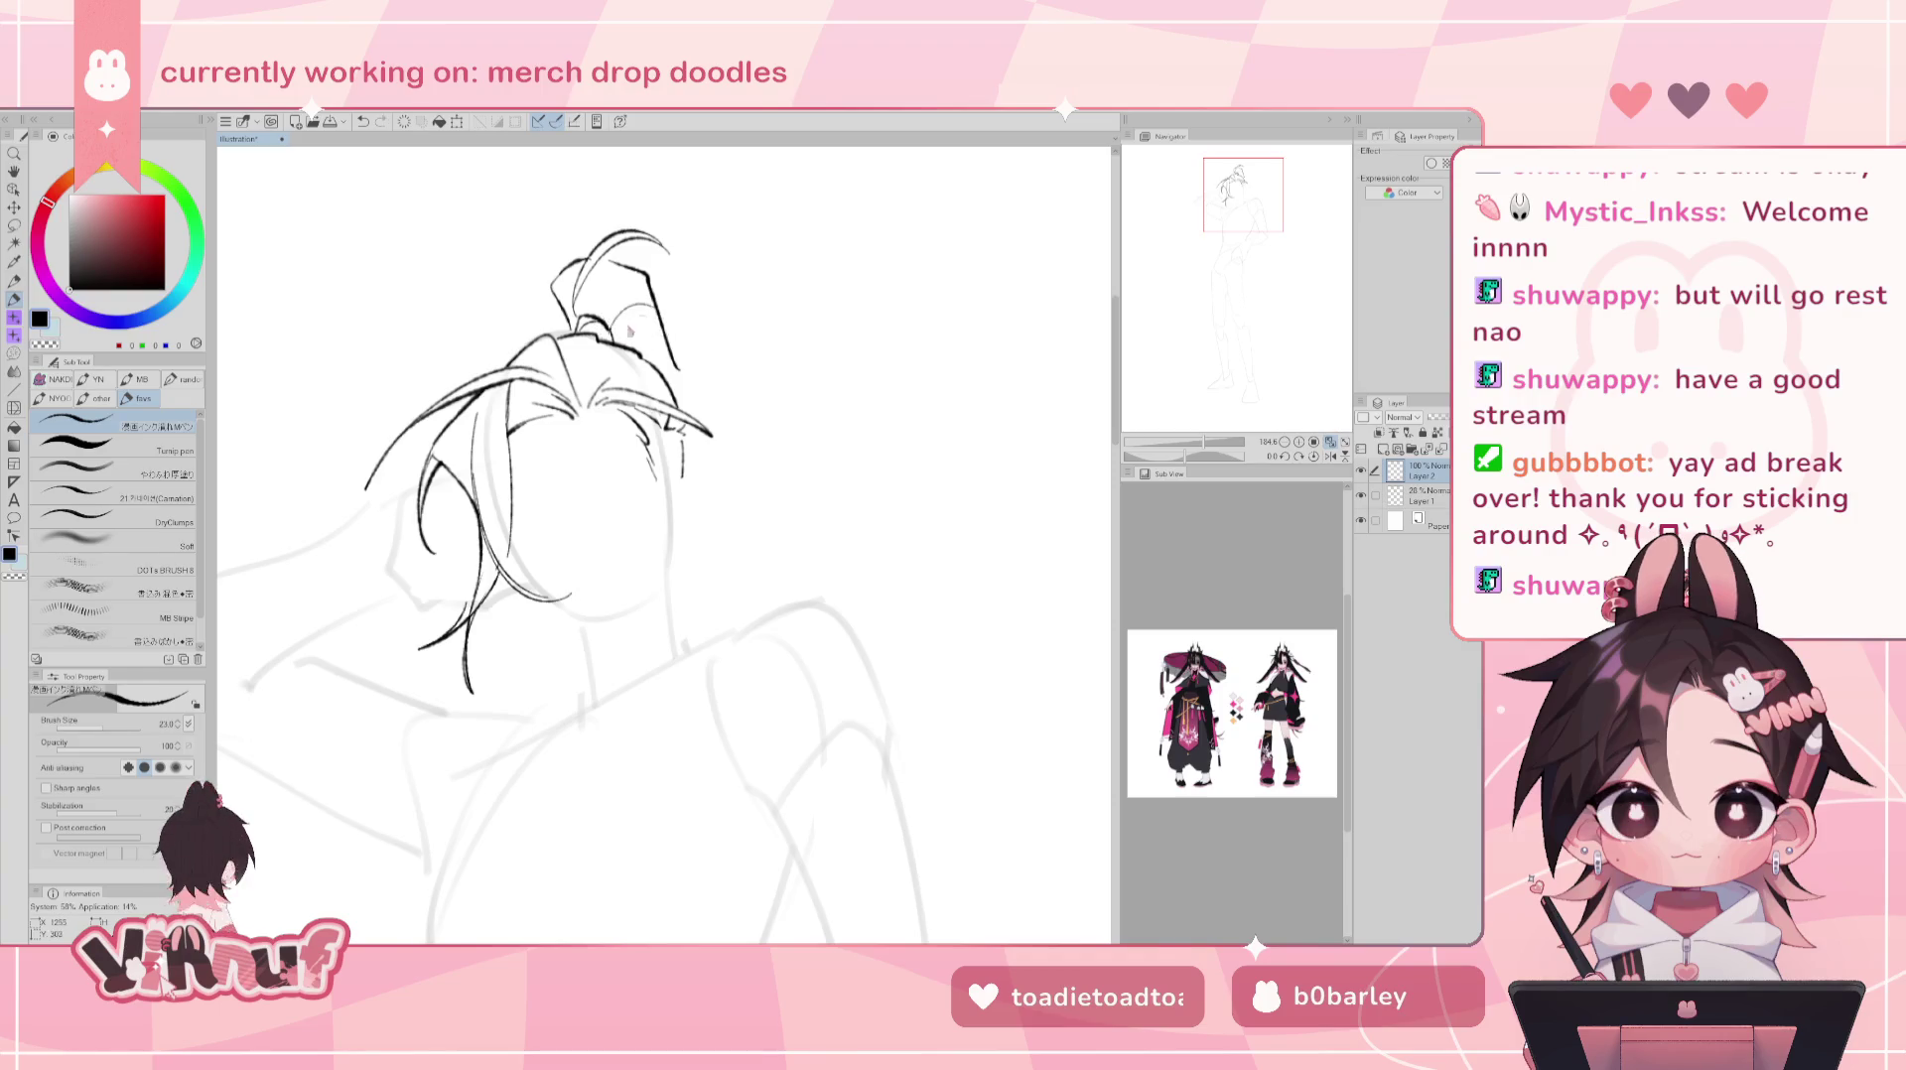
key(ctrl+z)
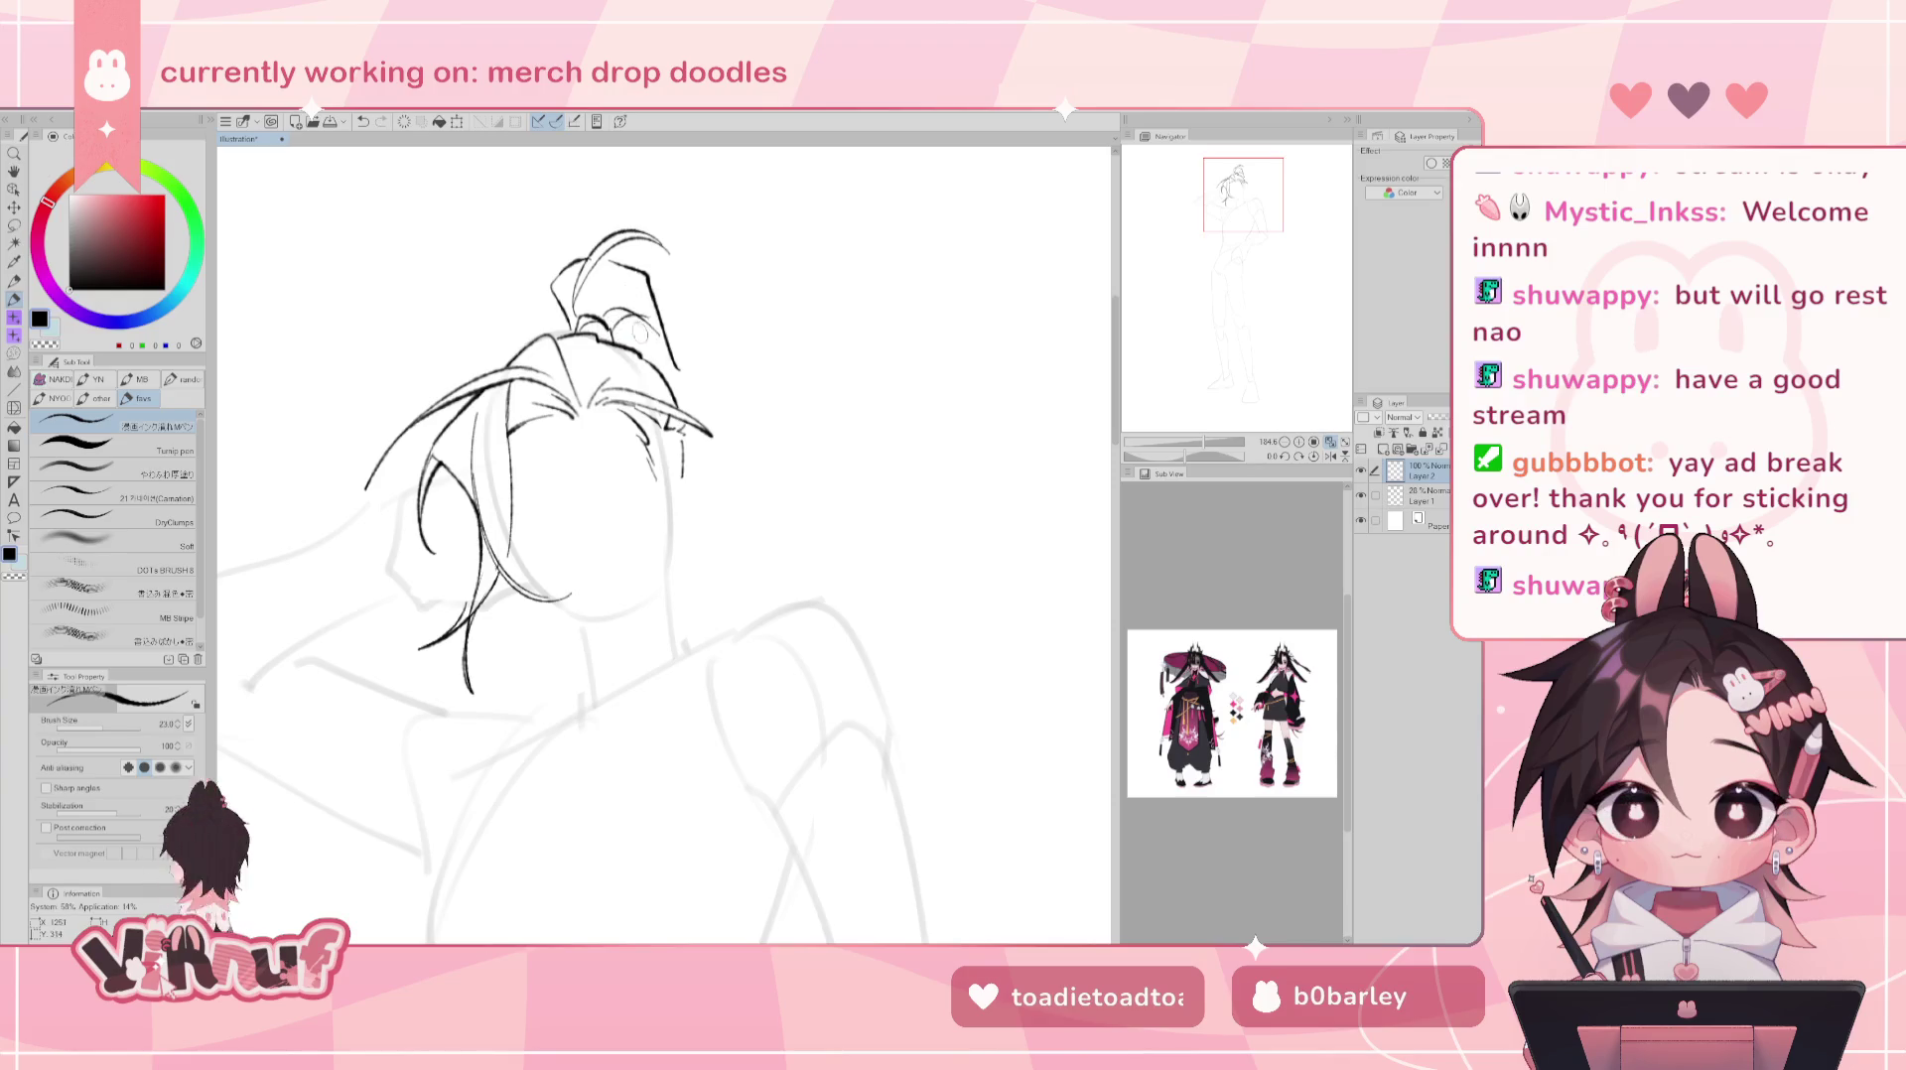
key(ctrl+z)
drag(651, 340, 626, 313)
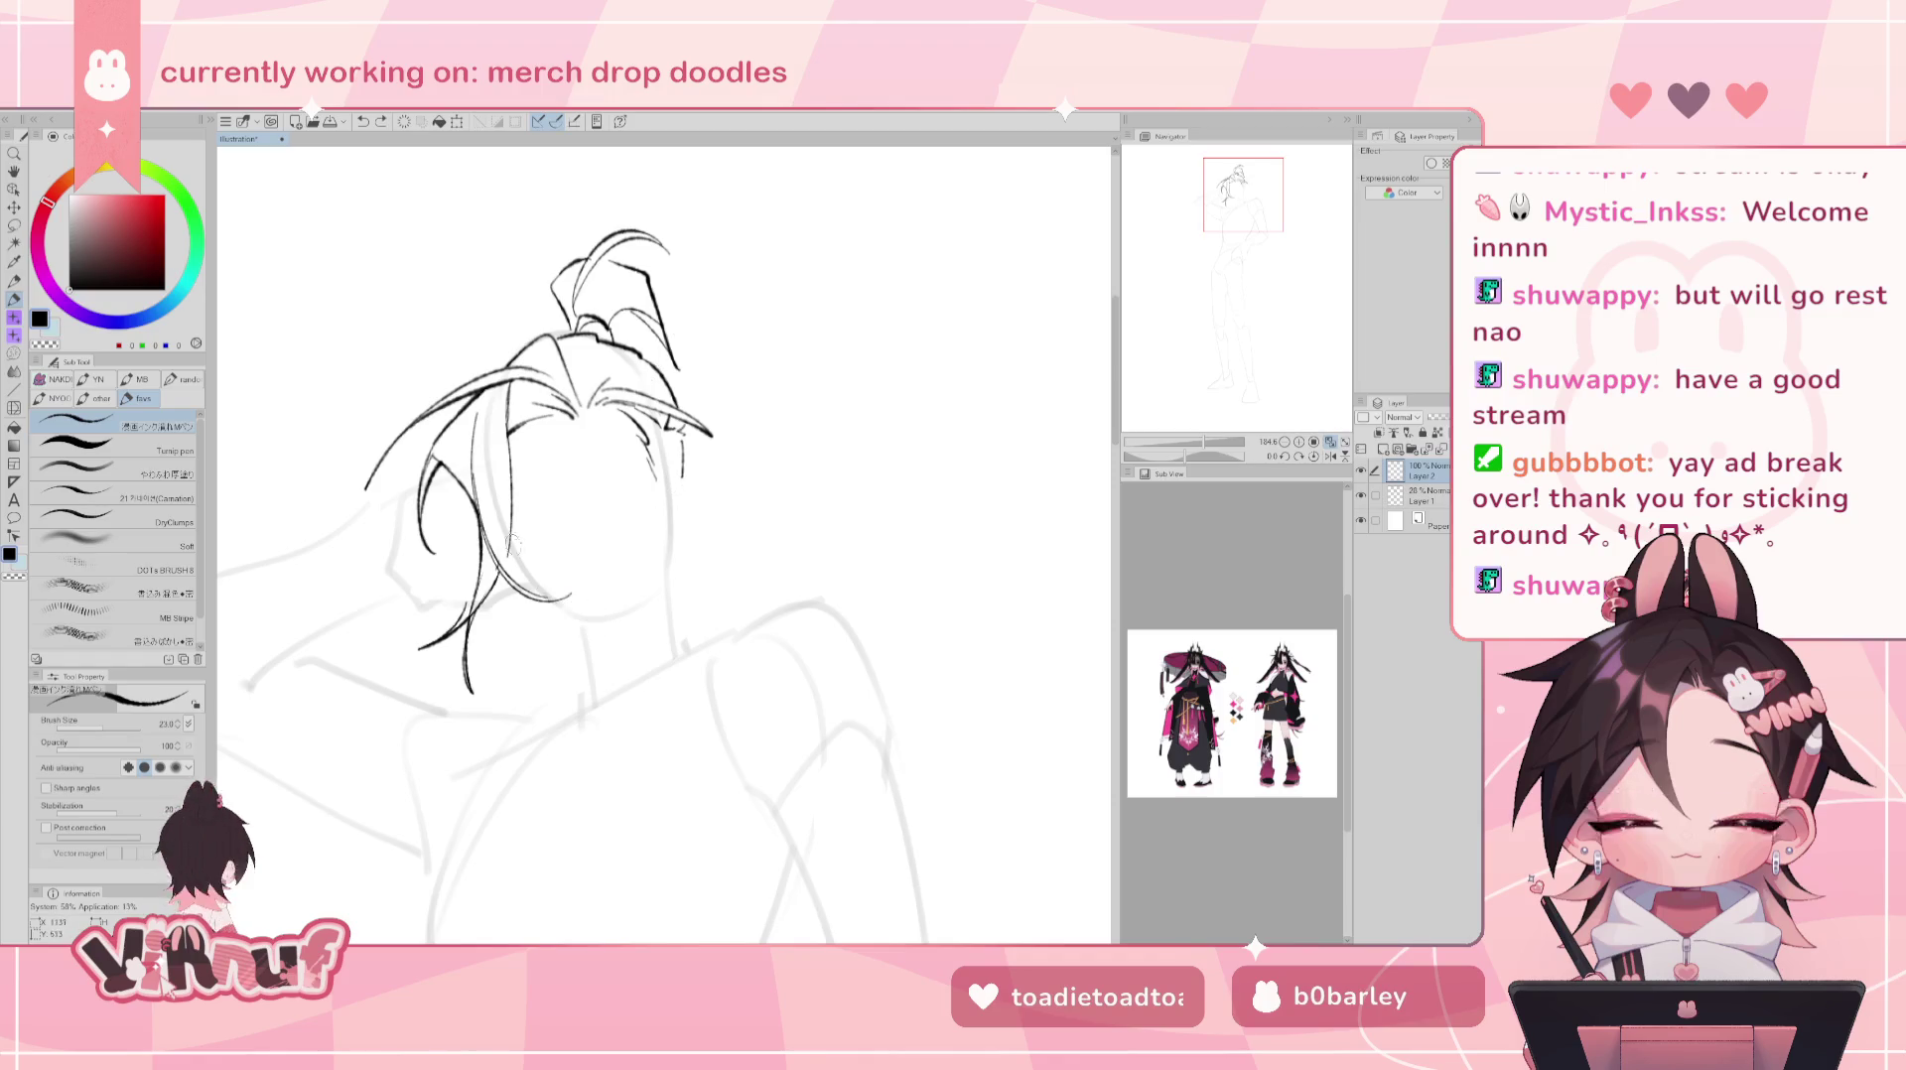
drag(514, 551, 576, 625)
- Redraw the jawline from the chin up toward the ear
key(ctrl+z)
key(ctrl+z)
drag(521, 561, 600, 618)
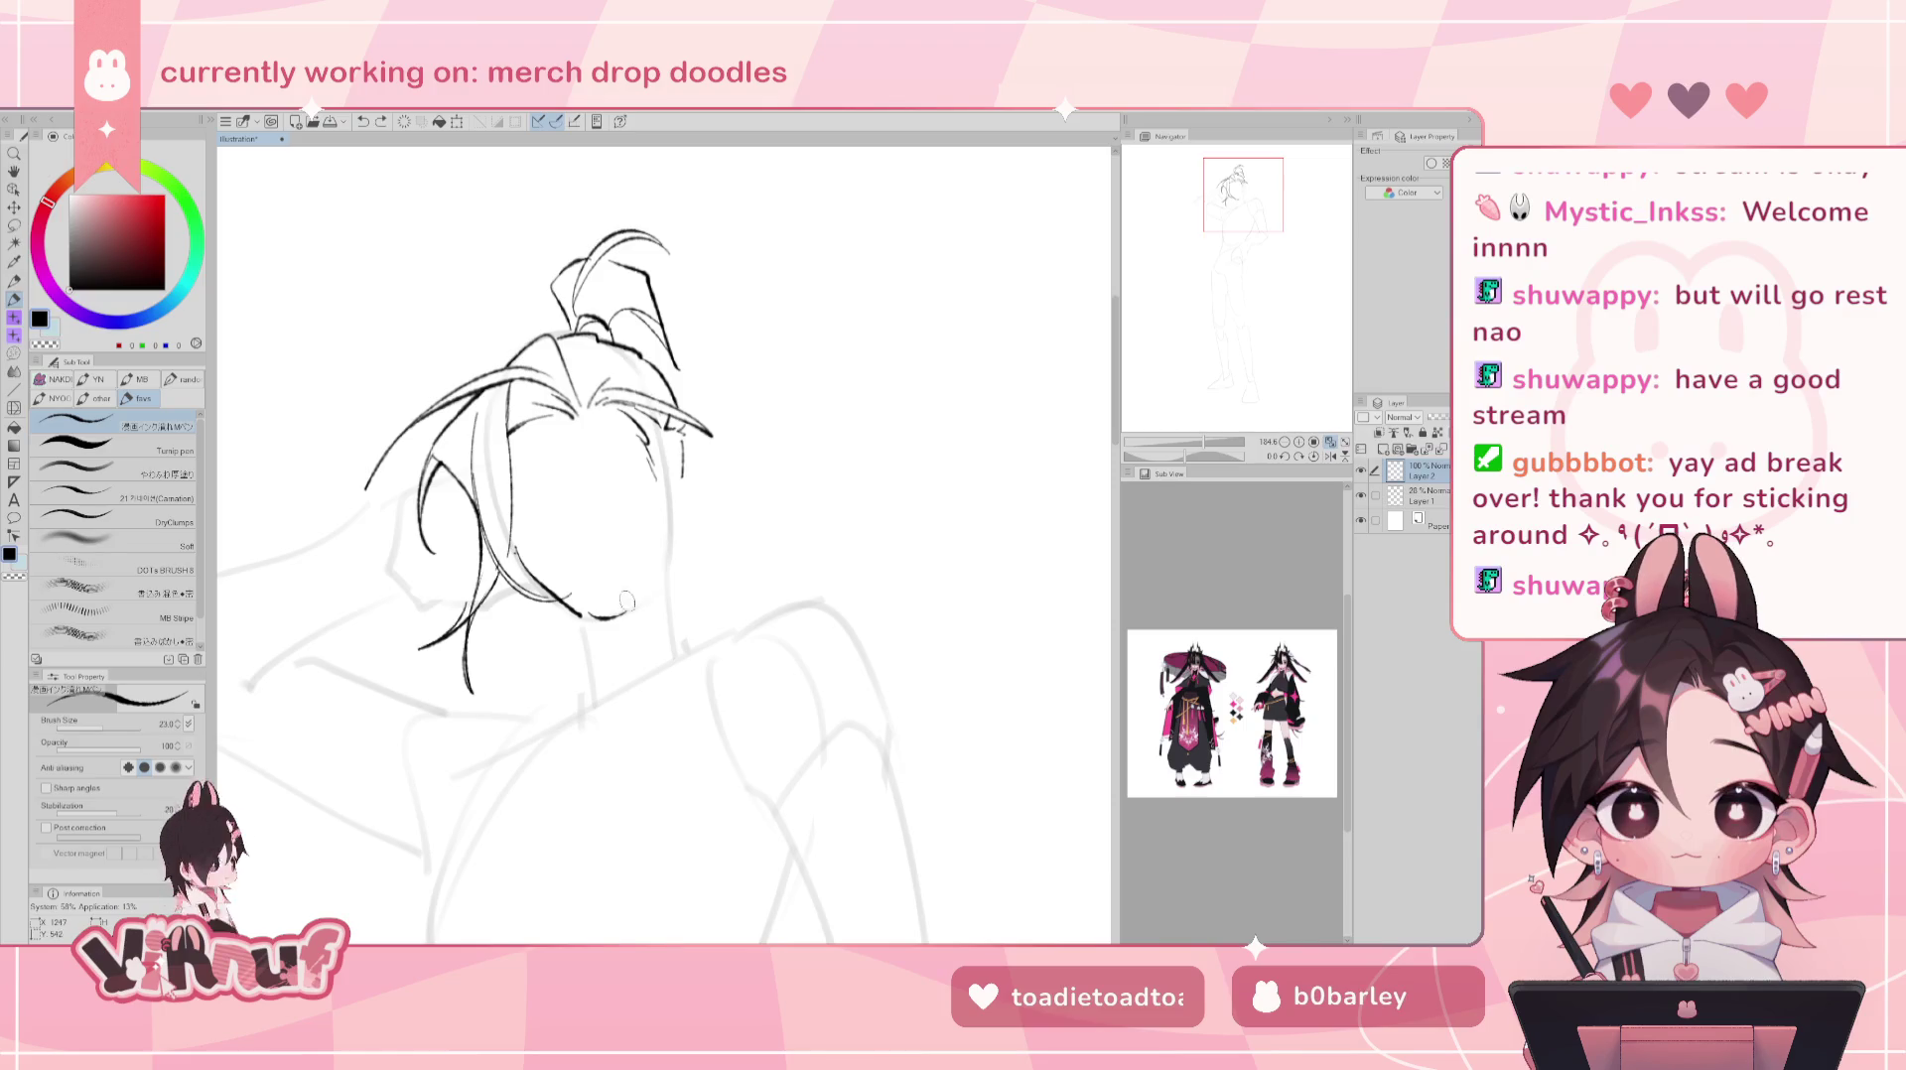
drag(629, 596, 667, 556)
key(ctrl+z)
drag(615, 619, 665, 576)
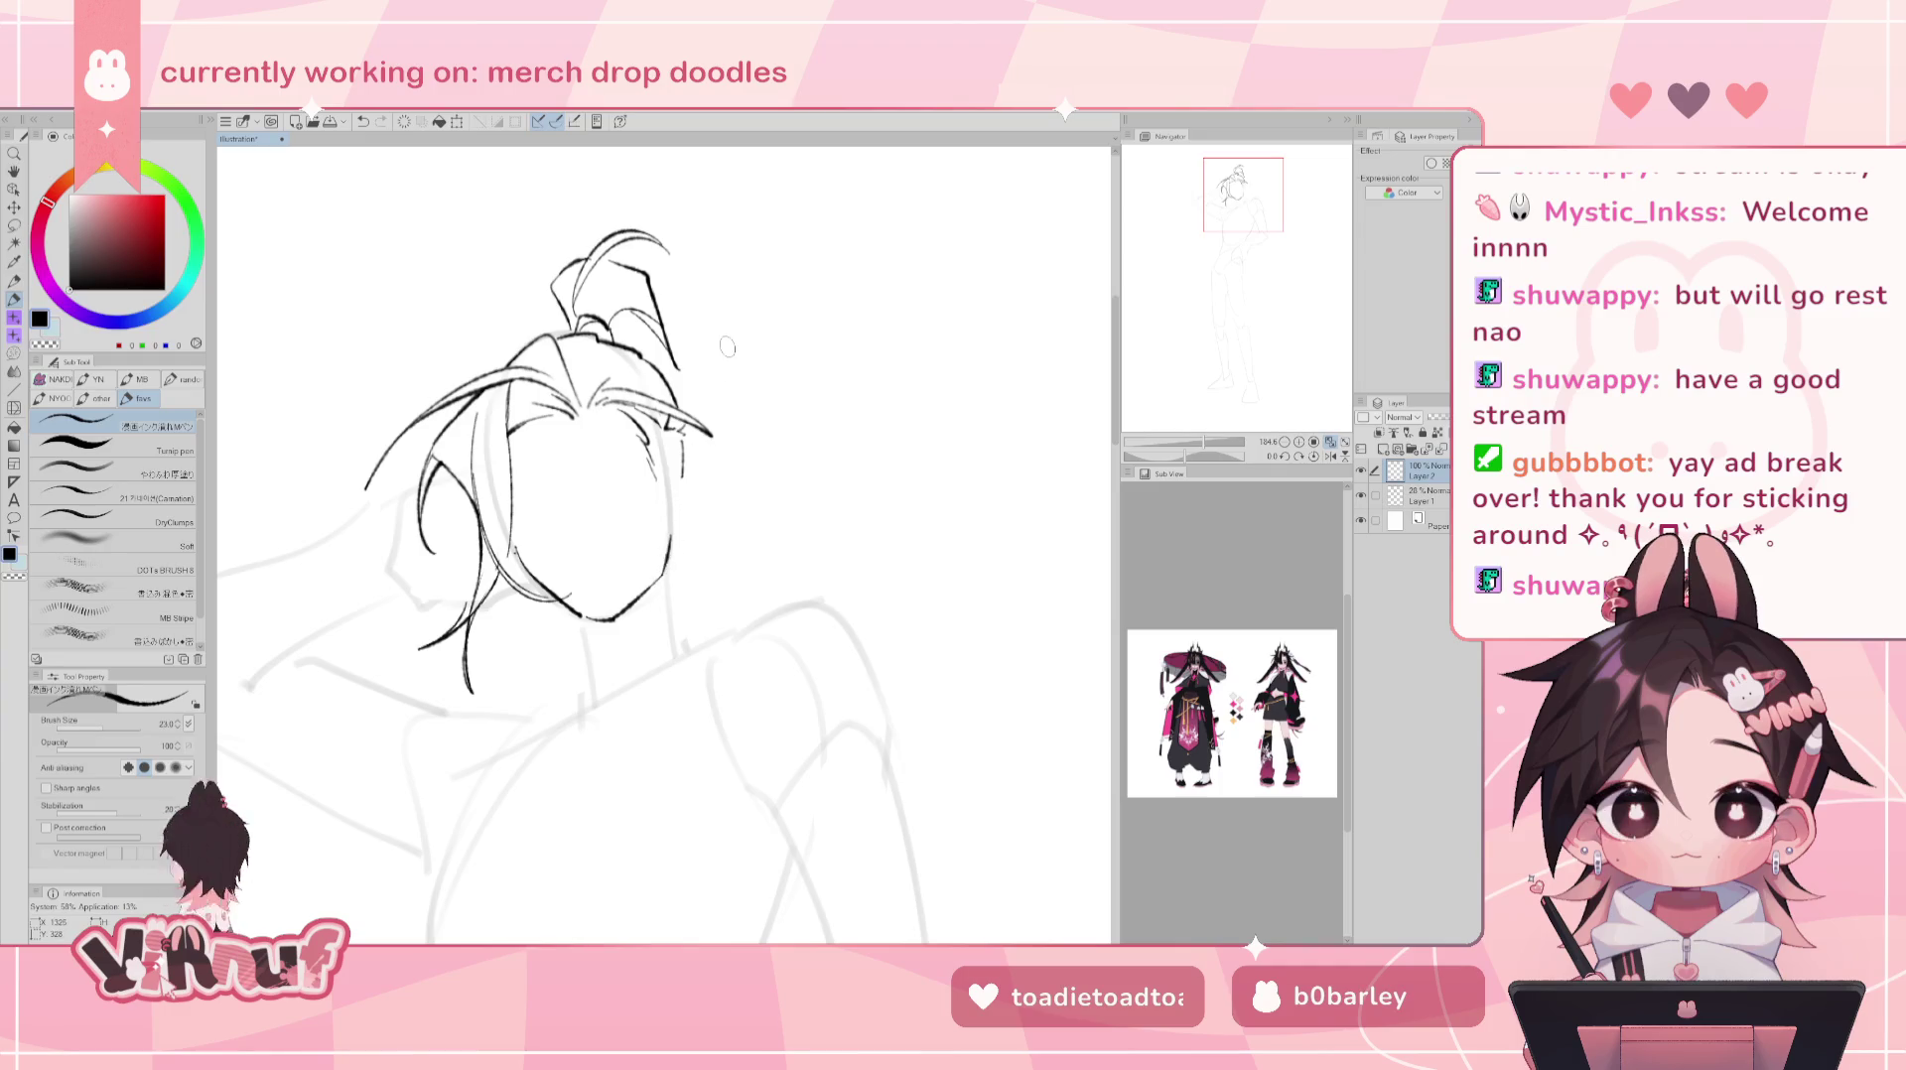
key(ctrl+z)
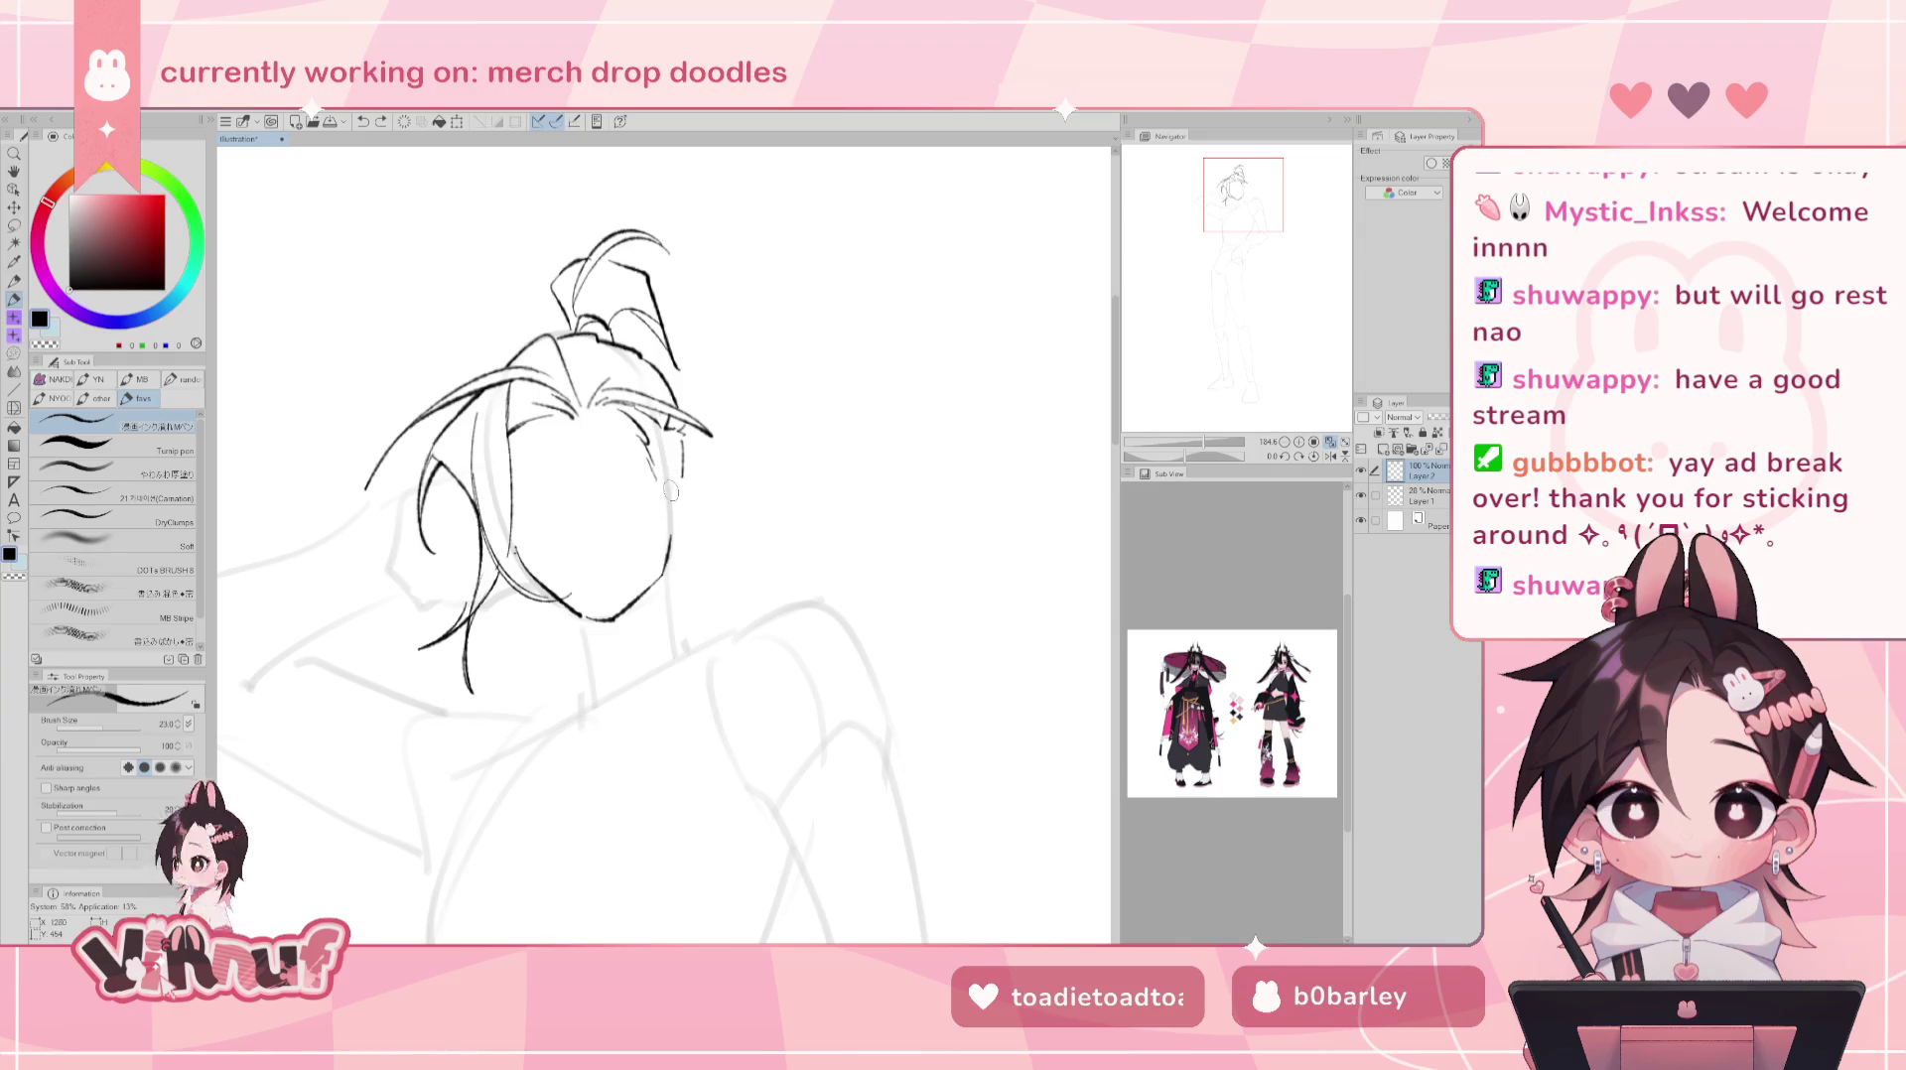
- Ink the ear contour beside the face after several redraw attempts
mouse_move(676, 487)
mouse_down()
mouse_move(702, 482)
mouse_move(678, 546)
mouse_up()
key(ctrl+z)
drag(685, 532, 671, 554)
key(ctrl+z)
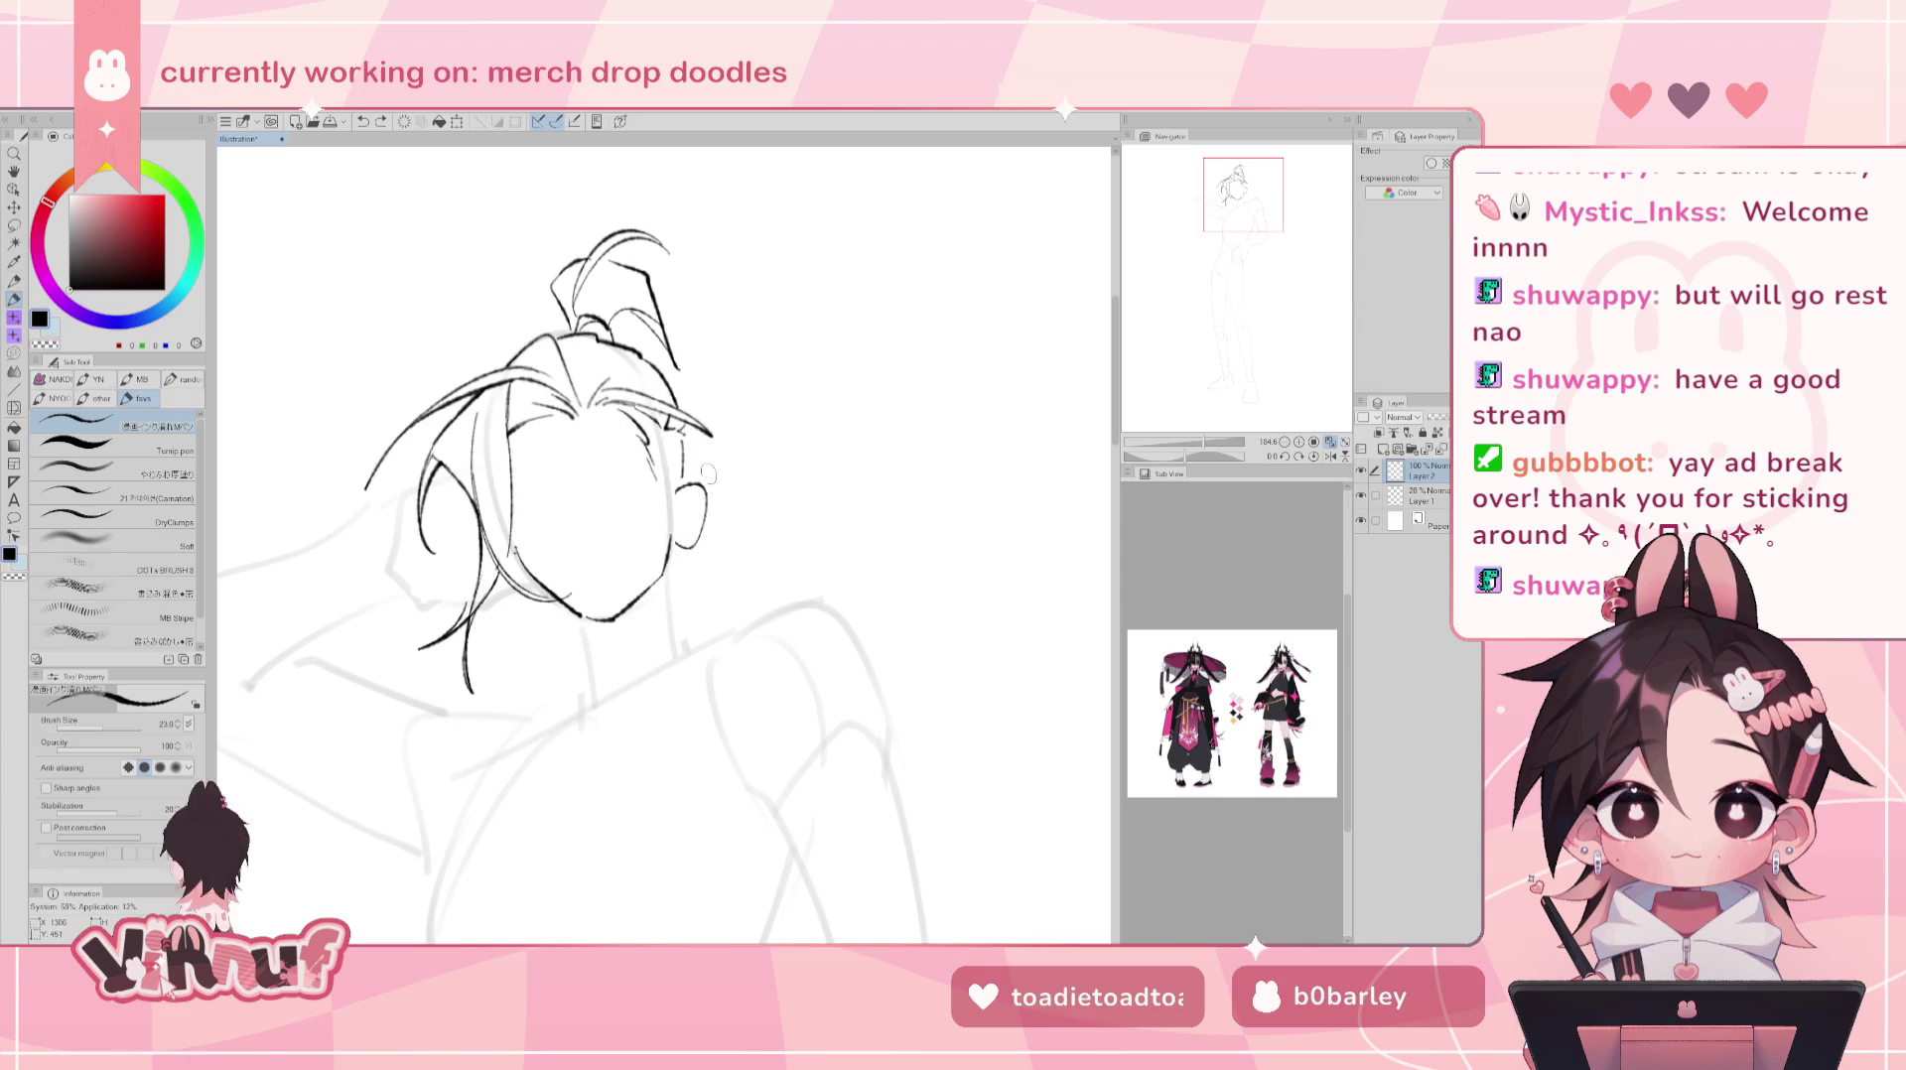
drag(1241, 220, 1238, 232)
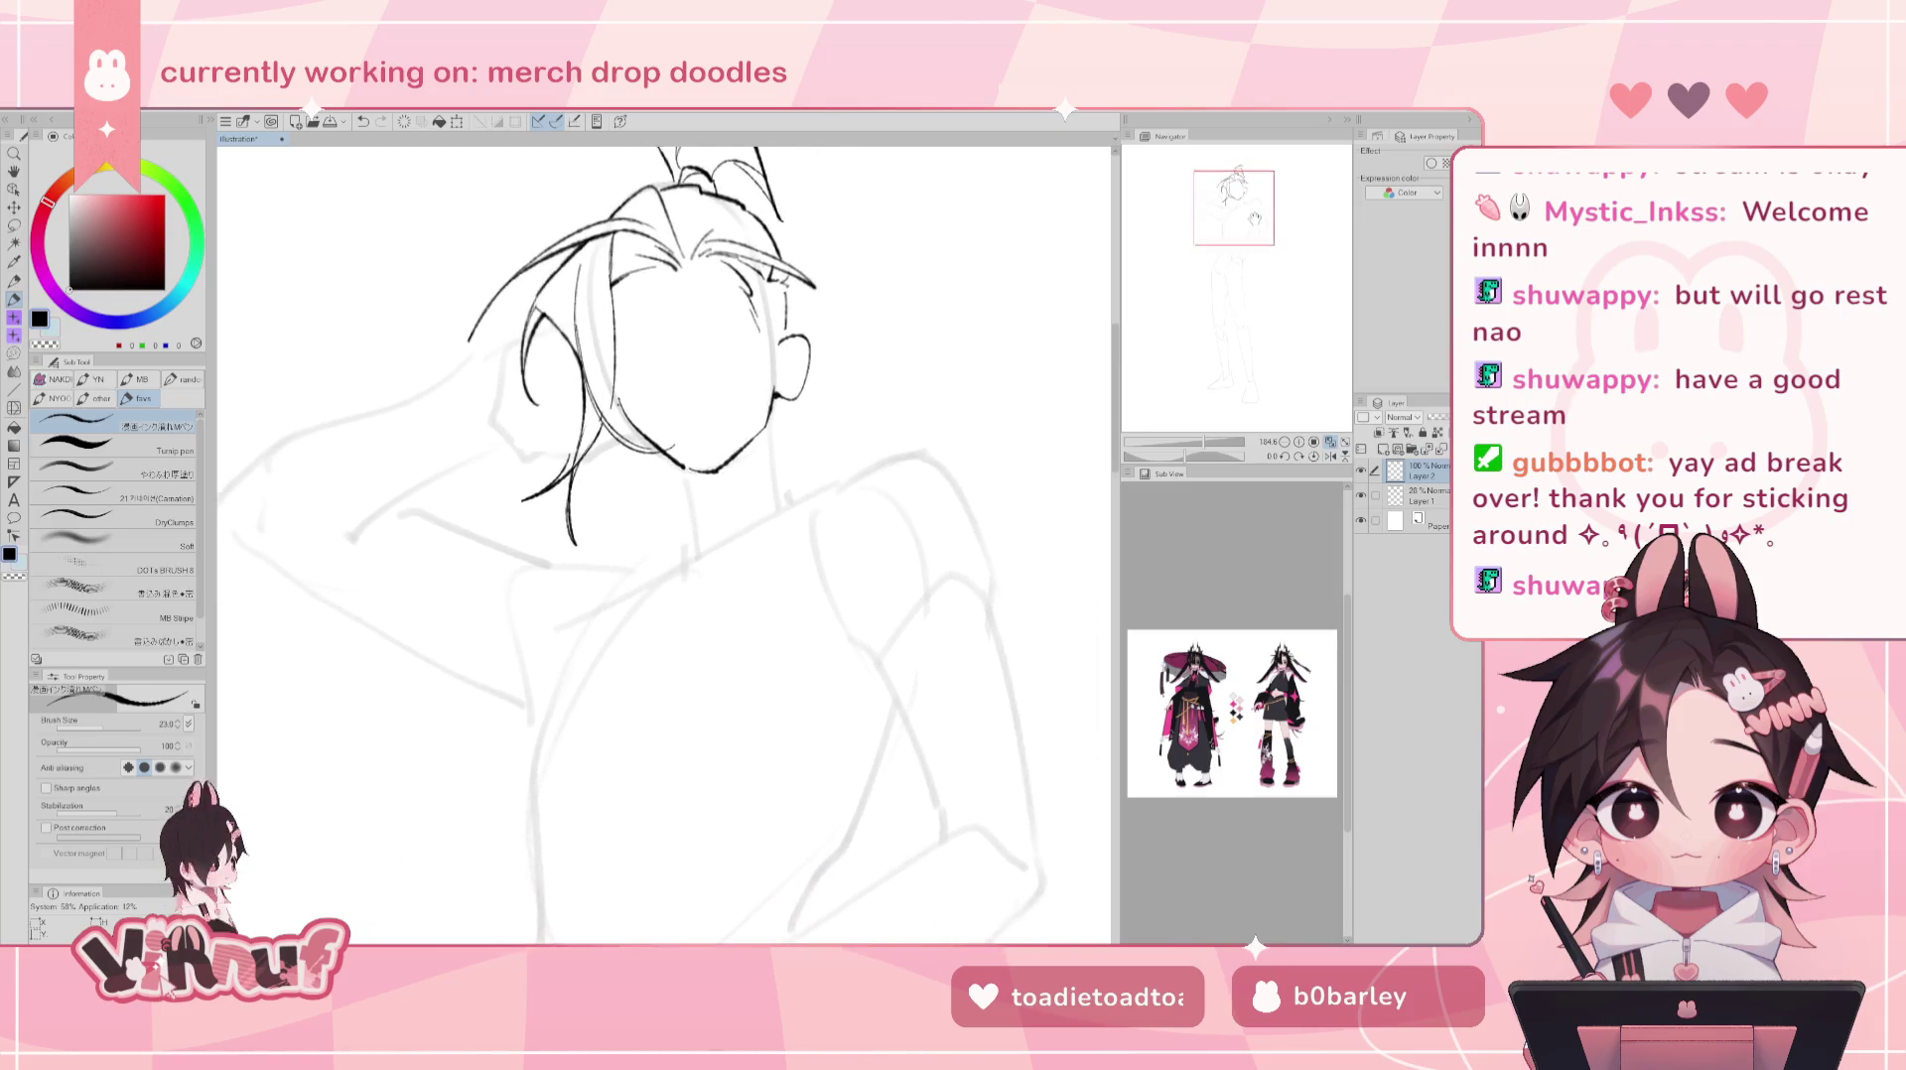
key(ctrl+z)
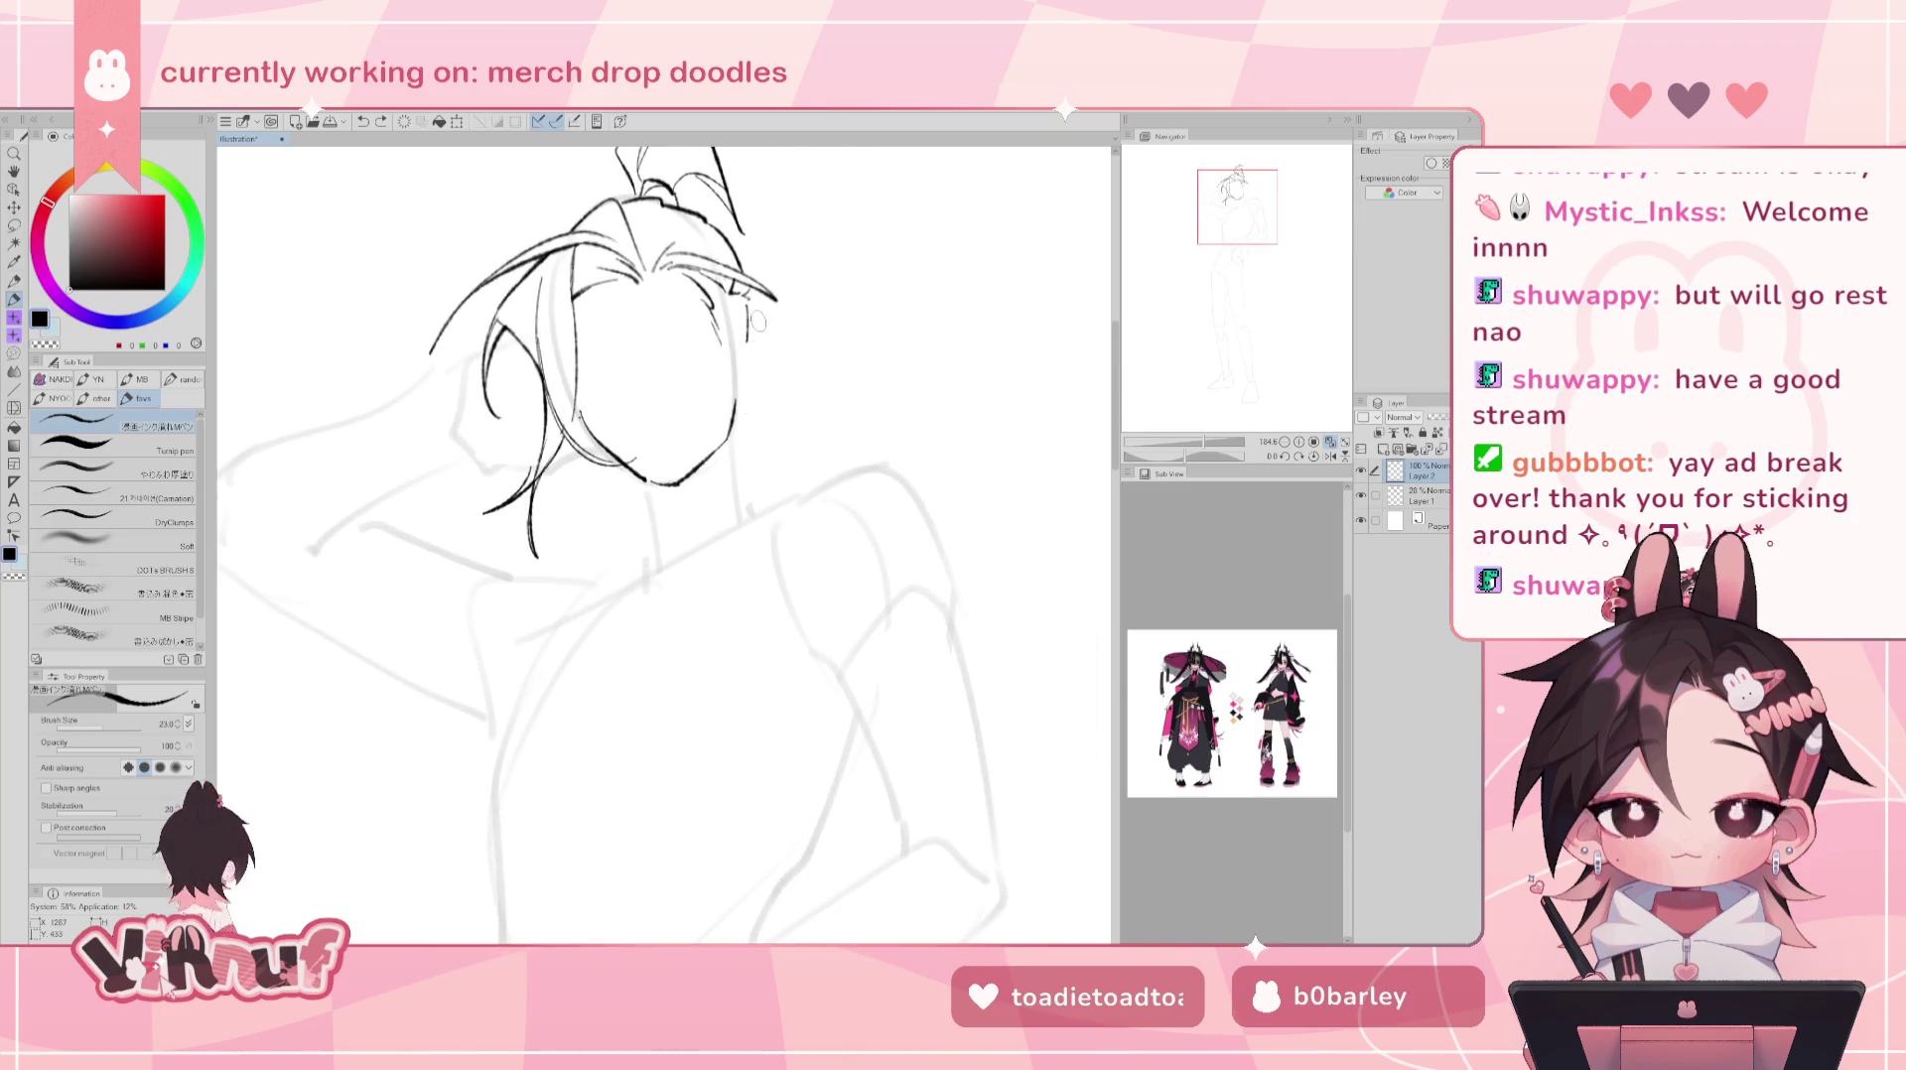
key(j)
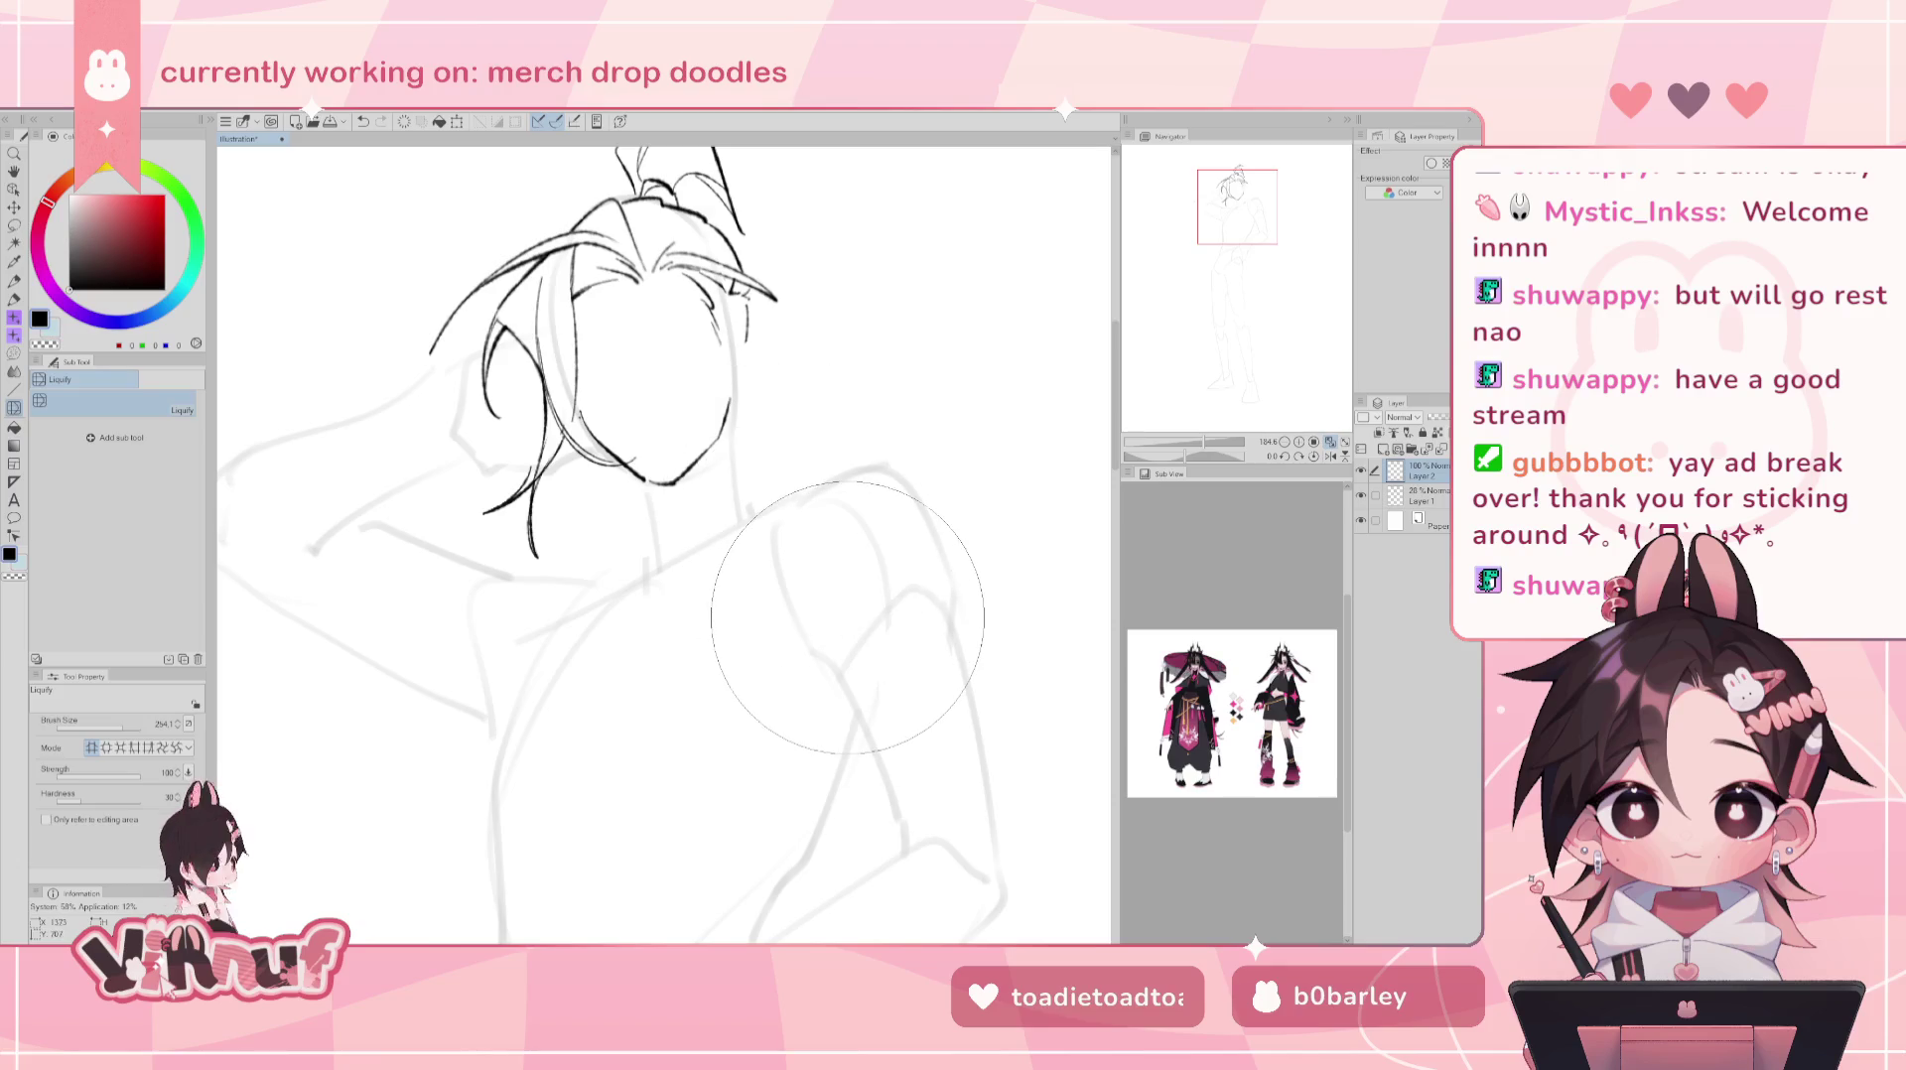
key(p)
mouse_move(730, 359)
mouse_down()
mouse_move(761, 397)
mouse_move(747, 415)
mouse_up()
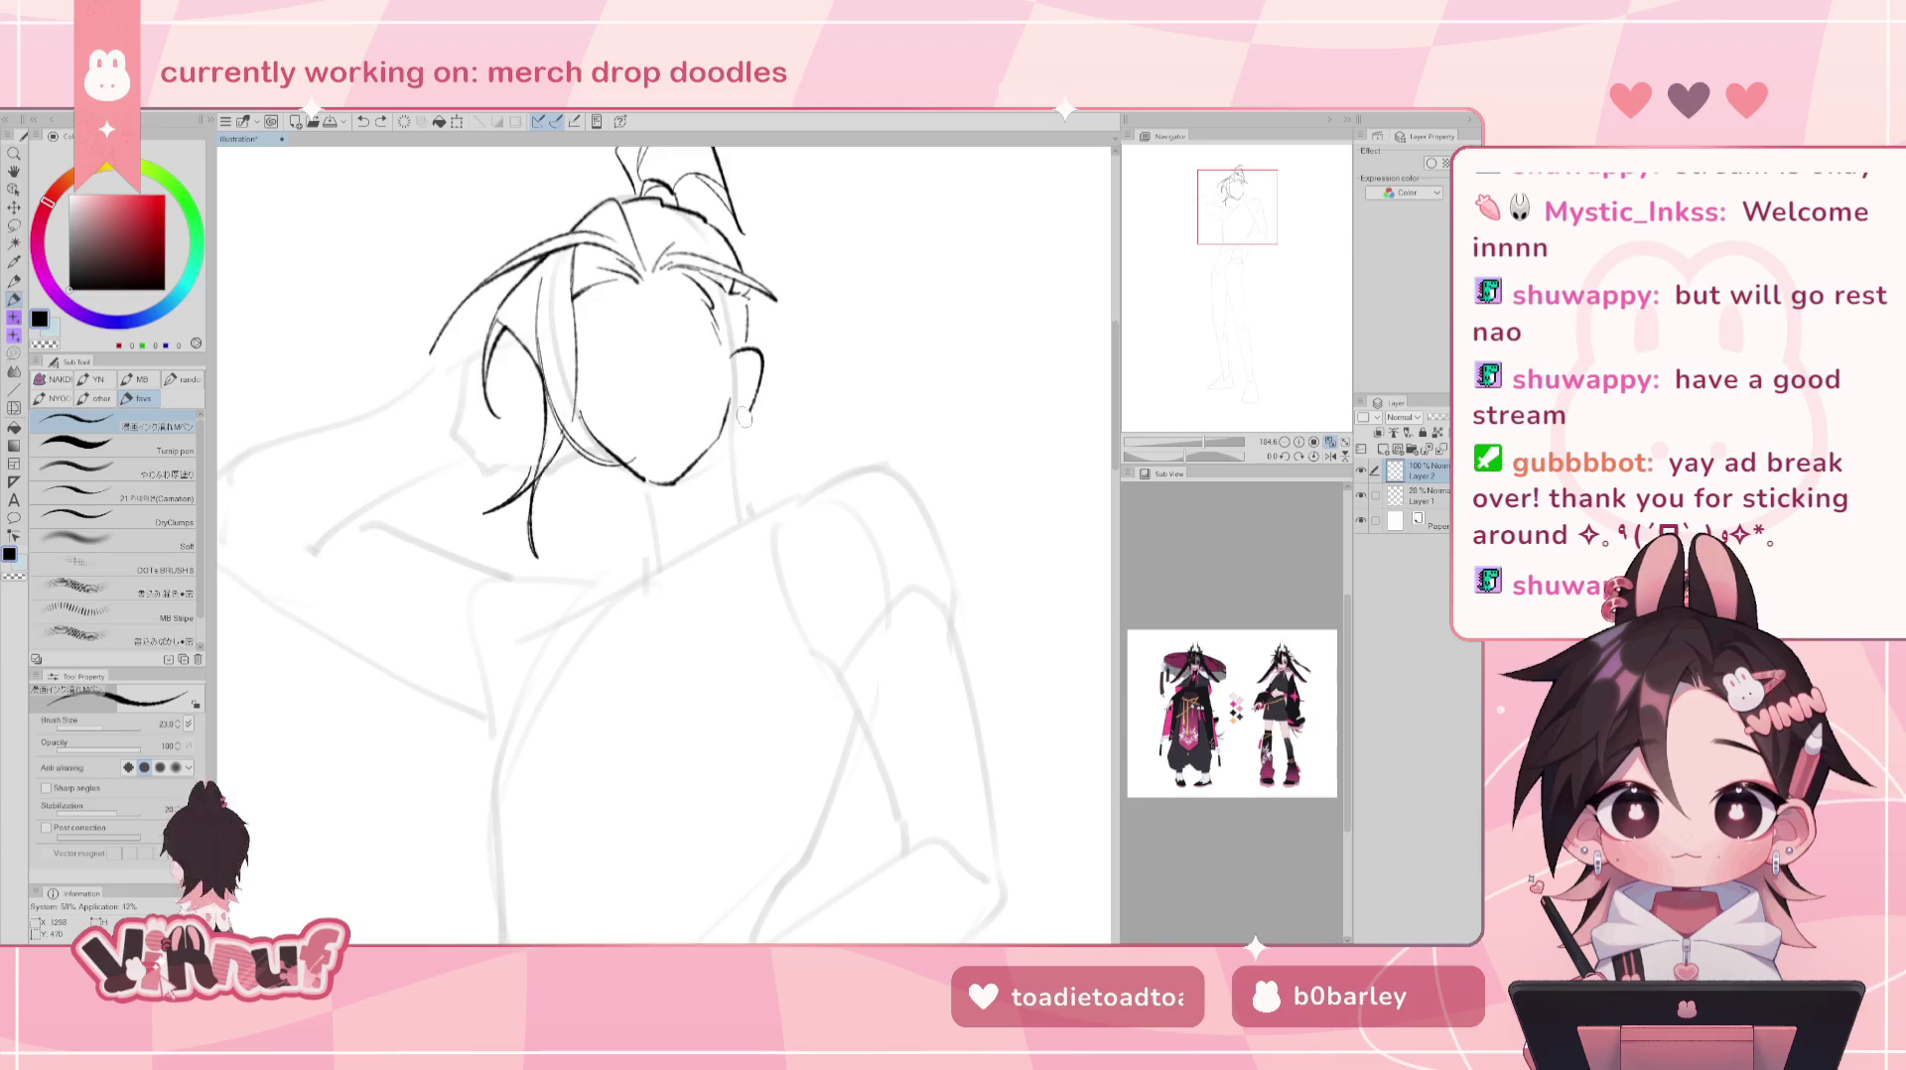
- Check the ear in mirrored view, then ink inner-ear lines and a solid black stud earring
key(h)
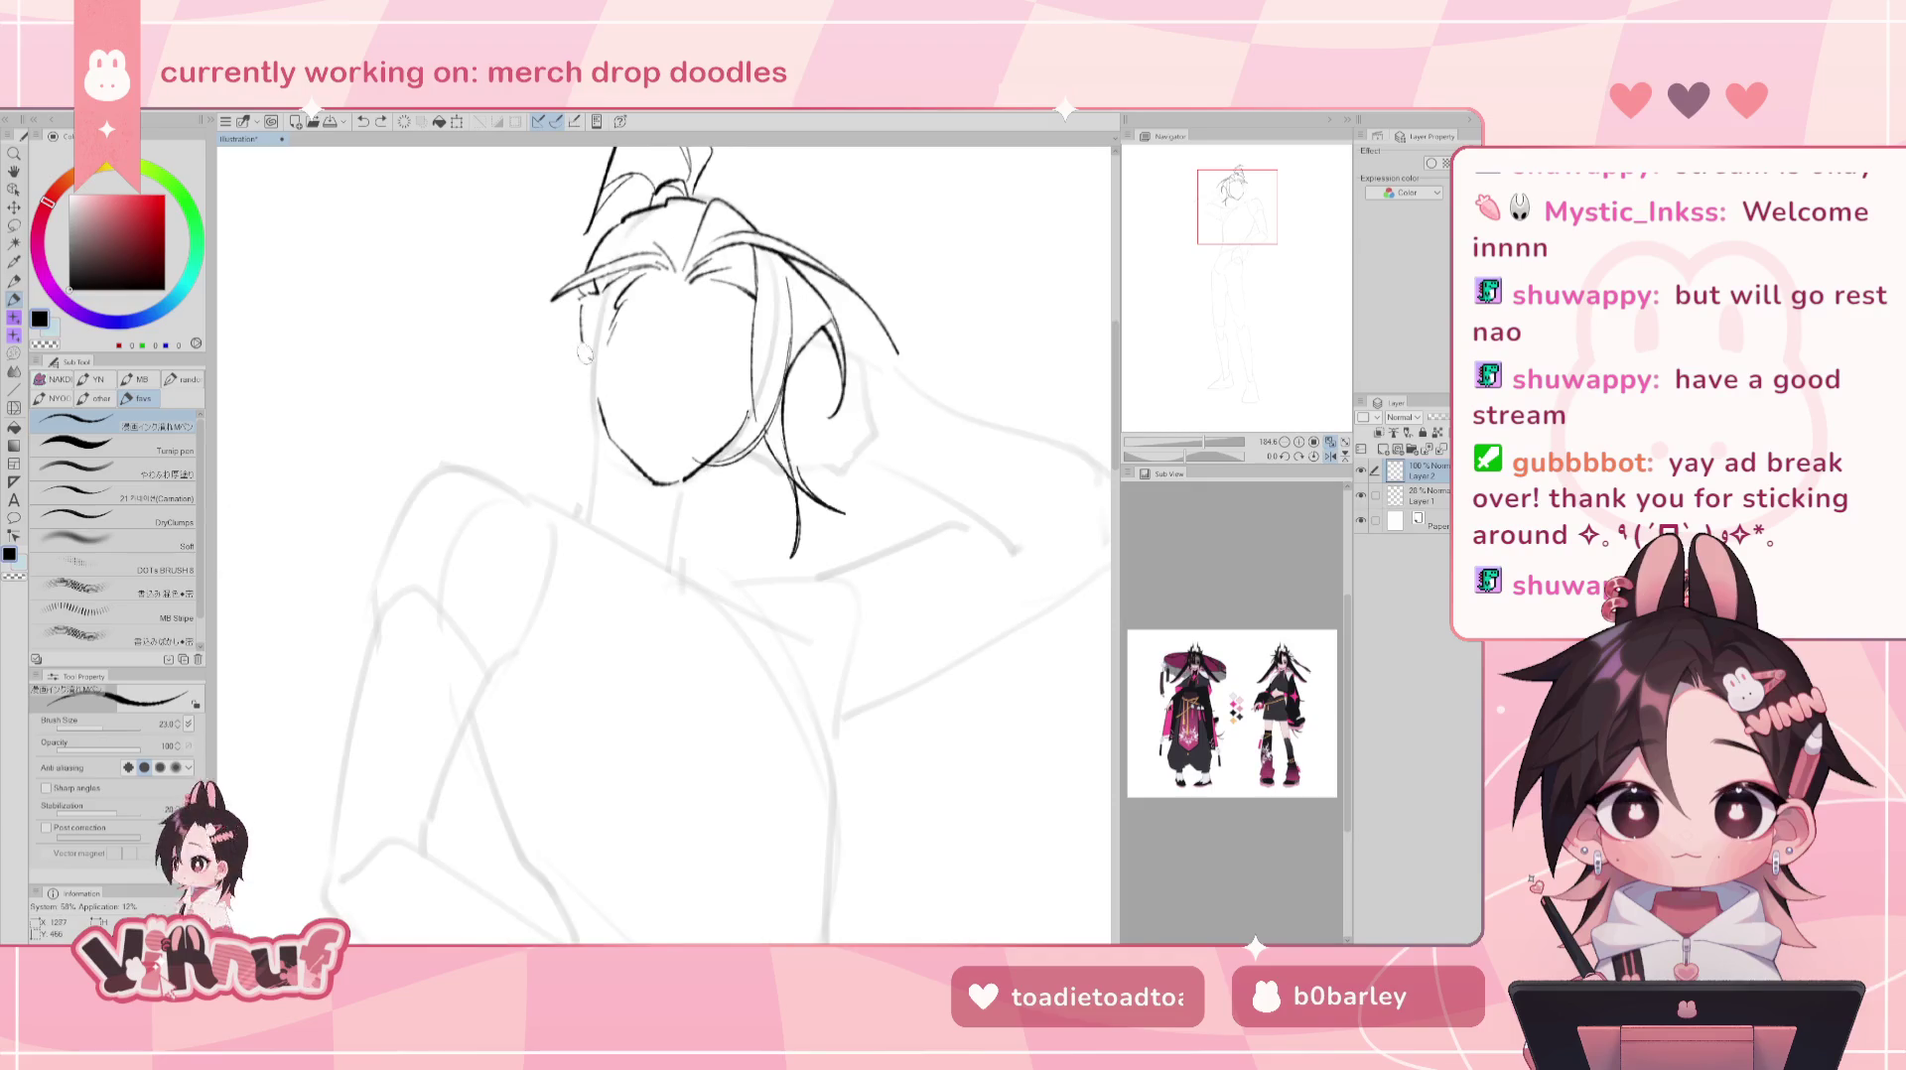
mouse_move(594, 338)
mouse_down()
mouse_move(562, 340)
mouse_move(594, 407)
mouse_up()
key(h)
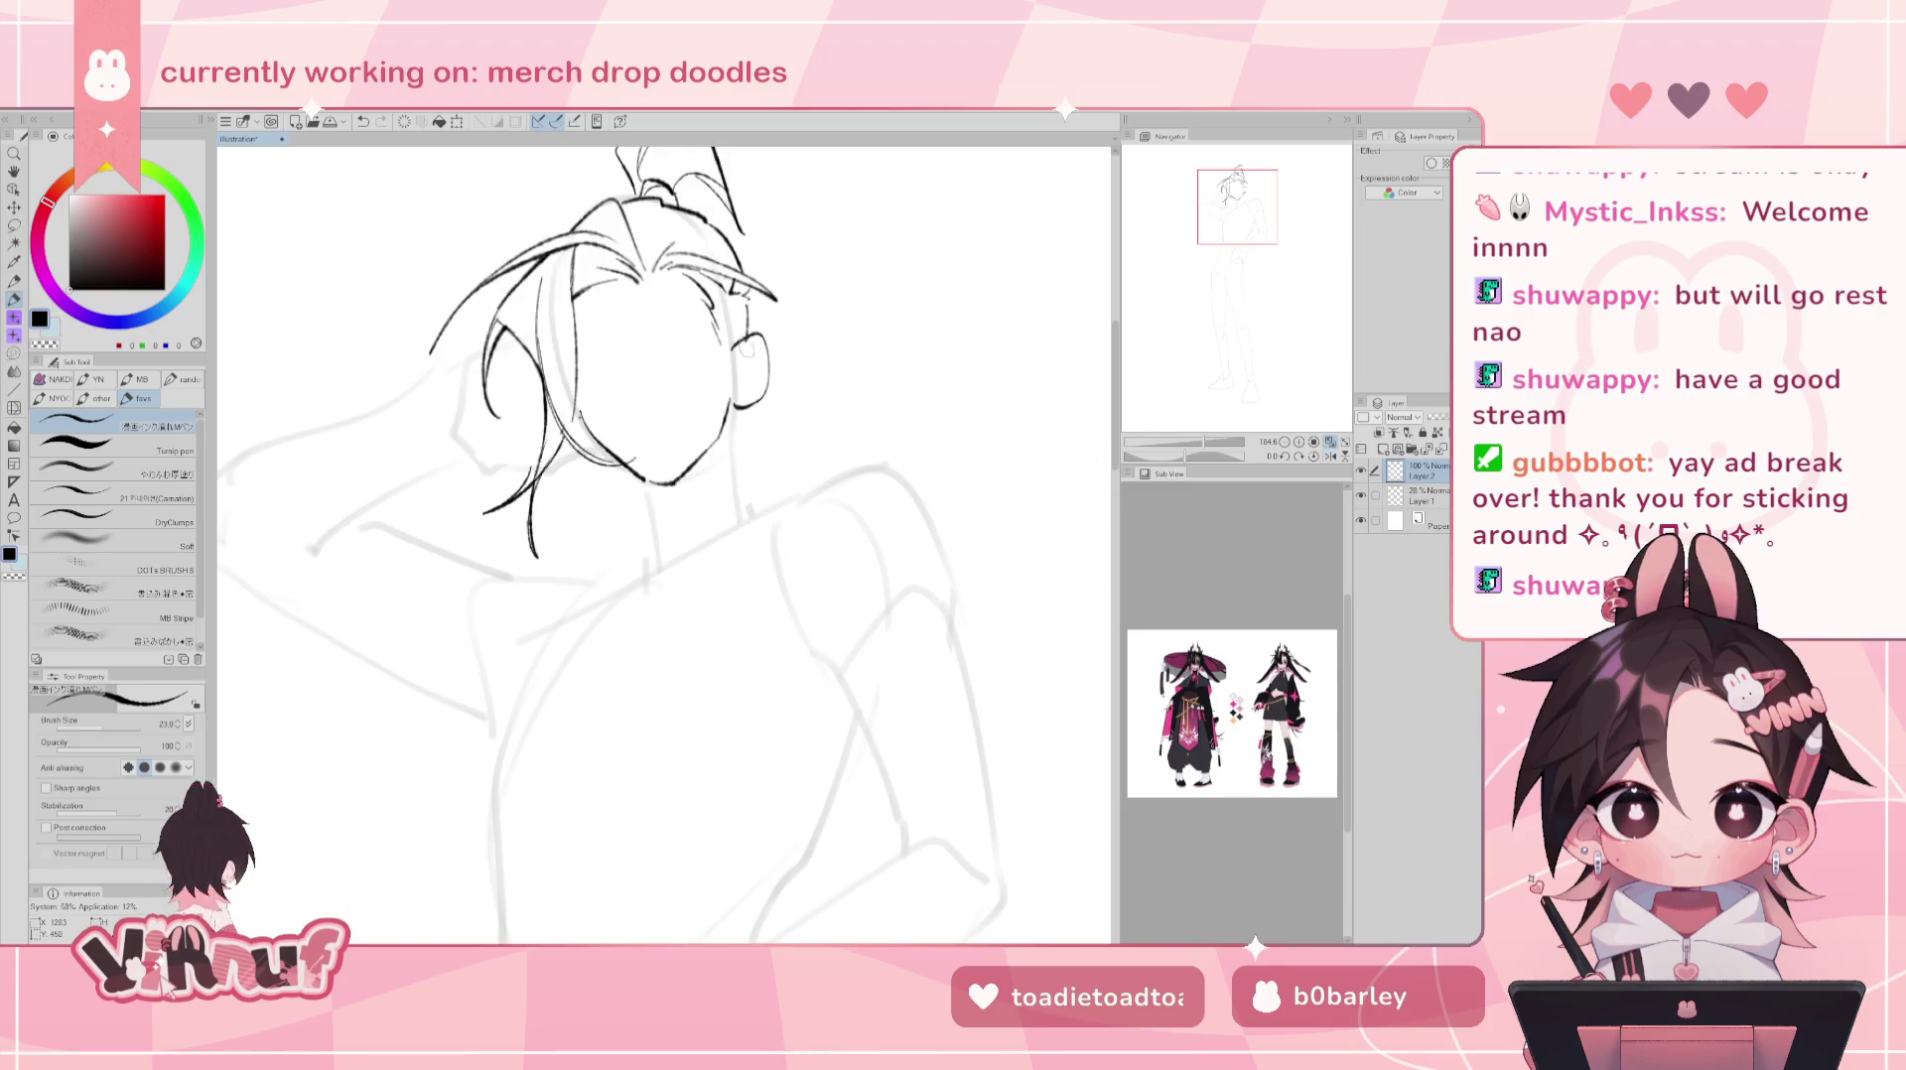
key(e)
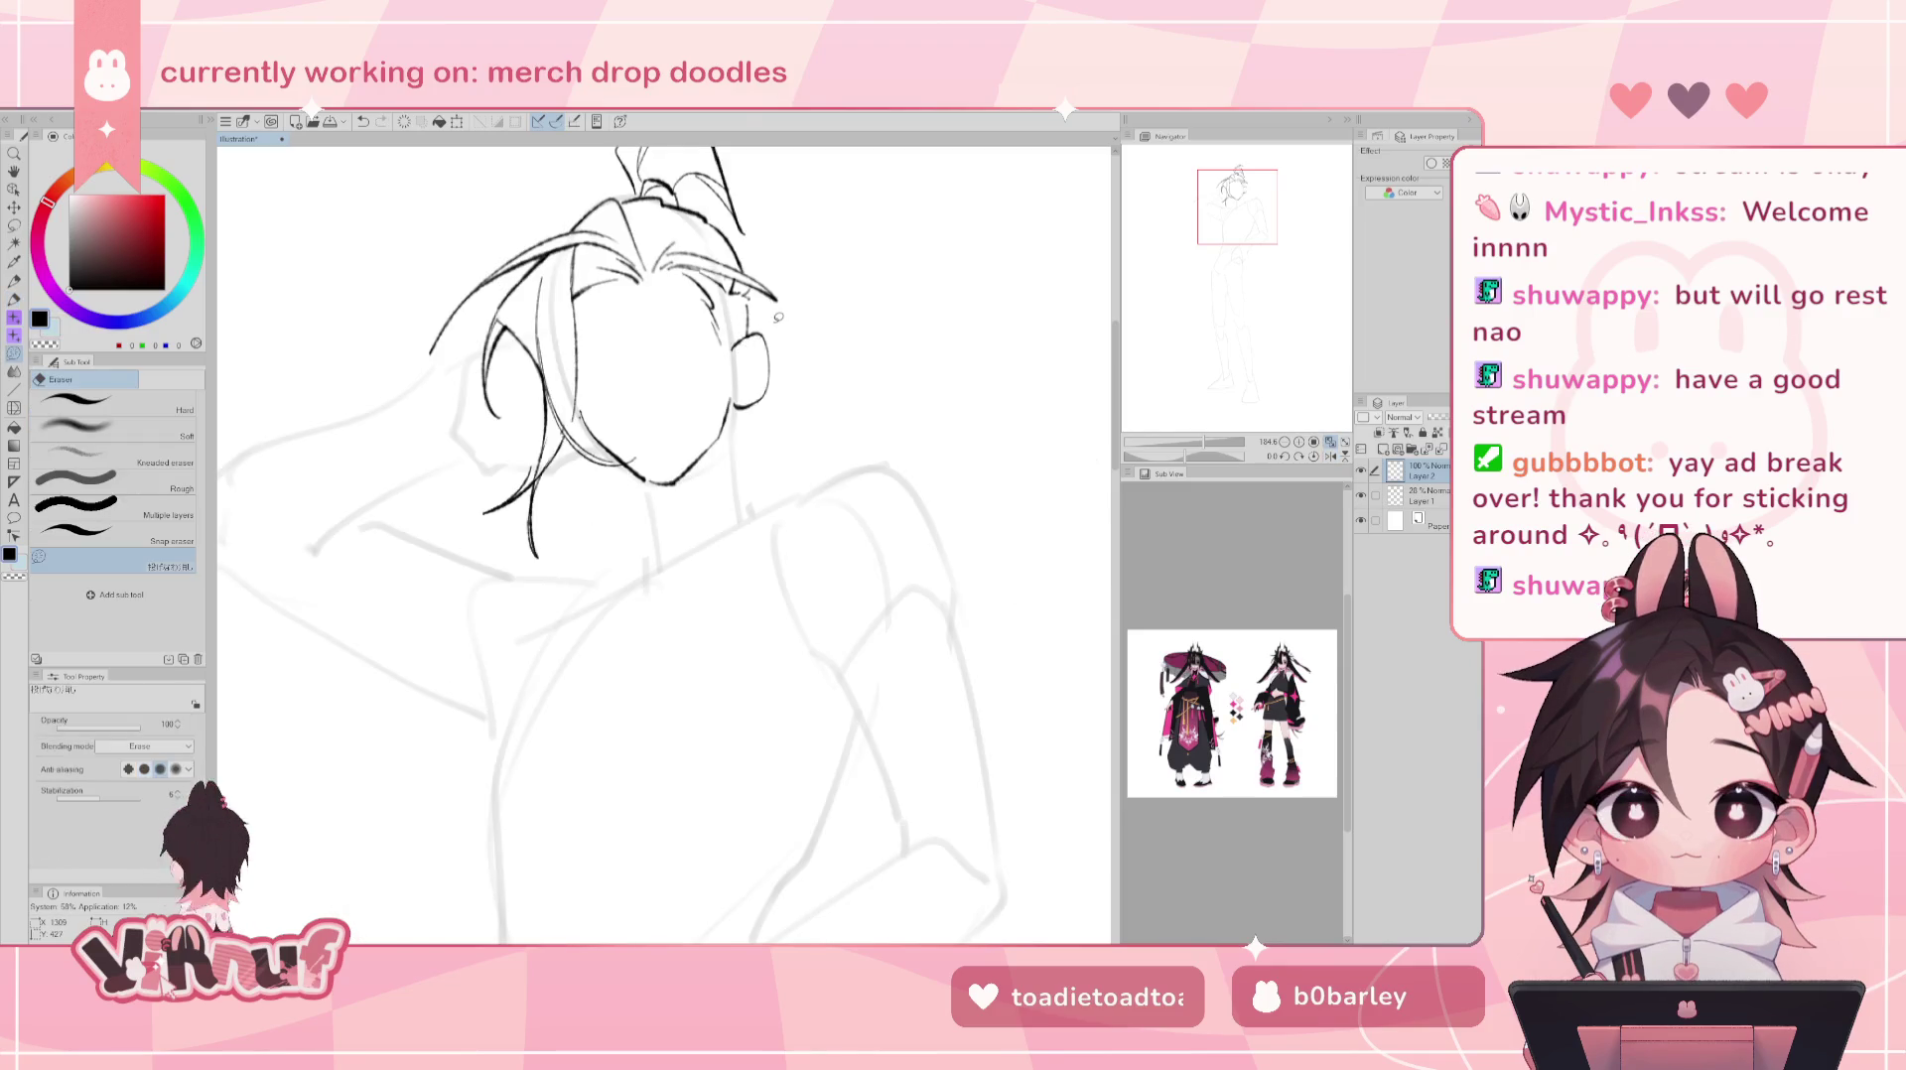
key(p)
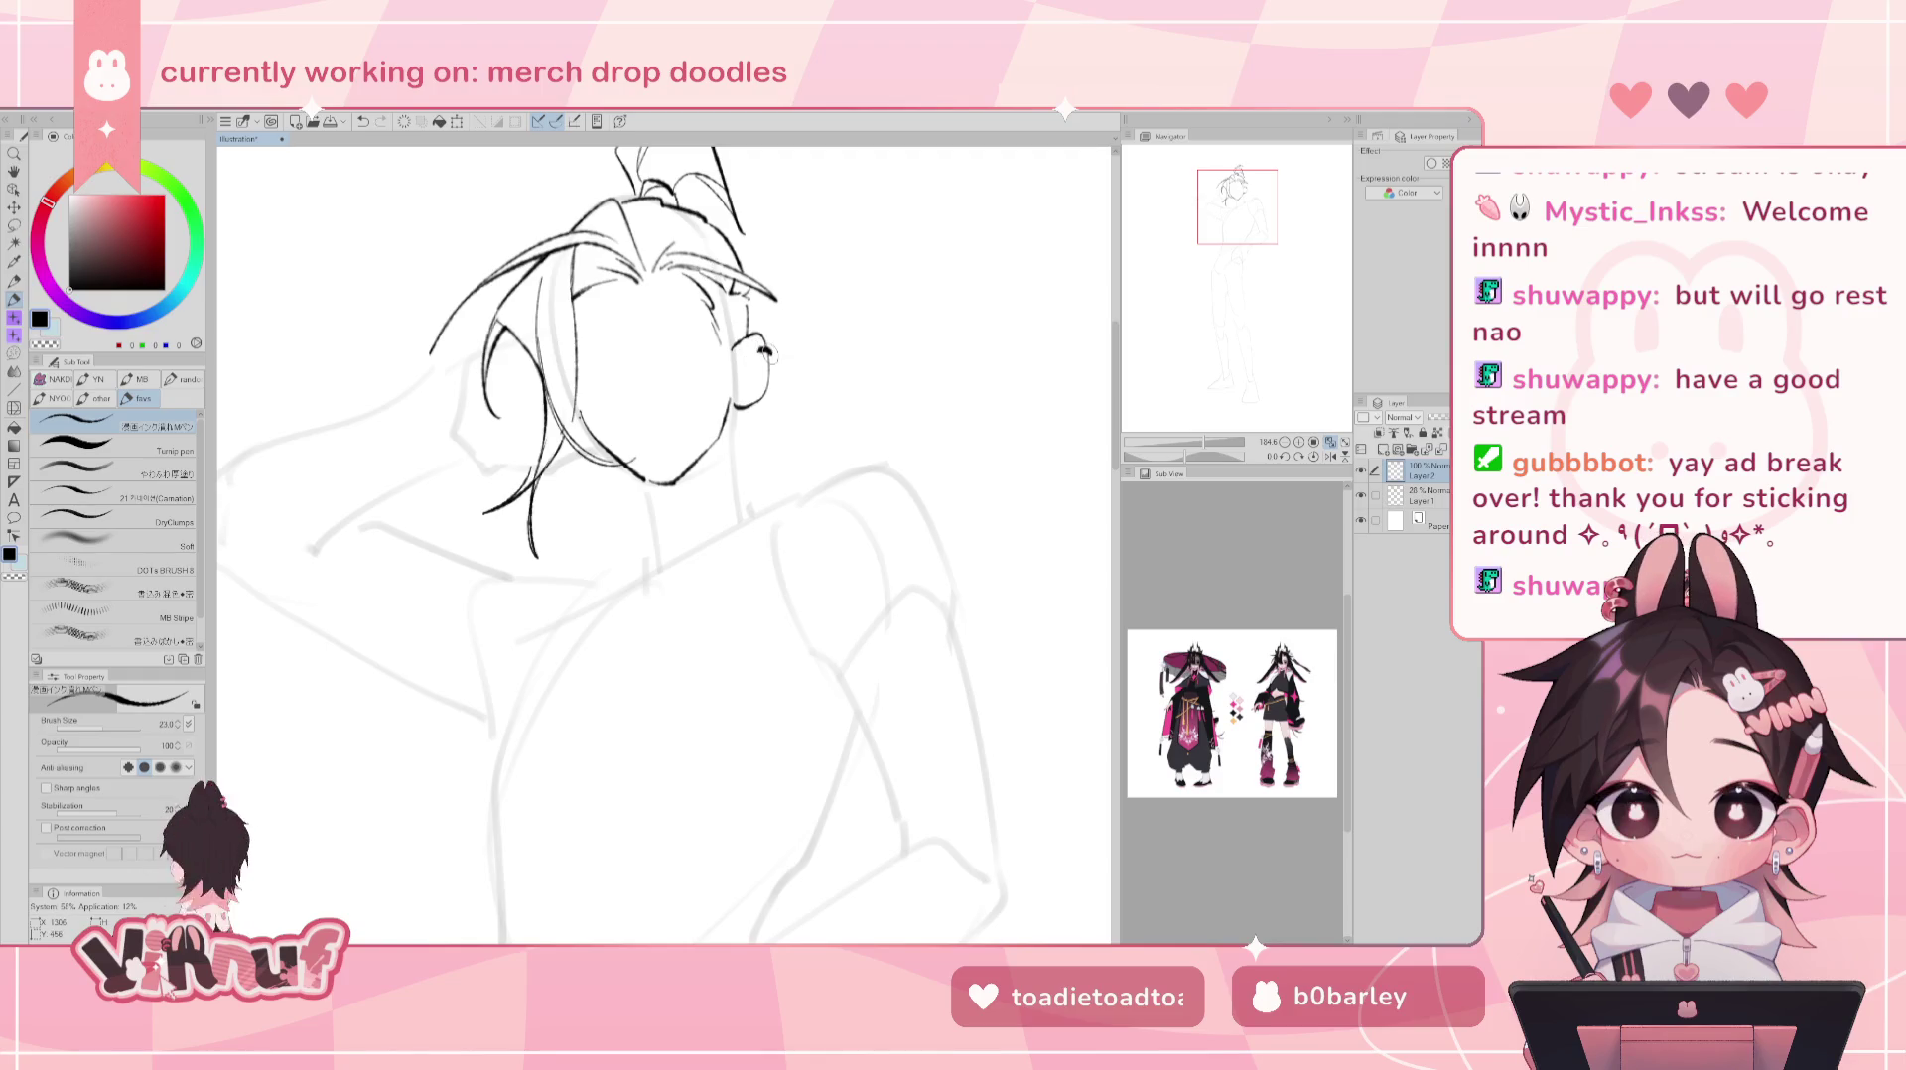
drag(744, 391, 748, 394)
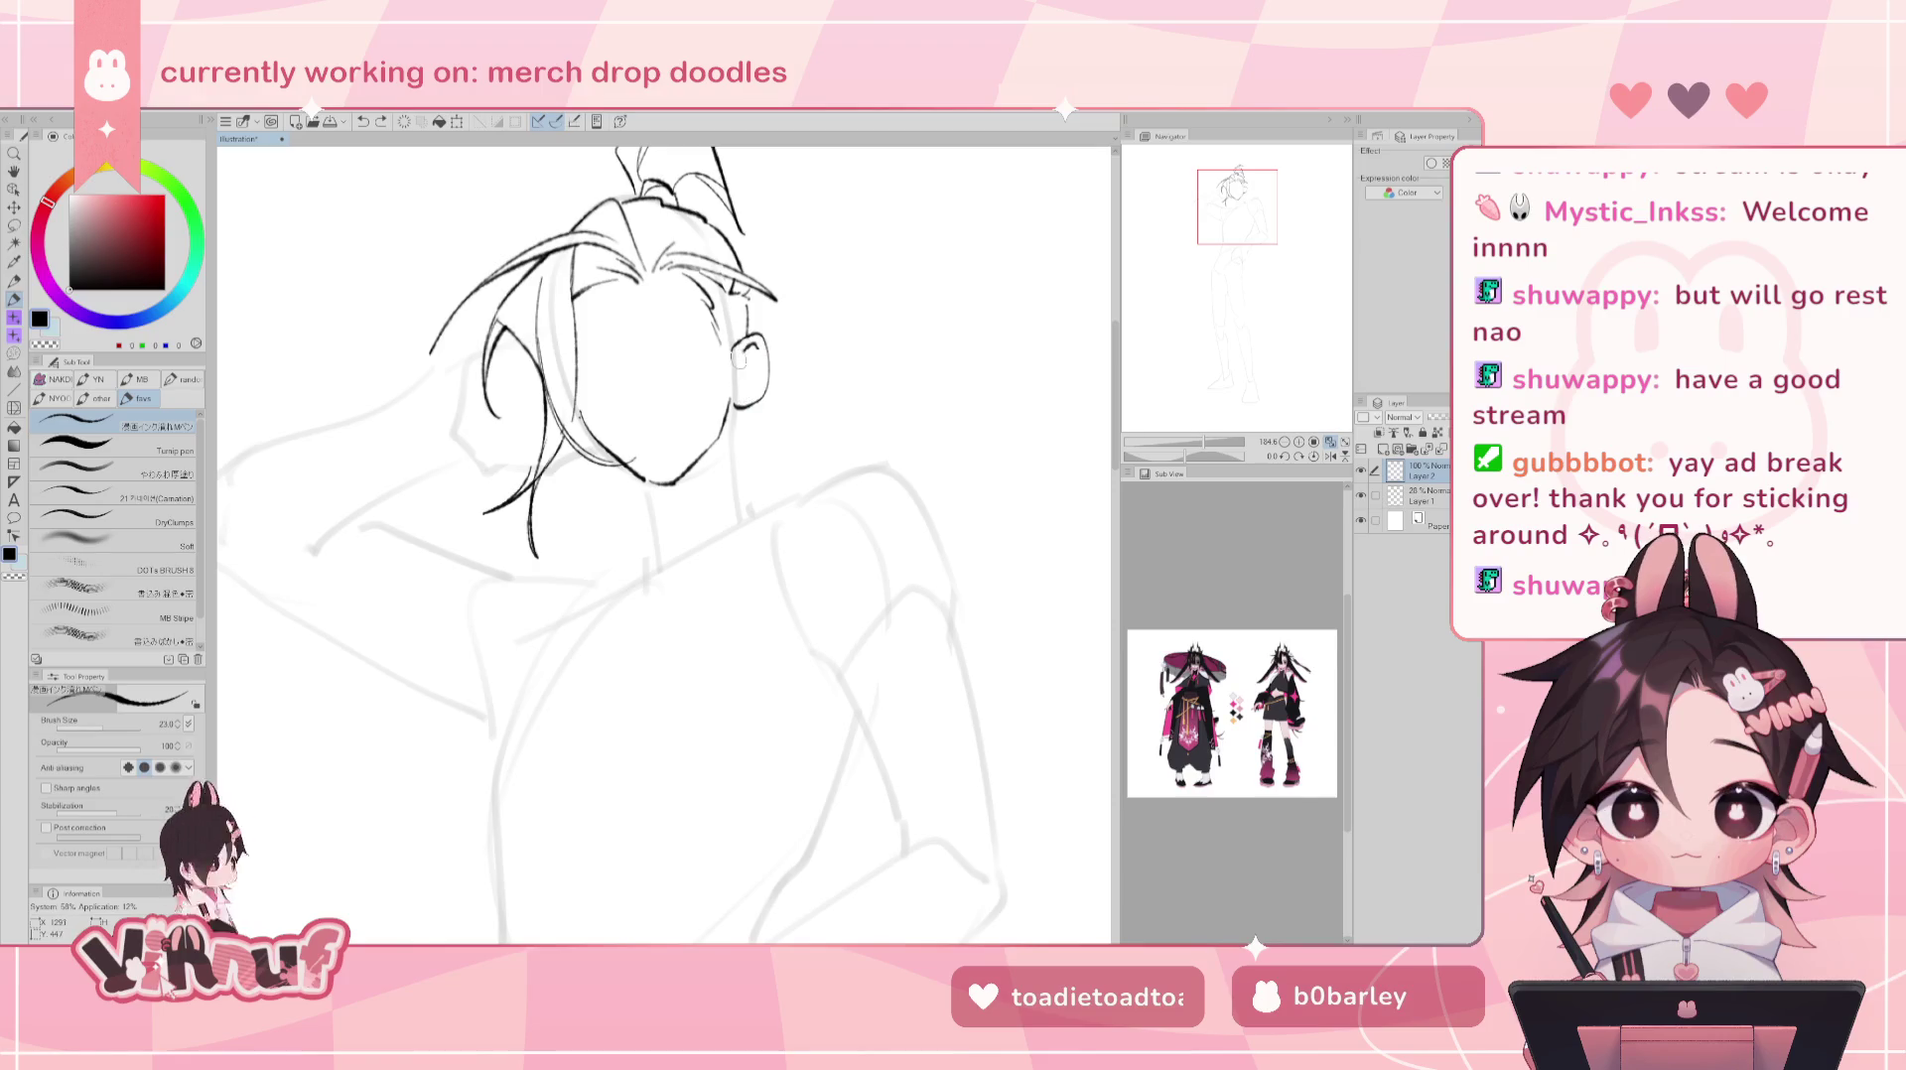
mouse_move(737, 383)
mouse_down()
mouse_move(753, 390)
mouse_move(749, 363)
mouse_up()
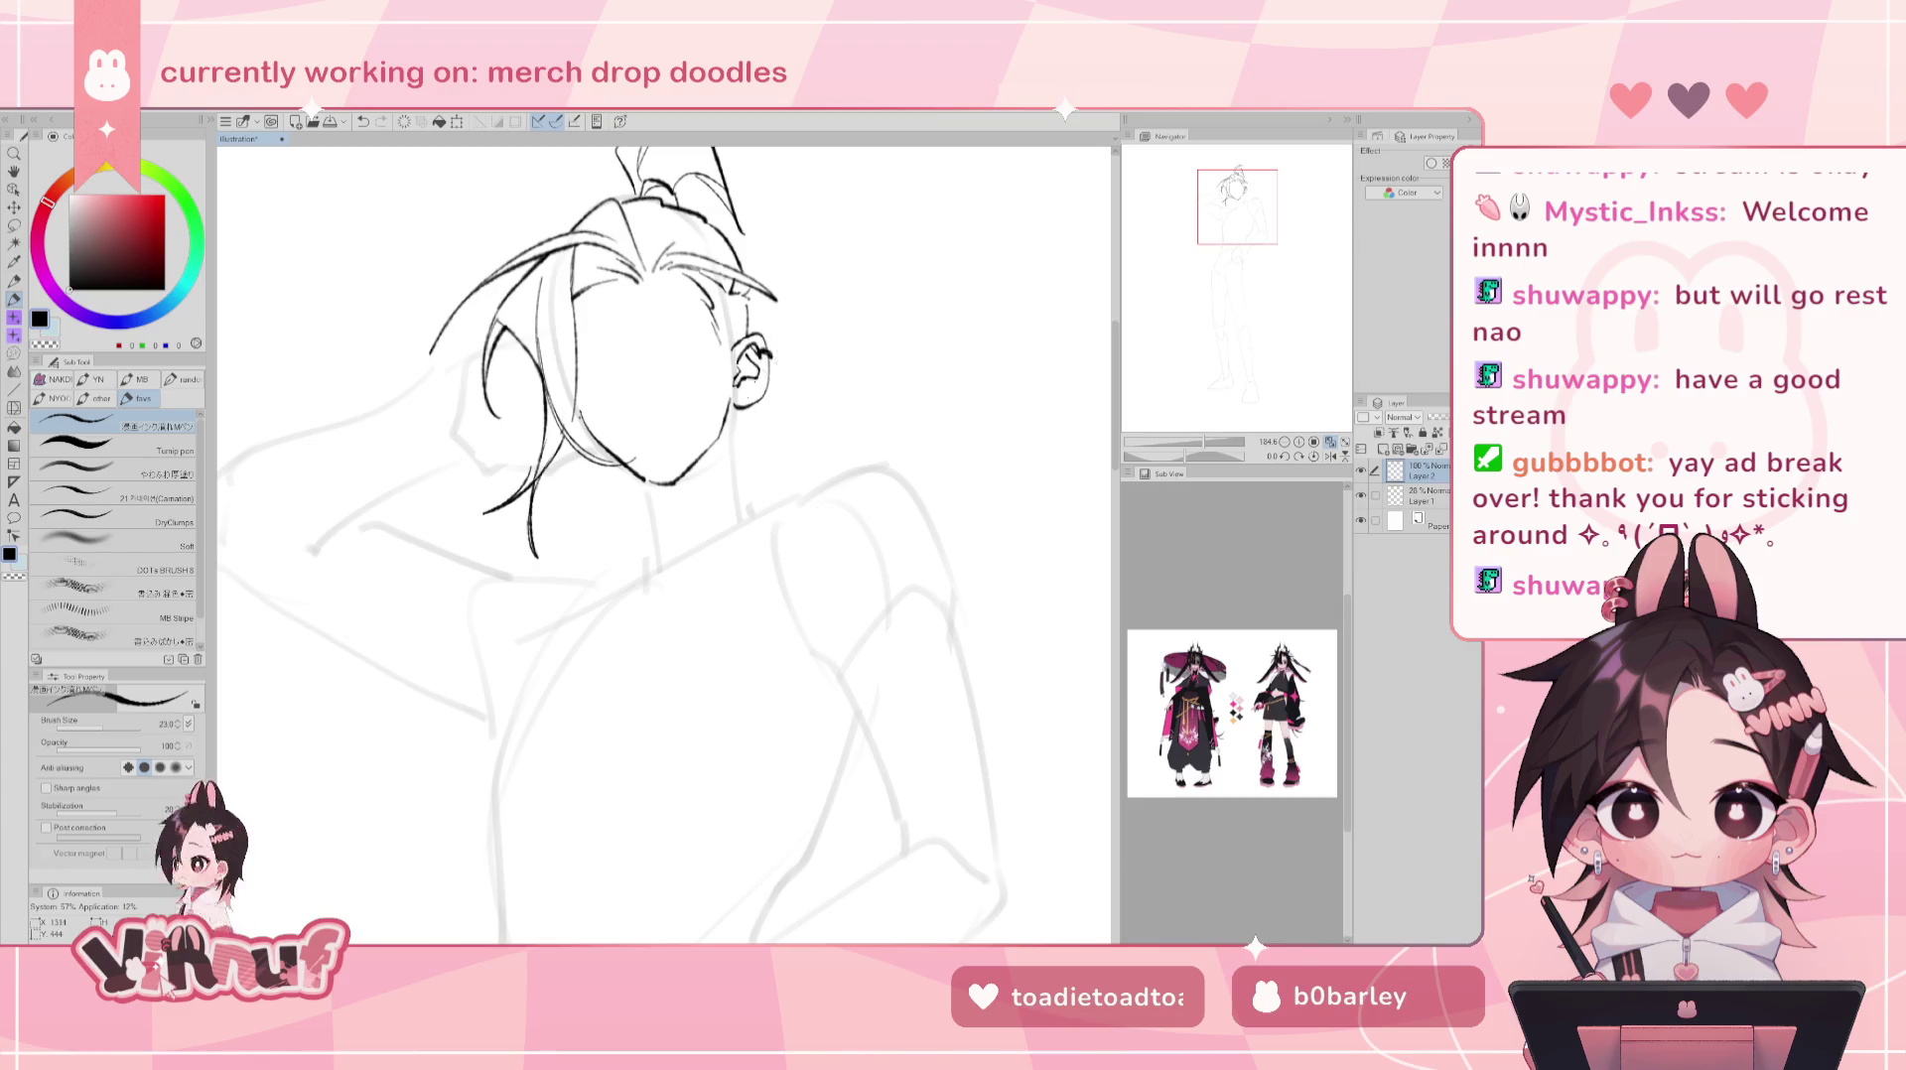
drag(742, 389, 746, 396)
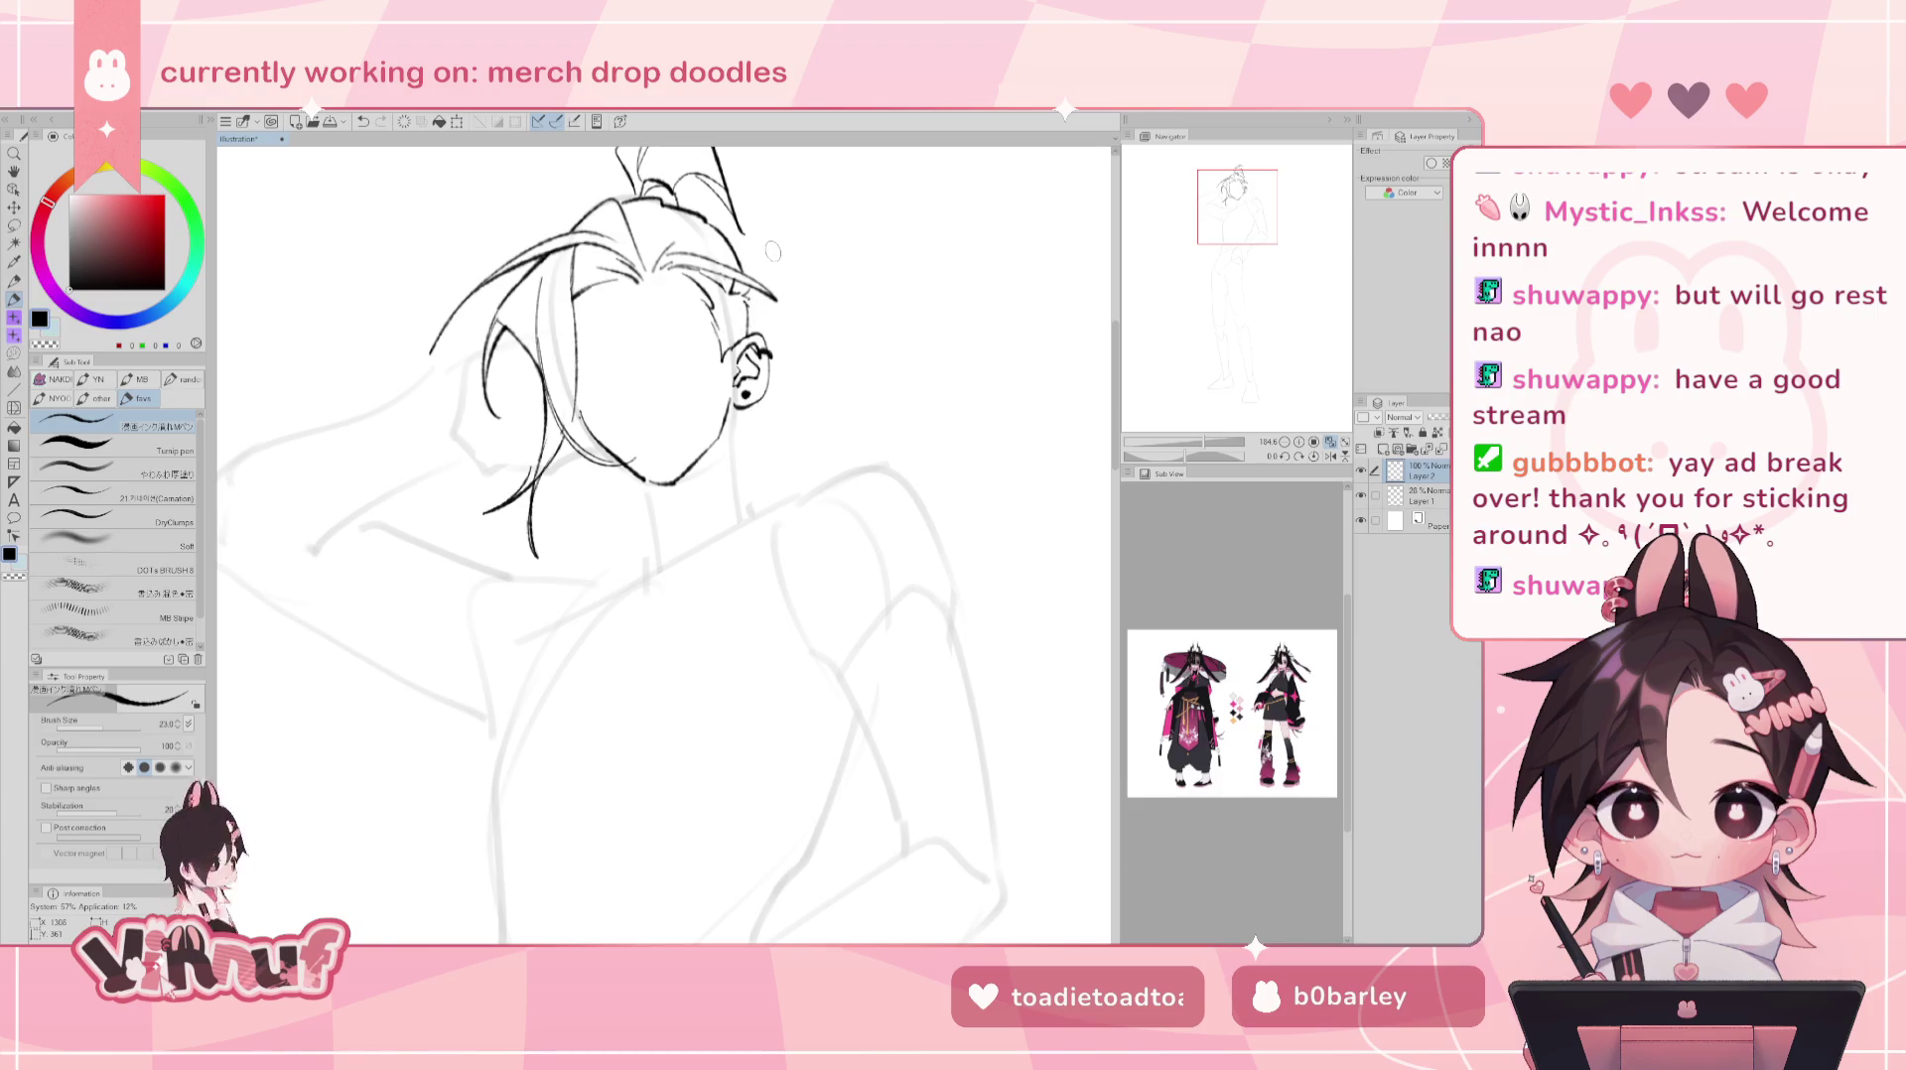
- Ink the line from neck to shoulder and extend the bottom of the neck line
drag(1229, 442, 1205, 442)
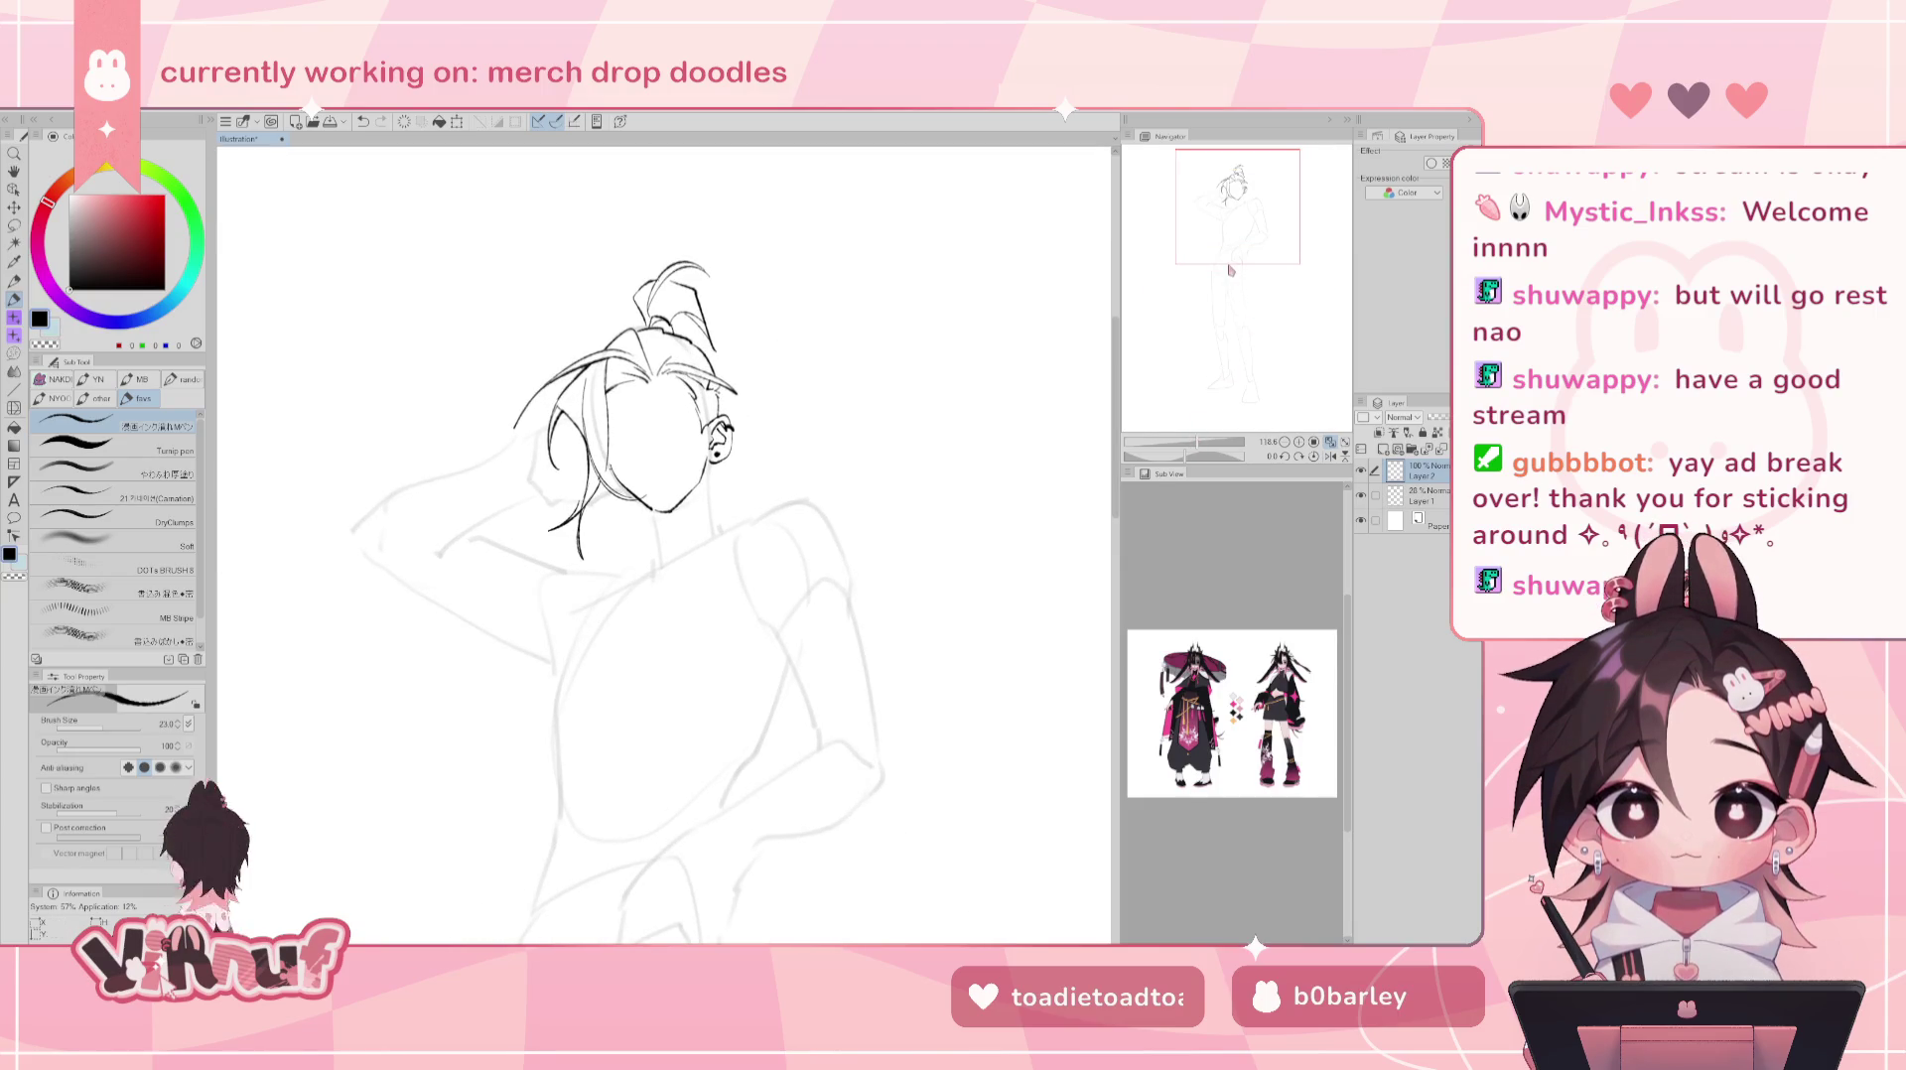
mouse_move(681, 517)
mouse_down()
mouse_move(759, 461)
mouse_move(789, 466)
mouse_up()
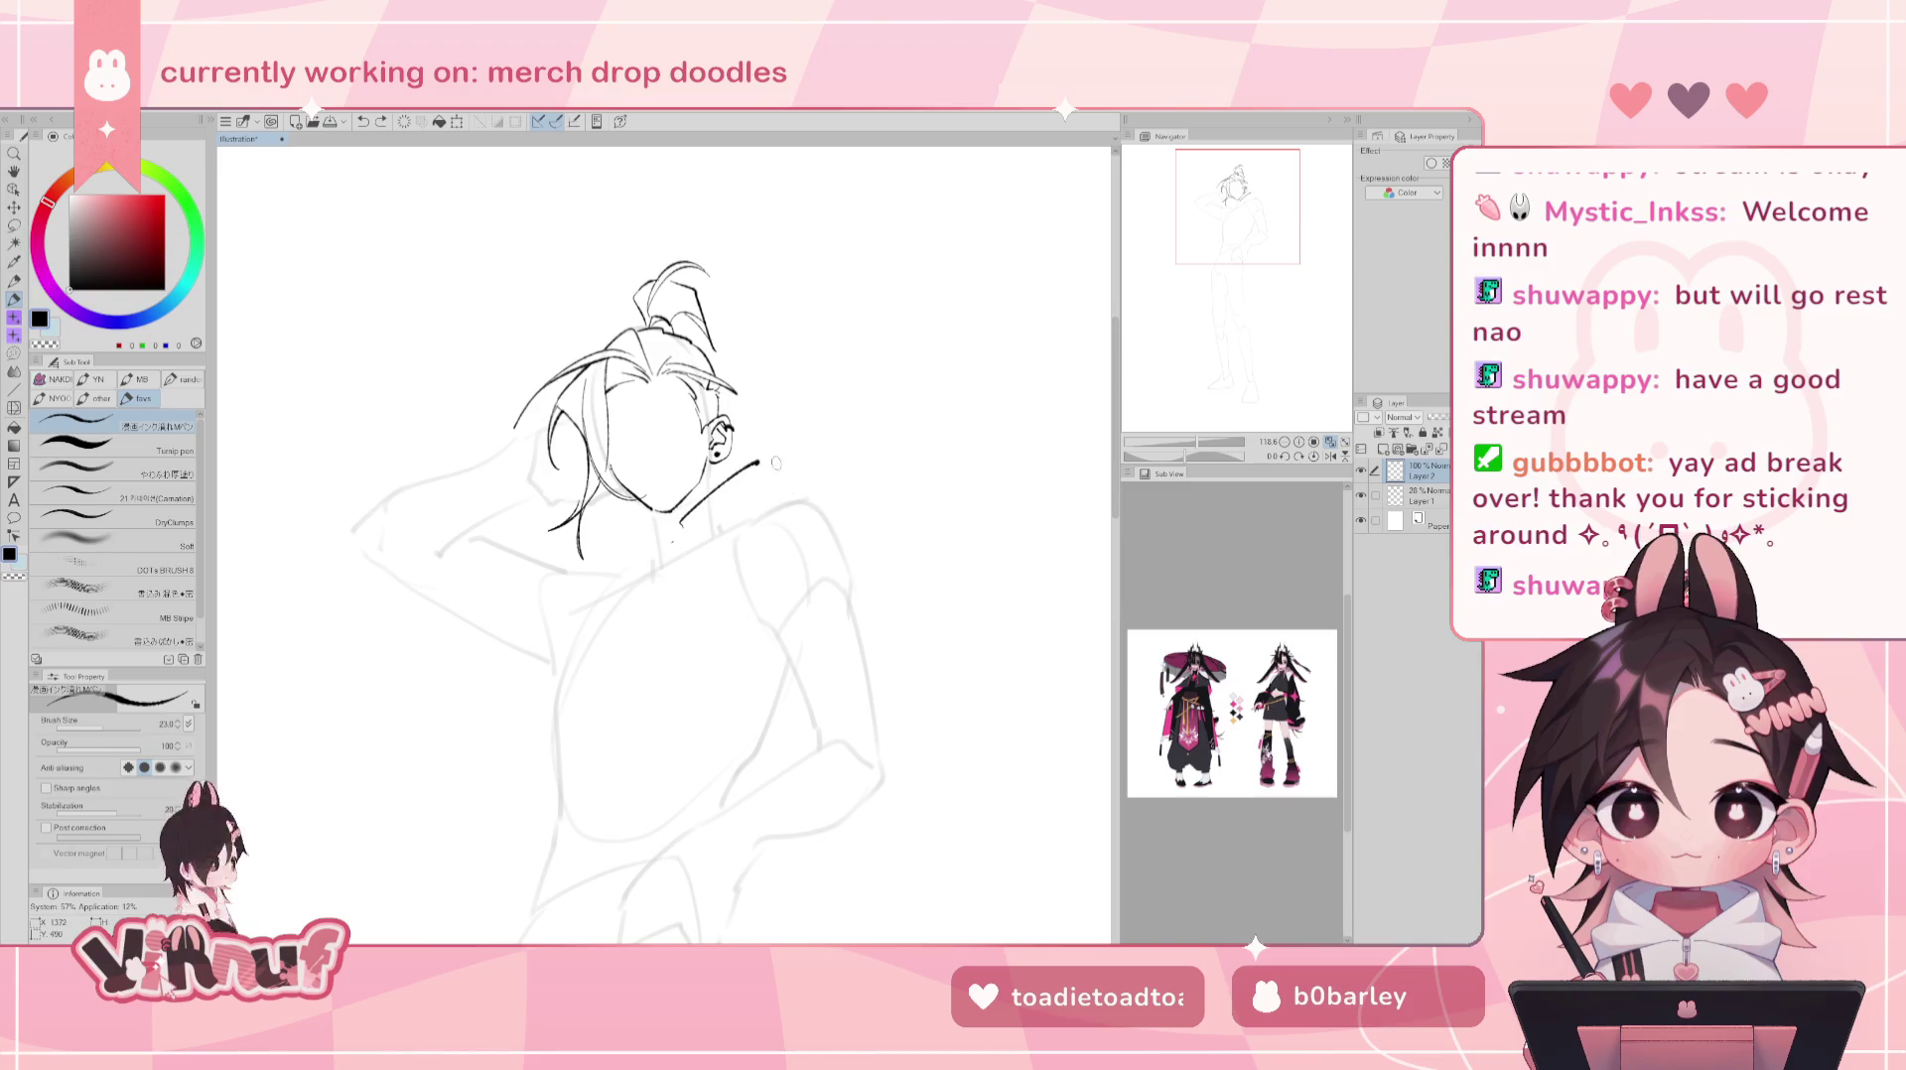
key(ctrl+z)
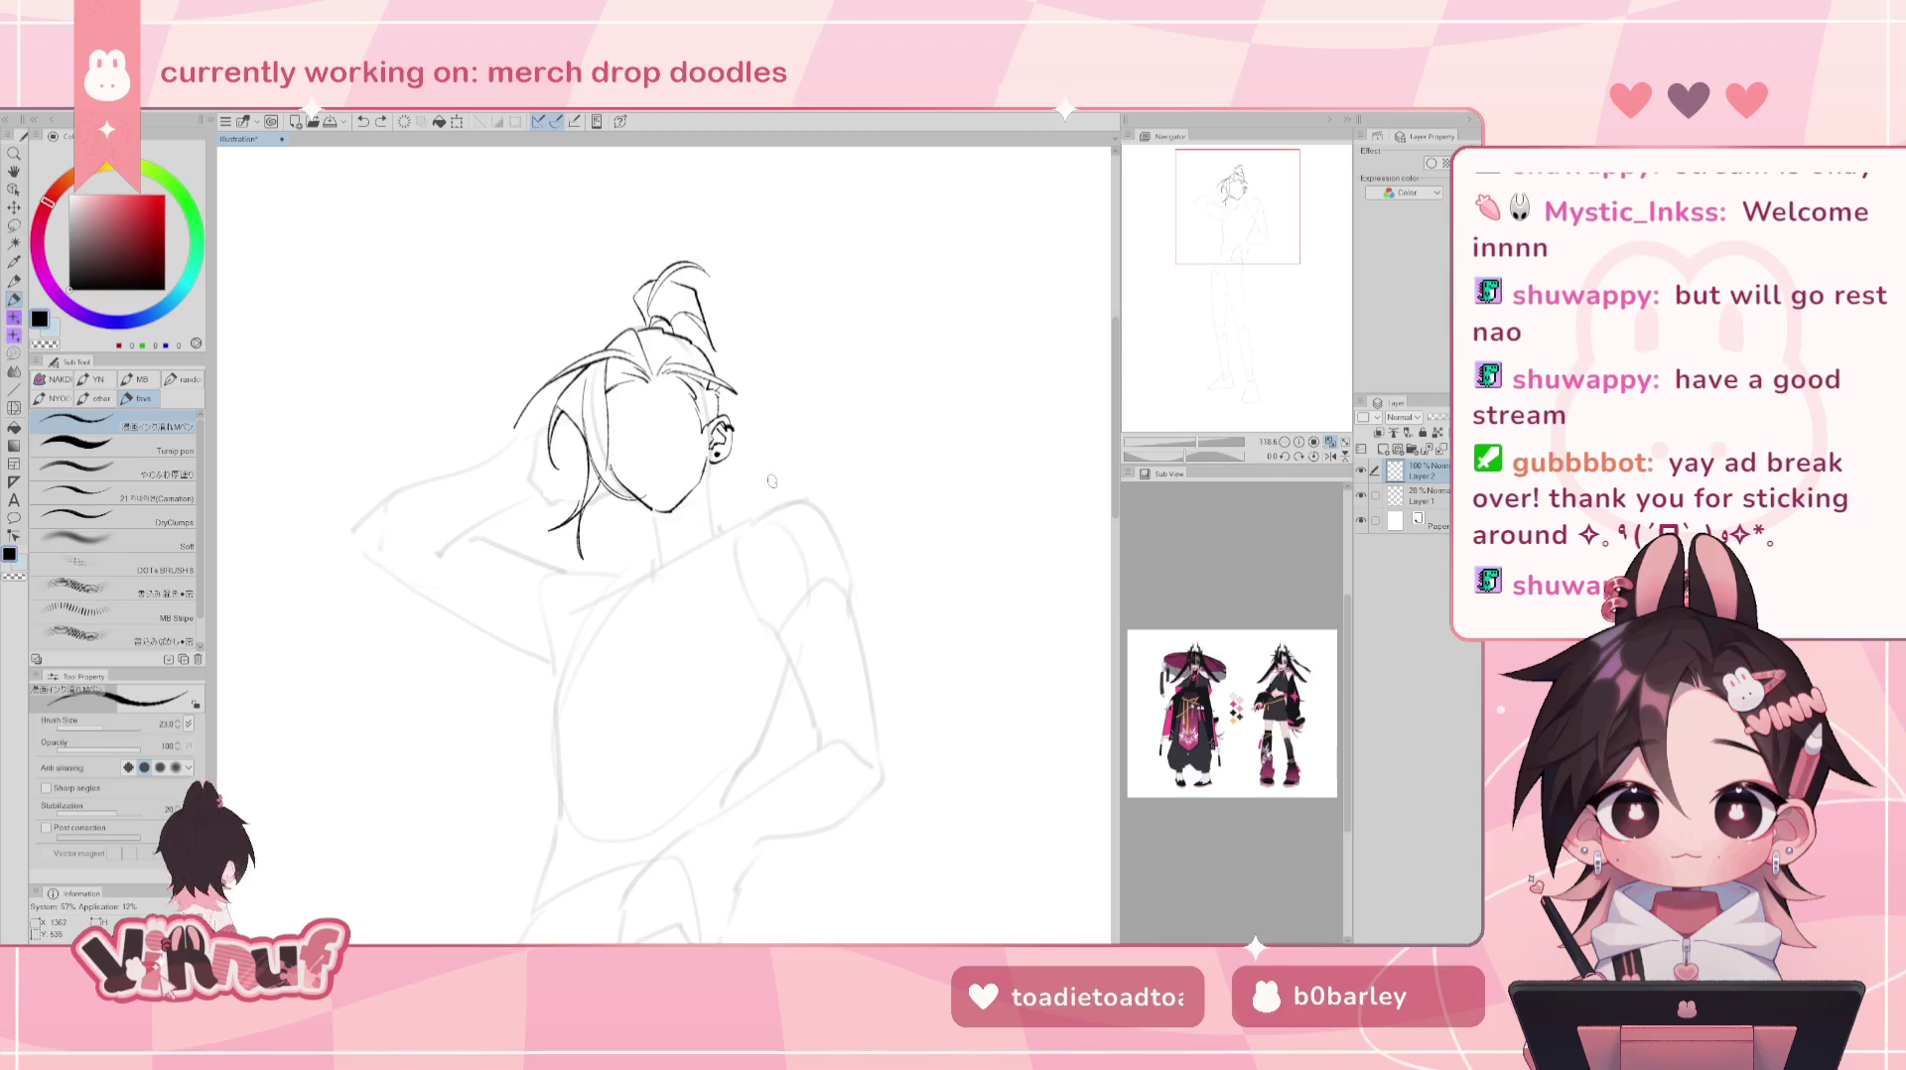
drag(747, 480, 679, 523)
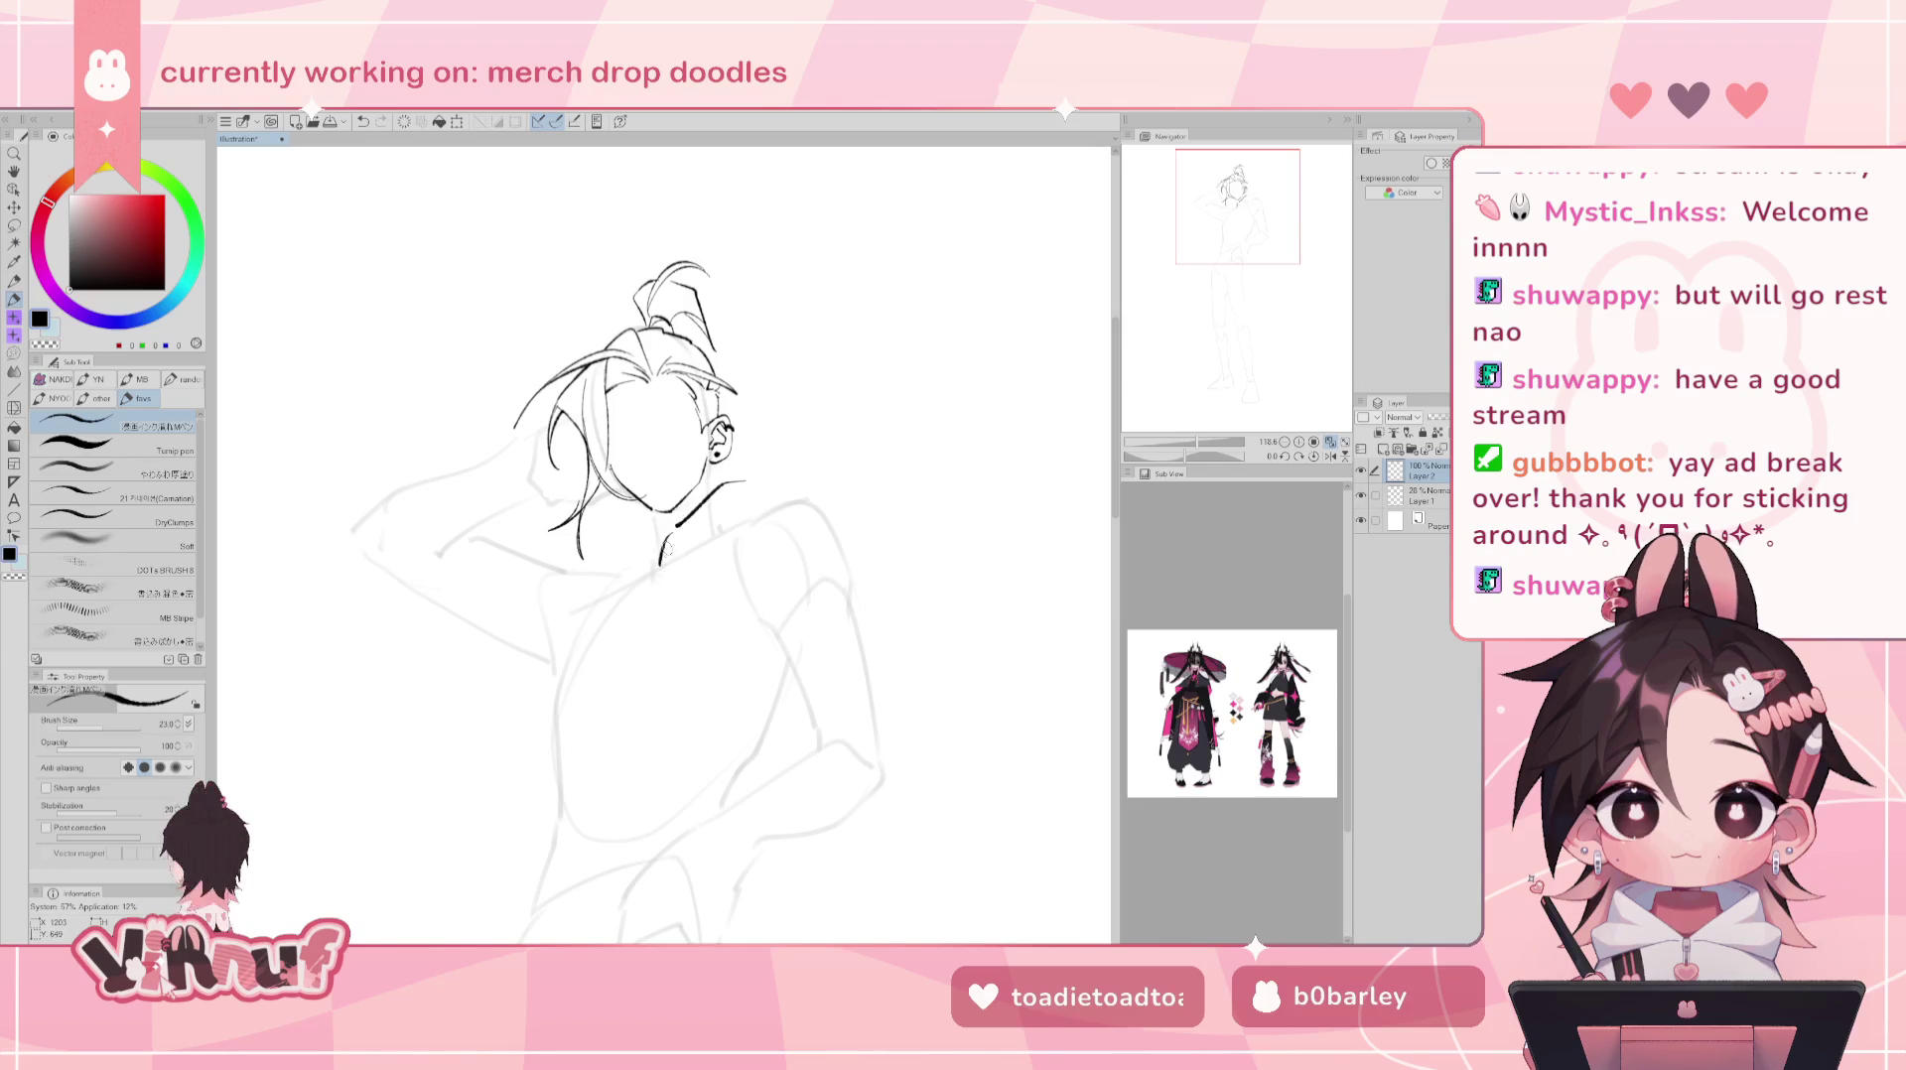
drag(655, 574, 672, 572)
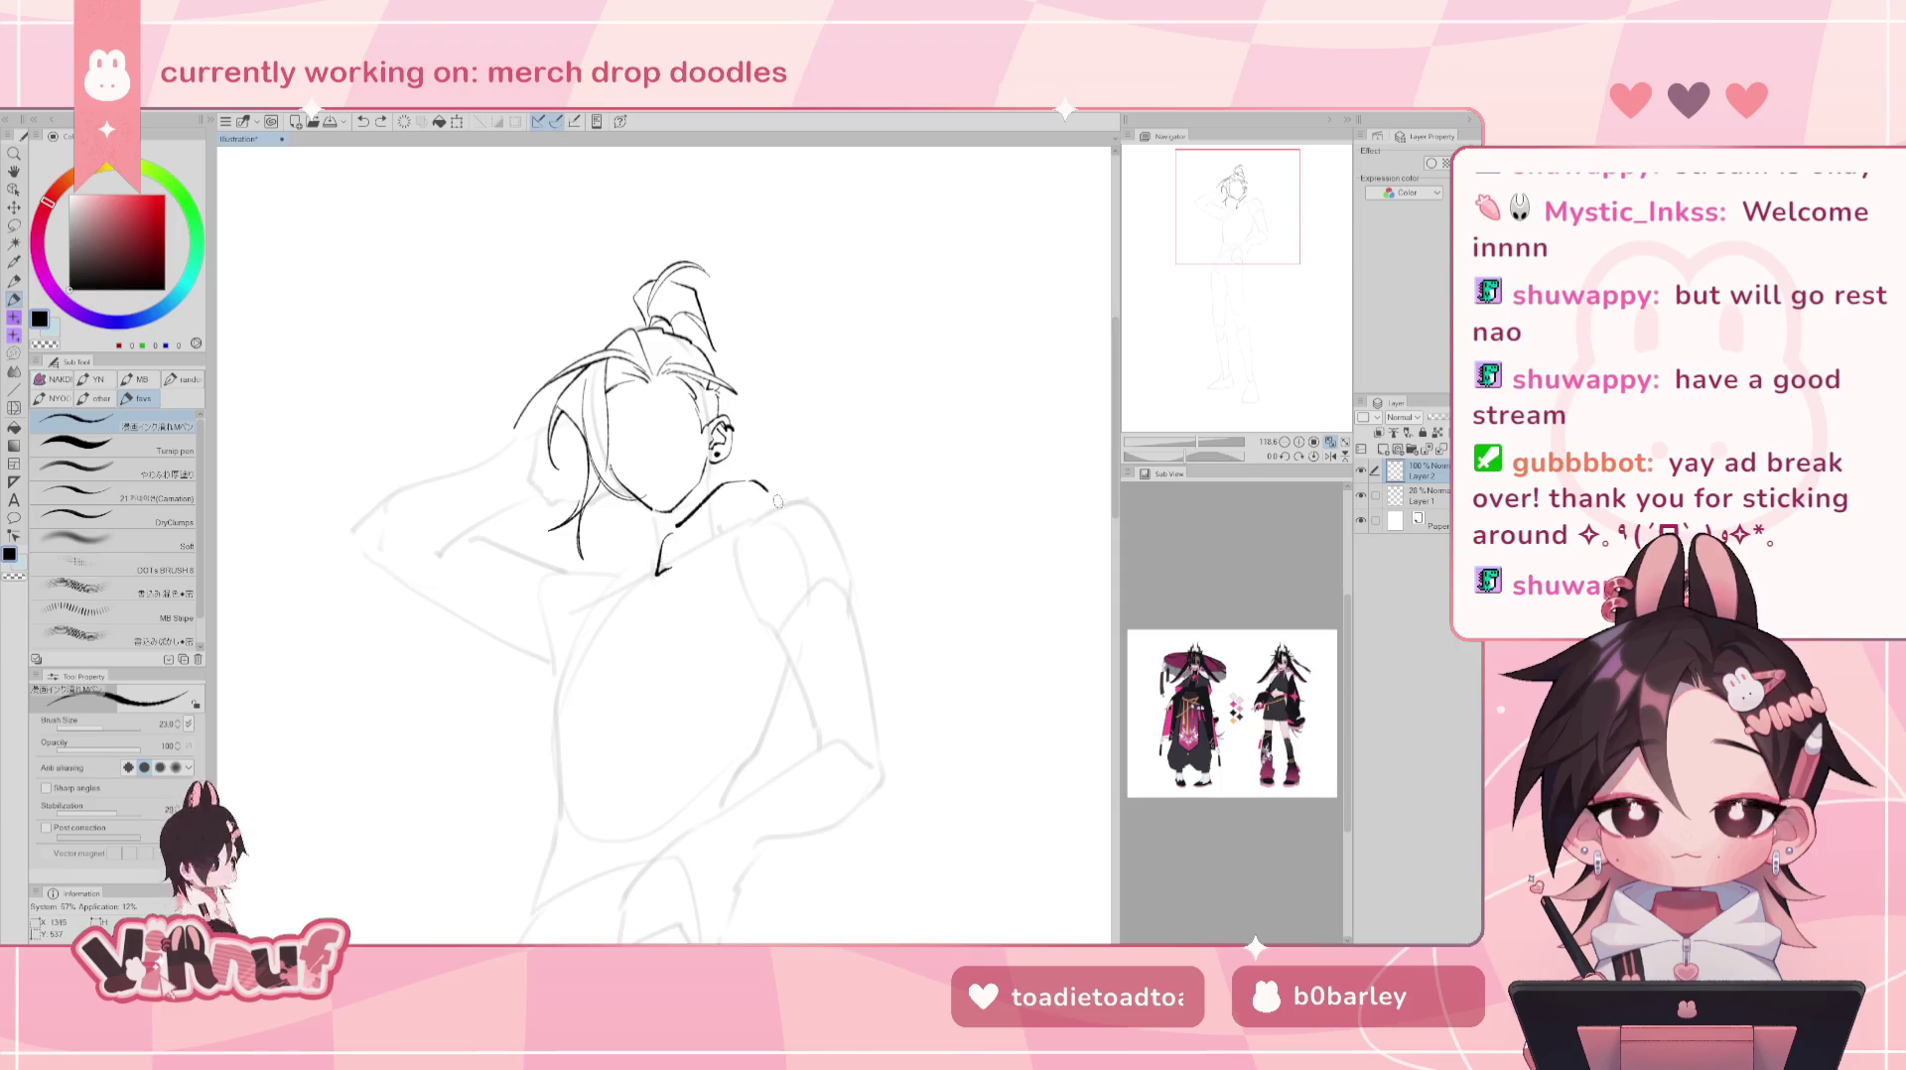
mouse_move(732, 480)
mouse_down()
mouse_move(789, 501)
mouse_move(758, 375)
mouse_move(711, 395)
mouse_up()
key(ctrl+z)
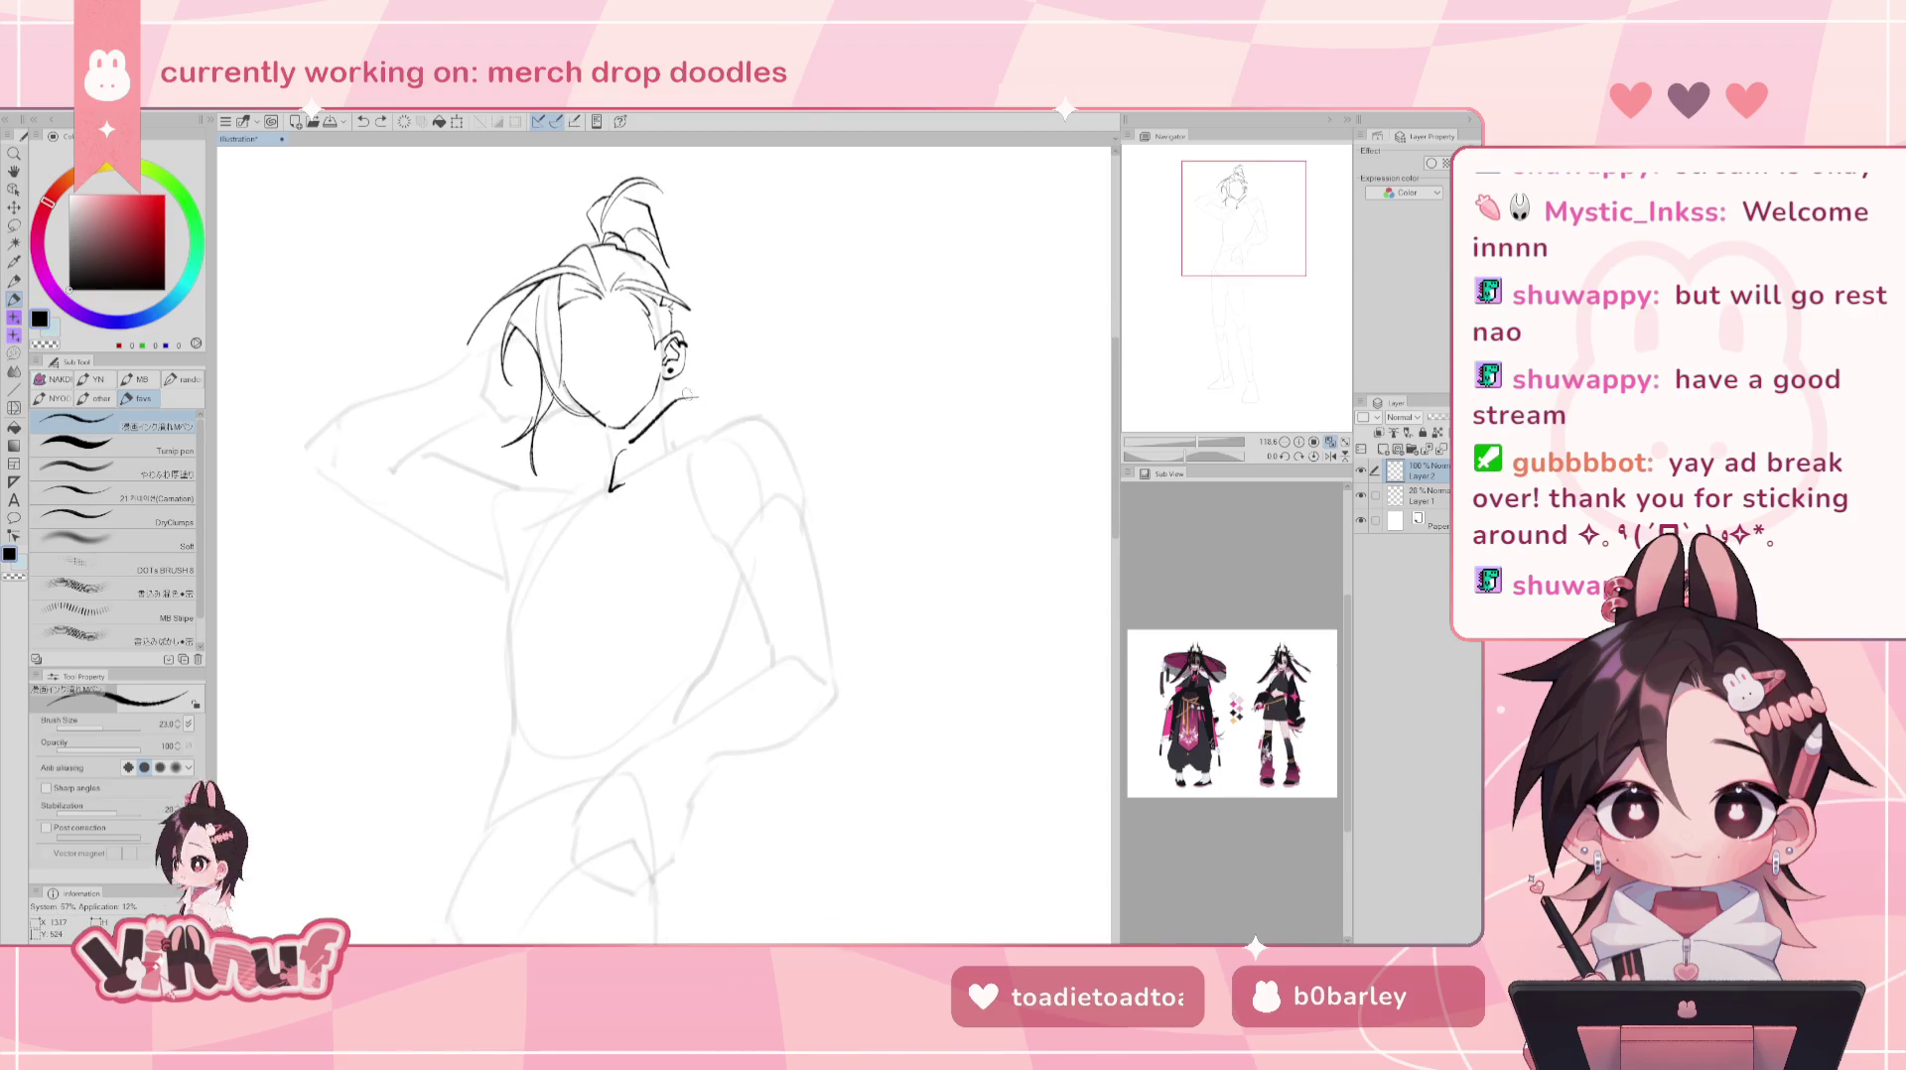
key(ctrl+z)
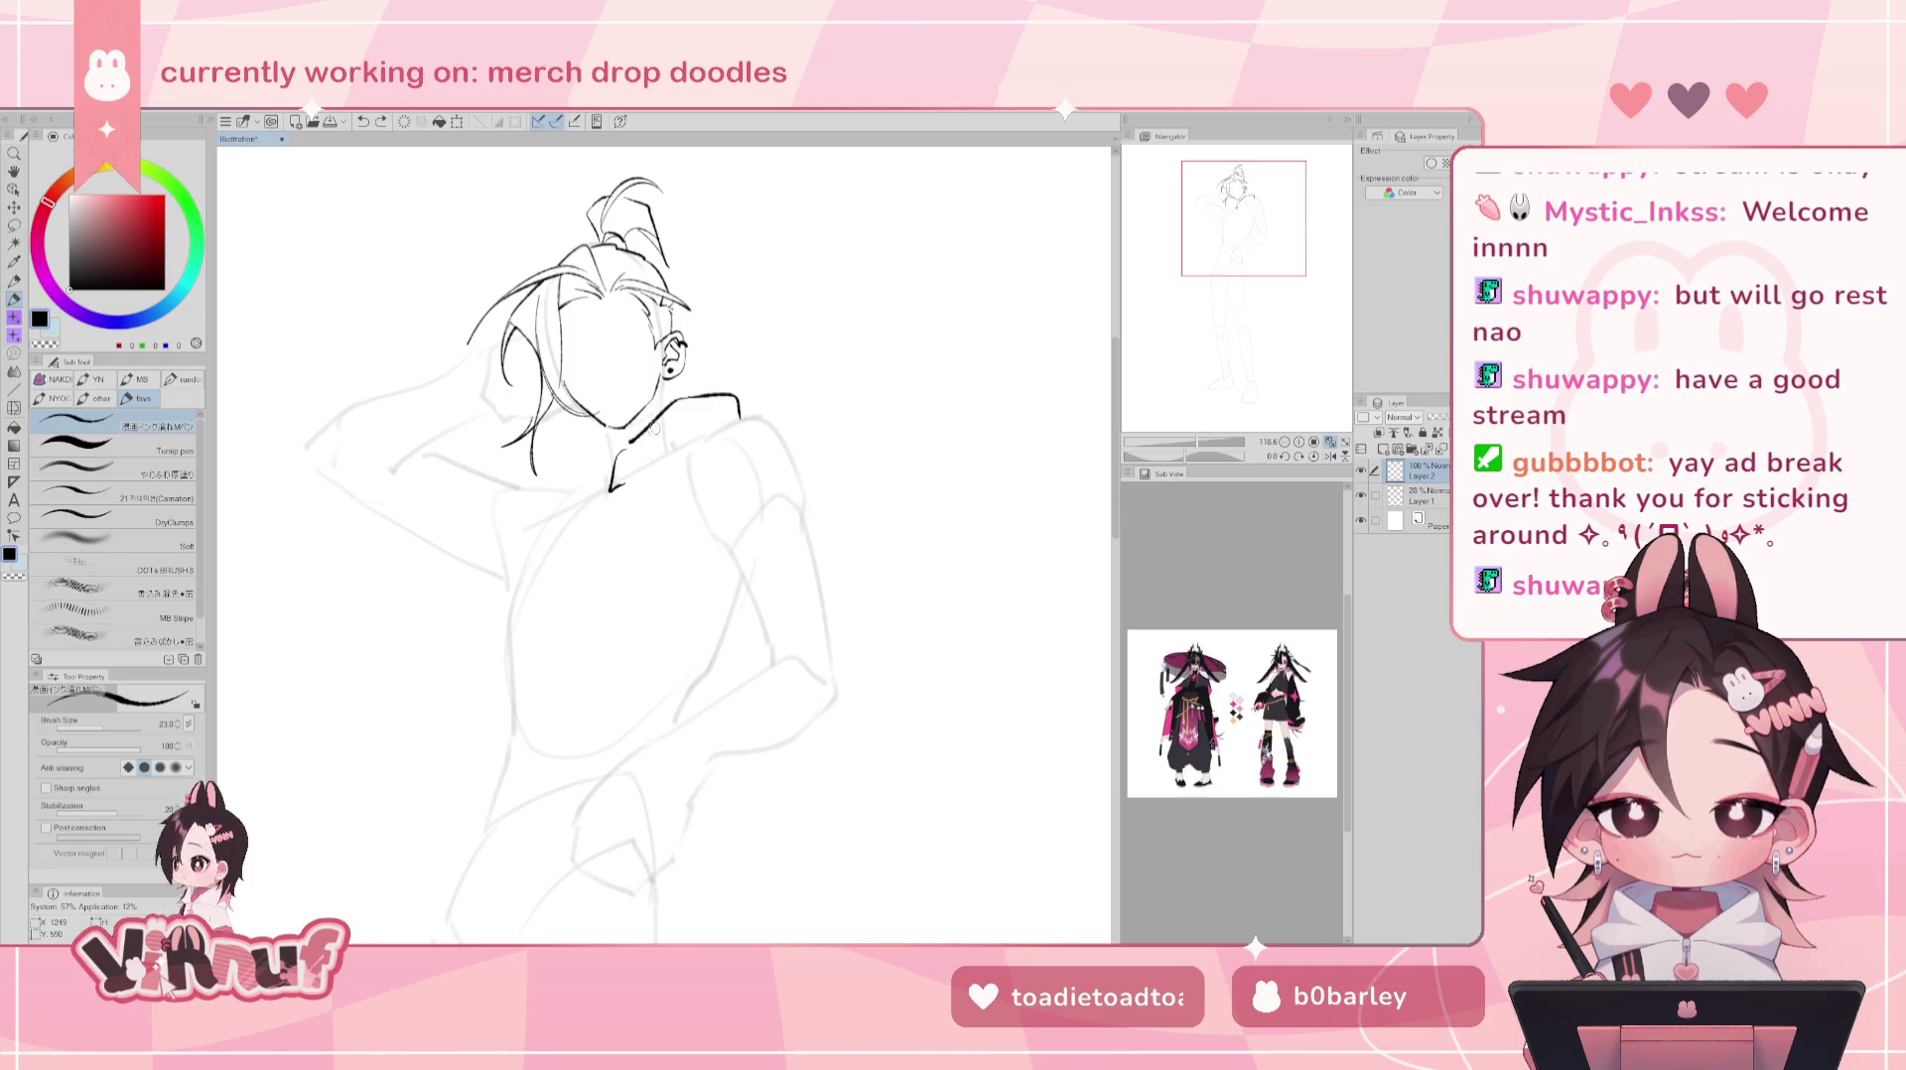
- Tidy the hair's bottom and ink short strokes along the neck below the chin
key(e)
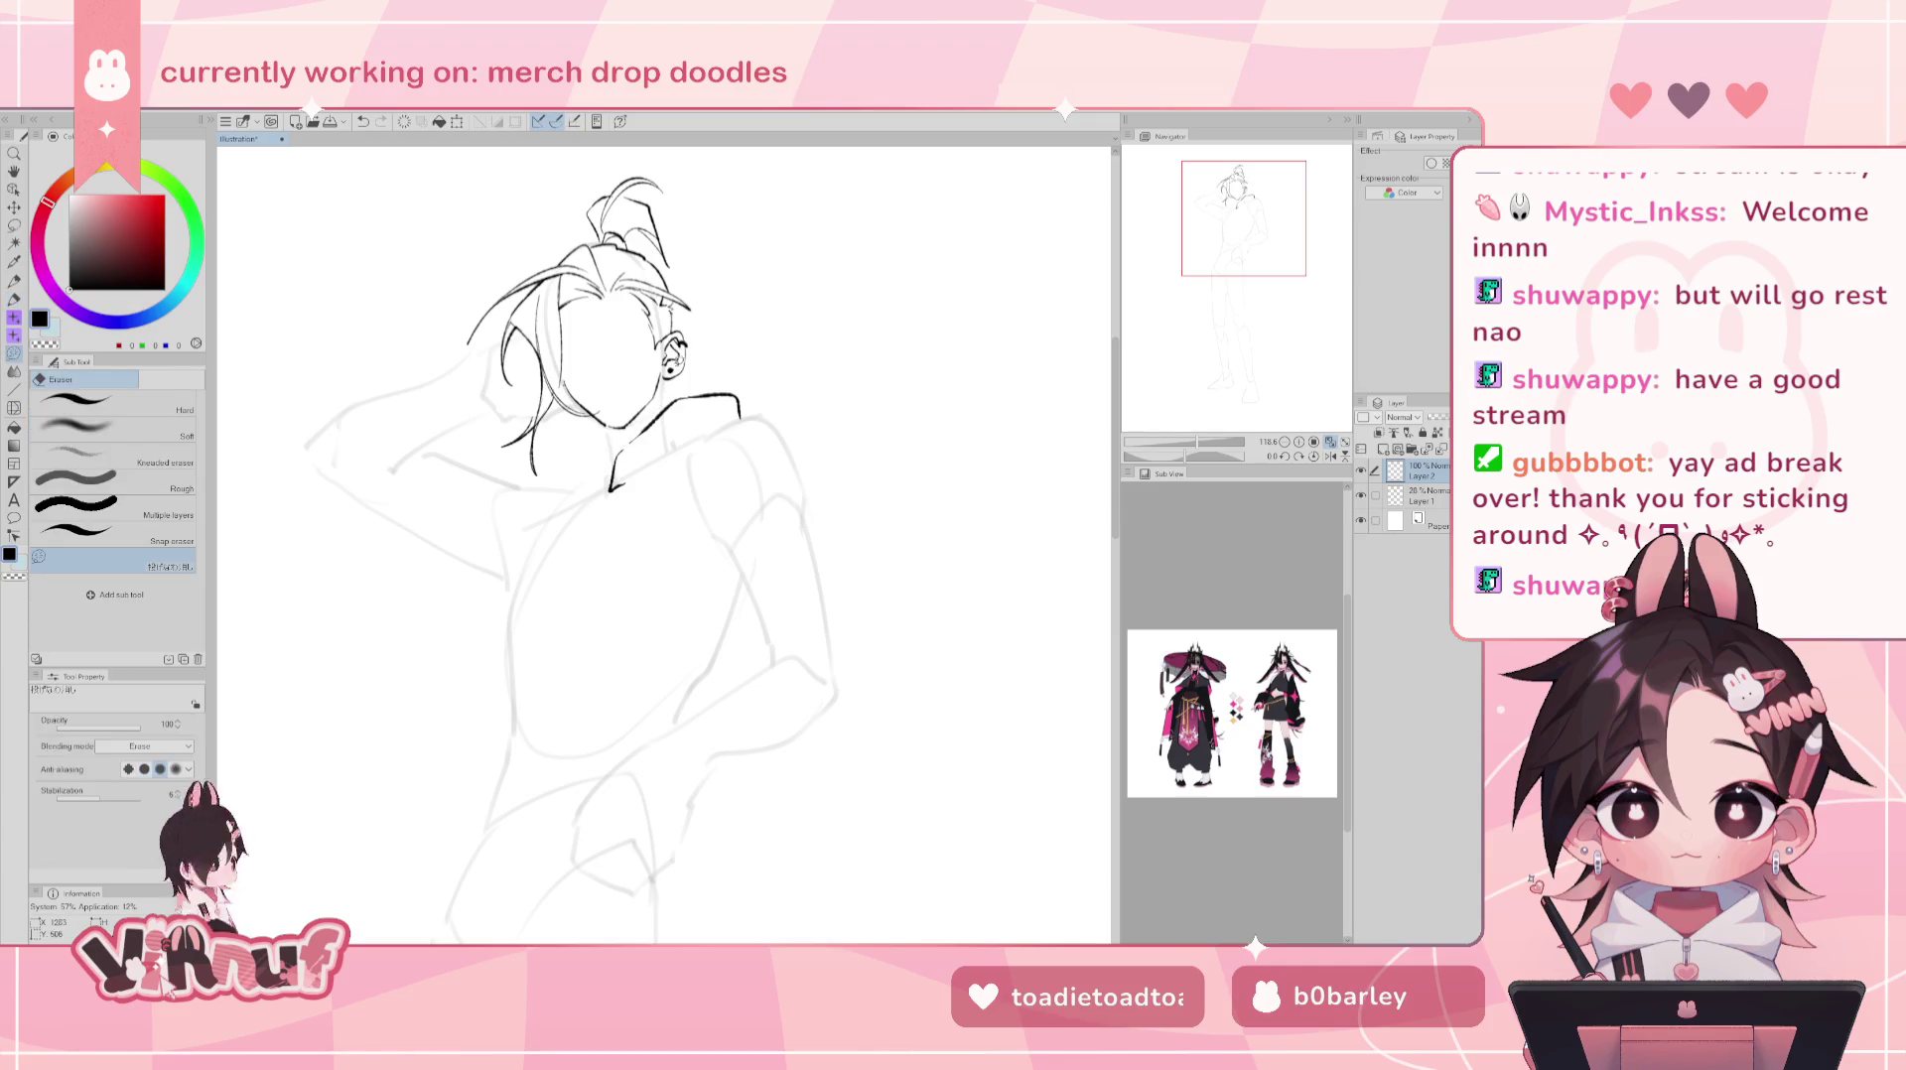
key(p)
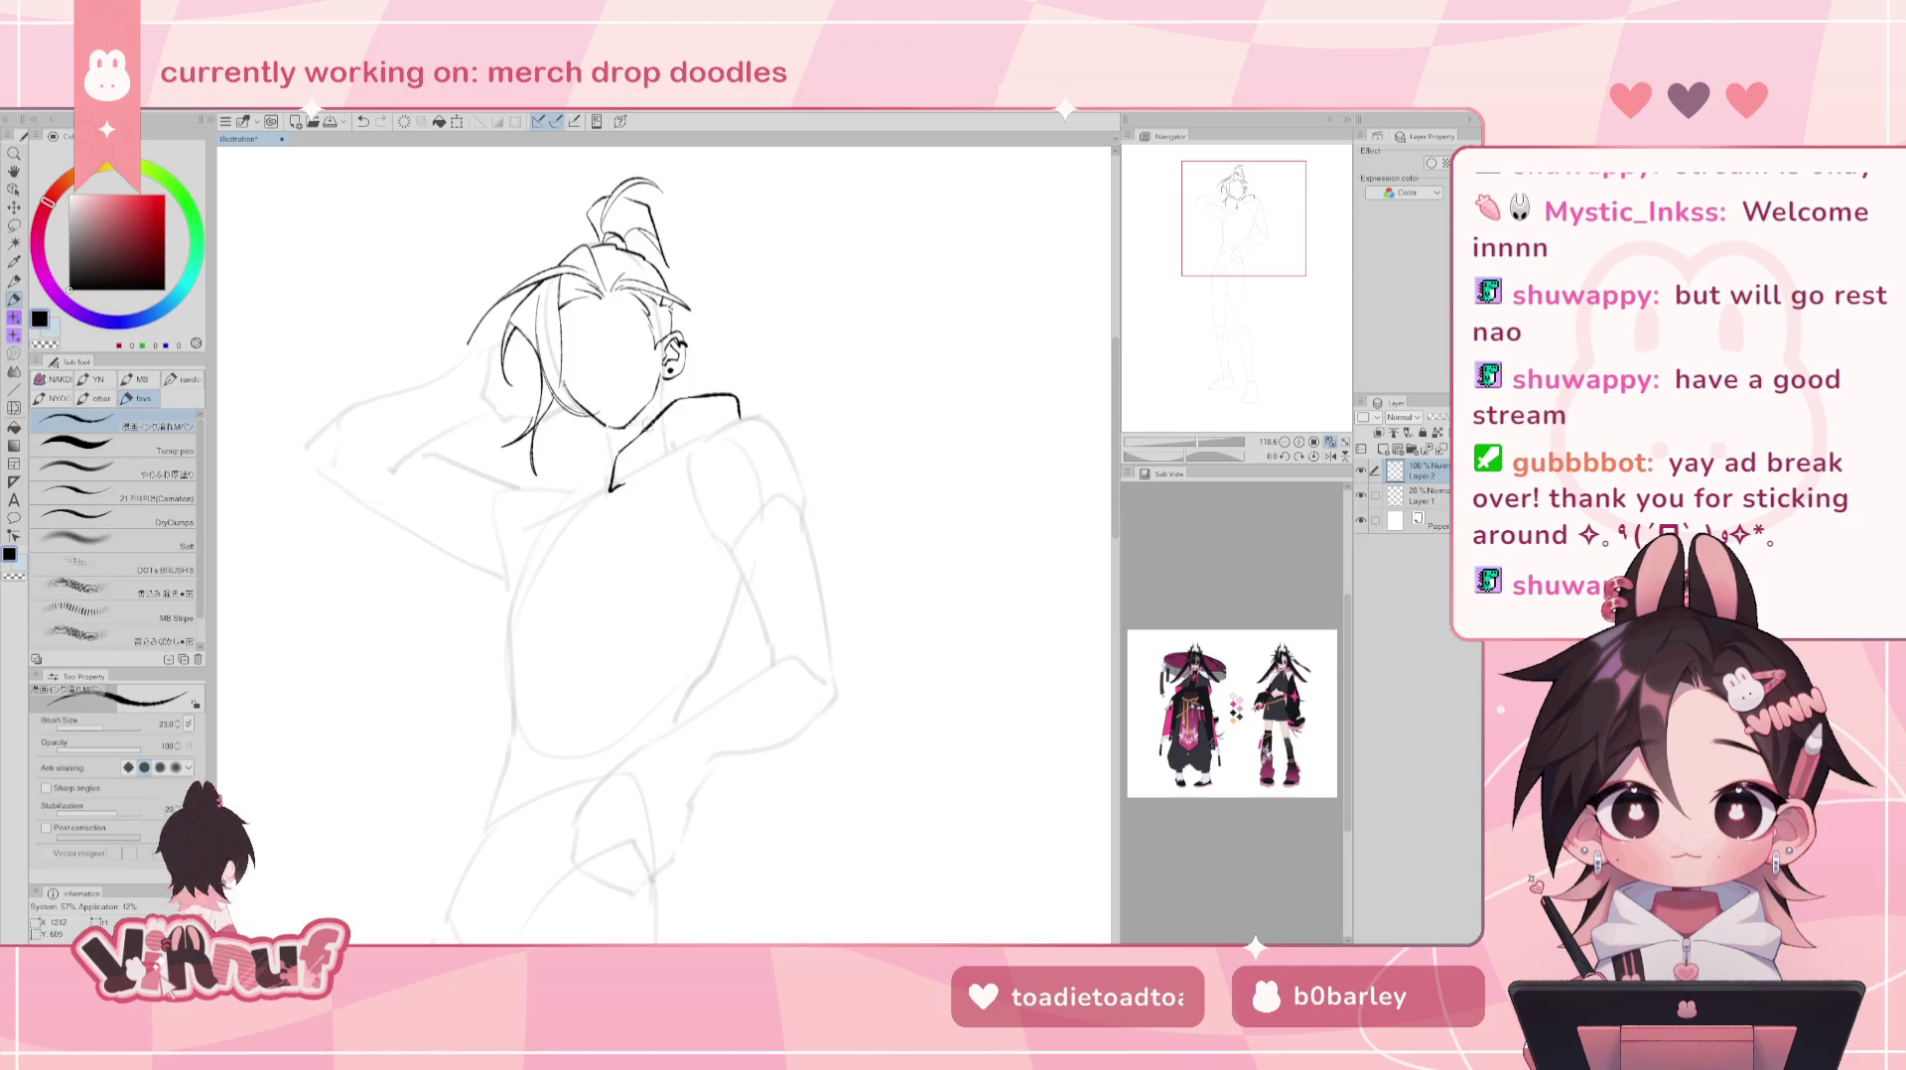
drag(539, 482, 574, 449)
key(ctrl+z)
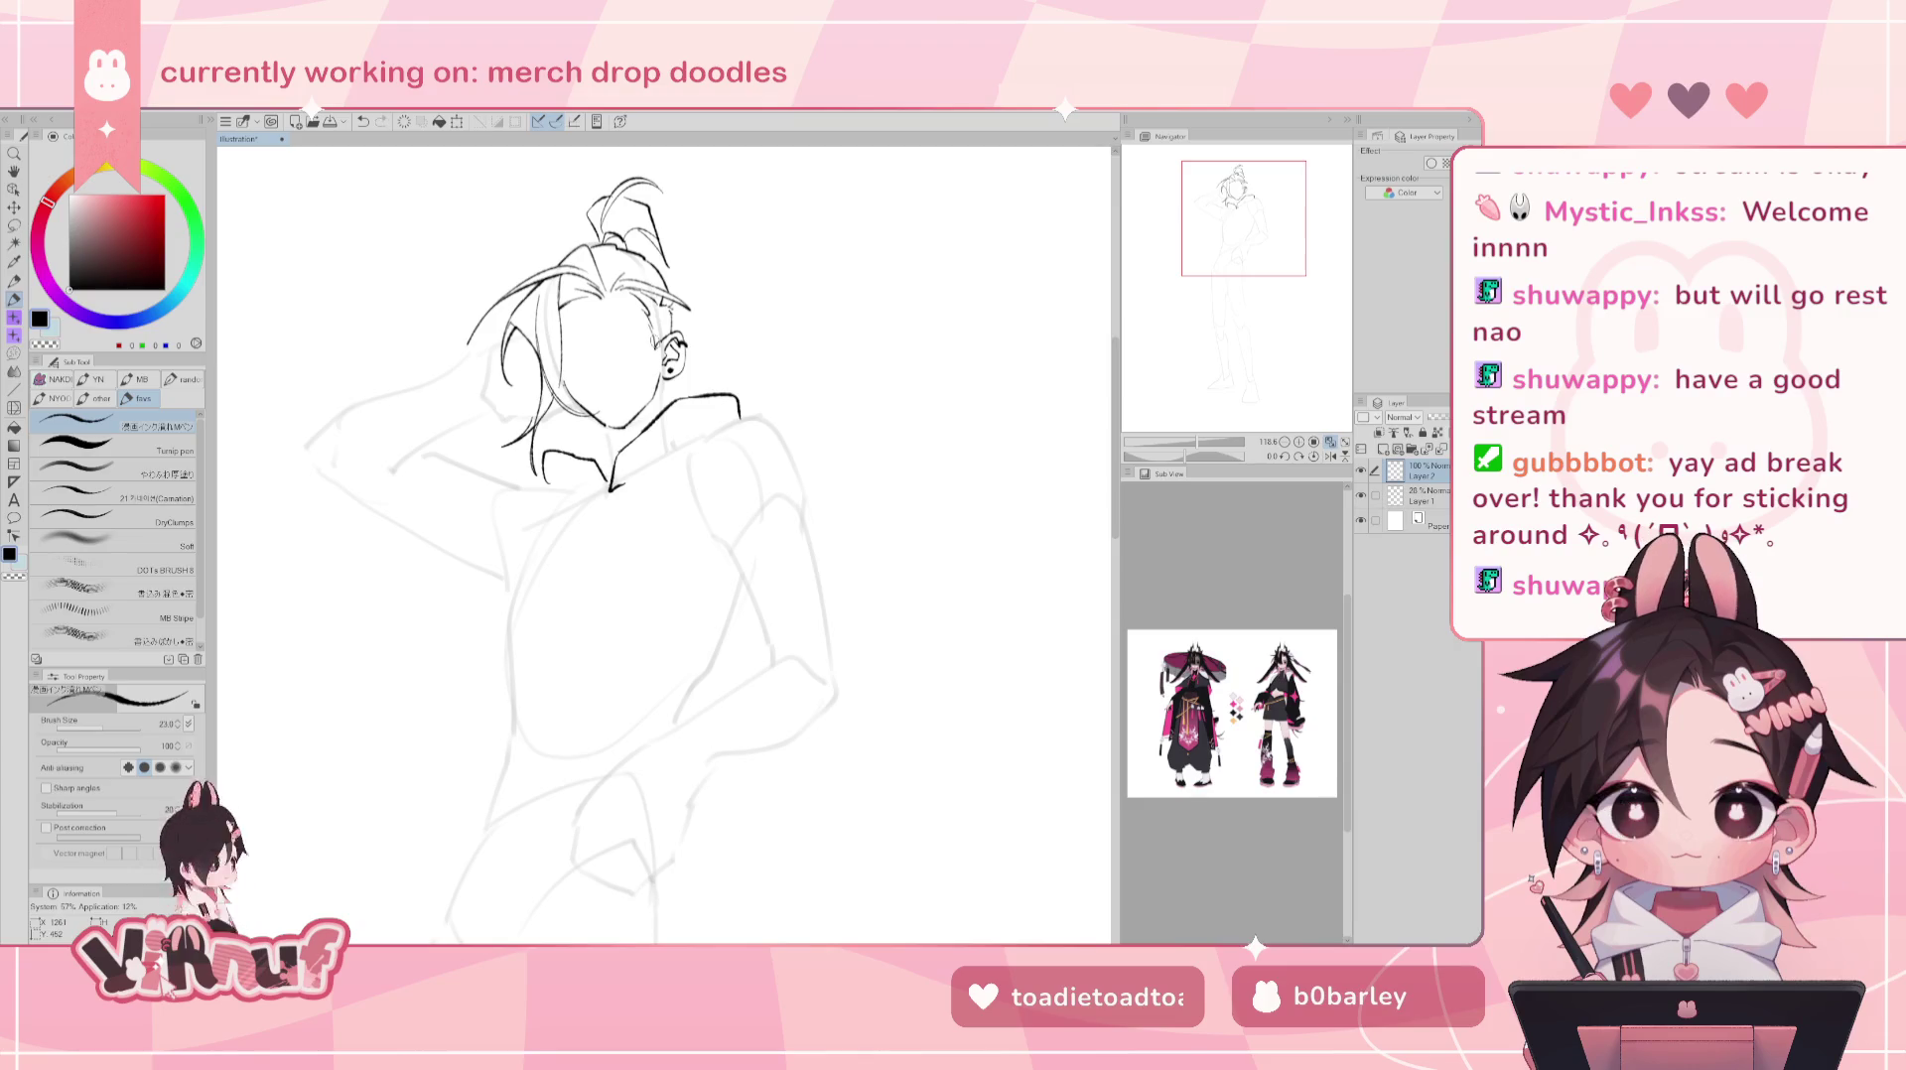
key(e)
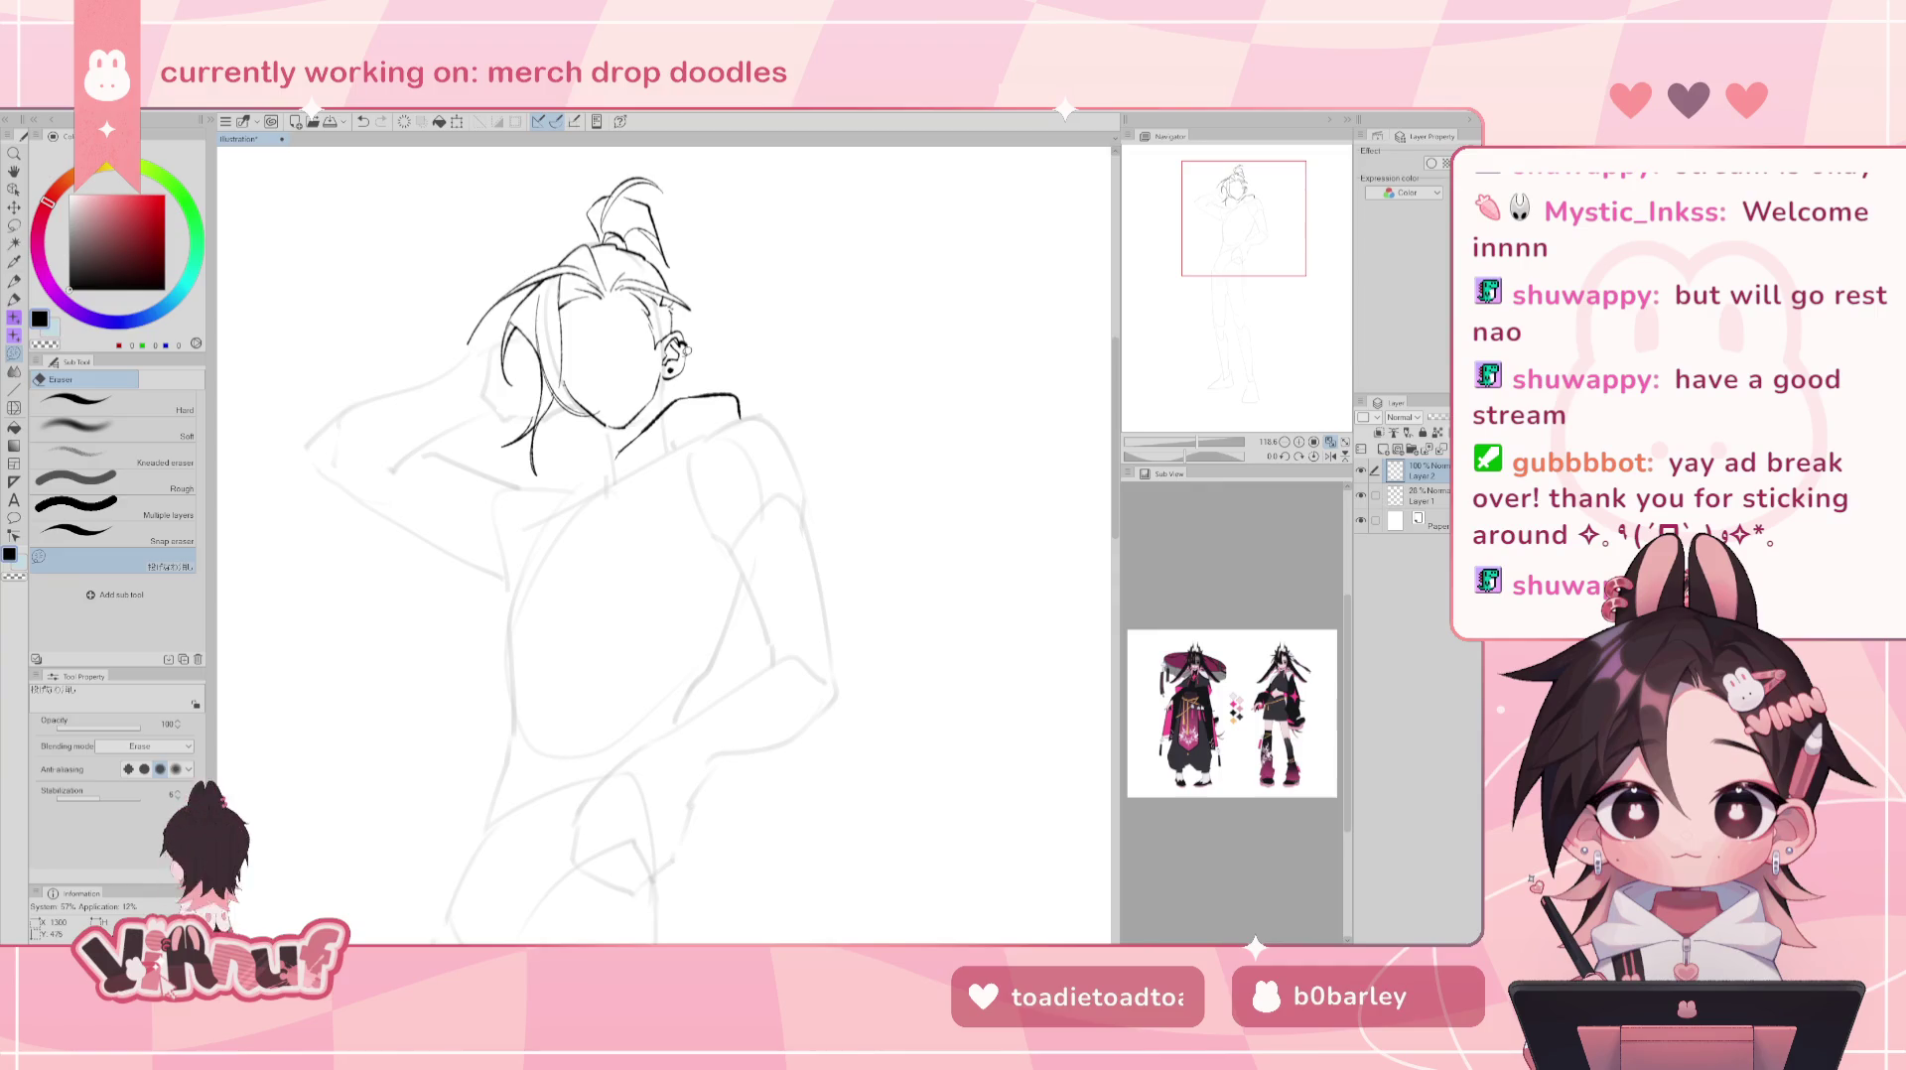
key(p)
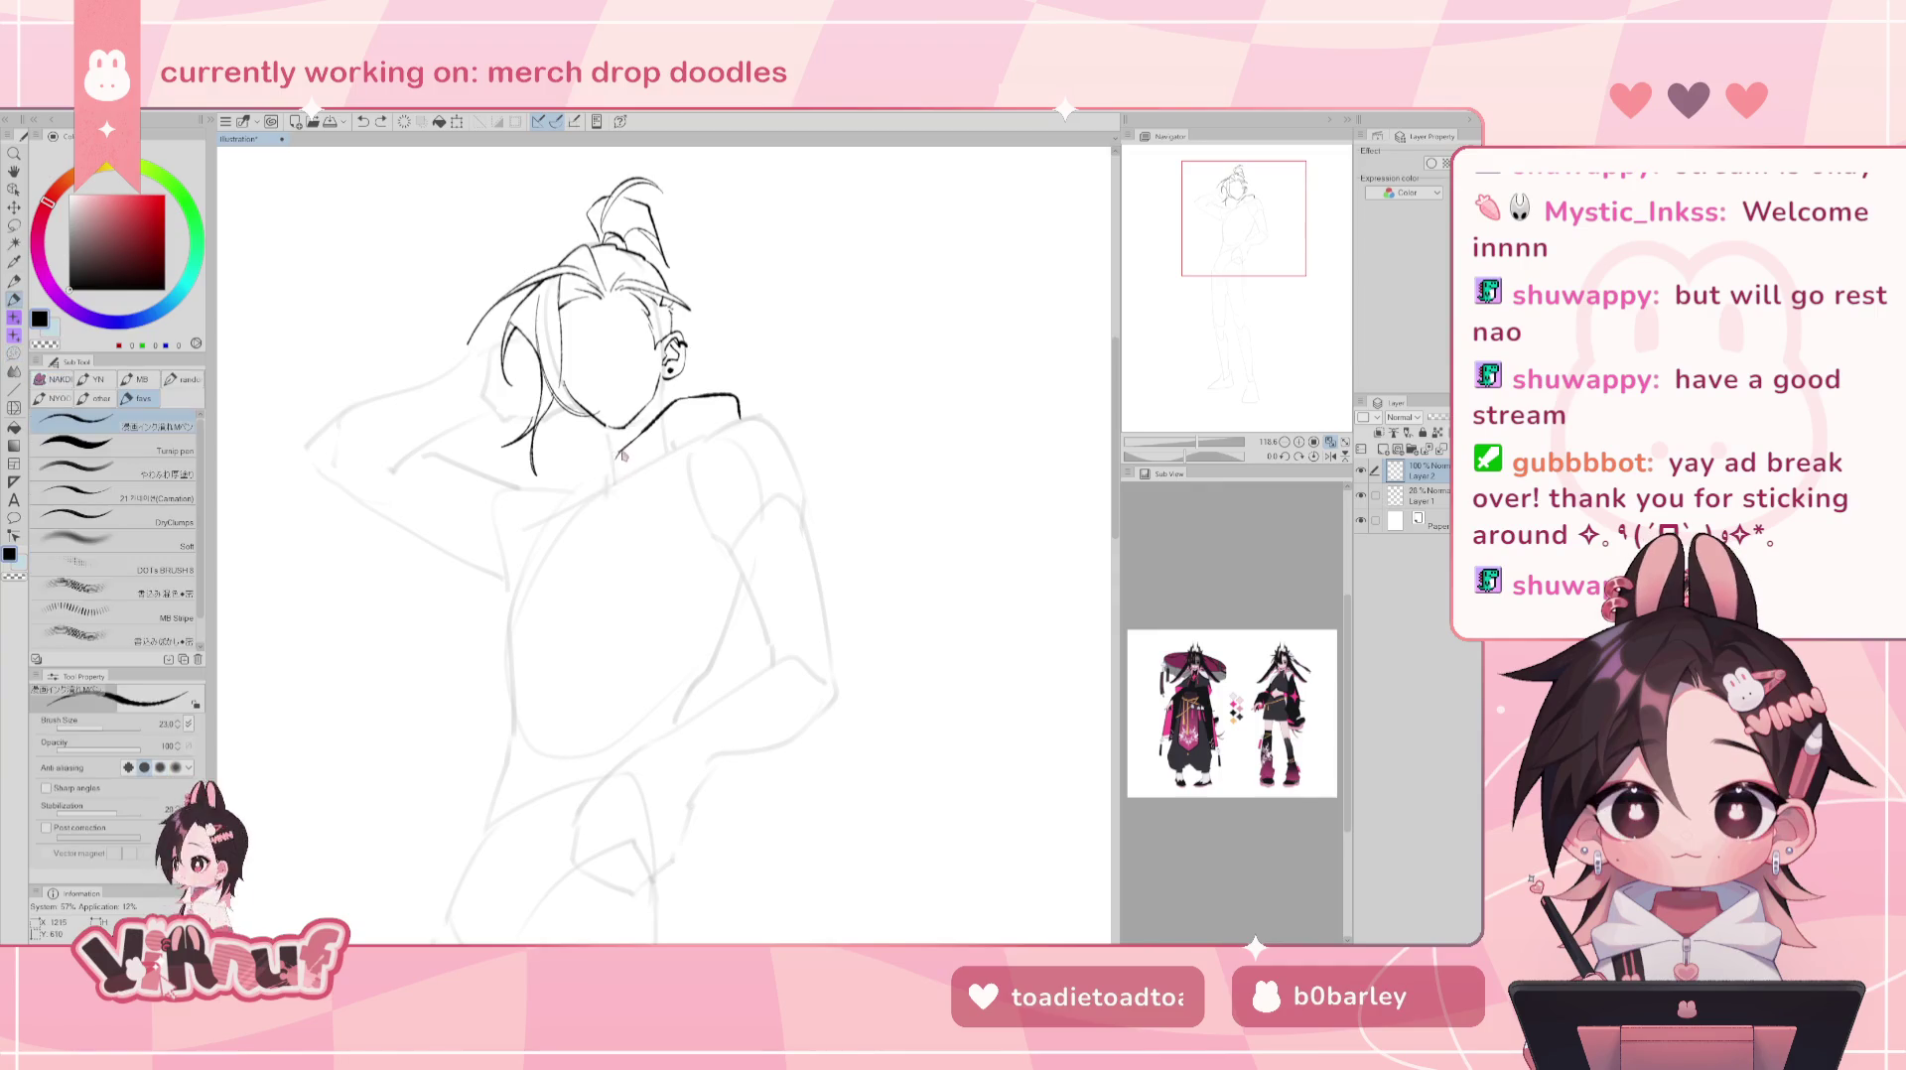
drag(617, 455, 609, 487)
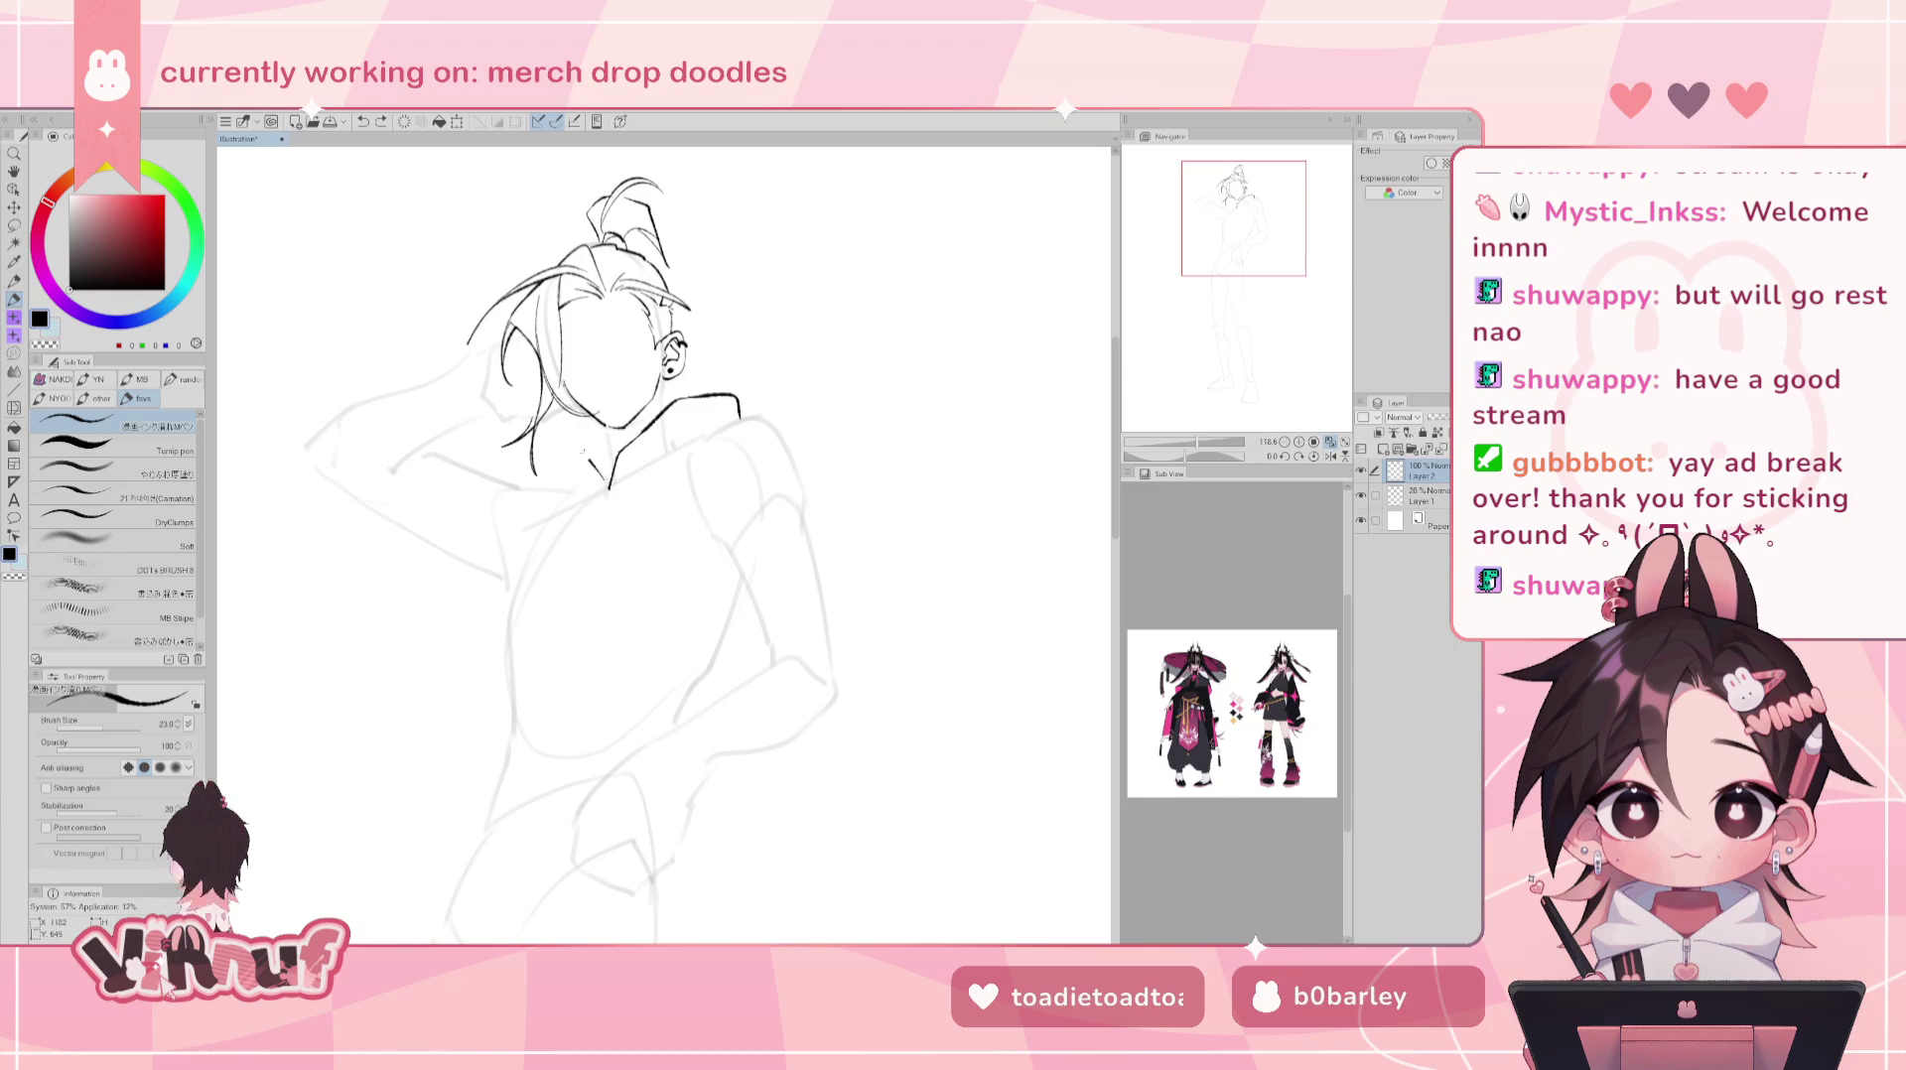
drag(608, 488, 581, 441)
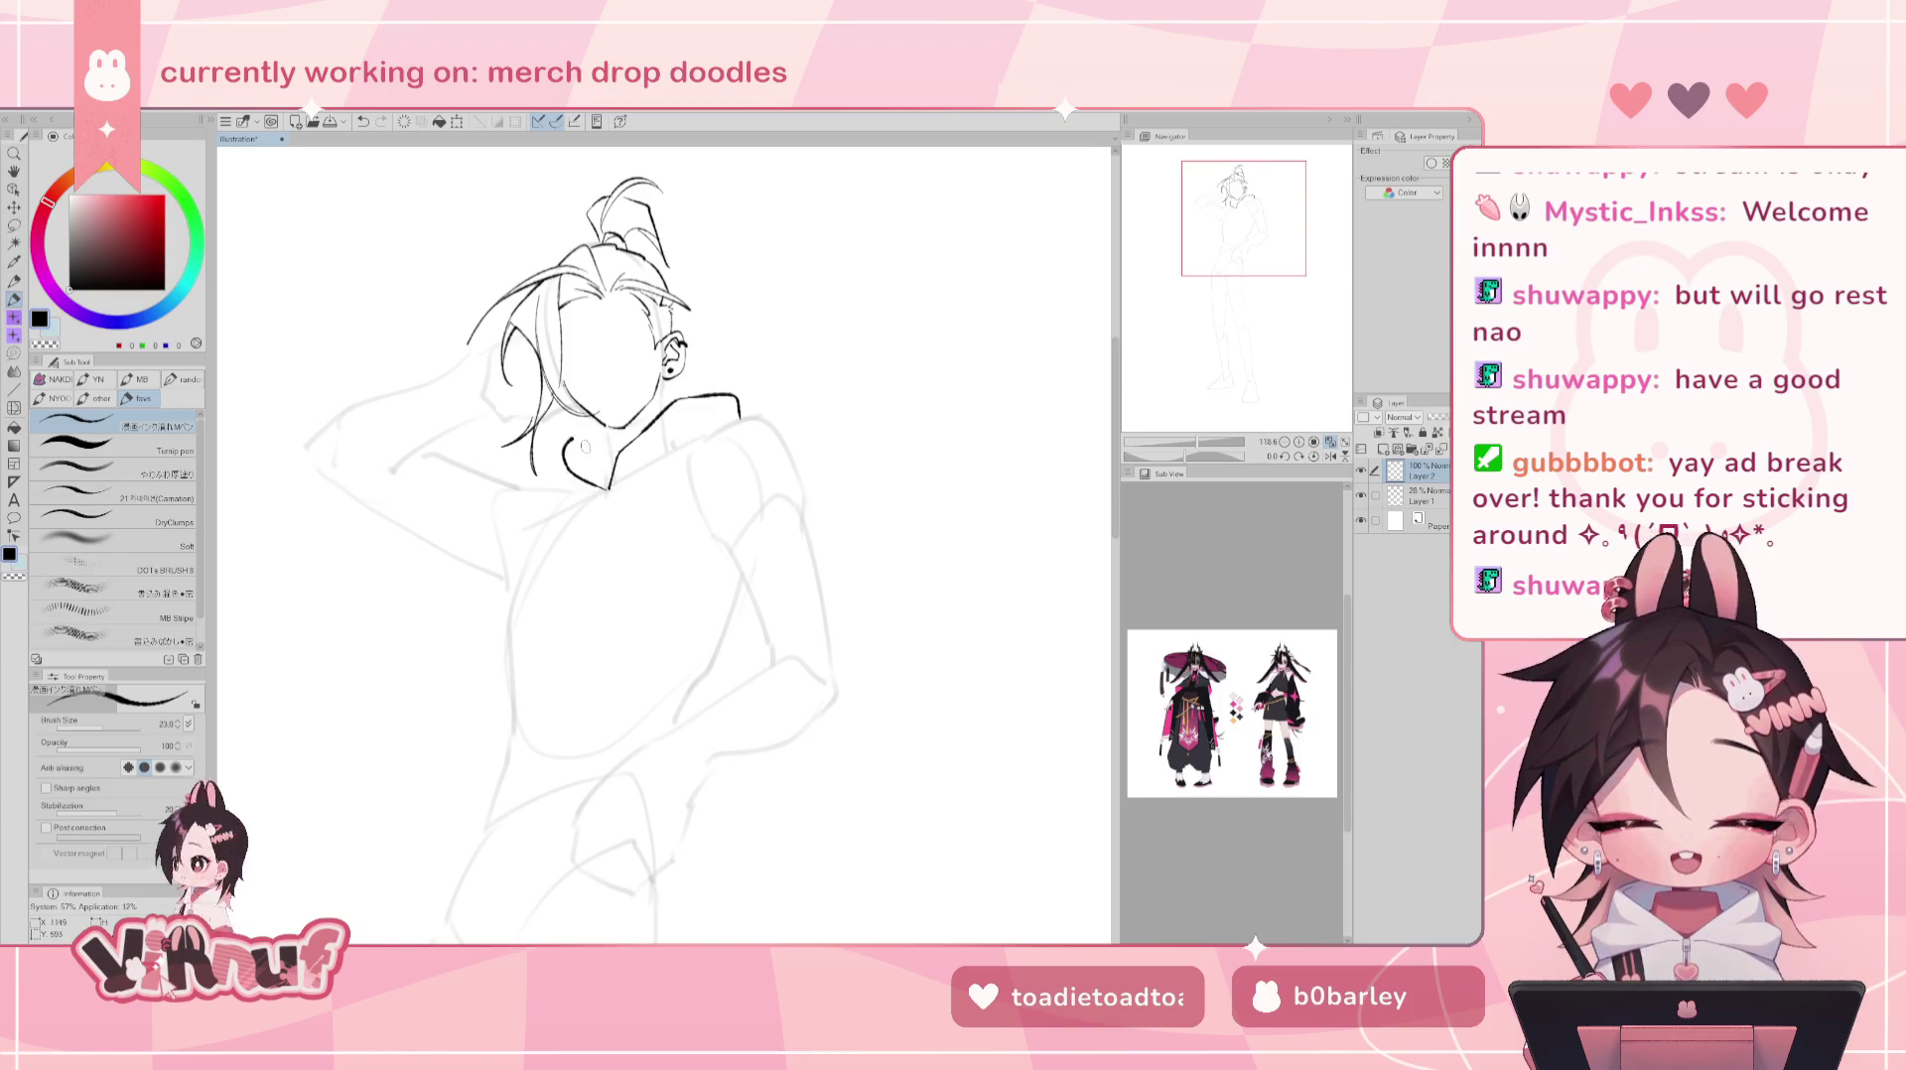
- Draw the collar line across the neck, retrying it to curve downward
key(ctrl+z)
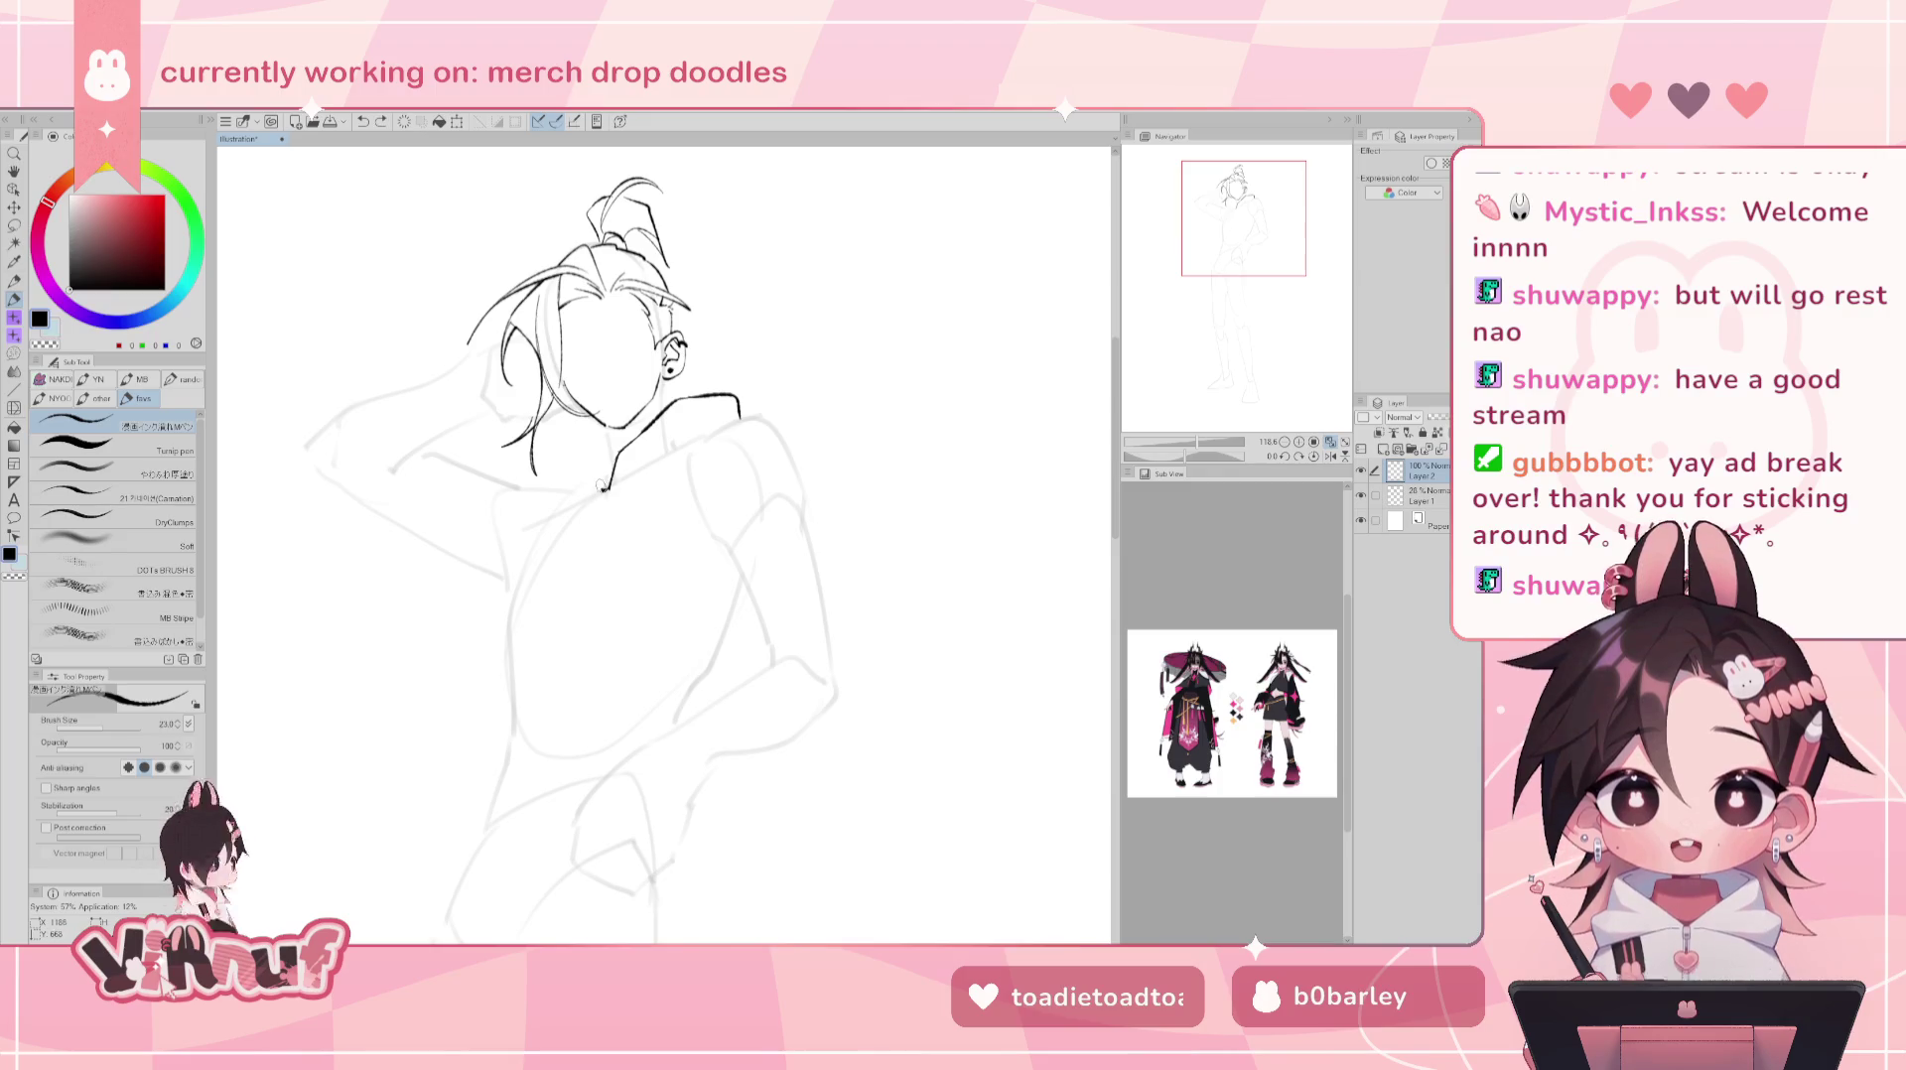
key(ctrl+z)
drag(553, 459, 598, 458)
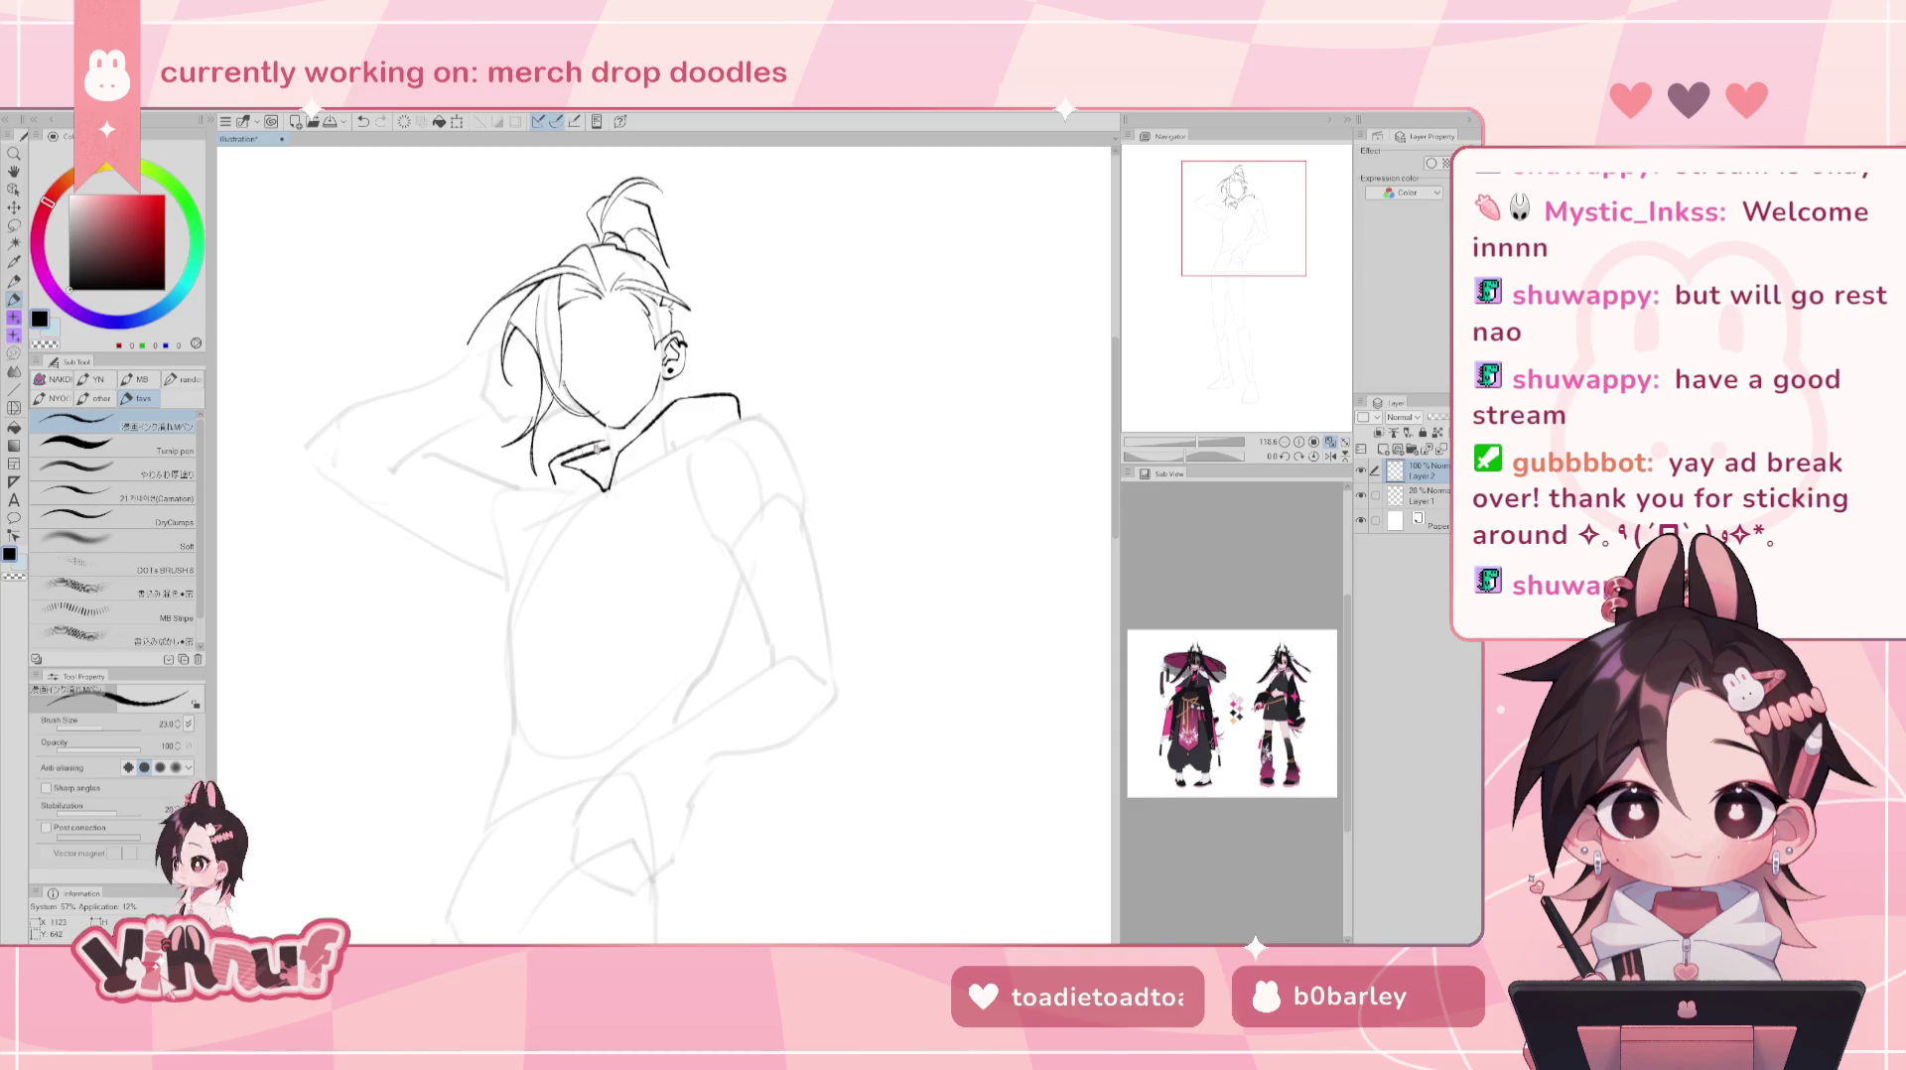
key(ctrl+z)
mouse_move(607, 447)
mouse_down()
mouse_move(544, 493)
mouse_move(599, 493)
mouse_up()
key(ctrl+z)
- Ink the neck line from chin to collar and fill dark shadow beneath the chin
key(h)
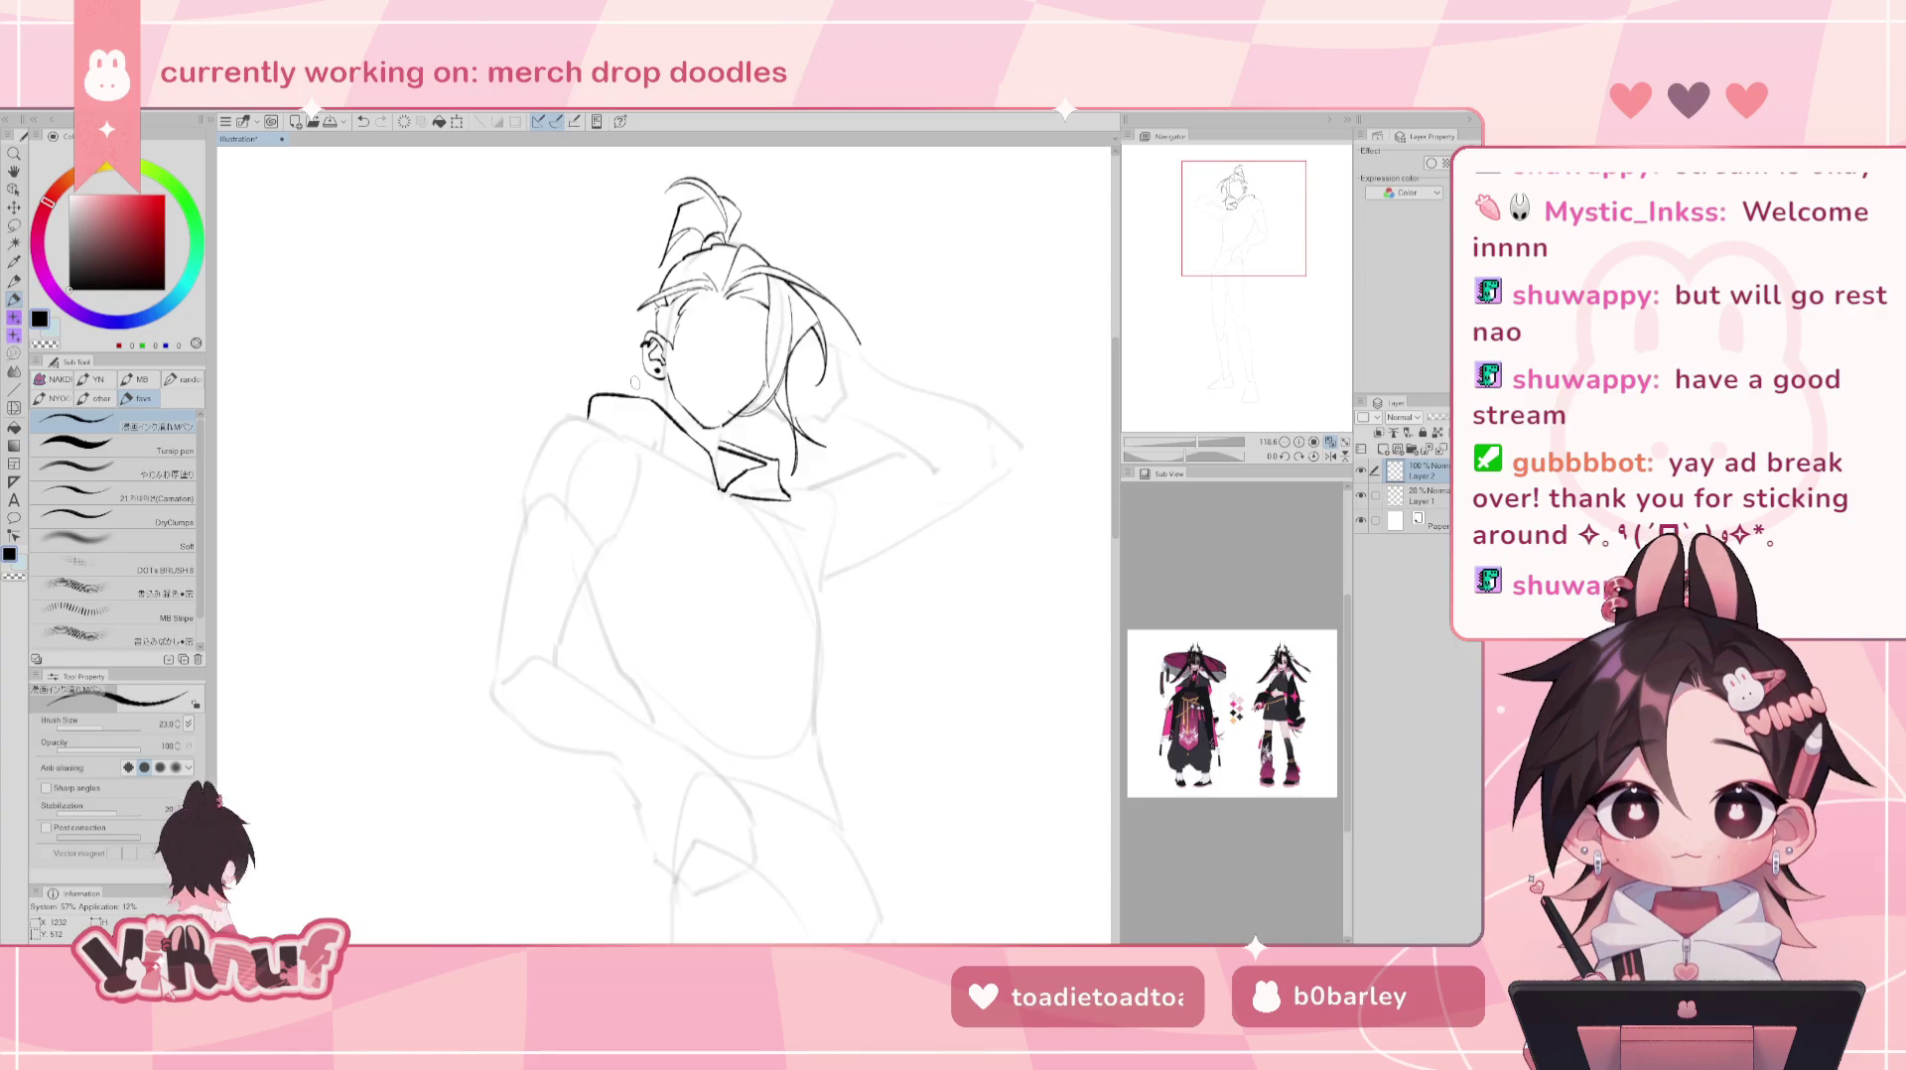
key(h)
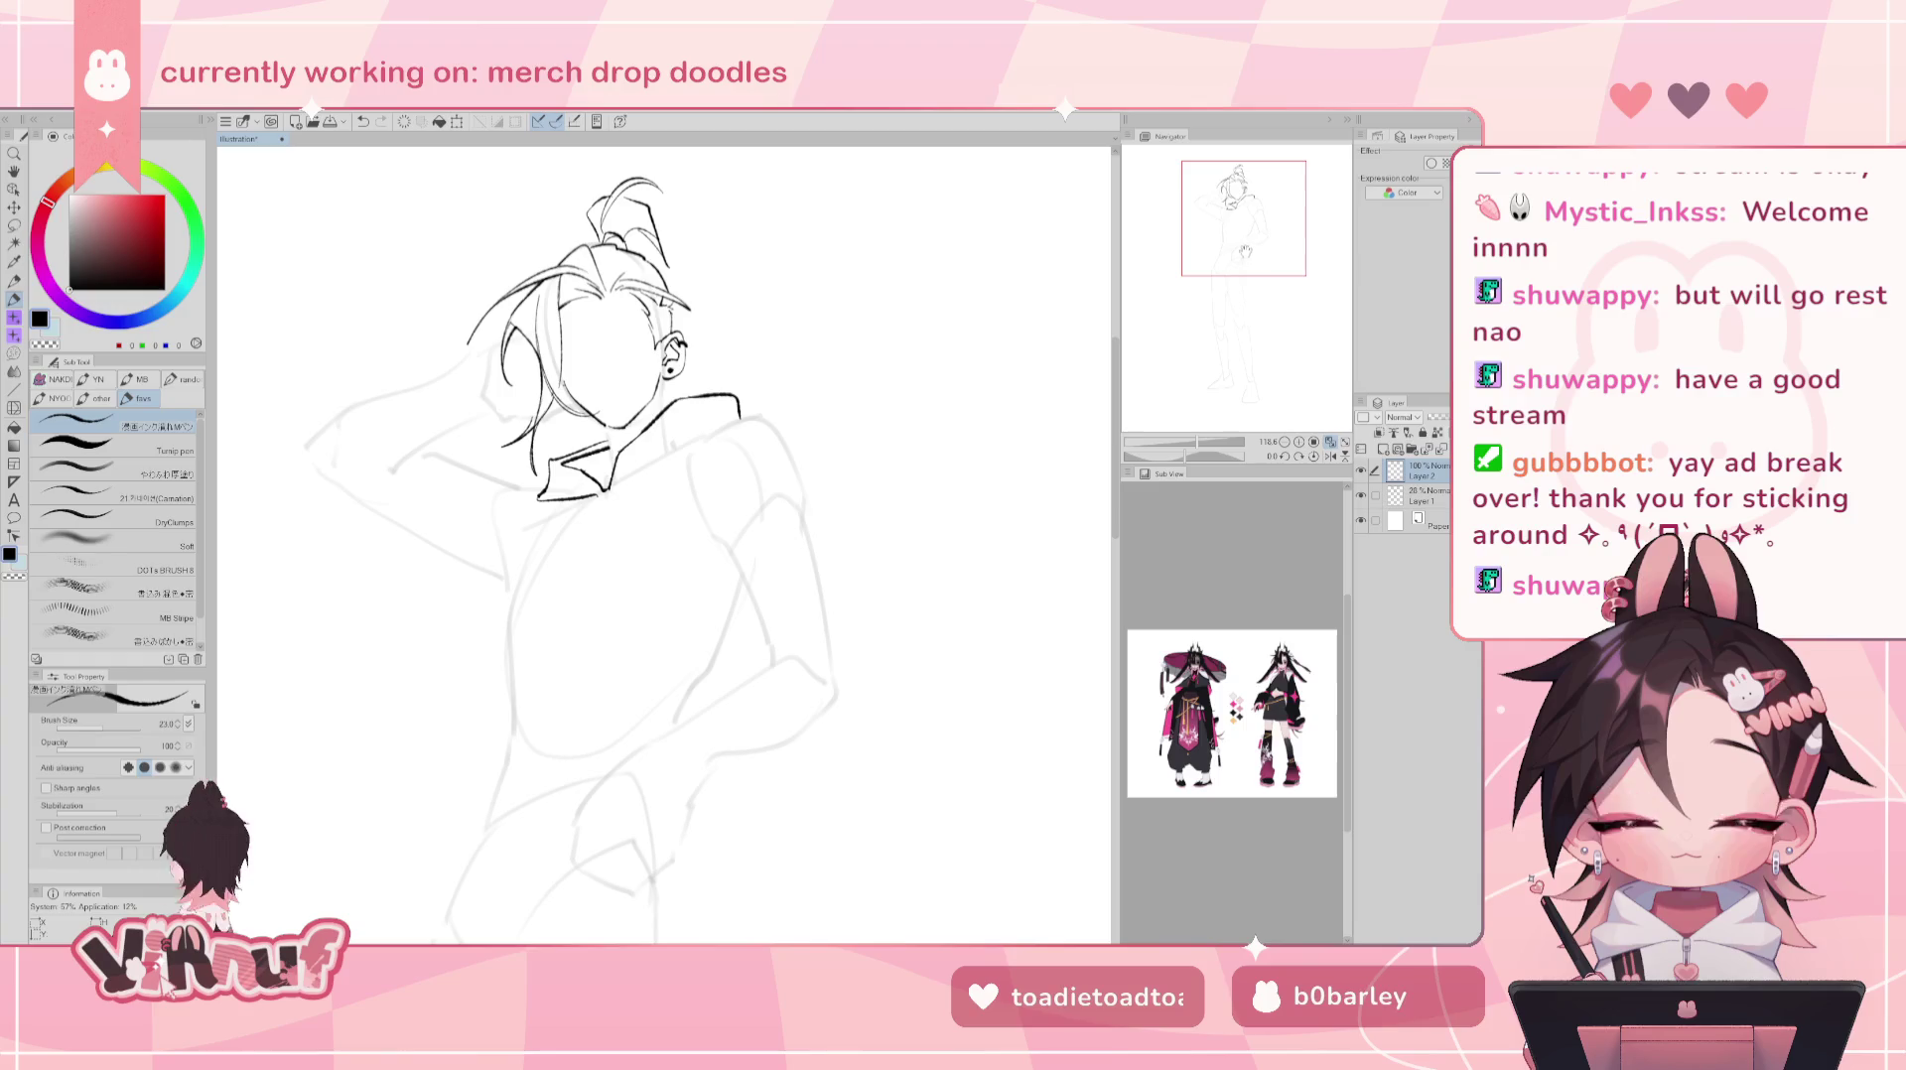
drag(1252, 234, 1259, 228)
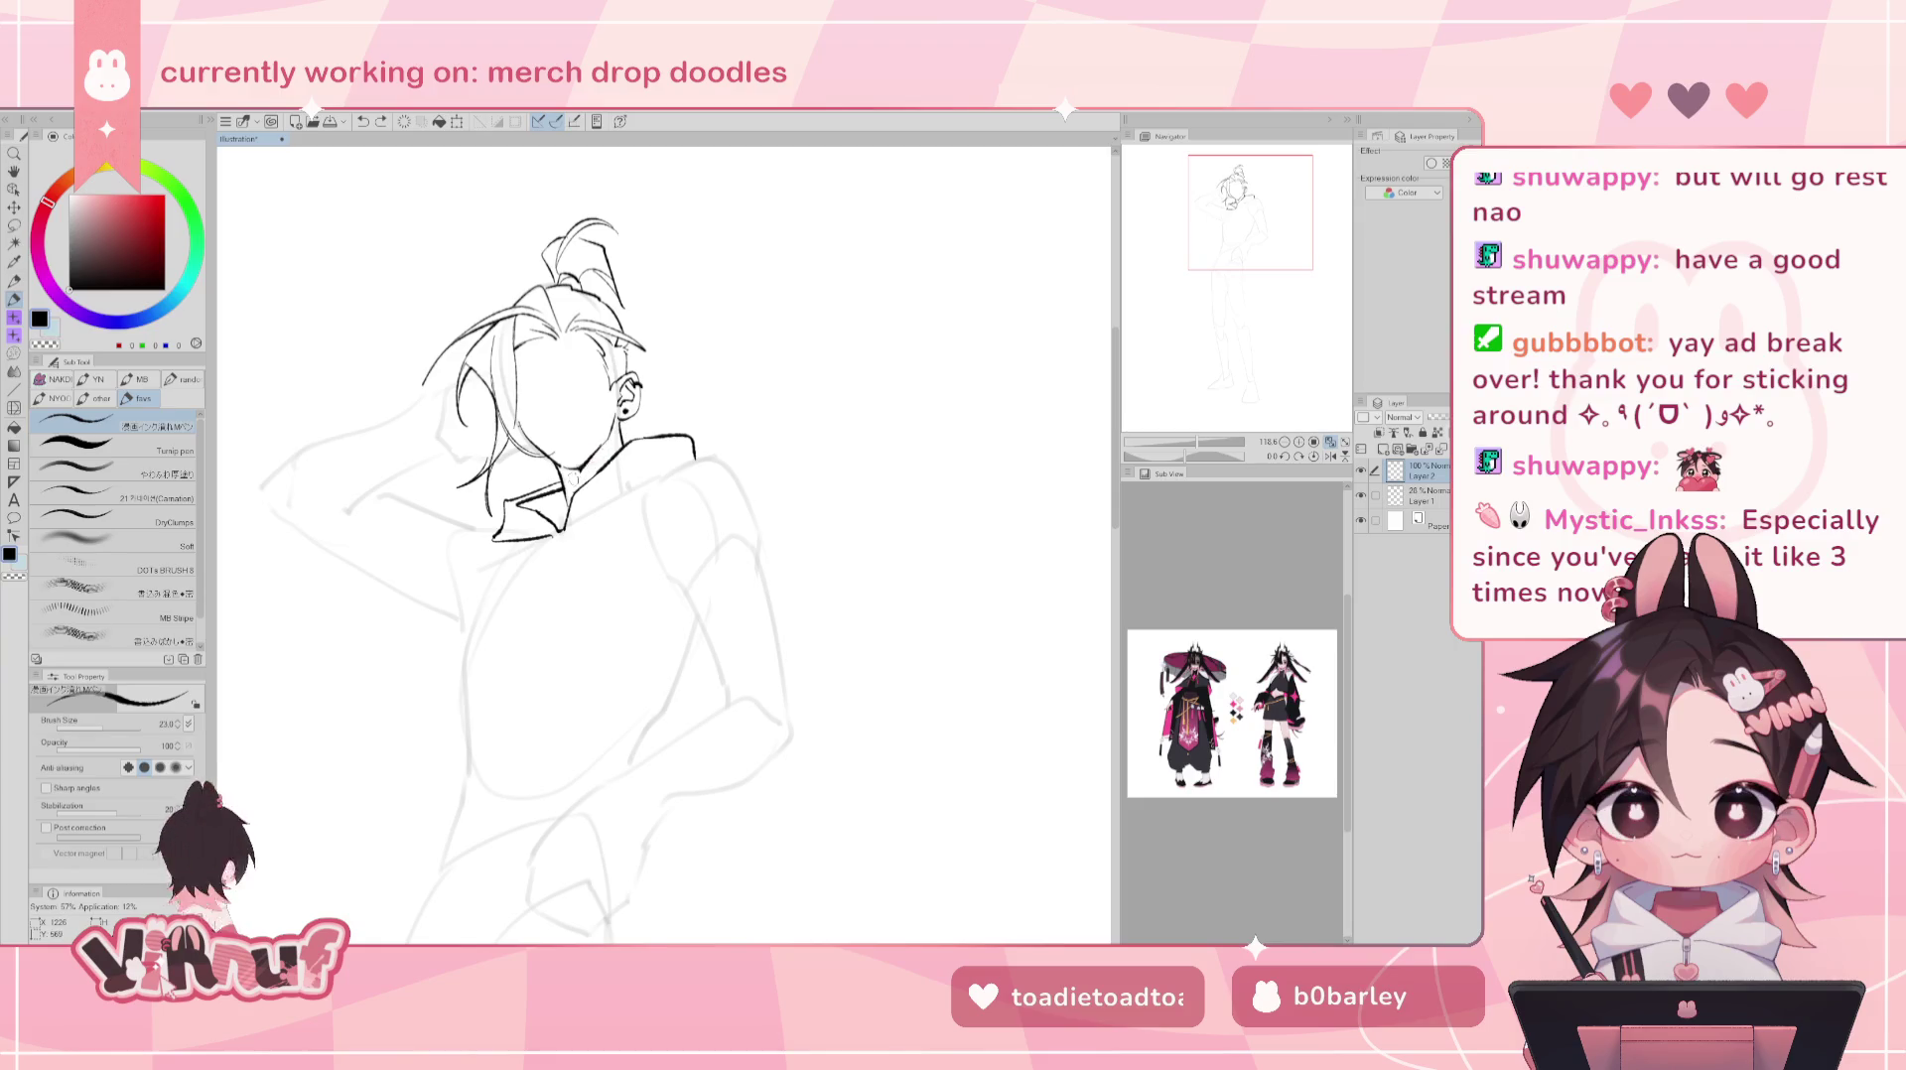
drag(622, 443, 567, 476)
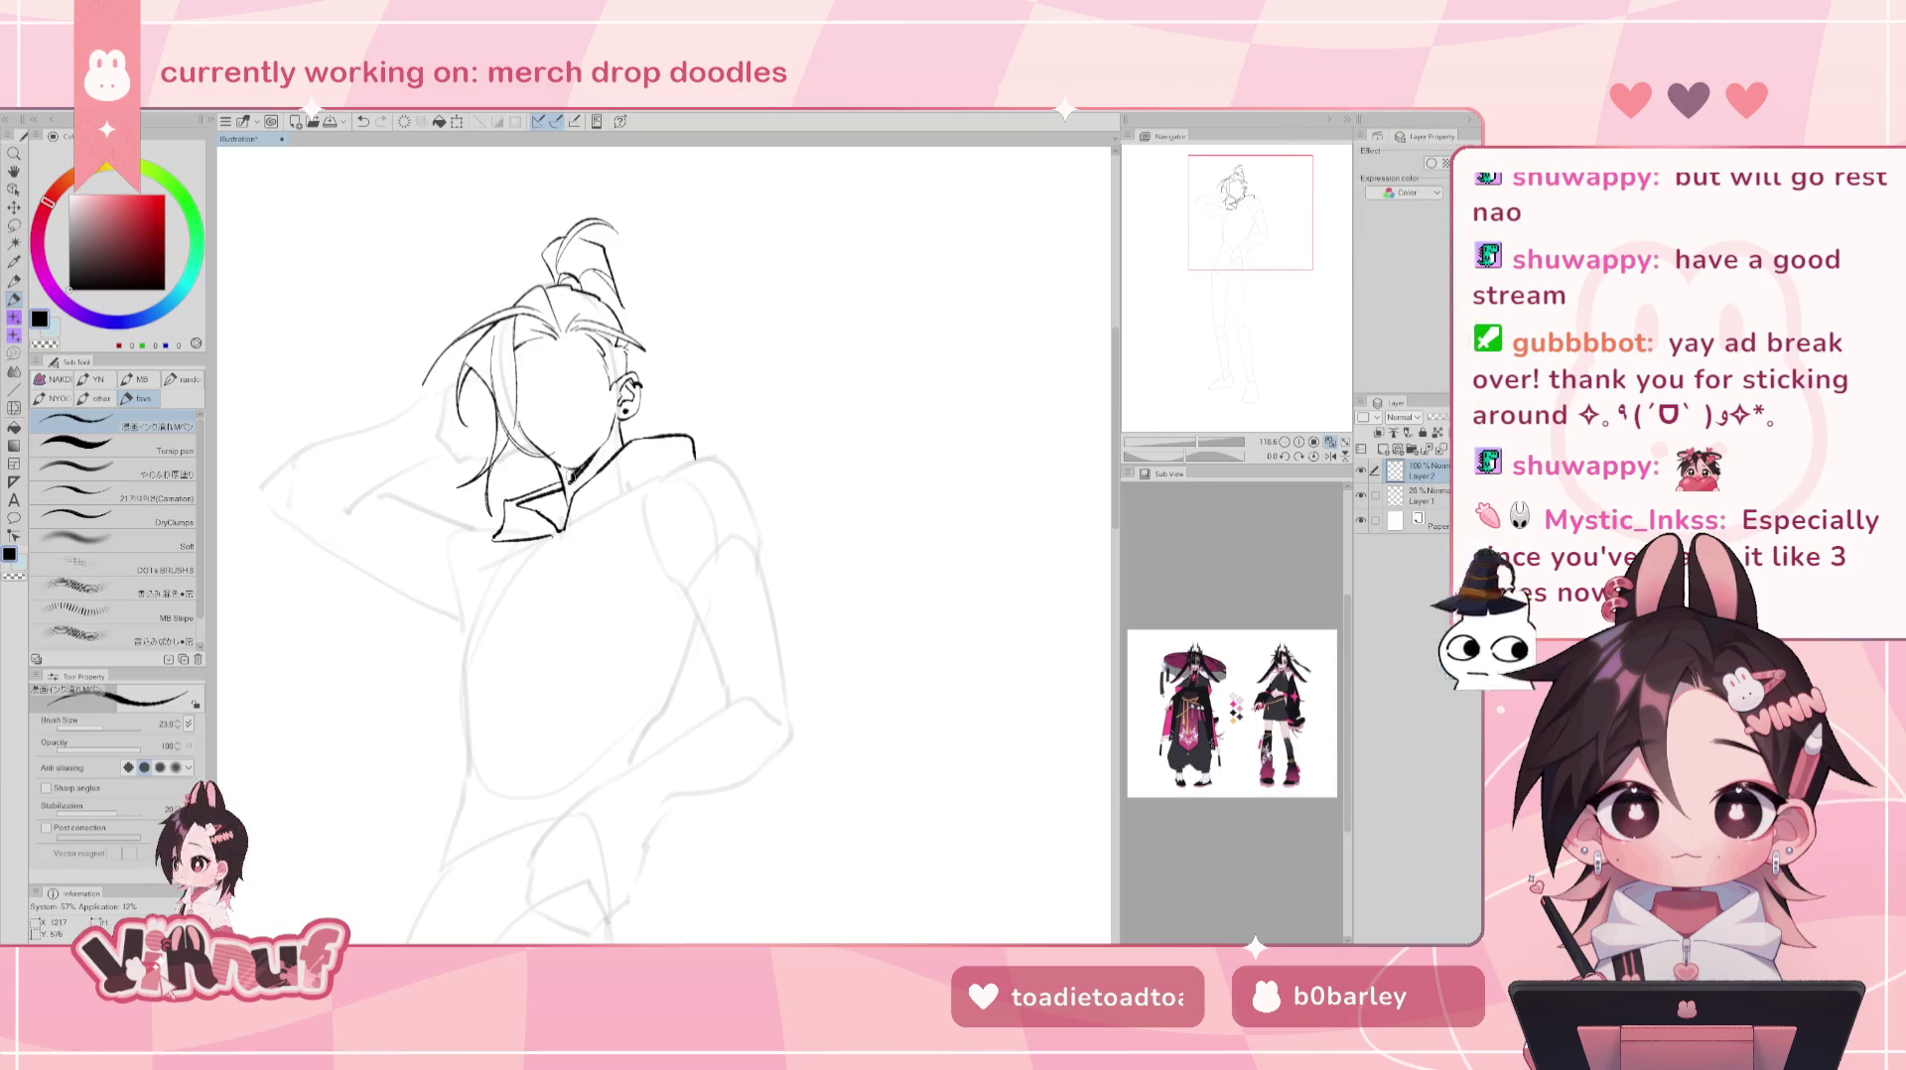
drag(556, 474, 588, 460)
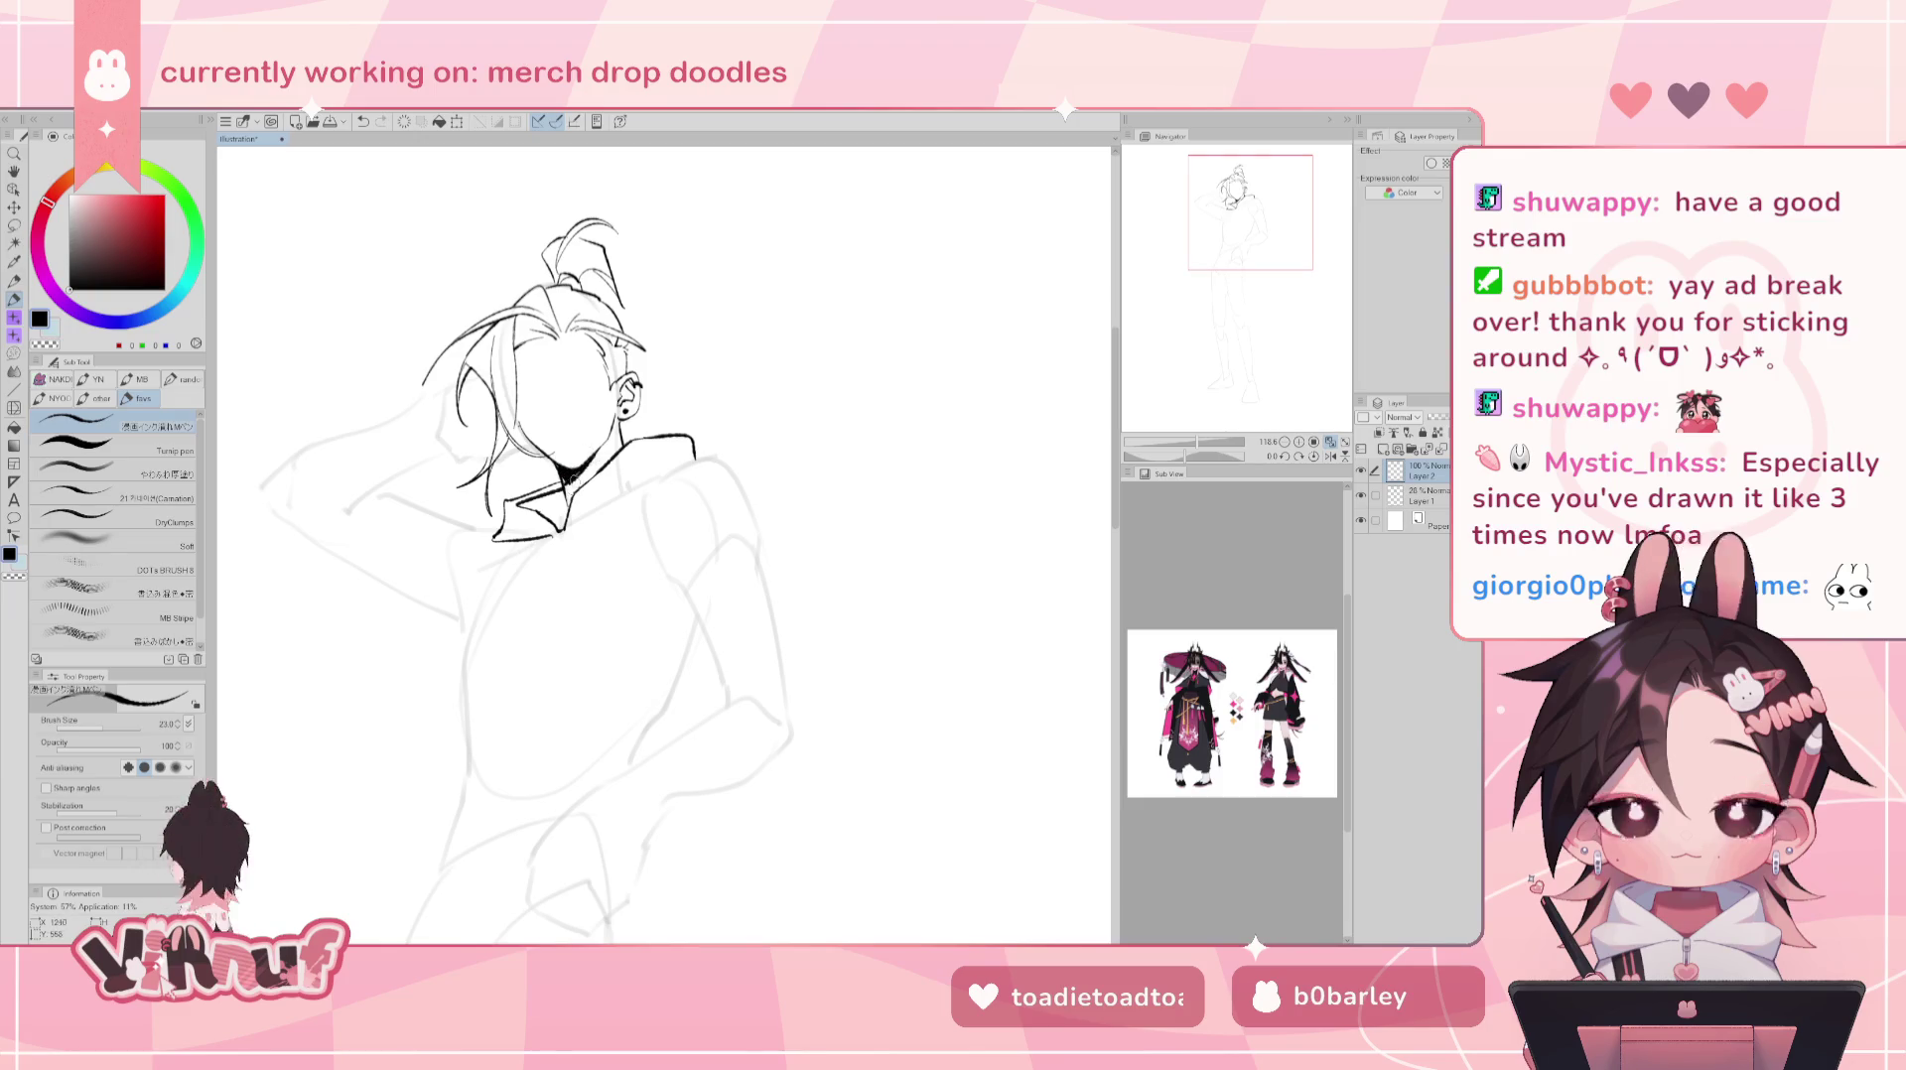
drag(567, 476, 586, 466)
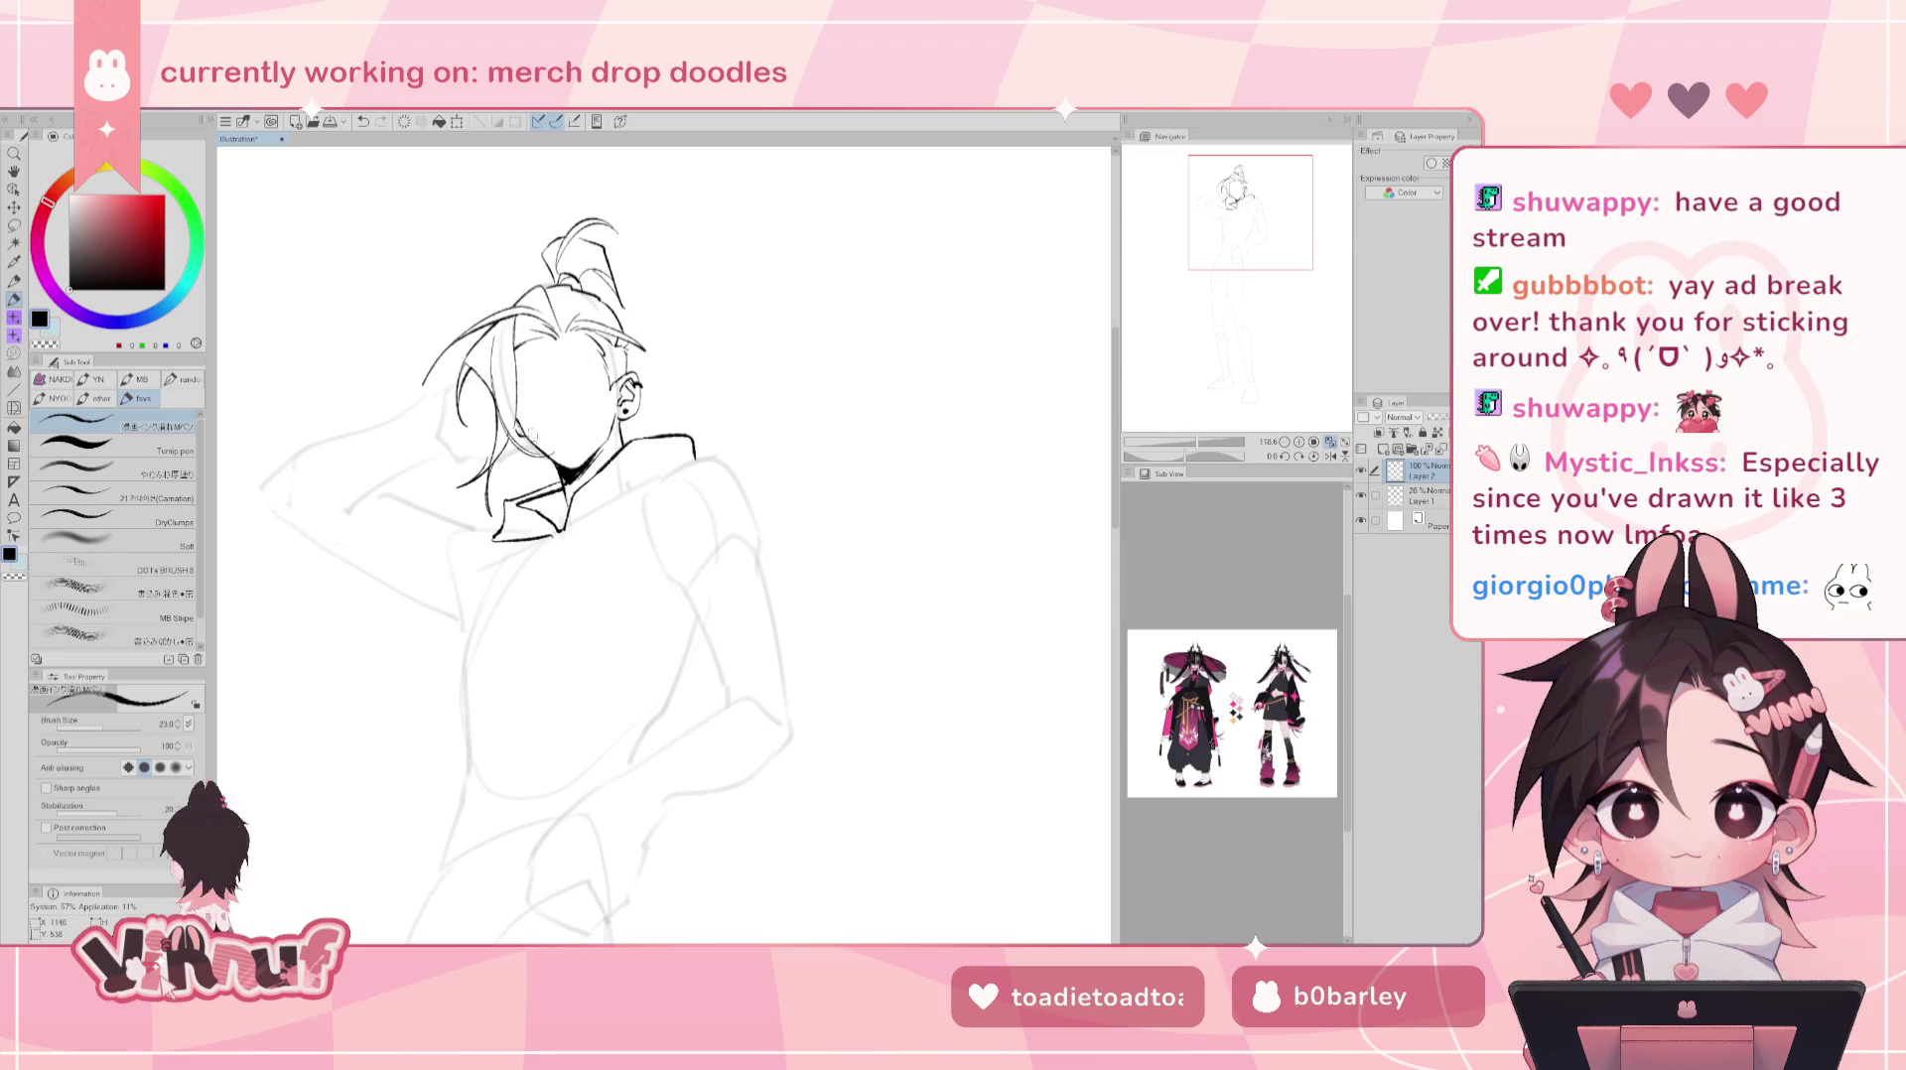
drag(1225, 238, 1229, 231)
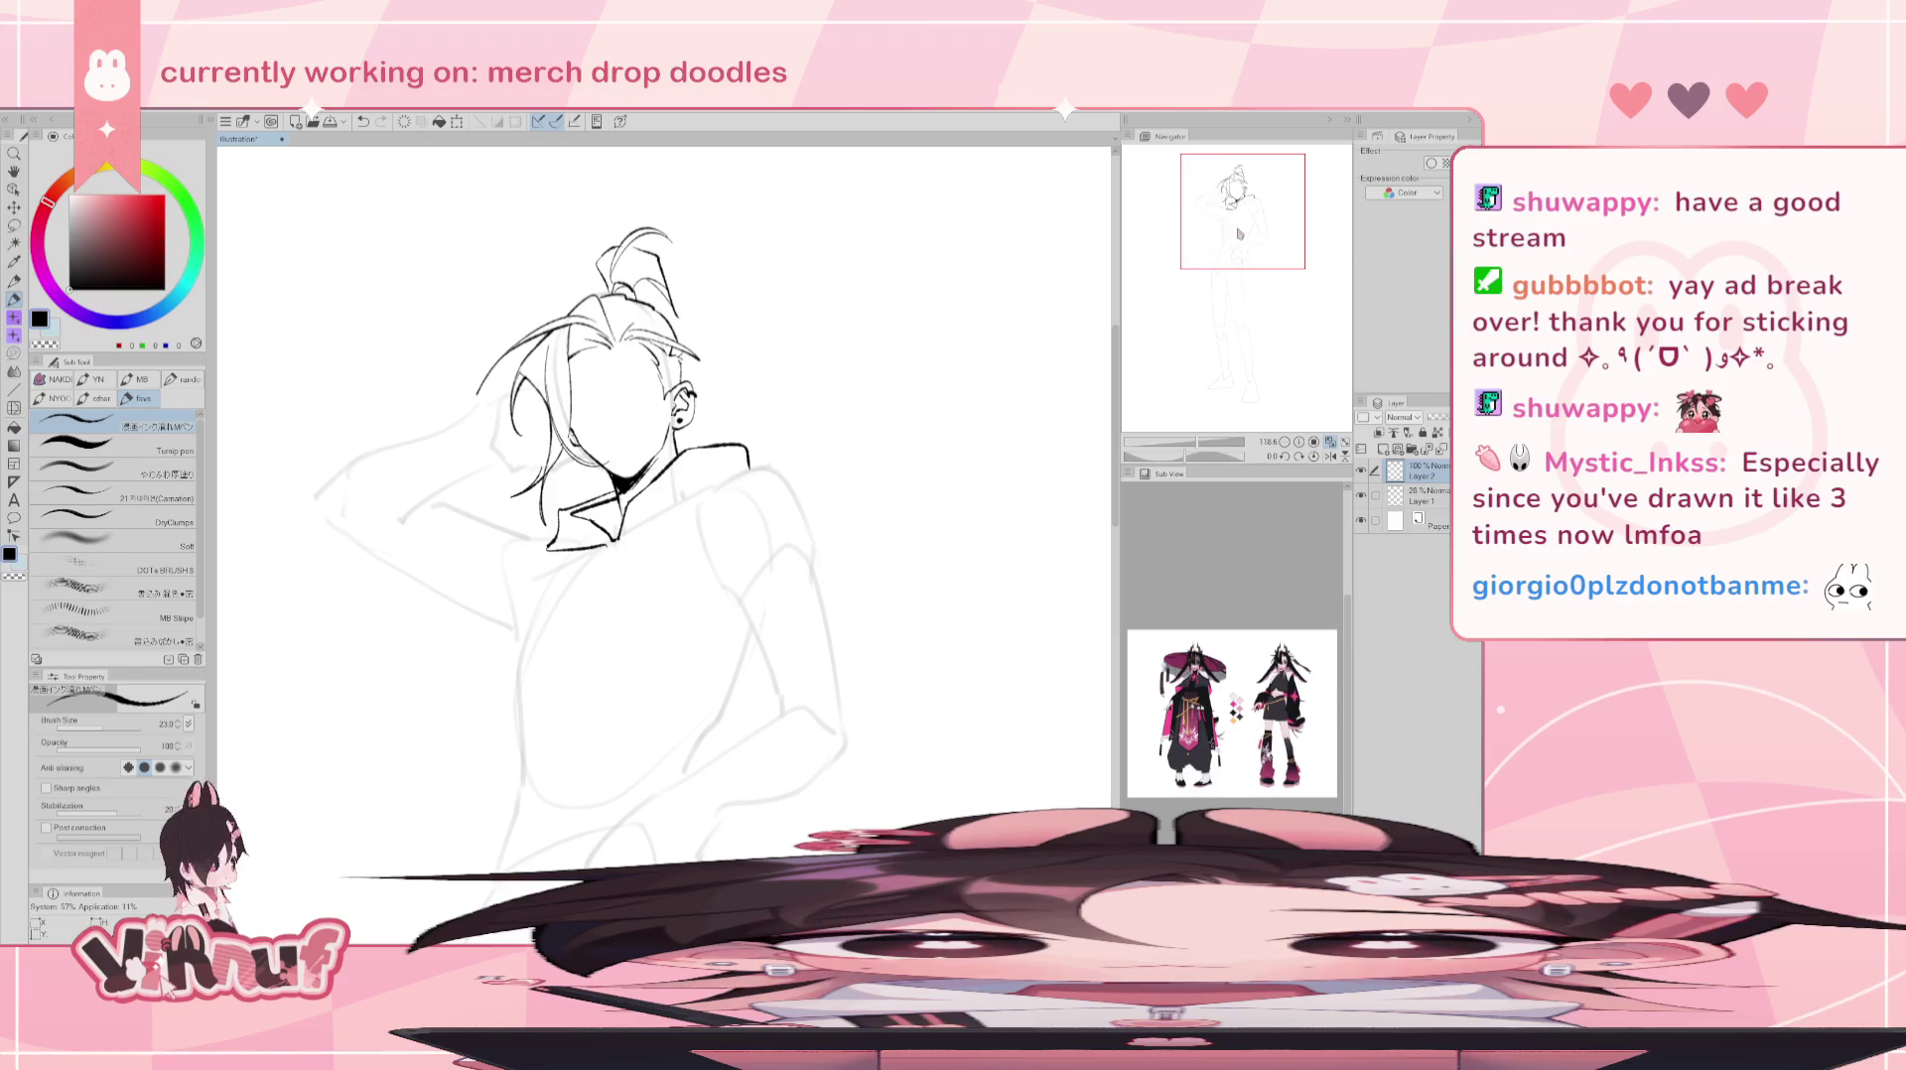
- Extend the neck line up to the right and restore the collar stroke beside the neck
drag(1238, 232, 1237, 230)
key(ctrl+z)
key(e)
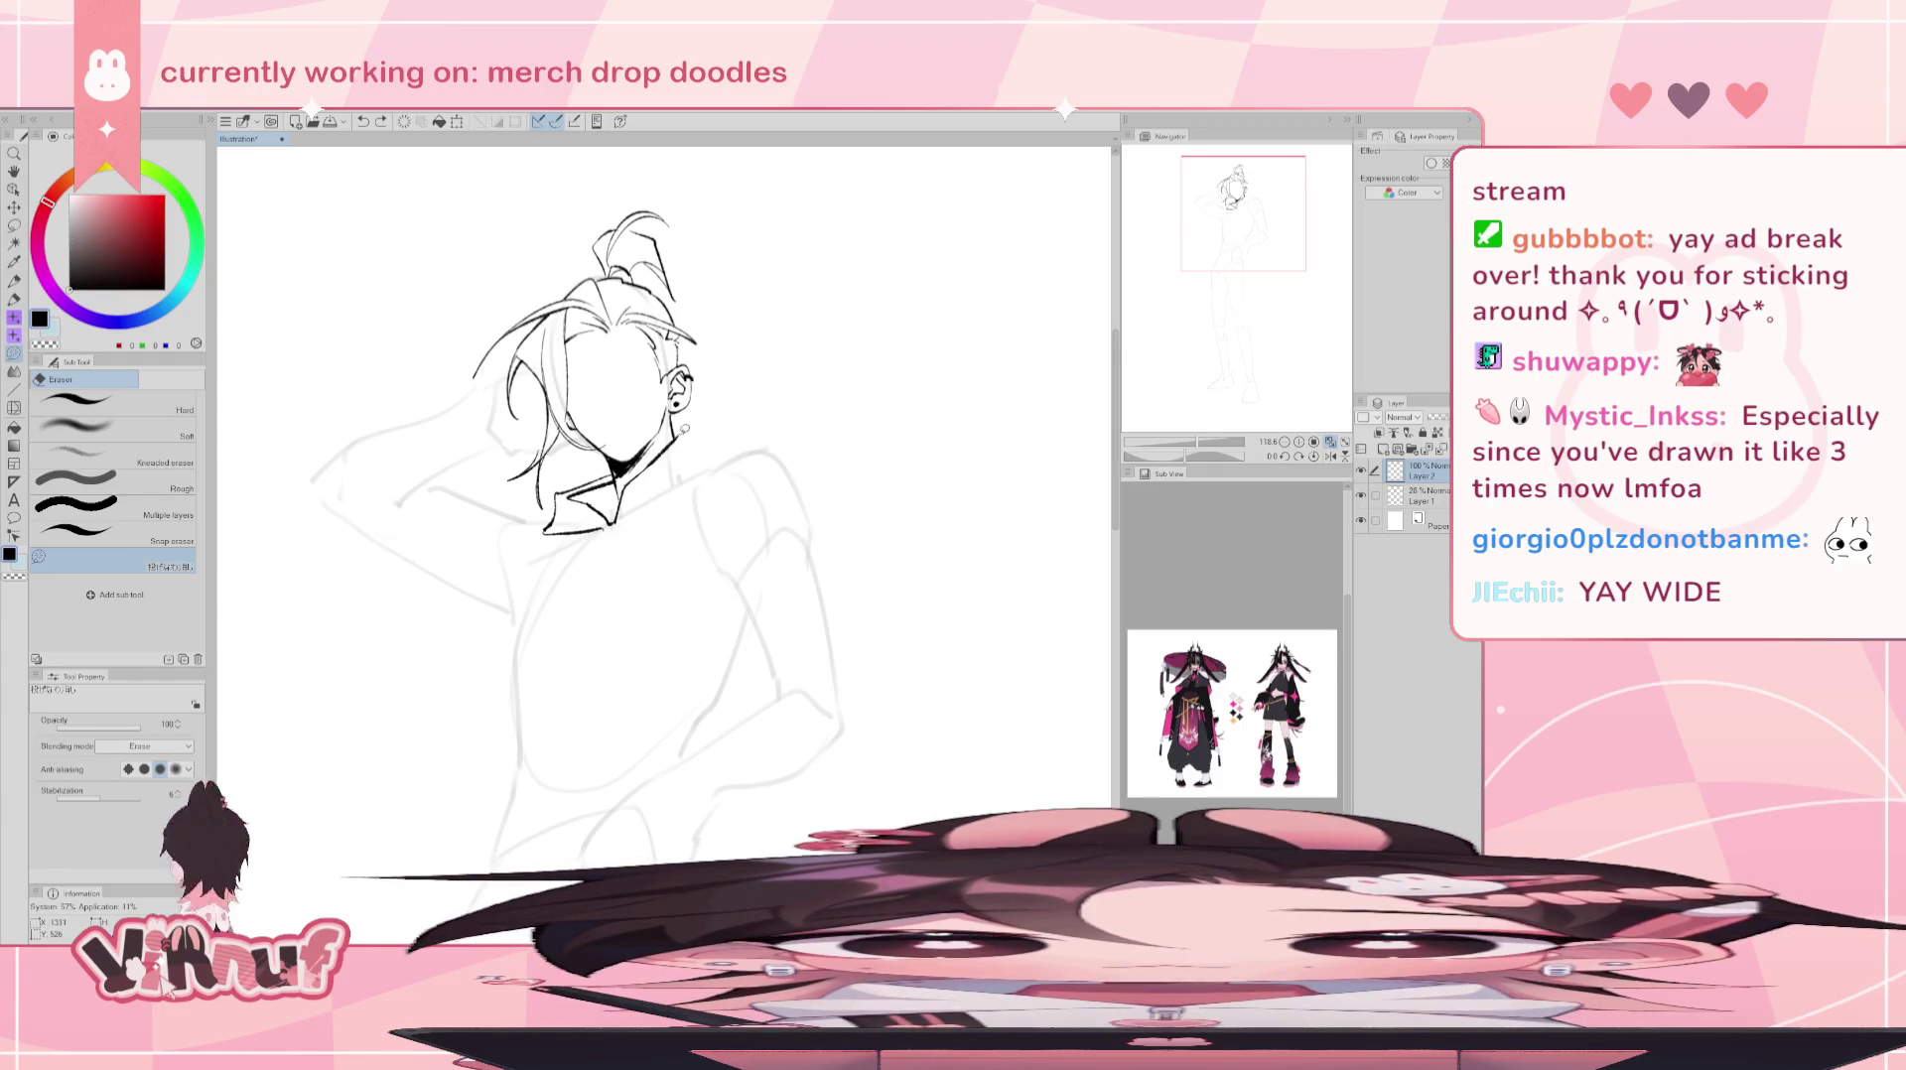
key(p)
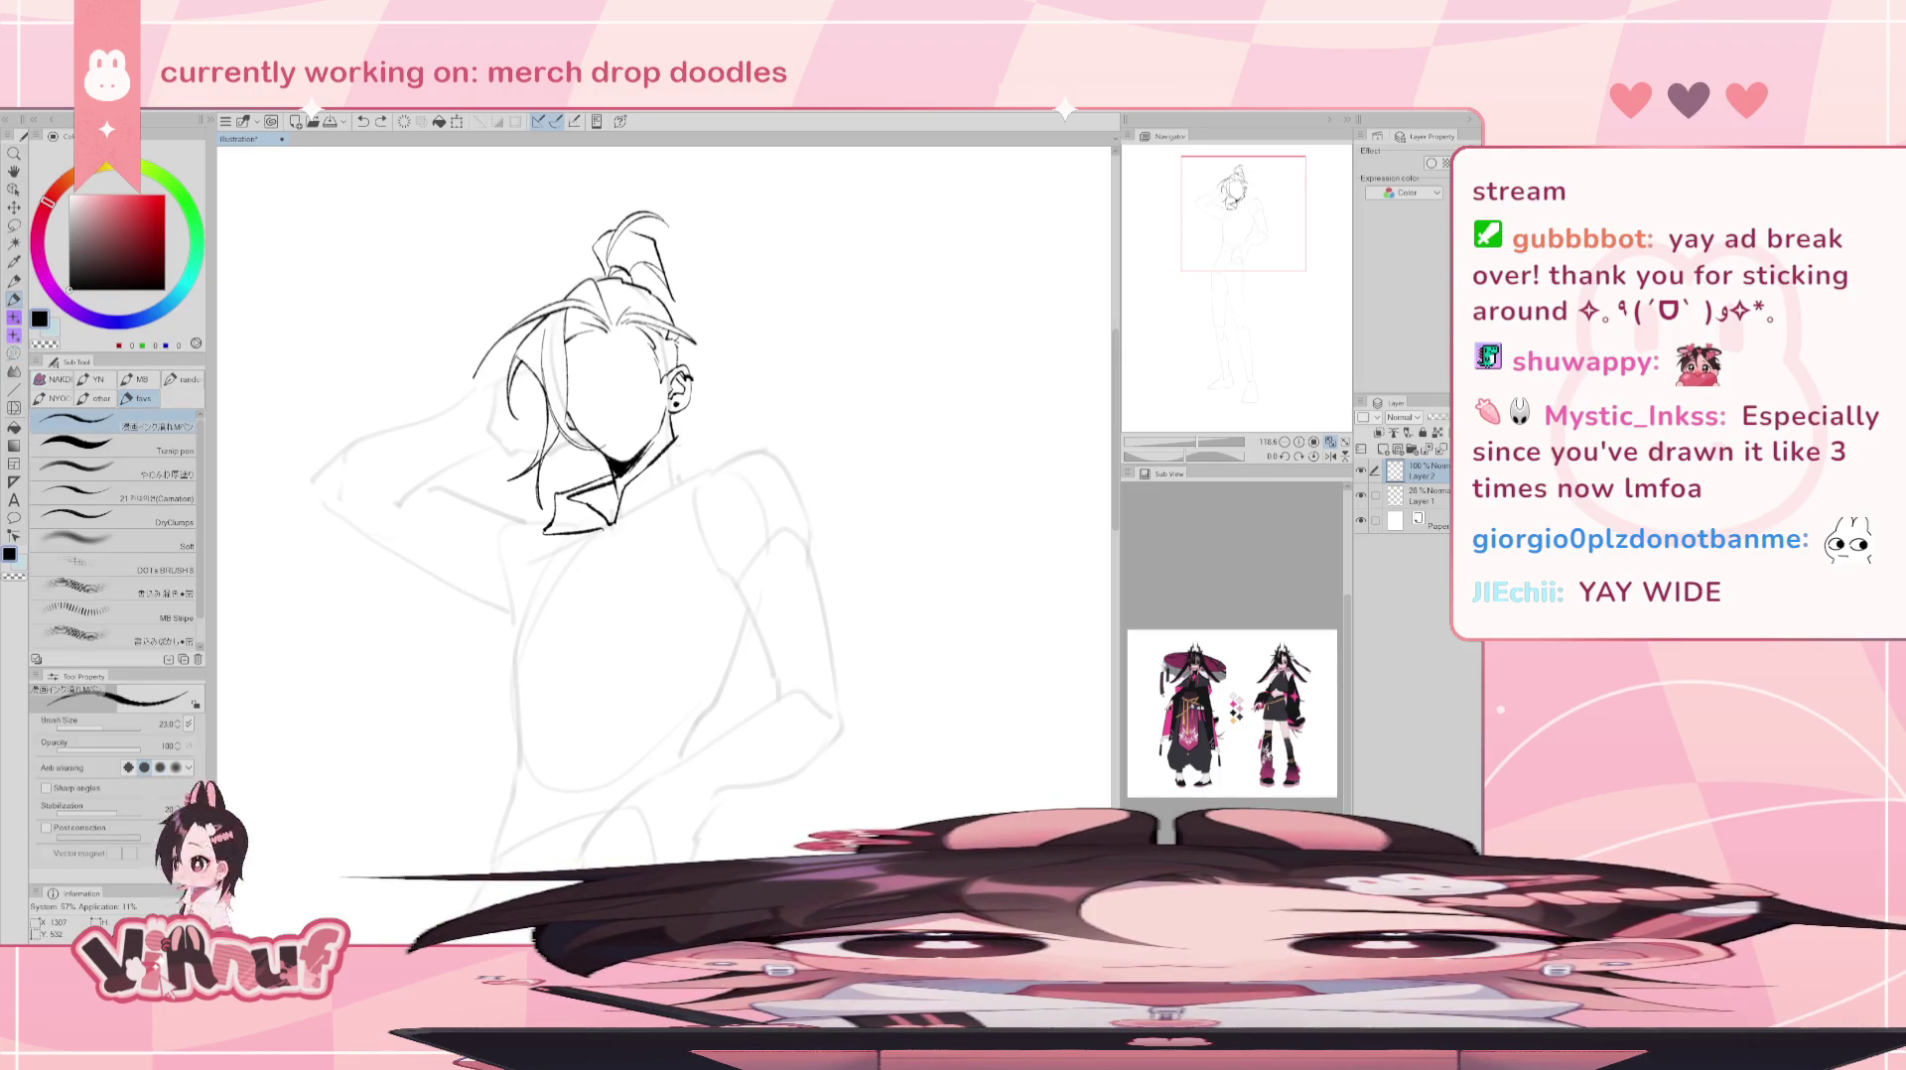
drag(681, 435, 697, 421)
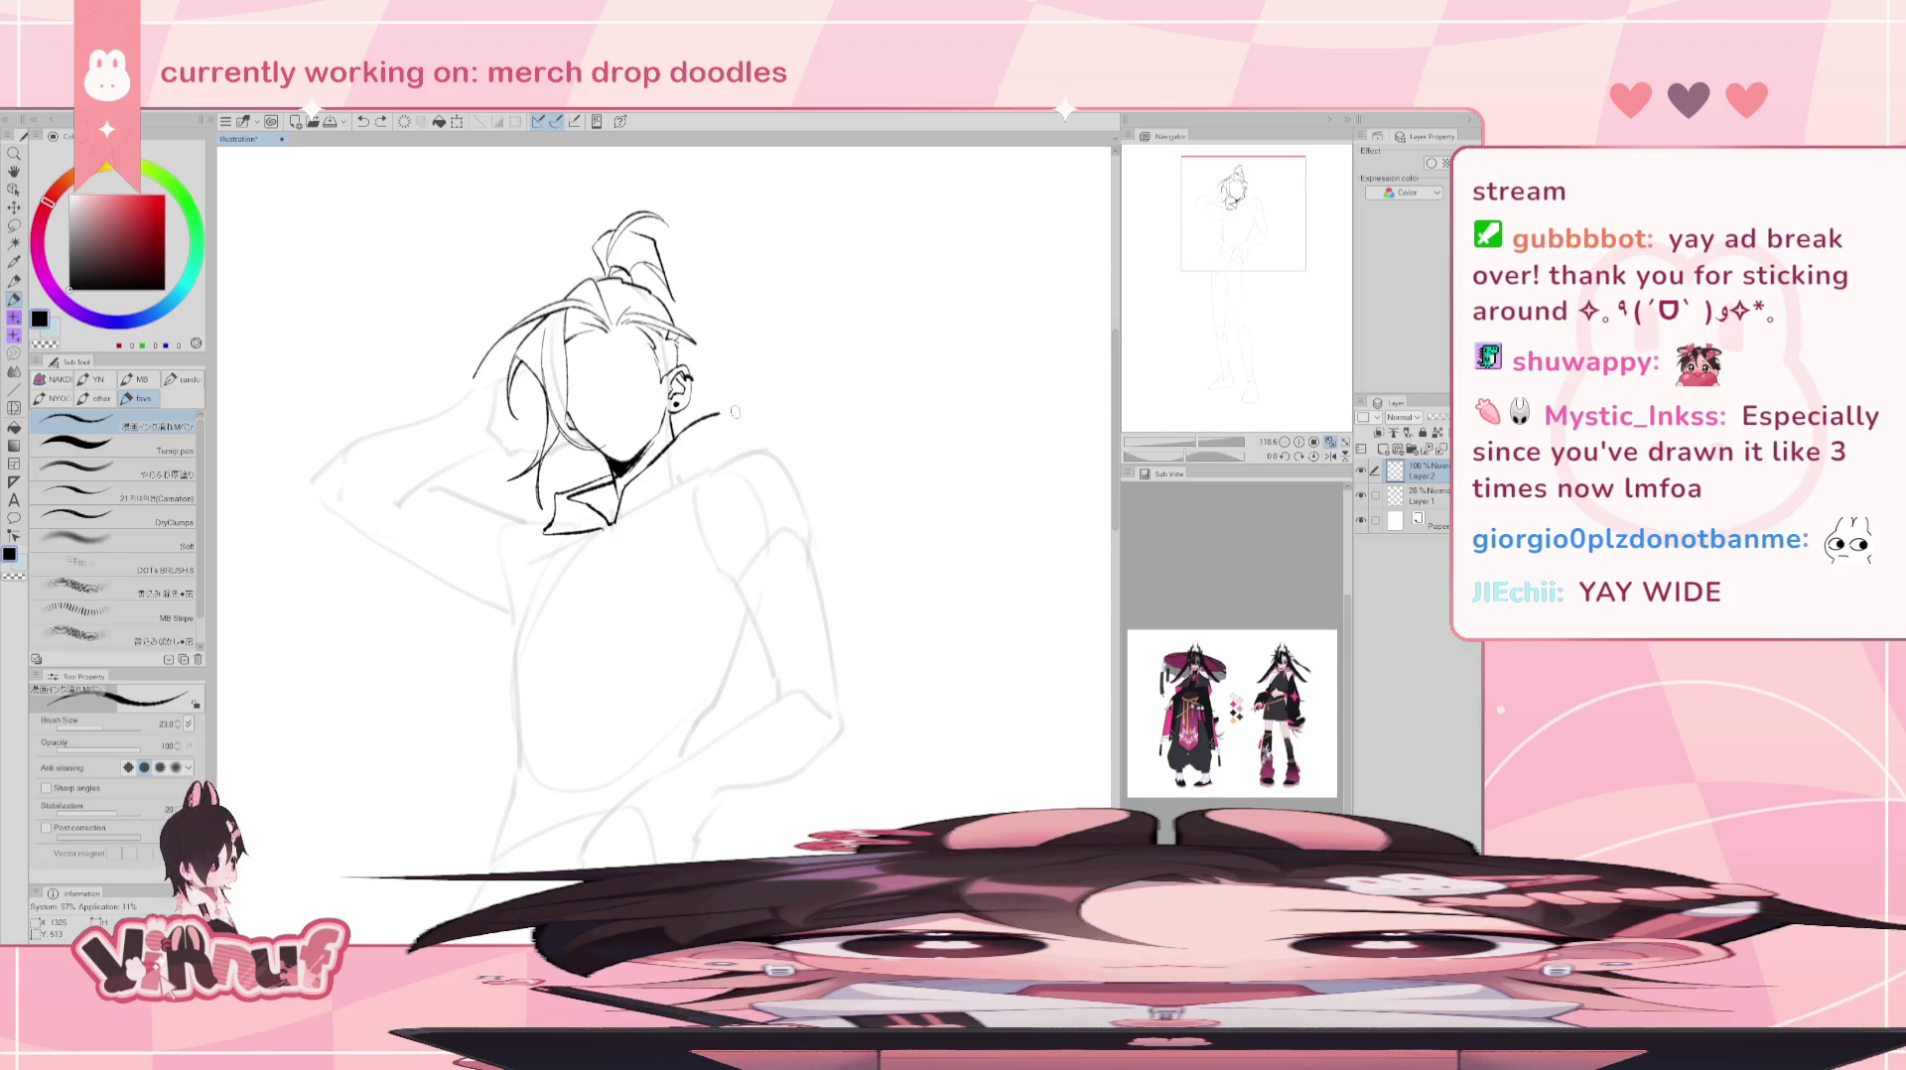
drag(701, 425, 749, 455)
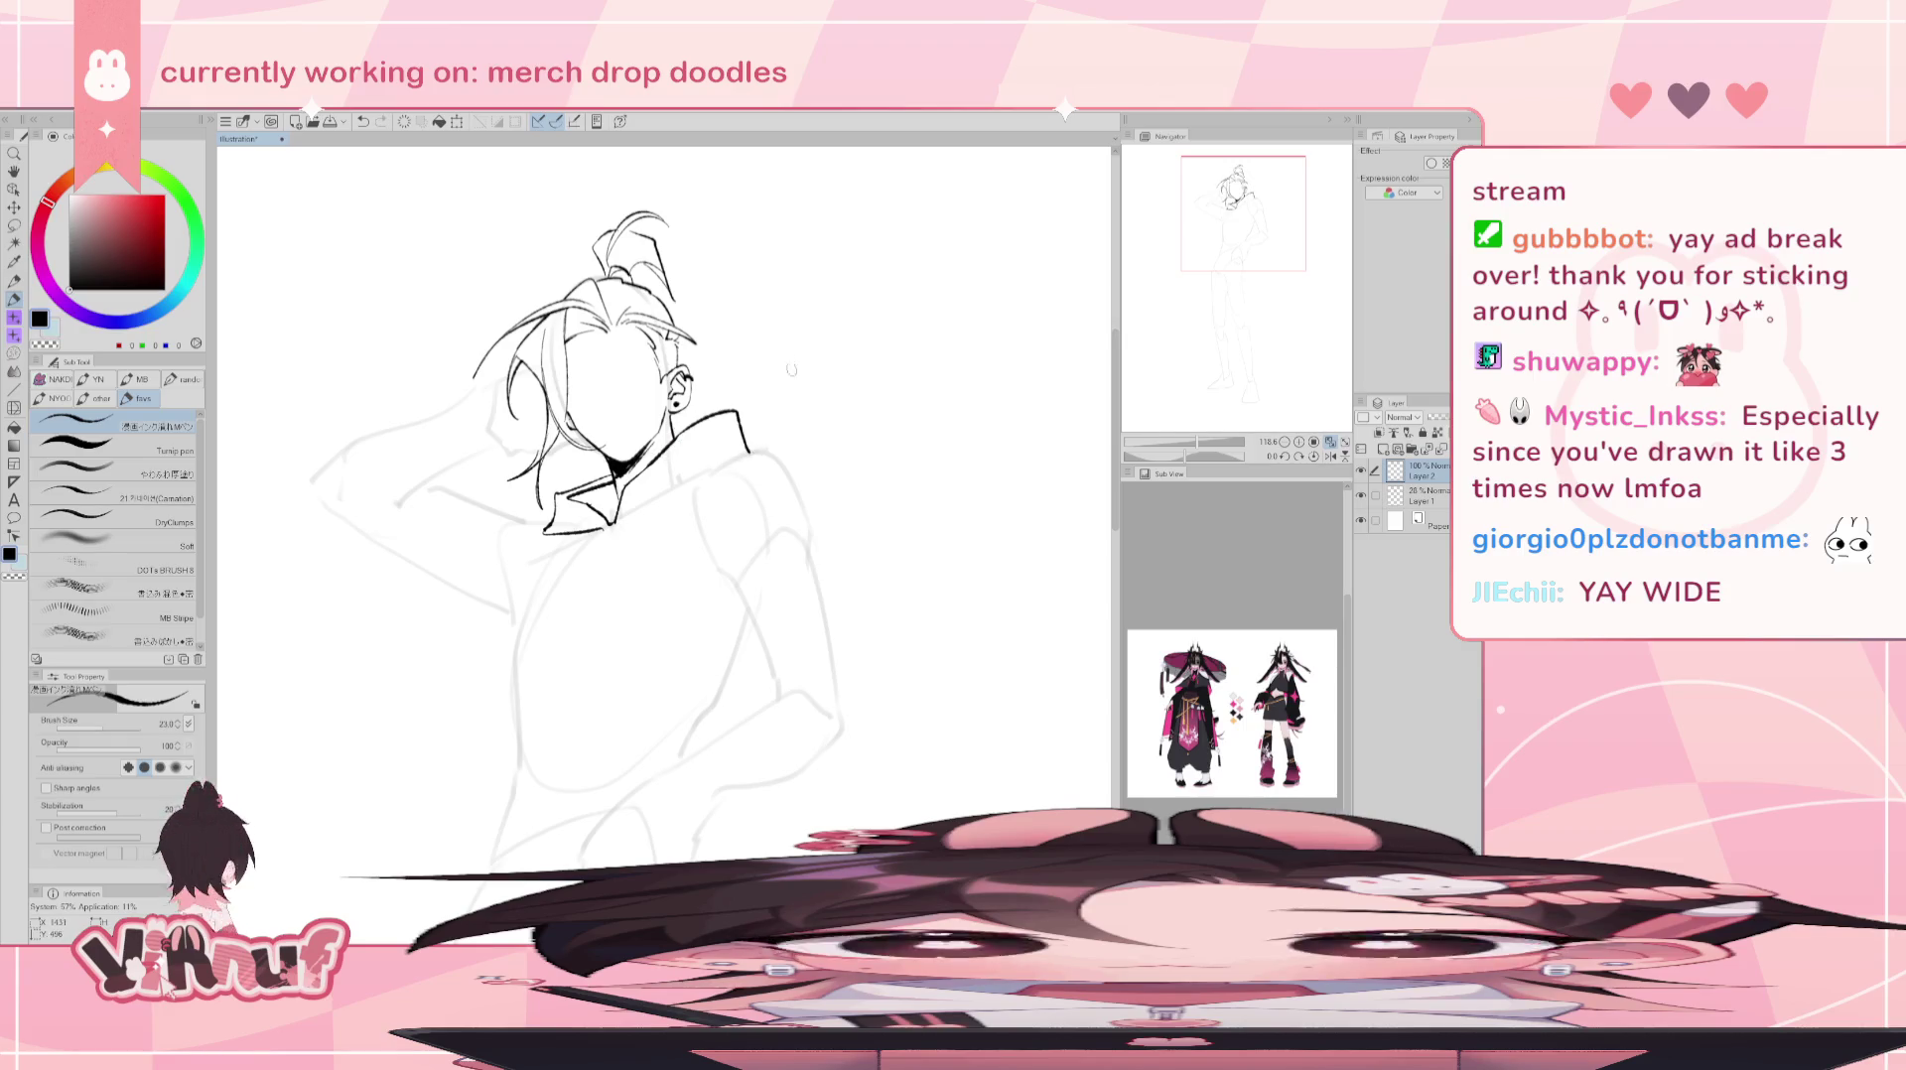
key(ctrl+z)
key(ctrl+y)
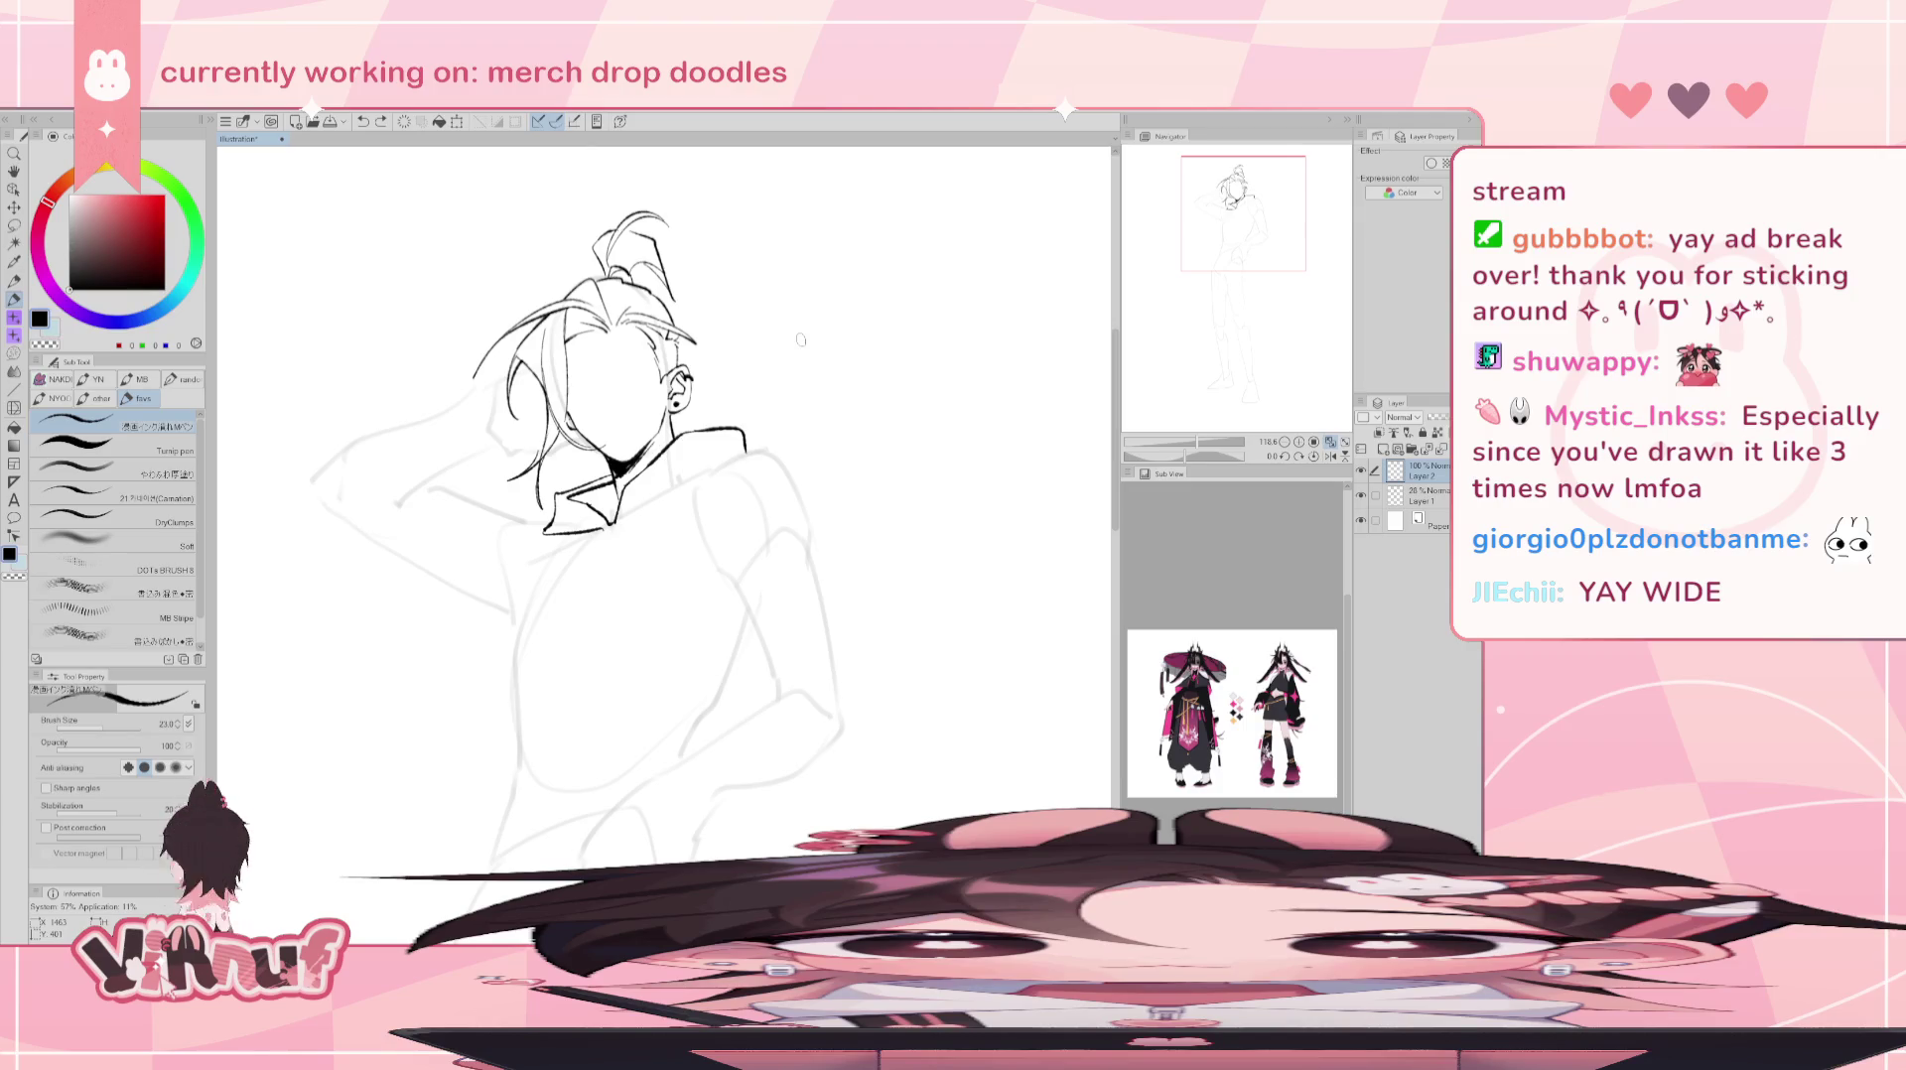
- Ink a closed winking left eye and an open right eye with lash and pupil
key(ctrl+z)
drag(580, 393, 592, 390)
key(ctrl+z)
key(ctrl+z)
key(ctrl+z)
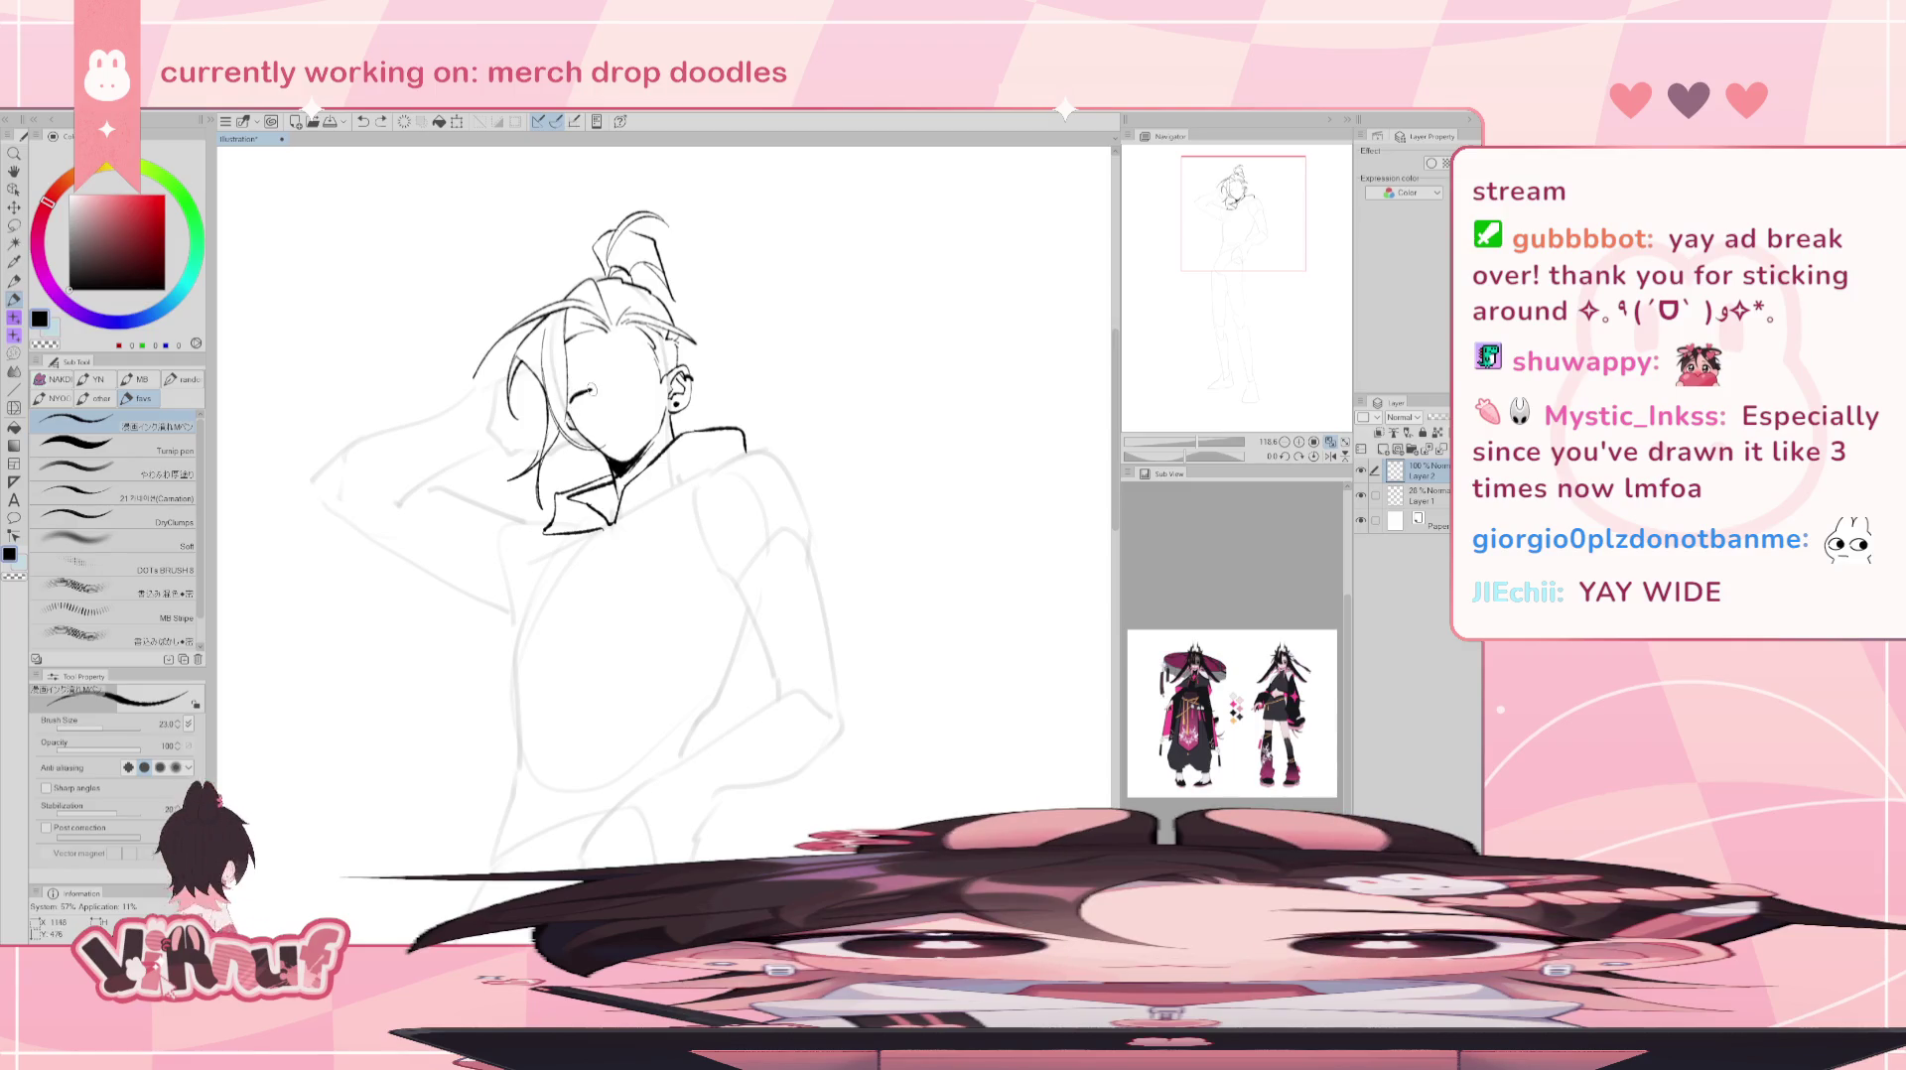
mouse_move(615, 377)
mouse_down()
mouse_move(651, 368)
mouse_move(636, 378)
mouse_up()
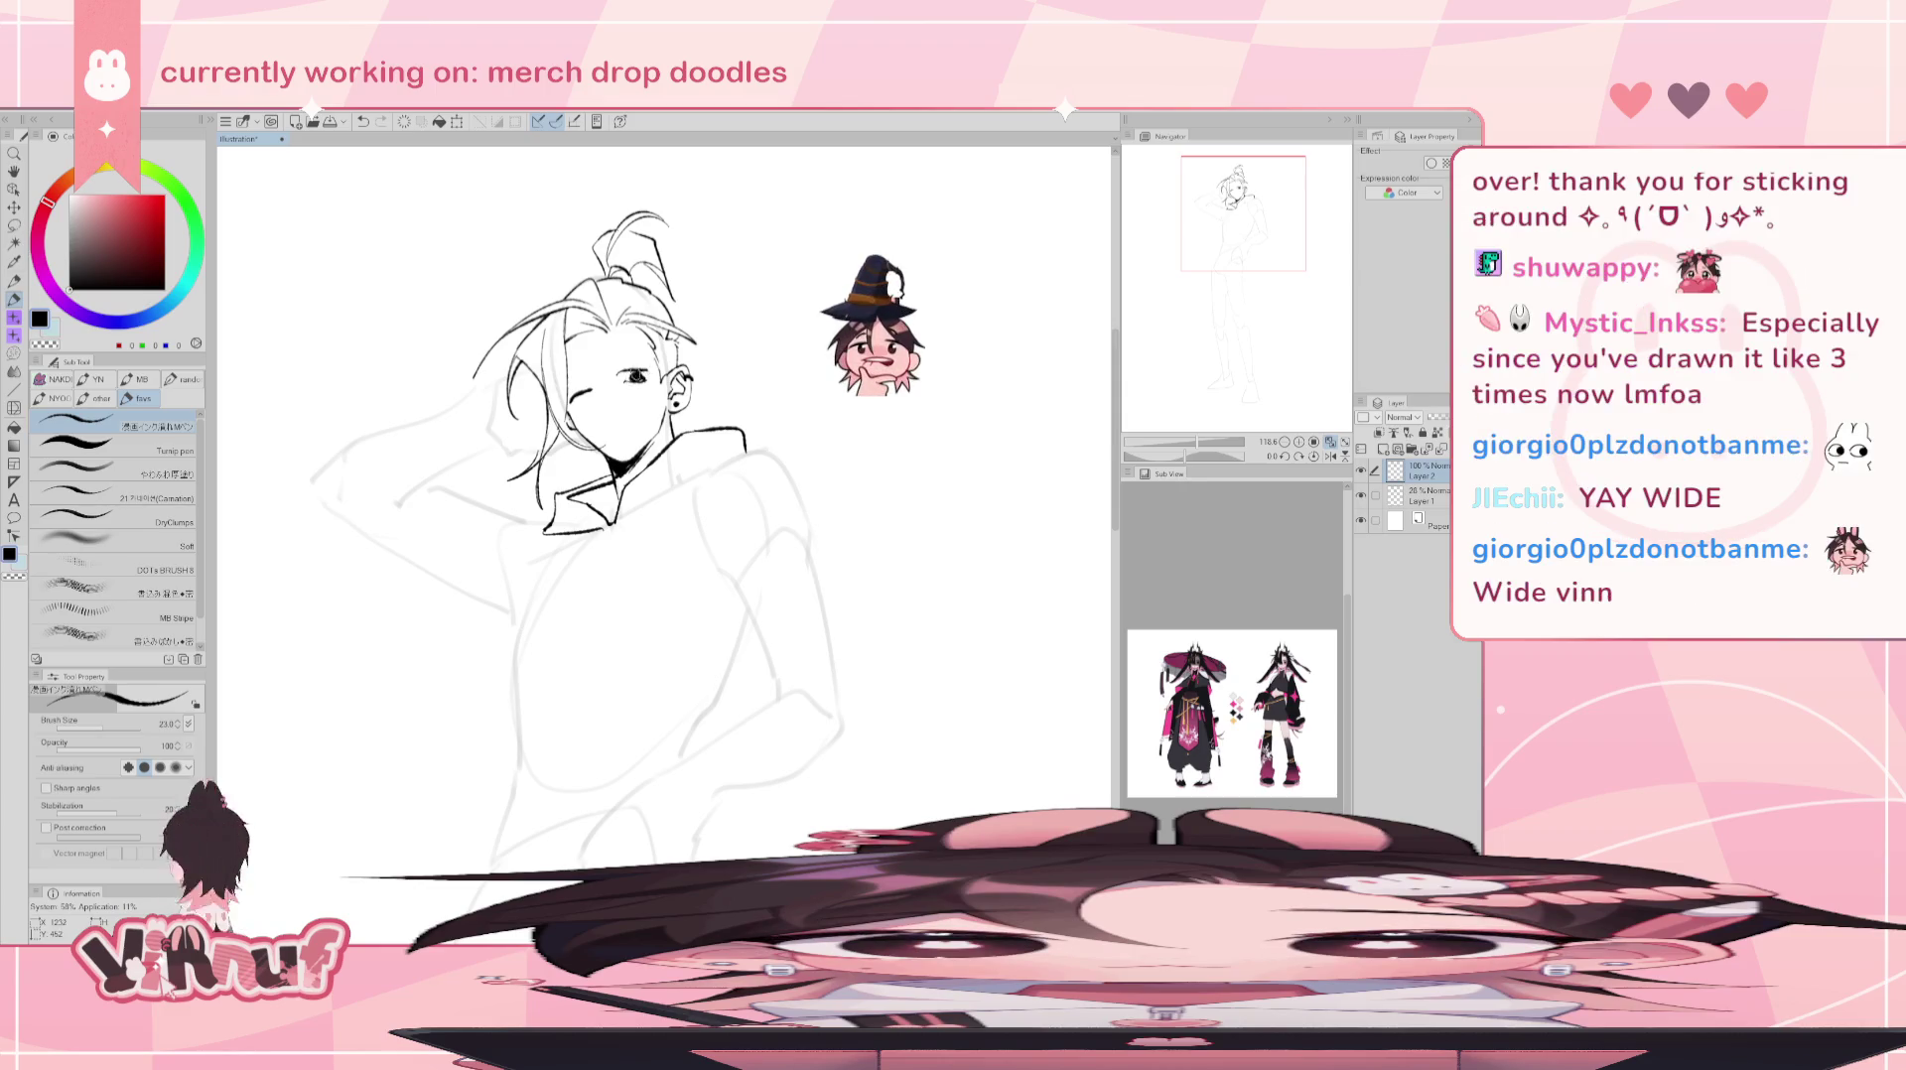
drag(630, 374, 638, 377)
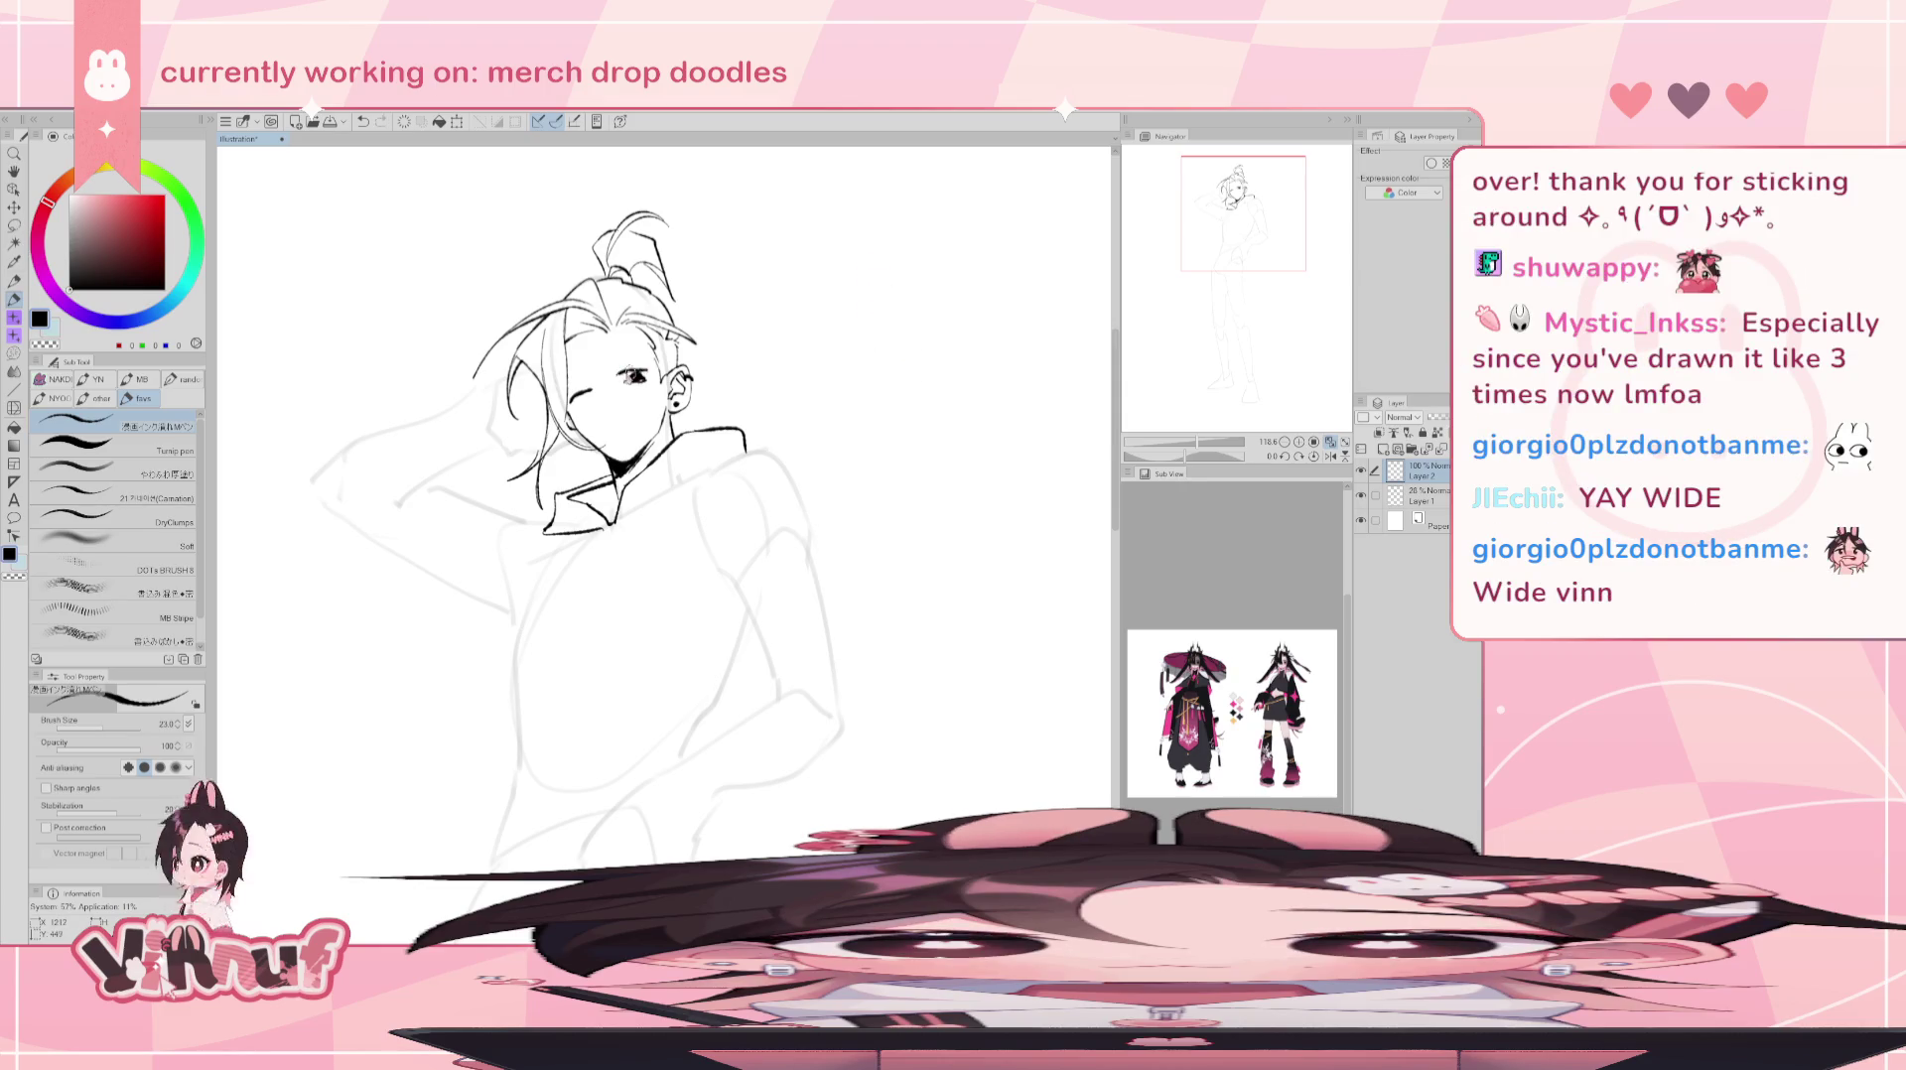
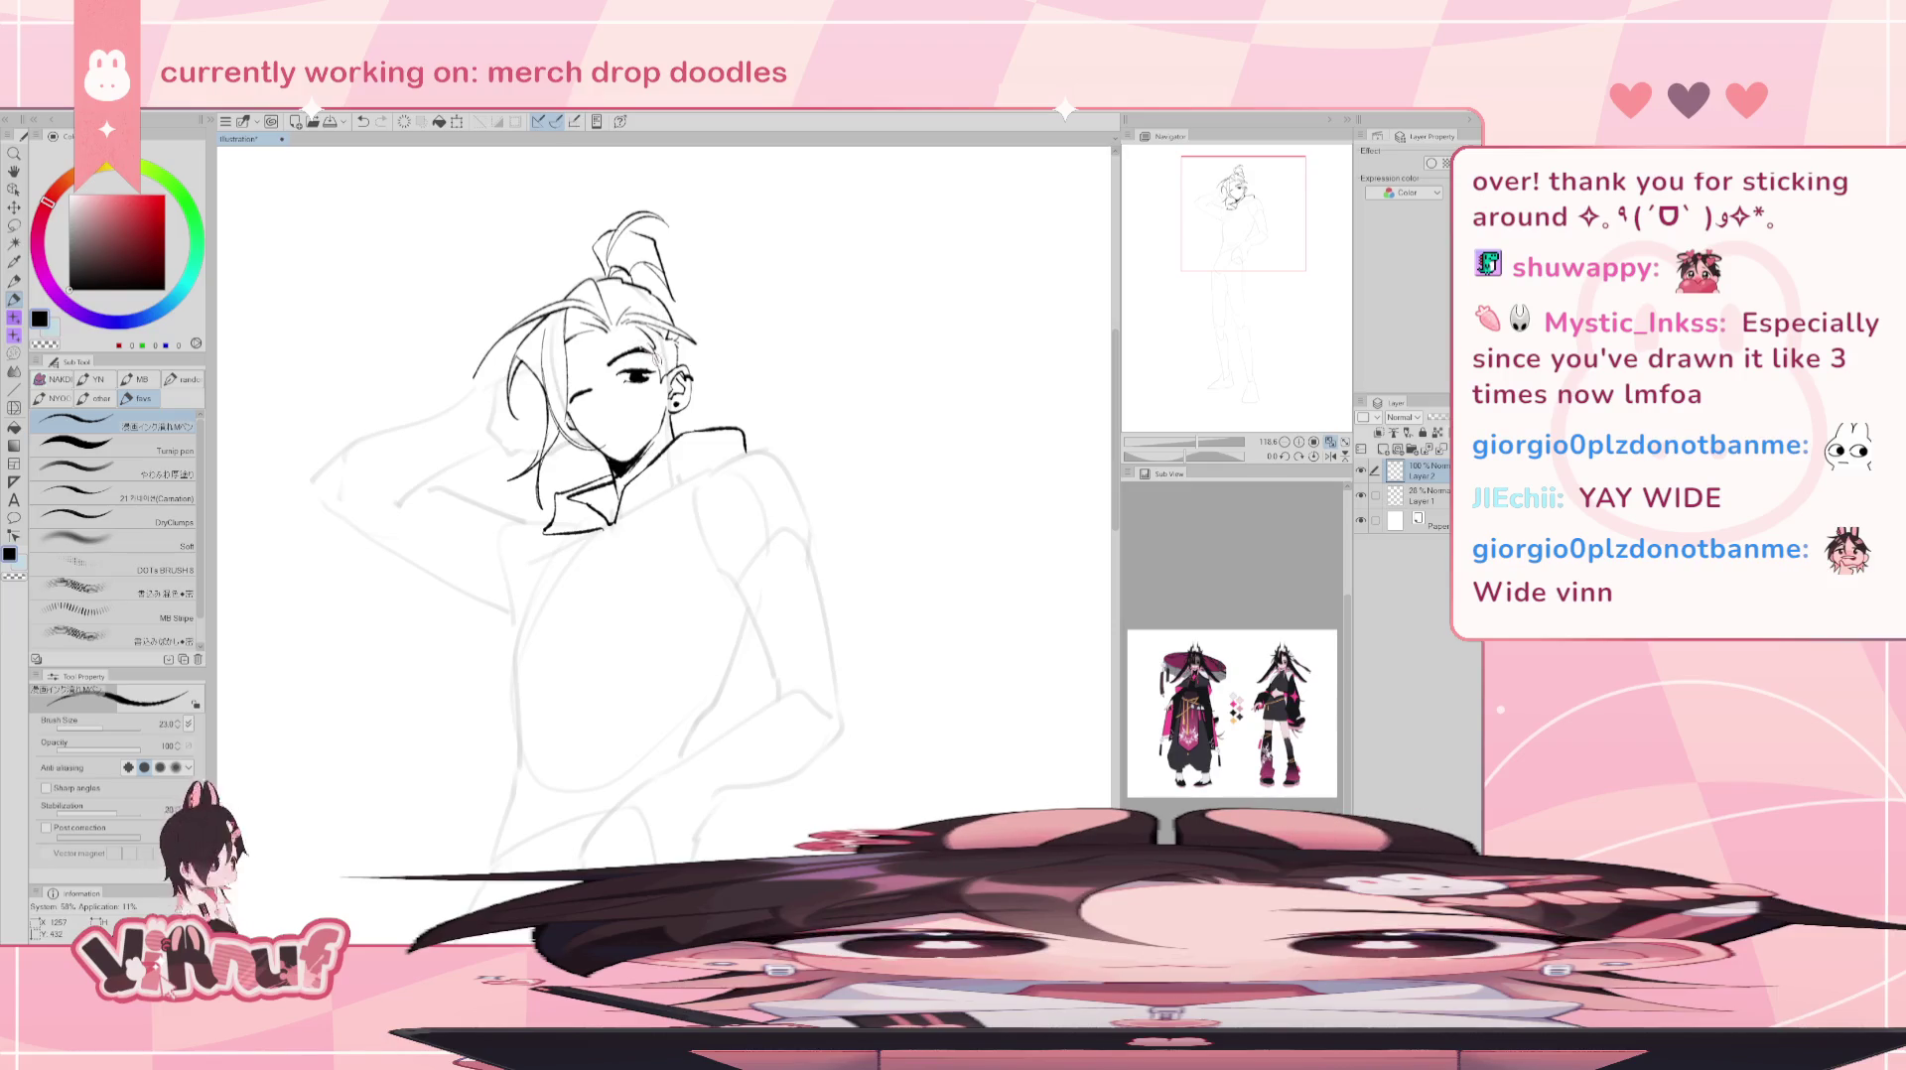
- Add a tiny ink touch-up stroke beside the winking eye
key(e)
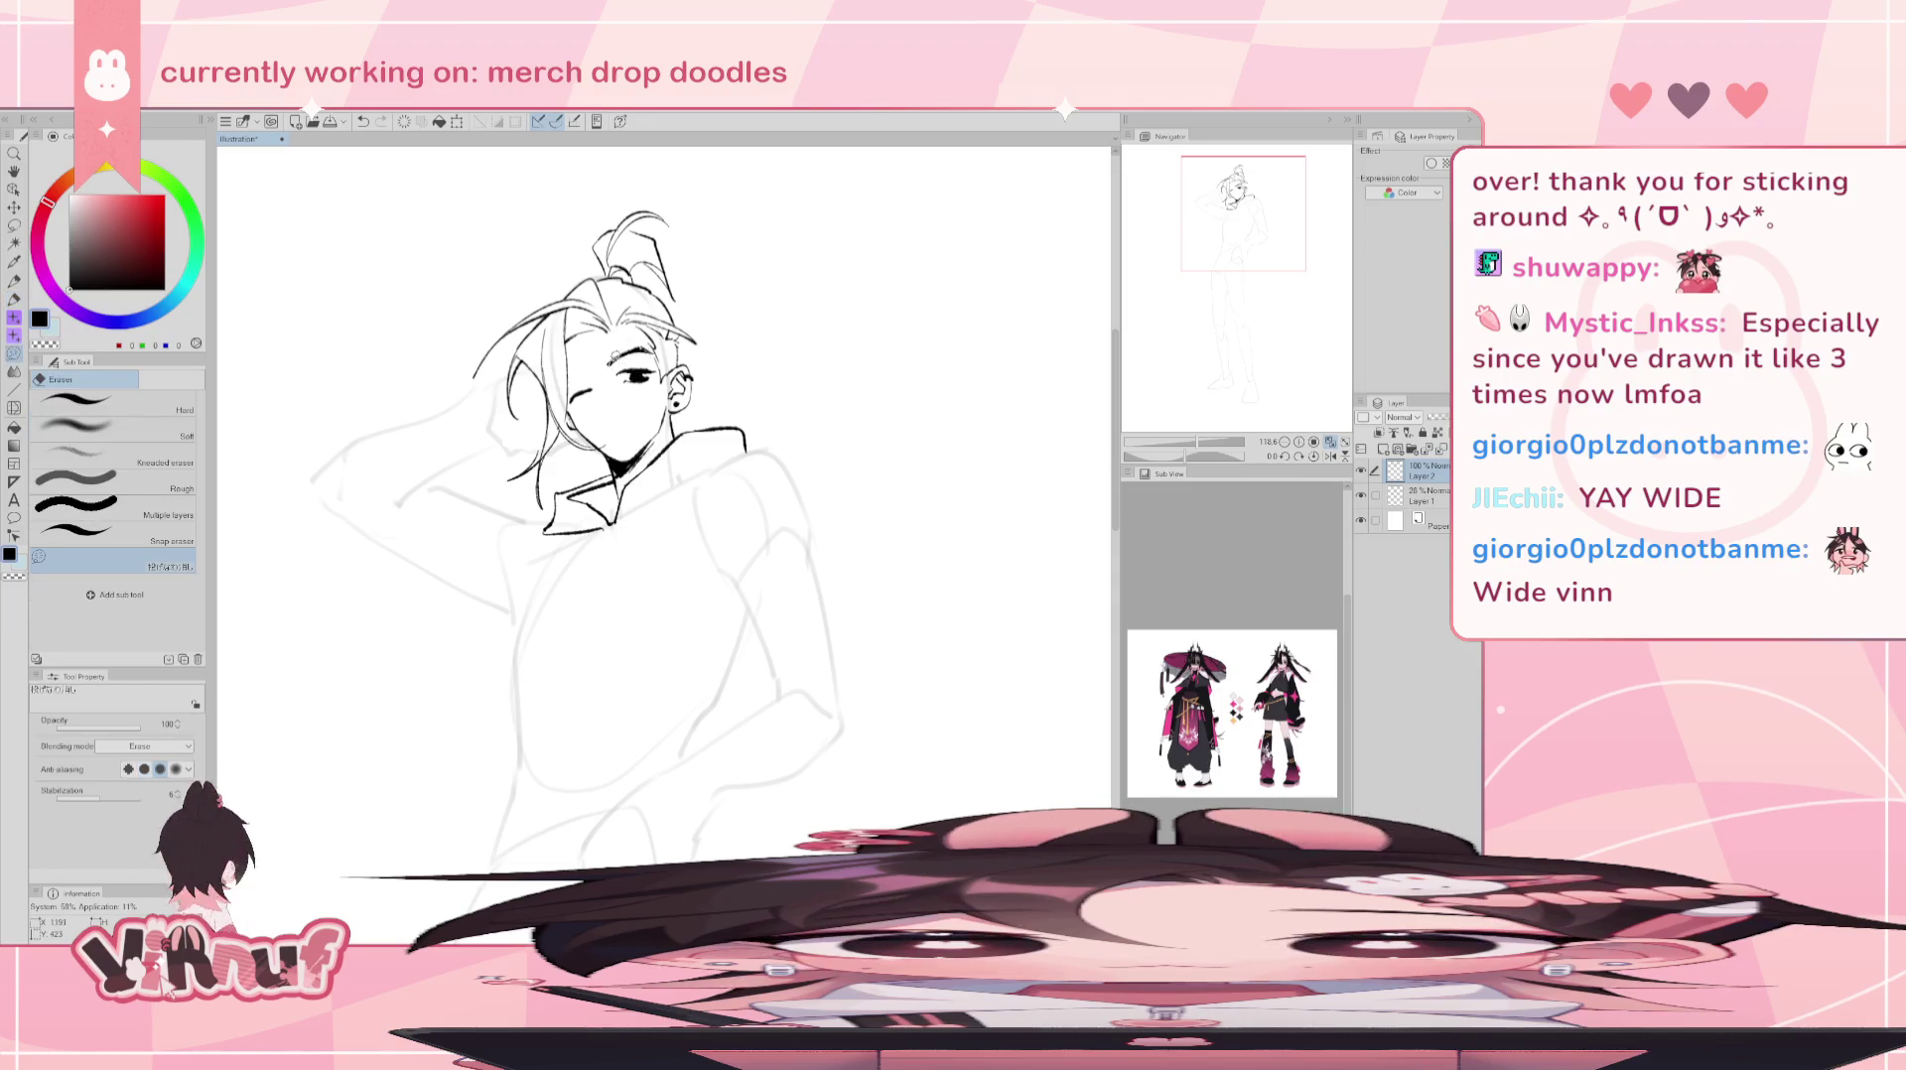
key(p)
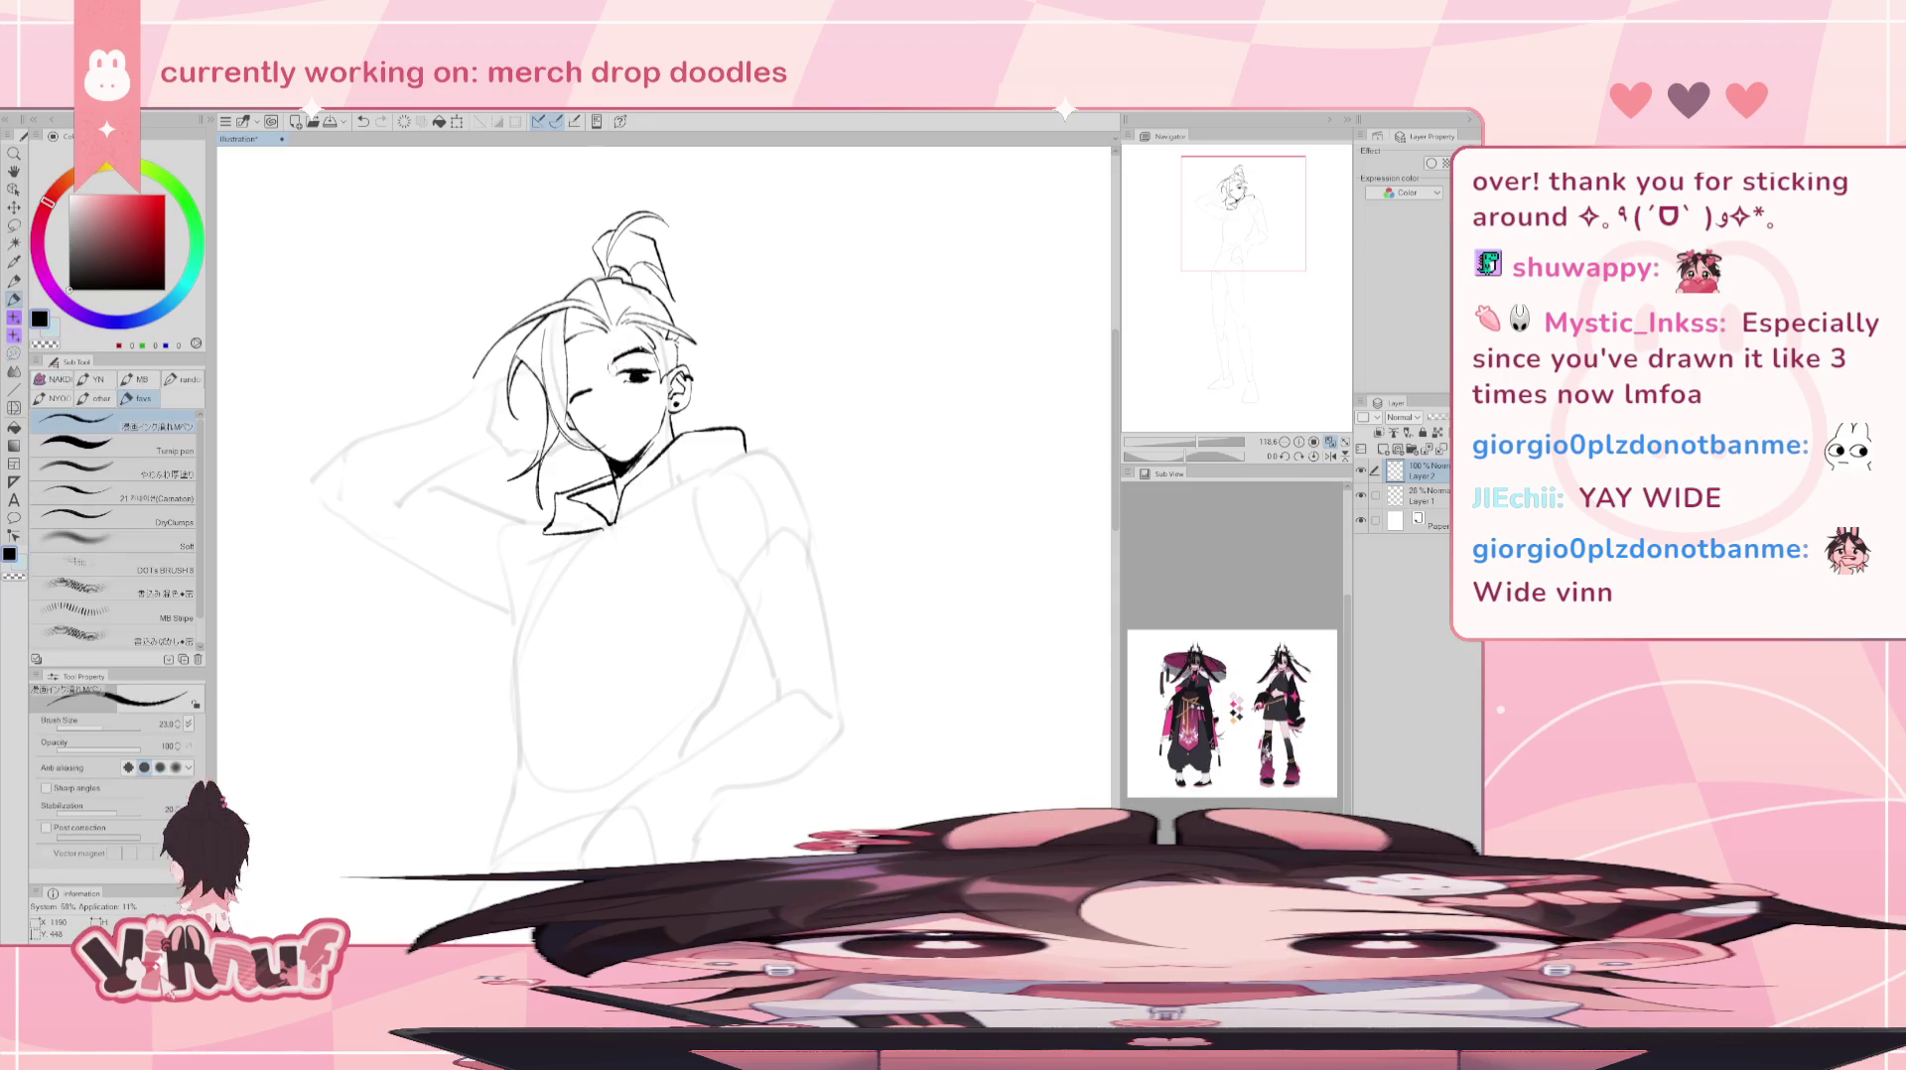
drag(607, 369, 613, 368)
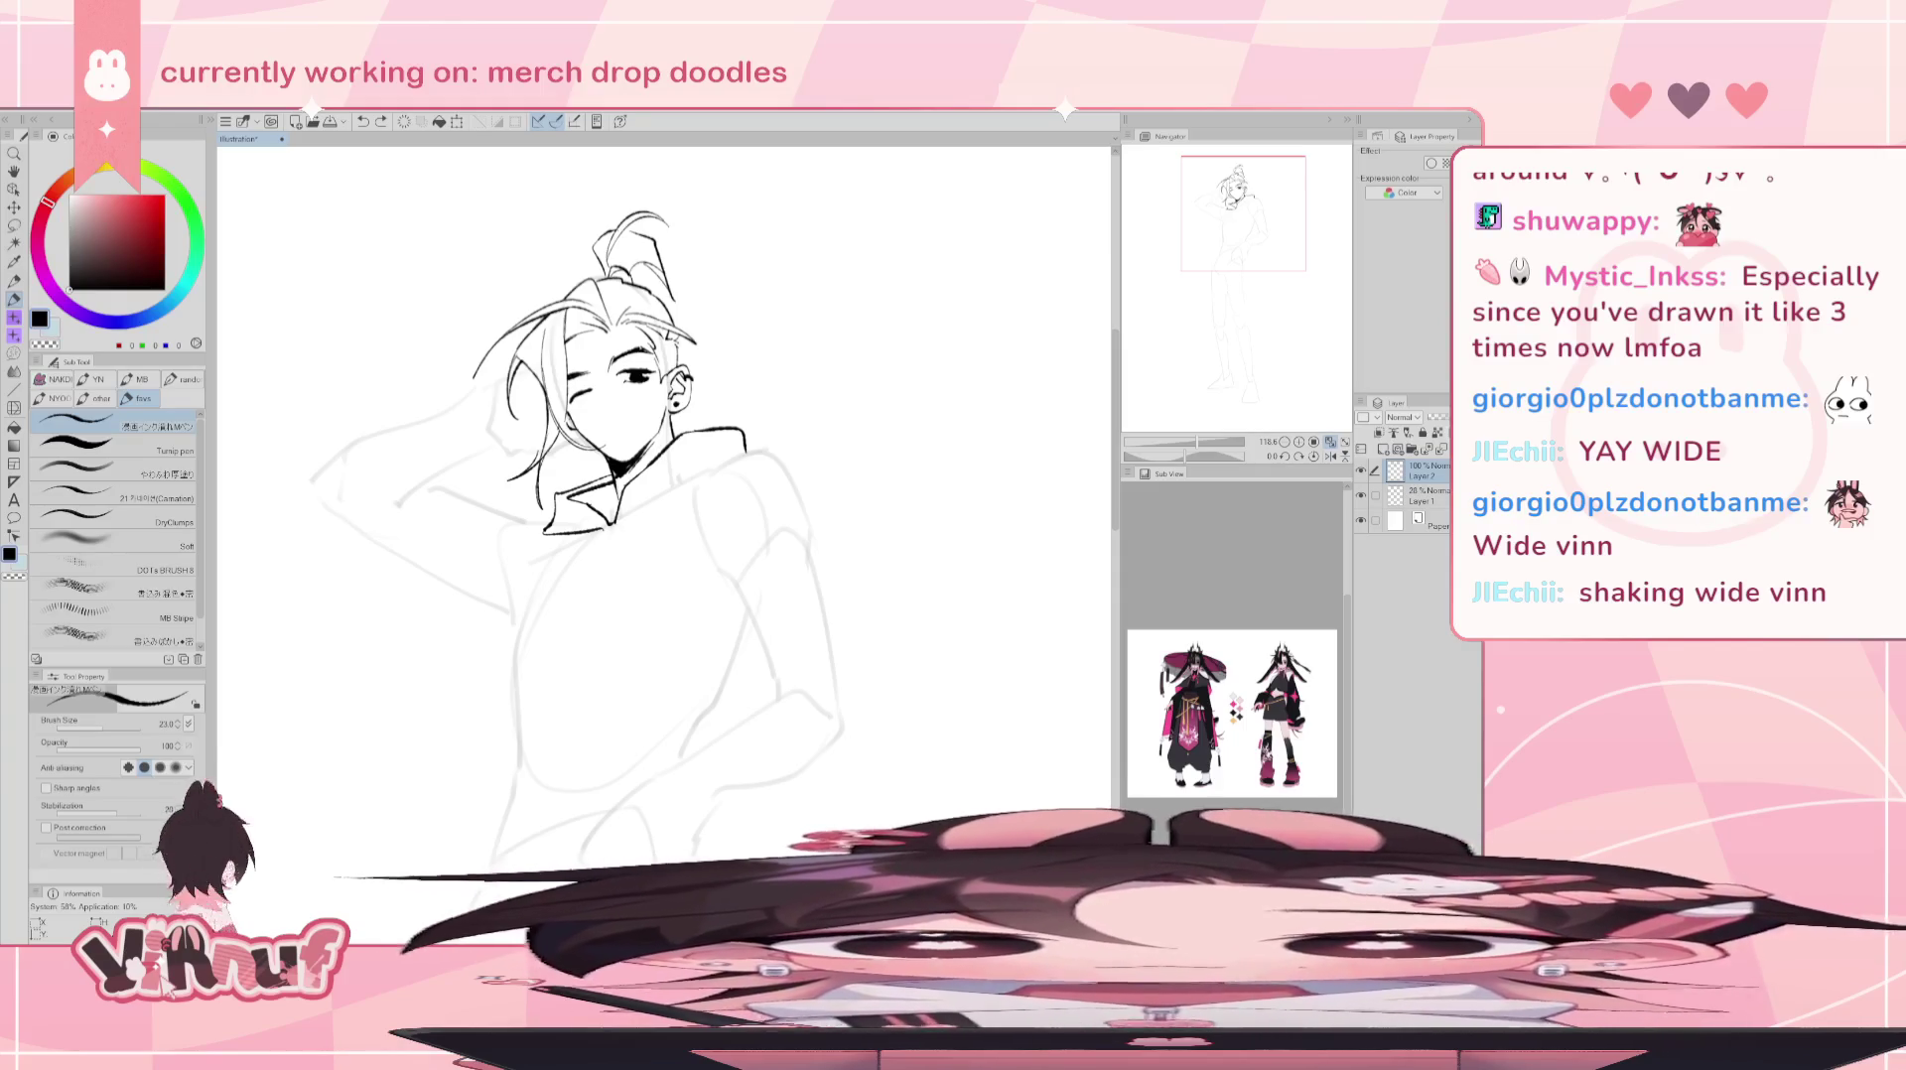
scroll(663, 496, down, 2)
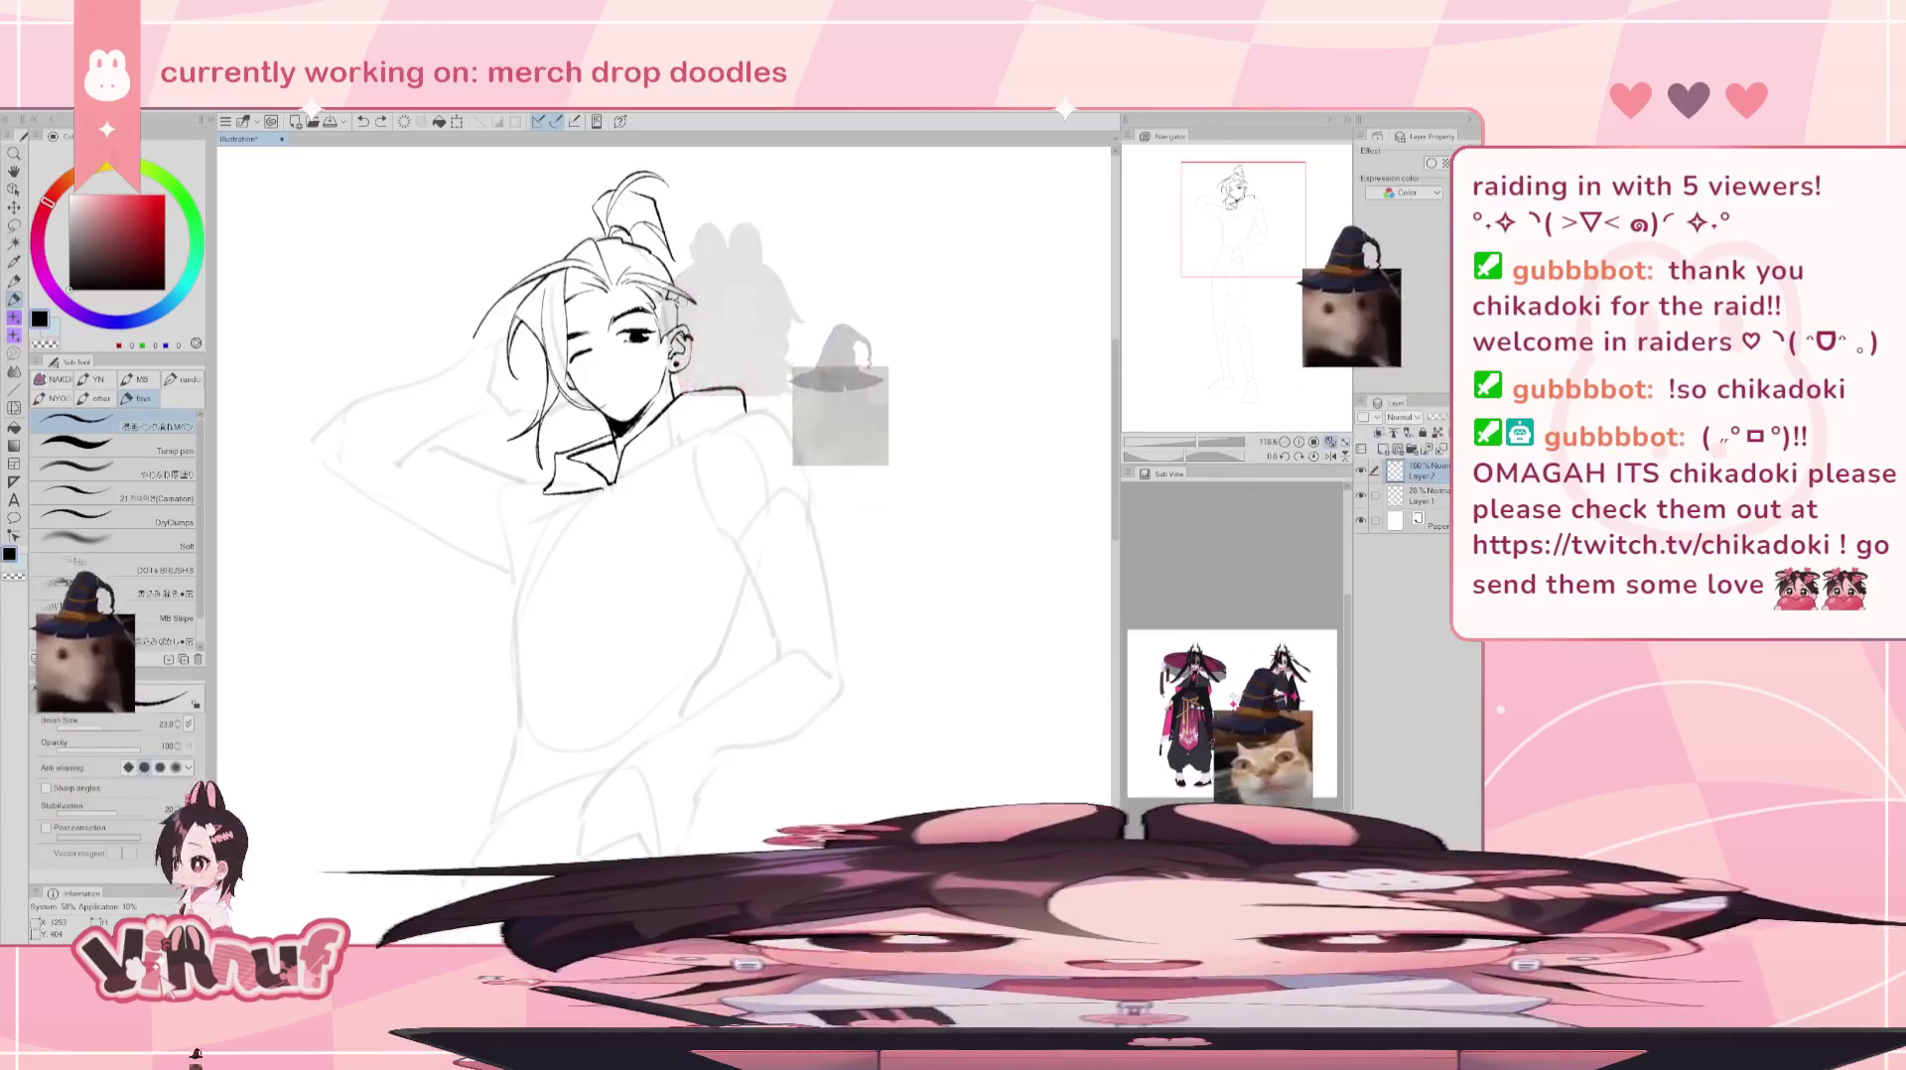
- Erase the faint stray marks on the hair
key(e)
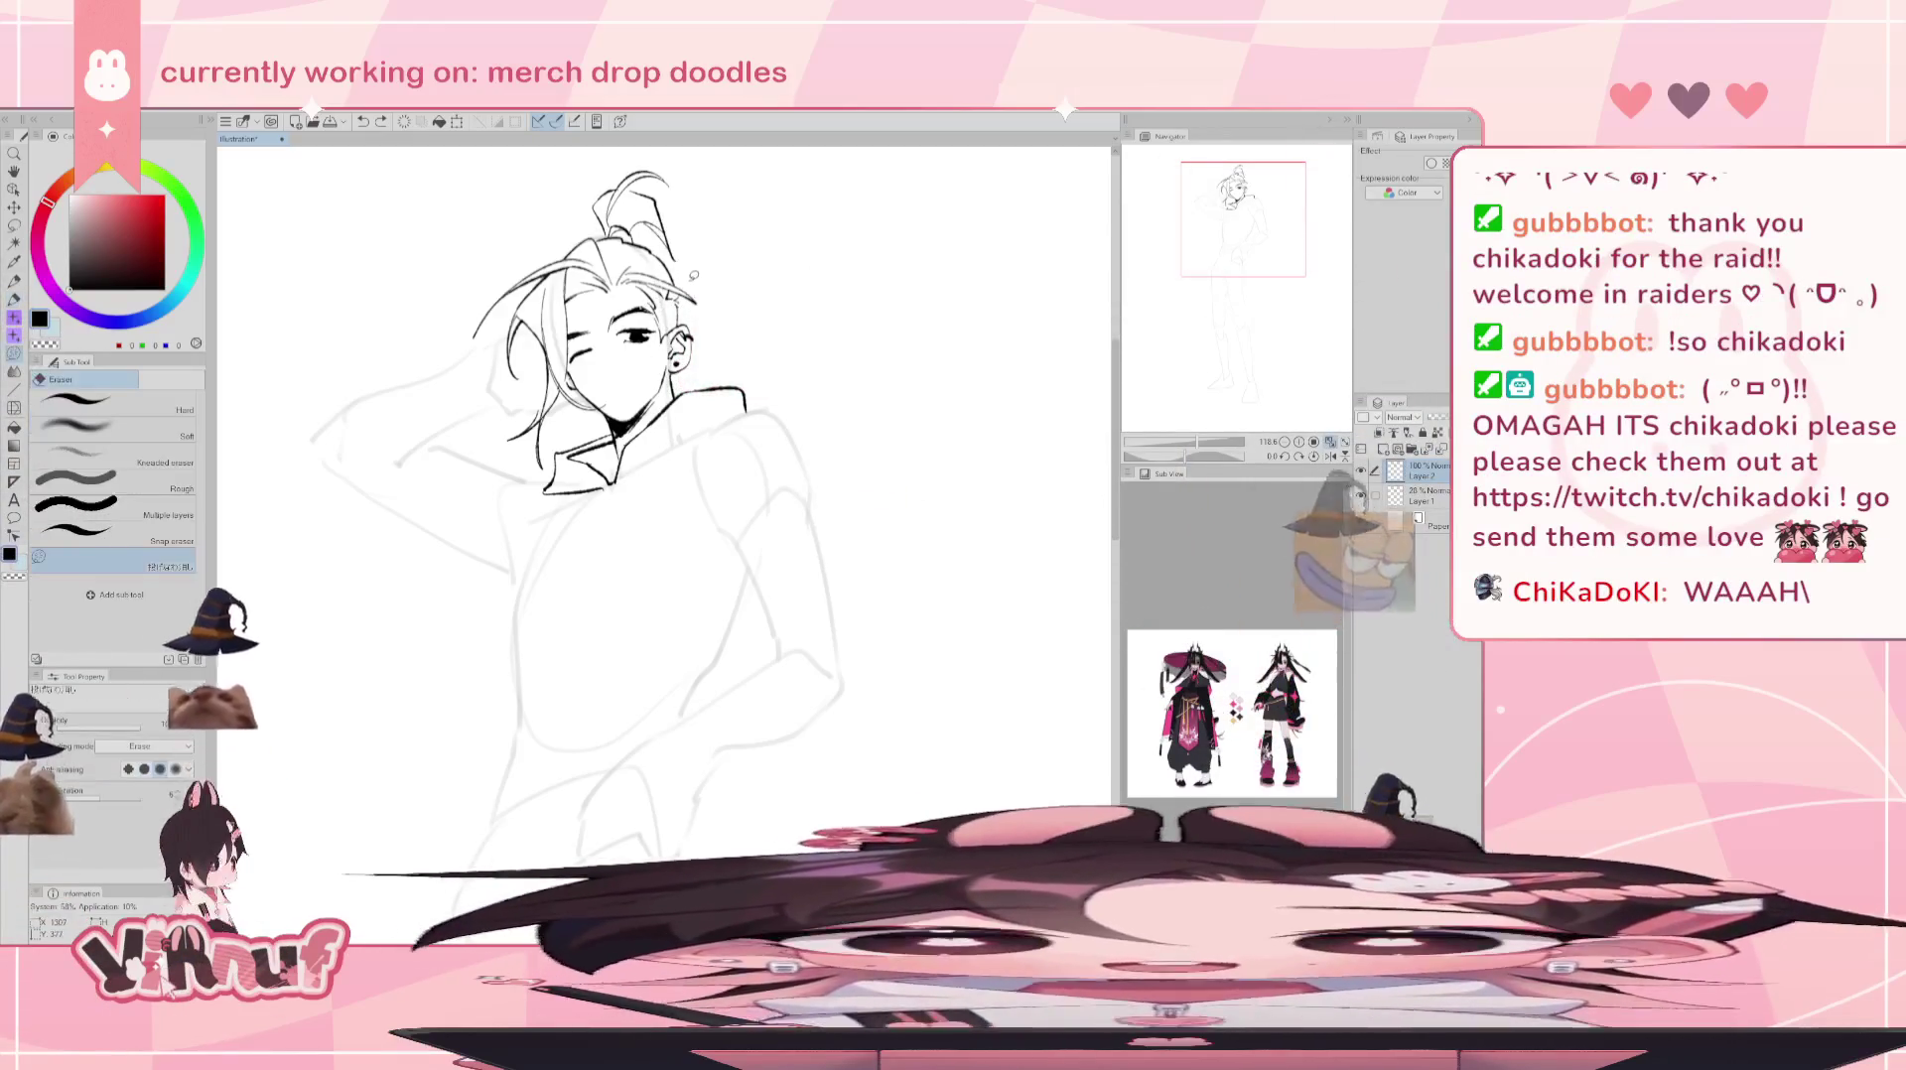
drag(640, 270, 700, 284)
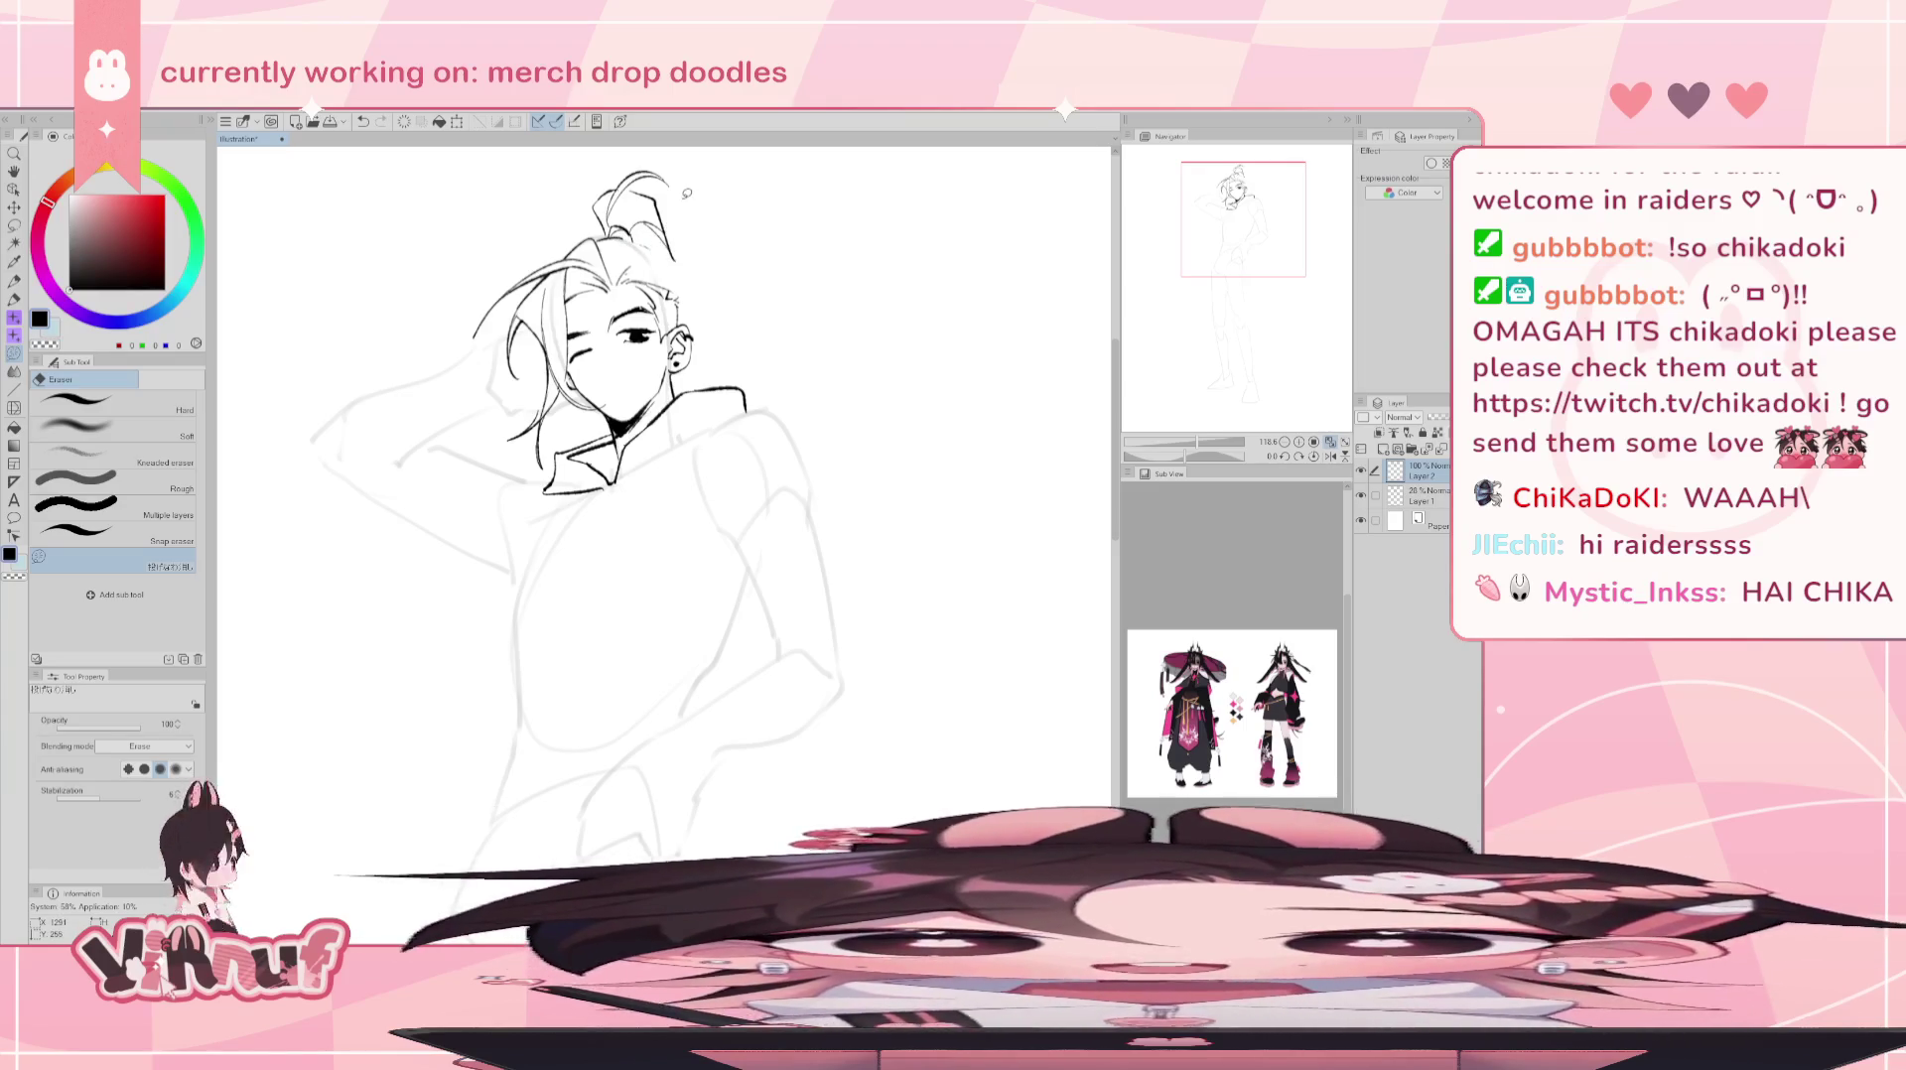
key(p)
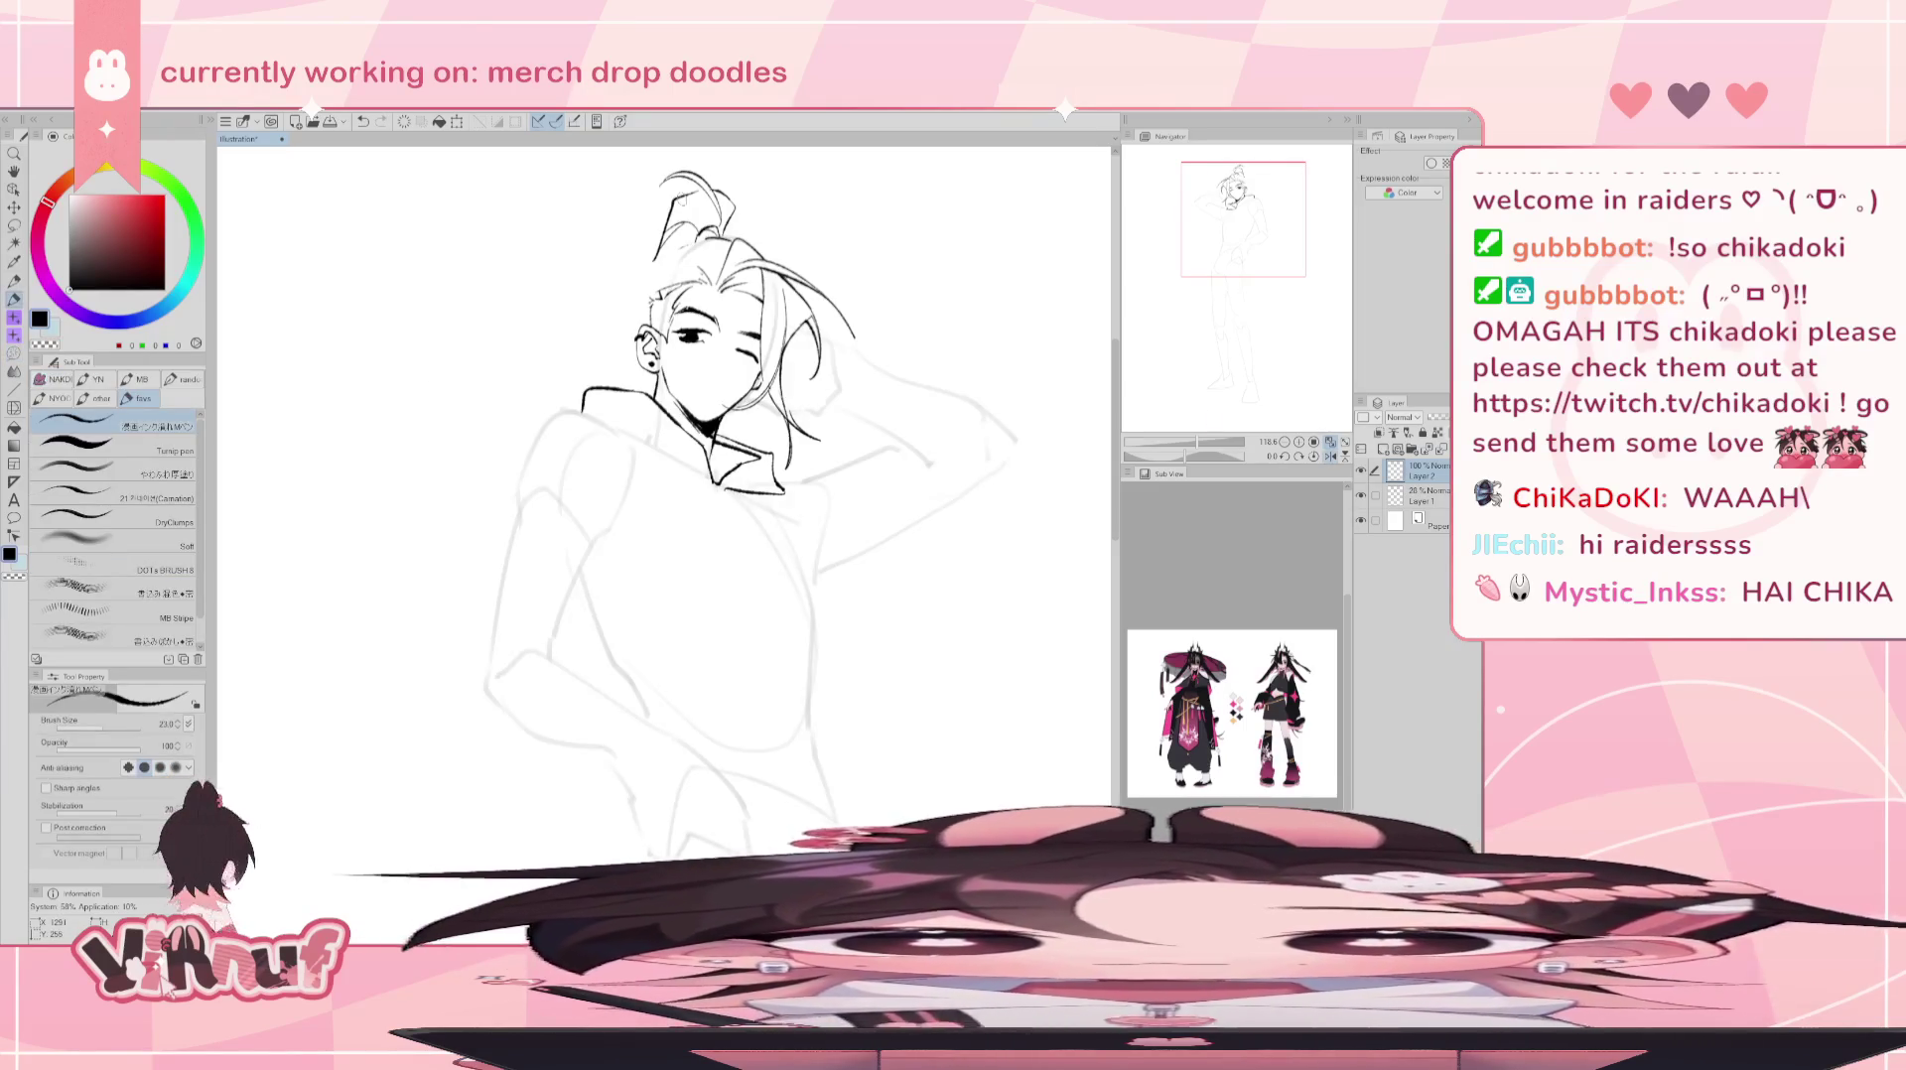
- Try drawing a short strand sweeping from the right side of the hair, undoing retries
drag(1183, 457, 1168, 456)
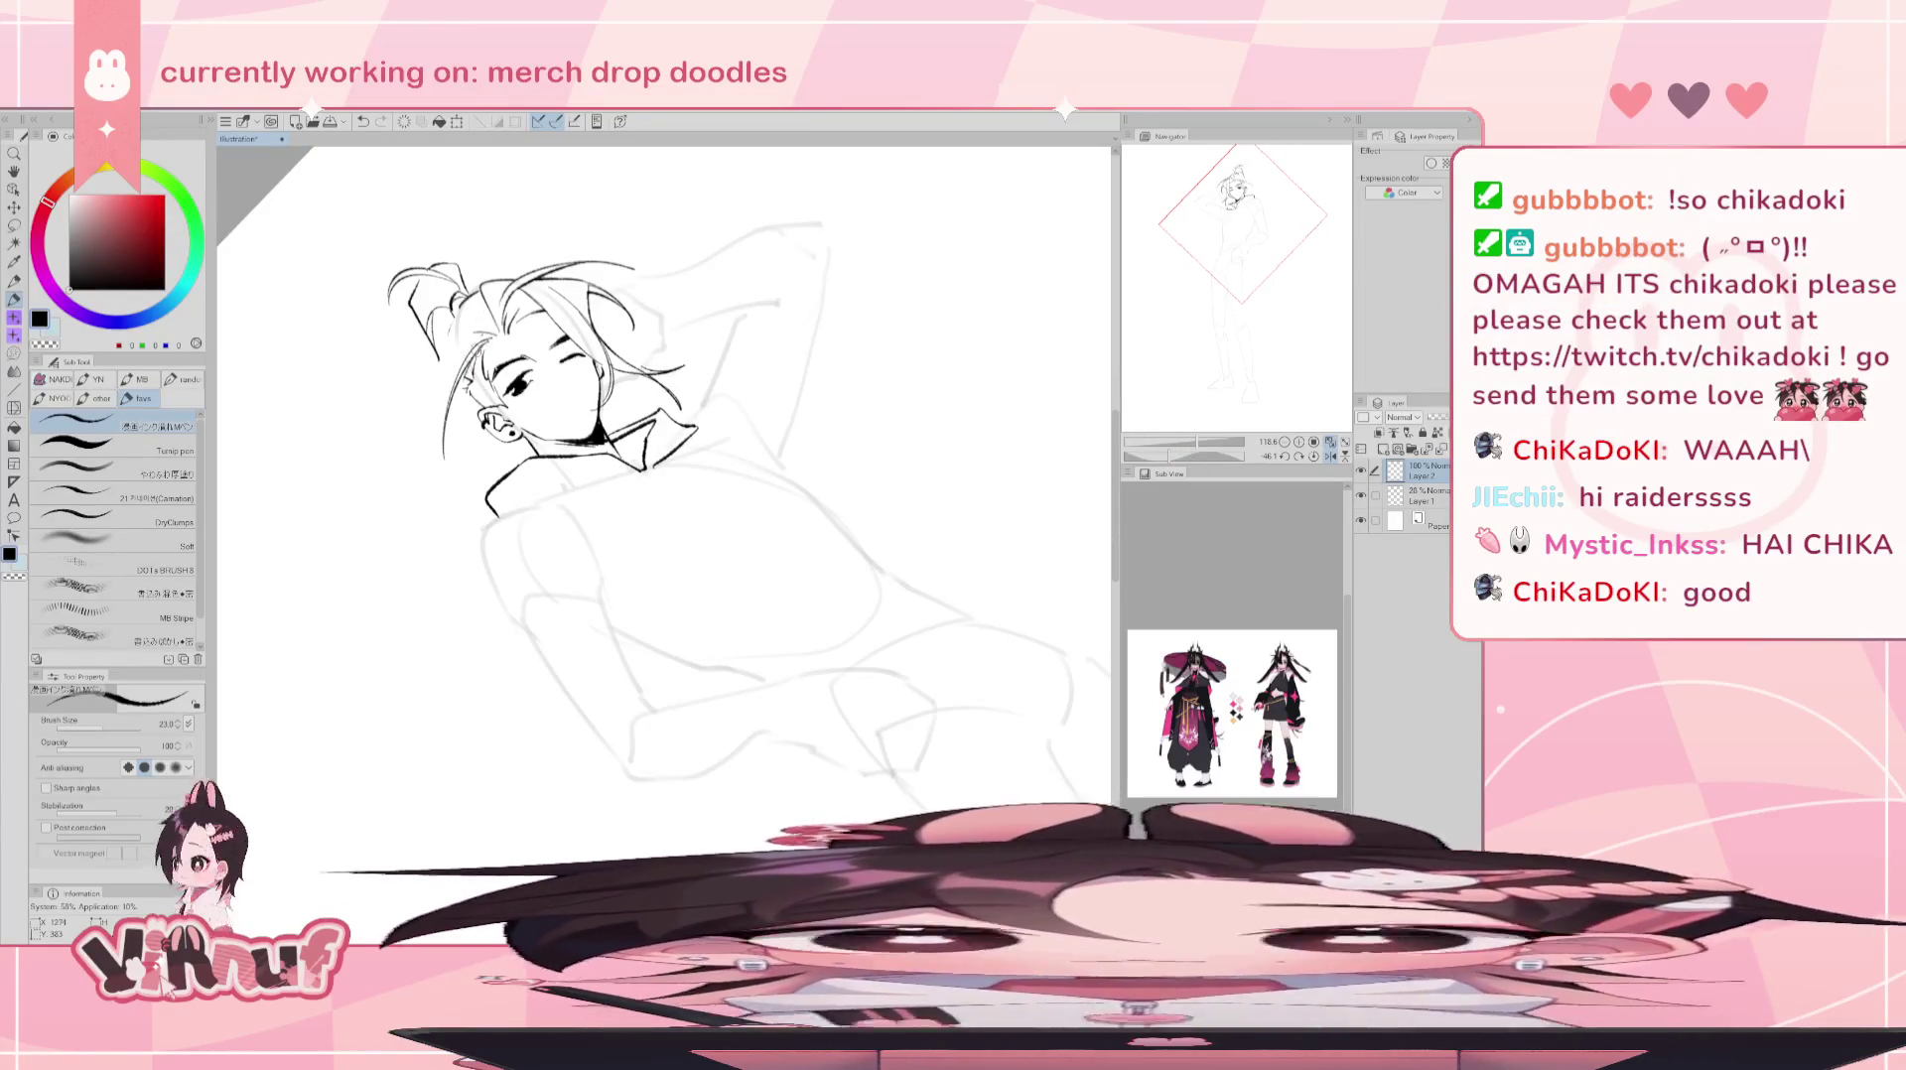
click(1313, 457)
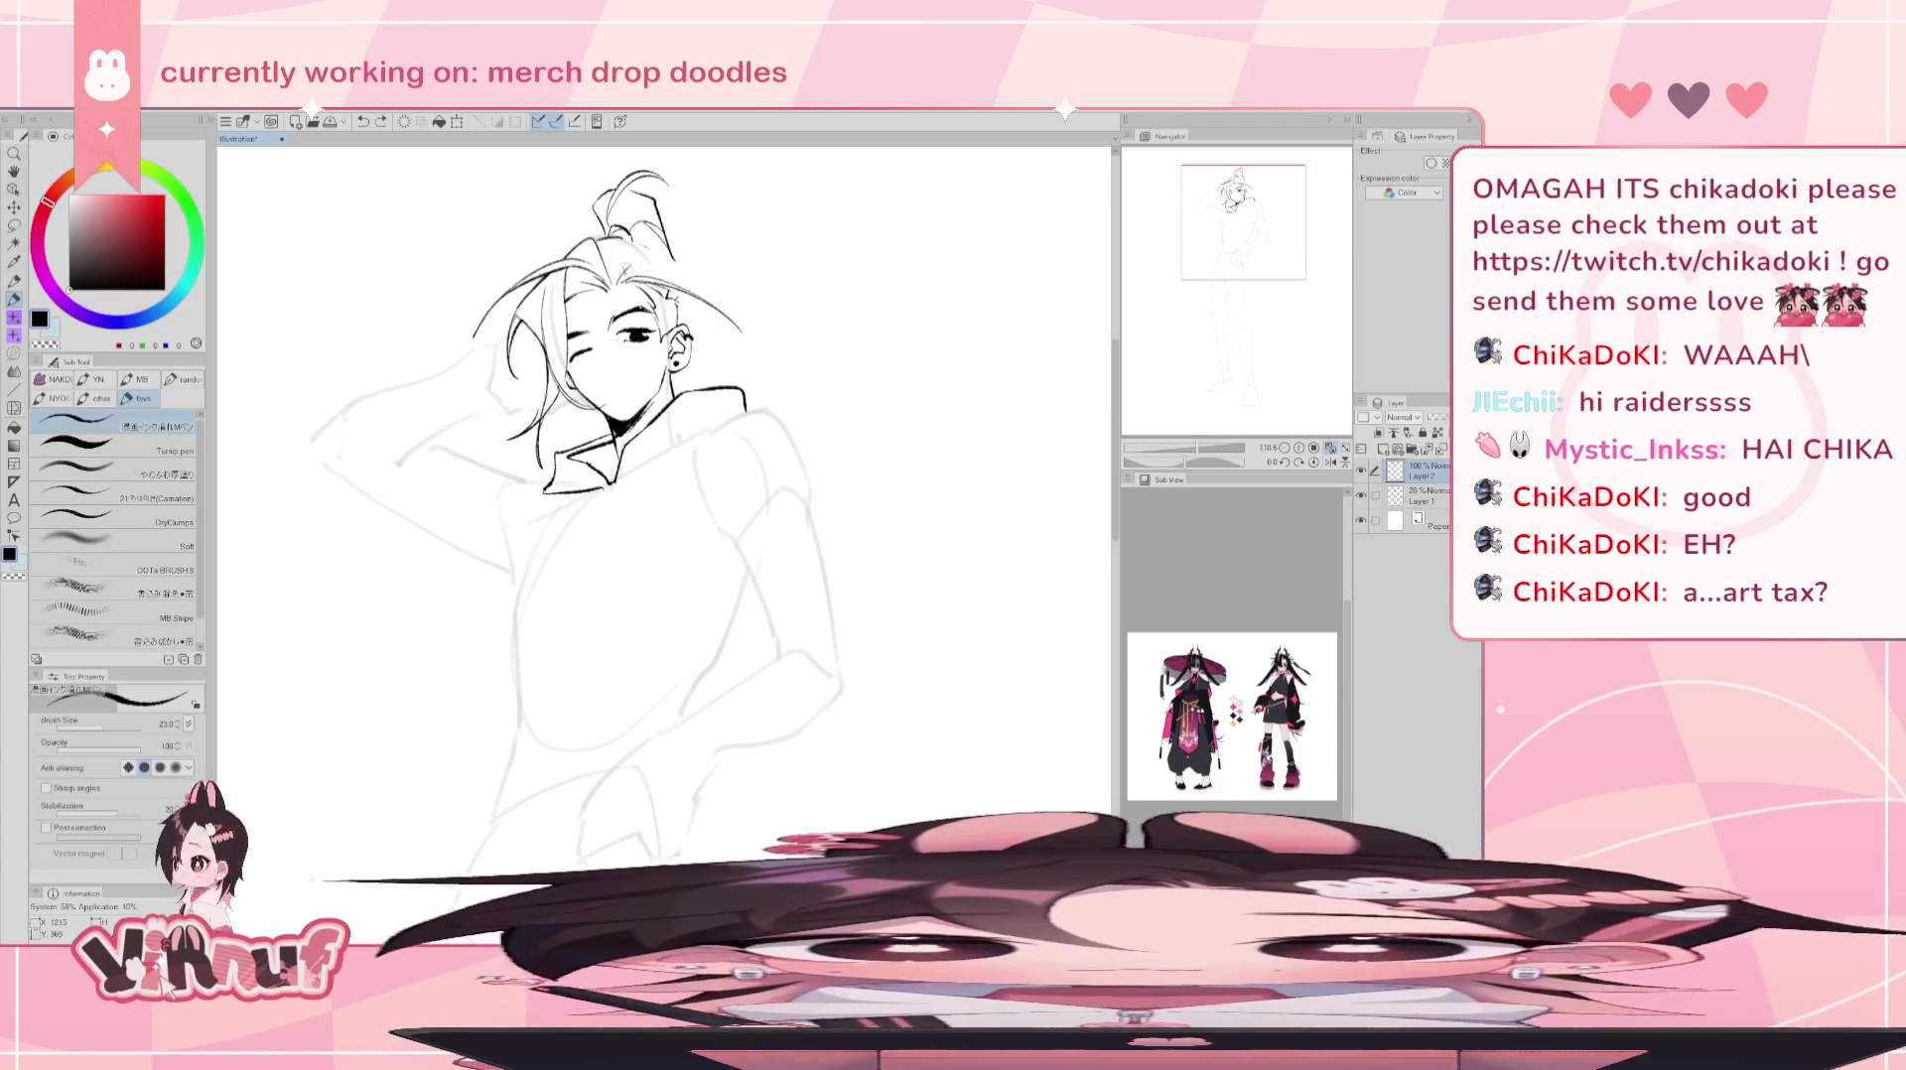
drag(668, 256, 685, 287)
key(ctrl+z)
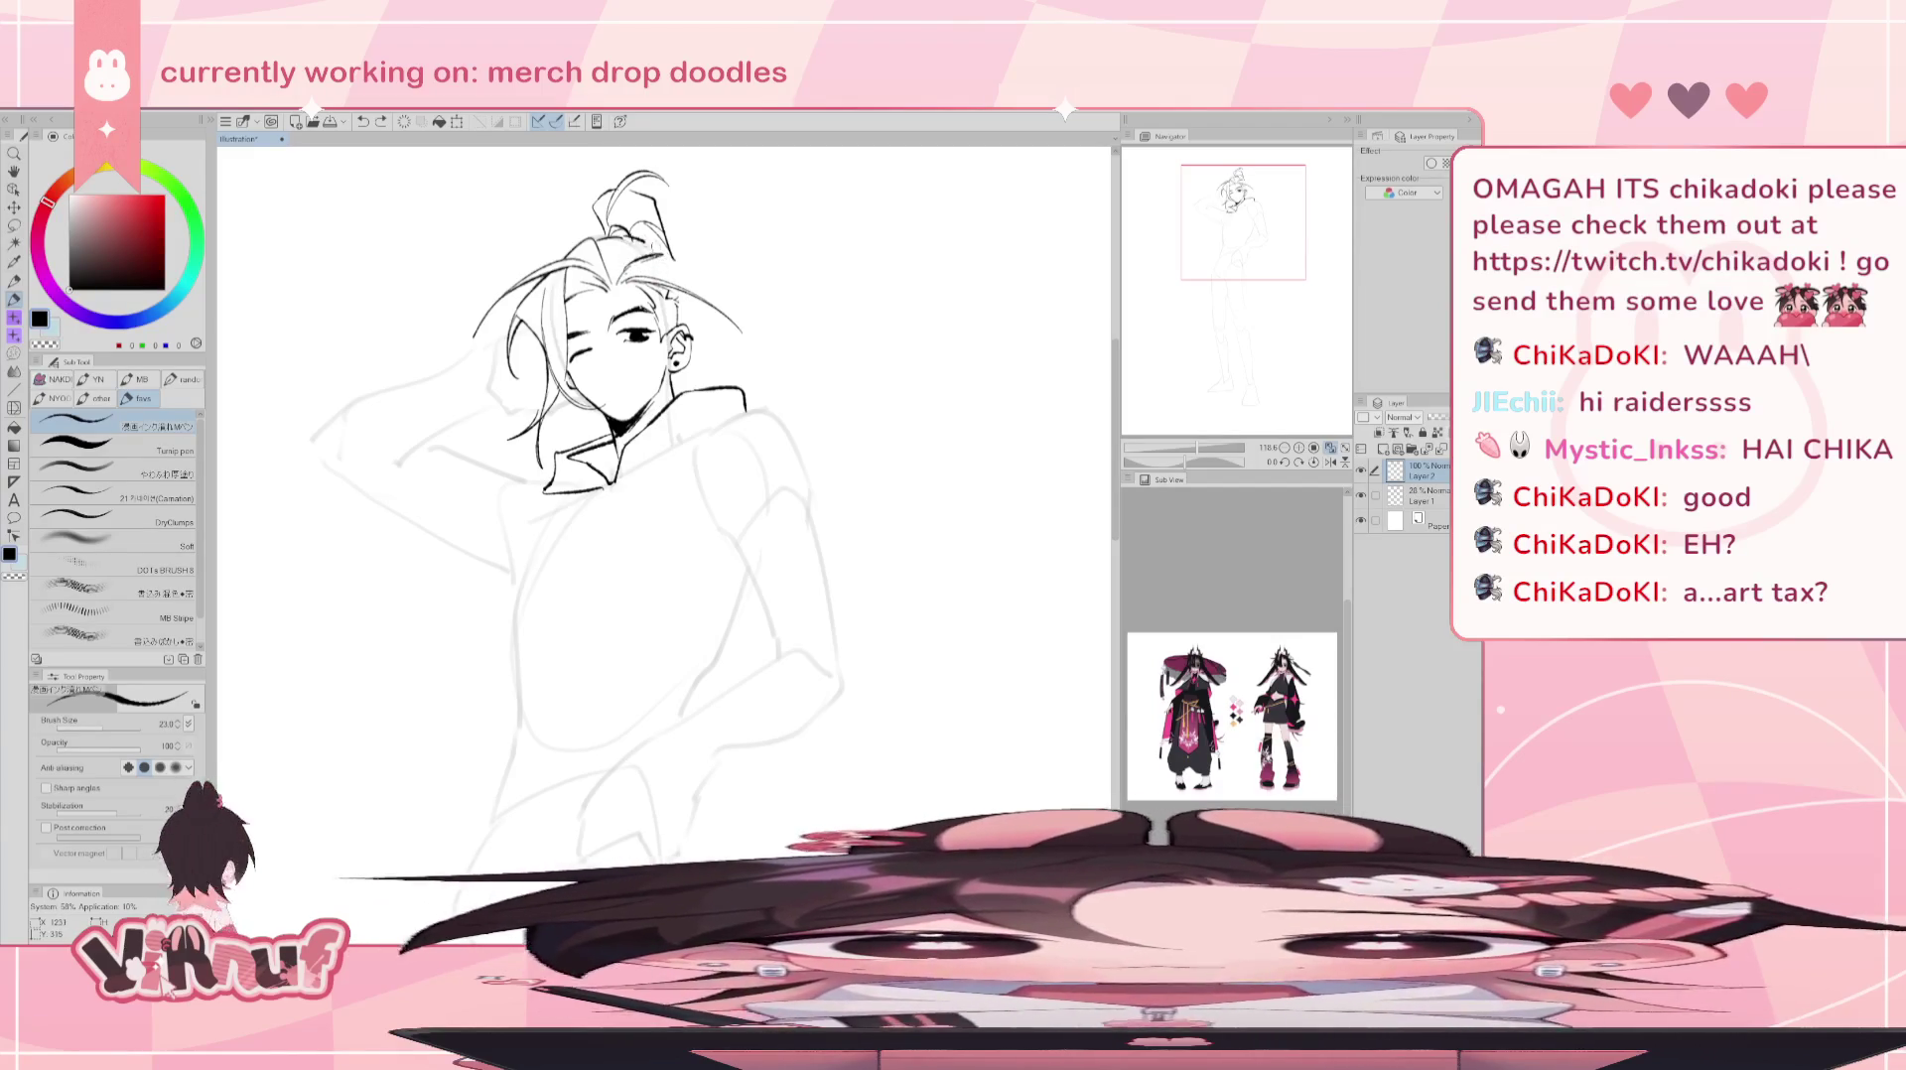
drag(668, 256, 684, 290)
key(ctrl+z)
key(ctrl+z)
key(ctrl+z)
key(ctrl+z)
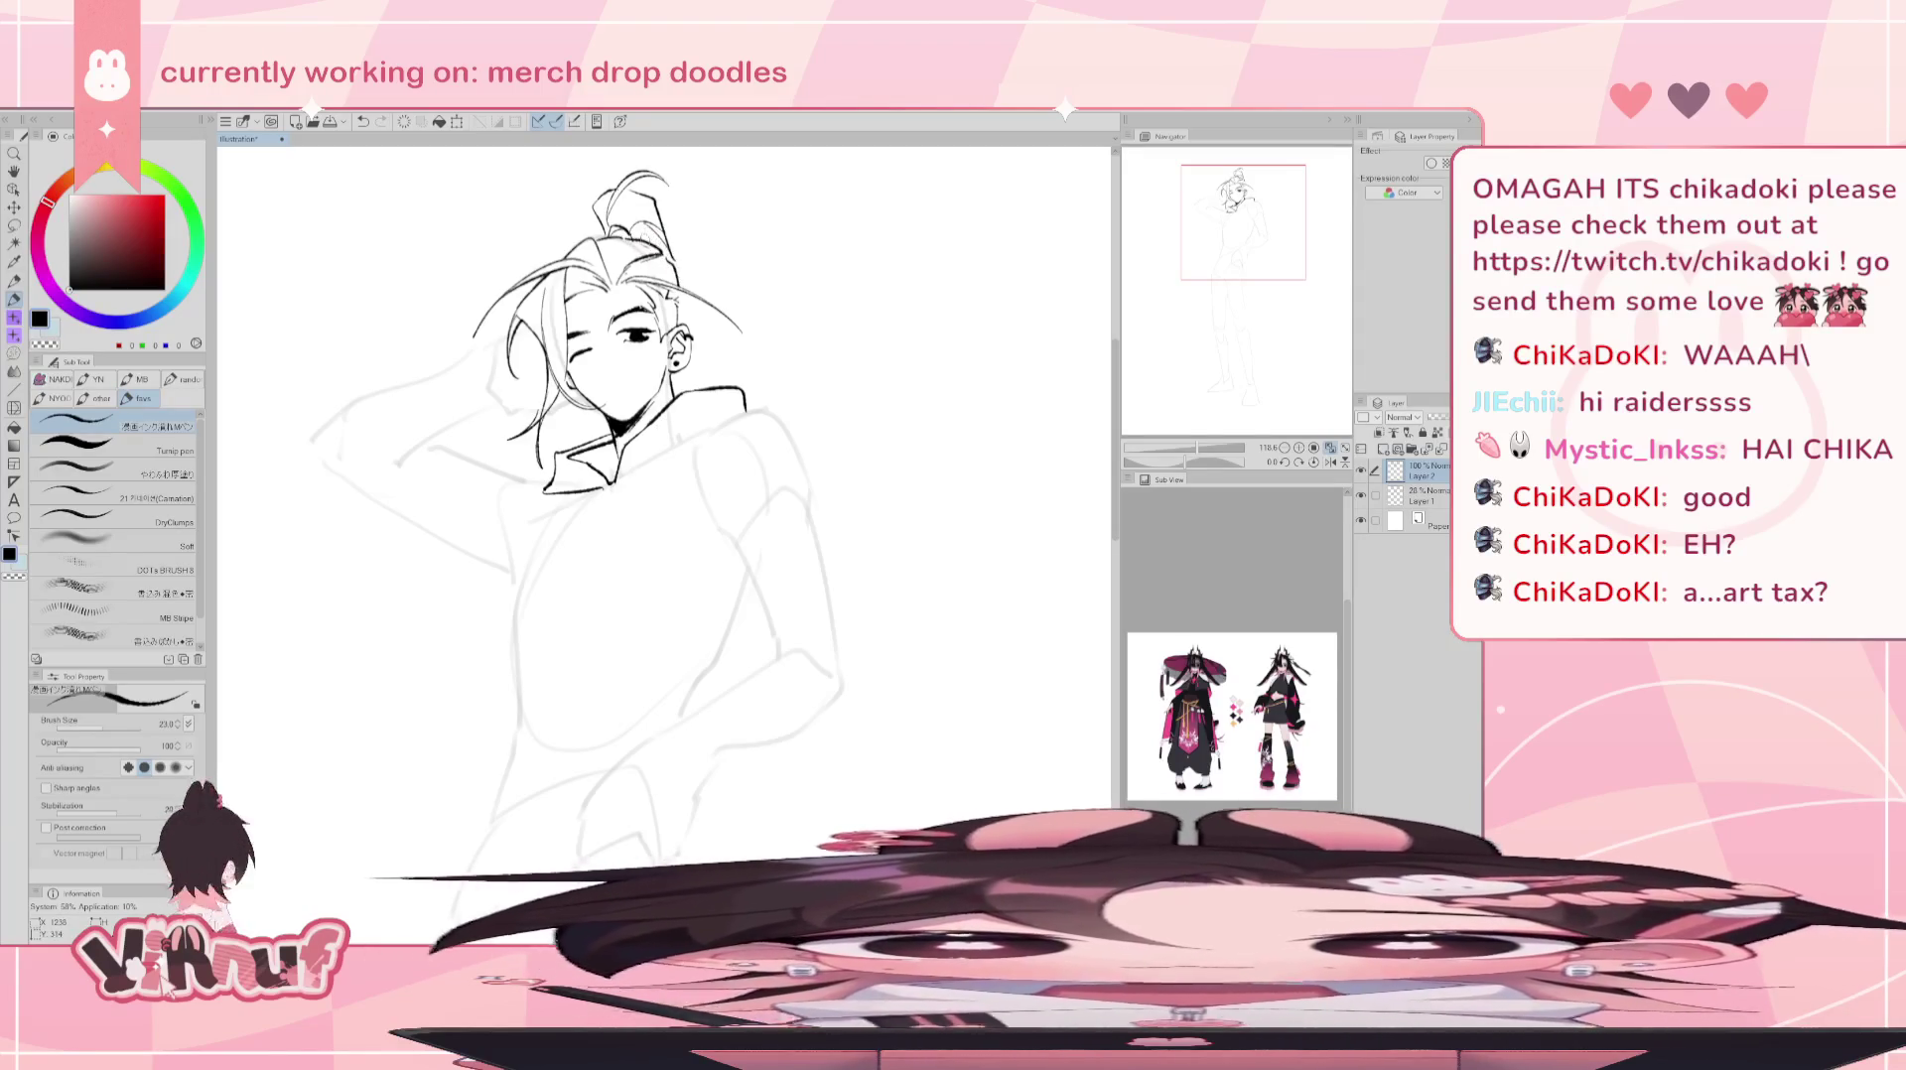
key(e)
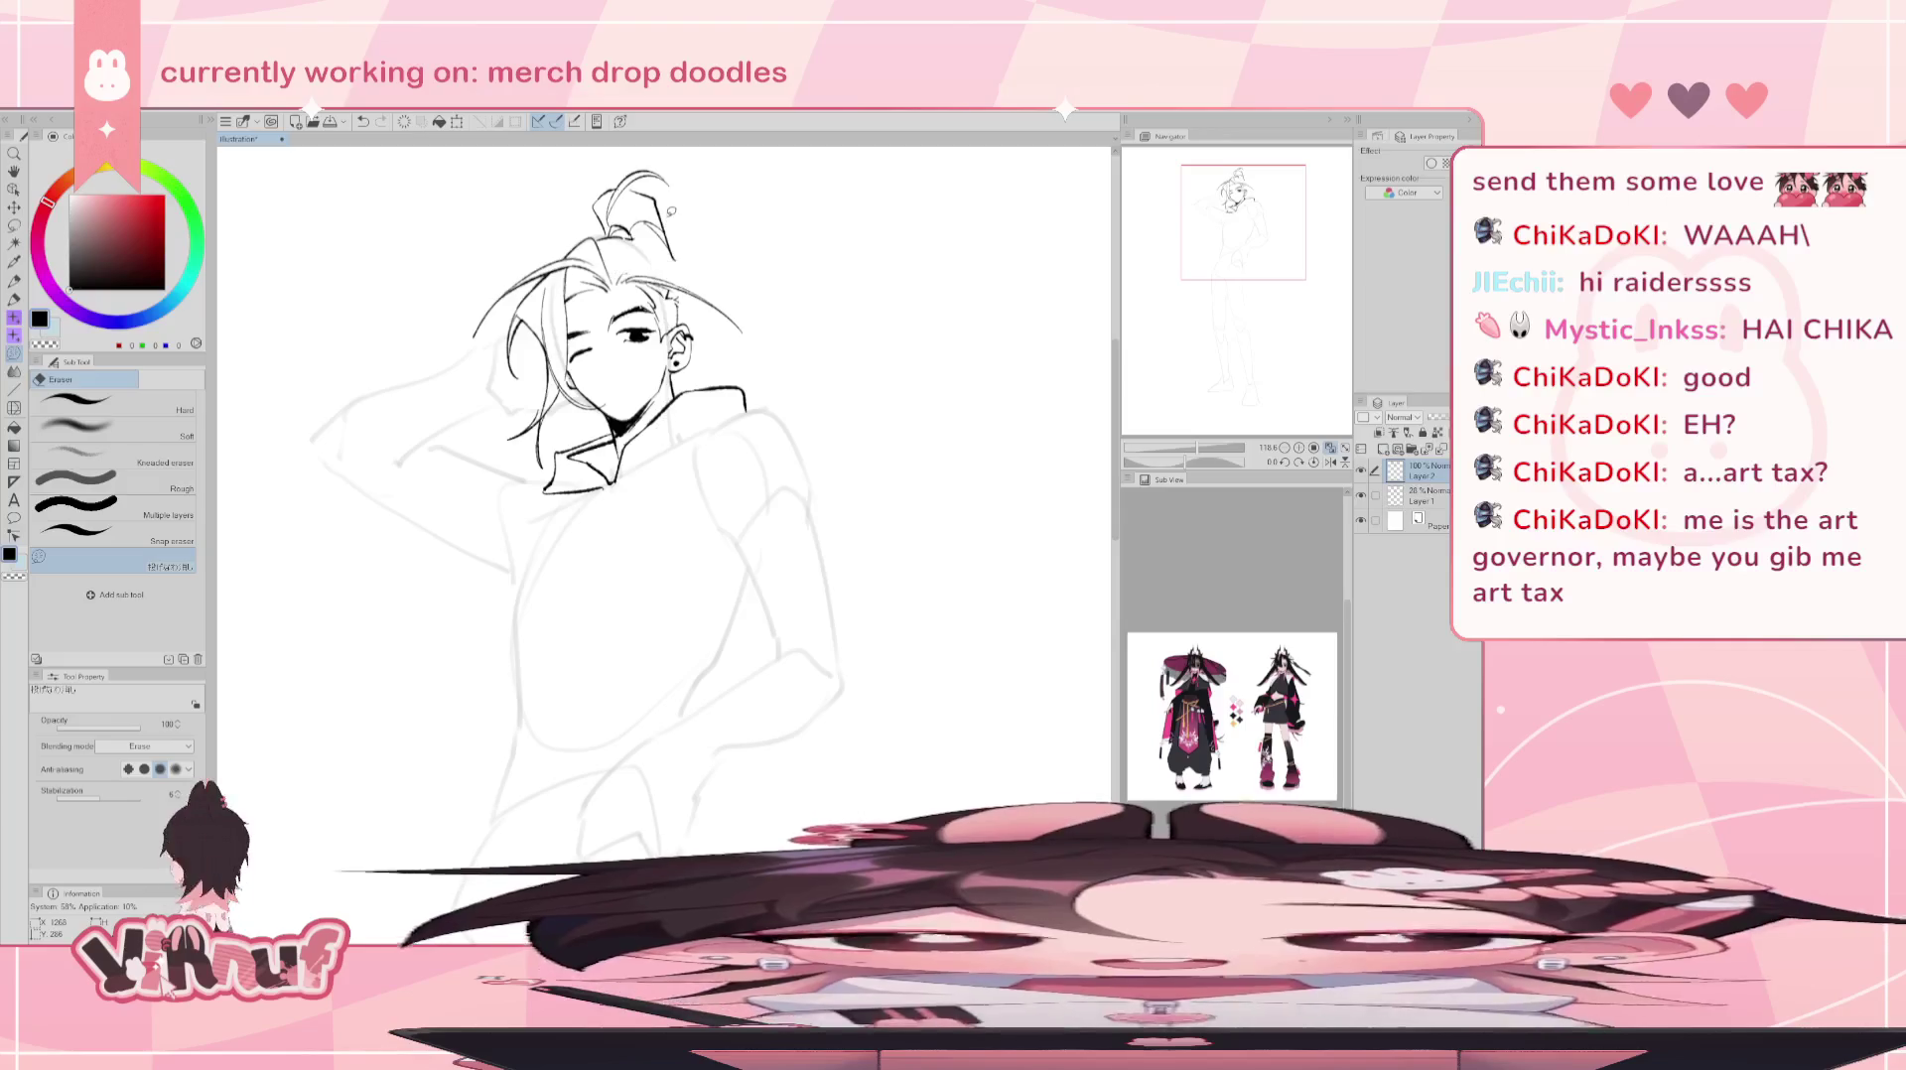
- Erase old strands toward the ahoge and draw a new curved strand, checking with a mirrored view
drag(685, 278, 621, 238)
key(p)
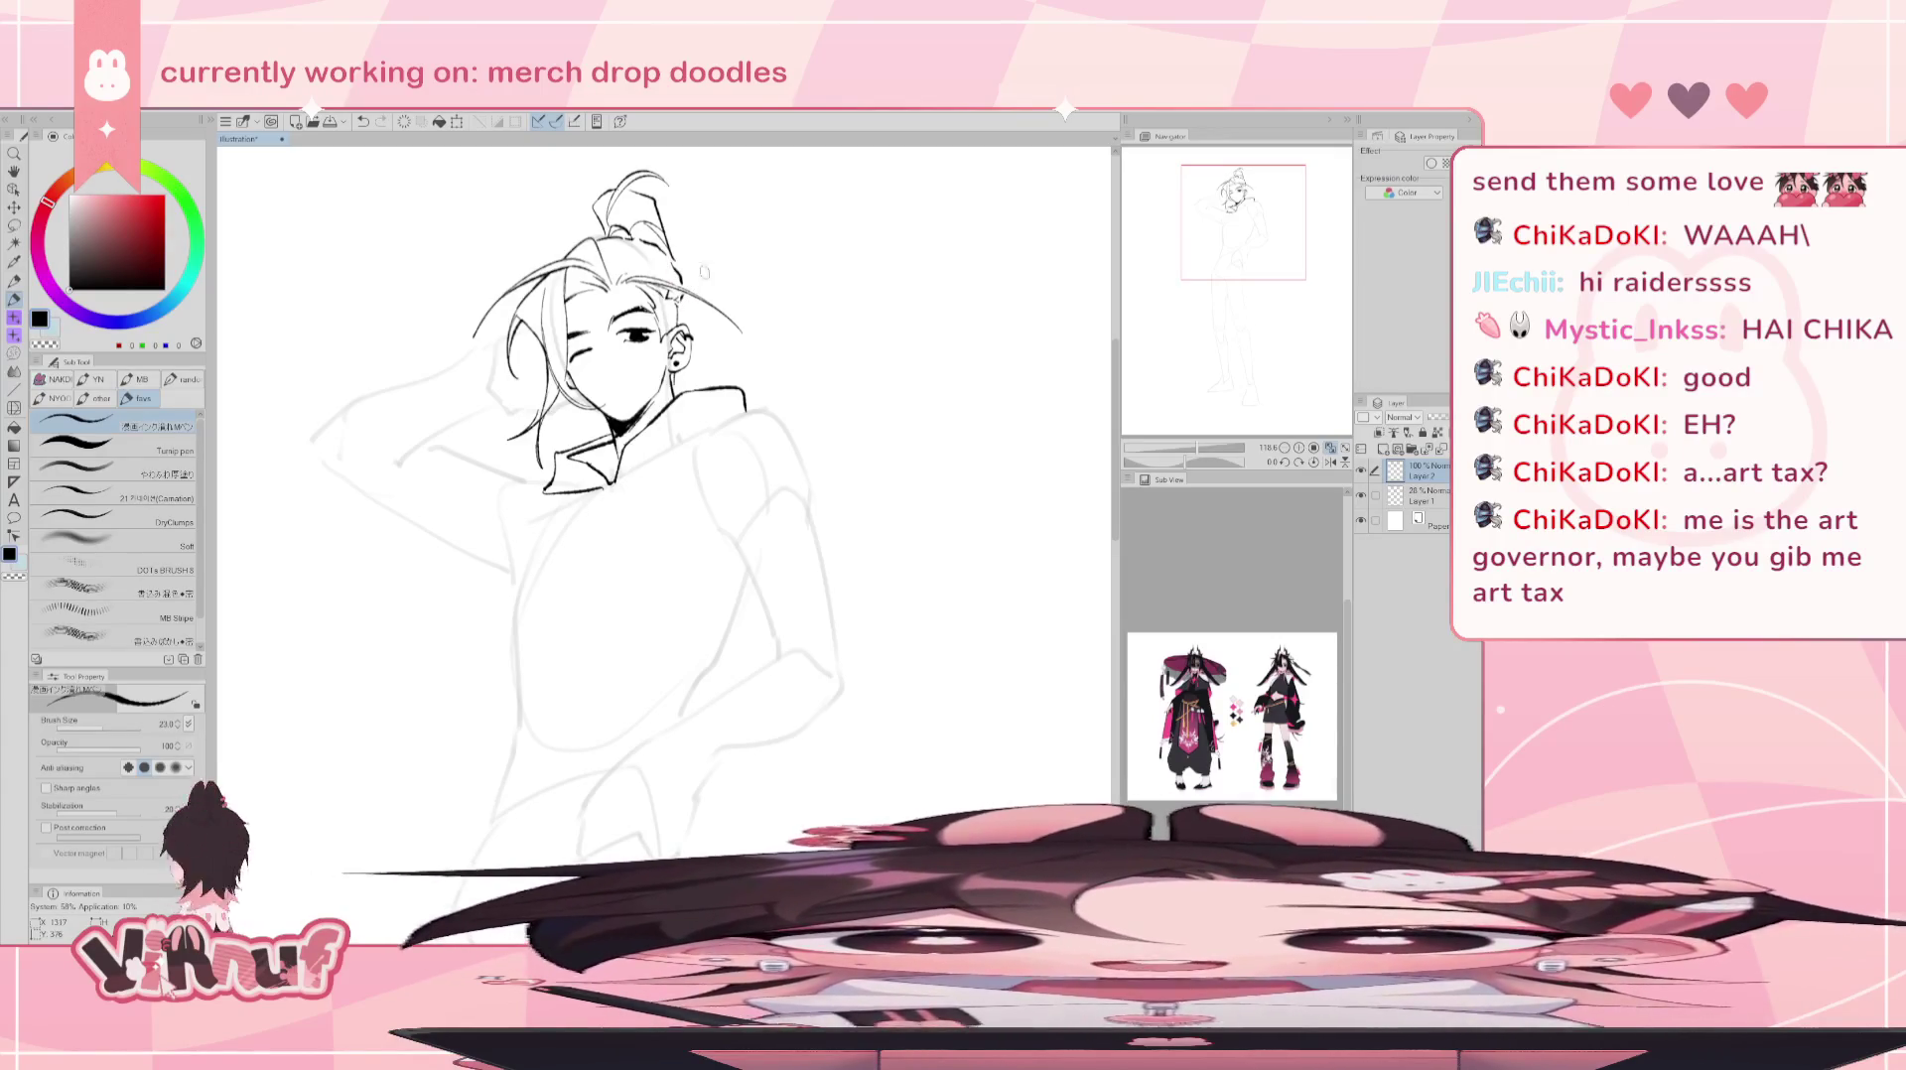
key(h)
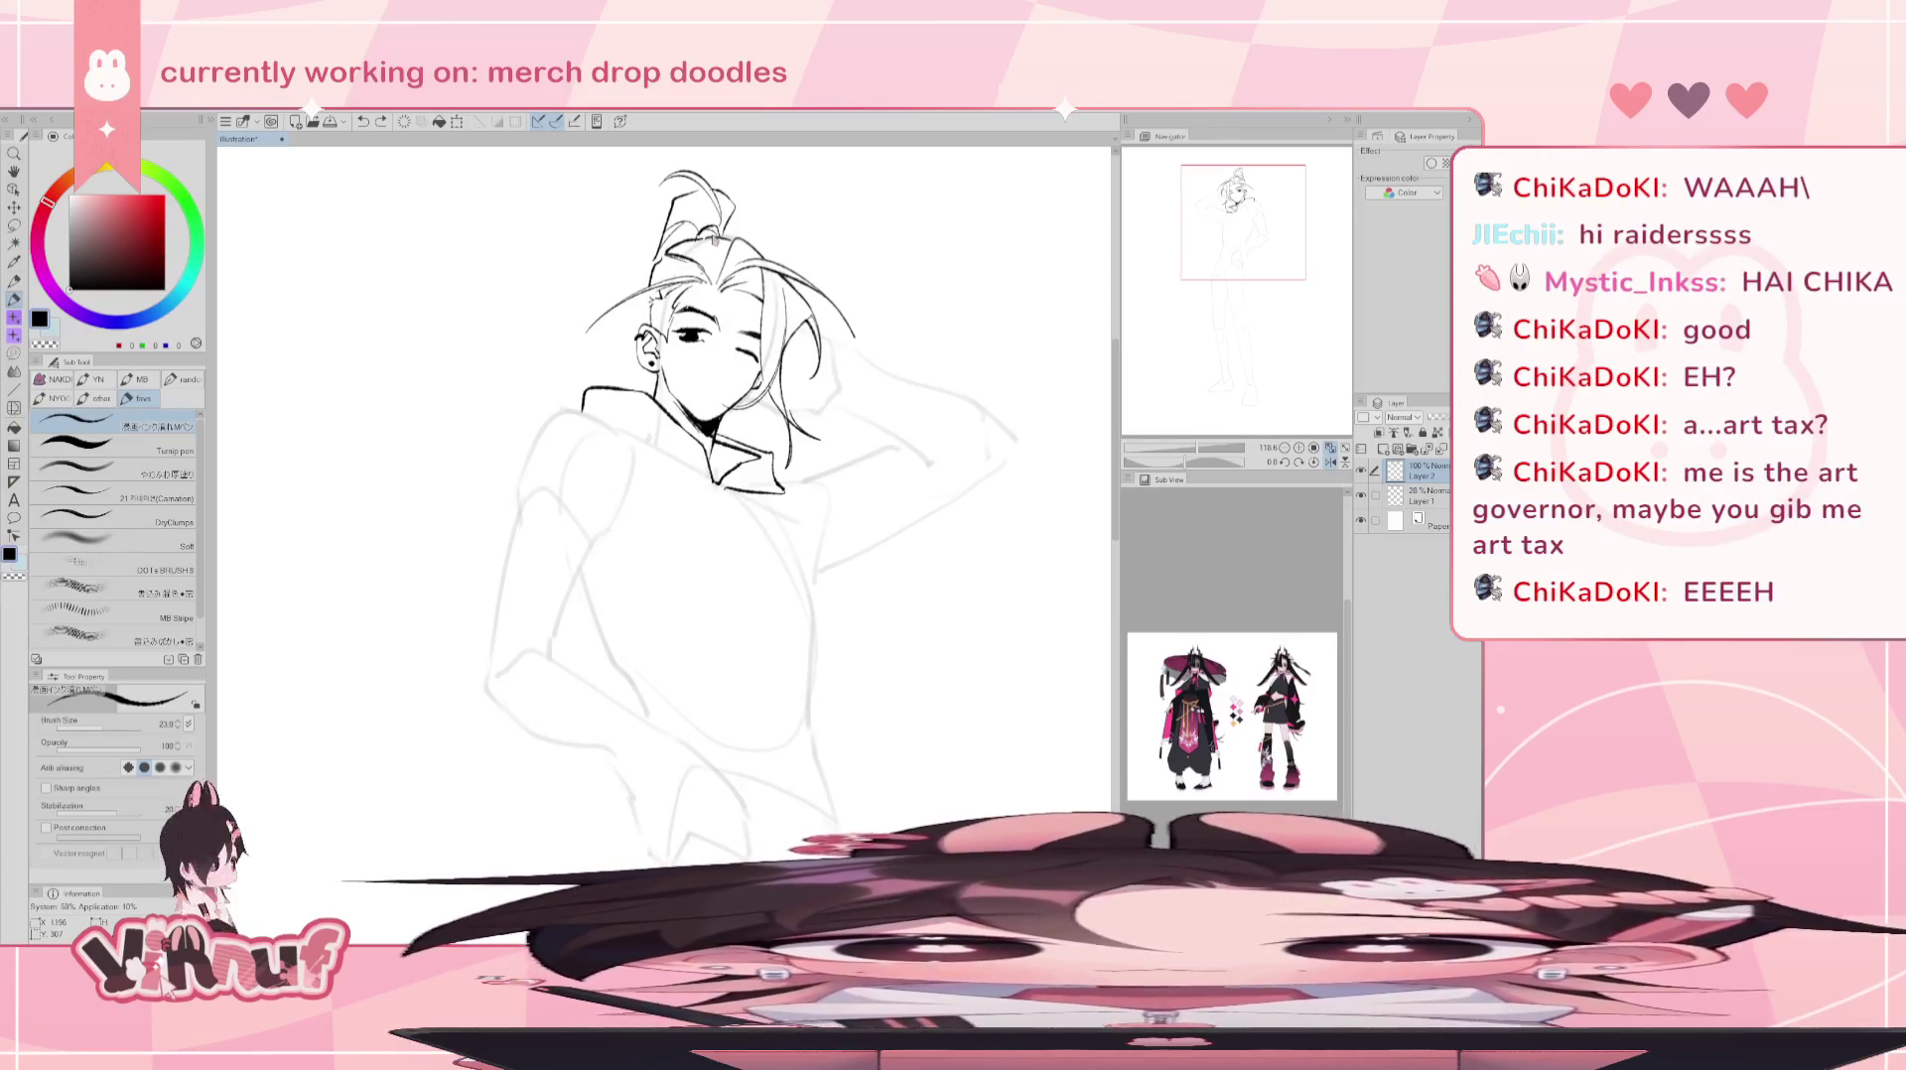
key(ctrl+z)
key(ctrl+z)
key(ctrl+z)
key(ctrl+z)
drag(632, 301, 699, 254)
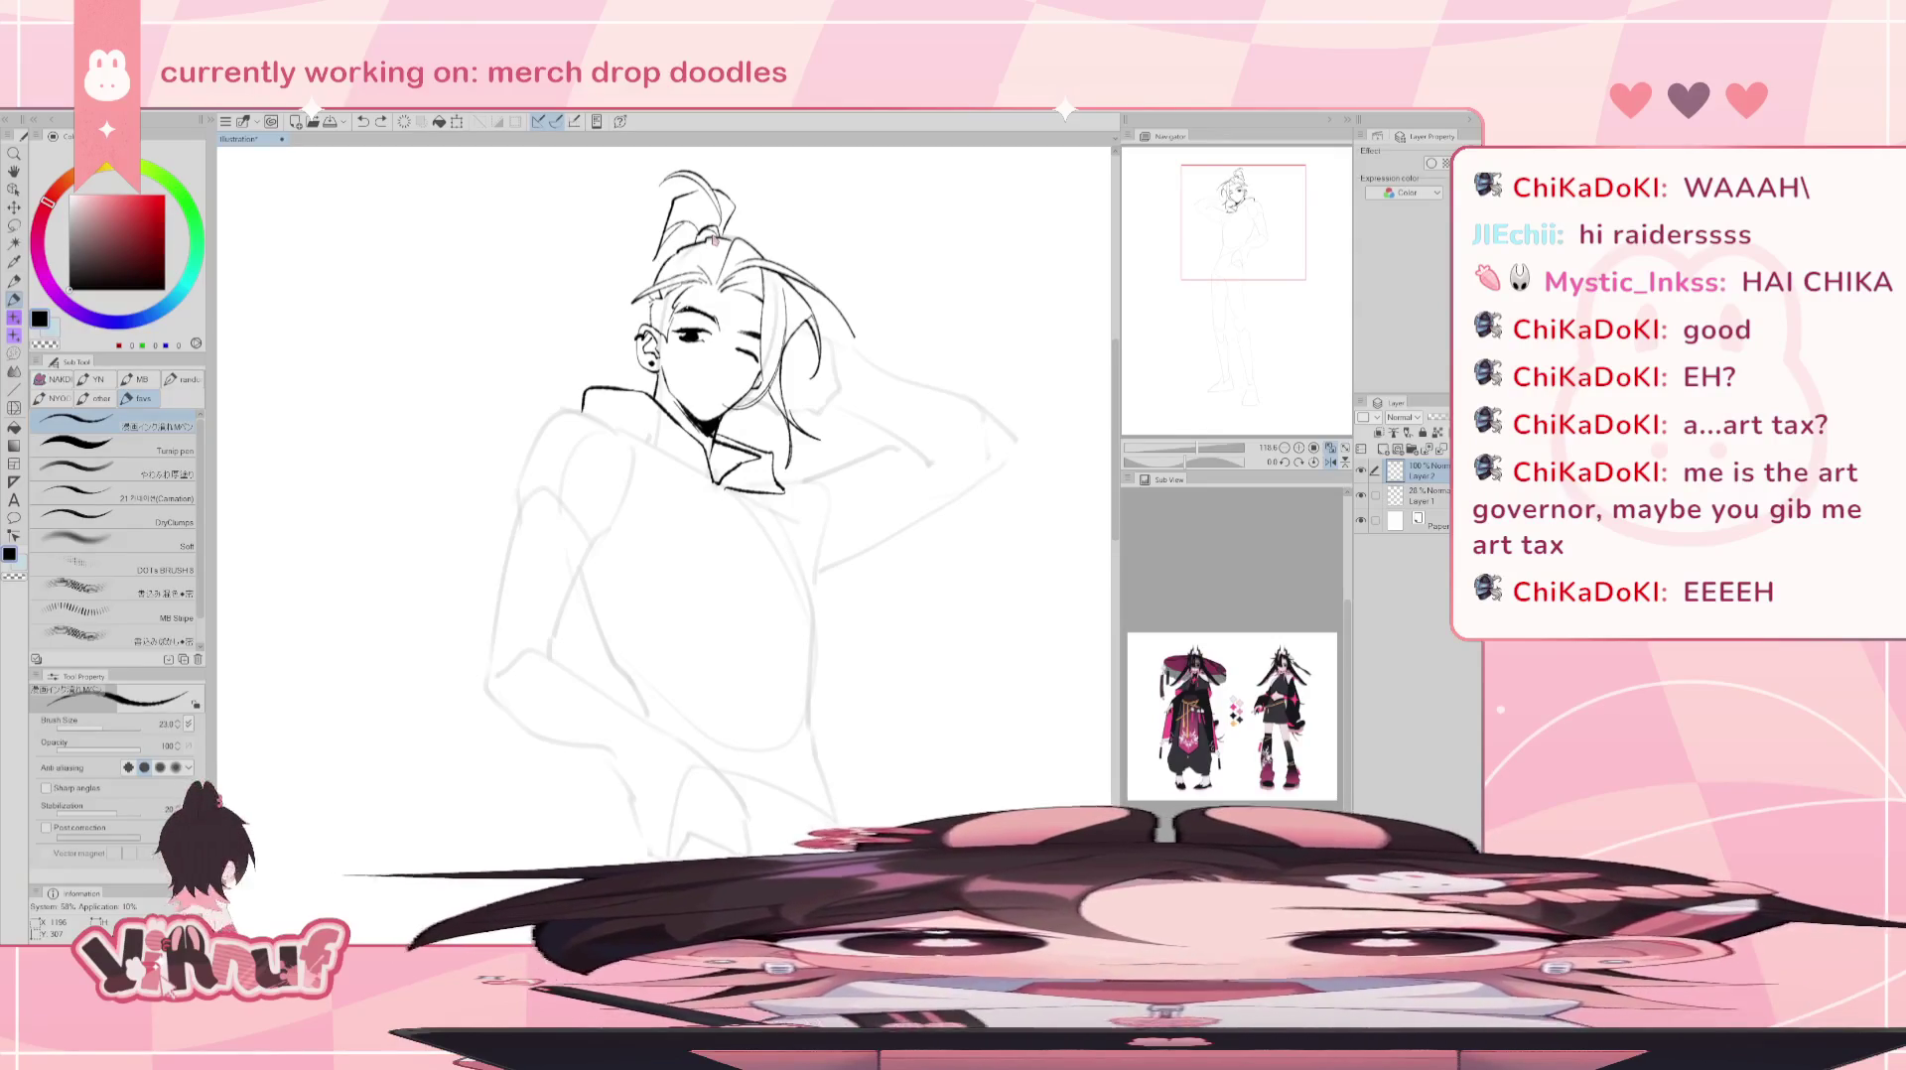
key(h)
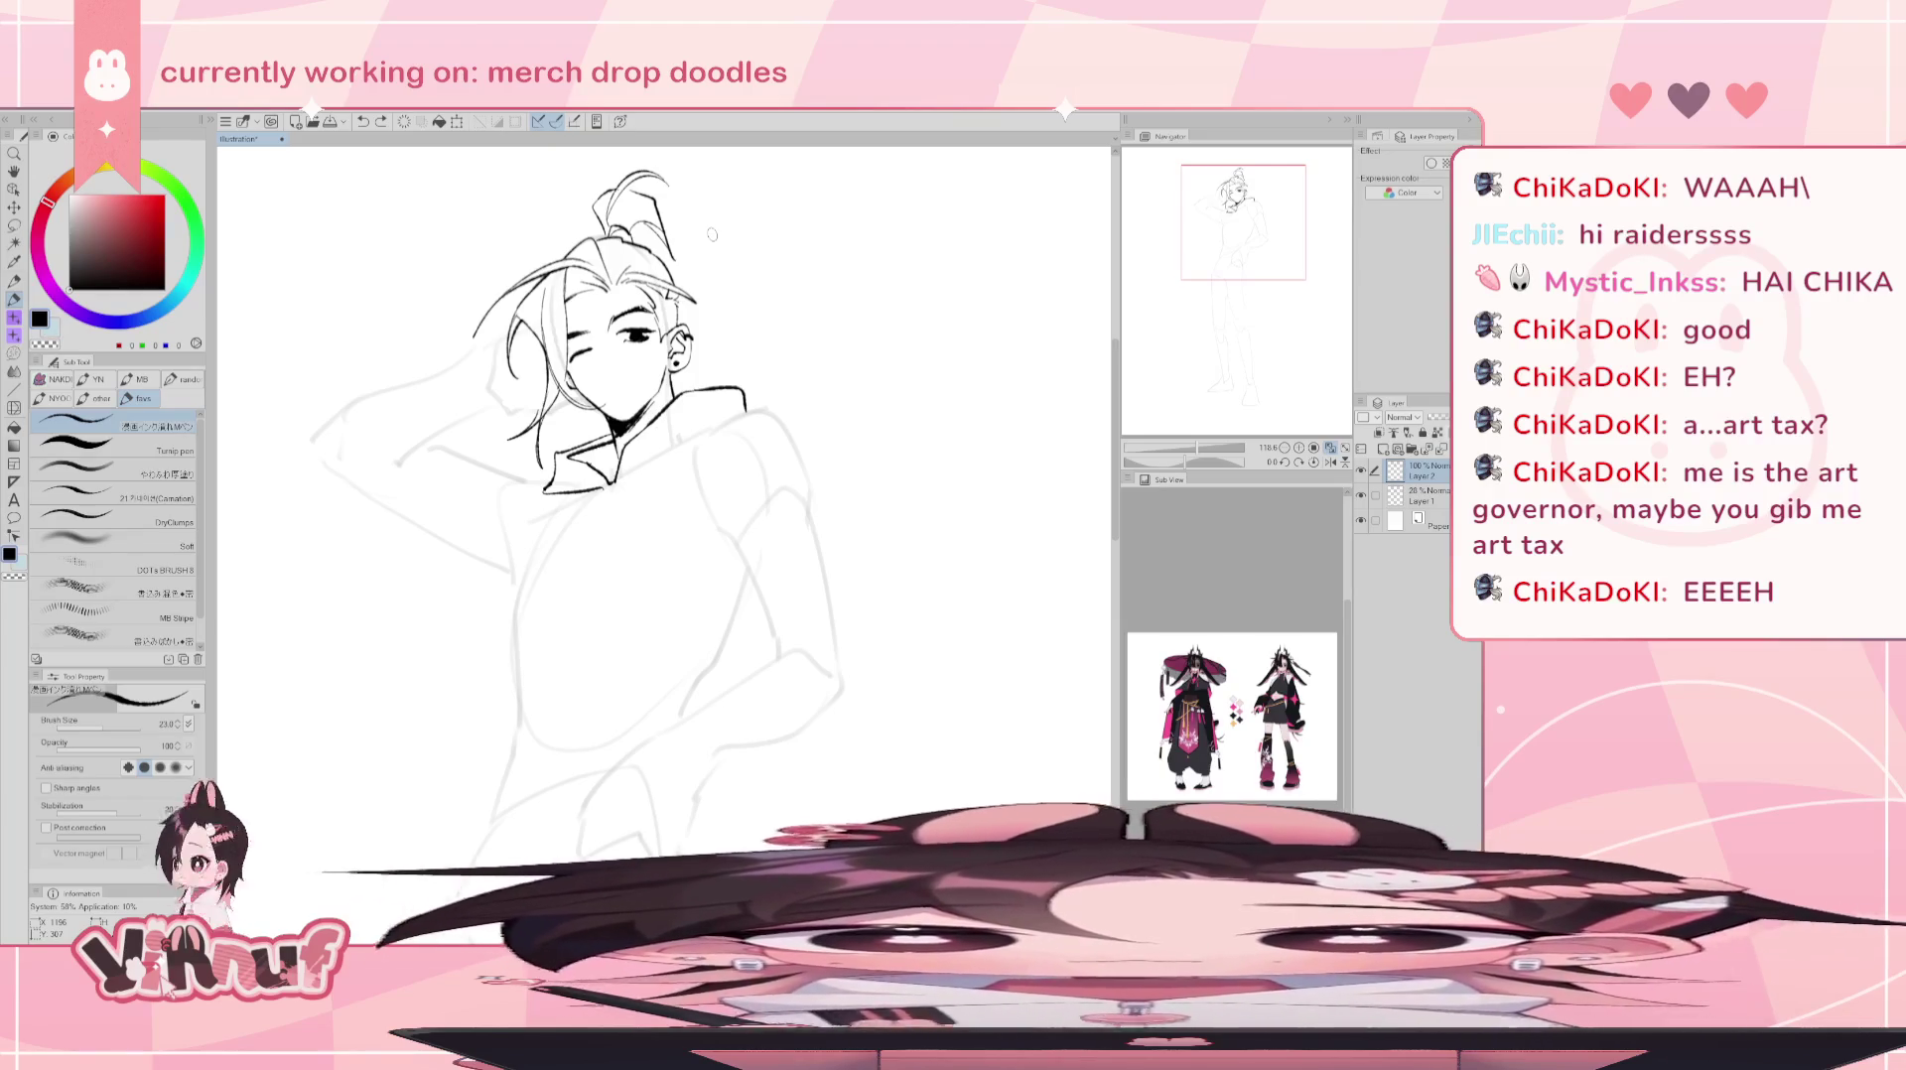
drag(804, 403, 720, 499)
- Erase part of the hair strands, retry a new strand, then rotate the view counterclockwise
key(e)
mouse_move(620, 382)
mouse_down()
mouse_move(555, 369)
mouse_move(626, 378)
mouse_up()
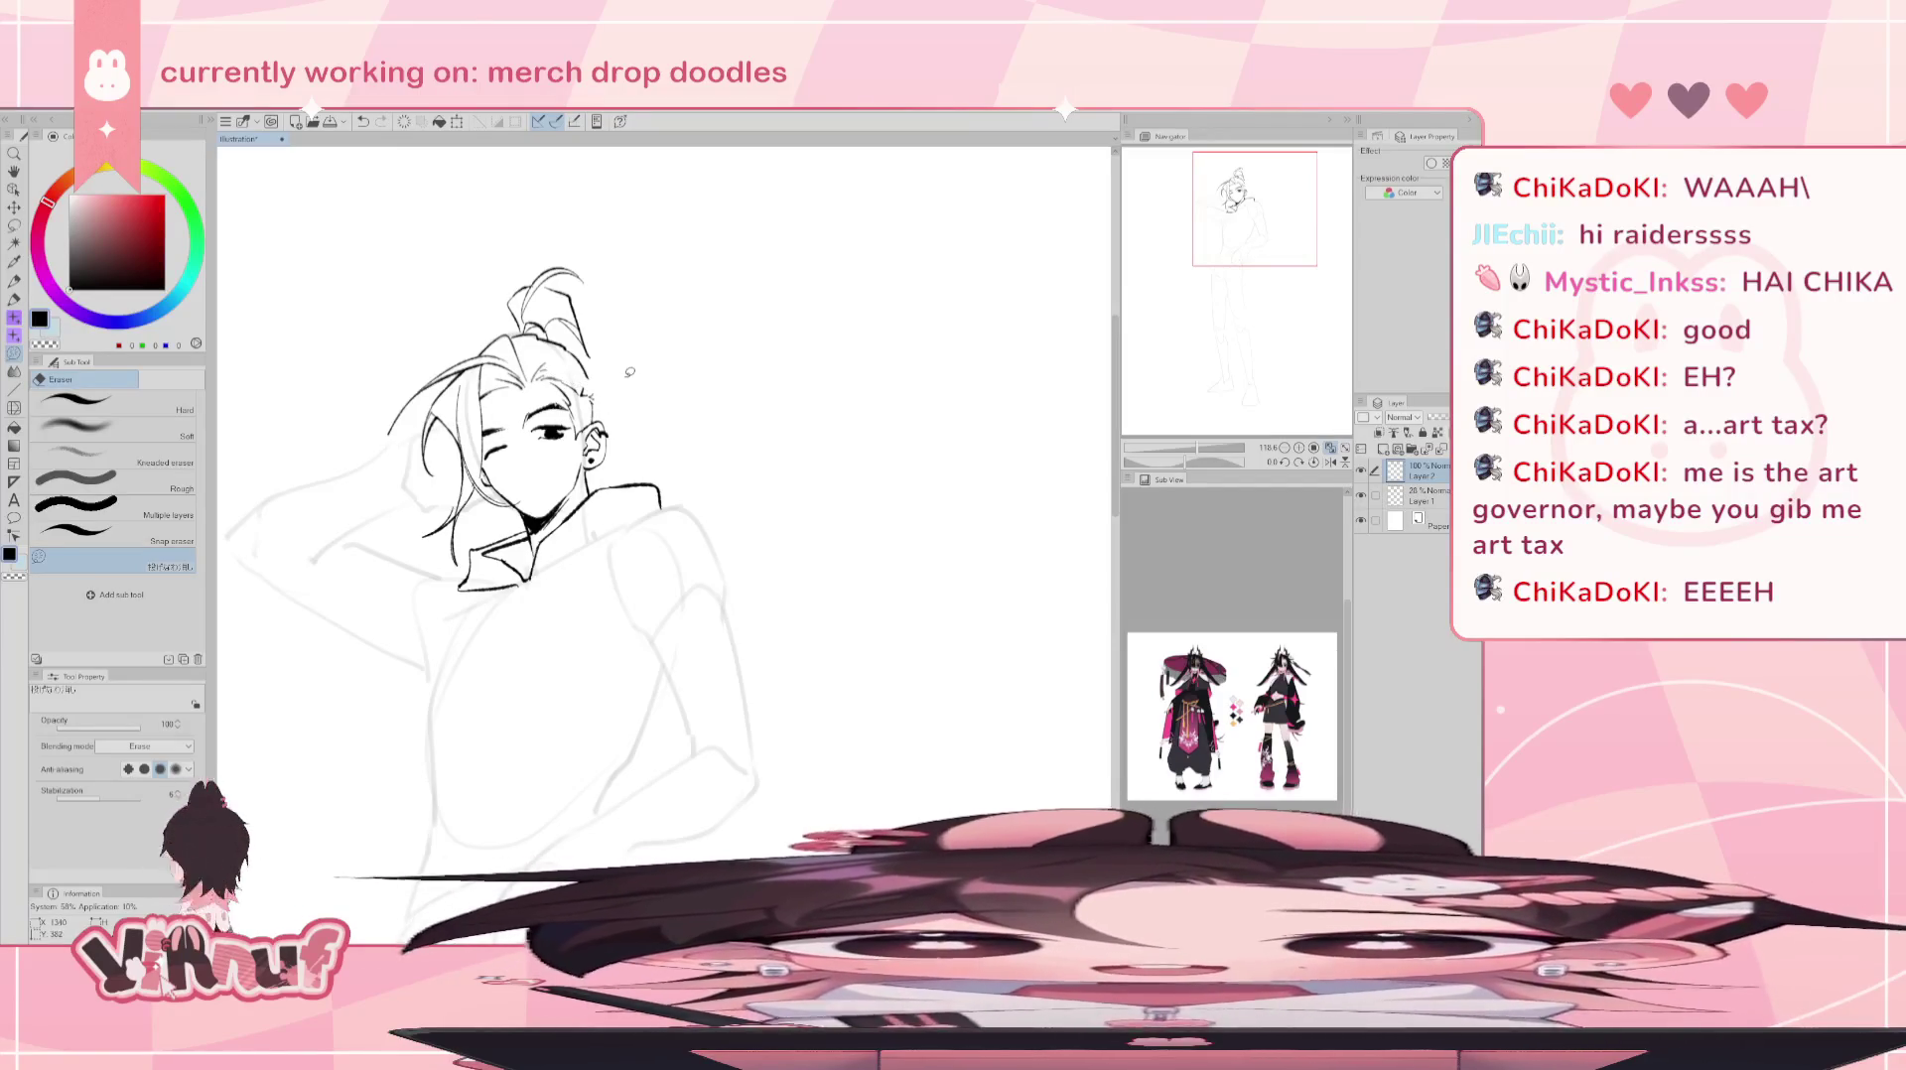
key(p)
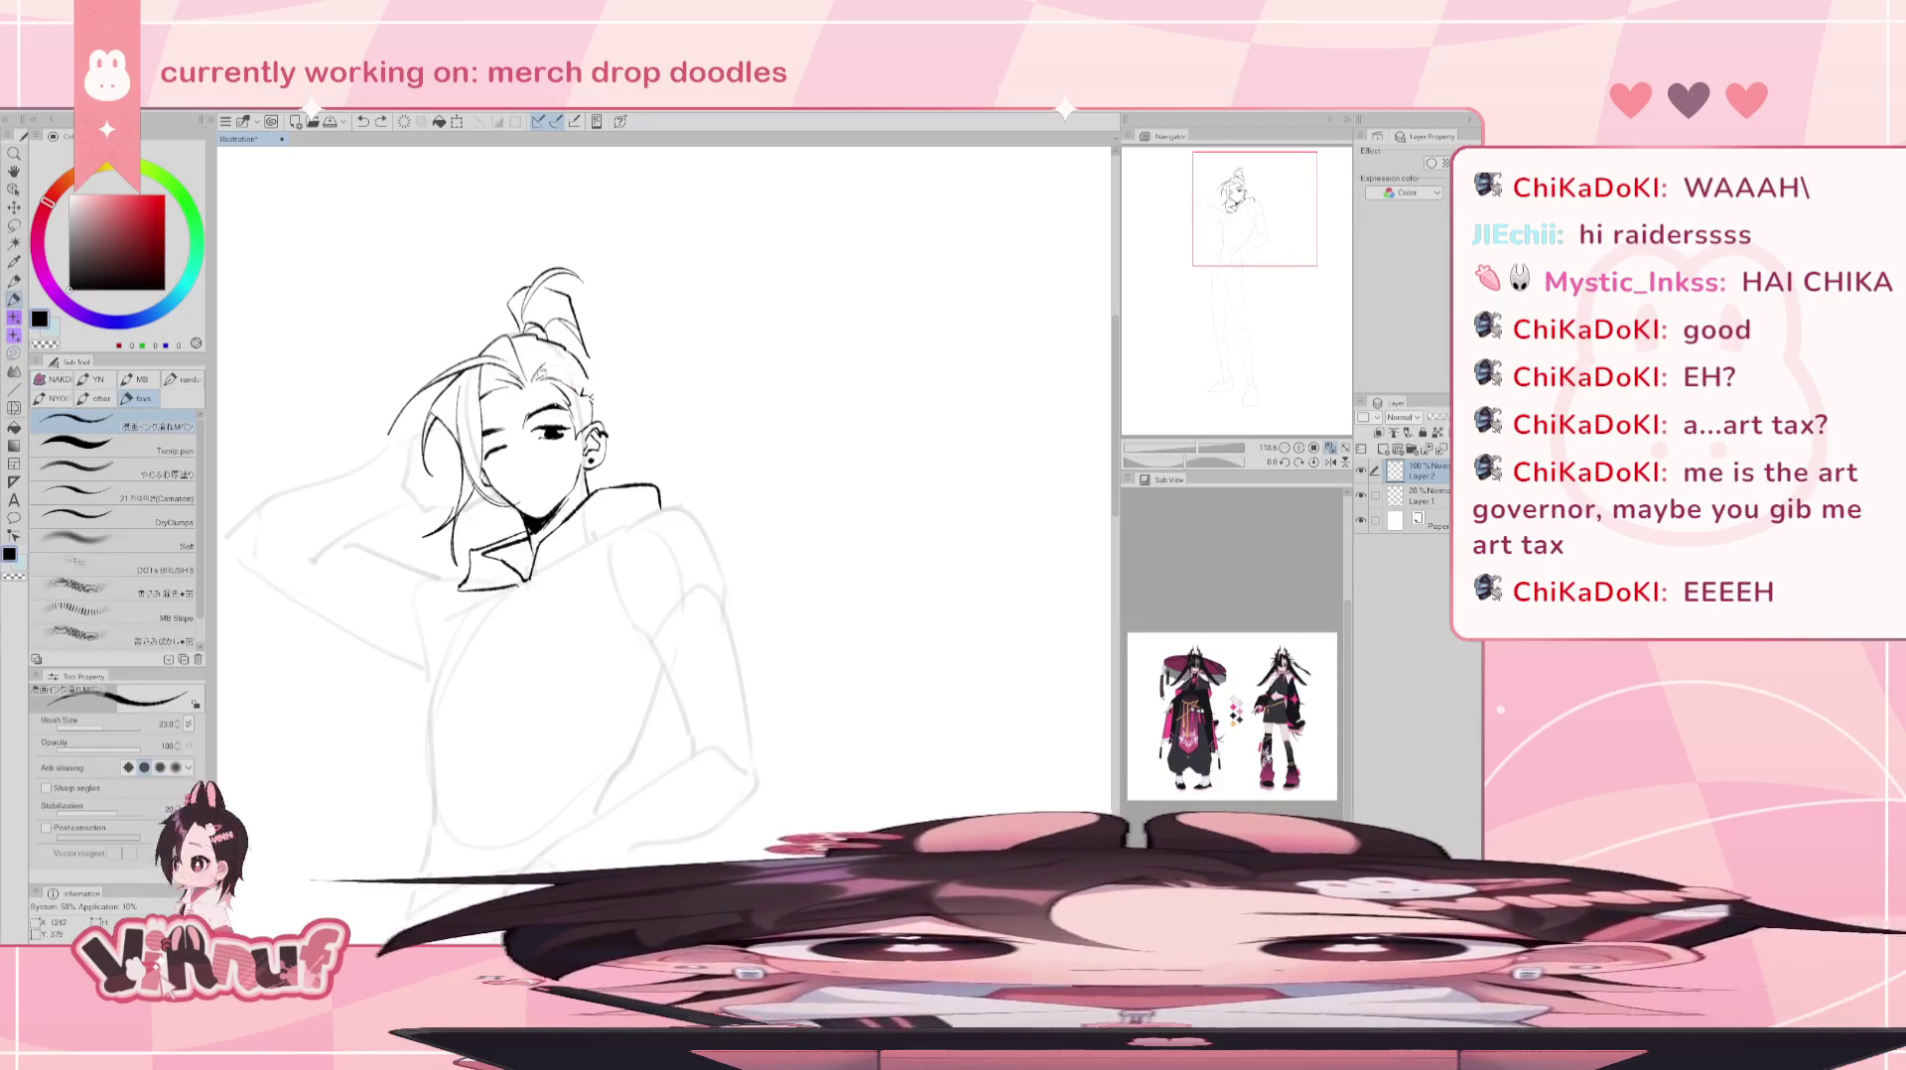
drag(581, 384, 635, 412)
key(ctrl+z)
key(ctrl+z)
key(ctrl+z)
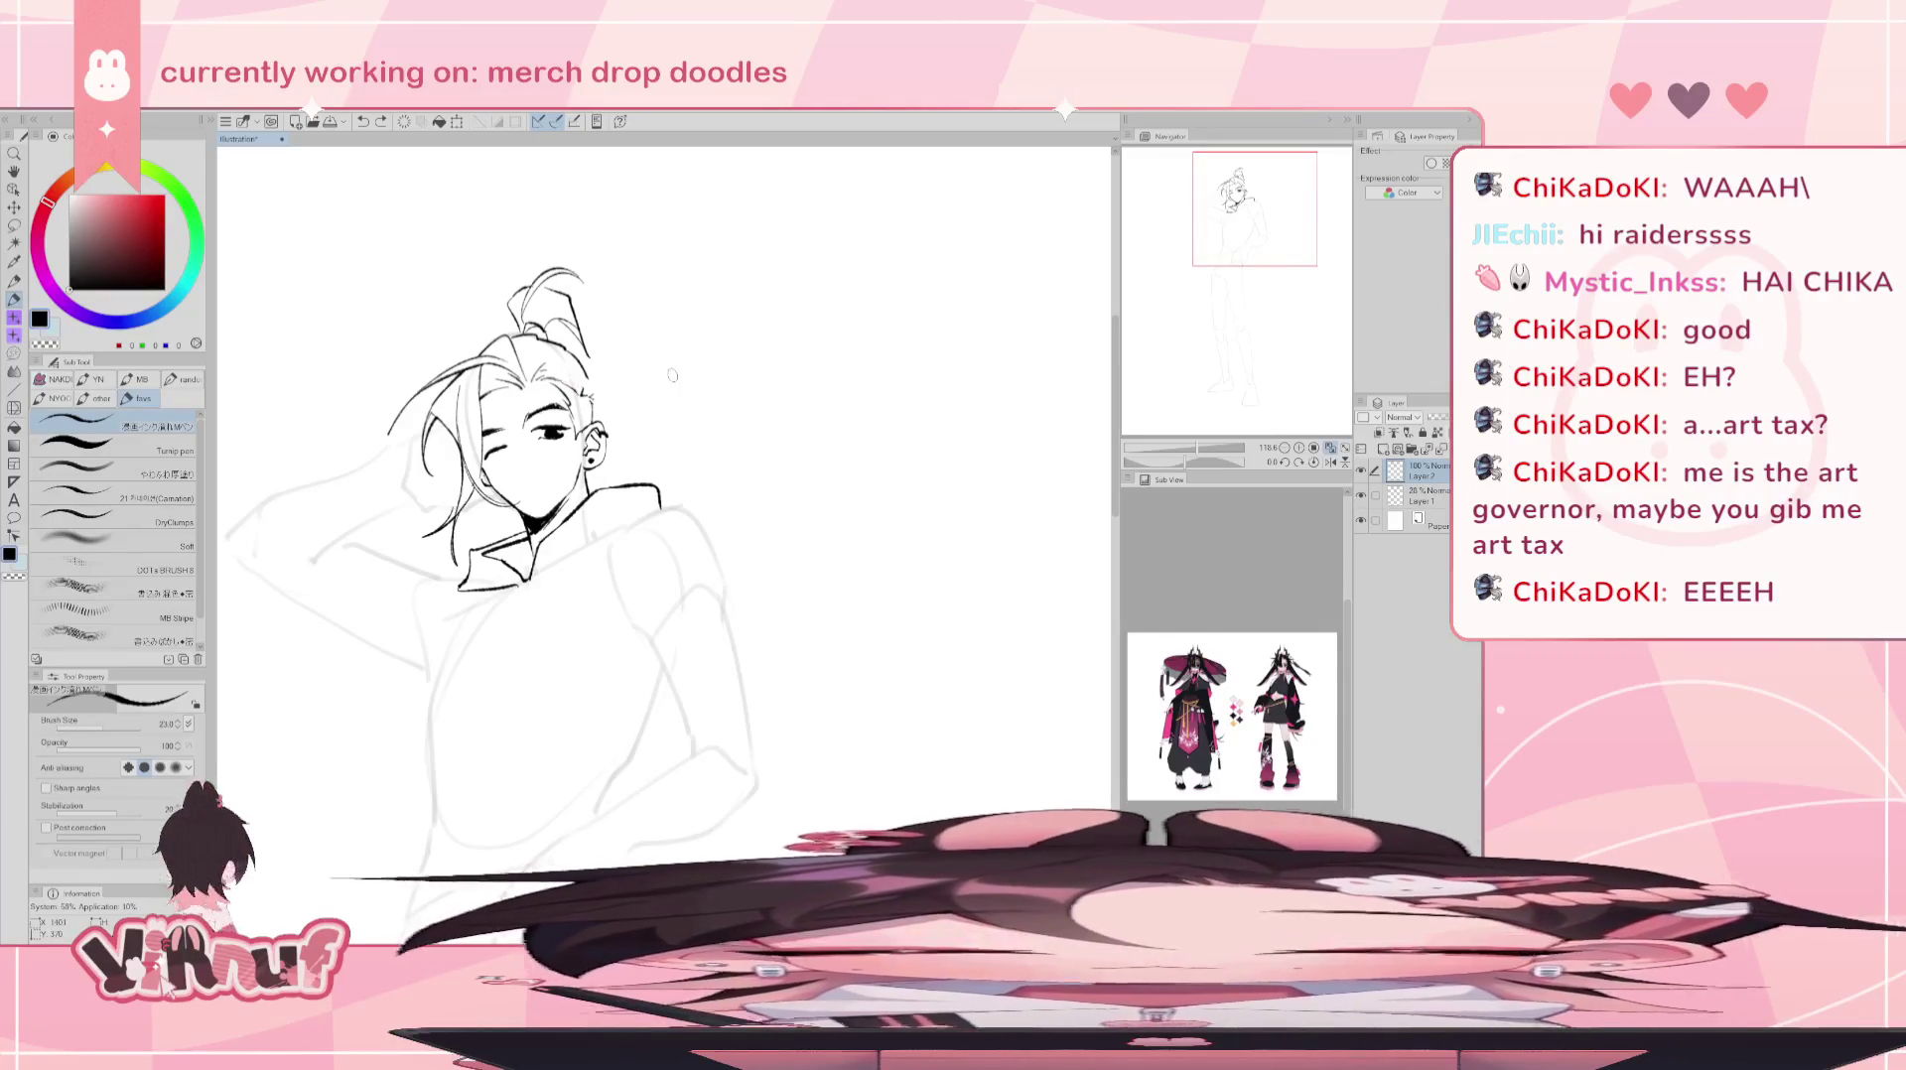
key(minus)
key(minus)
key(minus)
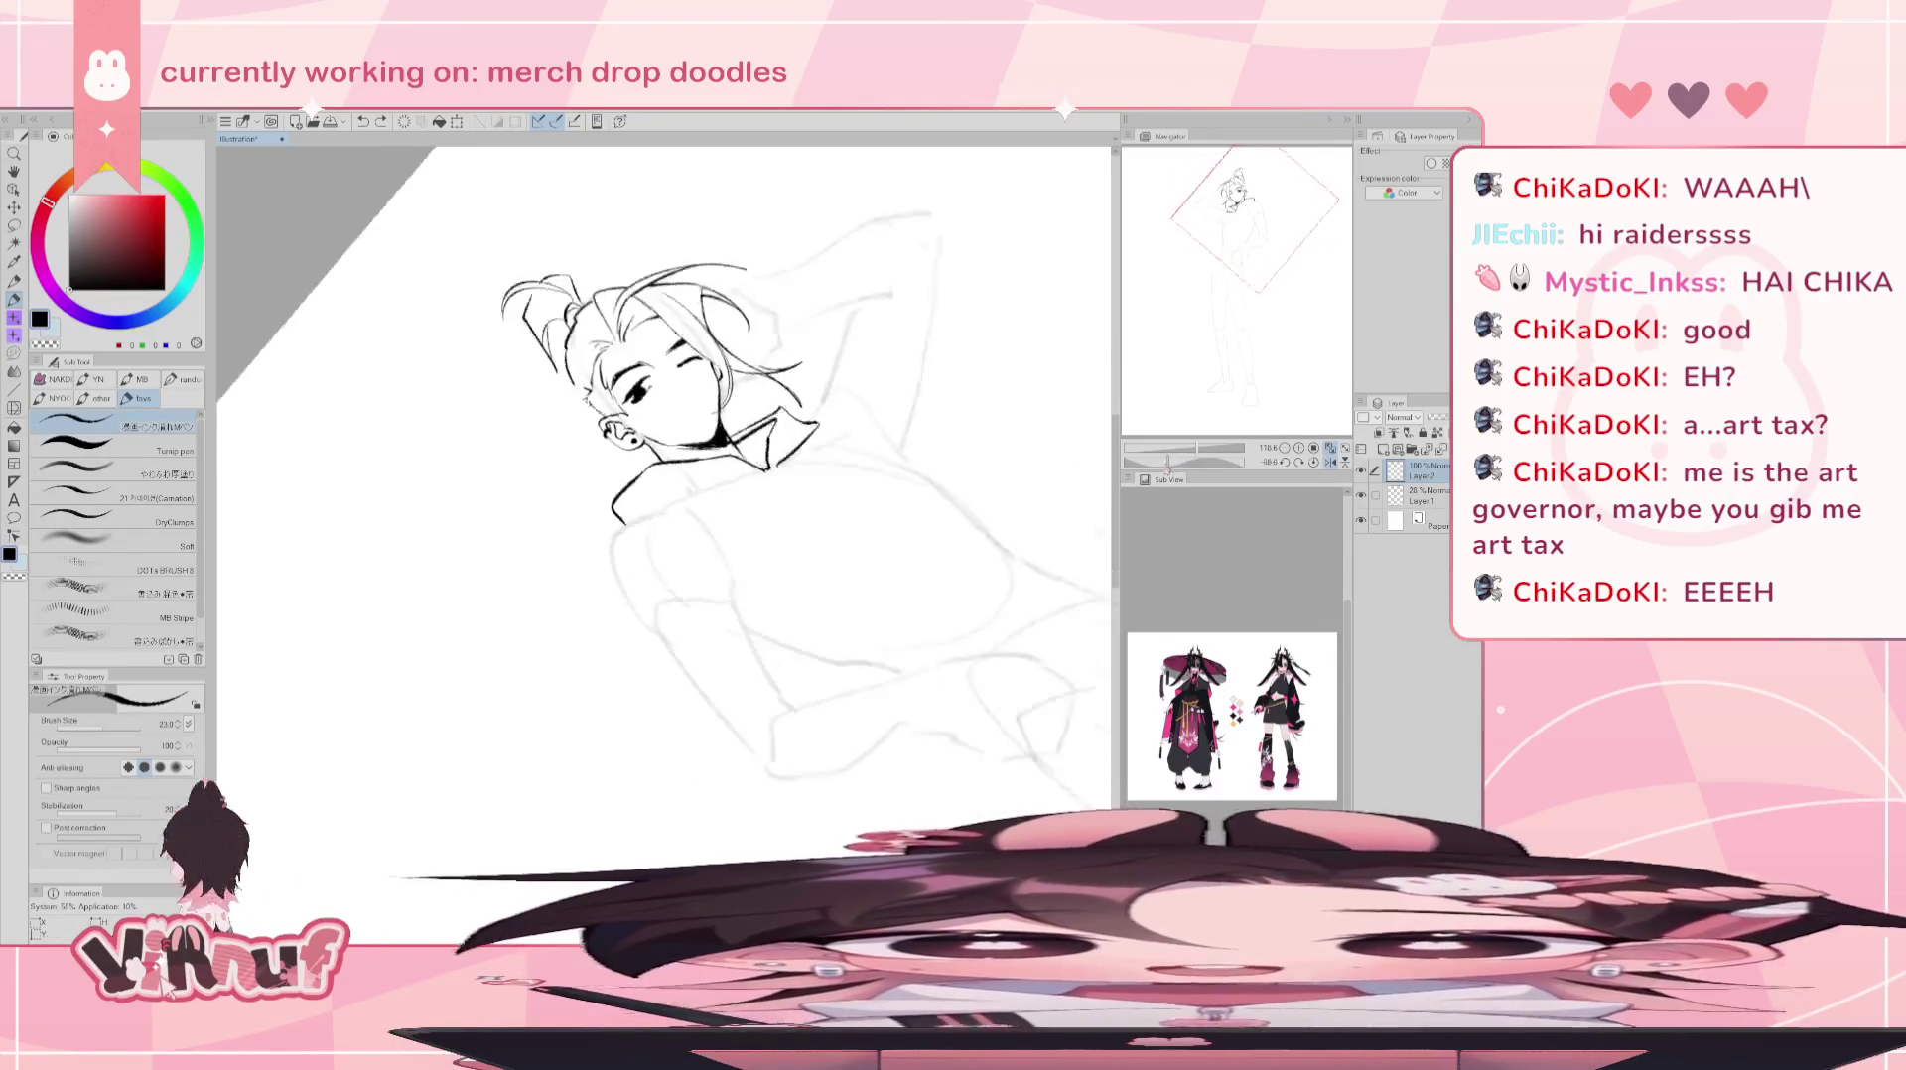
key(minus)
- Repeatedly redraw and undo the left hair line to find the right length
key(ctrl+z)
drag(549, 397, 543, 474)
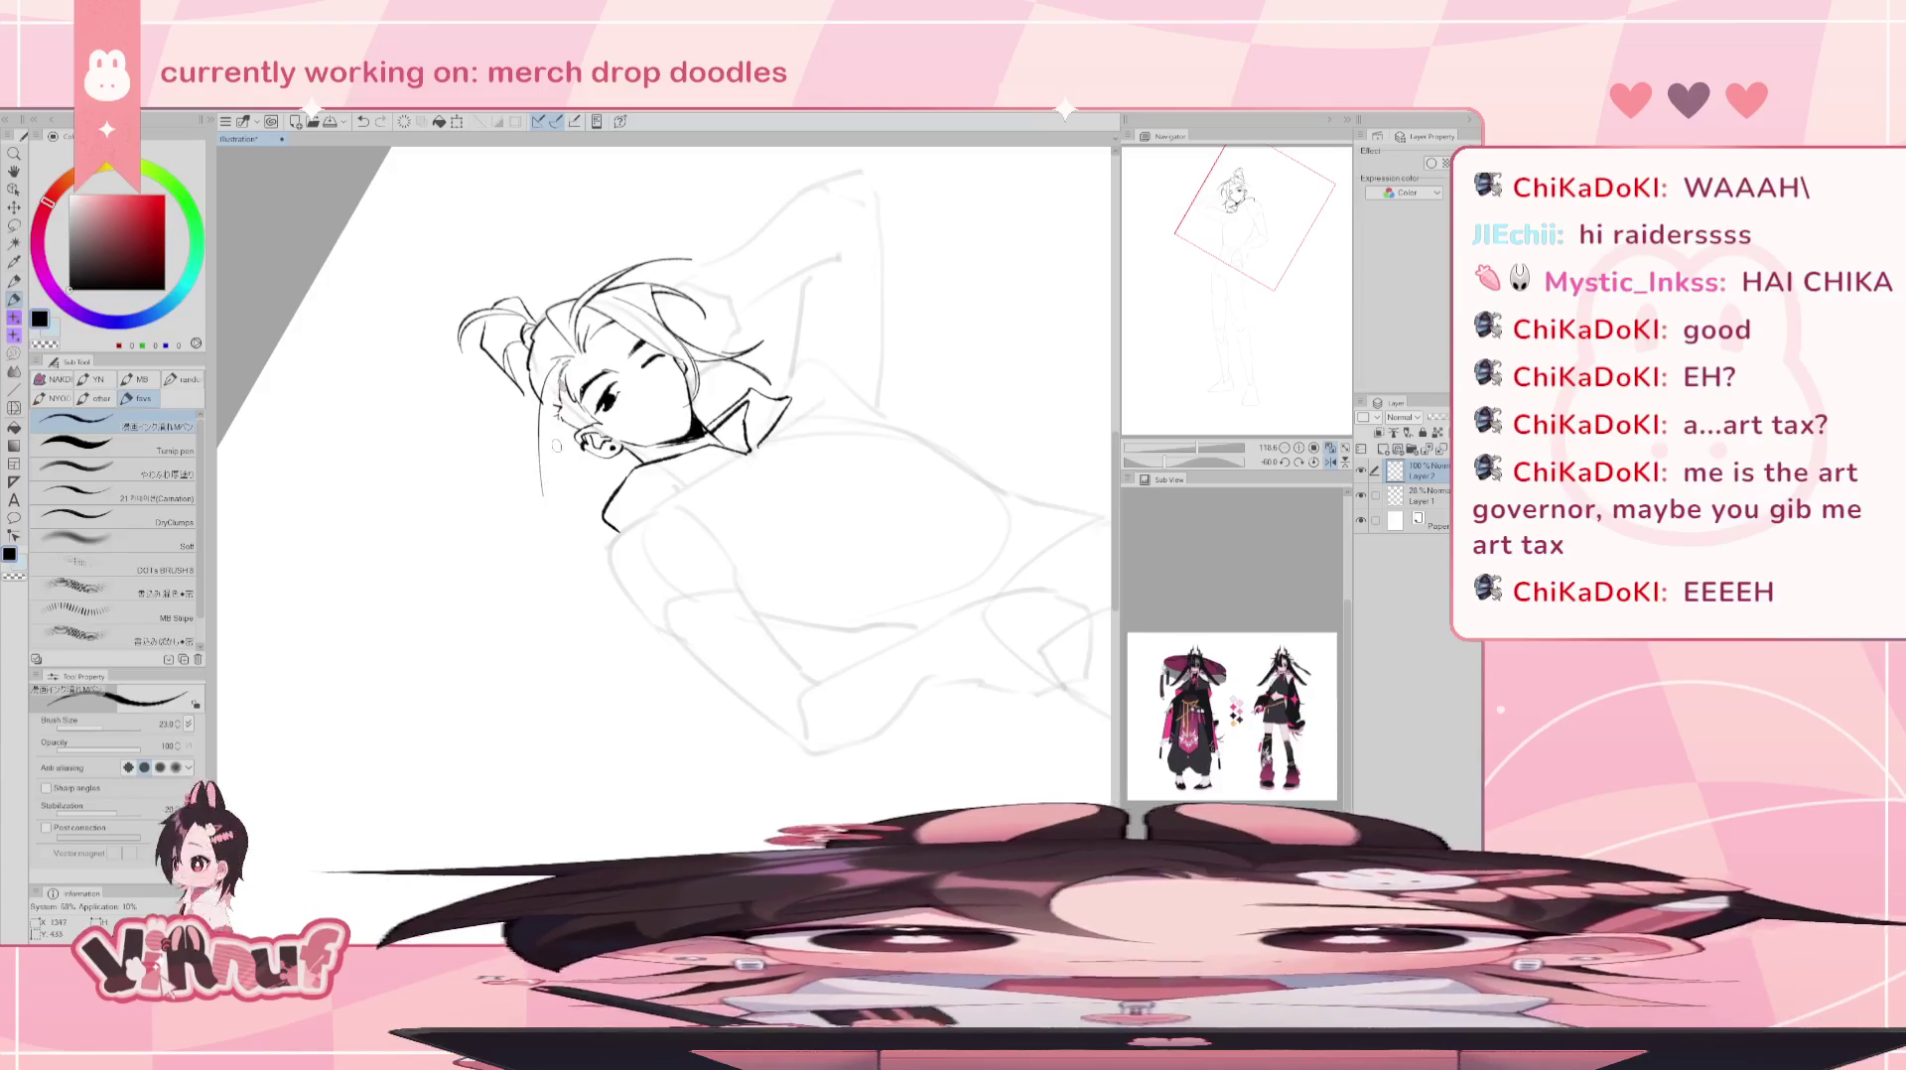
key(x)
key(x)
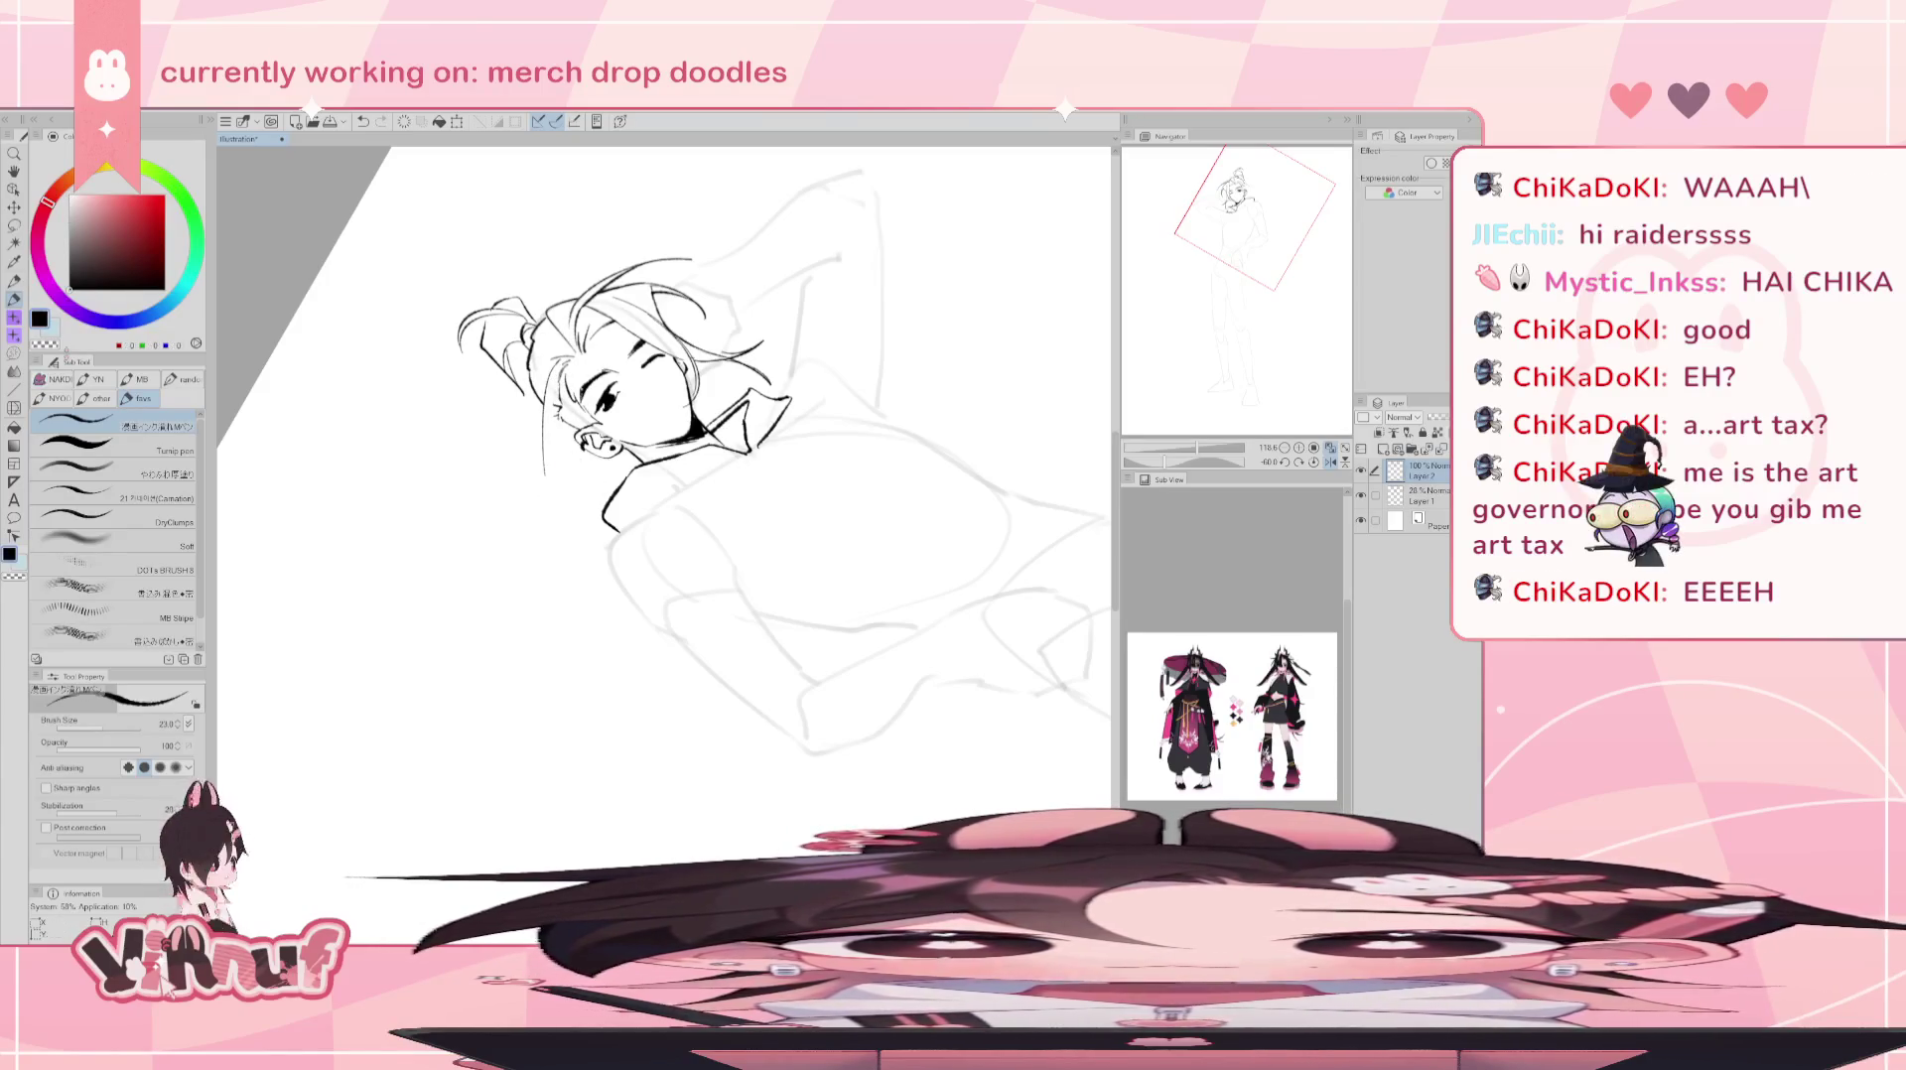
key(ctrl+z)
drag(561, 347, 544, 474)
key(ctrl+z)
drag(561, 349, 543, 493)
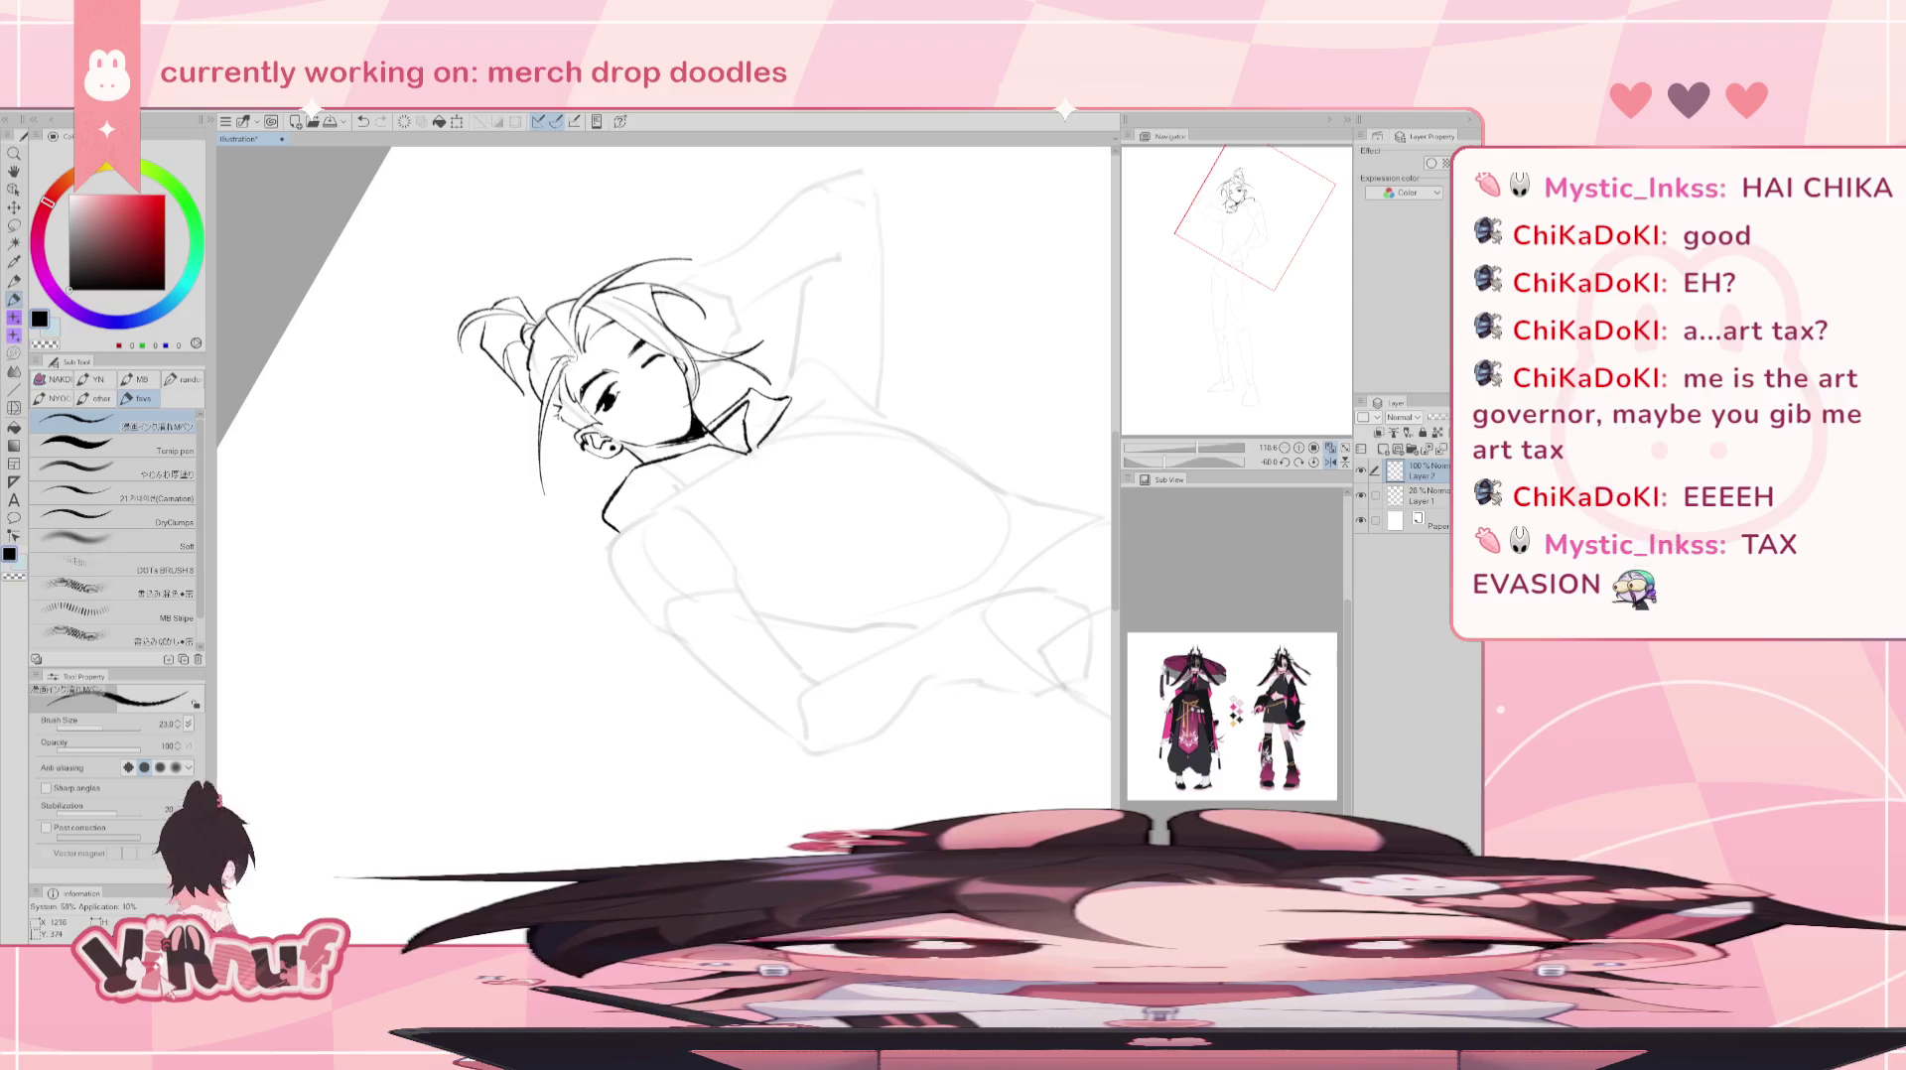
key(ctrl+z)
drag(562, 364, 533, 460)
key(ctrl+z)
key(ctrl+z)
key(ctrl+z)
drag(562, 355, 541, 455)
key(ctrl+z)
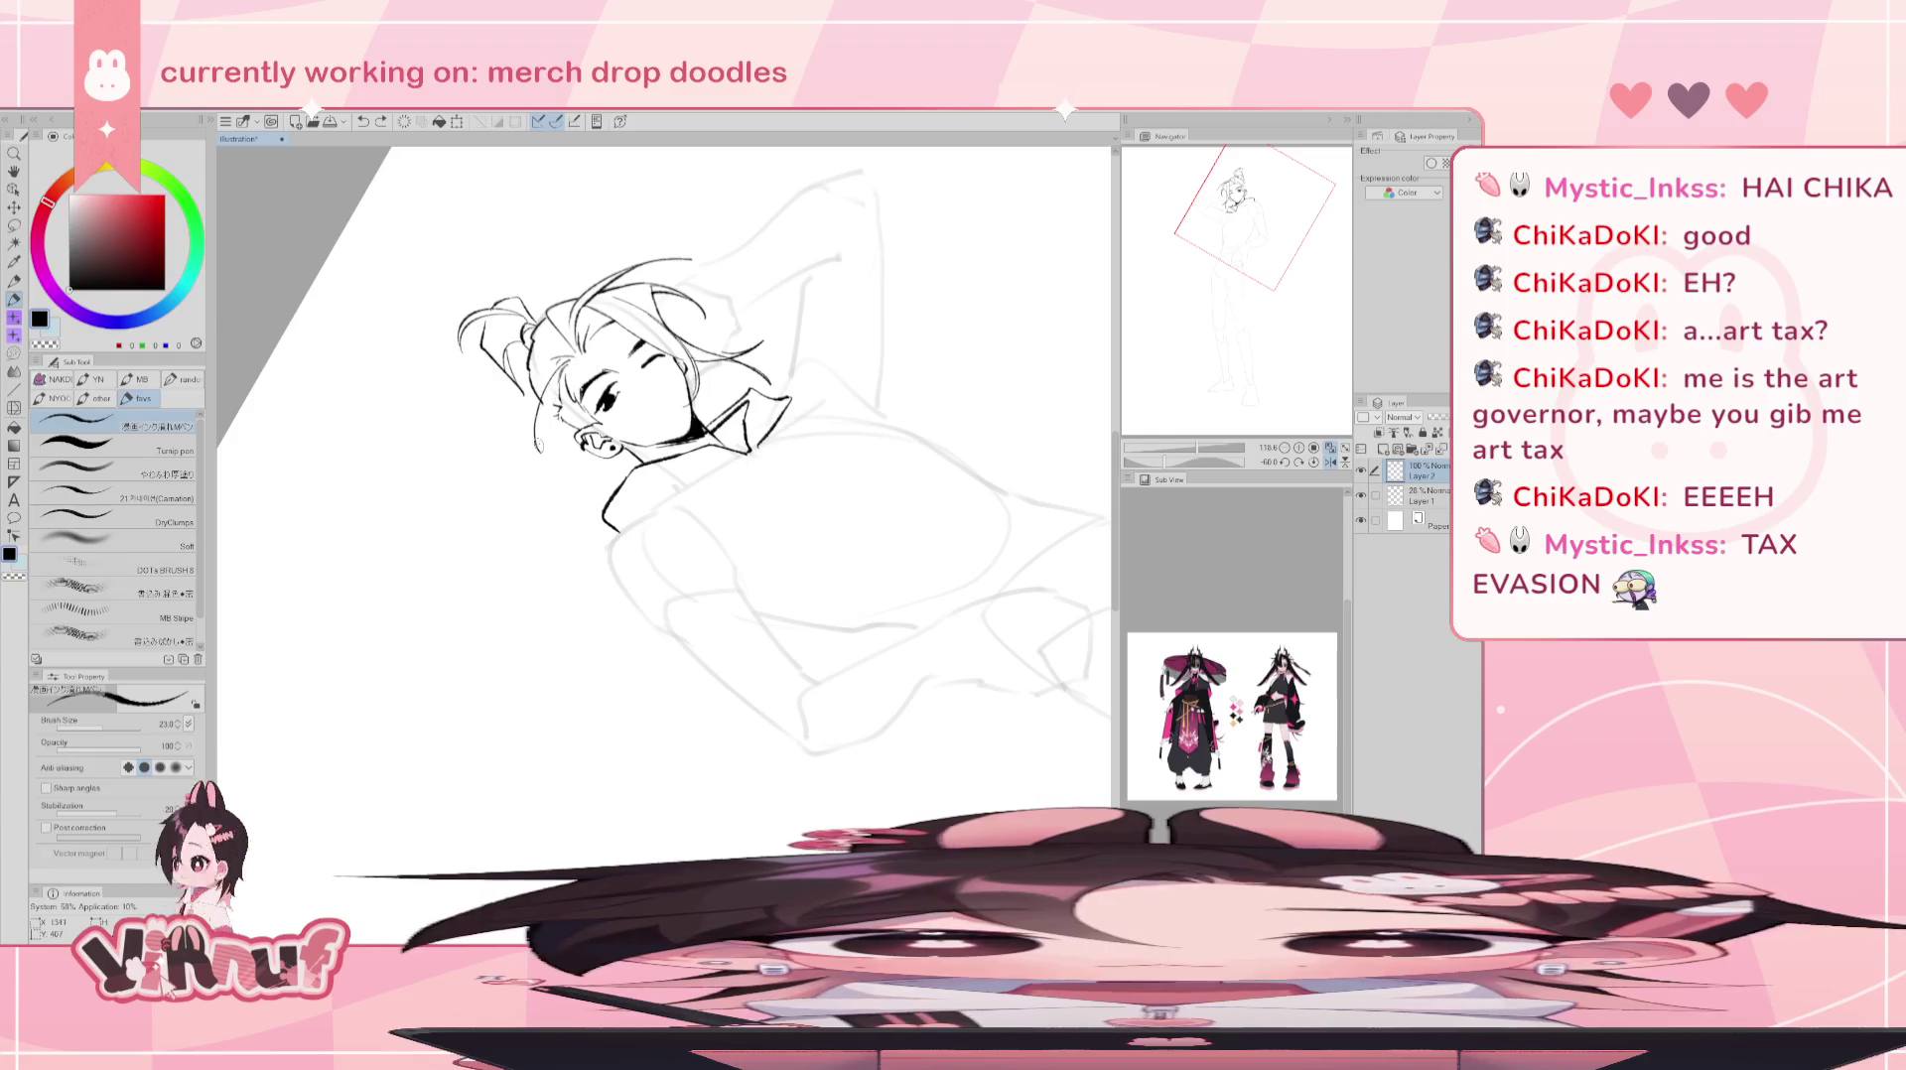
- Extend the collar line near the neck with the pen
click(1313, 461)
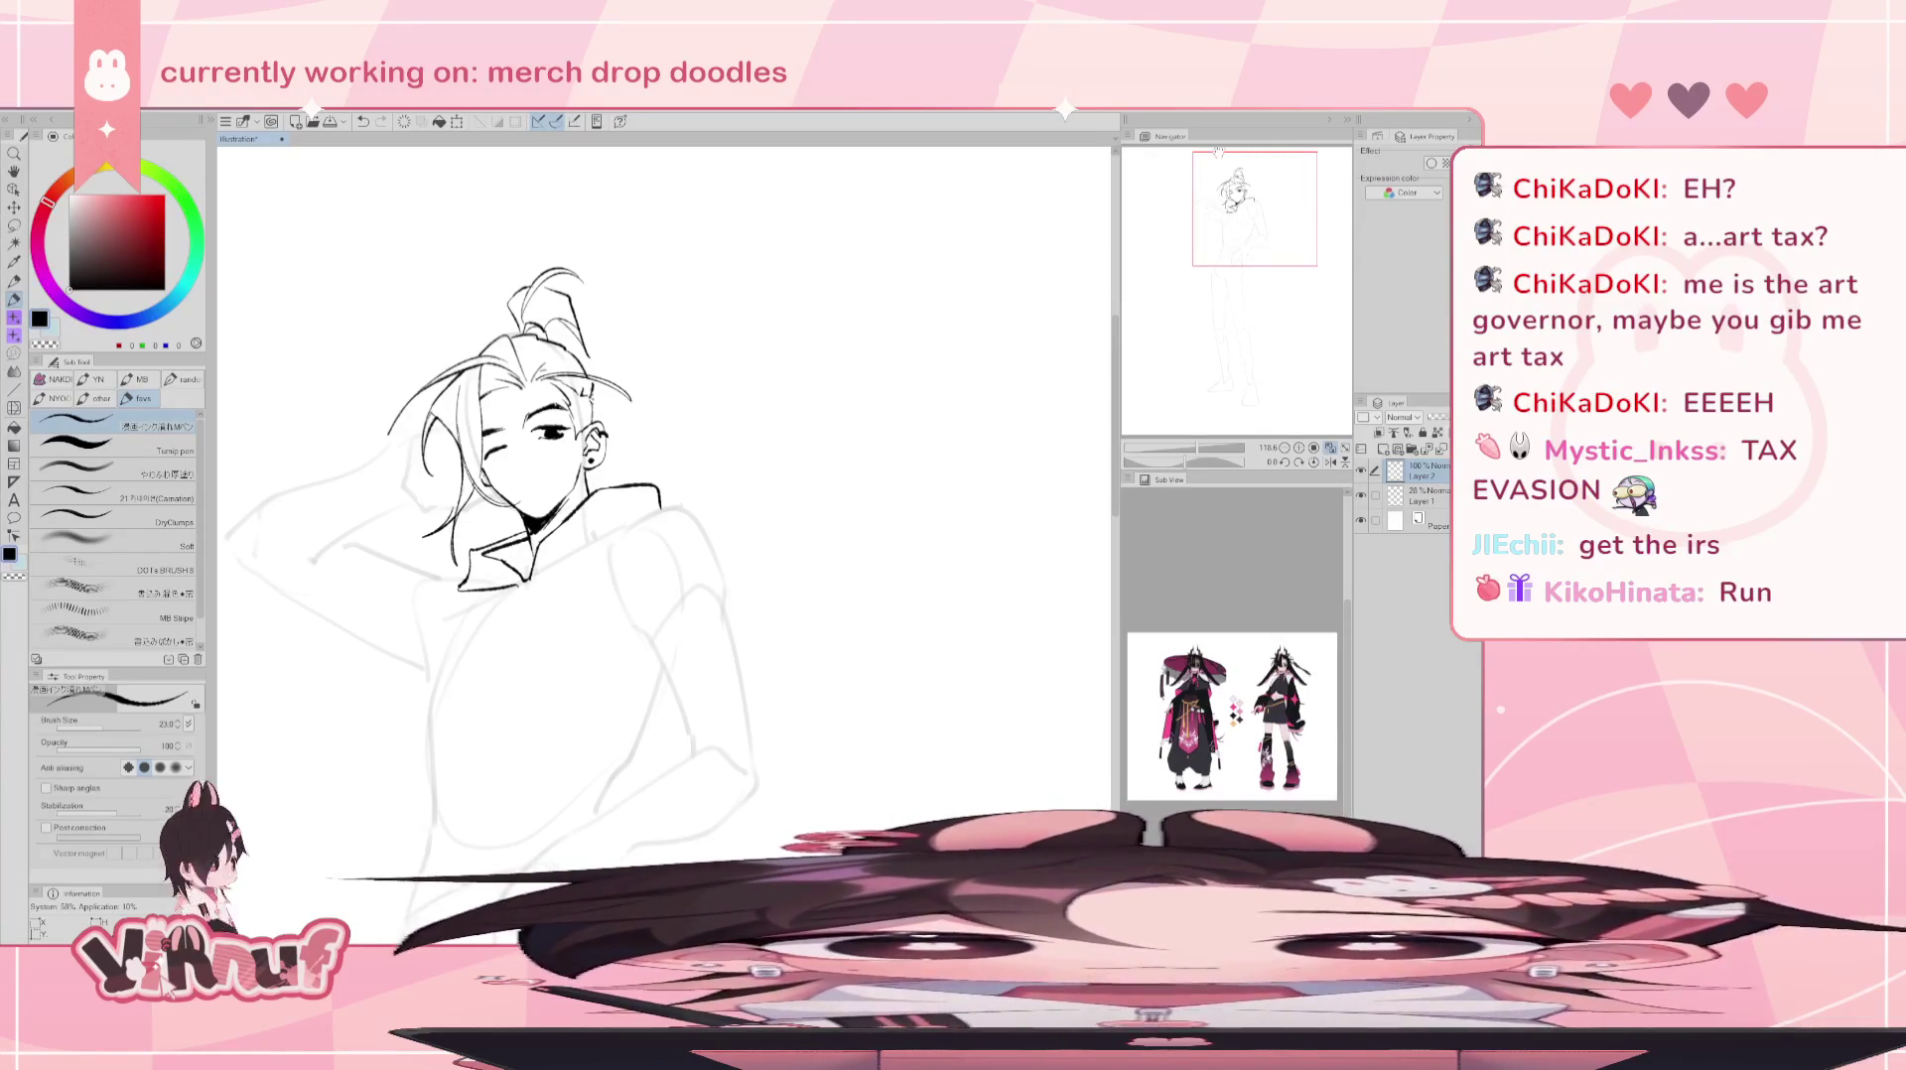
drag(1241, 208, 1221, 218)
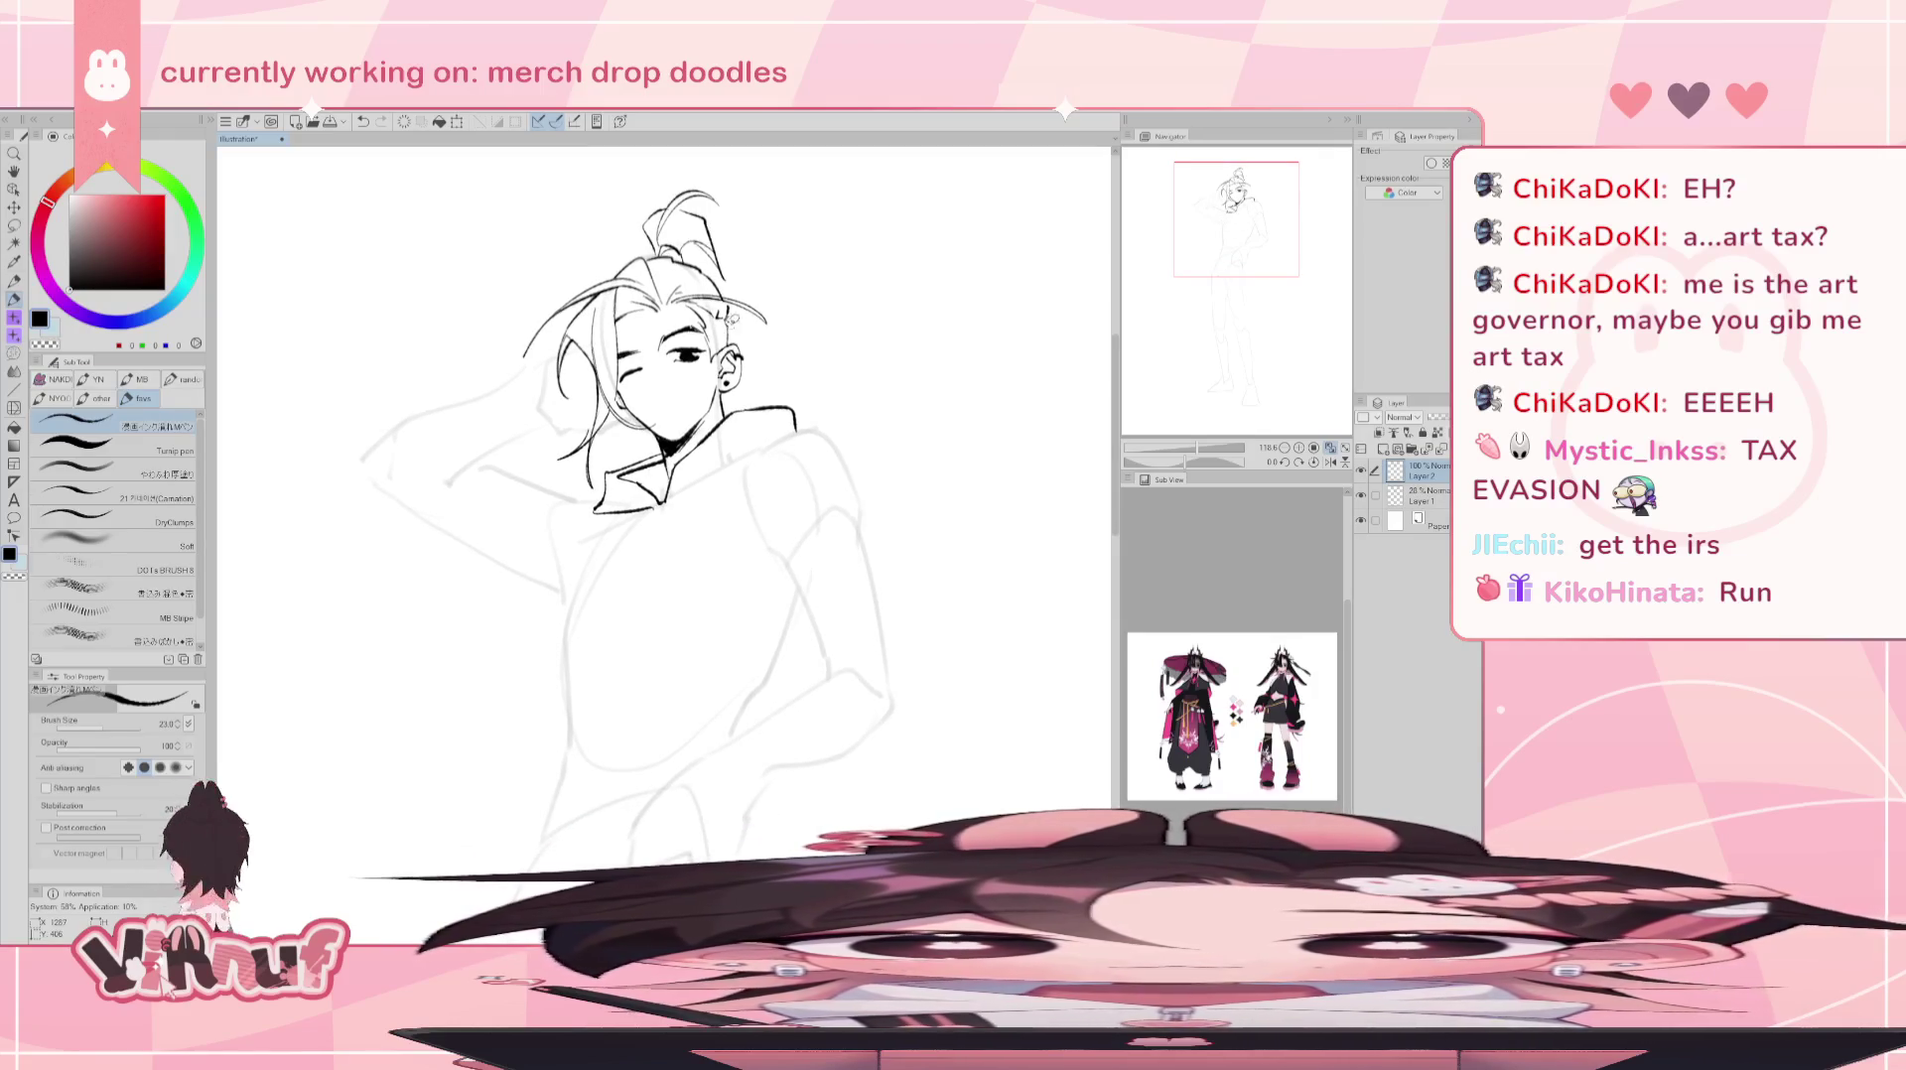
key(e)
key(p)
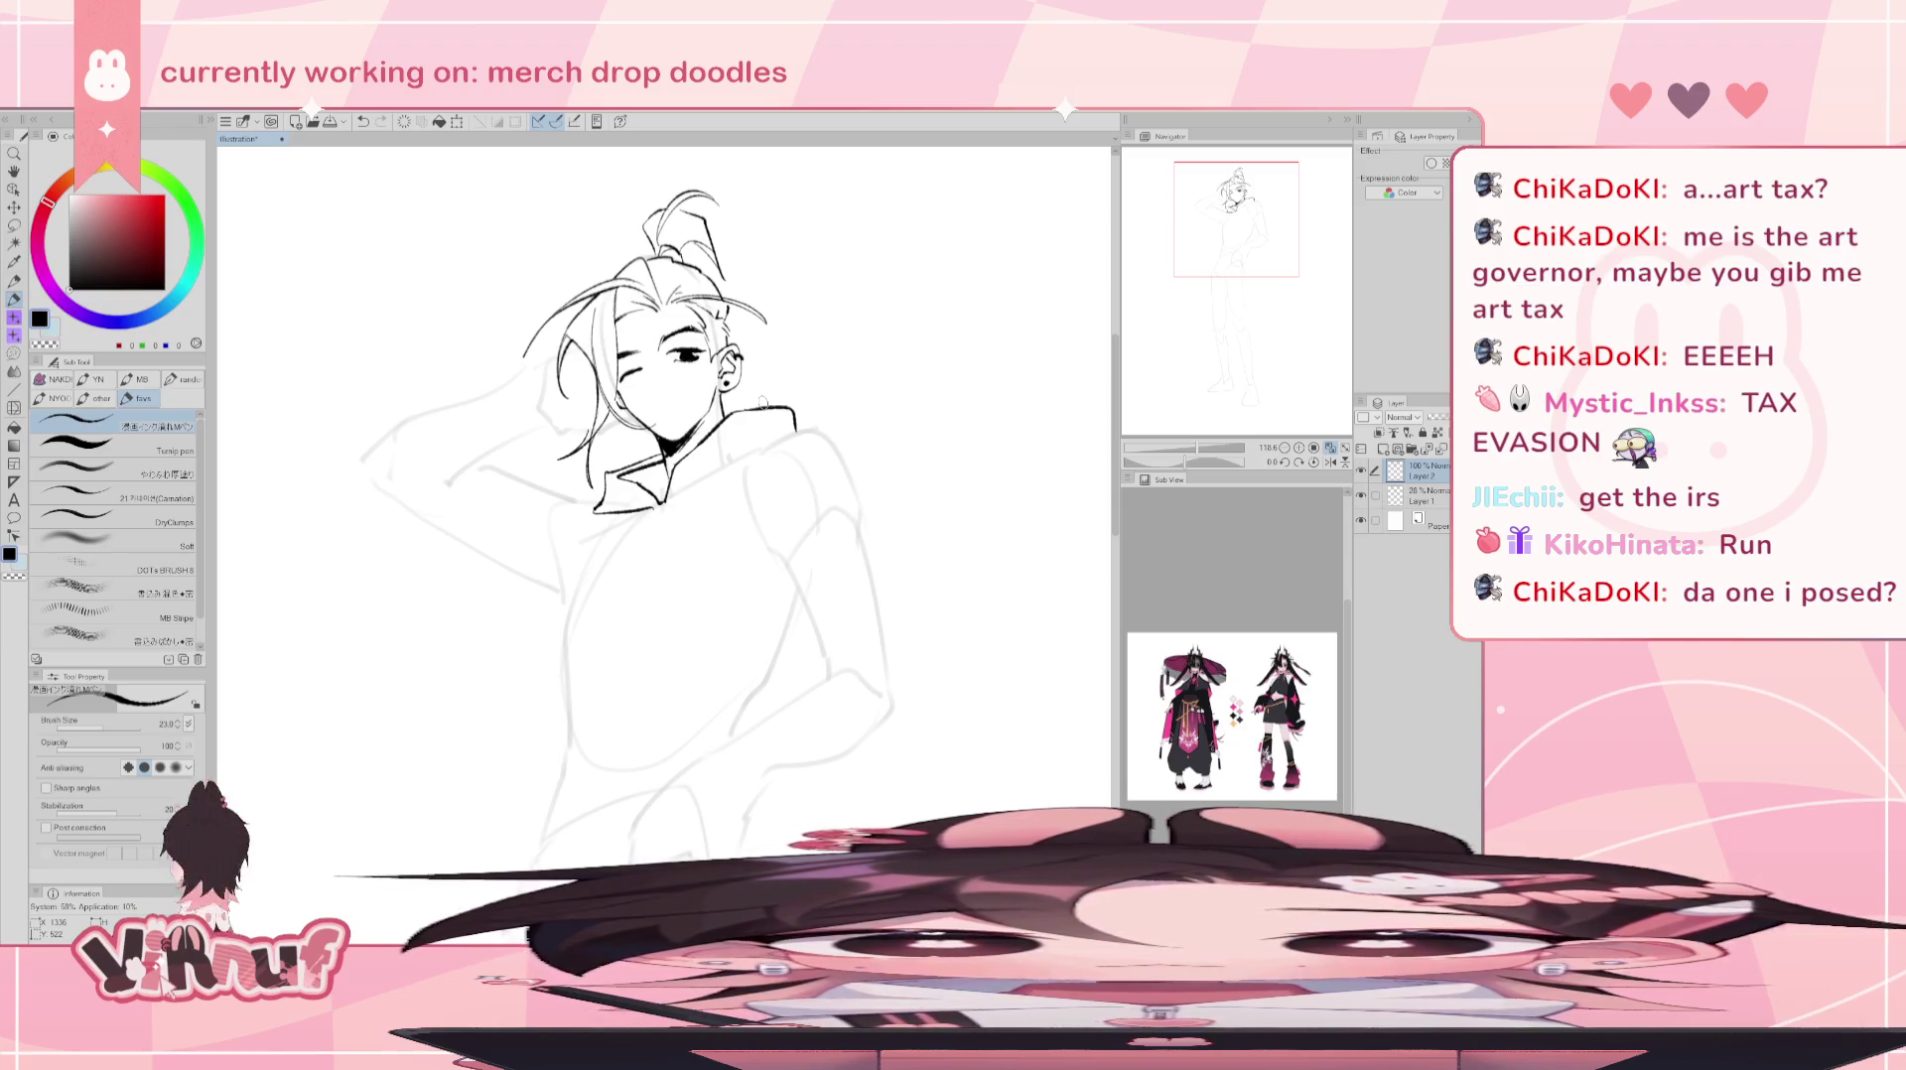
drag(763, 401, 723, 417)
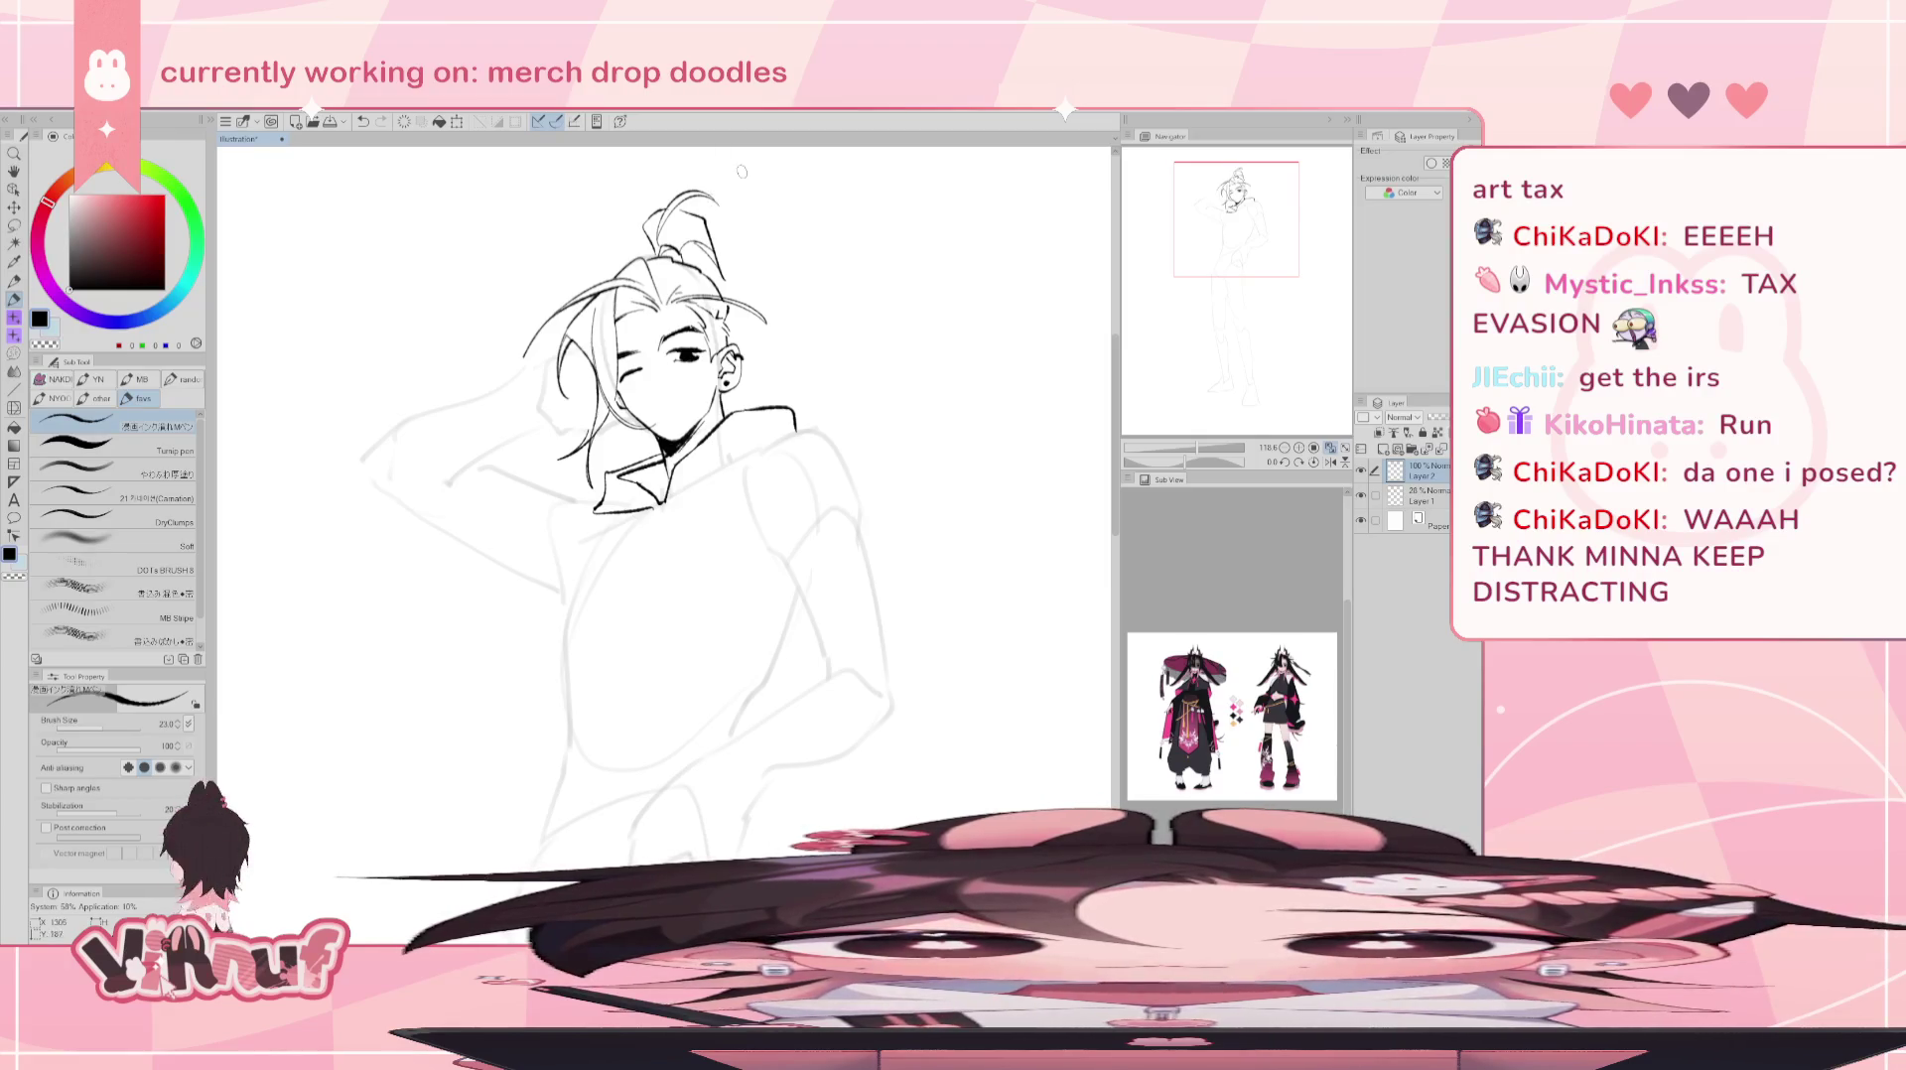
- Ink small strands and a loop at the ponytail top, plus a hooked end on the hair
drag(655, 248, 580, 224)
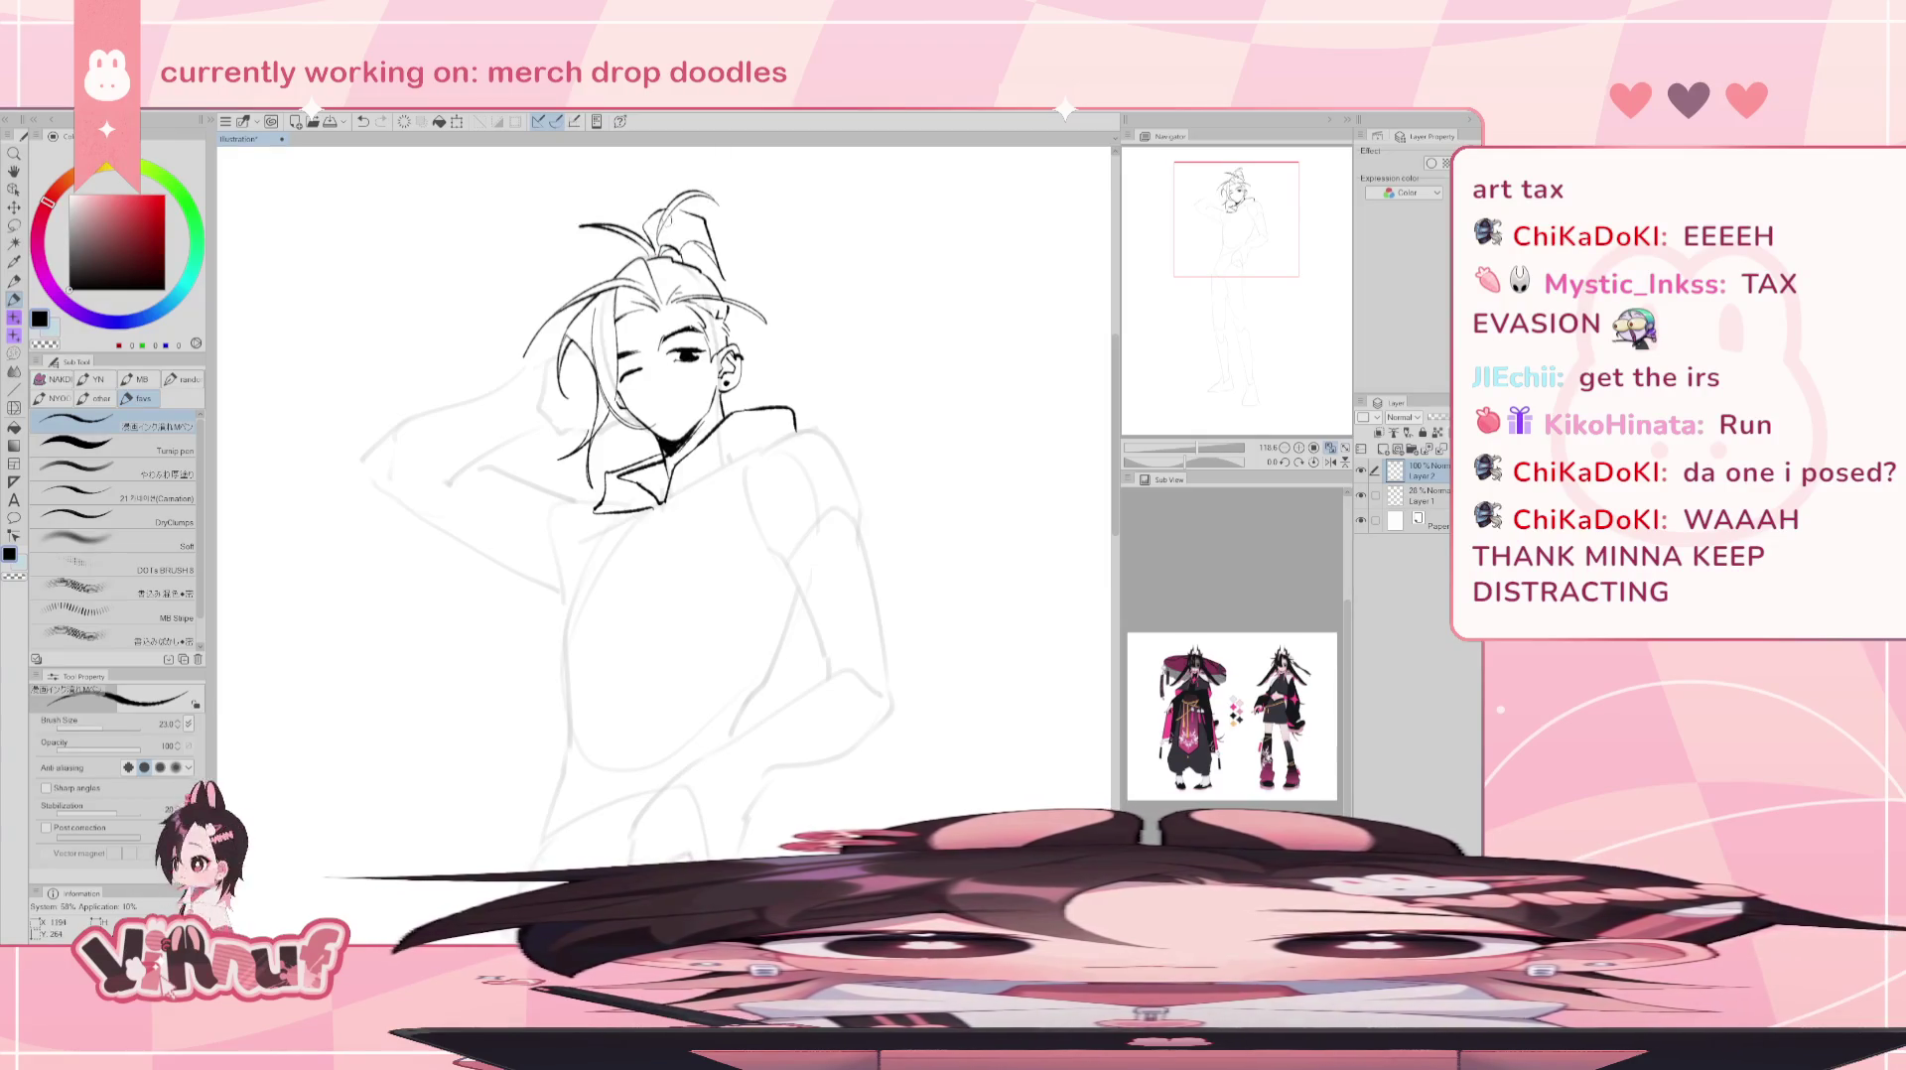
key(ctrl+z)
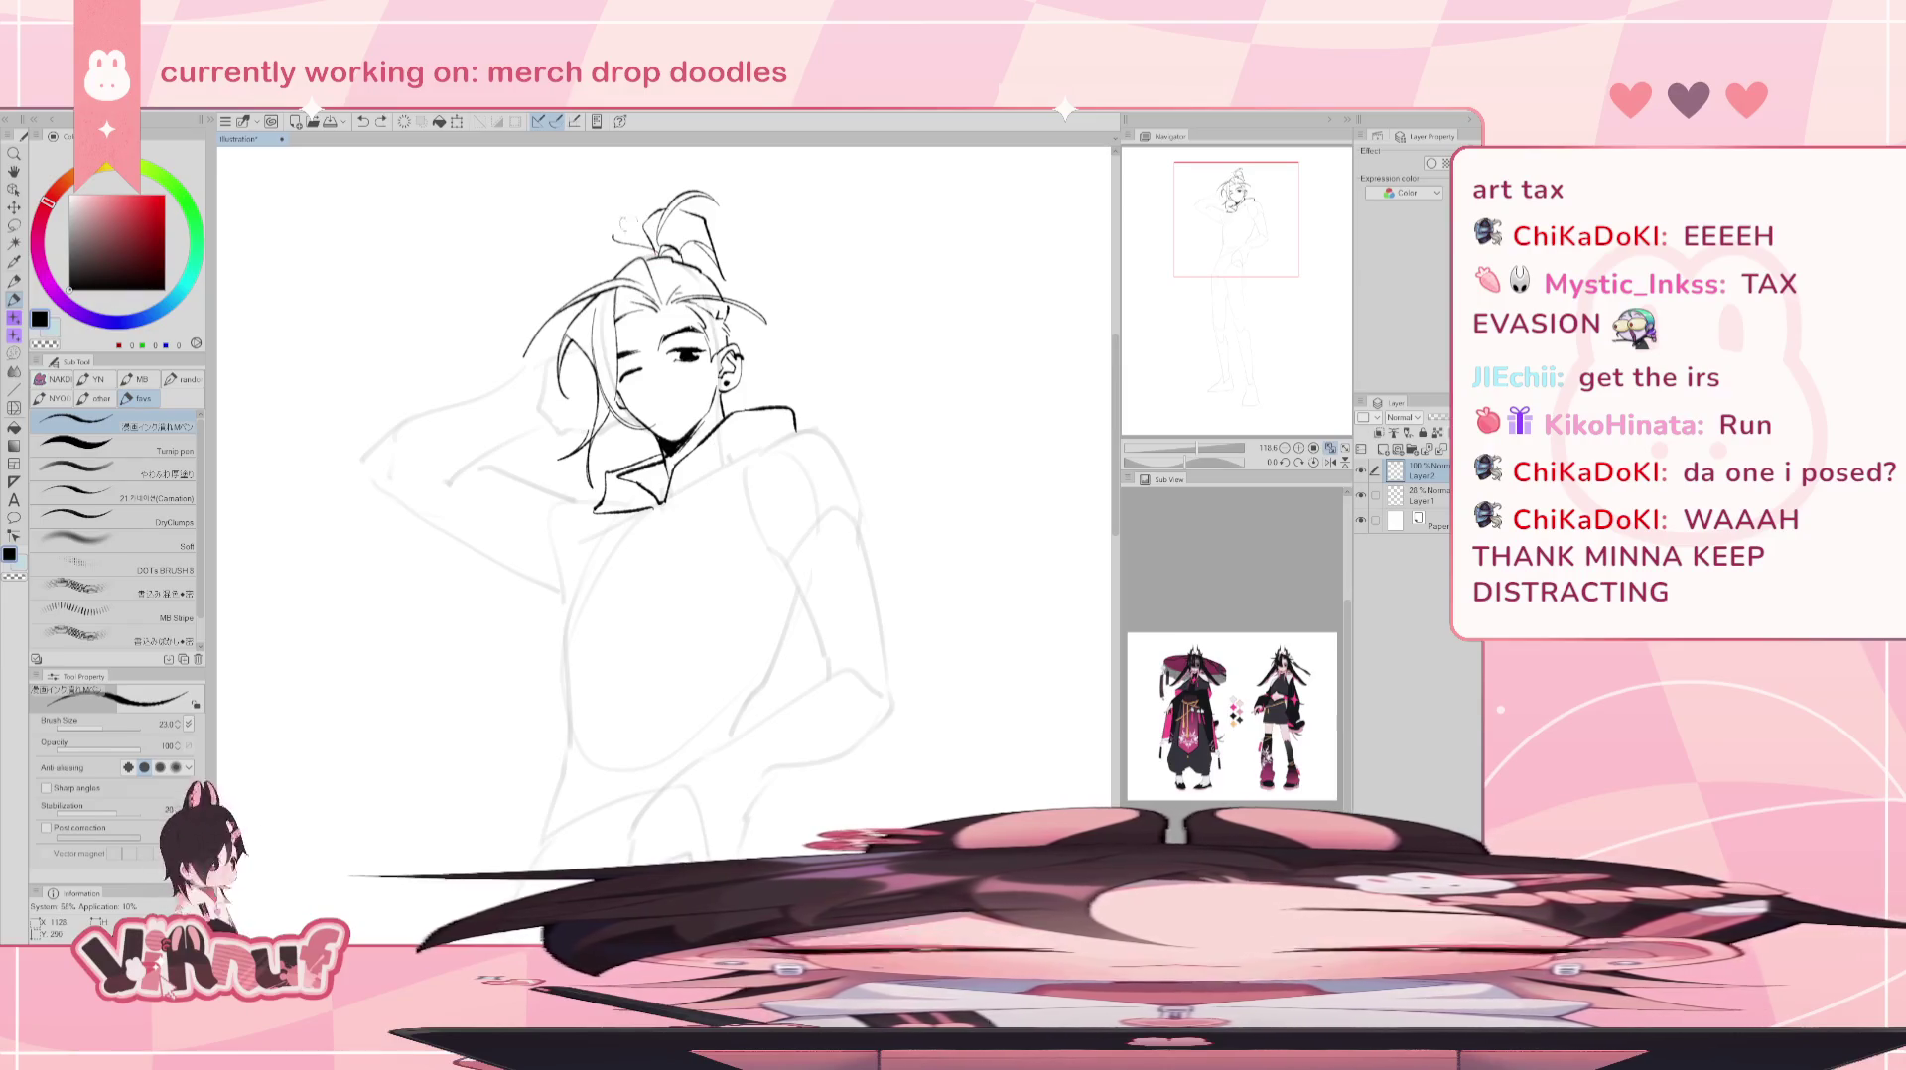
drag(613, 230, 648, 241)
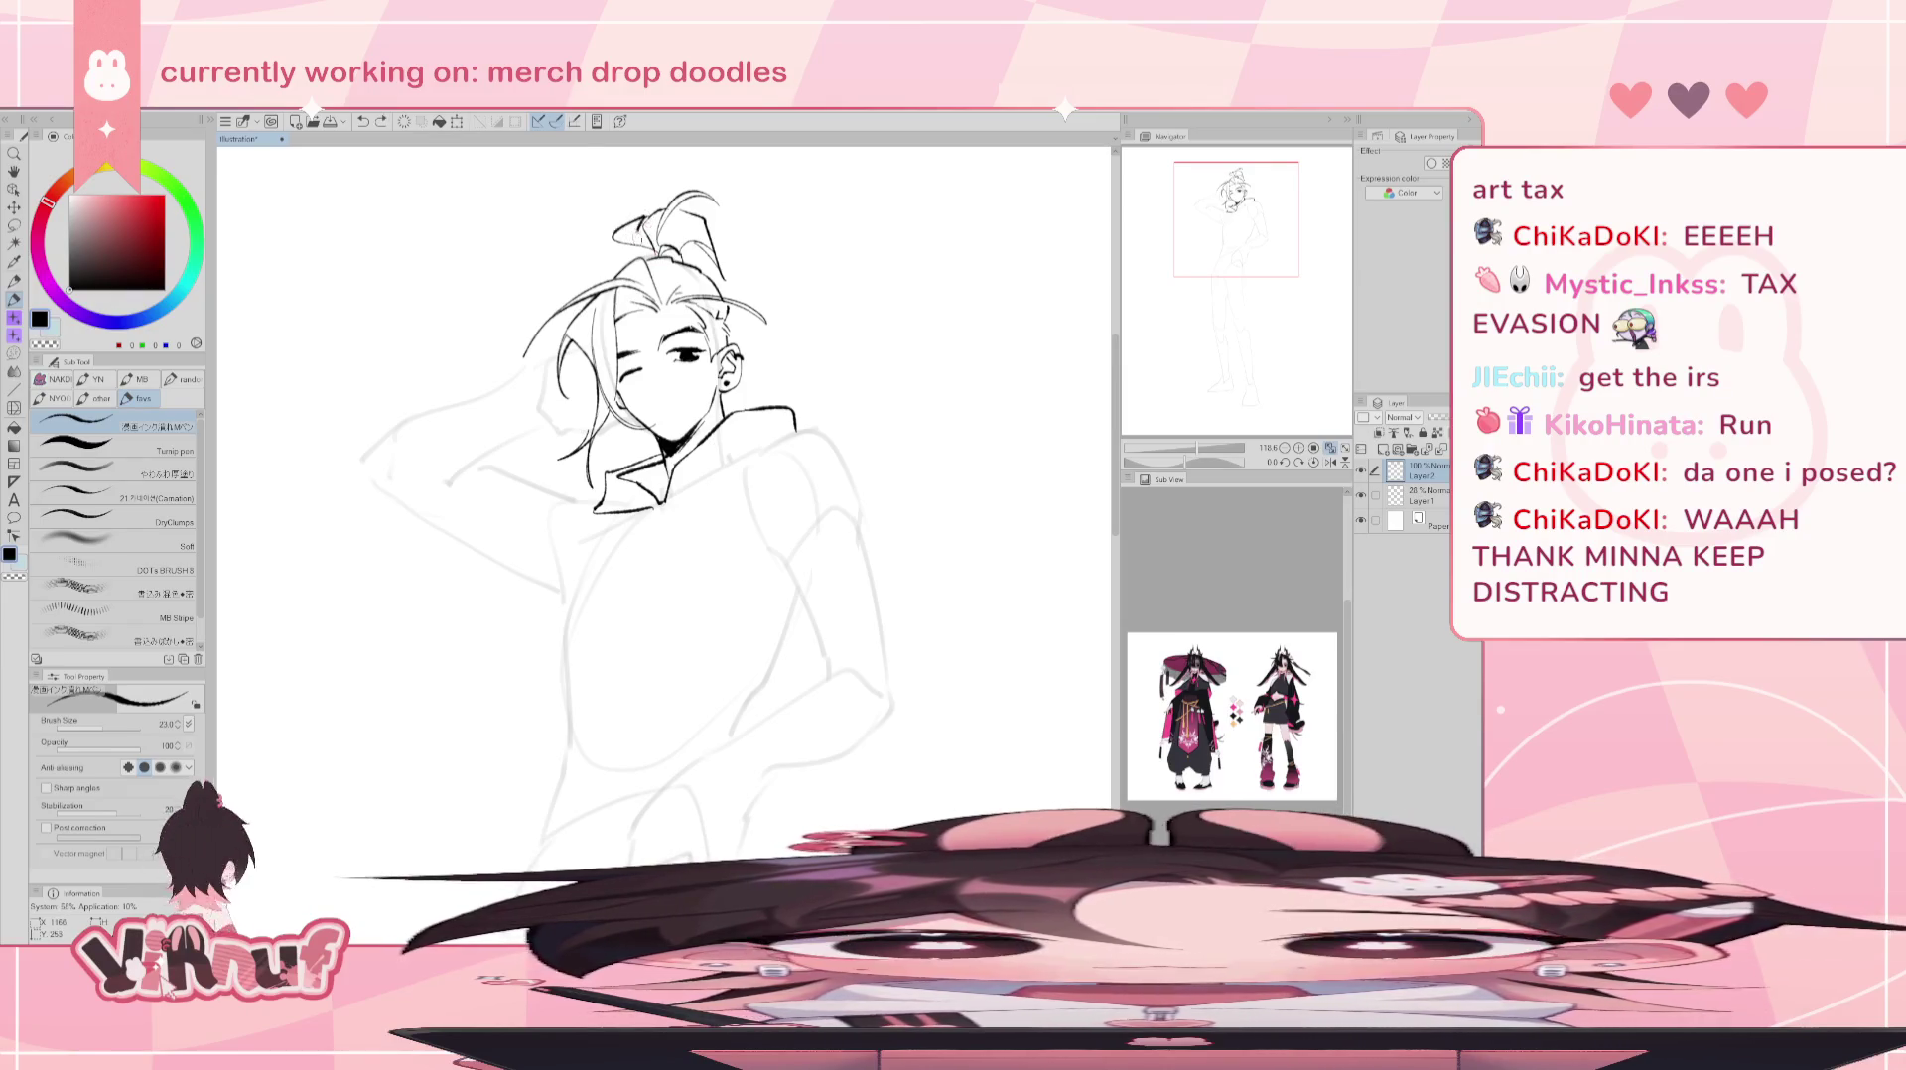
mouse_move(631, 218)
mouse_down()
mouse_move(652, 252)
mouse_move(651, 235)
mouse_up()
key(ctrl+z)
key(ctrl+z)
key(ctrl+z)
key(ctrl+z)
key(ctrl+z)
key(ctrl+z)
key(ctrl+z)
key(ctrl+z)
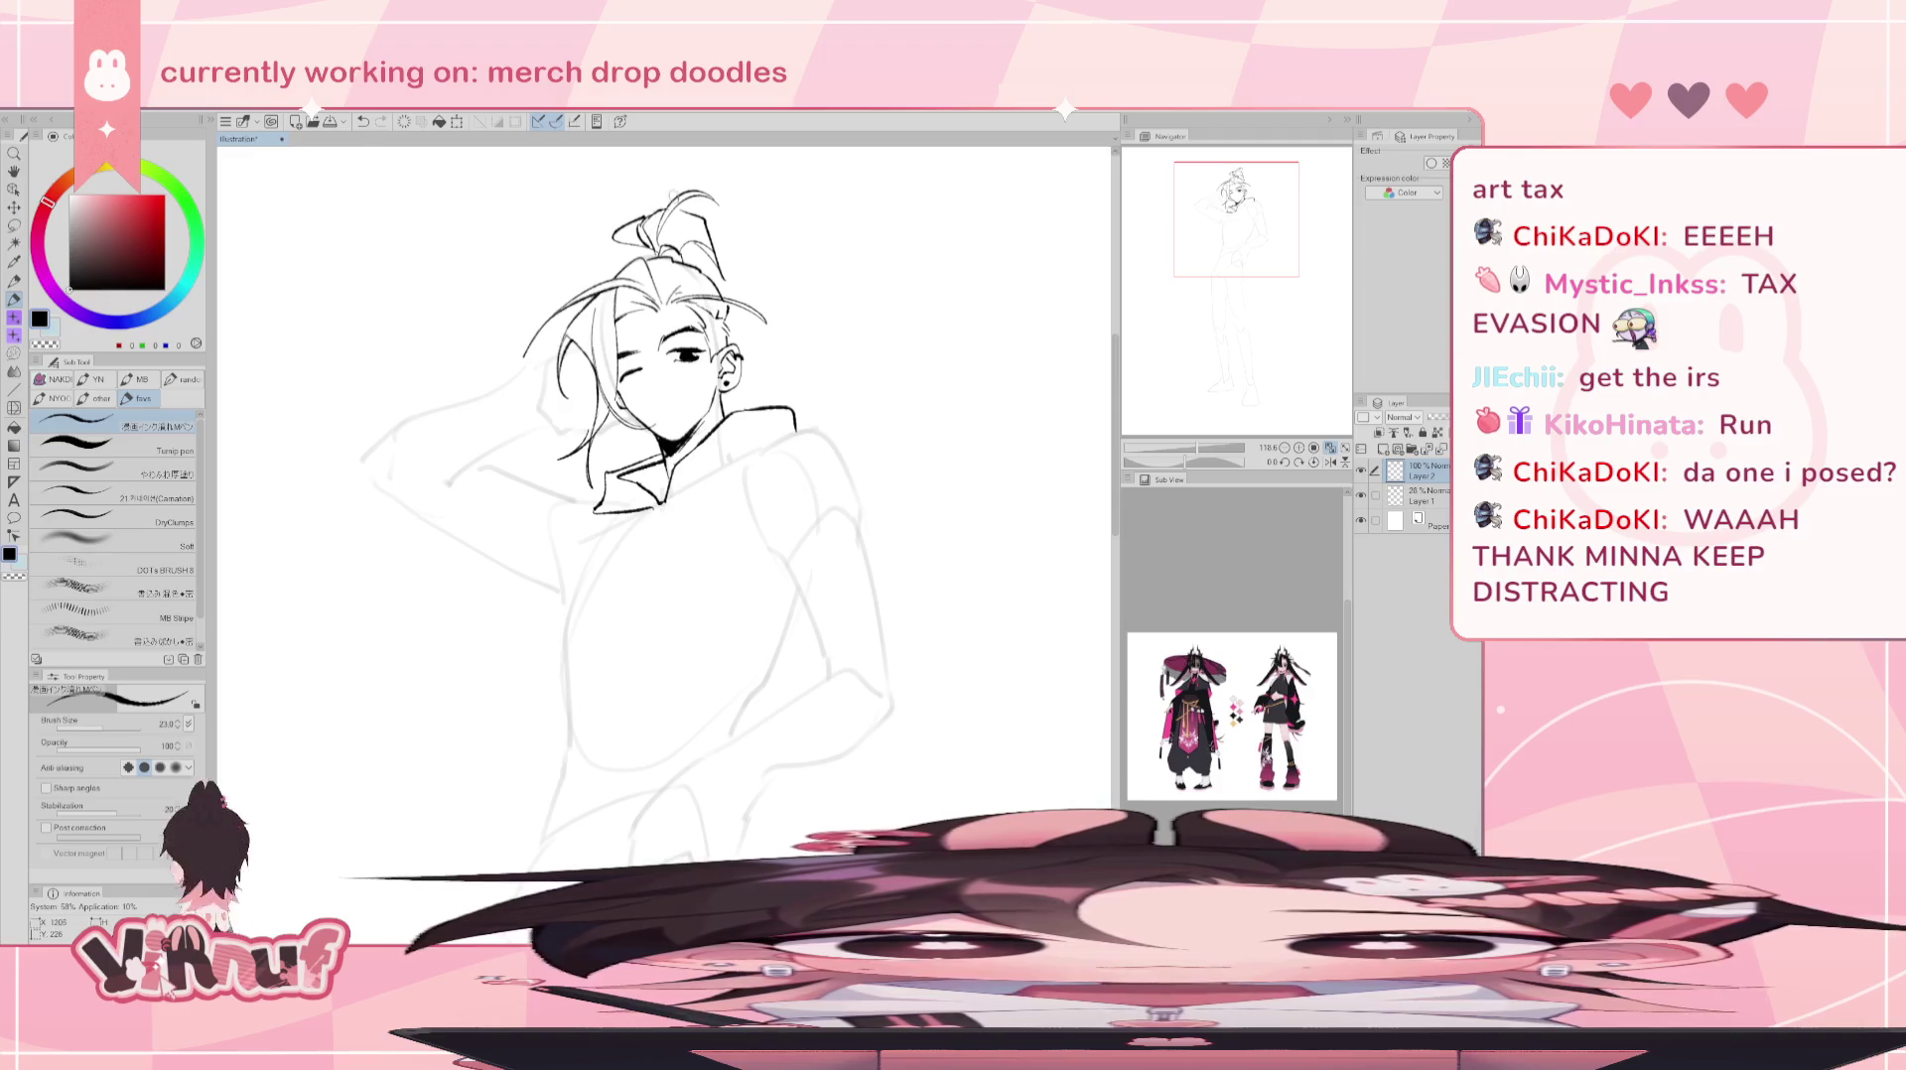
key(ctrl+z)
key(ctrl+z)
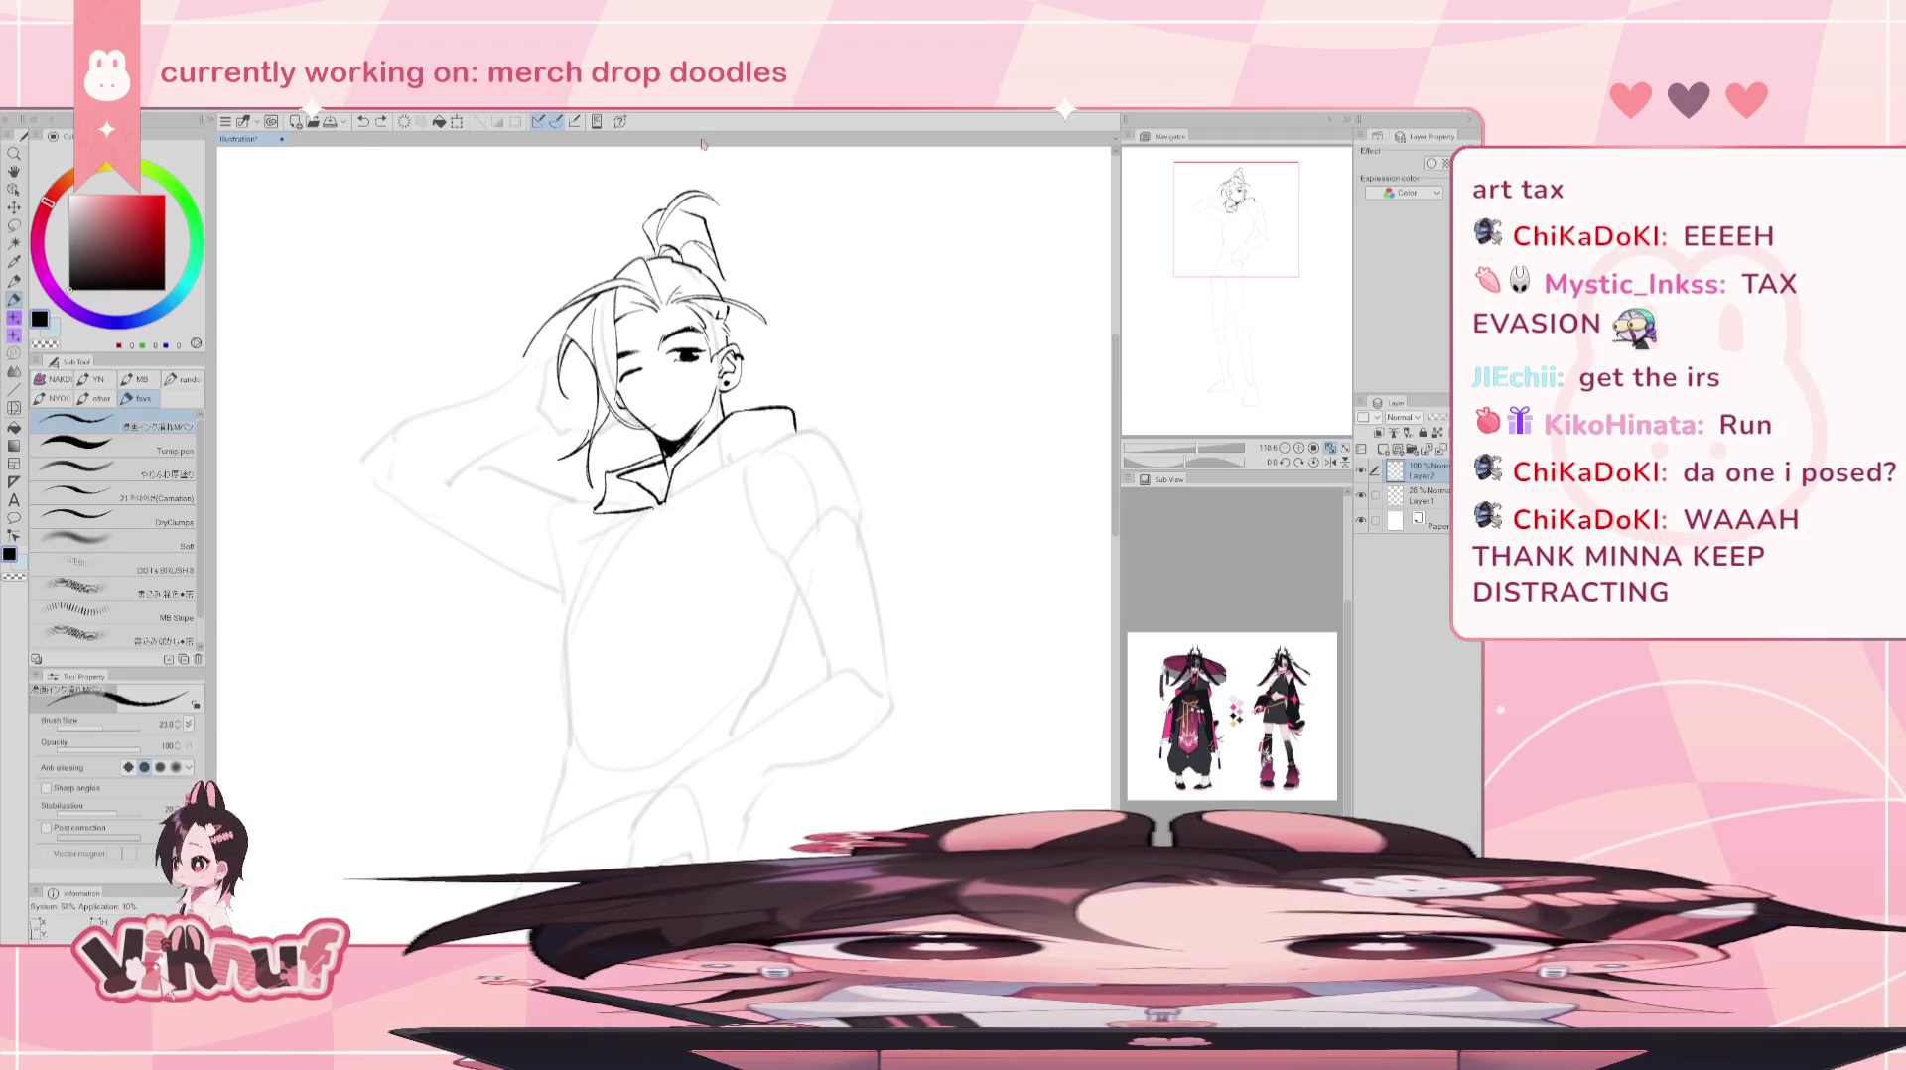
drag(760, 315, 769, 324)
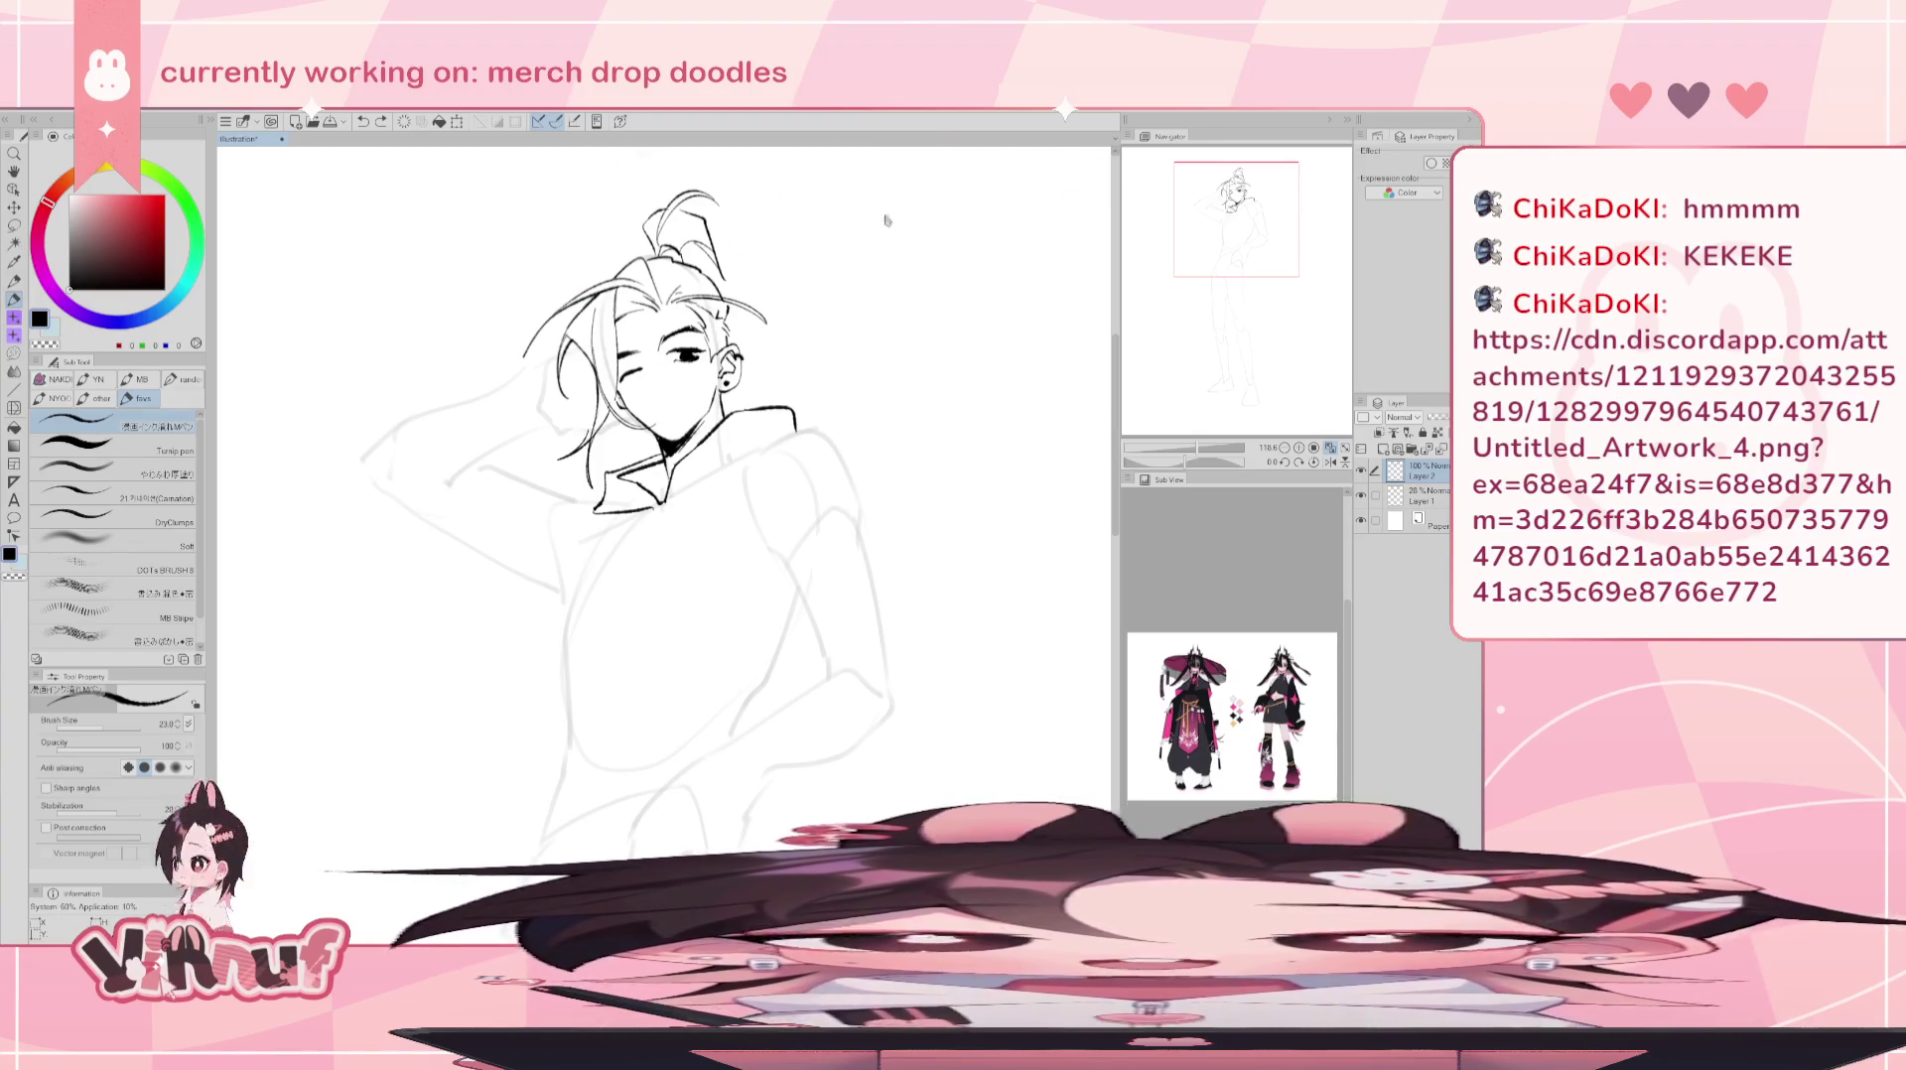
- Create a new canvas from the copied pink-haired bunny-girl illustration
click(28, 114)
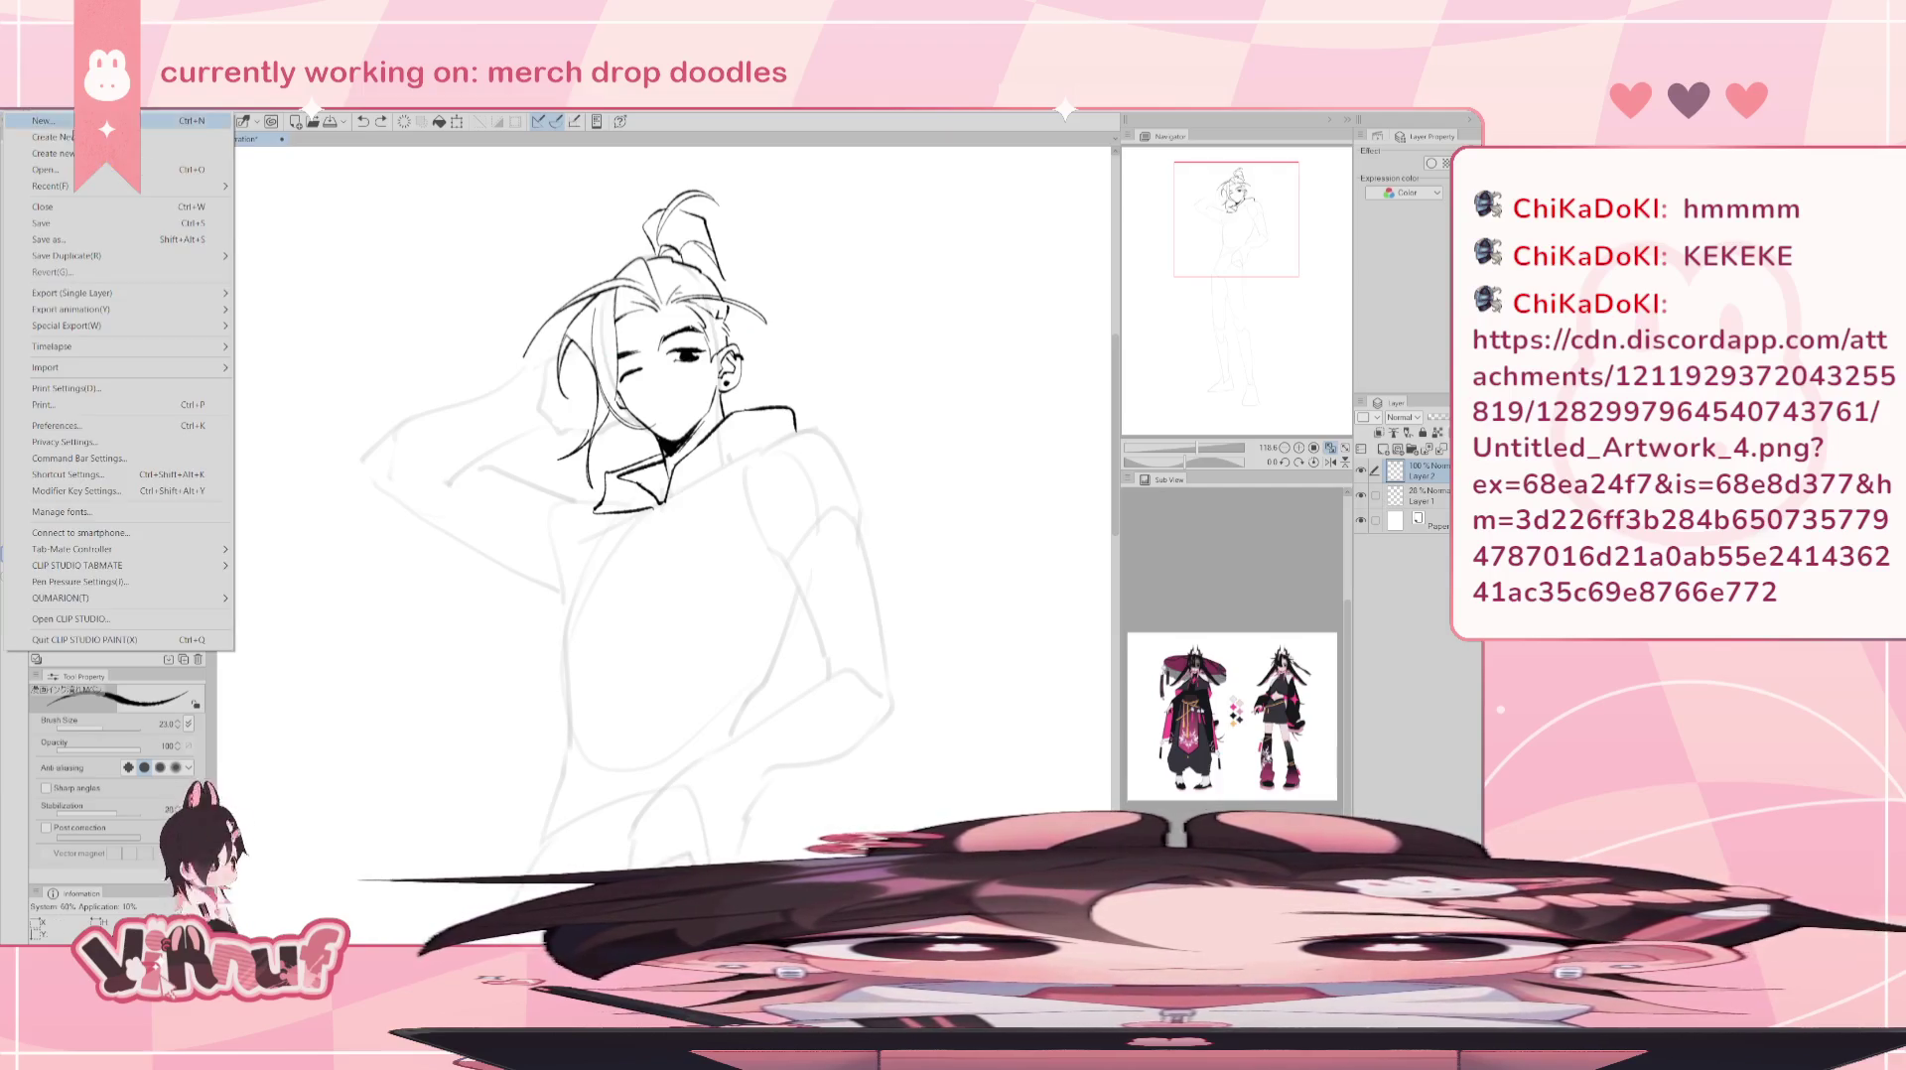
click(66, 139)
scroll(663, 496, up, 2)
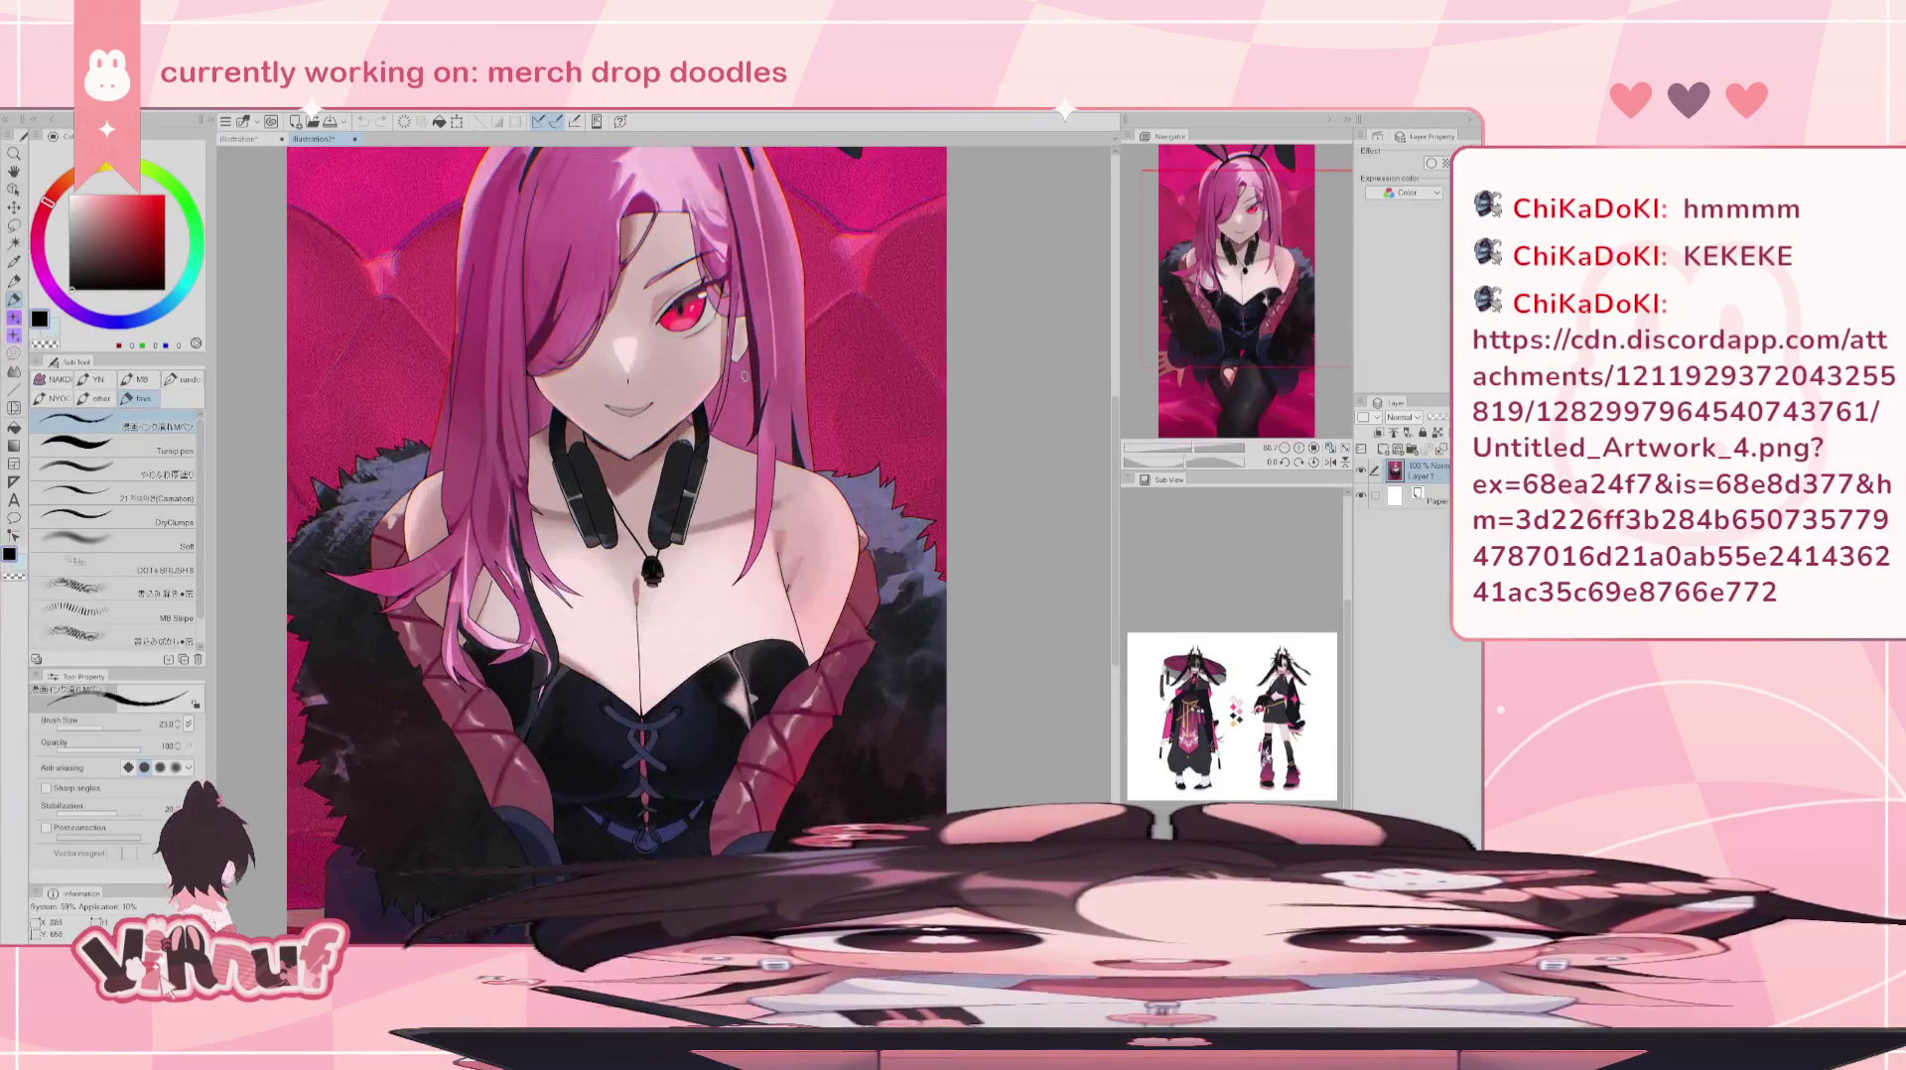
scroll(671, 544, down, 3)
scroll(438, 497, up, 1)
scroll(438, 497, up, 1)
scroll(439, 497, up, 1)
- Inspect the face and headphones, then the chest and shoulders
mouse_move(1212, 308)
mouse_down()
mouse_move(1198, 277)
mouse_move(1253, 341)
mouse_move(1237, 211)
mouse_up()
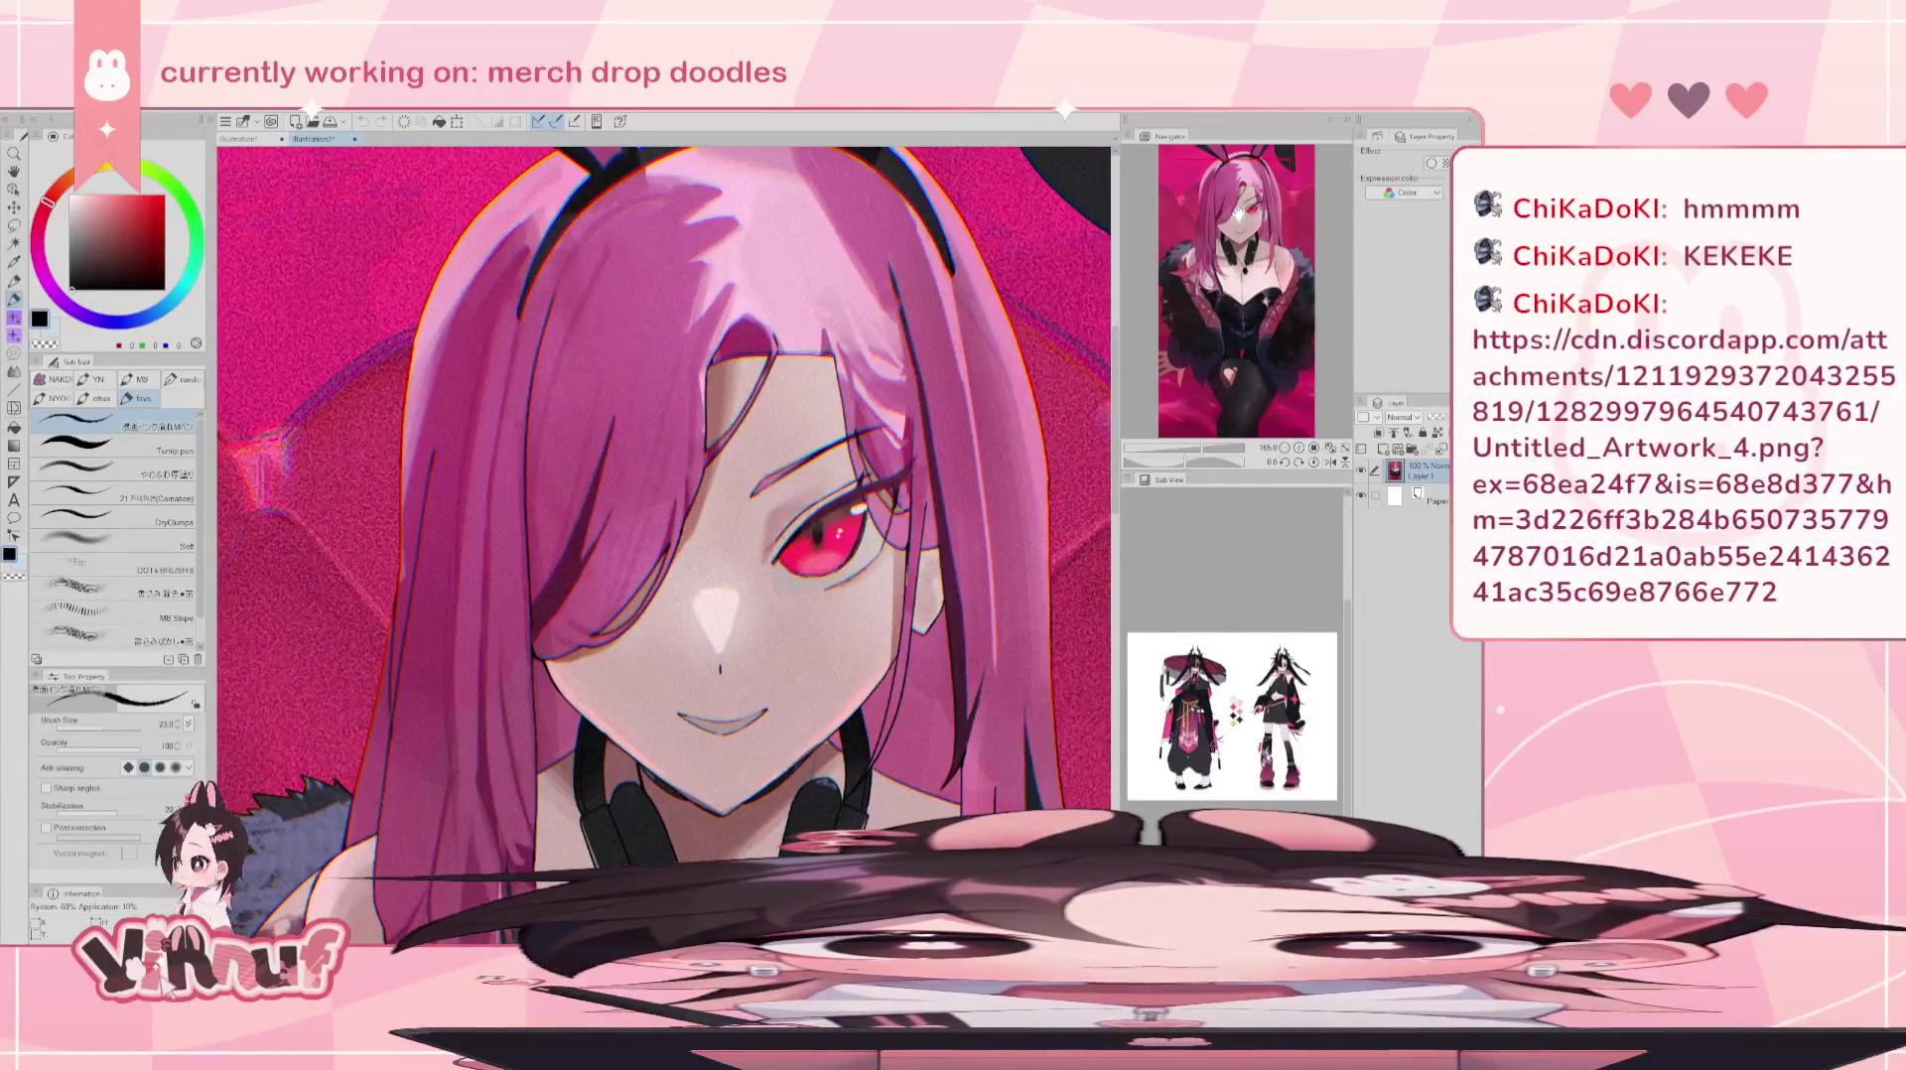
scroll(1238, 211, down, 1)
scroll(1238, 211, down, 1)
scroll(1238, 212, down, 1)
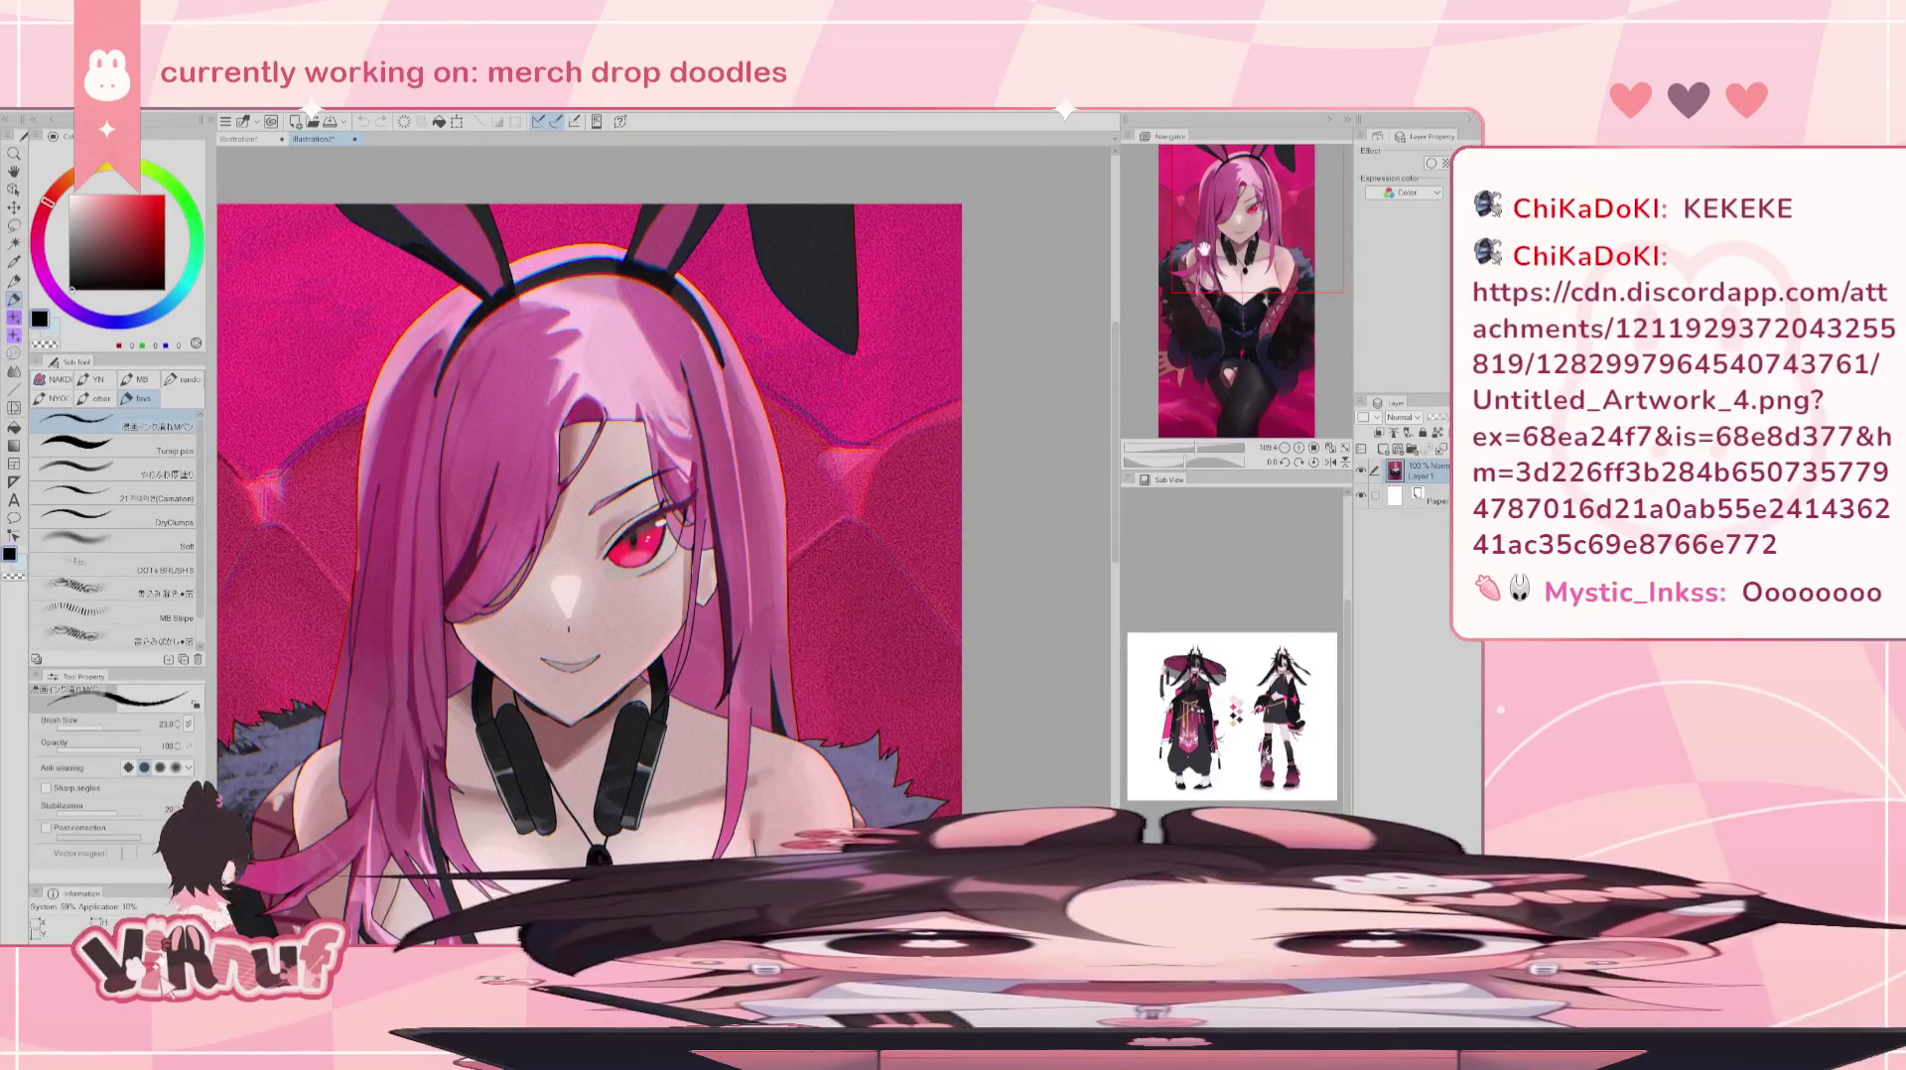
mouse_move(1198, 248)
mouse_down()
mouse_move(1238, 295)
mouse_move(1232, 338)
mouse_up()
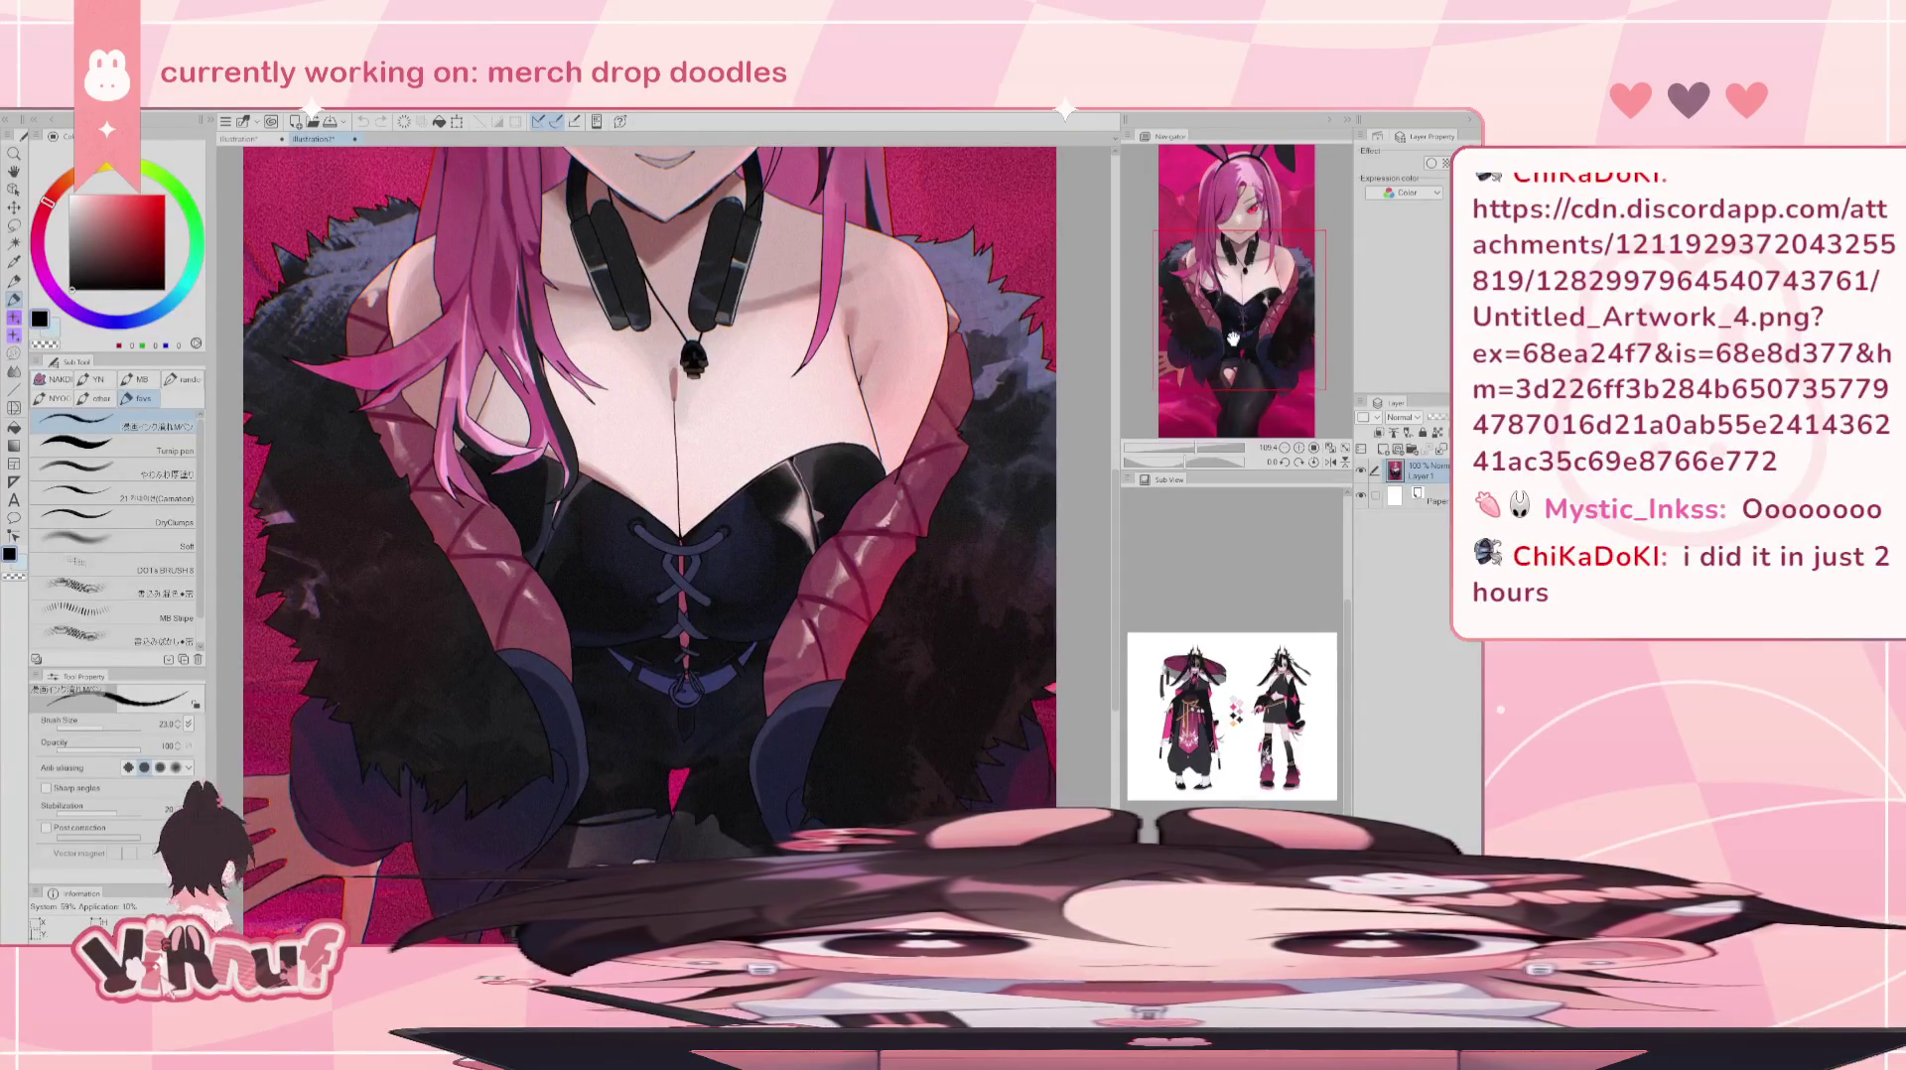
scroll(681, 378, up, 4)
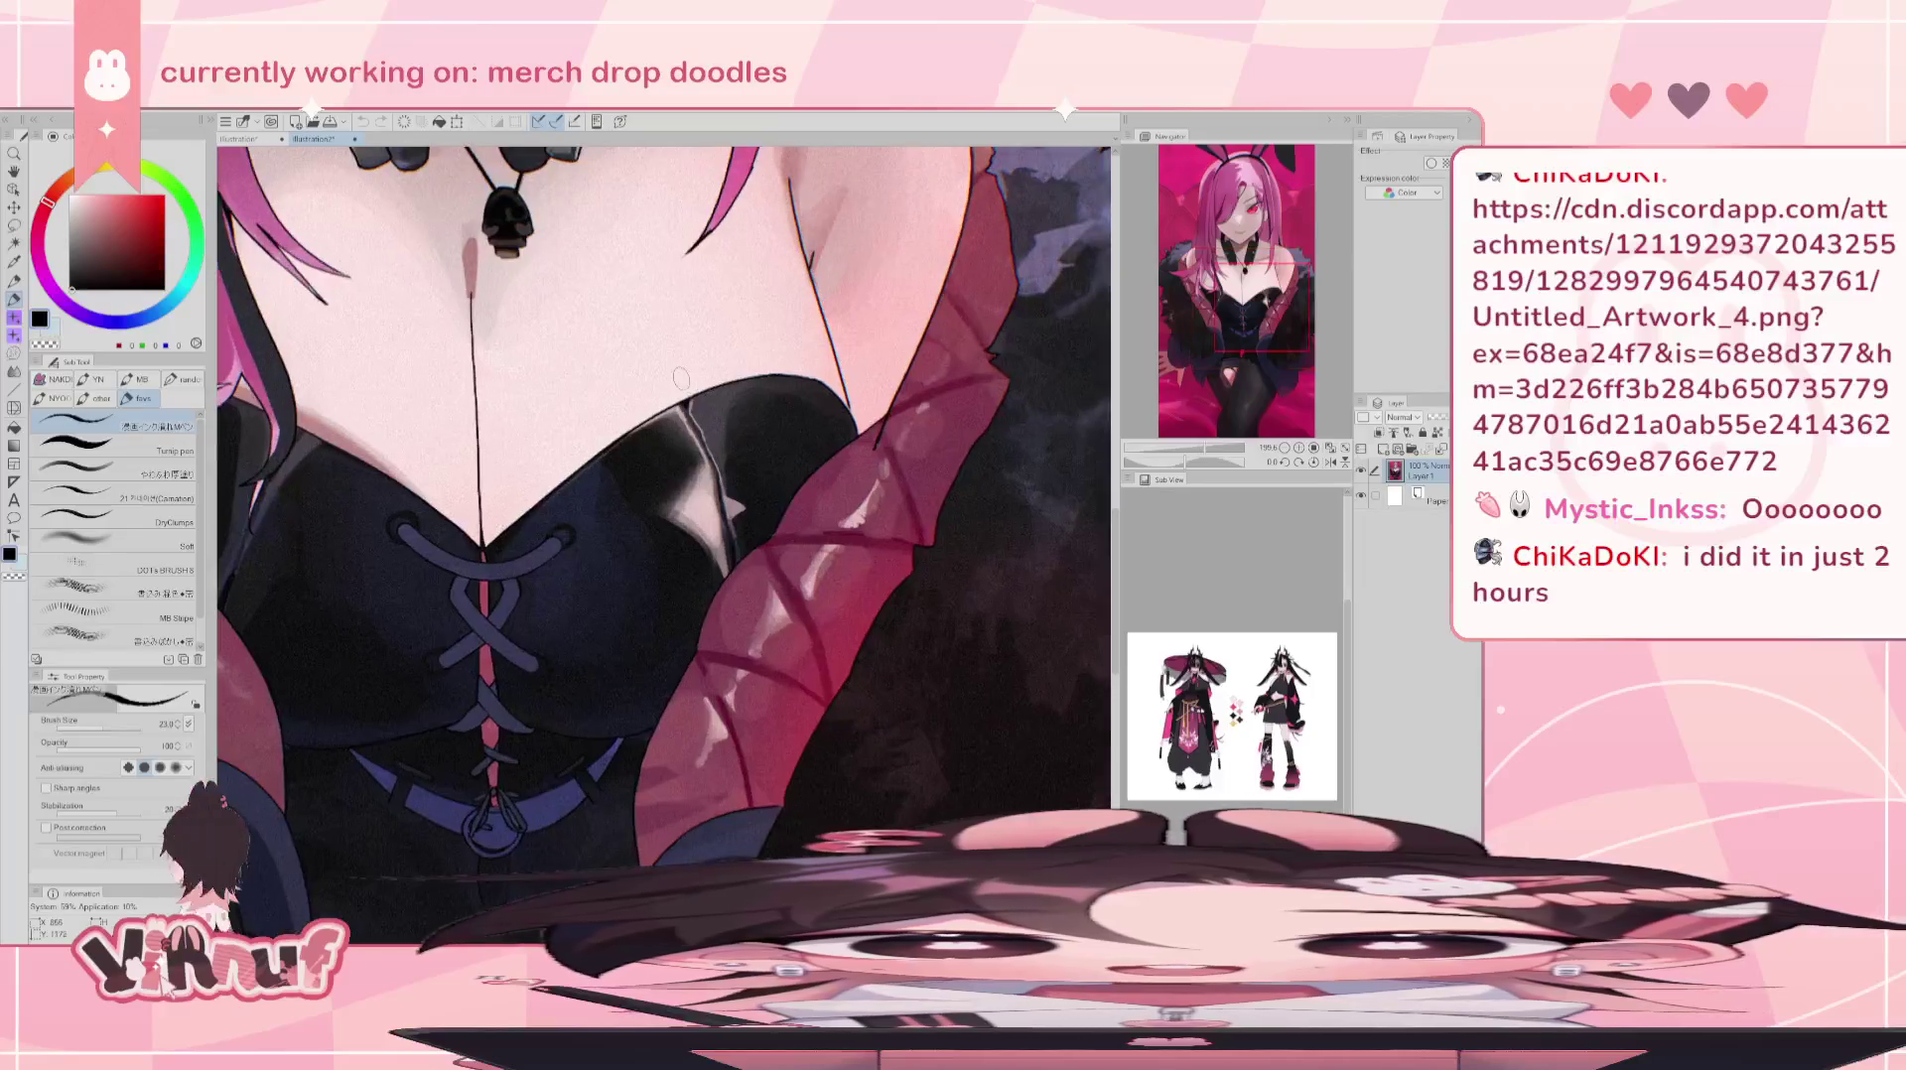
drag(700, 436, 713, 502)
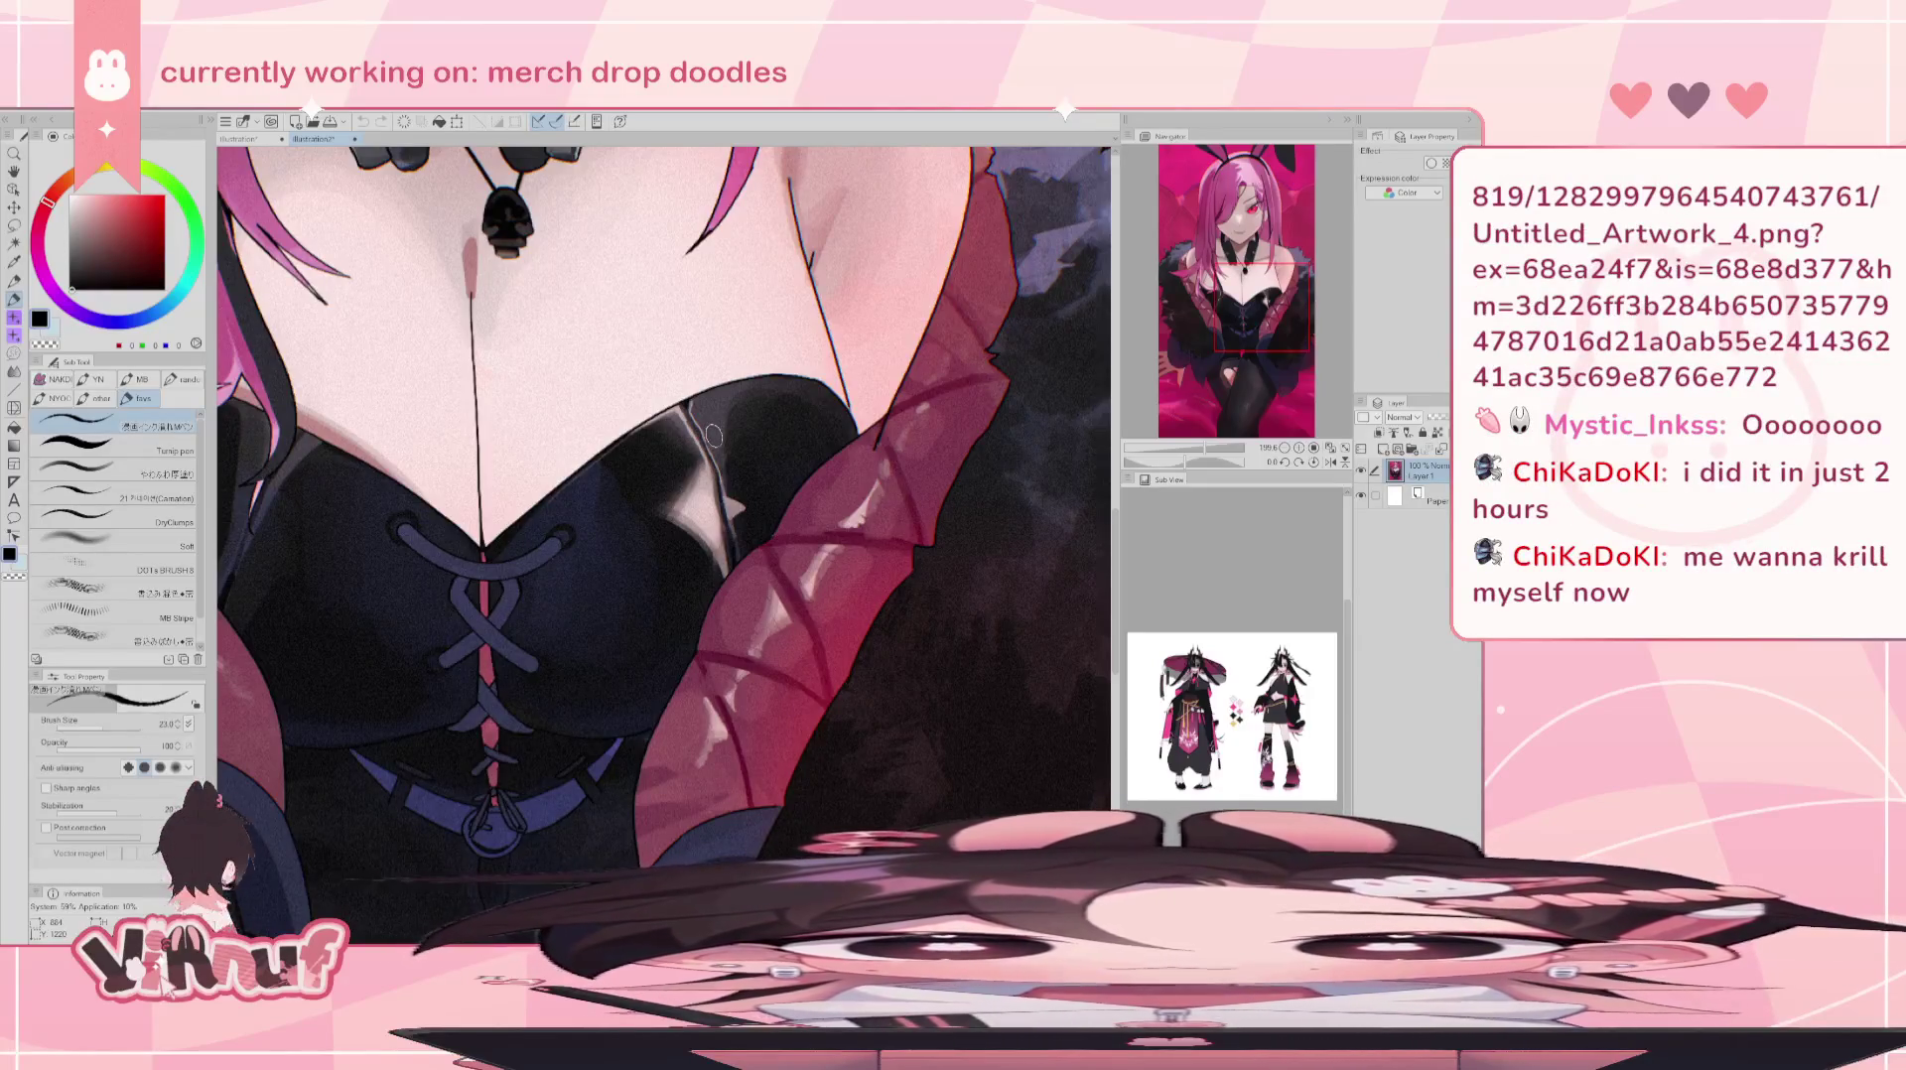
scroll(713, 435, down, 2)
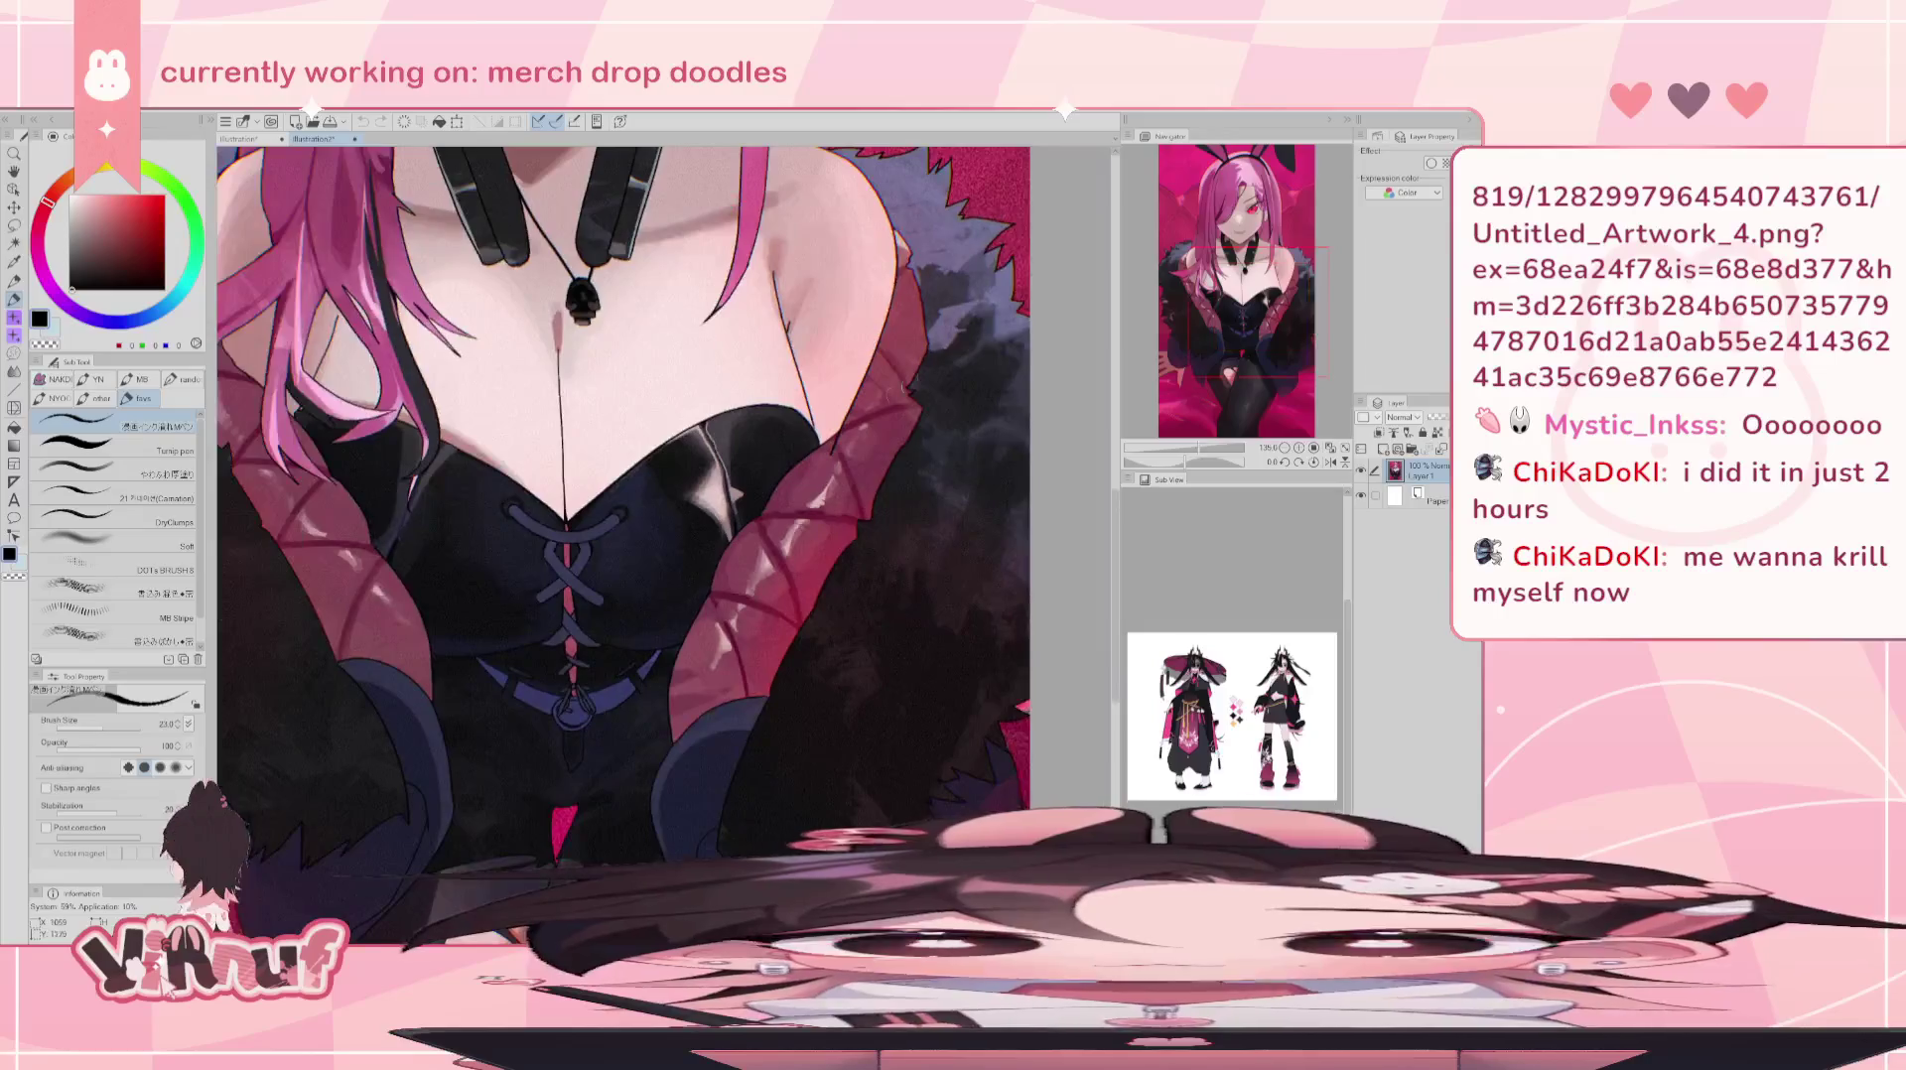
- Revisit the face and corset, then zoom out to show the whole figure
drag(1256, 302, 1222, 243)
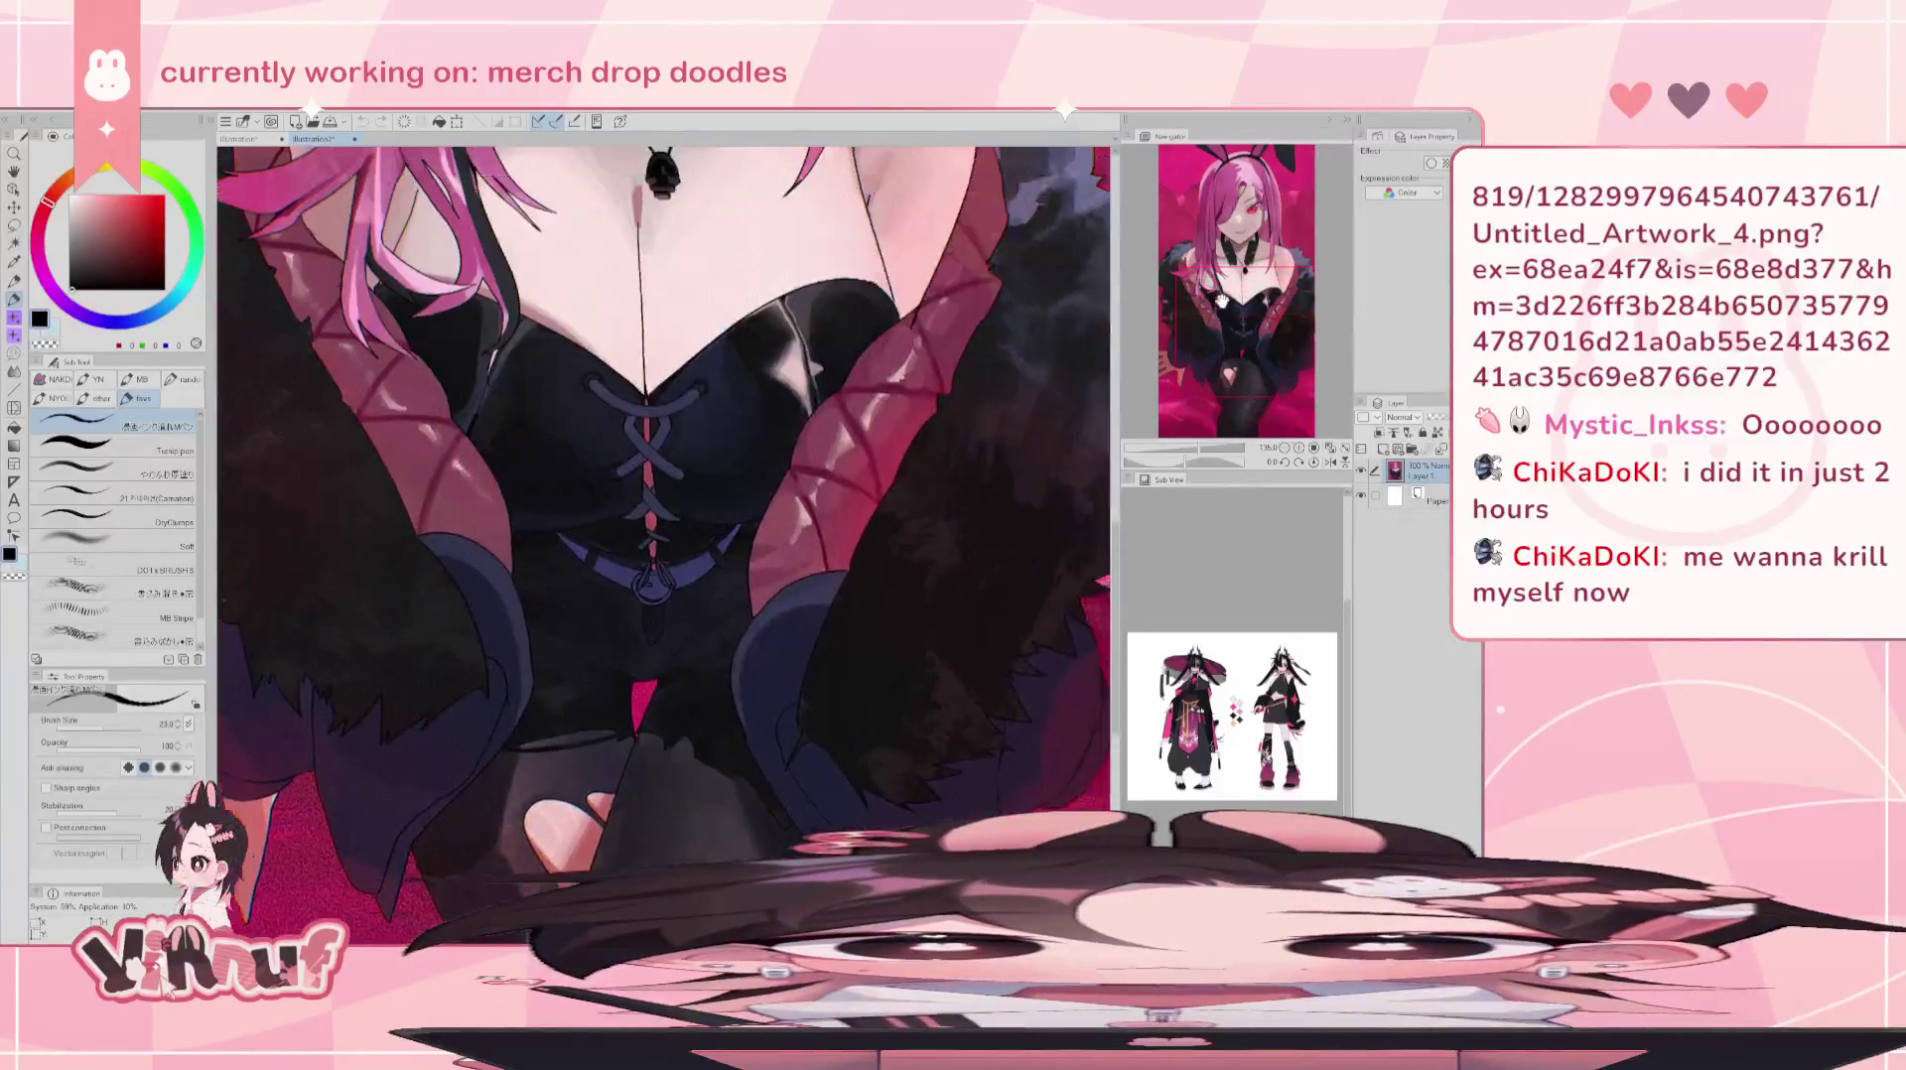
drag(1223, 243, 1206, 264)
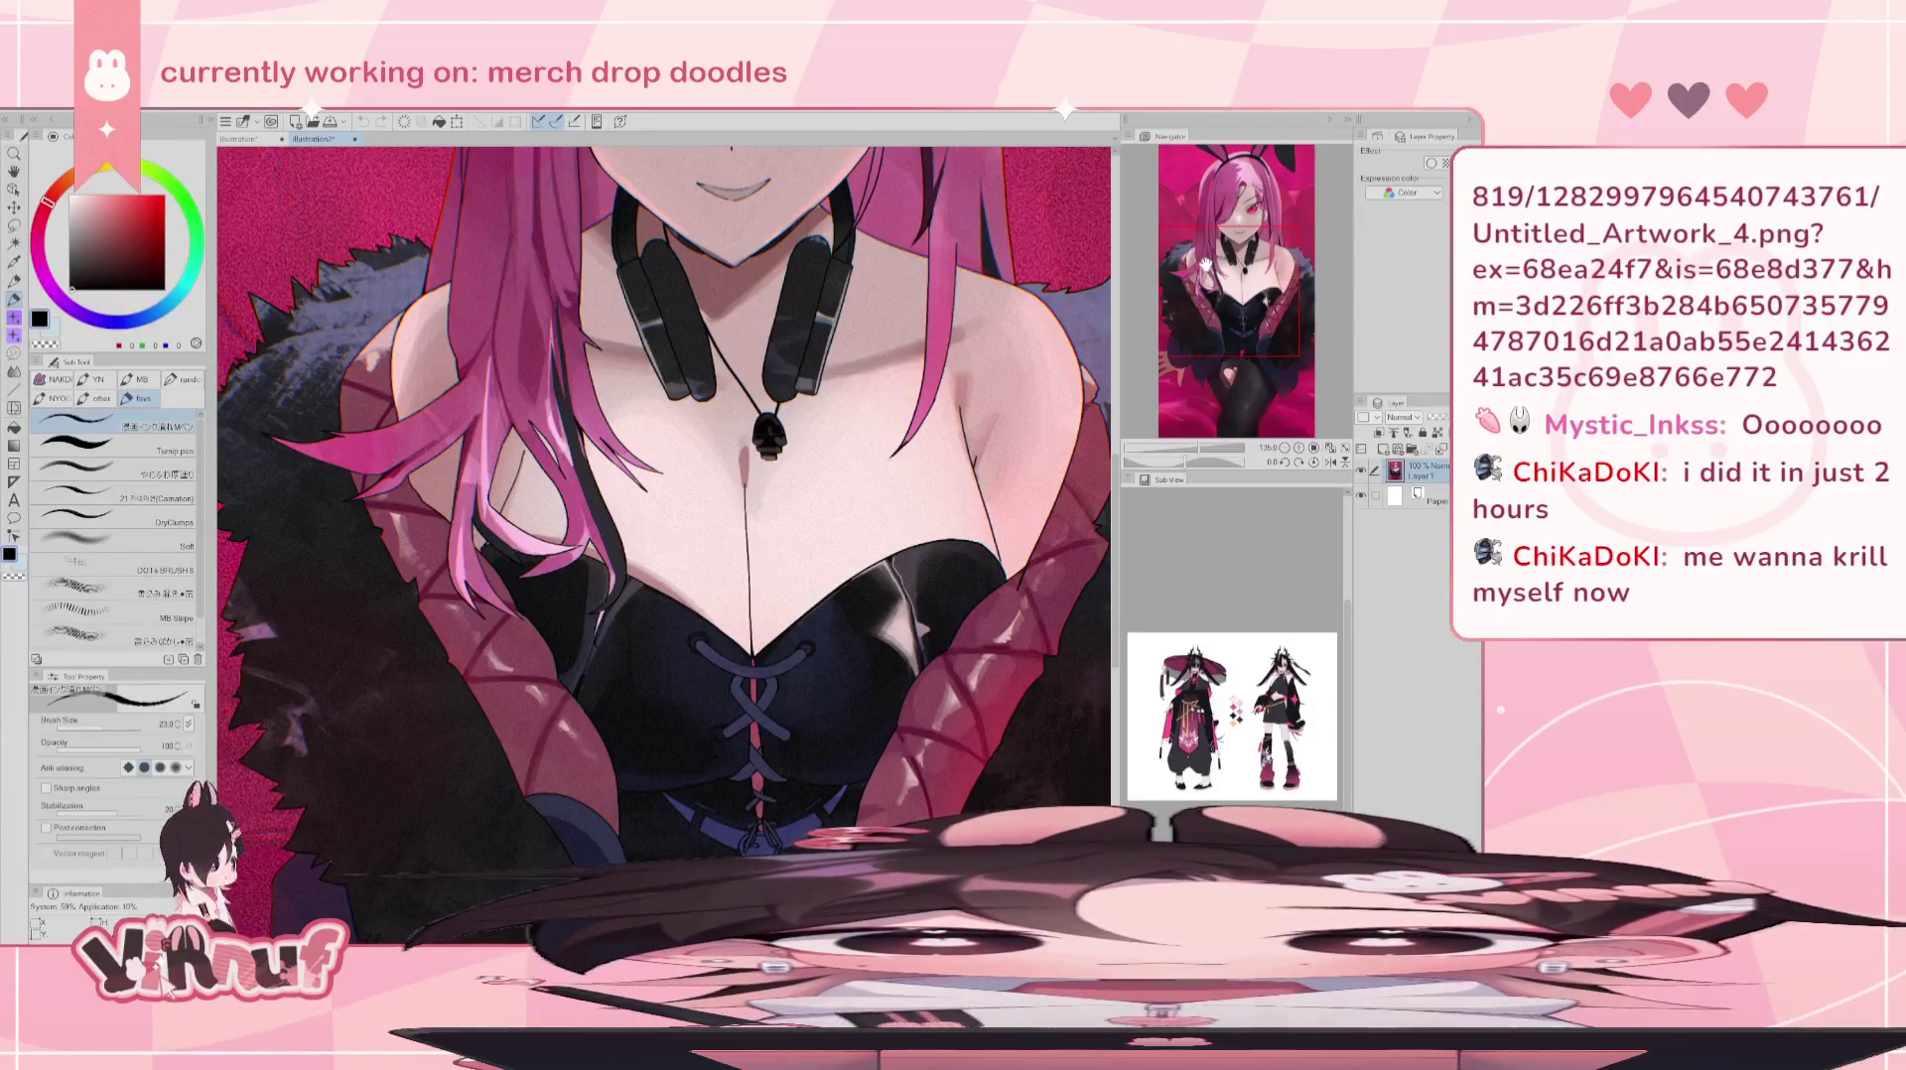
drag(1205, 264, 1216, 196)
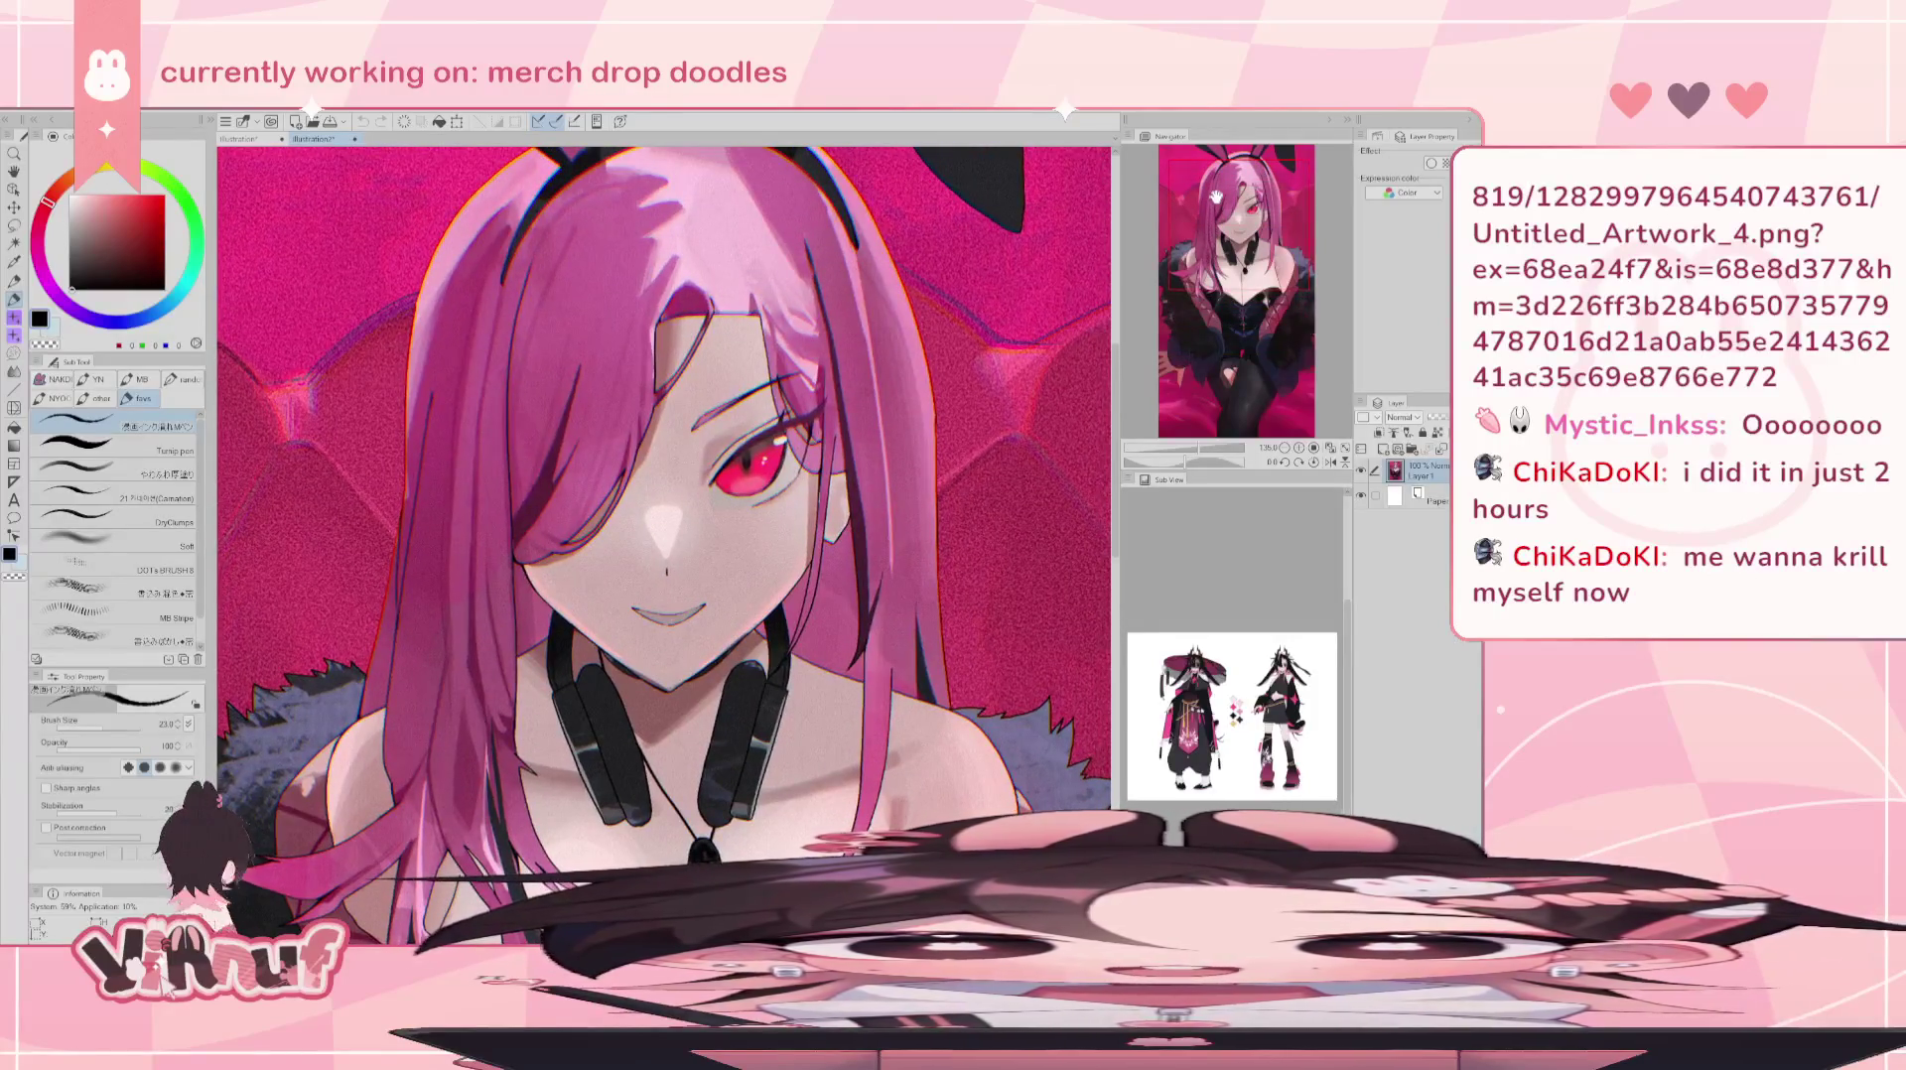
scroll(914, 489, down, 2)
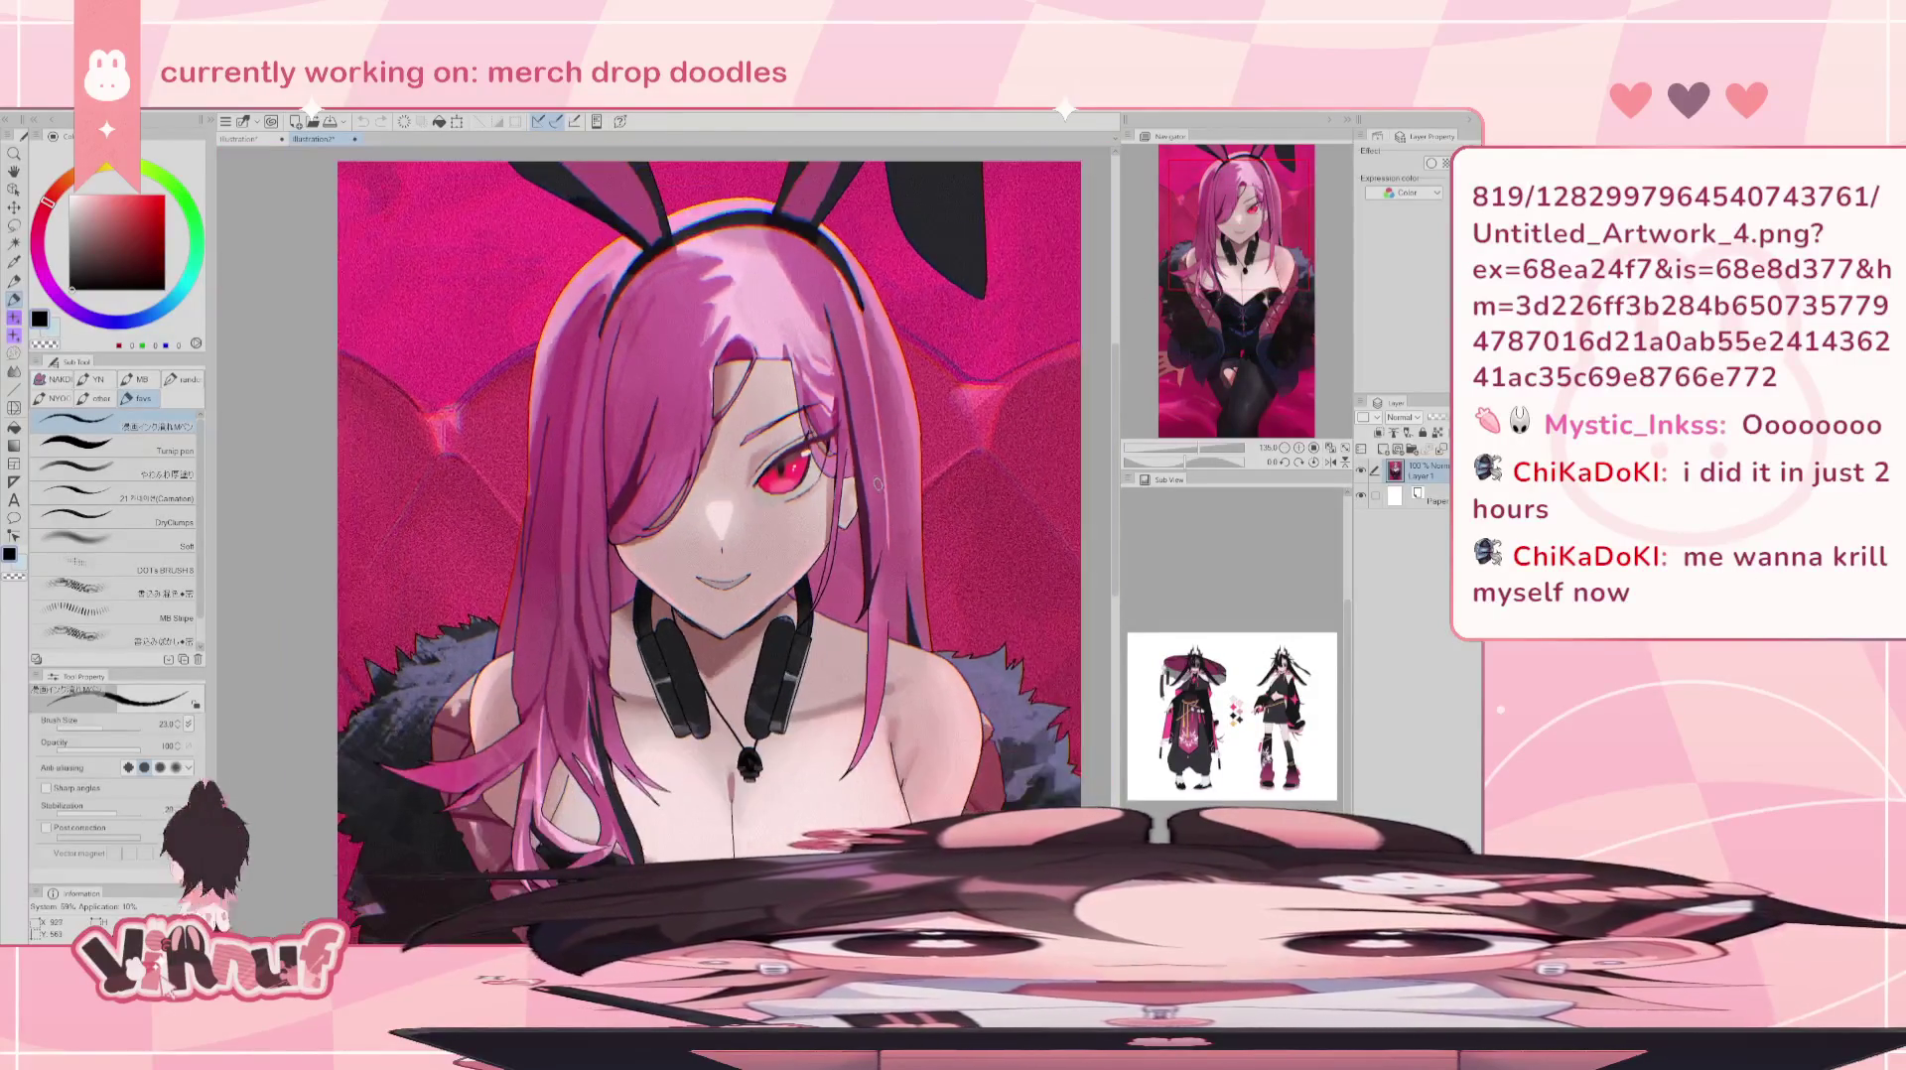
scroll(914, 488, down, 1)
drag(1202, 286, 1213, 303)
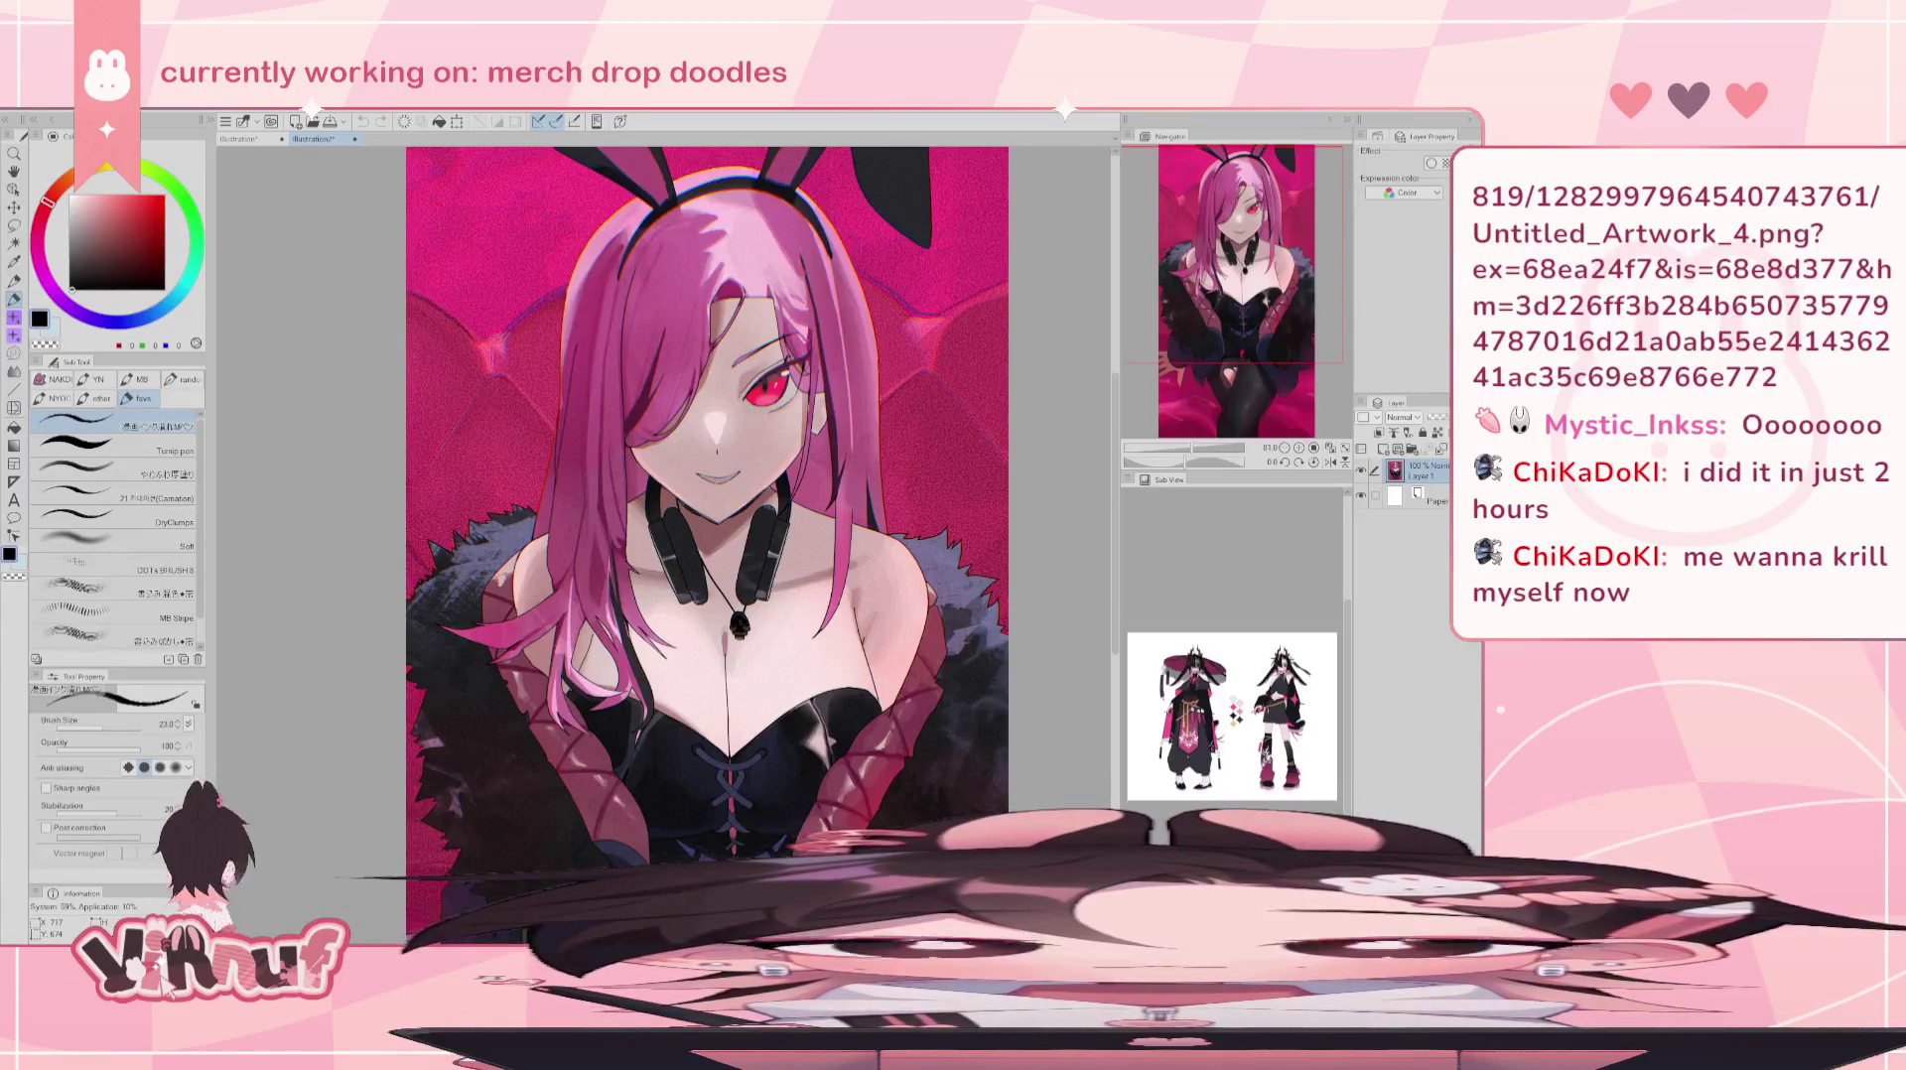
scroll(1243, 243, down, 1)
scroll(1241, 248, down, 1)
scroll(1241, 254, down, 1)
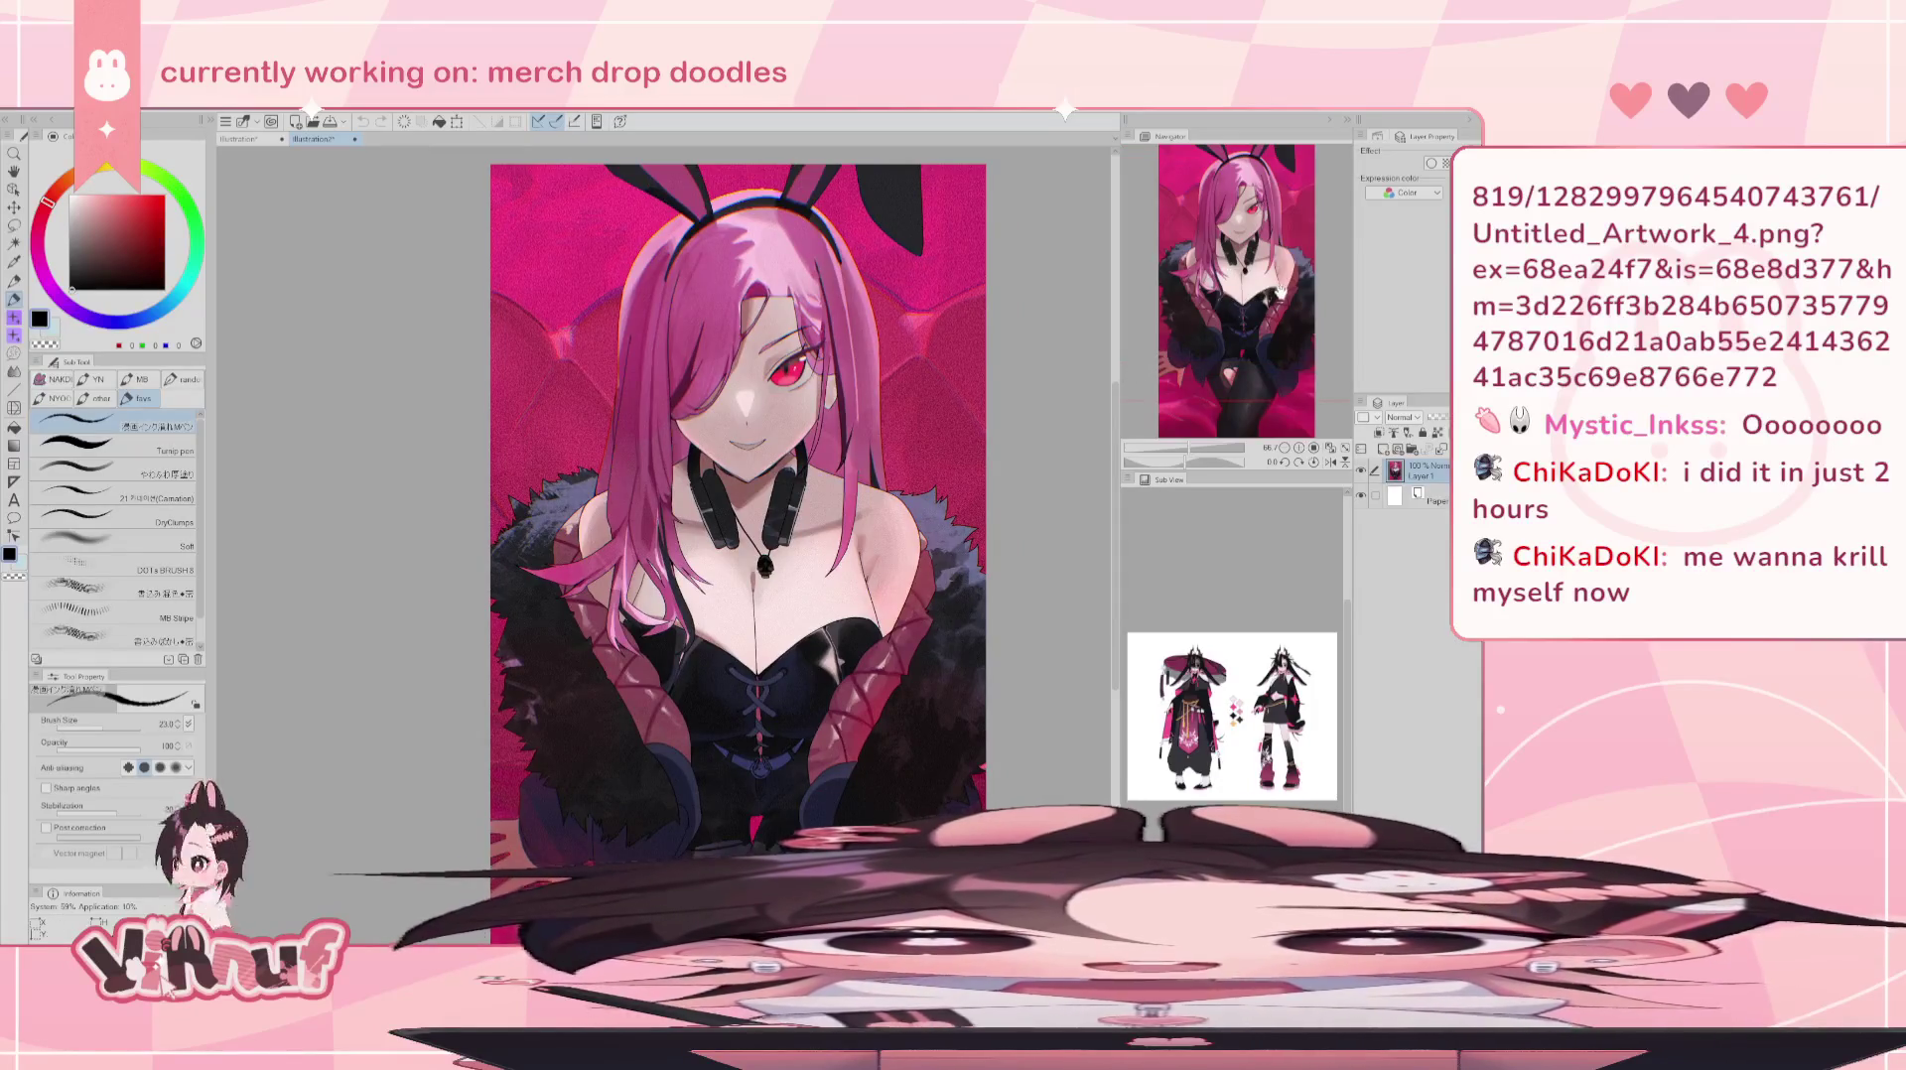